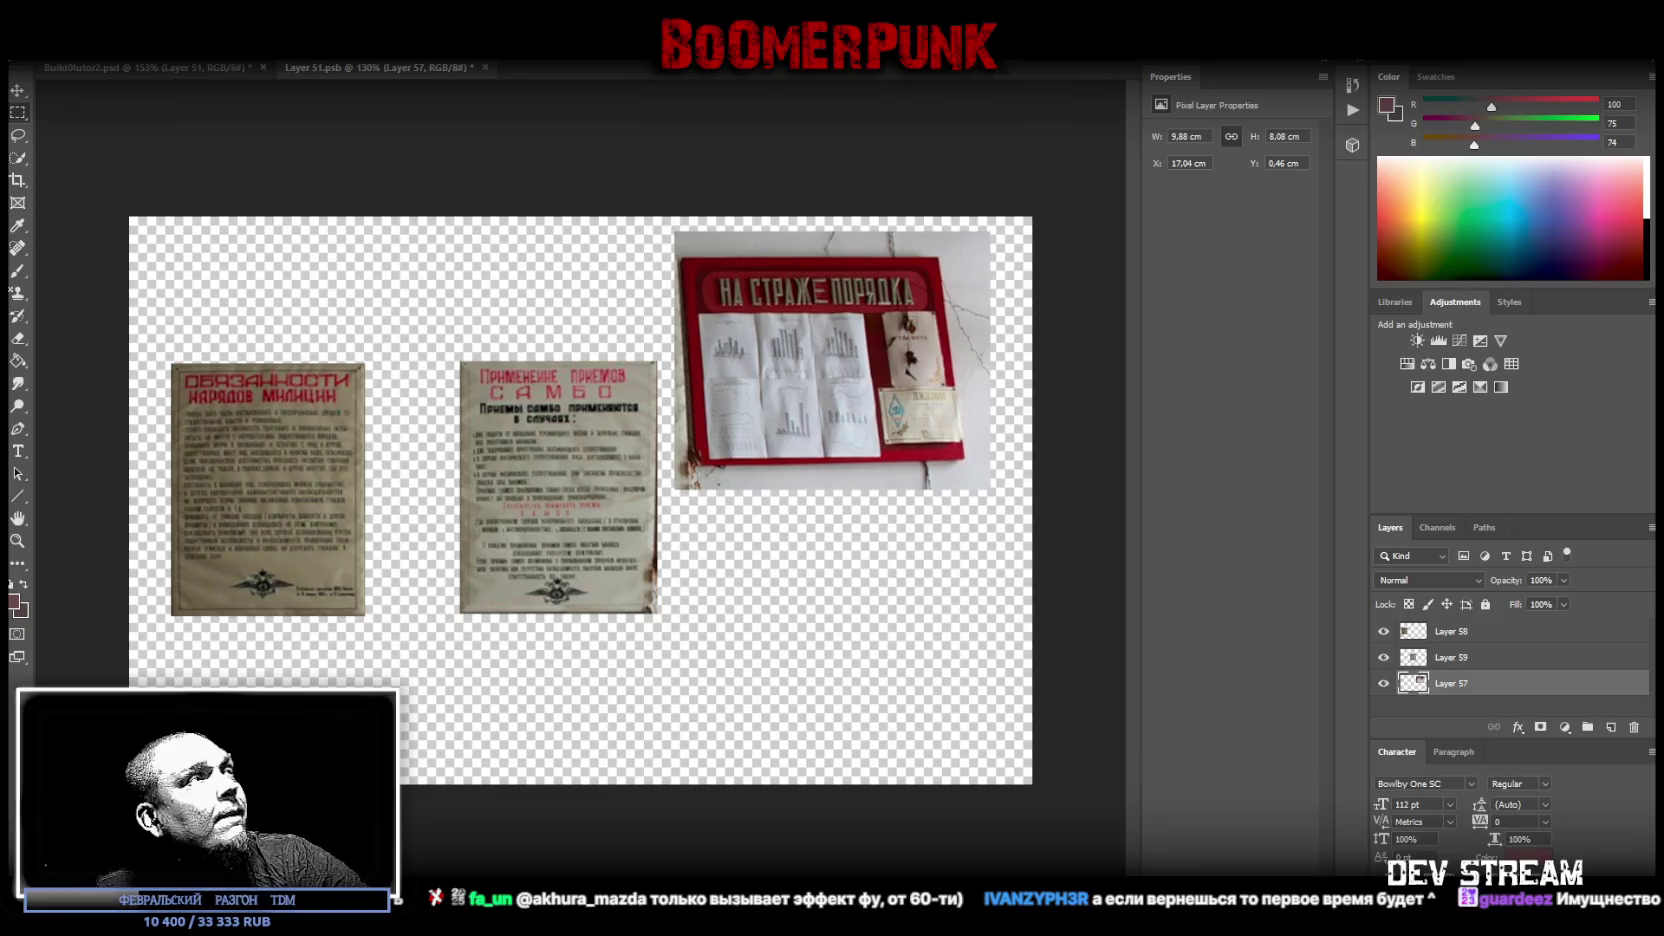
- Convert the red board's Layer 57 to a Smart Object and start Perspective Warp
{"action": "right_click", "coordinate": [1456, 695]}
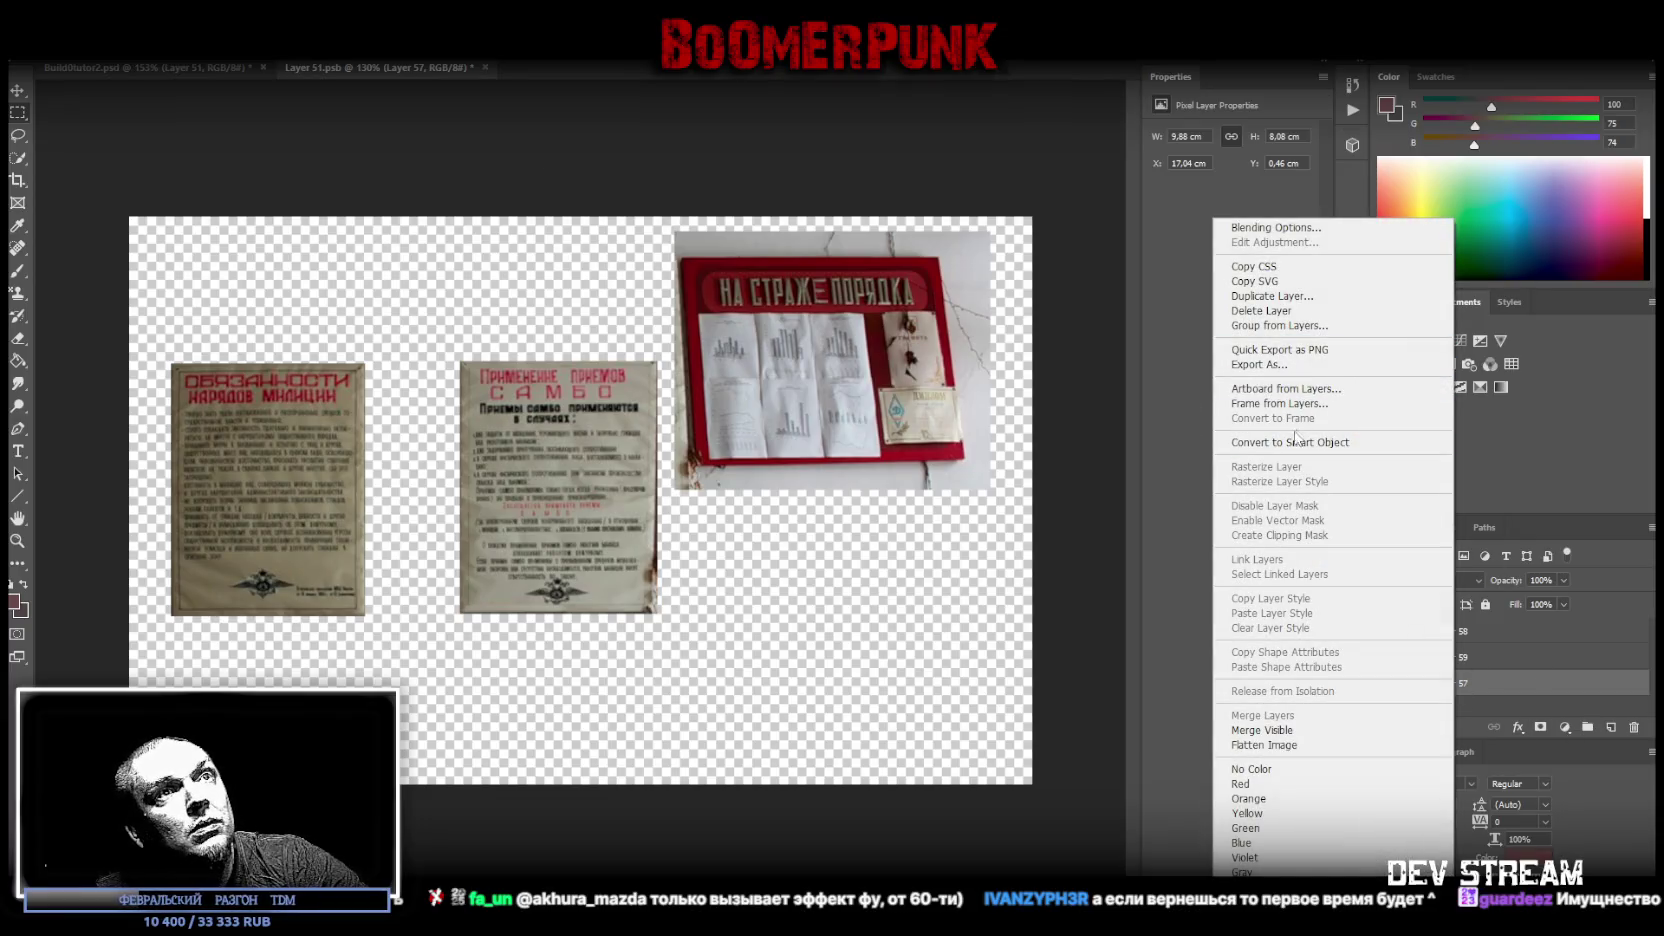
{"action": "left_click", "coordinate": [1297, 441]}
{"action": "left_click", "coordinate": [72, 48]}
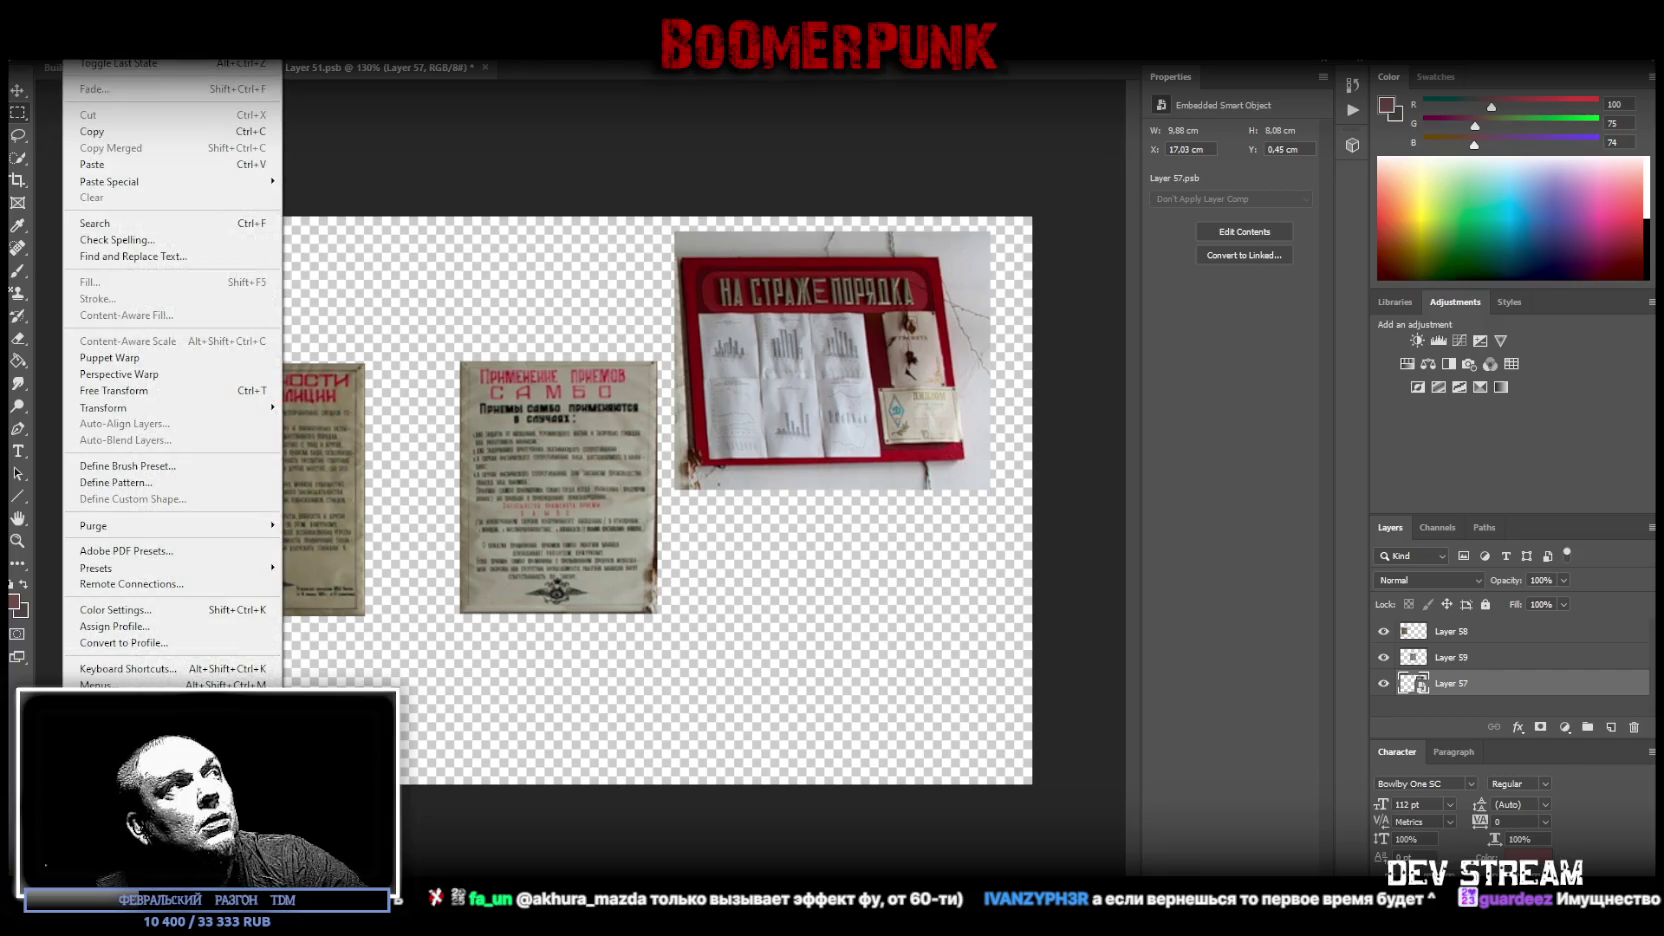
{"action": "left_click", "coordinate": [110, 375]}
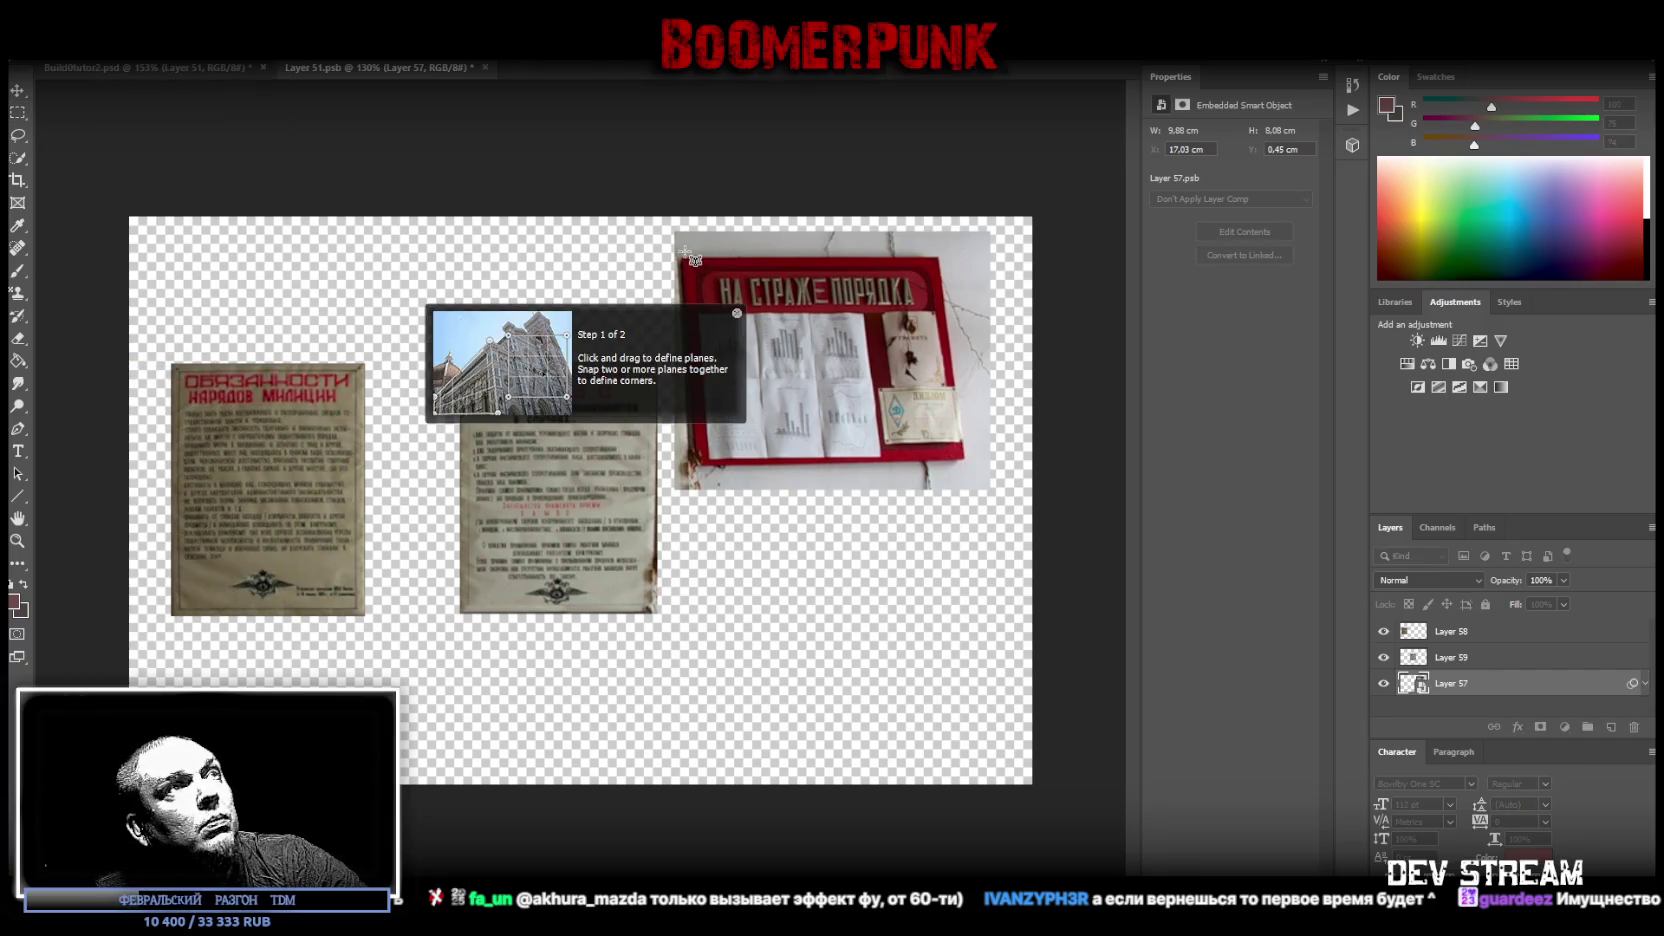
- Fit the perspective plane to the board's corners, warp and commit, then marquee the flattened board
{"action": "mouse_move", "coordinate": [681, 257]}
{"action": "left_mouse_down"}
{"action": "mouse_move", "coordinate": [962, 482]}
{"action": "mouse_move", "coordinate": [968, 462]}
{"action": "left_mouse_up"}
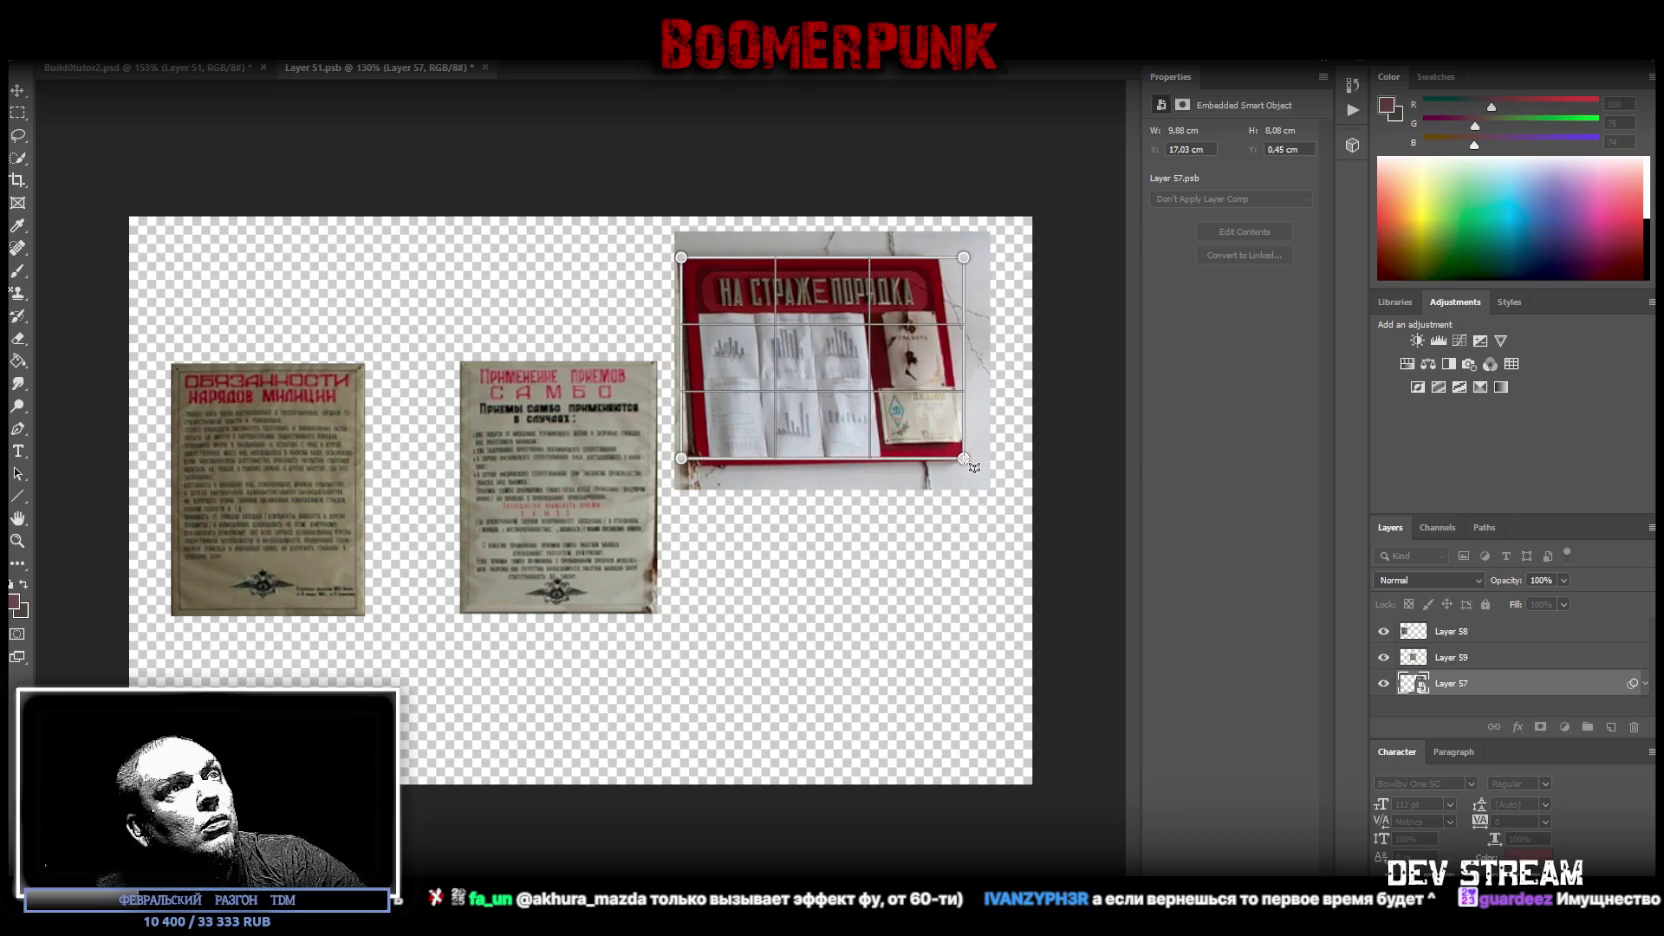
{"action": "left_click_drag", "start_coordinate": [963, 258], "coordinate": [939, 257]}
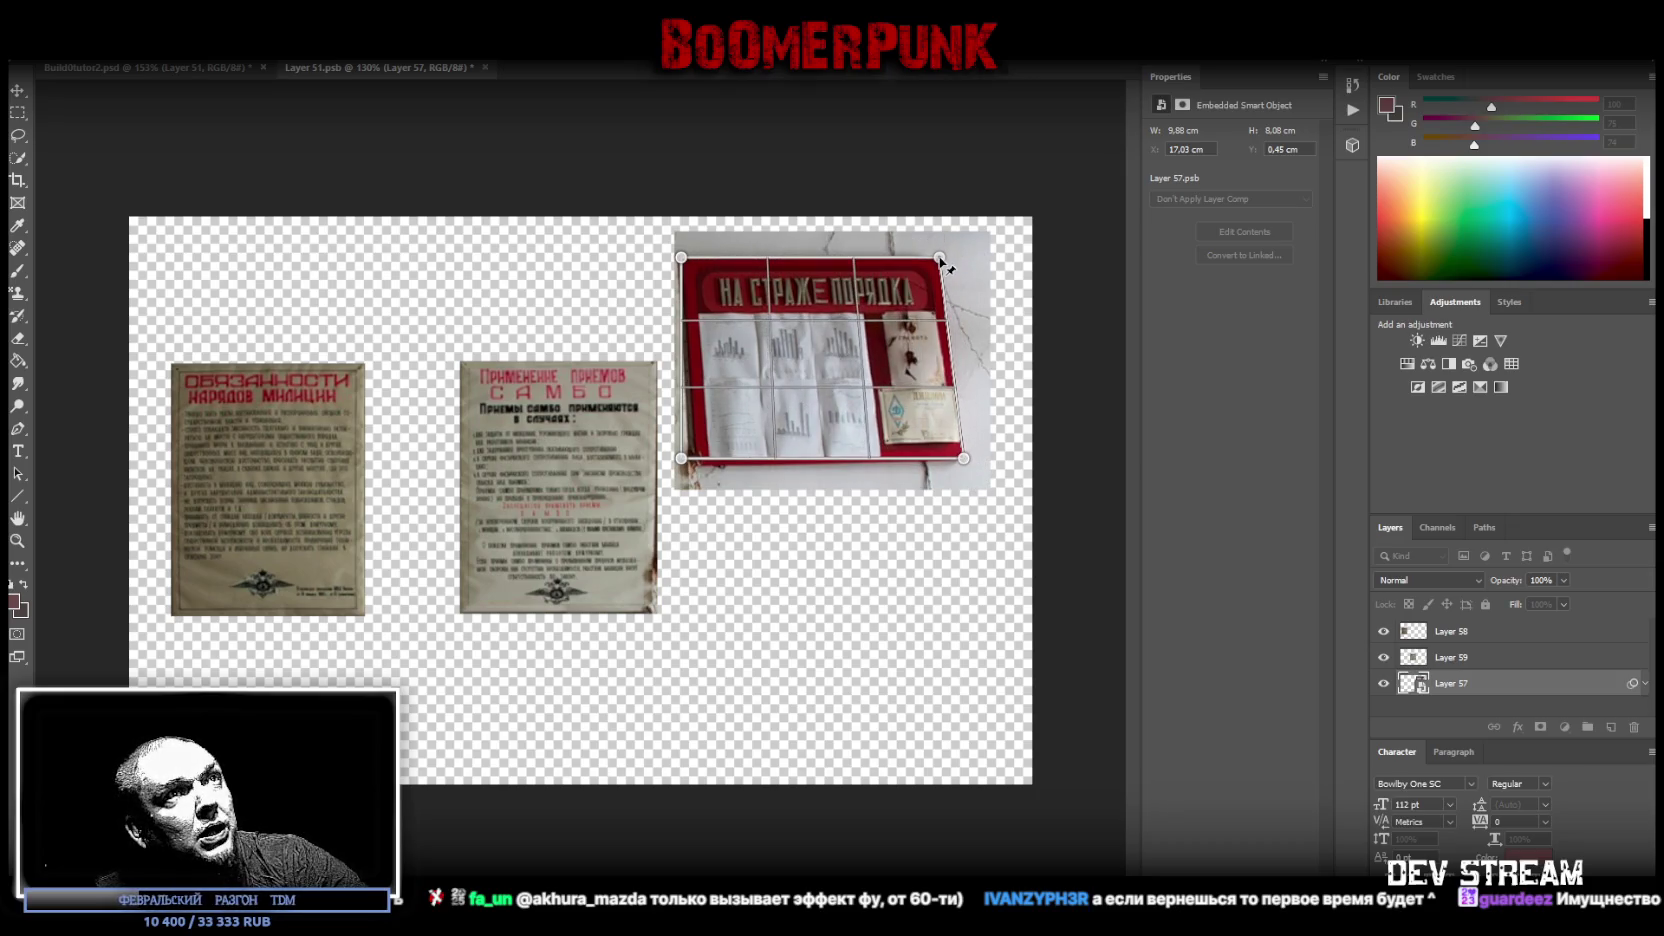
{"action": "left_click_drag", "start_coordinate": [681, 458], "coordinate": [698, 467]}
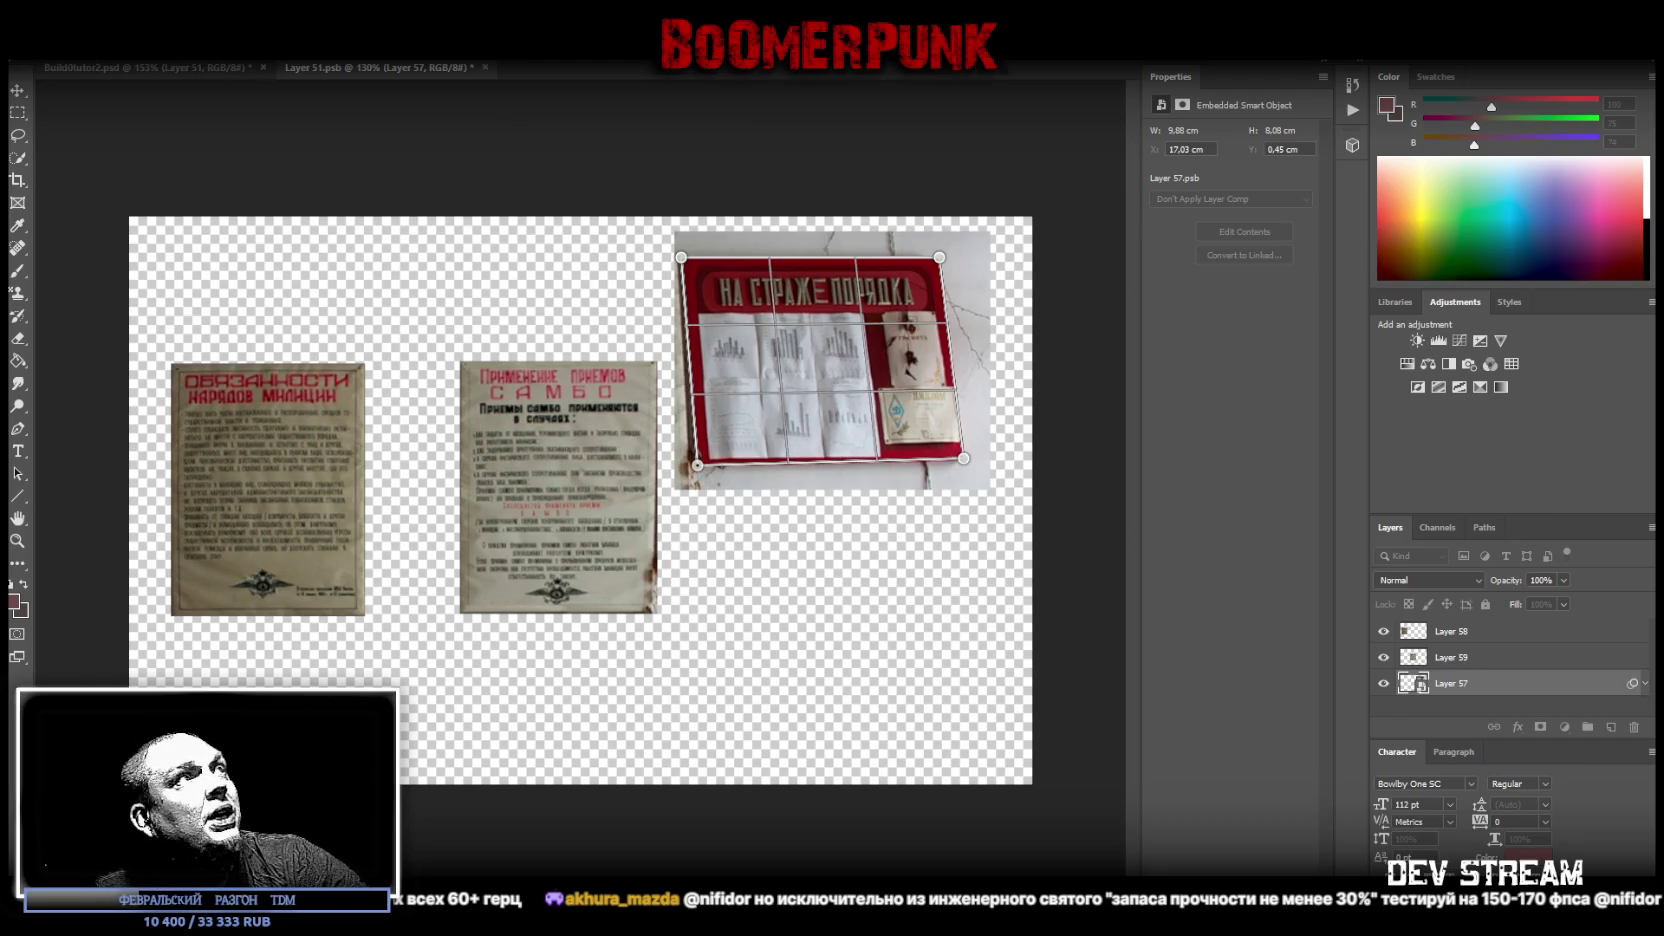
{"action": "key", "text": "w"}
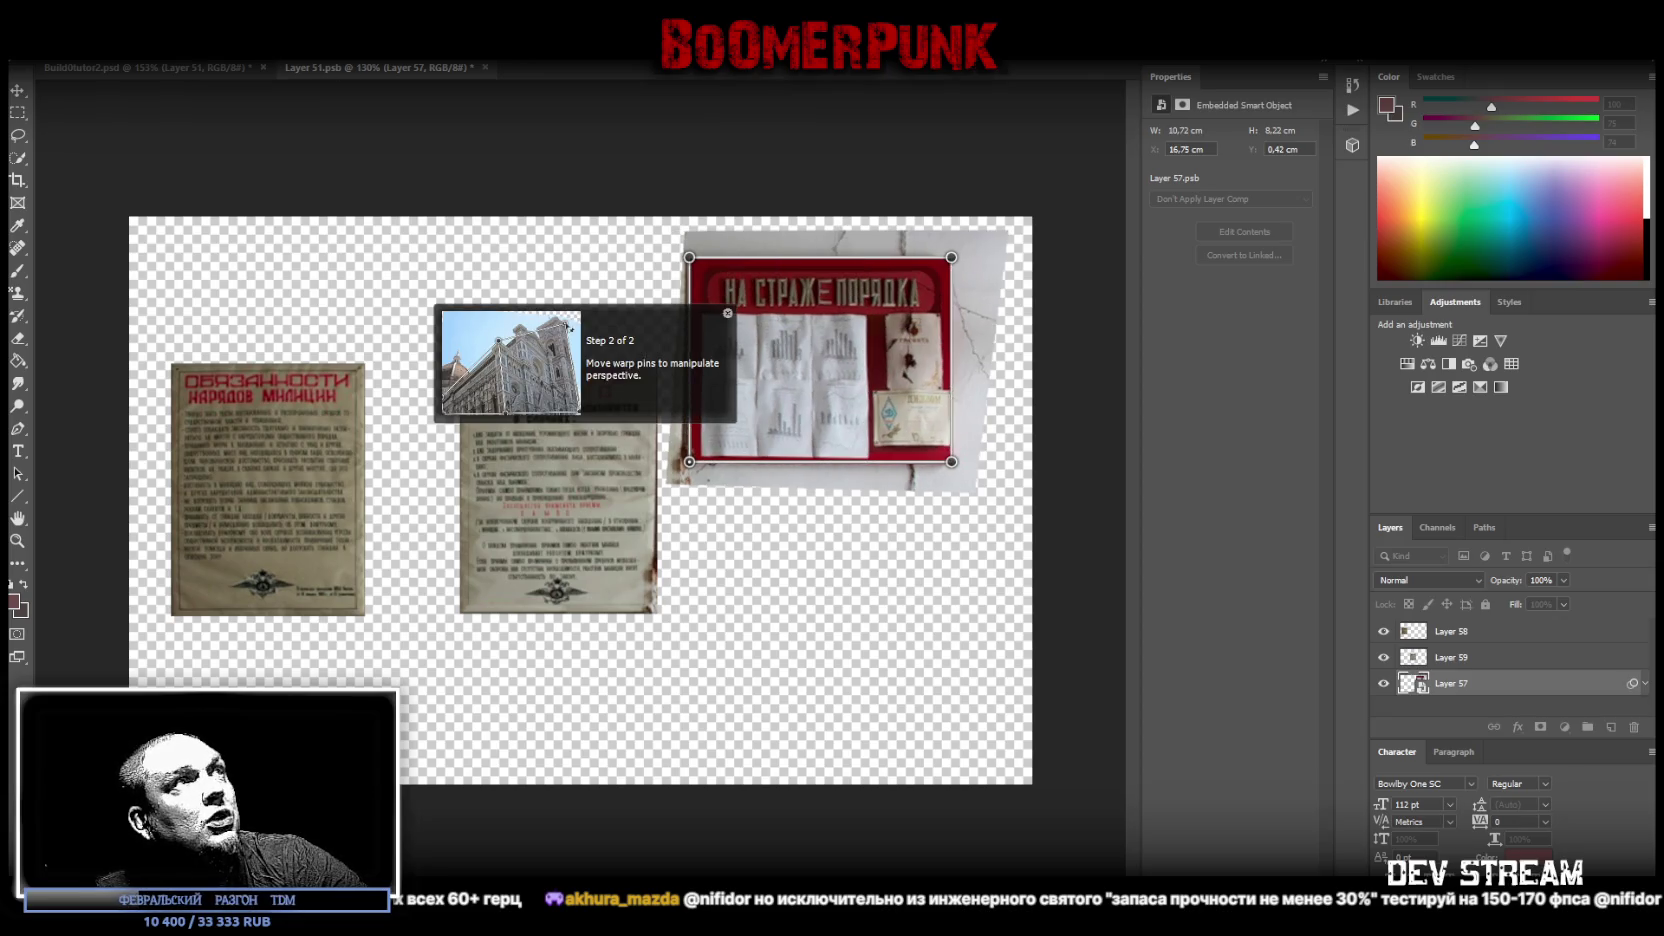
{"action": "key", "text": "Return"}
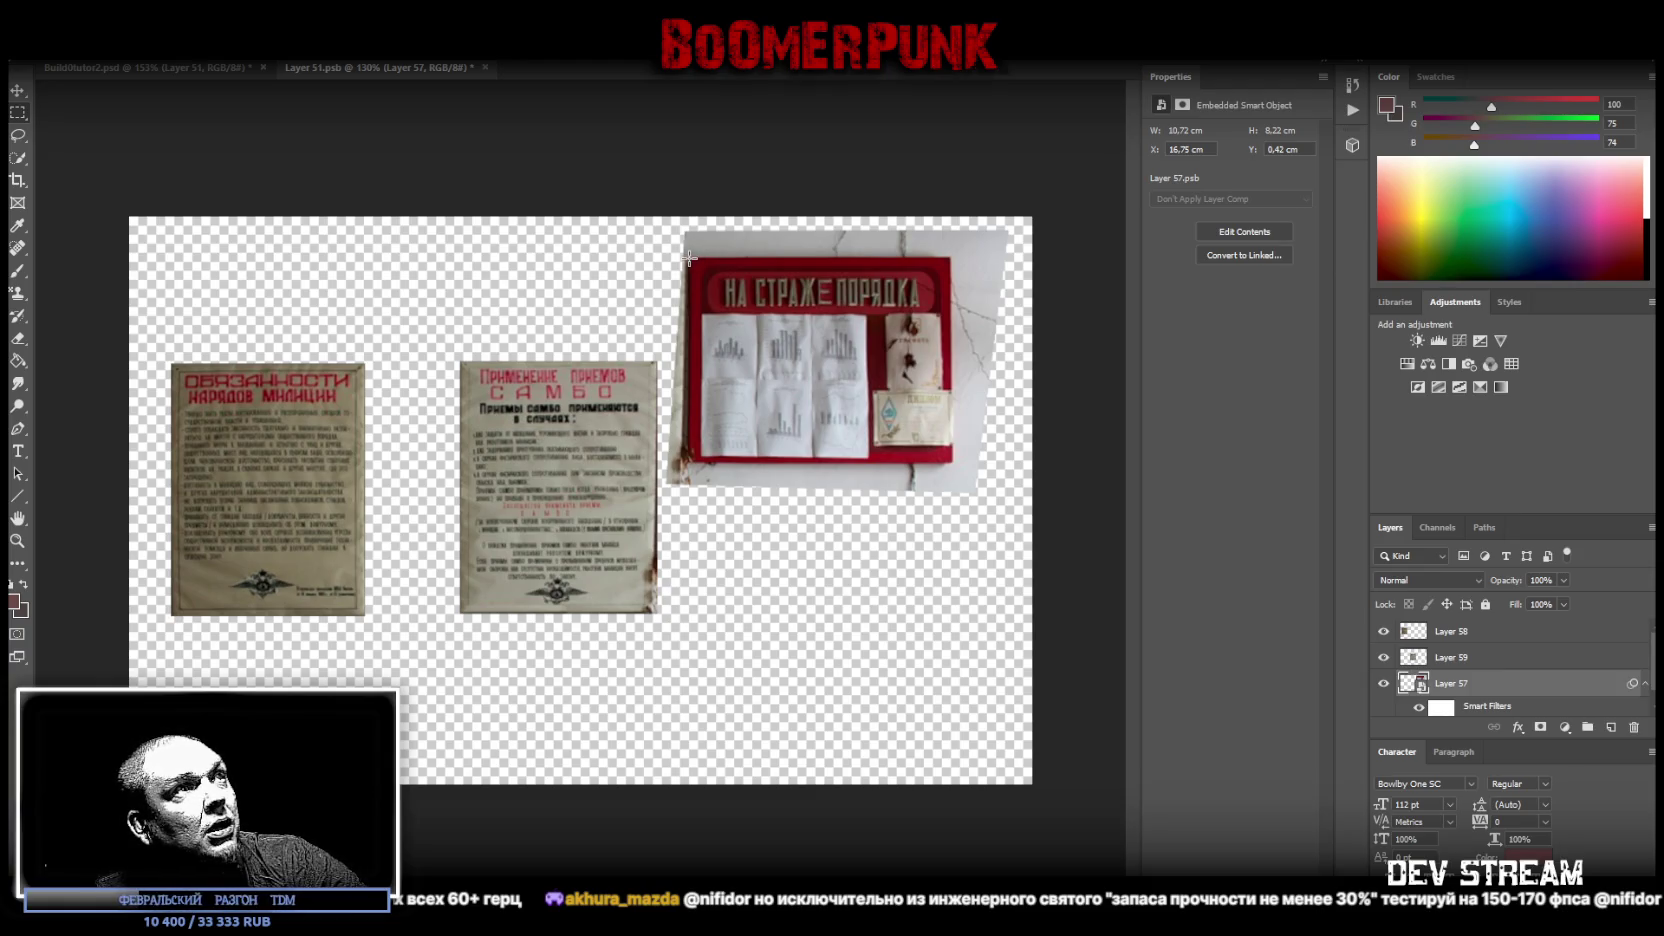
{"action": "left_click_drag", "start_coordinate": [690, 258], "coordinate": [951, 463]}
- Copy the marqueed board to its own layer, delete warped Layer 57, and move the copy lower
{"action": "right_click", "coordinate": [900, 437]}
{"action": "left_click", "coordinate": [950, 549]}
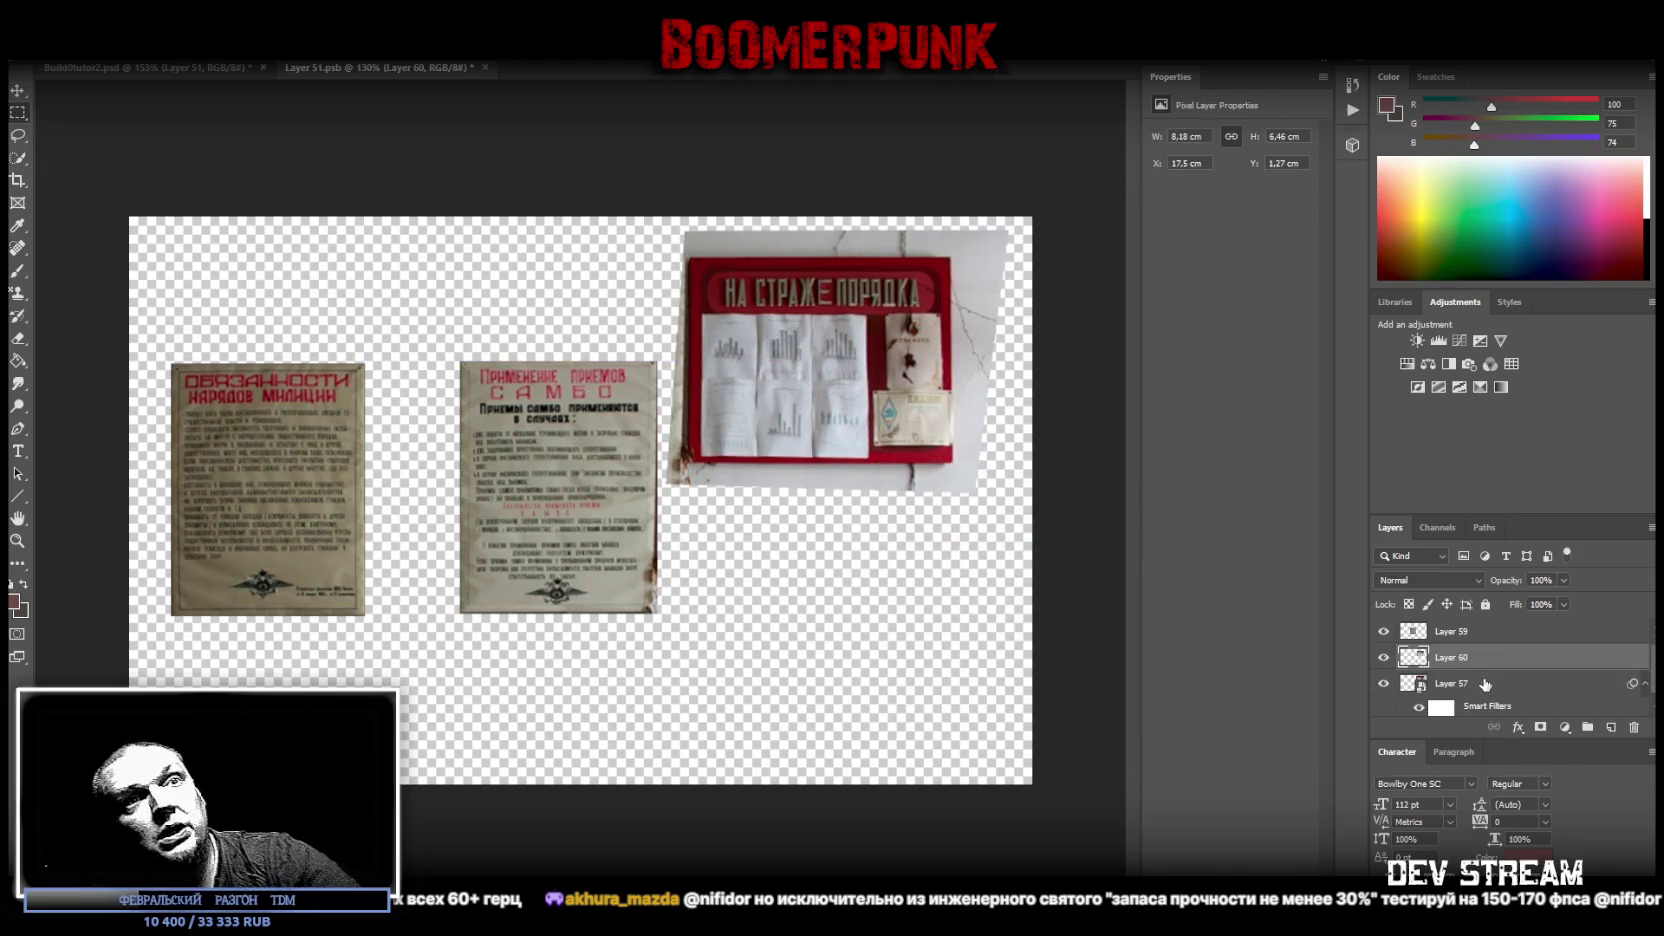
{"action": "left_click", "coordinate": [1485, 684]}
{"action": "key", "text": "Delete"}
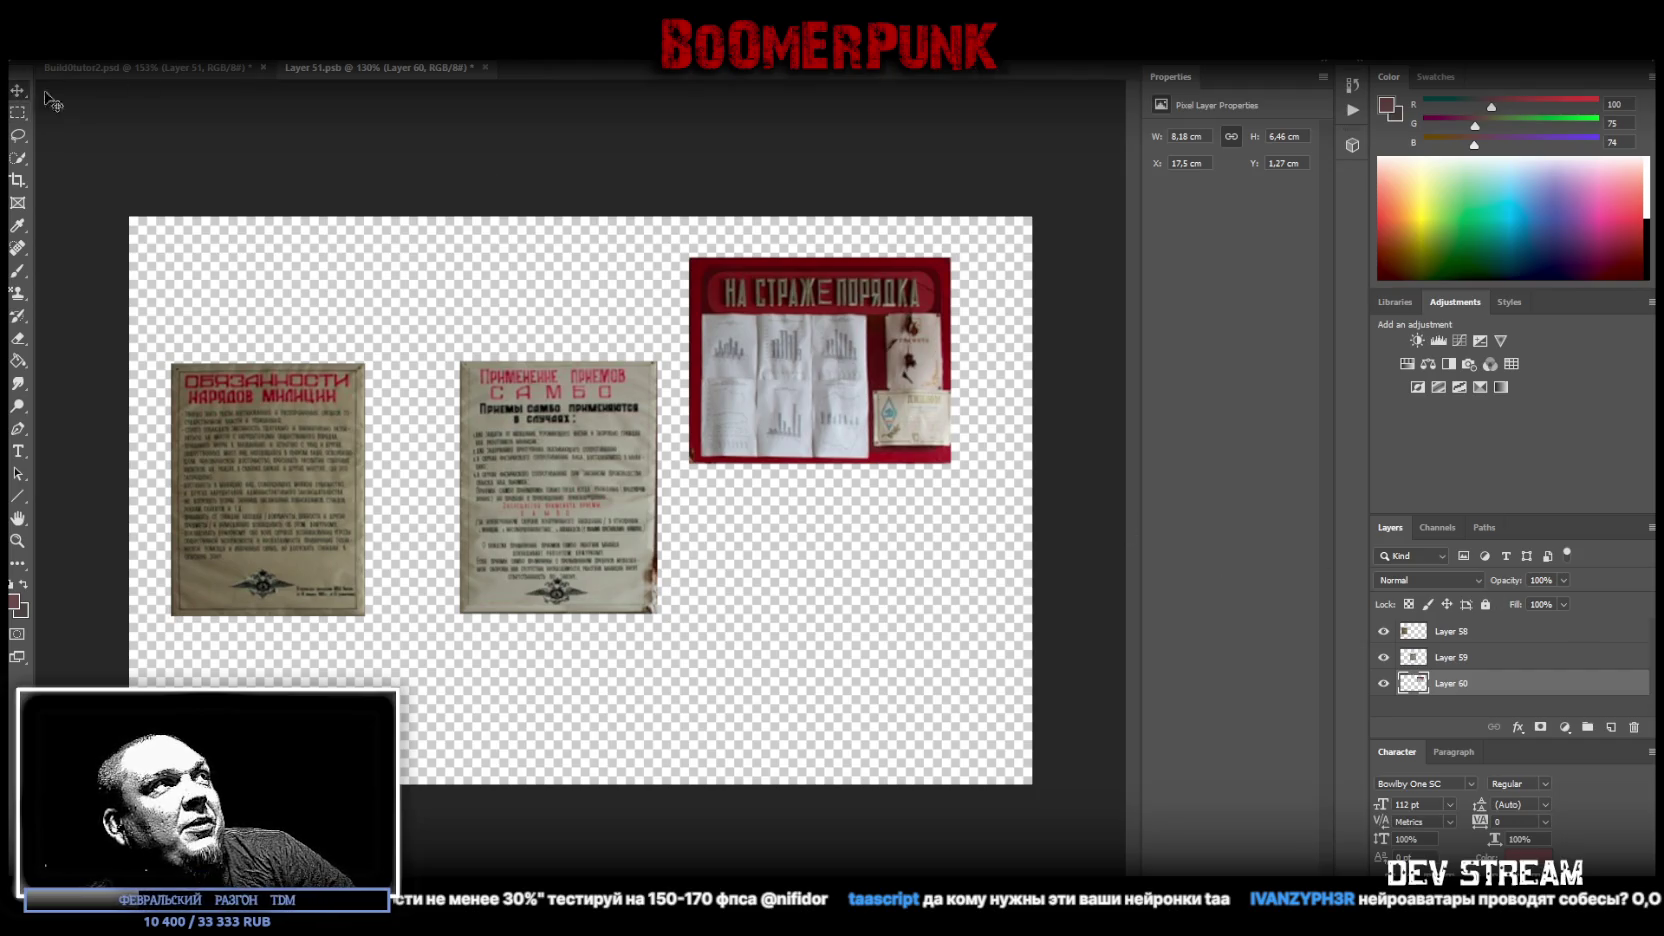
{"action": "left_click_drag", "start_coordinate": [916, 372], "coordinate": [945, 500]}
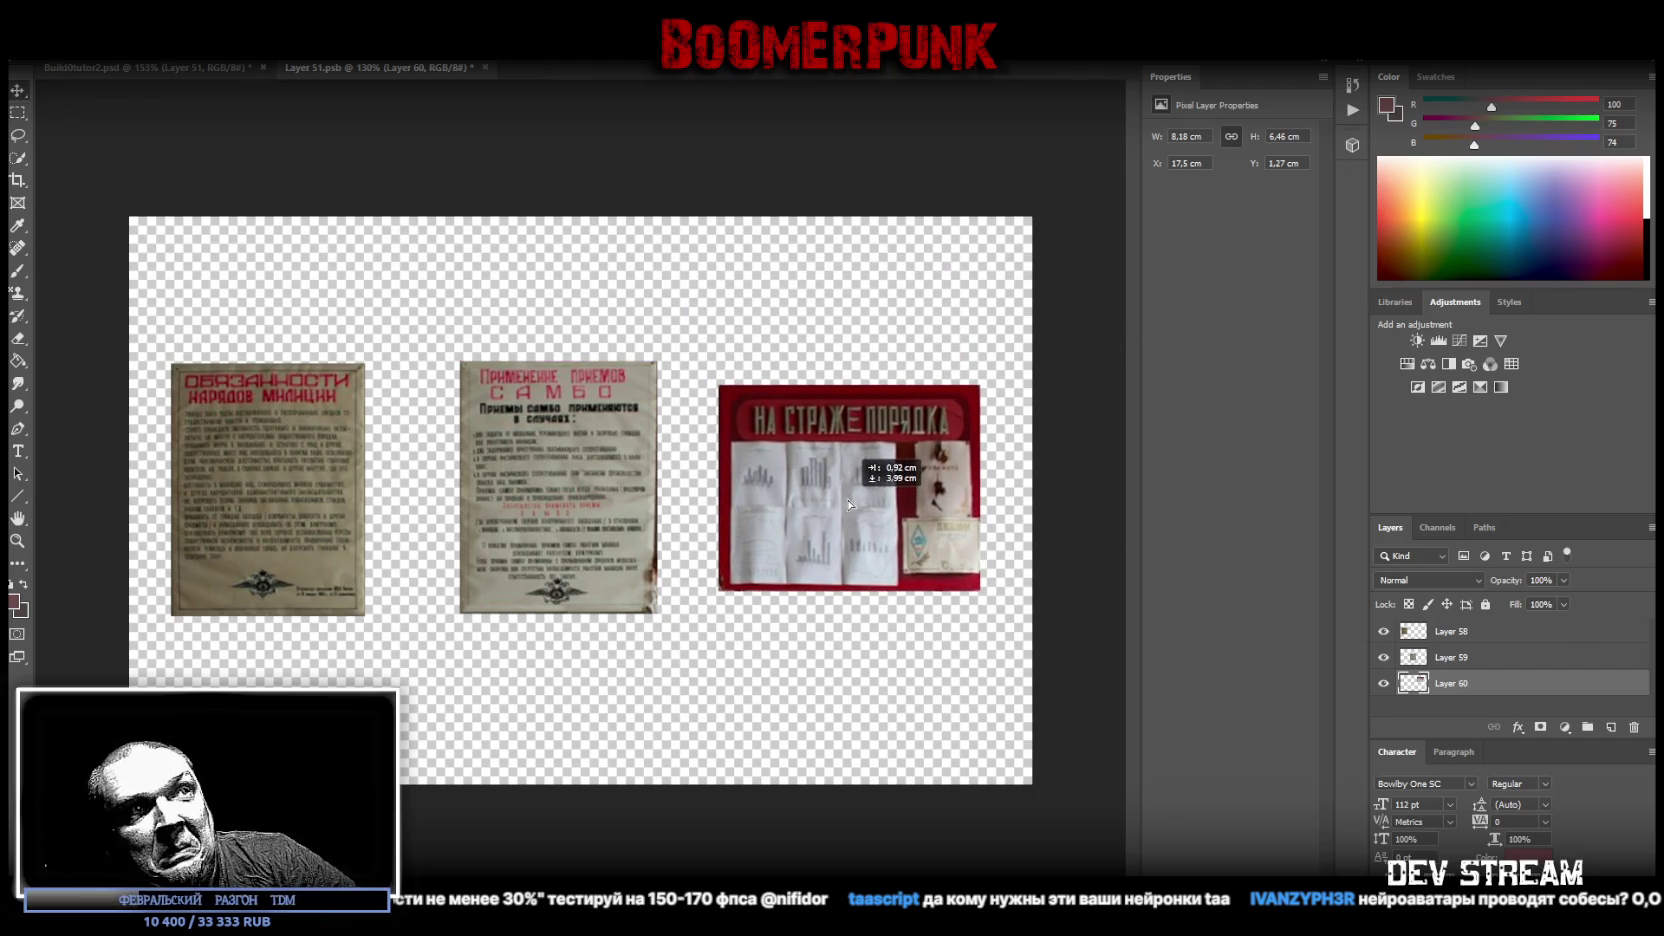
- Close the Layer 51.psb tab and zoom out to view the whole atlas
{"action": "left_click", "coordinate": [479, 67]}
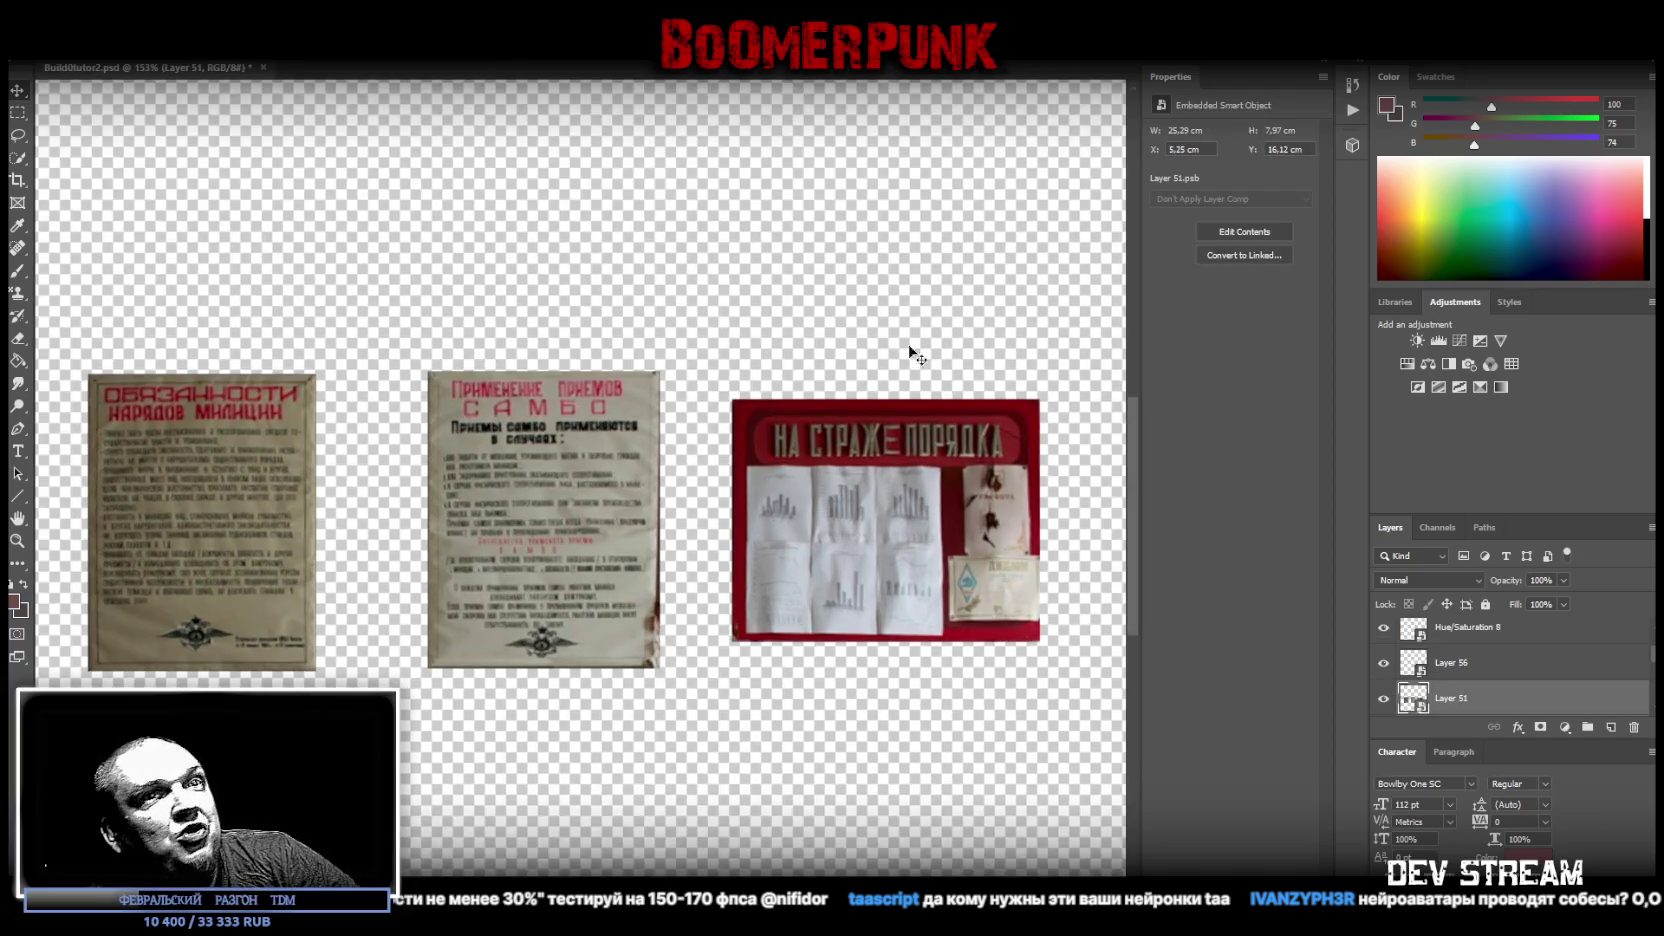
{"action": "scroll", "coordinate": [953, 503], "scroll_direction": "down", "scroll_amount": 1}
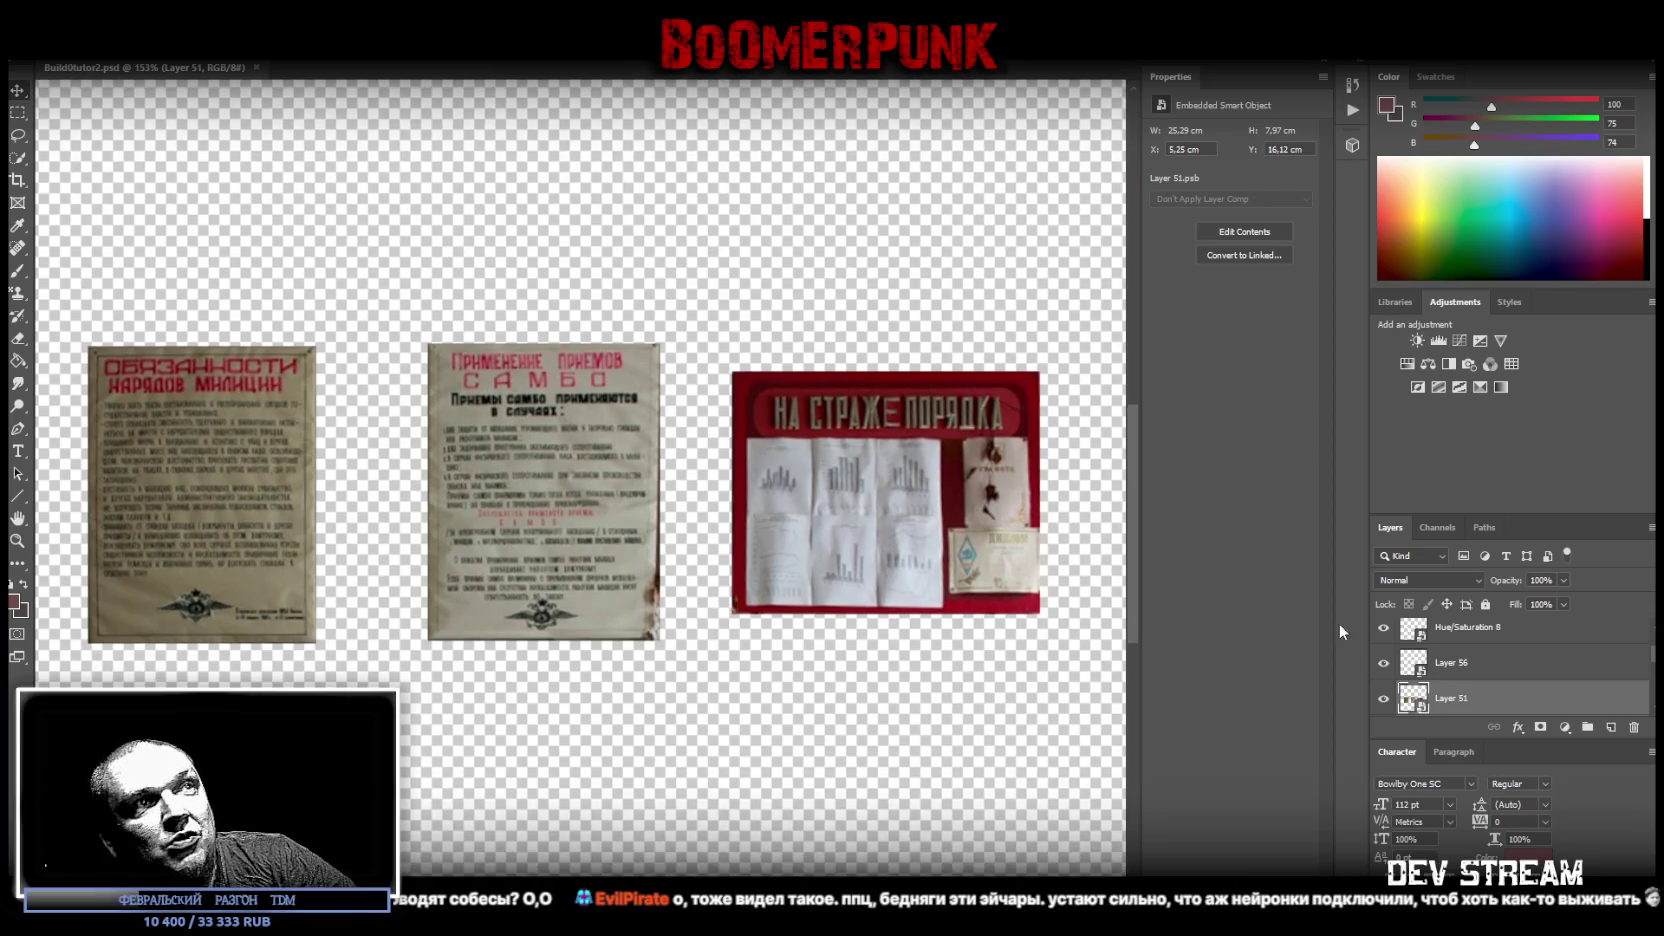
{"action": "left_click", "coordinate": [18, 540]}
{"action": "left_click_drag", "start_coordinate": [727, 548], "coordinate": [652, 549]}
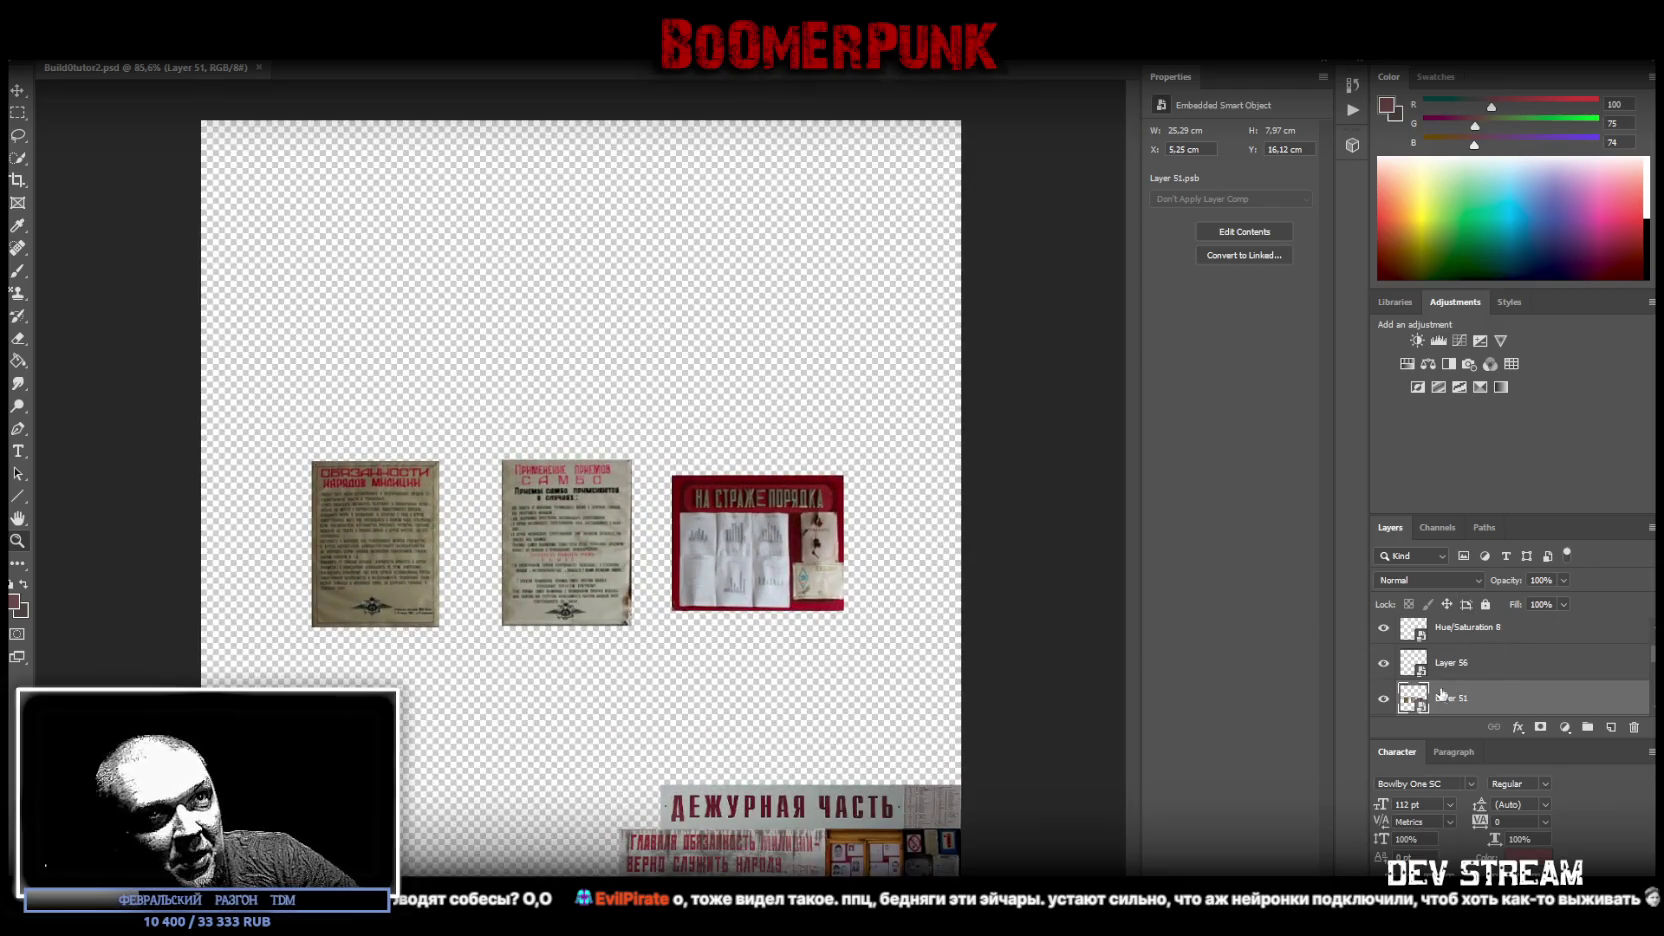
- Copy the first and second posters from Layer 51 onto their own layers
{"action": "left_click", "coordinate": [22, 114]}
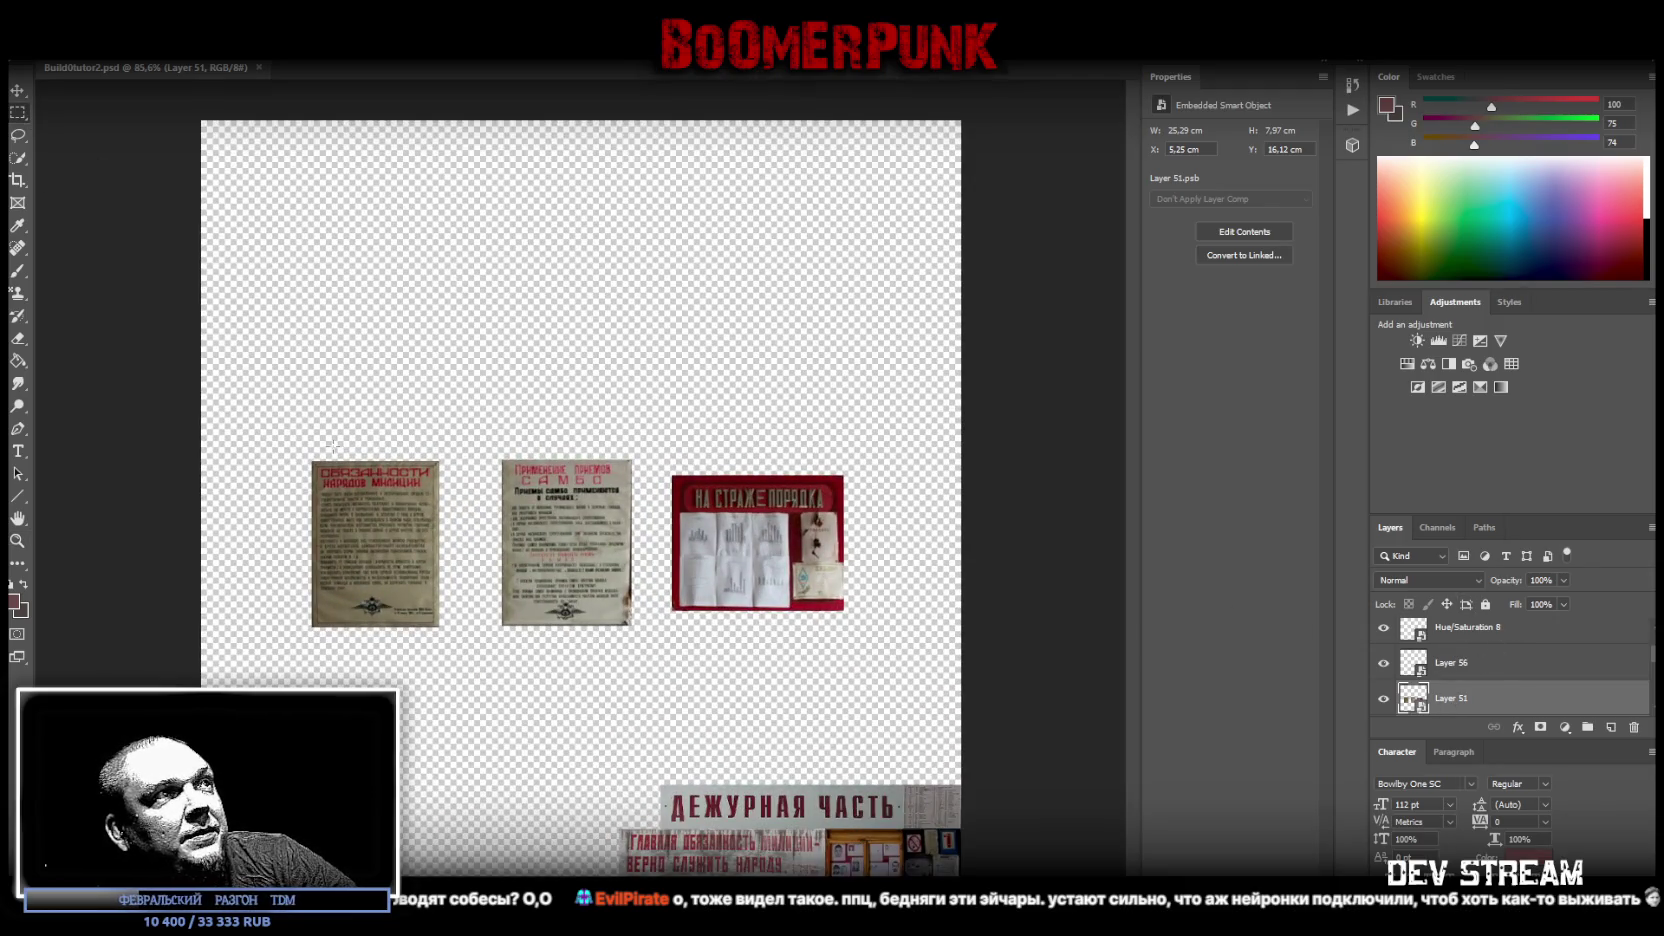
{"action": "left_click_drag", "start_coordinate": [277, 432], "coordinate": [460, 690]}
{"action": "right_click", "coordinate": [364, 549]}
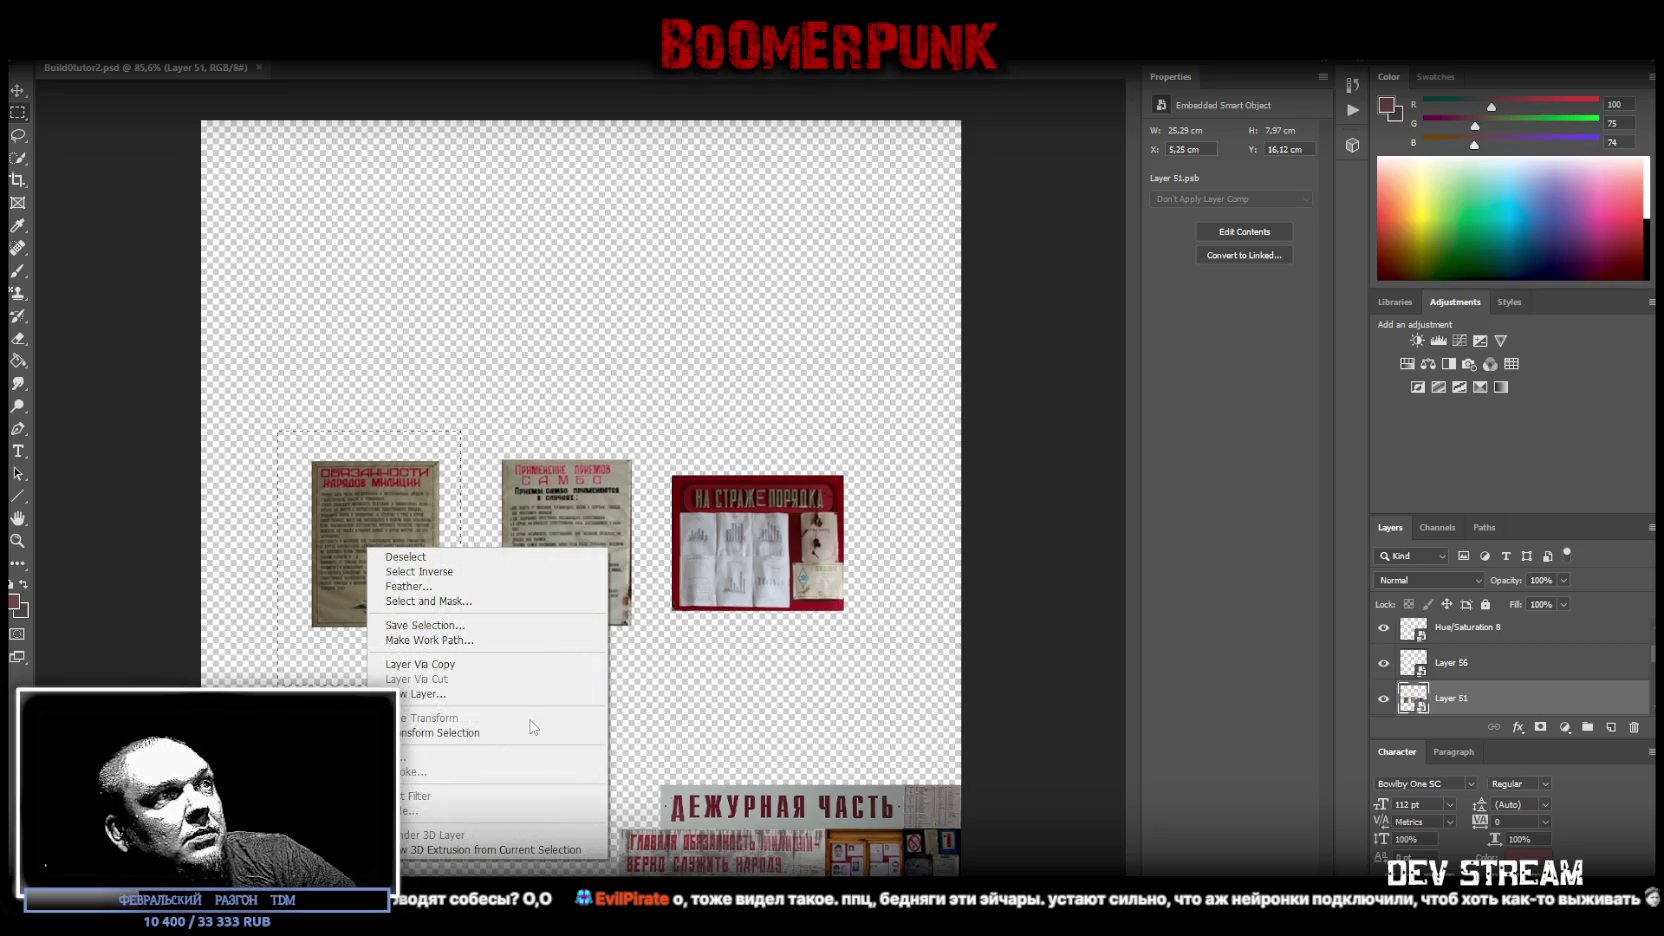
{"action": "left_click", "coordinate": [480, 664]}
{"action": "scroll", "coordinate": [1475, 688], "scroll_direction": "down", "scroll_amount": 1}
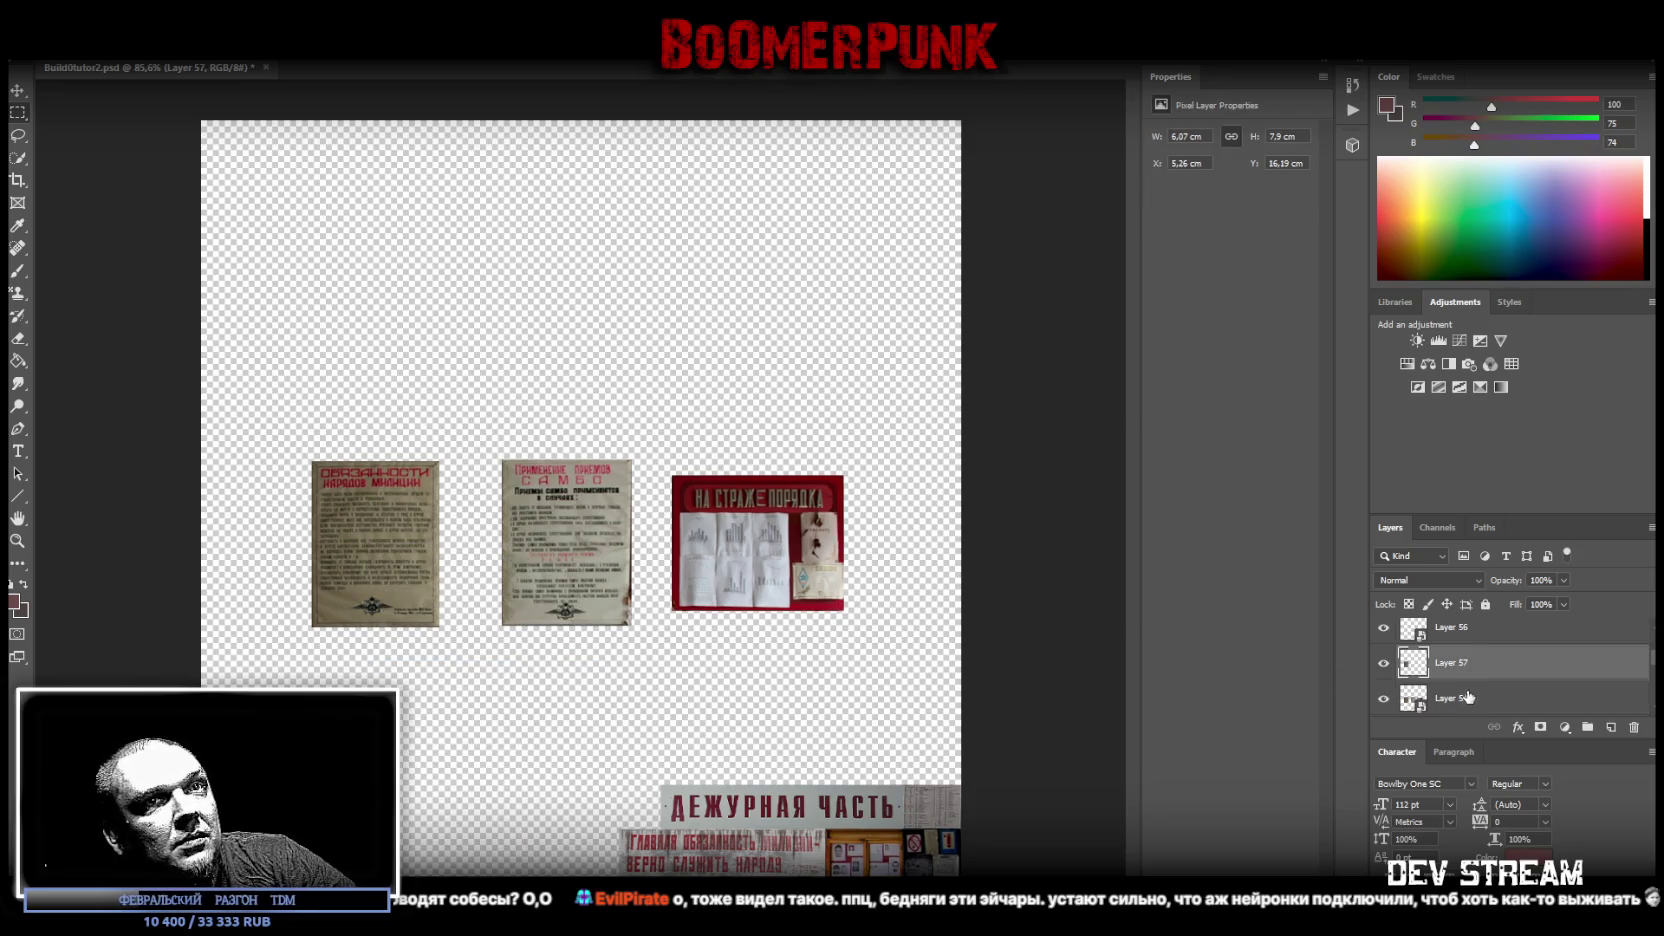
{"action": "left_click", "coordinate": [1410, 685]}
{"action": "left_click_drag", "start_coordinate": [485, 433], "coordinate": [650, 650]}
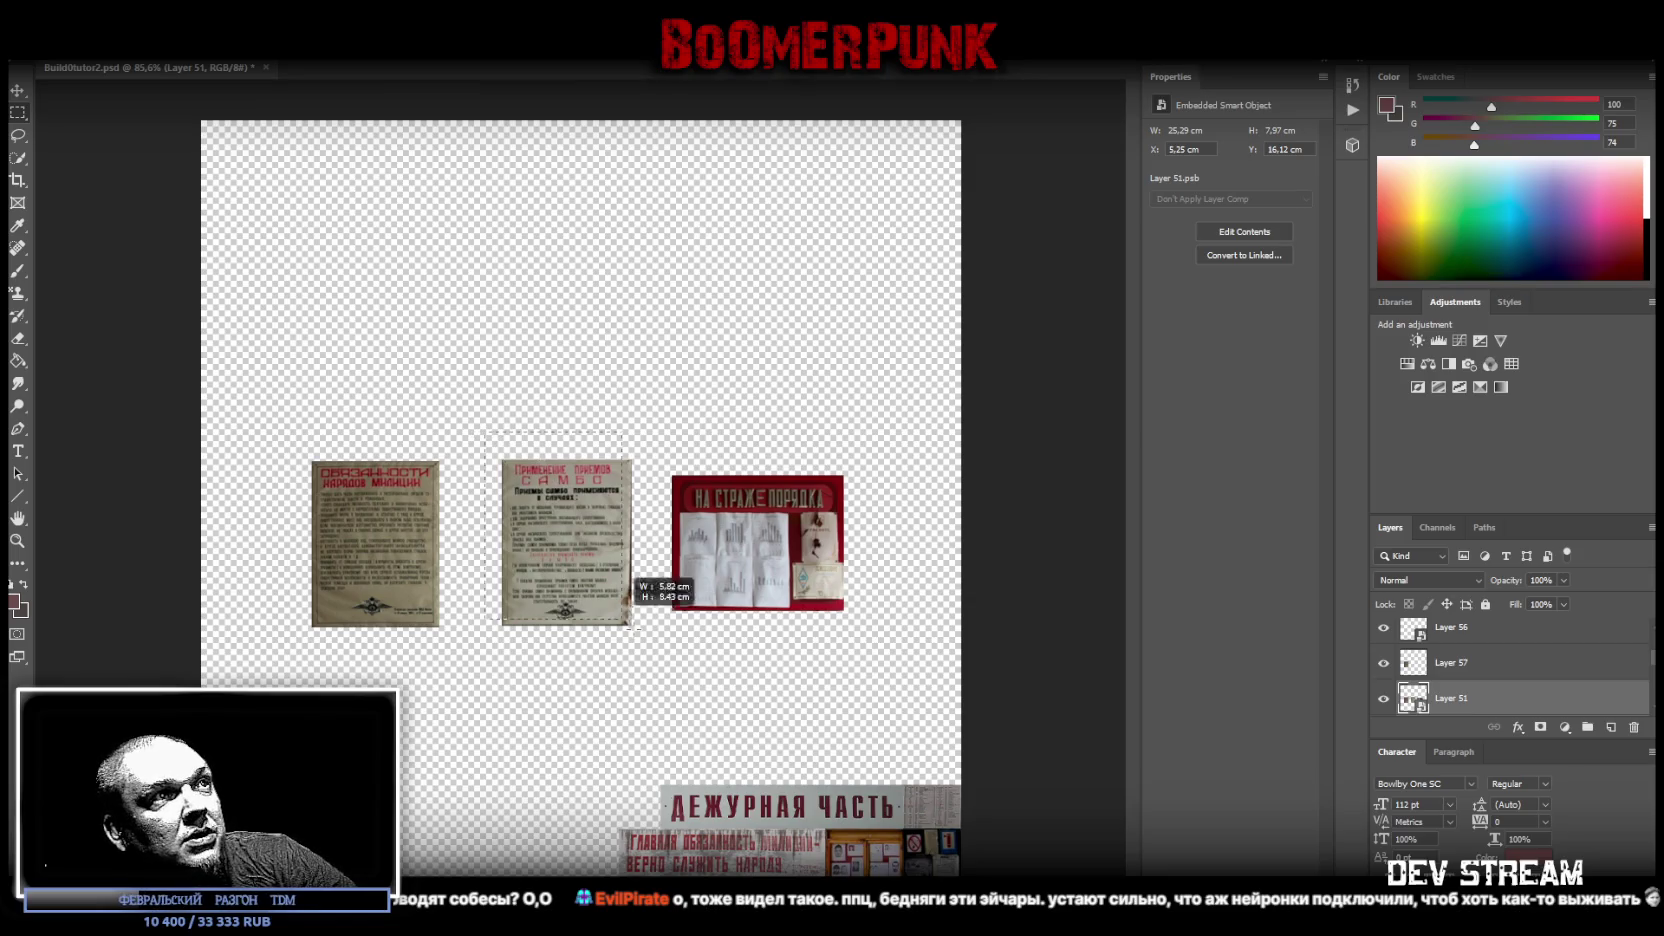
{"action": "right_click", "coordinate": [588, 568]}
{"action": "left_click", "coordinate": [640, 684]}
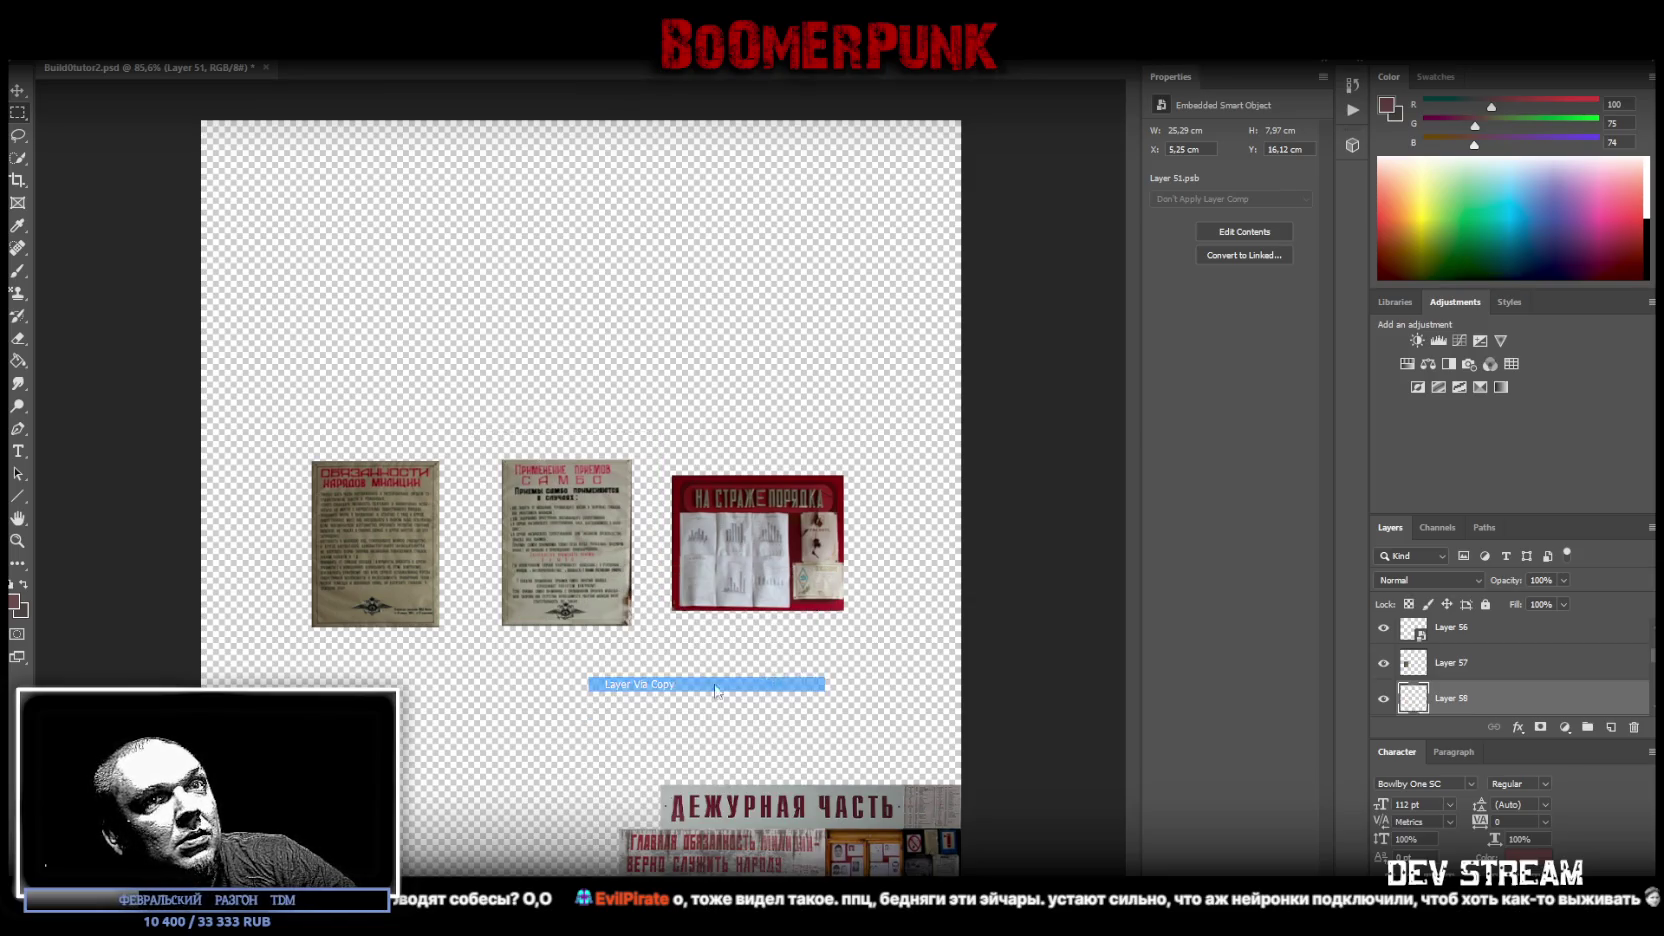
- Copy the red notice board onto its own layer and delete combined Layer 51
{"action": "left_click", "coordinate": [1460, 663]}
{"action": "left_click_drag", "start_coordinate": [877, 434], "coordinate": [659, 645]}
{"action": "right_click", "coordinate": [783, 533]}
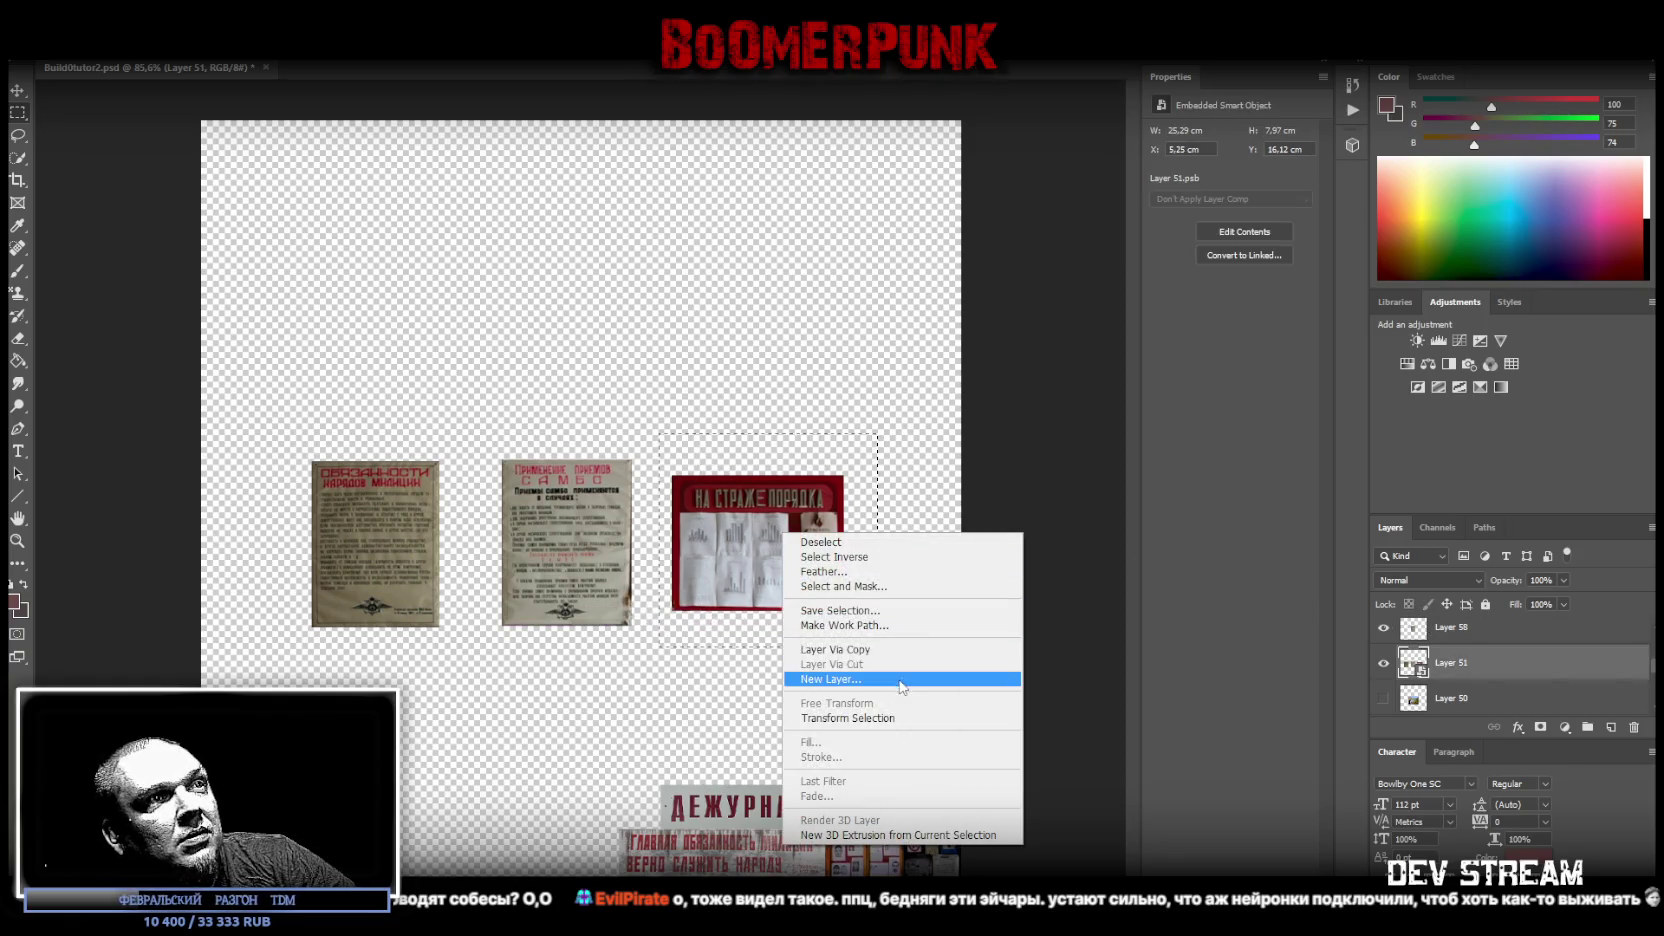
{"action": "left_click", "coordinate": [900, 650]}
{"action": "left_click", "coordinate": [1483, 665]}
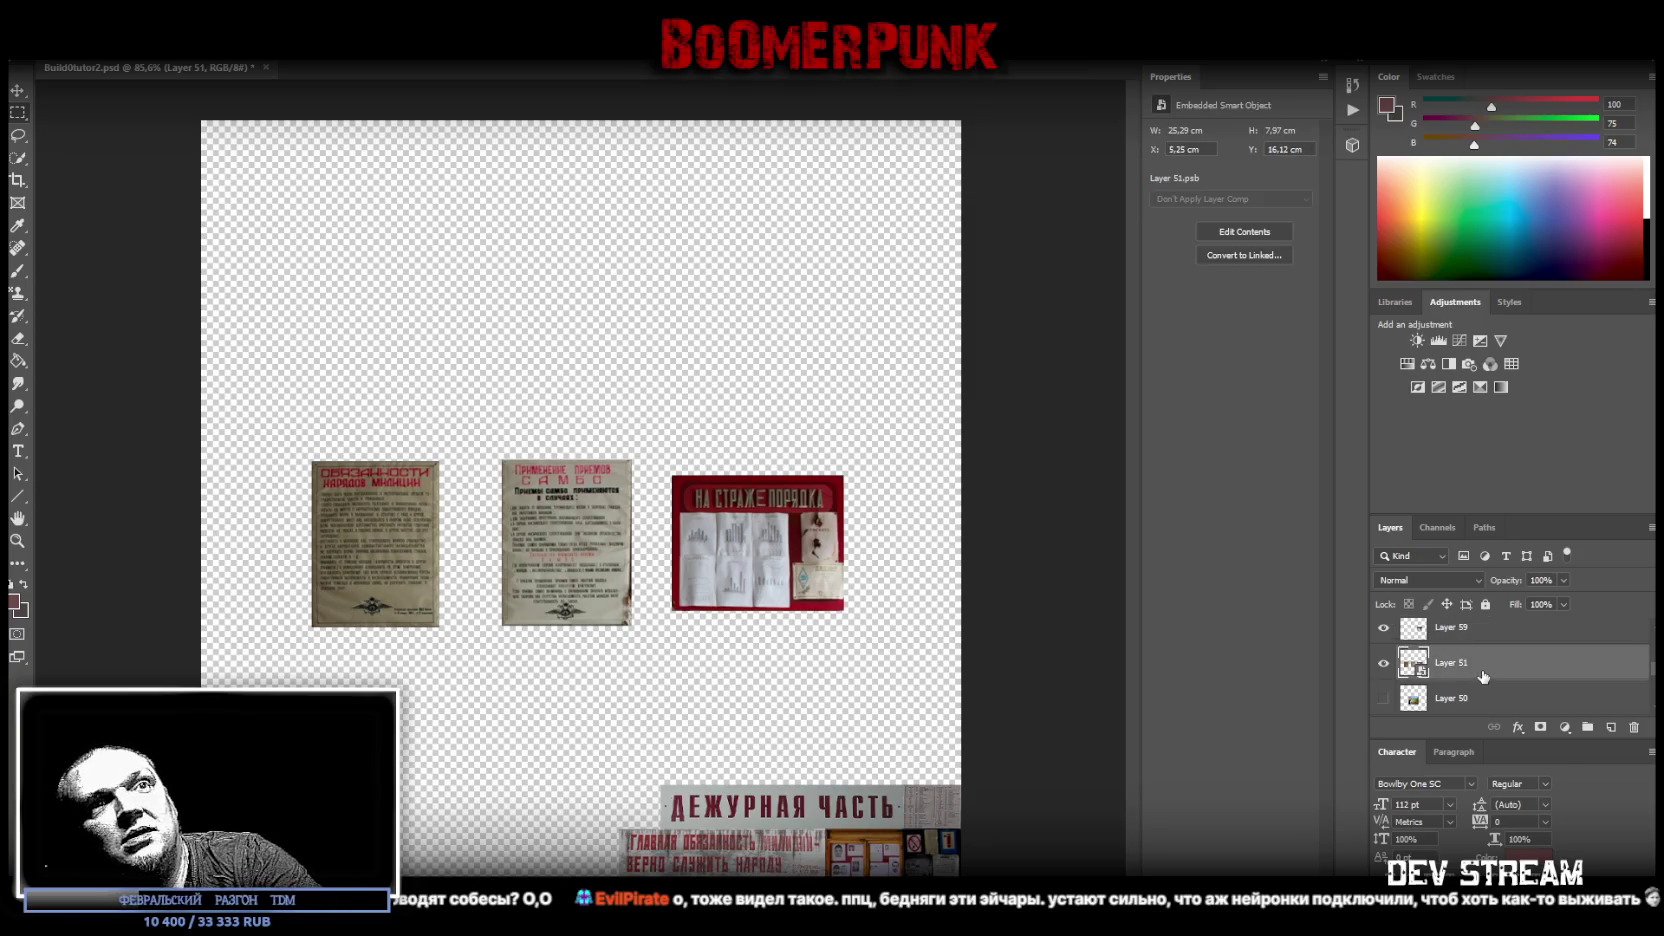
{"action": "key", "text": "Delete"}
- Convert the first poster's layer to a Smart Object for transforming
{"action": "left_click", "coordinate": [1471, 663]}
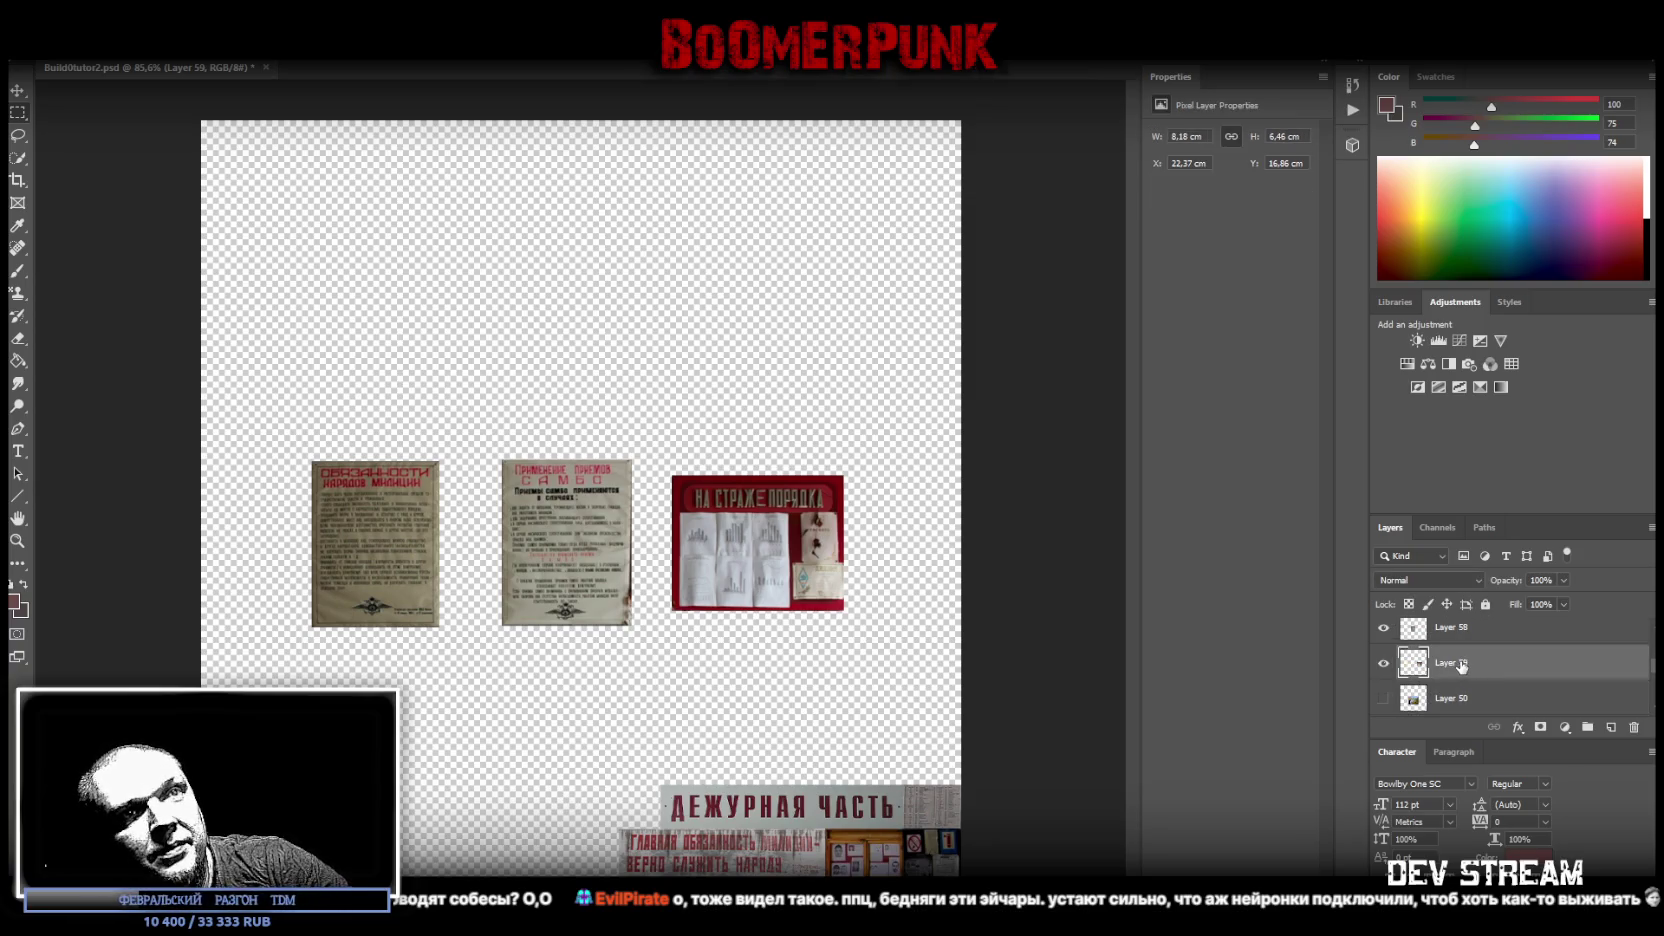
{"action": "scroll", "coordinate": [1461, 667], "scroll_direction": "up", "scroll_amount": 2}
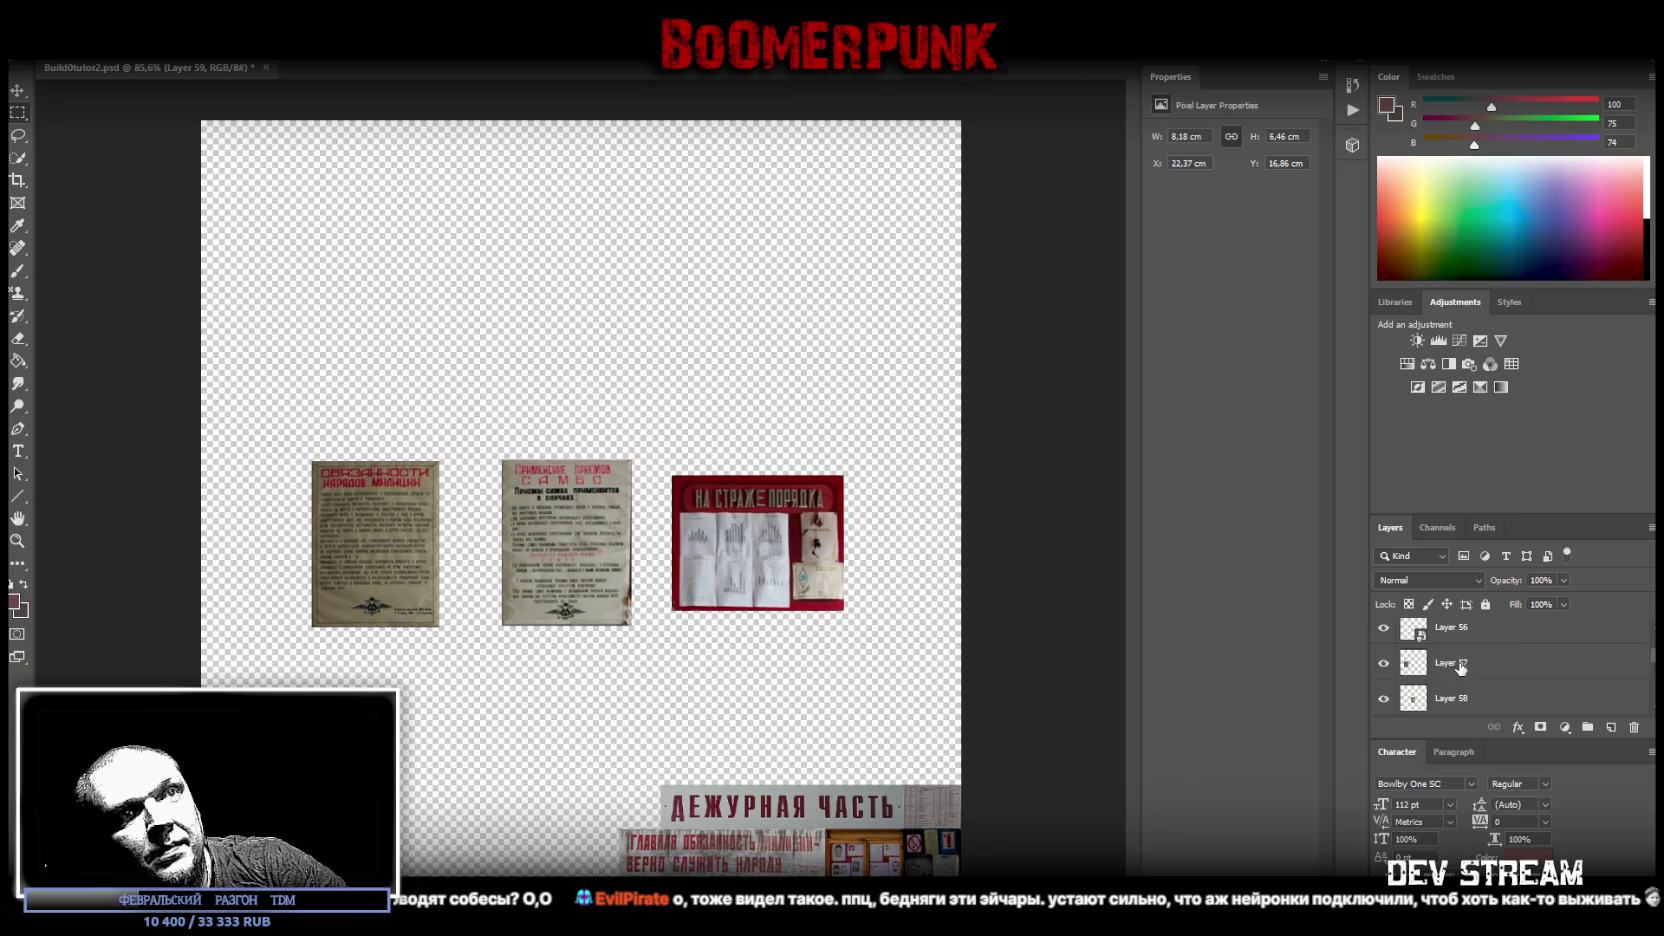
{"action": "right_click", "coordinate": [1461, 667]}
{"action": "left_click", "coordinate": [1264, 442]}
{"action": "key", "text": "ctrl+t"}
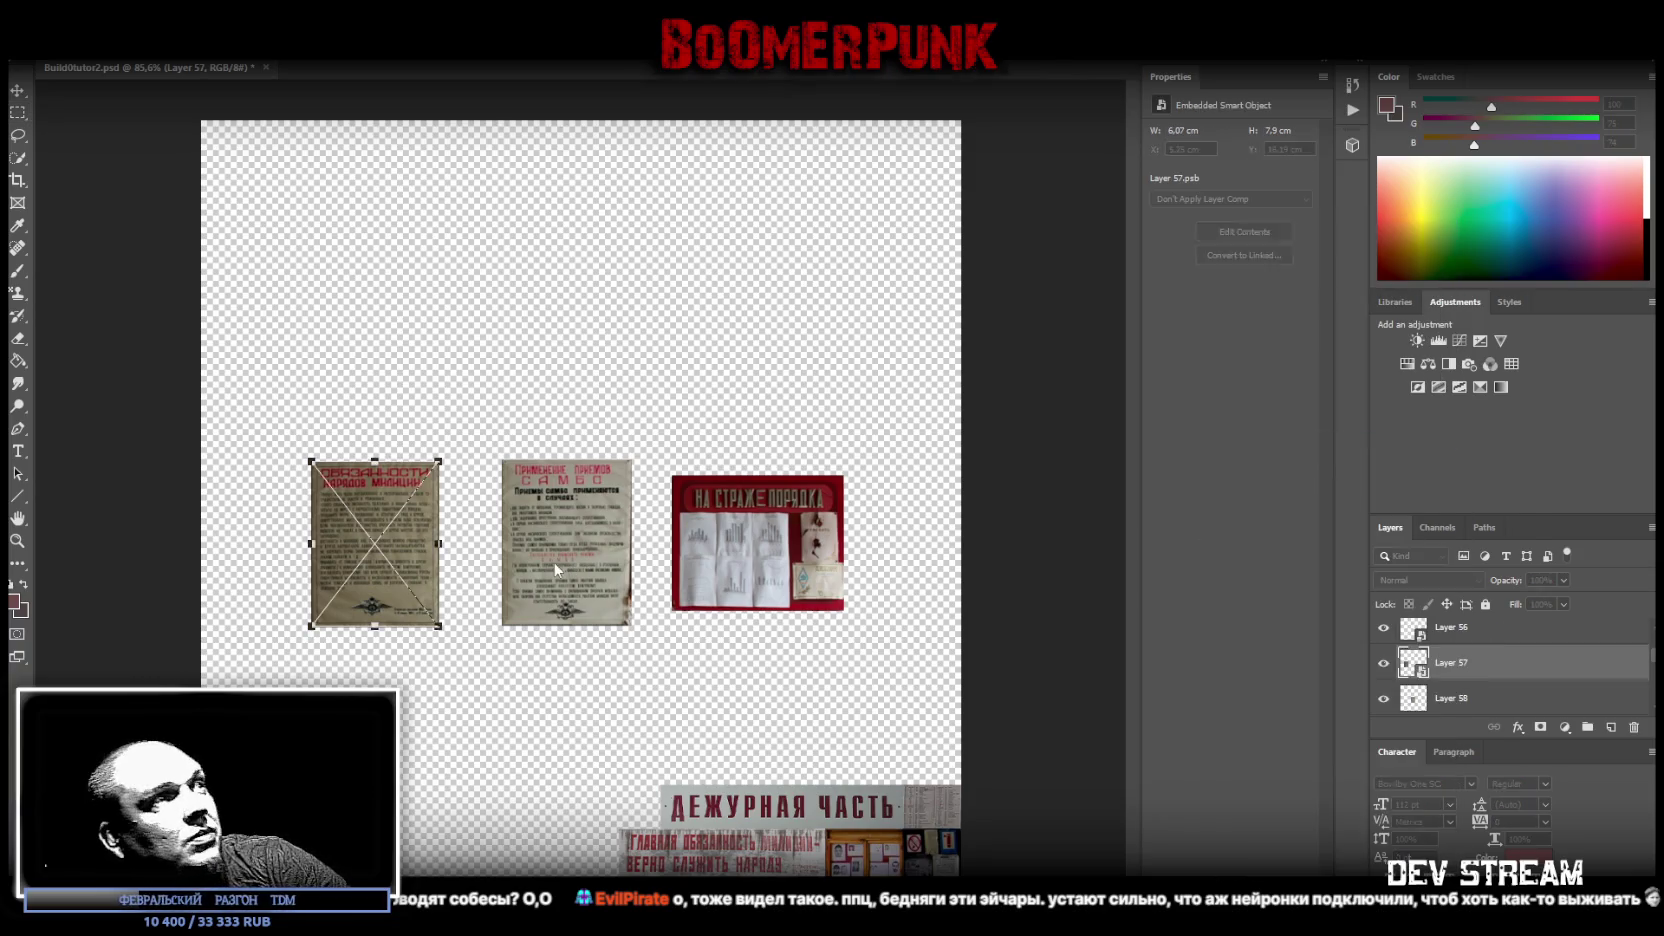
- Move the first poster above the sign and place the second poster, as a Smart Object, beside it
{"action": "mouse_move", "coordinate": [406, 559]}
{"action": "left_mouse_down"}
{"action": "mouse_move", "coordinate": [347, 726]}
{"action": "mouse_move", "coordinate": [940, 718]}
{"action": "left_mouse_up"}
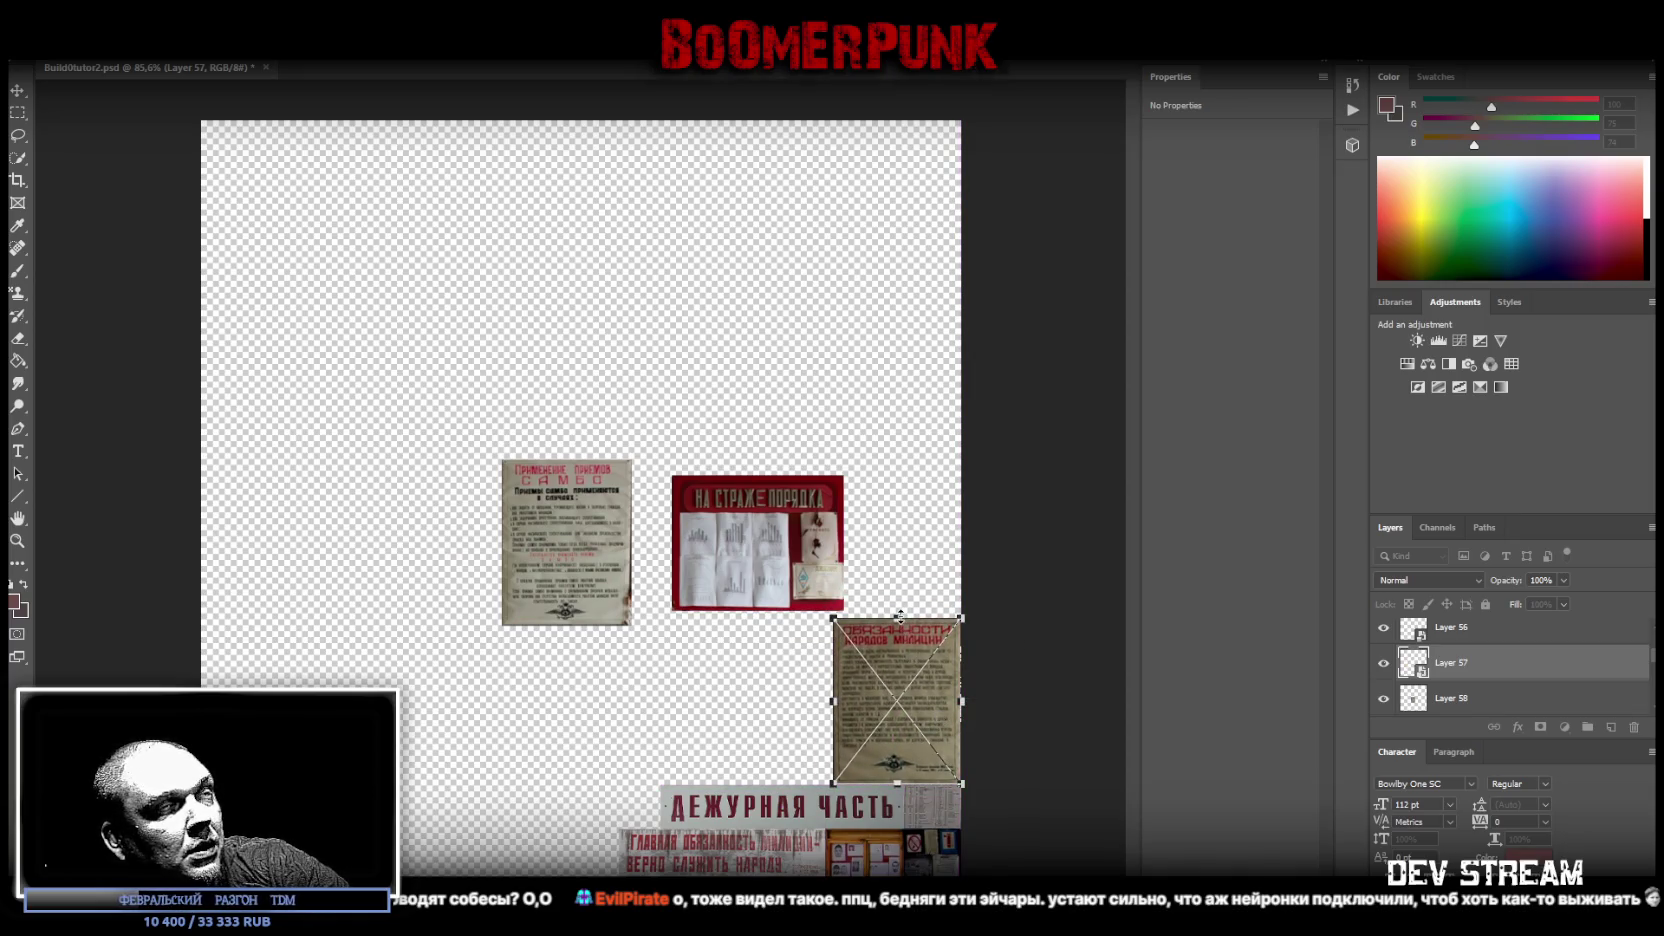
{"action": "left_click", "coordinate": [1485, 699]}
{"action": "scroll", "coordinate": [1510, 675], "scroll_direction": "down", "scroll_amount": 1}
{"action": "right_click", "coordinate": [1475, 672]}
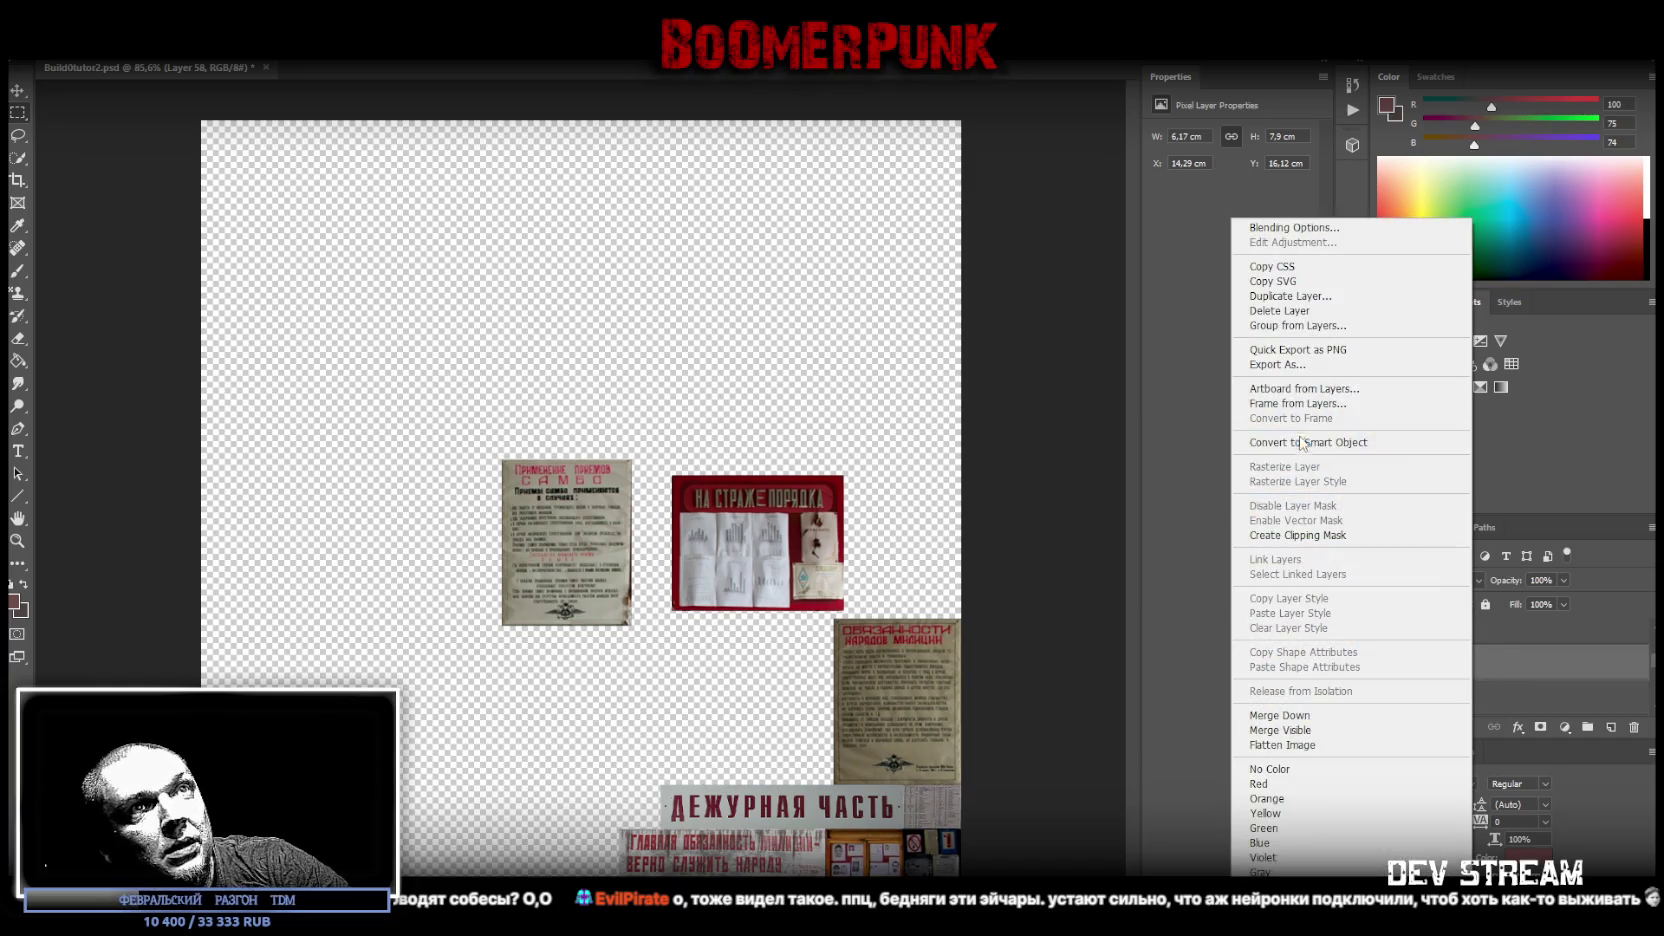
{"action": "left_click", "coordinate": [1305, 445]}
{"action": "key", "text": "ctrl+t"}
{"action": "mouse_move", "coordinate": [597, 535]}
{"action": "left_mouse_down"}
{"action": "mouse_move", "coordinate": [800, 694]}
{"action": "mouse_move", "coordinate": [815, 677]}
{"action": "left_mouse_up"}
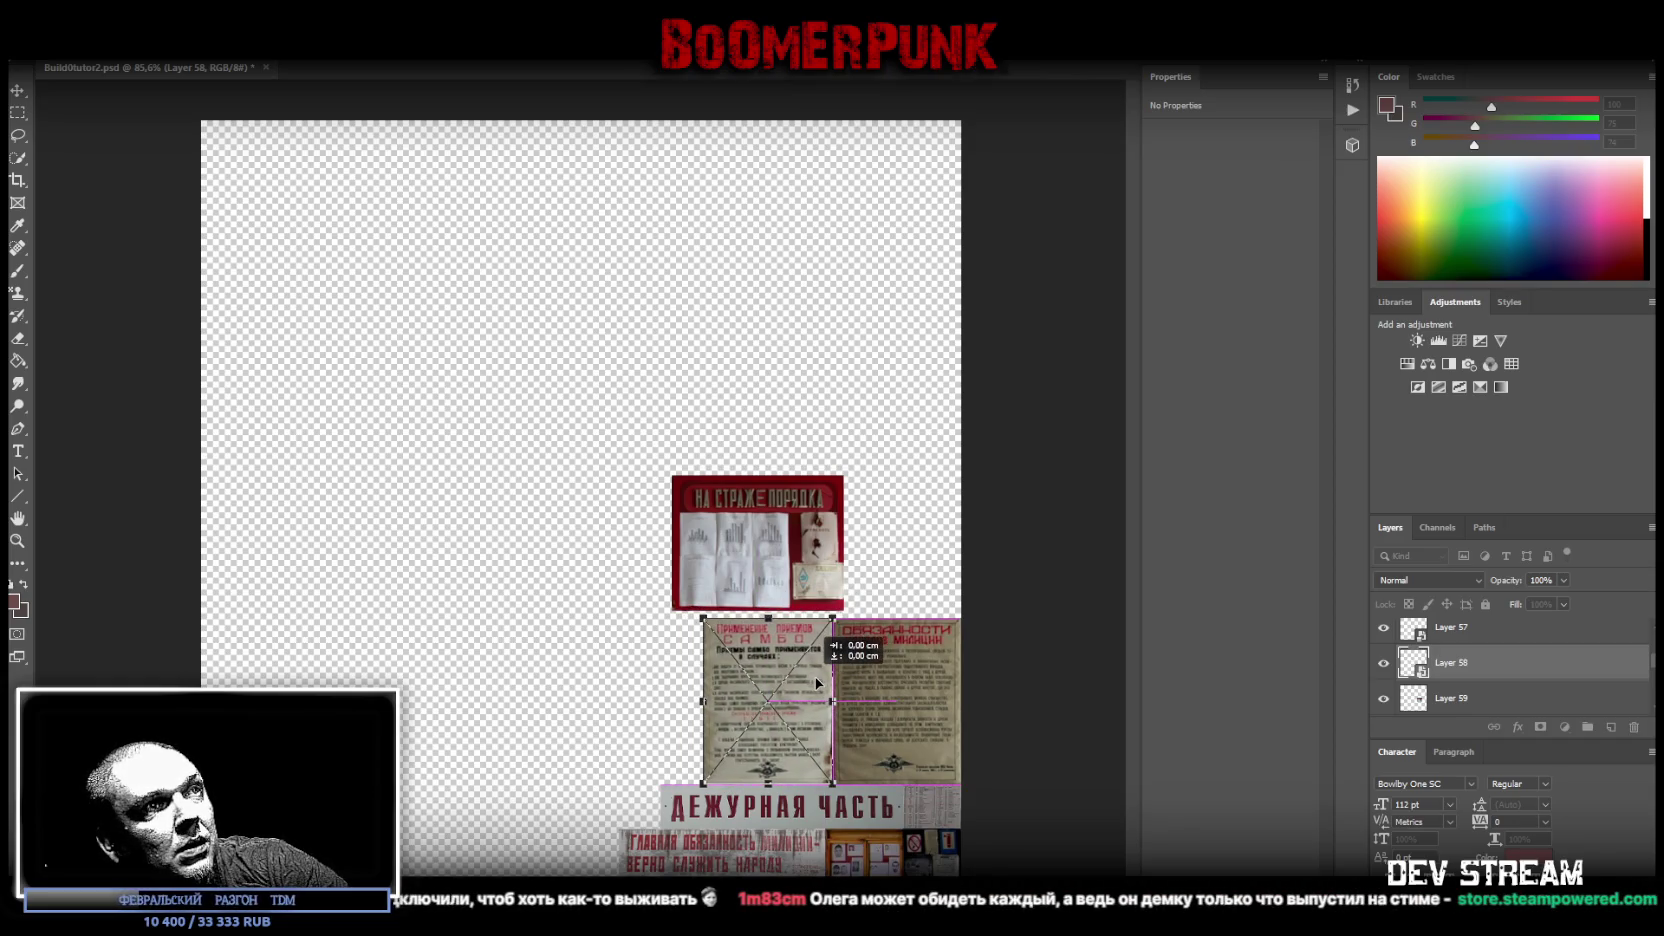
- Convert the red board layer to a Smart Object and place it next to the two posters
{"action": "left_click", "coordinate": [1480, 699]}
{"action": "right_click", "coordinate": [1478, 699]}
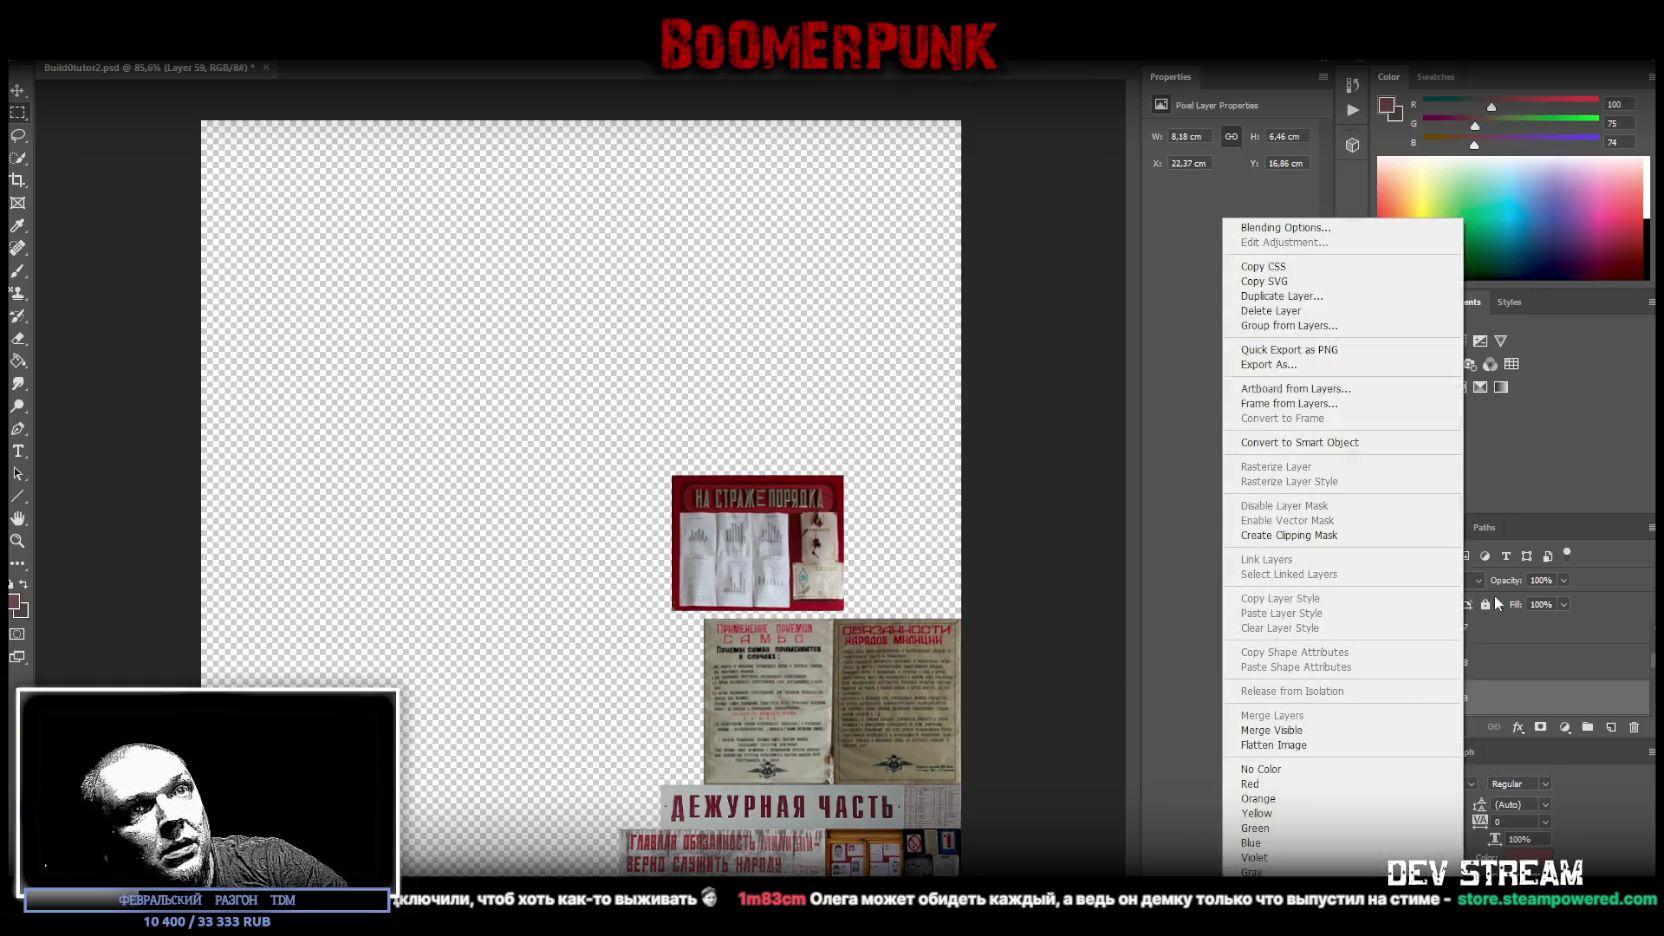
{"action": "left_click", "coordinate": [1313, 443]}
{"action": "key", "text": "ctrl+t"}
{"action": "mouse_move", "coordinate": [795, 563]}
{"action": "left_mouse_down"}
{"action": "mouse_move", "coordinate": [655, 690]}
{"action": "mouse_move", "coordinate": [615, 785]}
{"action": "mouse_move", "coordinate": [636, 765]}
{"action": "left_mouse_up"}
- Narrow the three-poster group and lower it to sit directly atop the ДЕЖУРНАЯ ЧАСТЬ sign
{"action": "key", "text": "Return"}
{"action": "left_click", "coordinate": [1470, 634], "text": "shift"}
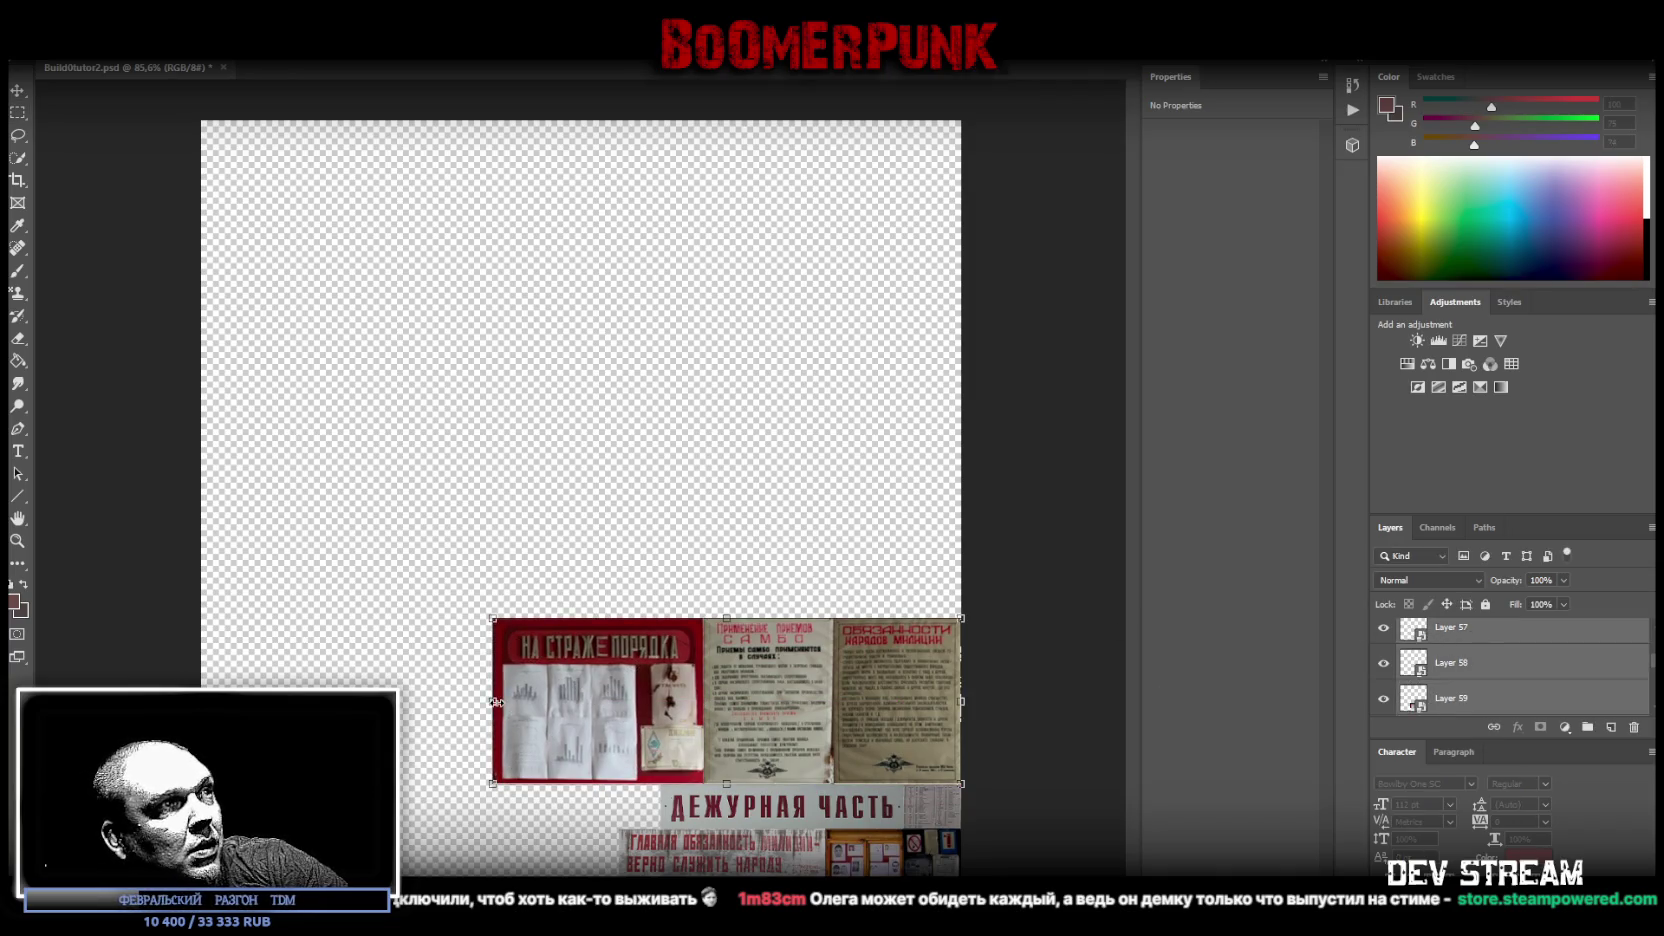
{"action": "left_click_drag", "start_coordinate": [495, 702], "coordinate": [617, 711]}
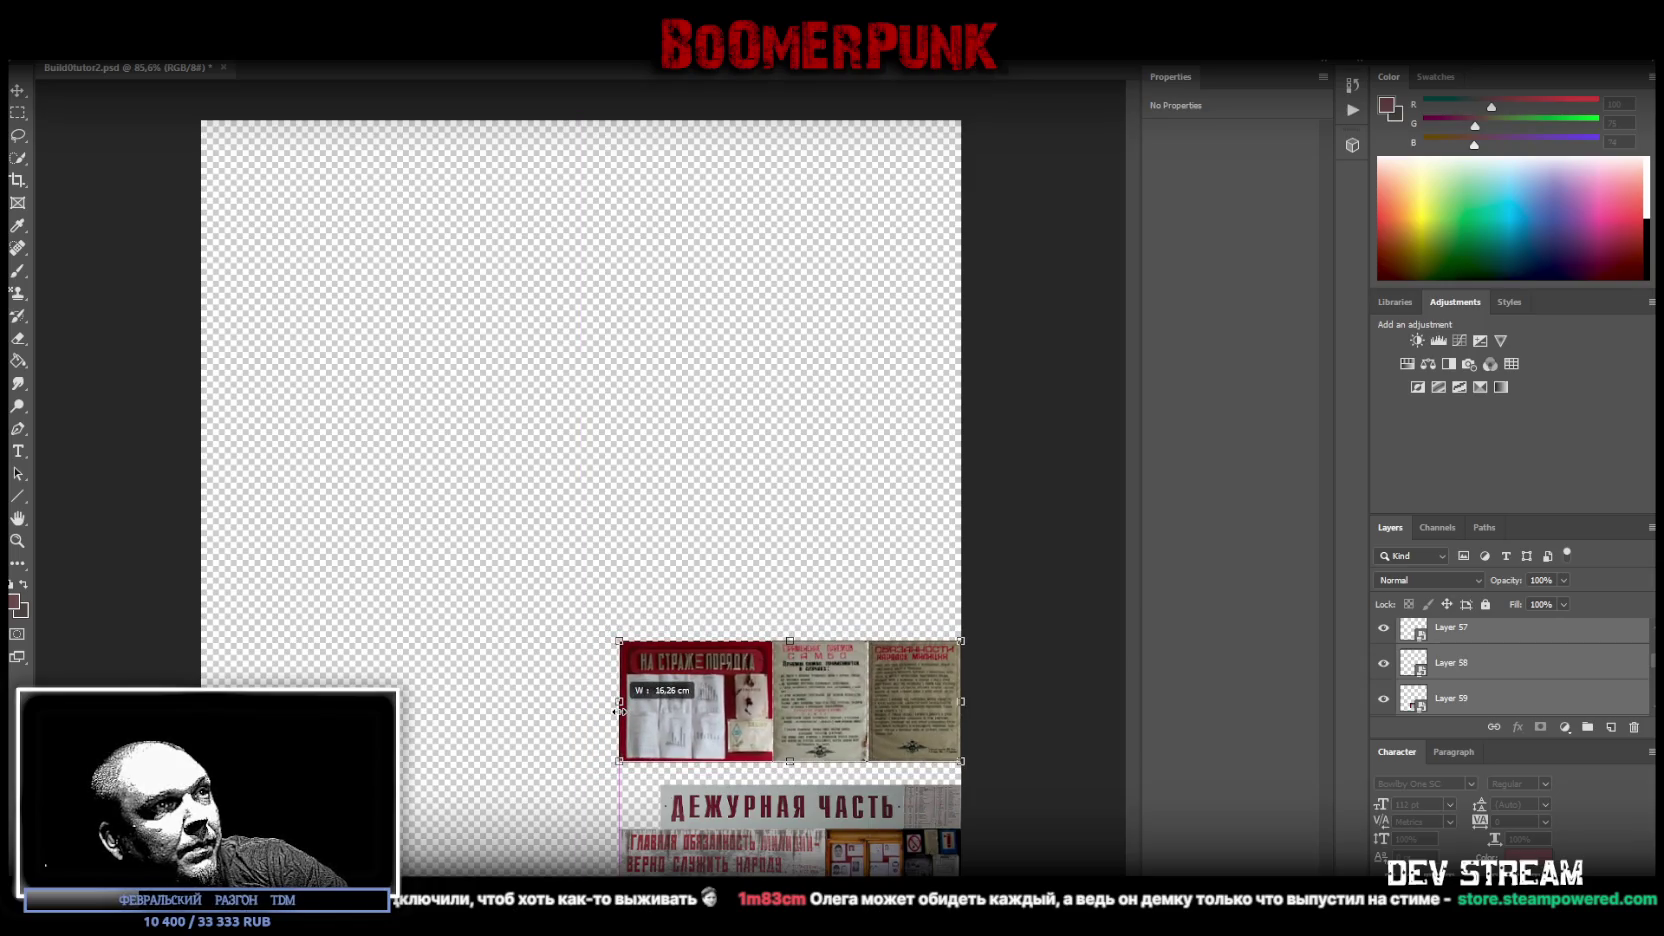
{"action": "left_click_drag", "start_coordinate": [787, 684], "coordinate": [787, 706]}
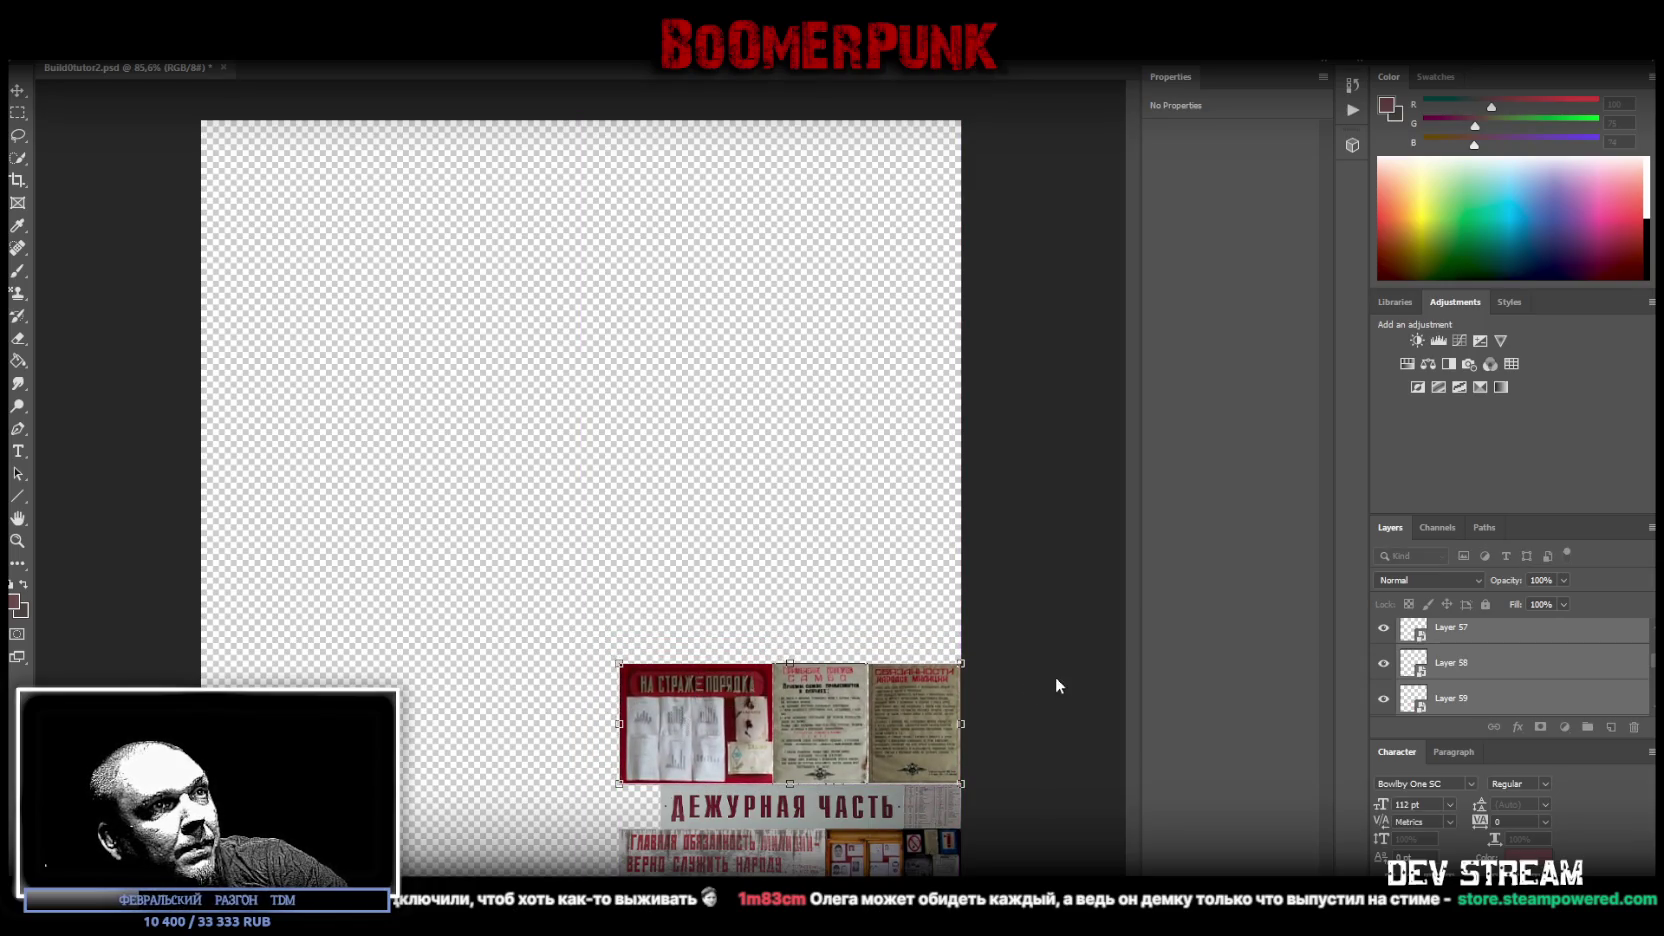
{"action": "key", "text": "Return"}
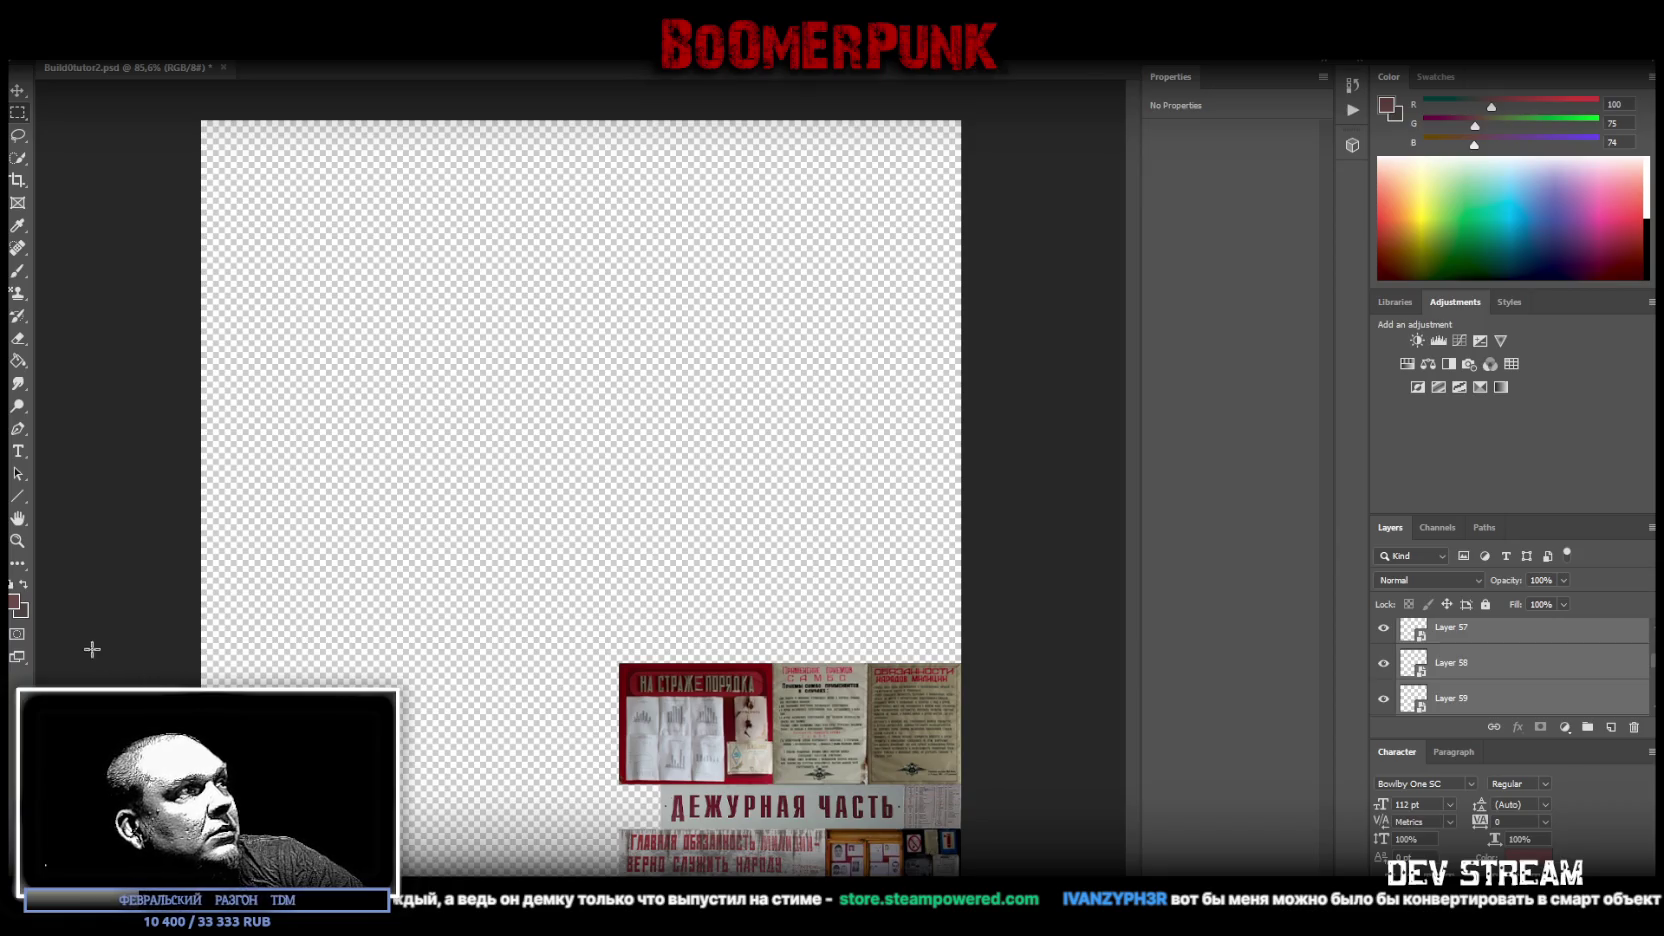
{"action": "left_click", "coordinate": [17, 540]}
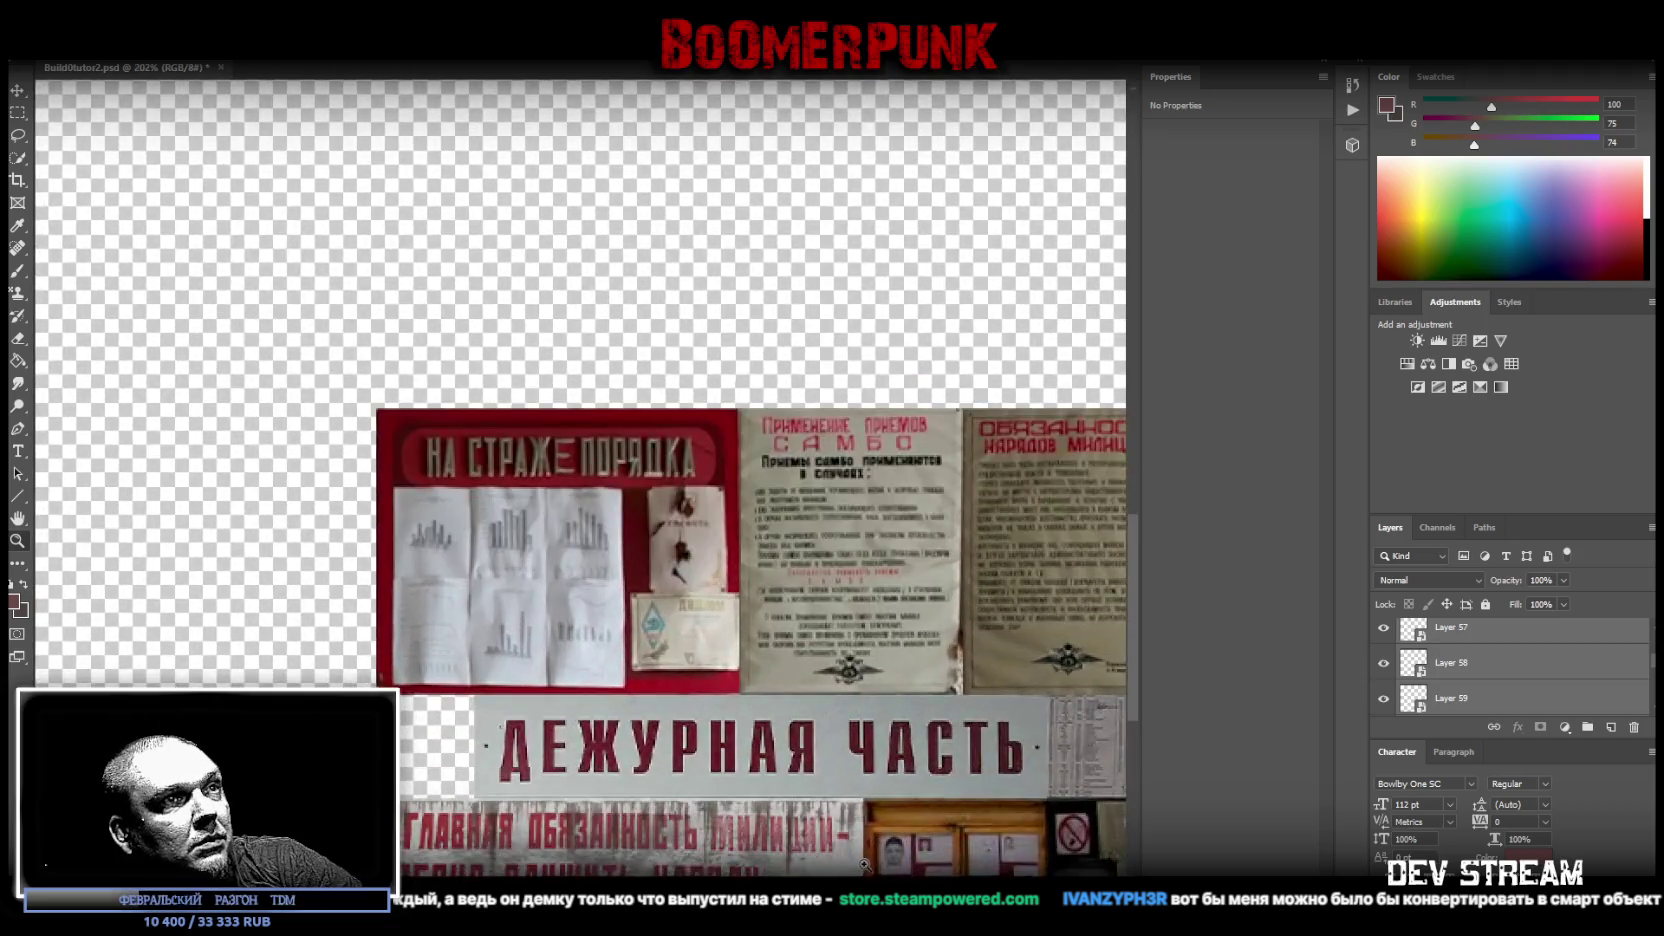
- Shift the ДЕЖУРНАЯ ЧАСТЬ sign (Hue/Saturation 8) left and narrow it from the right
{"action": "left_click_drag", "start_coordinate": [900, 783], "coordinate": [981, 783]}
{"action": "right_click", "coordinate": [781, 700]}
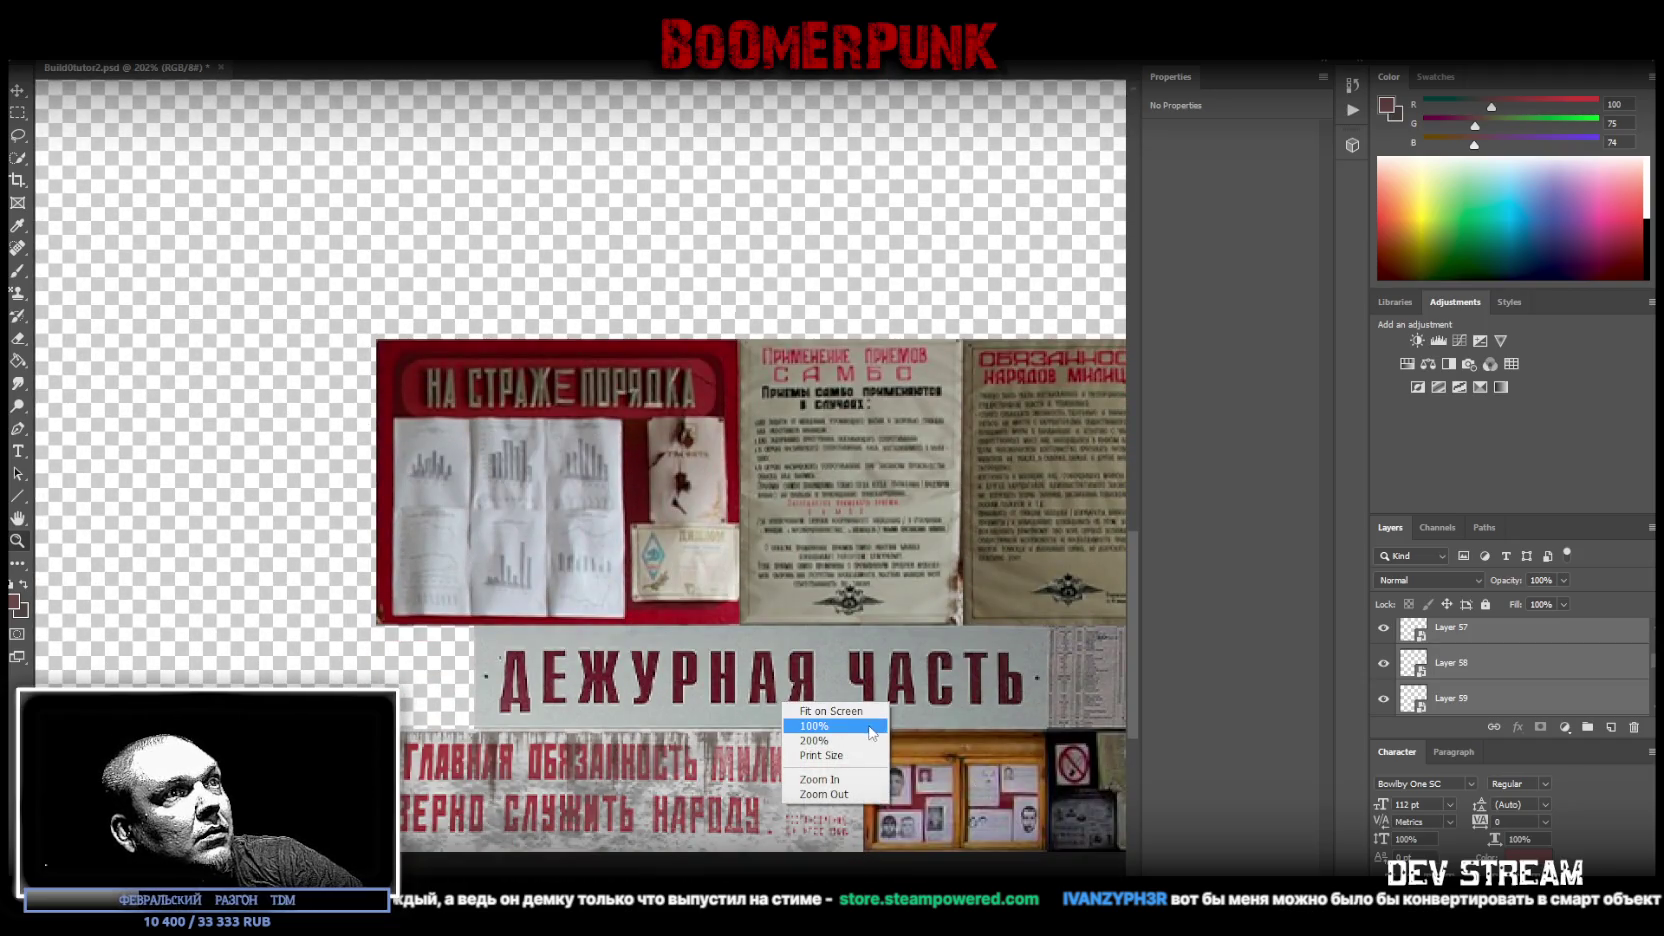
{"action": "key", "text": "Escape"}
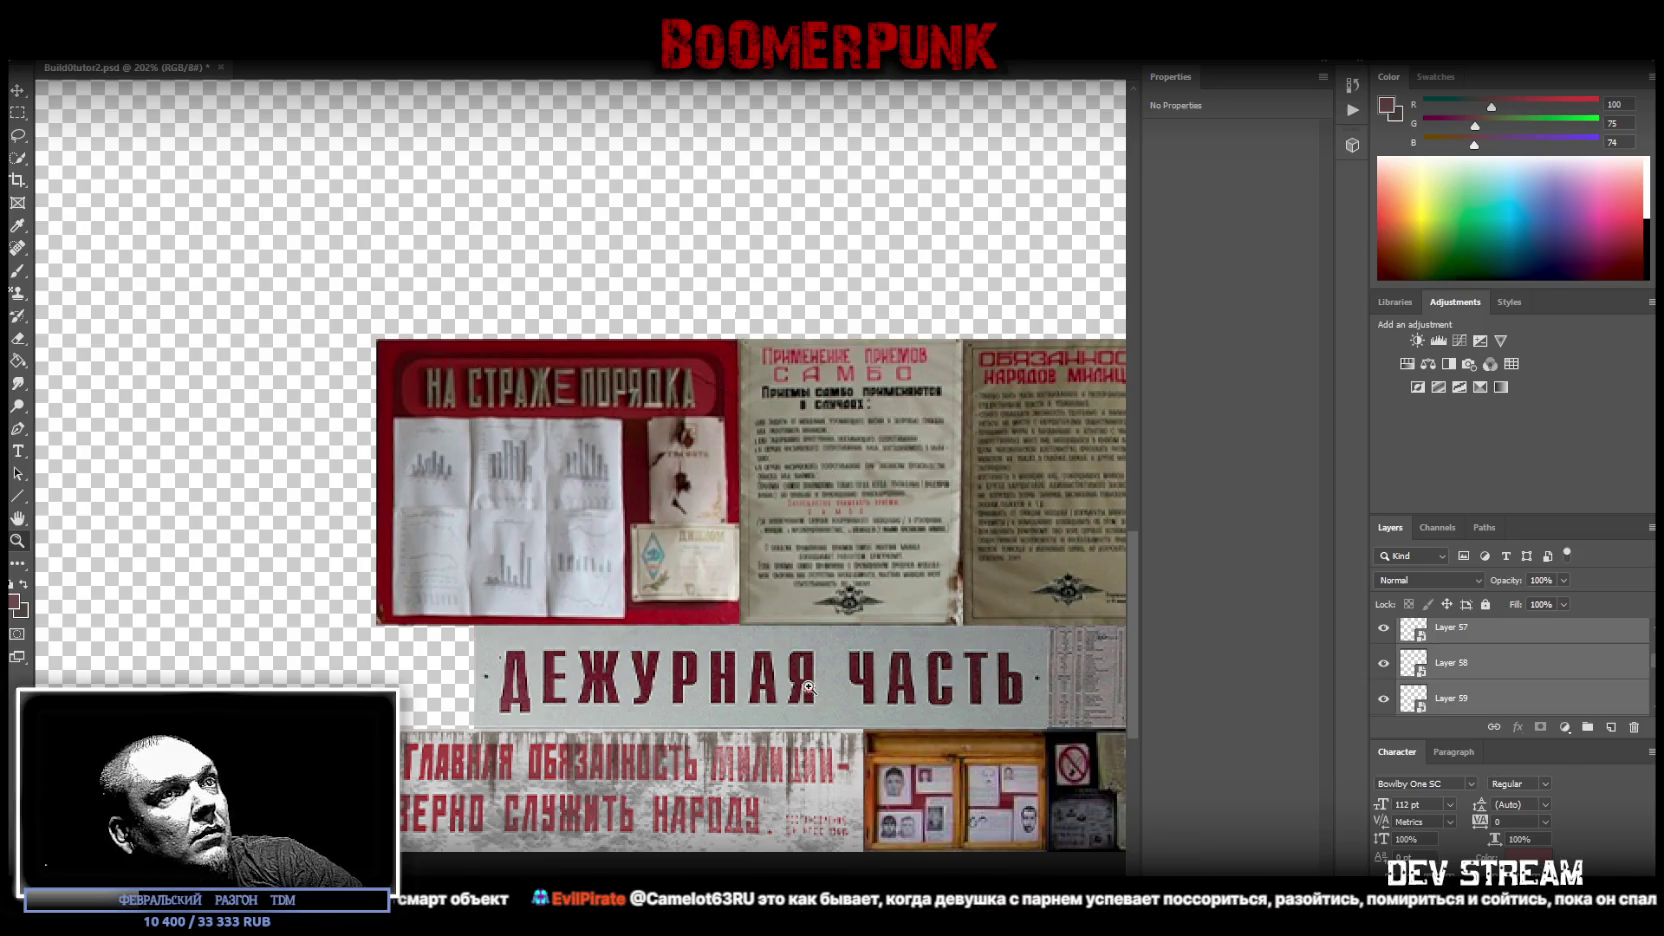
{"action": "left_click", "coordinate": [18, 88]}
{"action": "right_click", "coordinate": [845, 667]}
{"action": "left_click", "coordinate": [884, 690]}
{"action": "key", "text": "ctrl+t"}
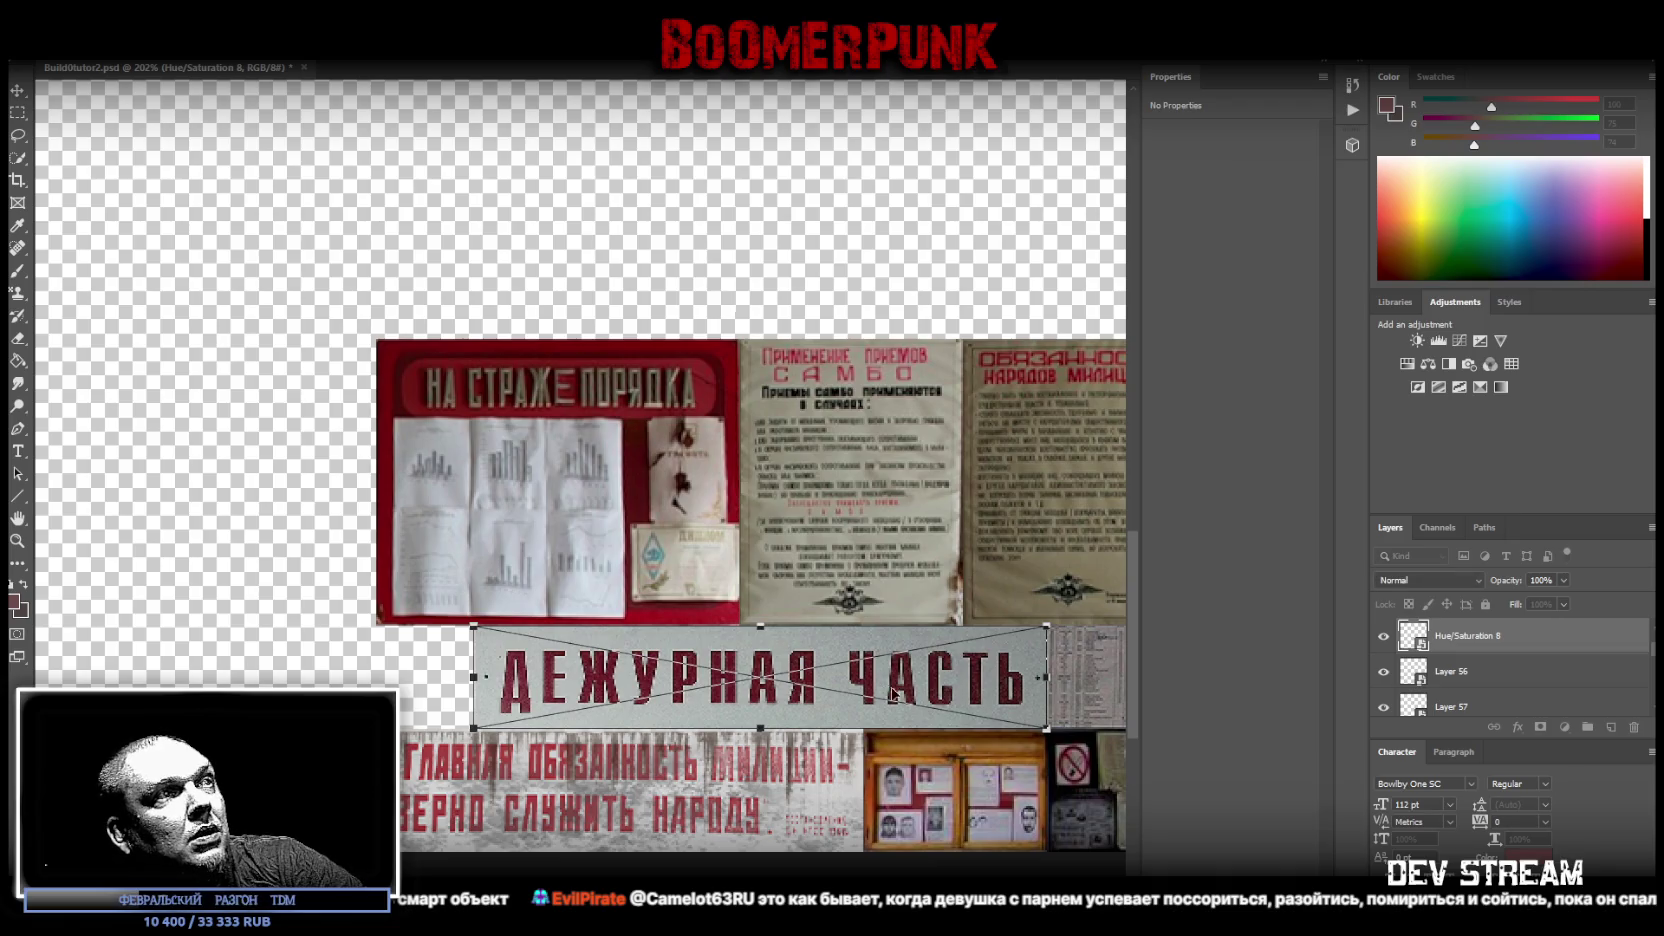
{"action": "left_click_drag", "start_coordinate": [884, 690], "coordinate": [826, 691]}
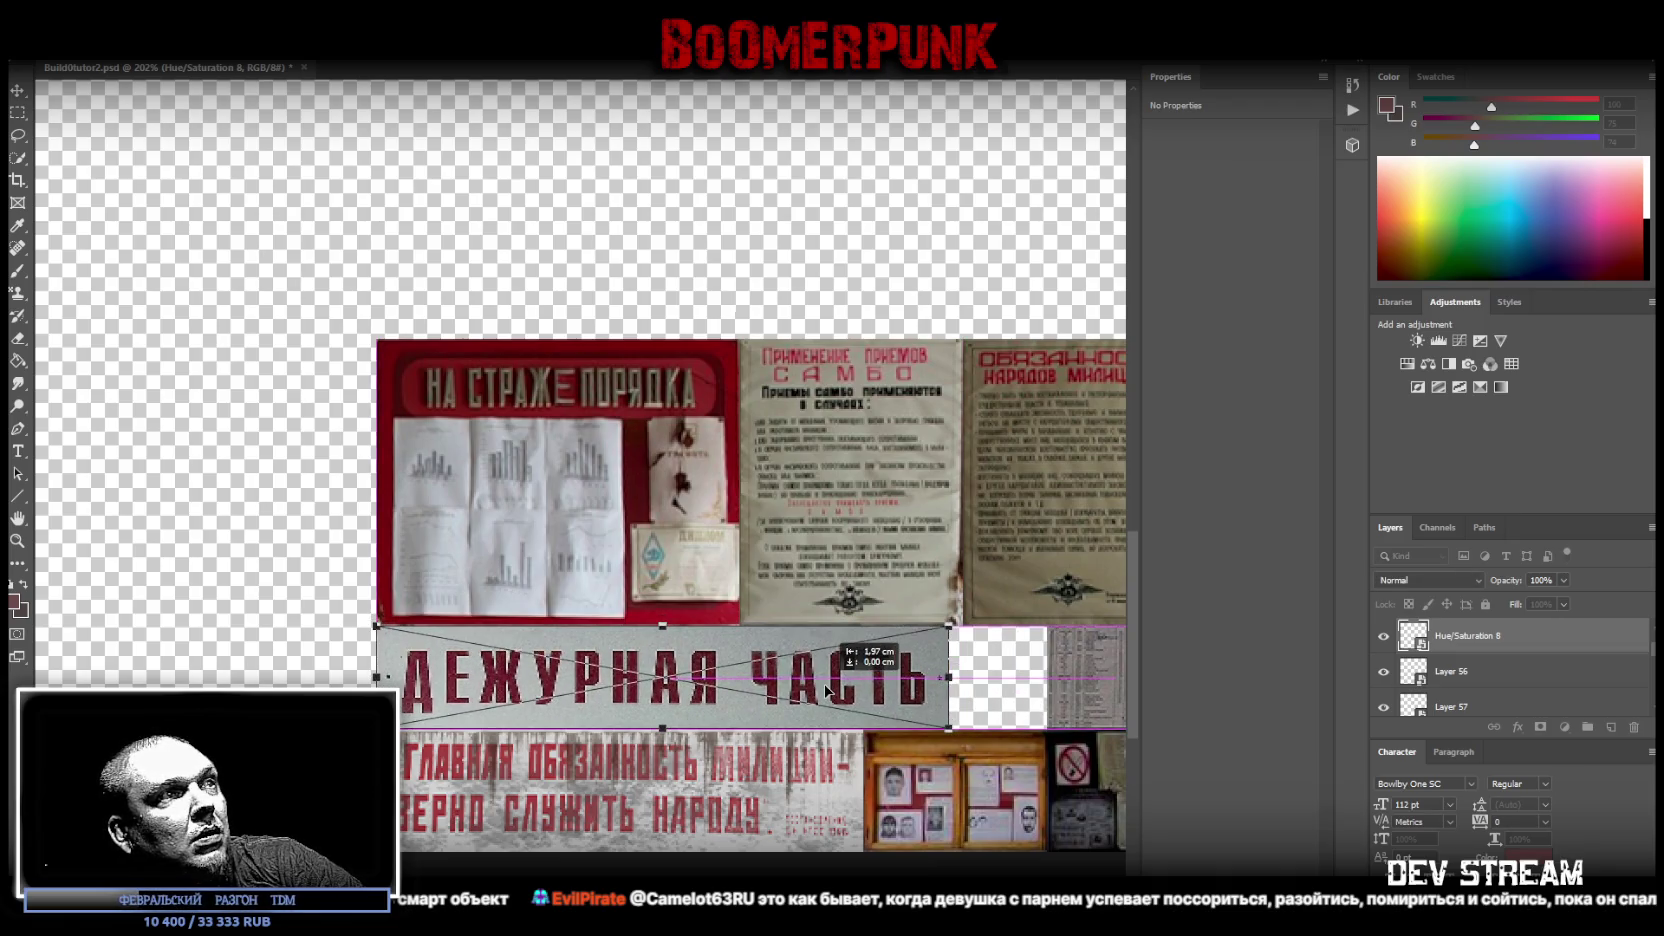
{"action": "left_click_drag", "start_coordinate": [948, 677], "coordinate": [862, 677]}
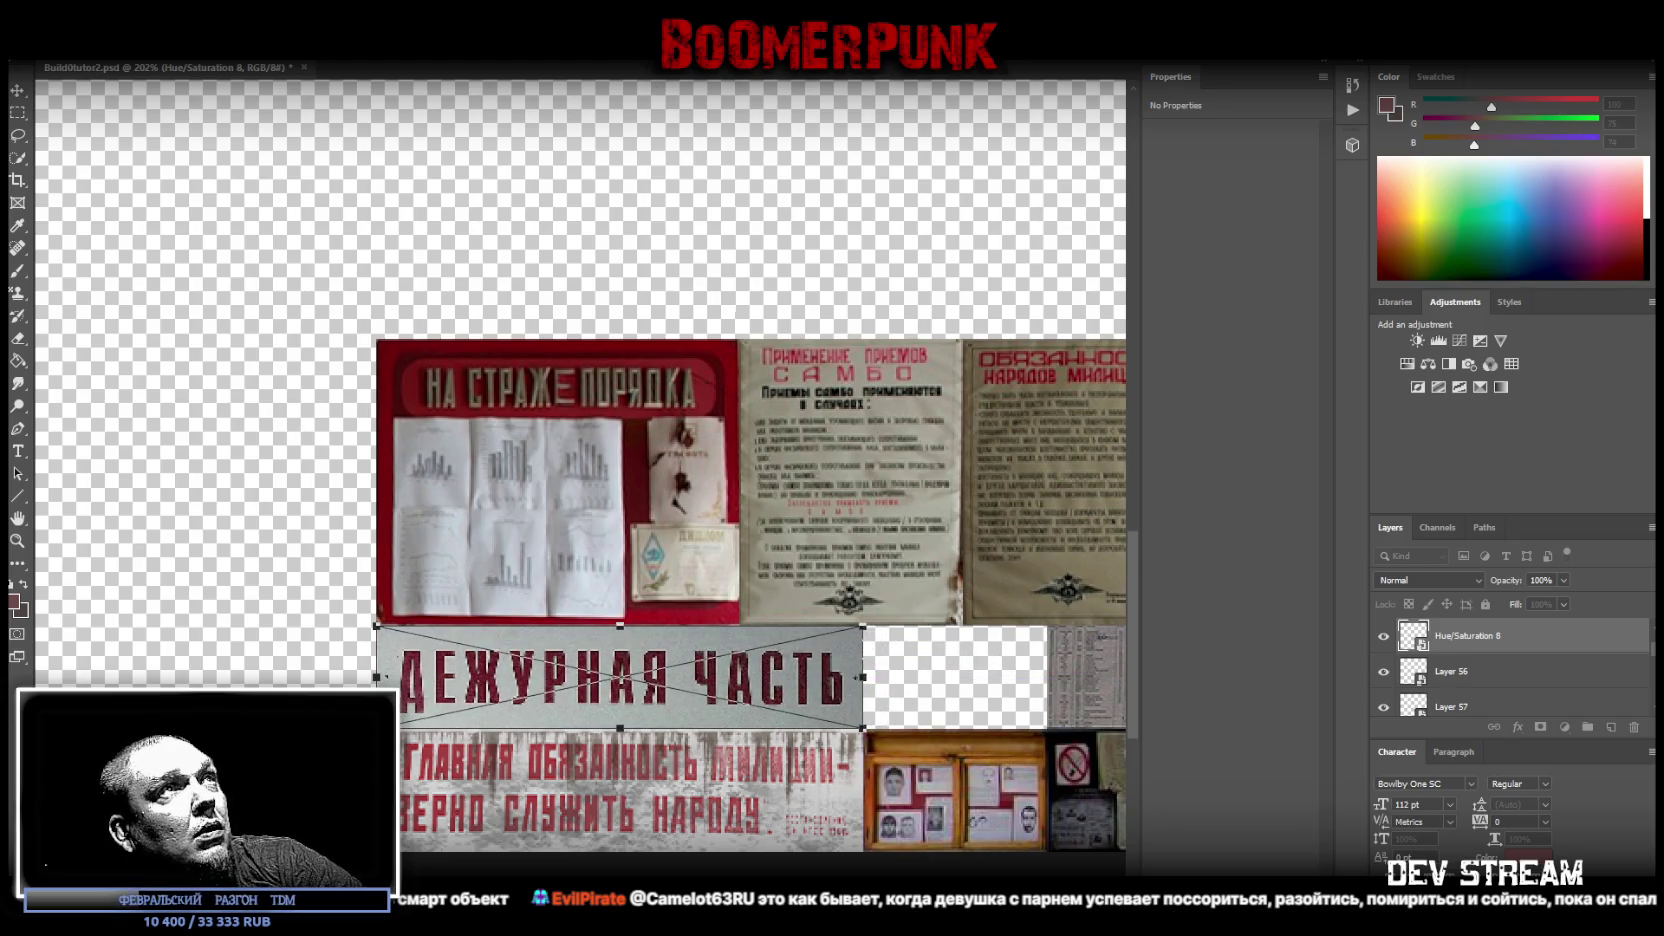
{"action": "key", "text": "Return"}
- Move the Layer 54 photo board up, rotate it upright and enlarge it
{"action": "right_click", "coordinate": [953, 777]}
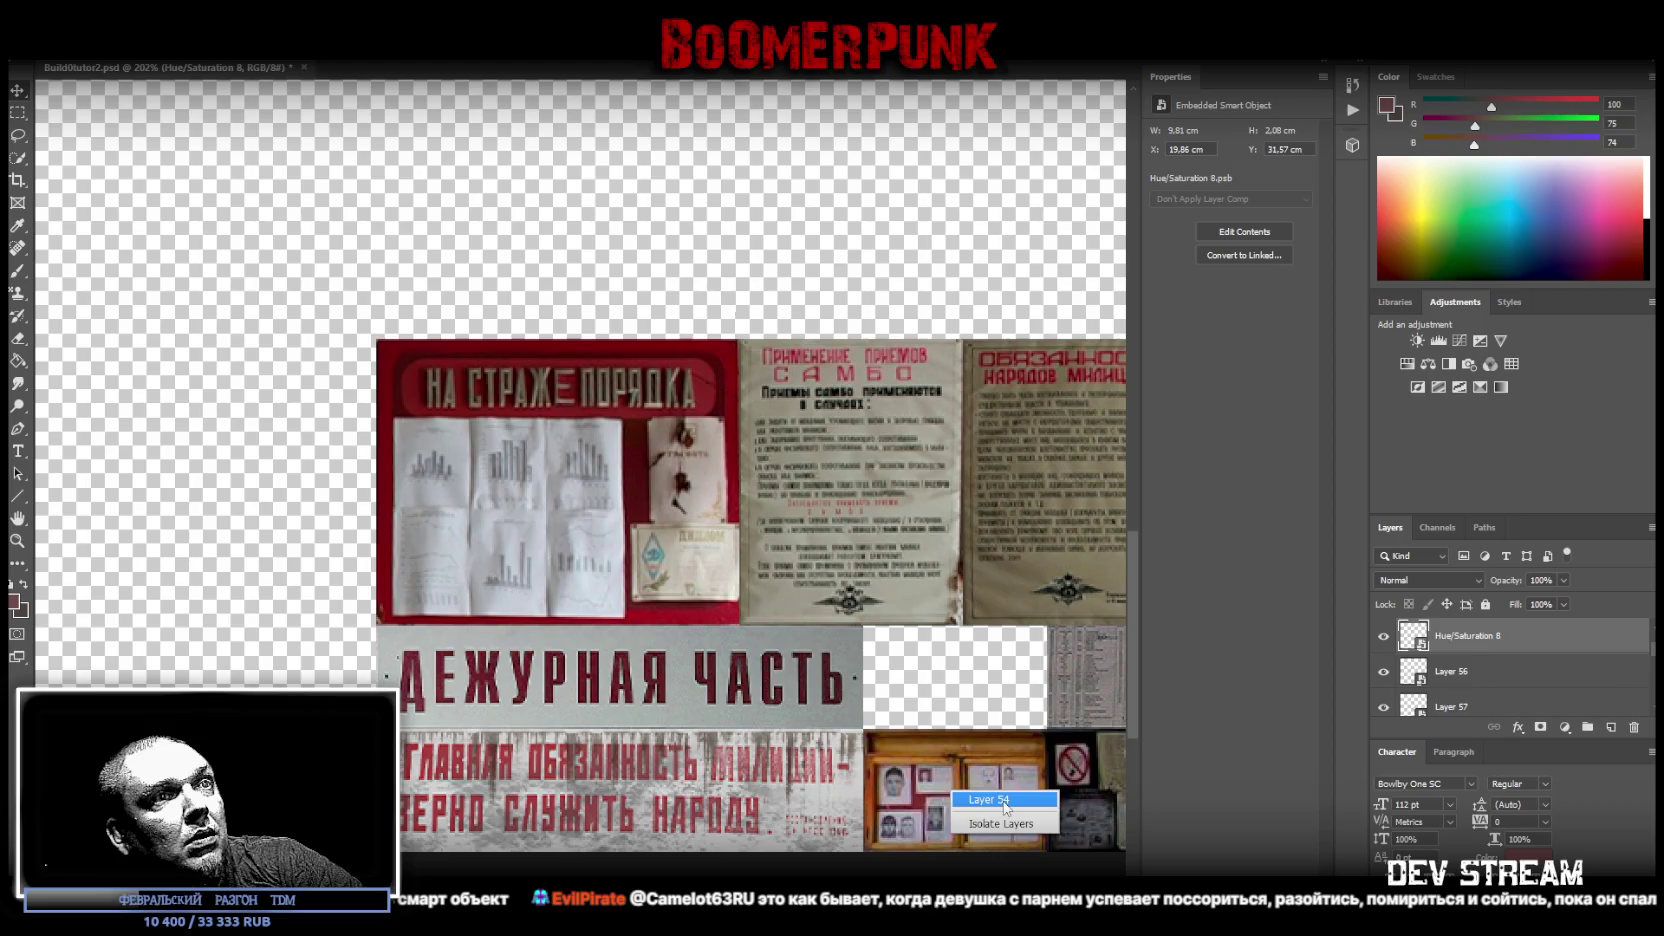
{"action": "left_click", "coordinate": [995, 815]}
{"action": "key", "text": "ctrl+t"}
{"action": "left_click_drag", "start_coordinate": [988, 793], "coordinate": [990, 697]}
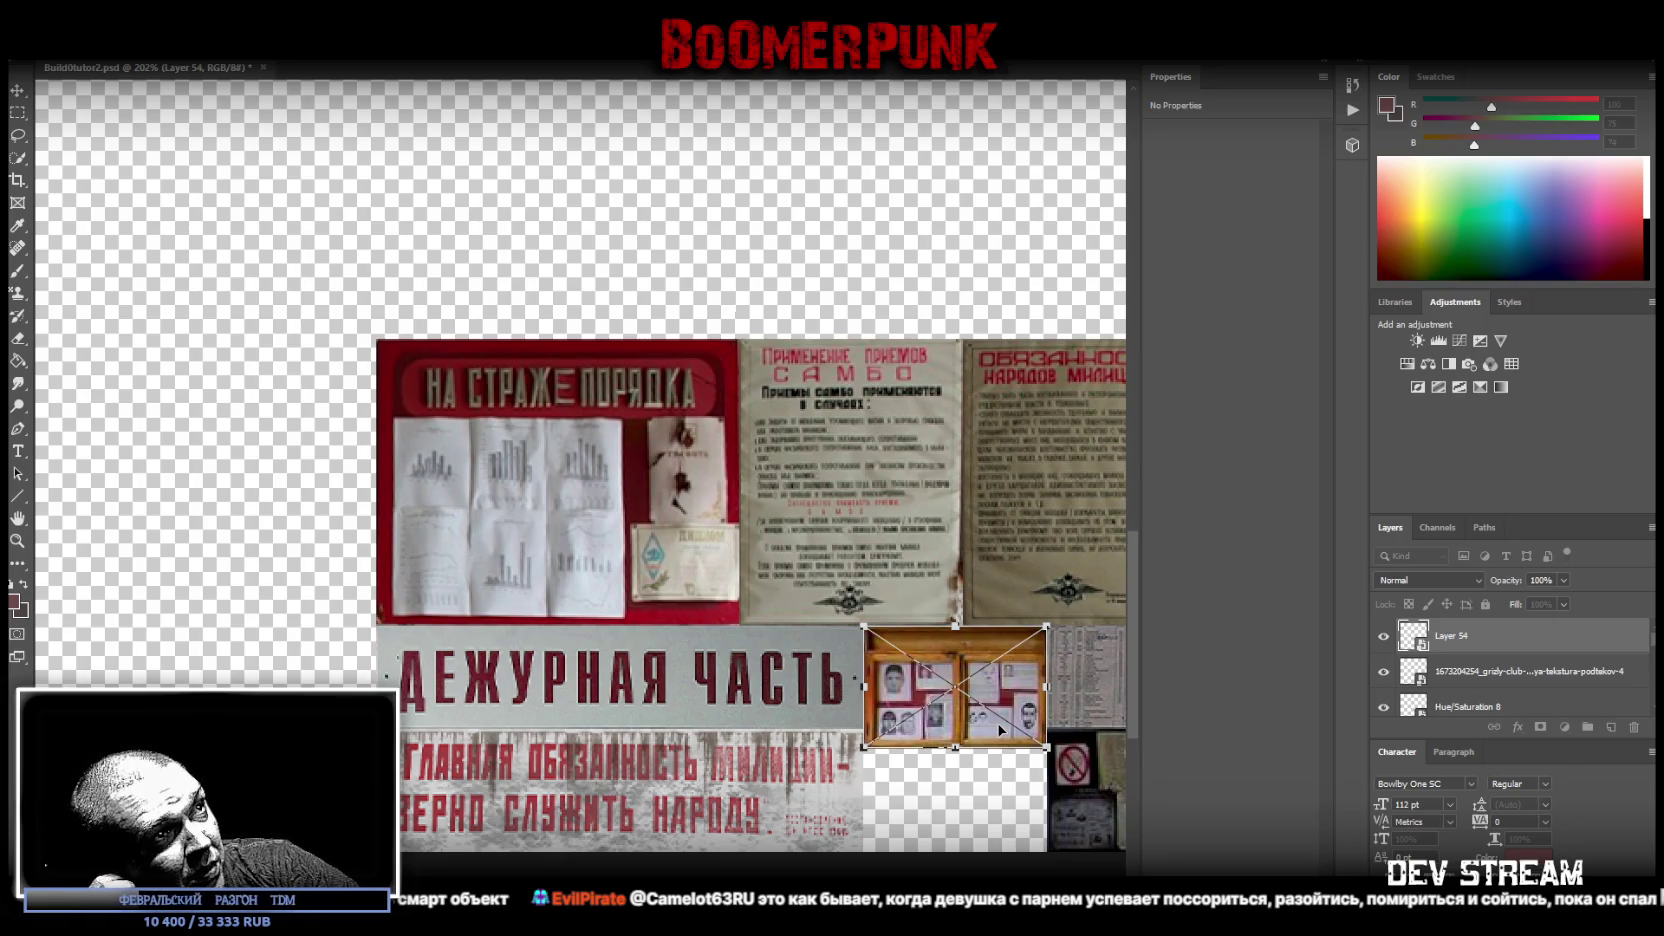
{"action": "mouse_move", "coordinate": [1057, 582]}
{"action": "left_mouse_down"}
{"action": "mouse_move", "coordinate": [1007, 707]}
{"action": "mouse_move", "coordinate": [958, 718]}
{"action": "mouse_move", "coordinate": [1004, 700]}
{"action": "mouse_move", "coordinate": [1046, 728]}
{"action": "left_mouse_up"}
{"action": "left_click_drag", "start_coordinate": [955, 808], "coordinate": [956, 851]}
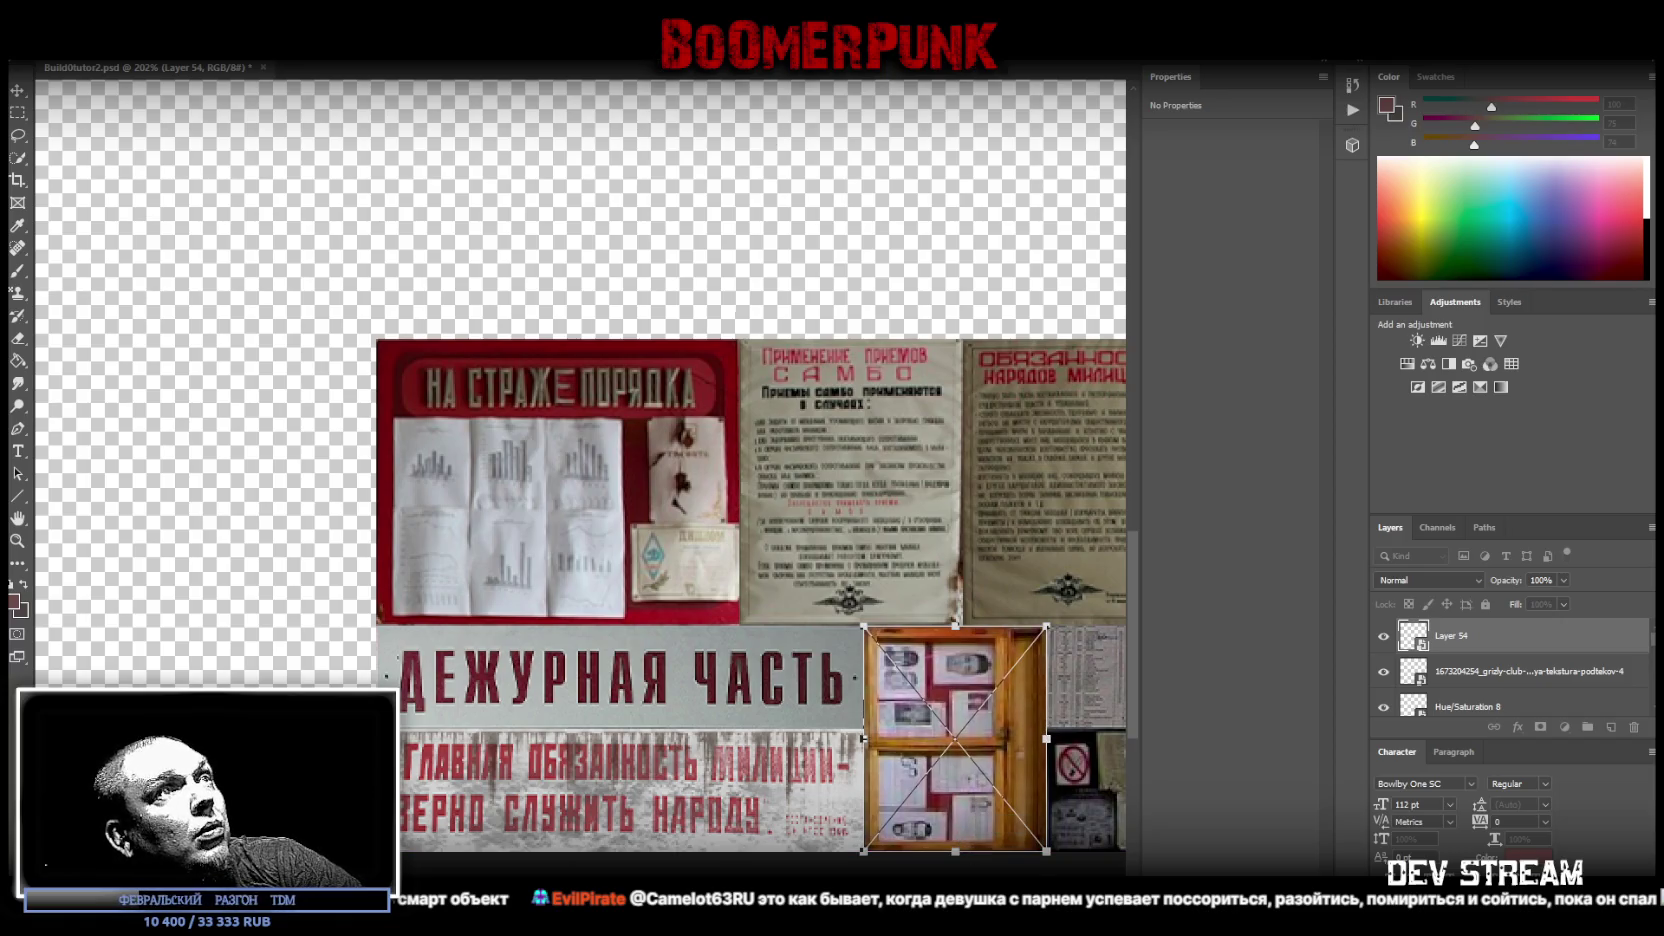
{"action": "key", "text": "Return"}
- Narrow the photo board from its left side to 3.07 cm wide
{"action": "key", "text": "ctrl+t"}
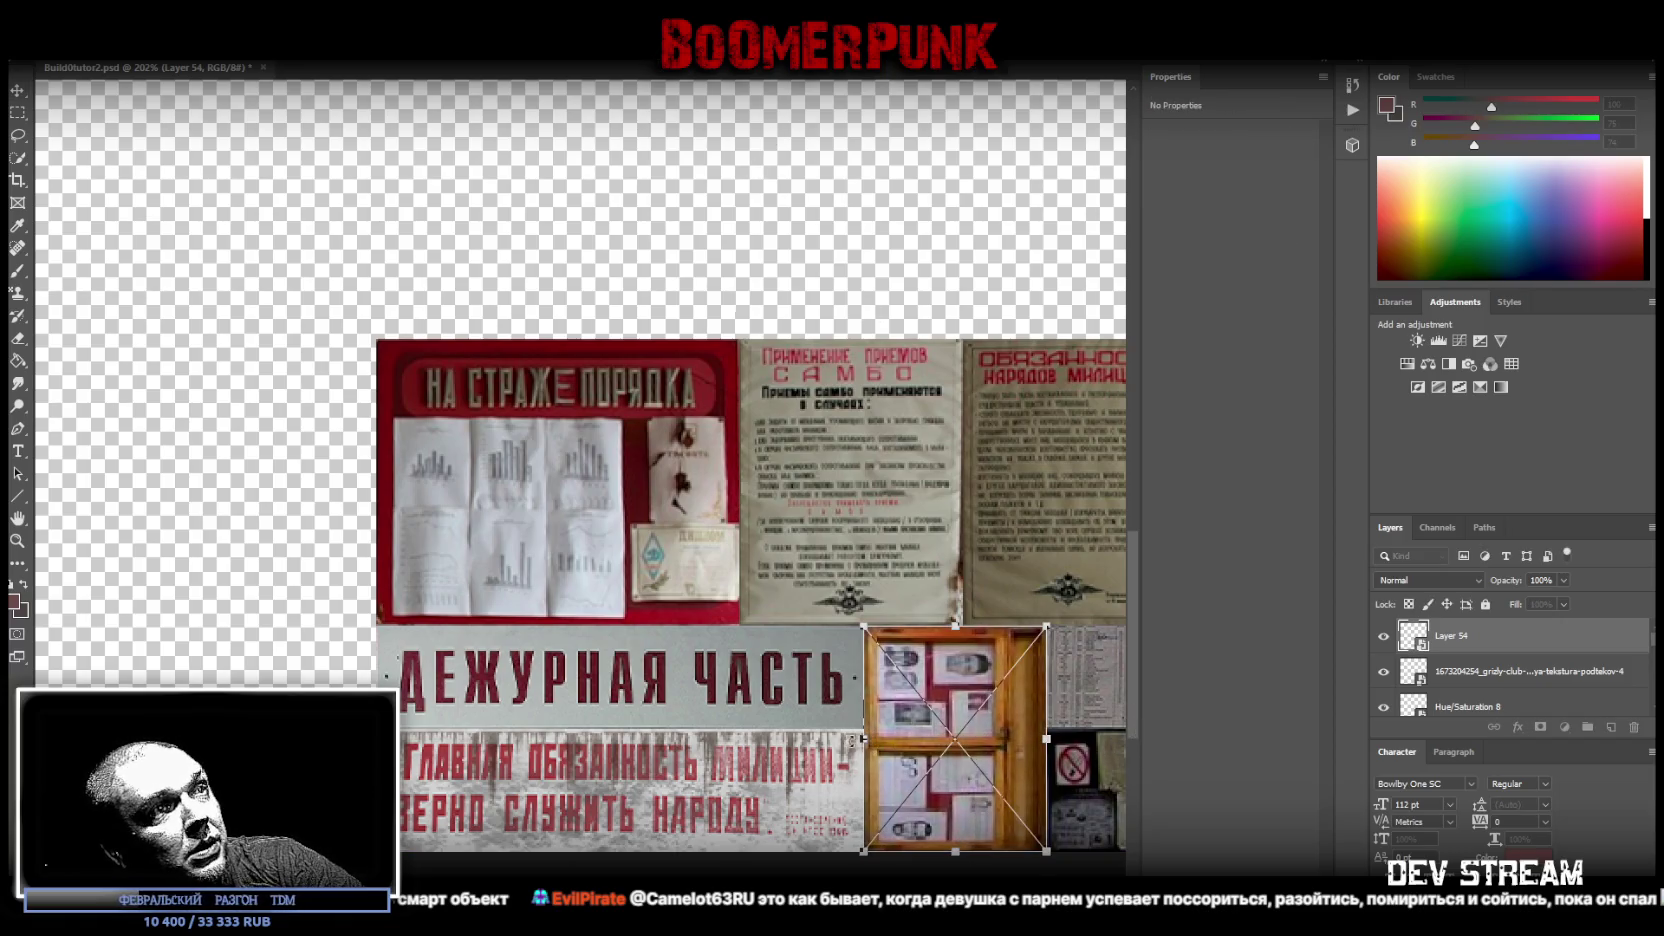
{"action": "left_click_drag", "start_coordinate": [864, 740], "coordinate": [894, 740]}
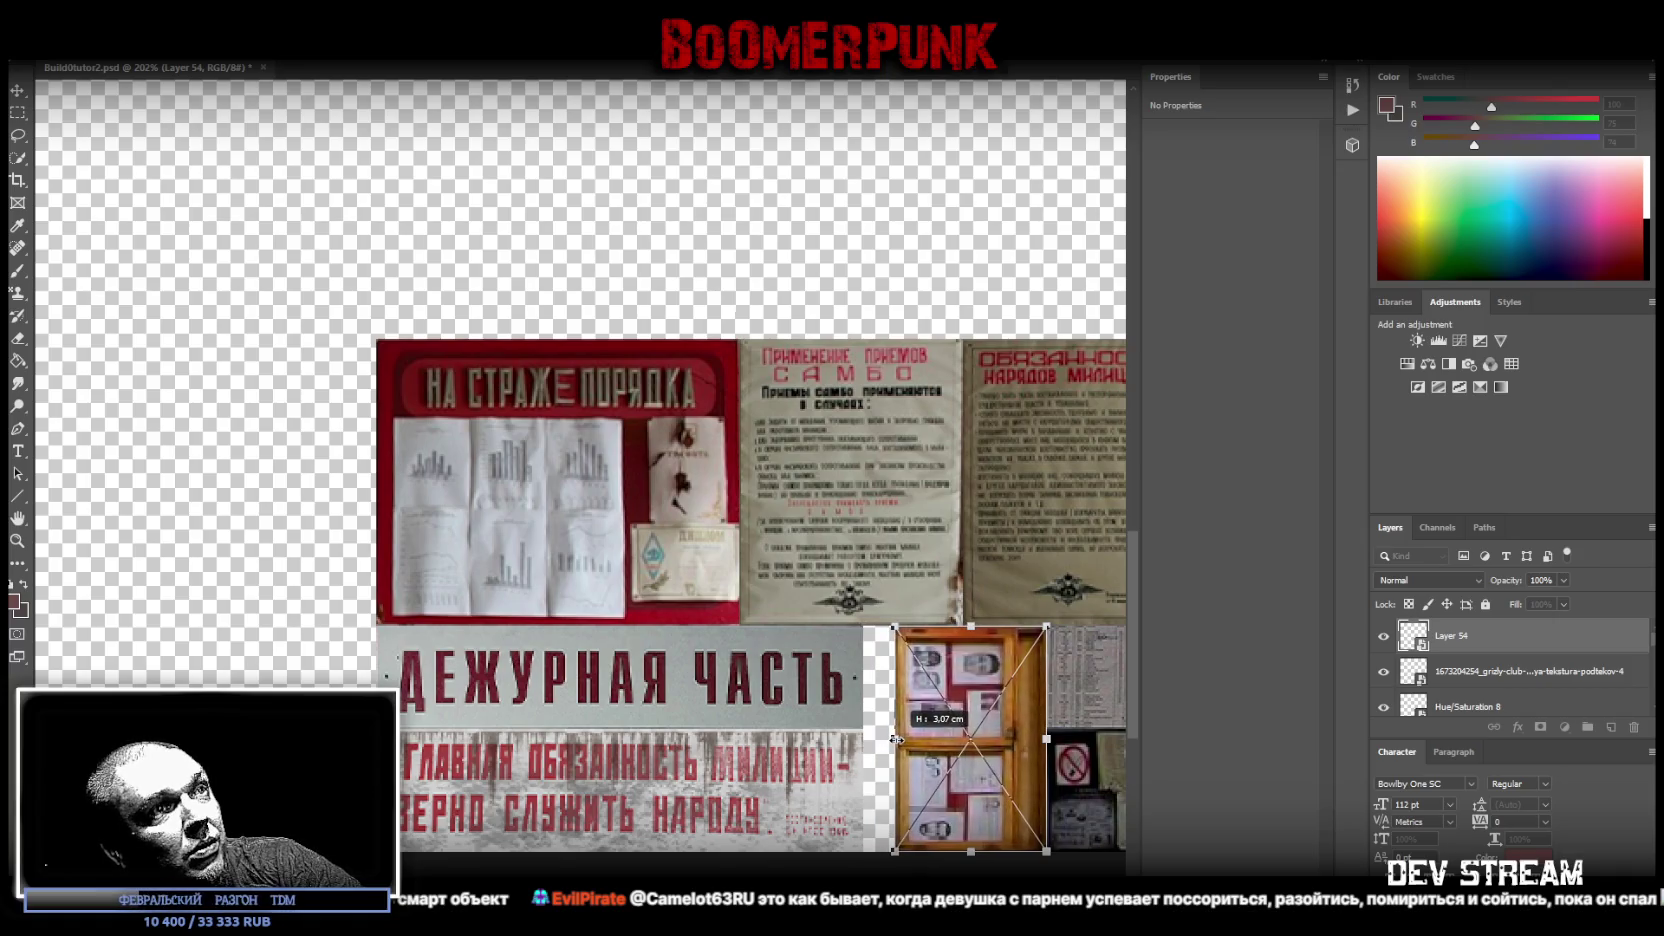
{"action": "key", "text": "Return"}
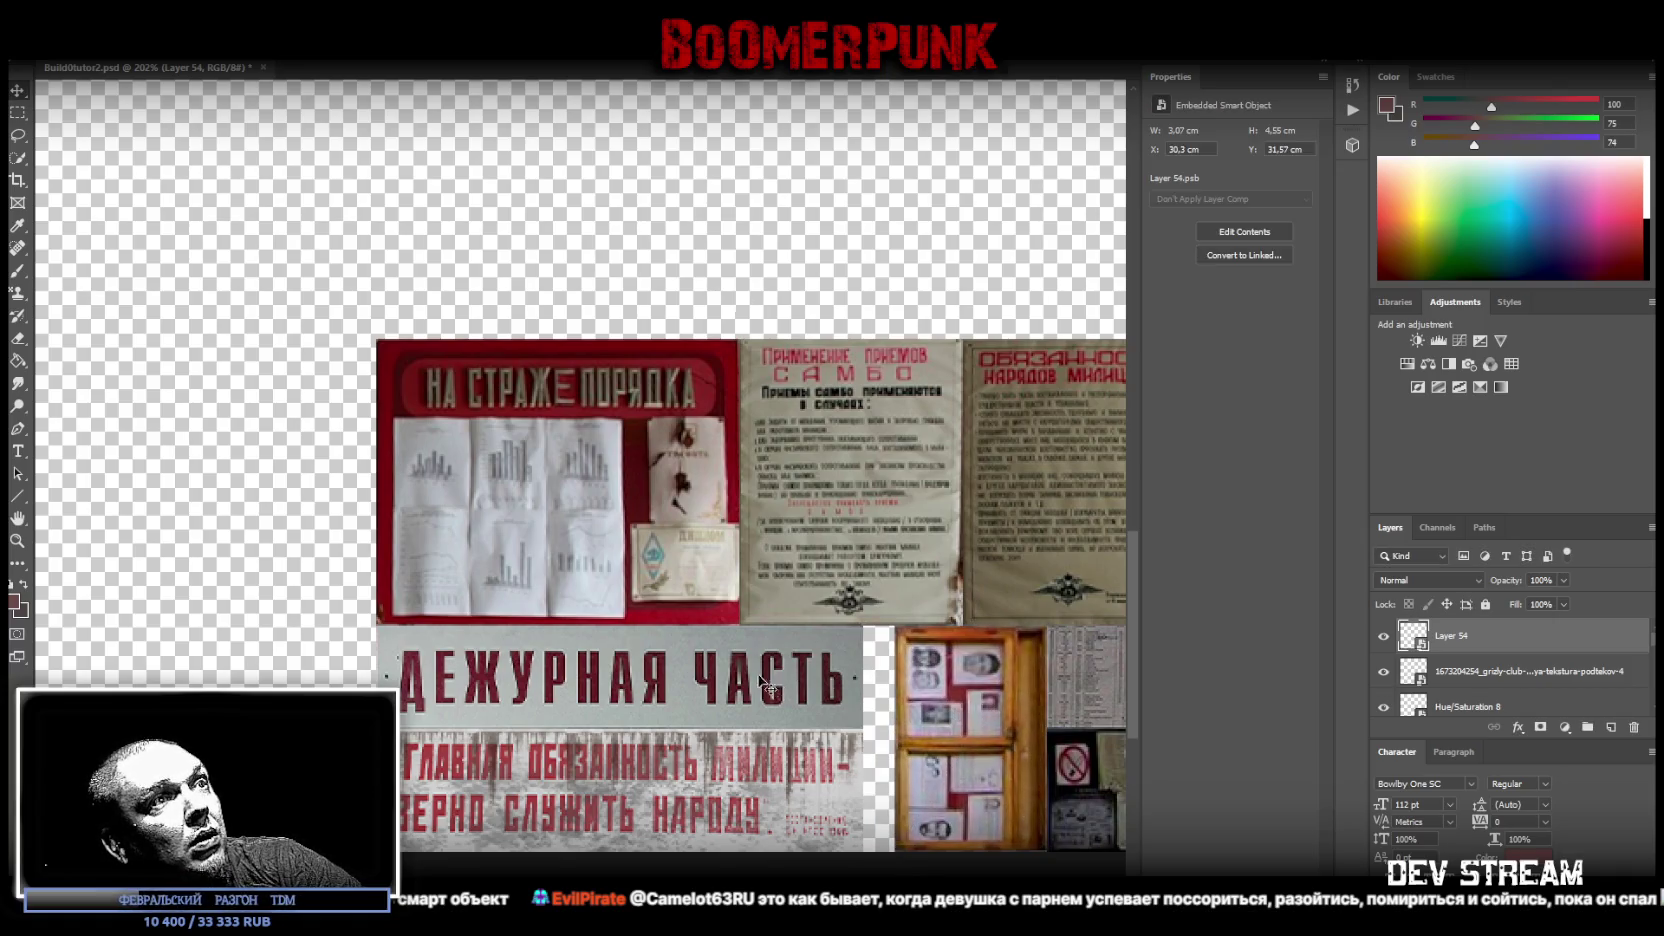
- Select the Hue/Saturation 8 sign together with the slogan poster's texture layer for transforming
{"action": "right_click", "coordinate": [766, 685]}
{"action": "left_click", "coordinate": [815, 704]}
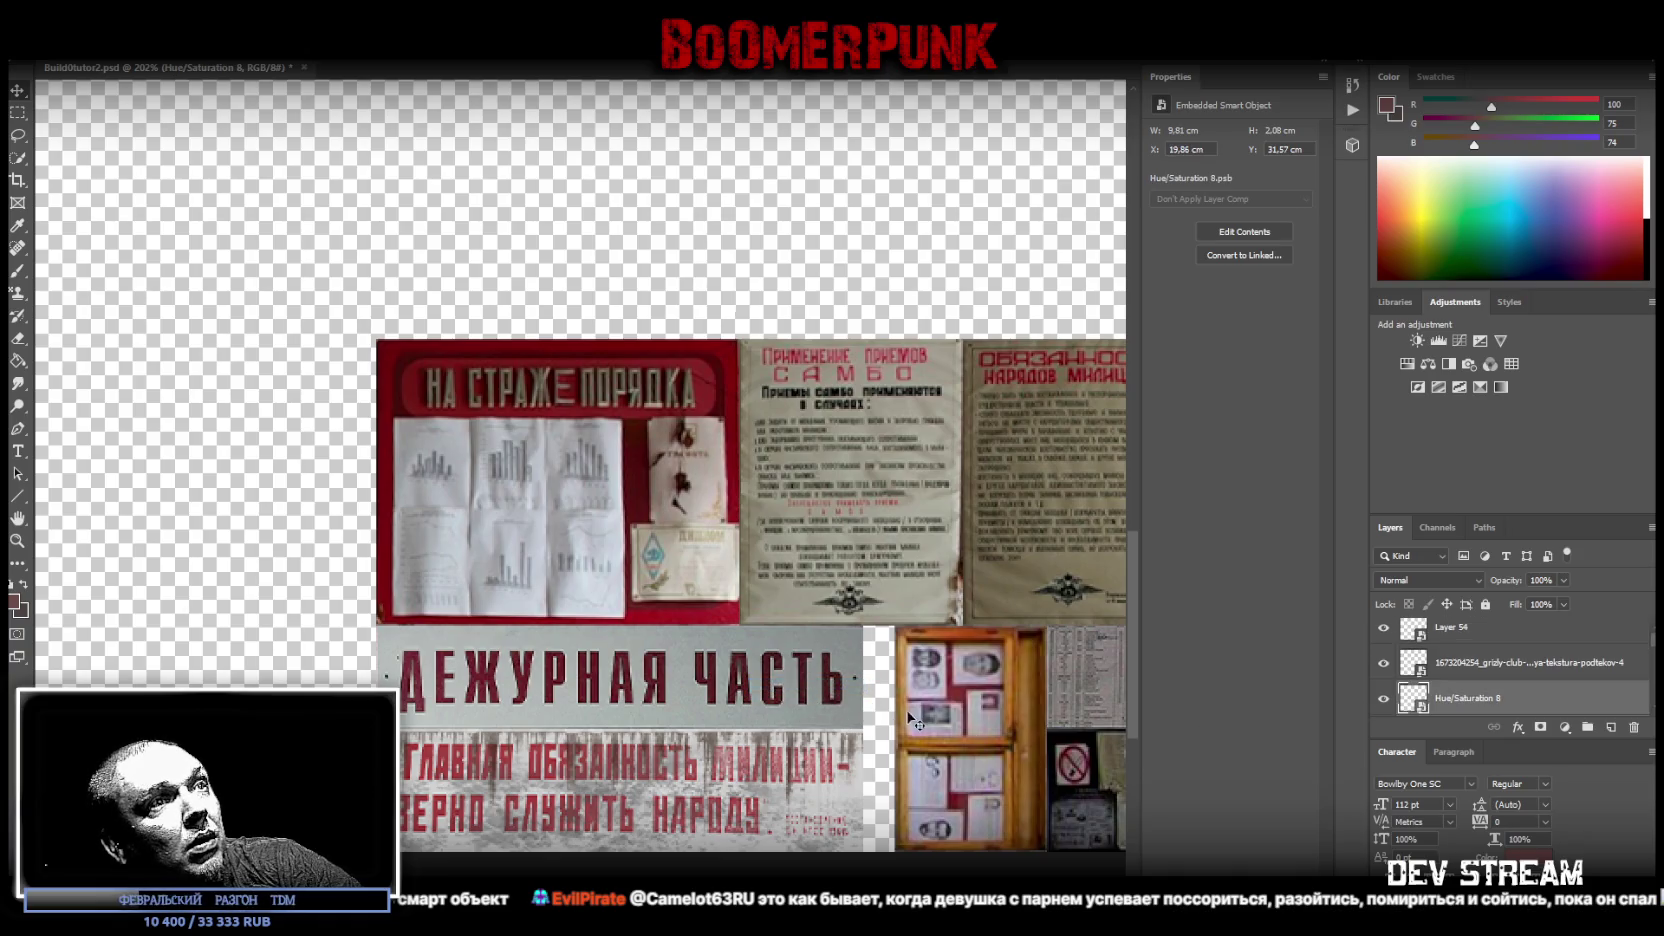
{"action": "right_click", "coordinate": [755, 790]}
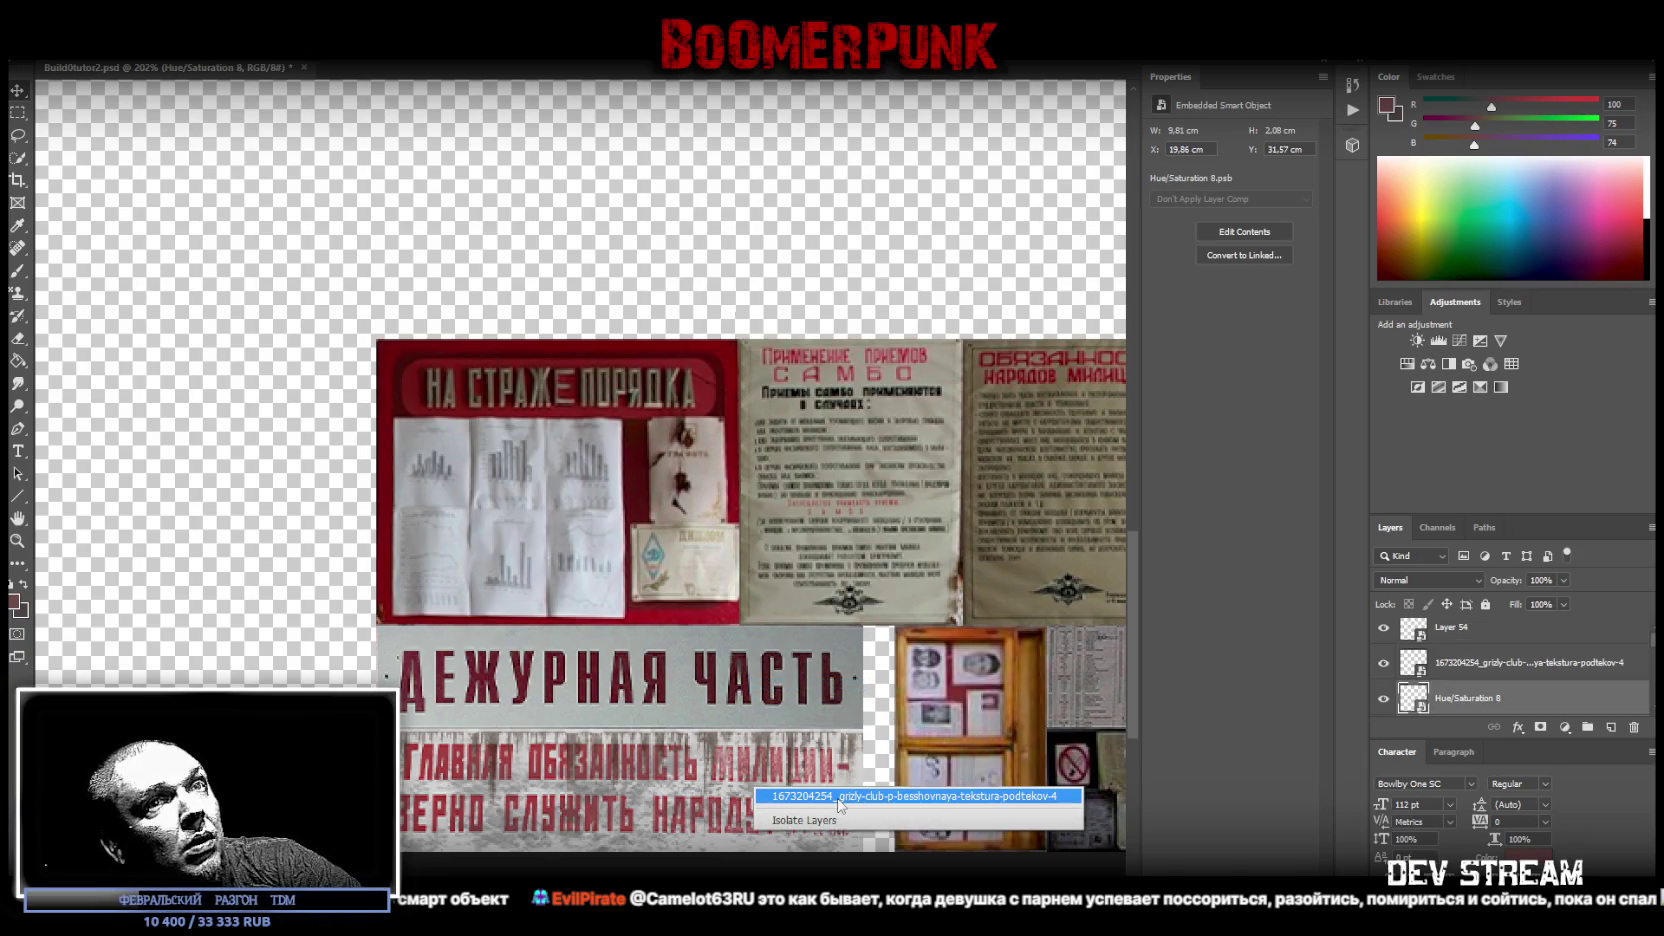
{"action": "left_click", "coordinate": [905, 792]}
{"action": "left_click", "coordinate": [1487, 700], "text": "shift"}
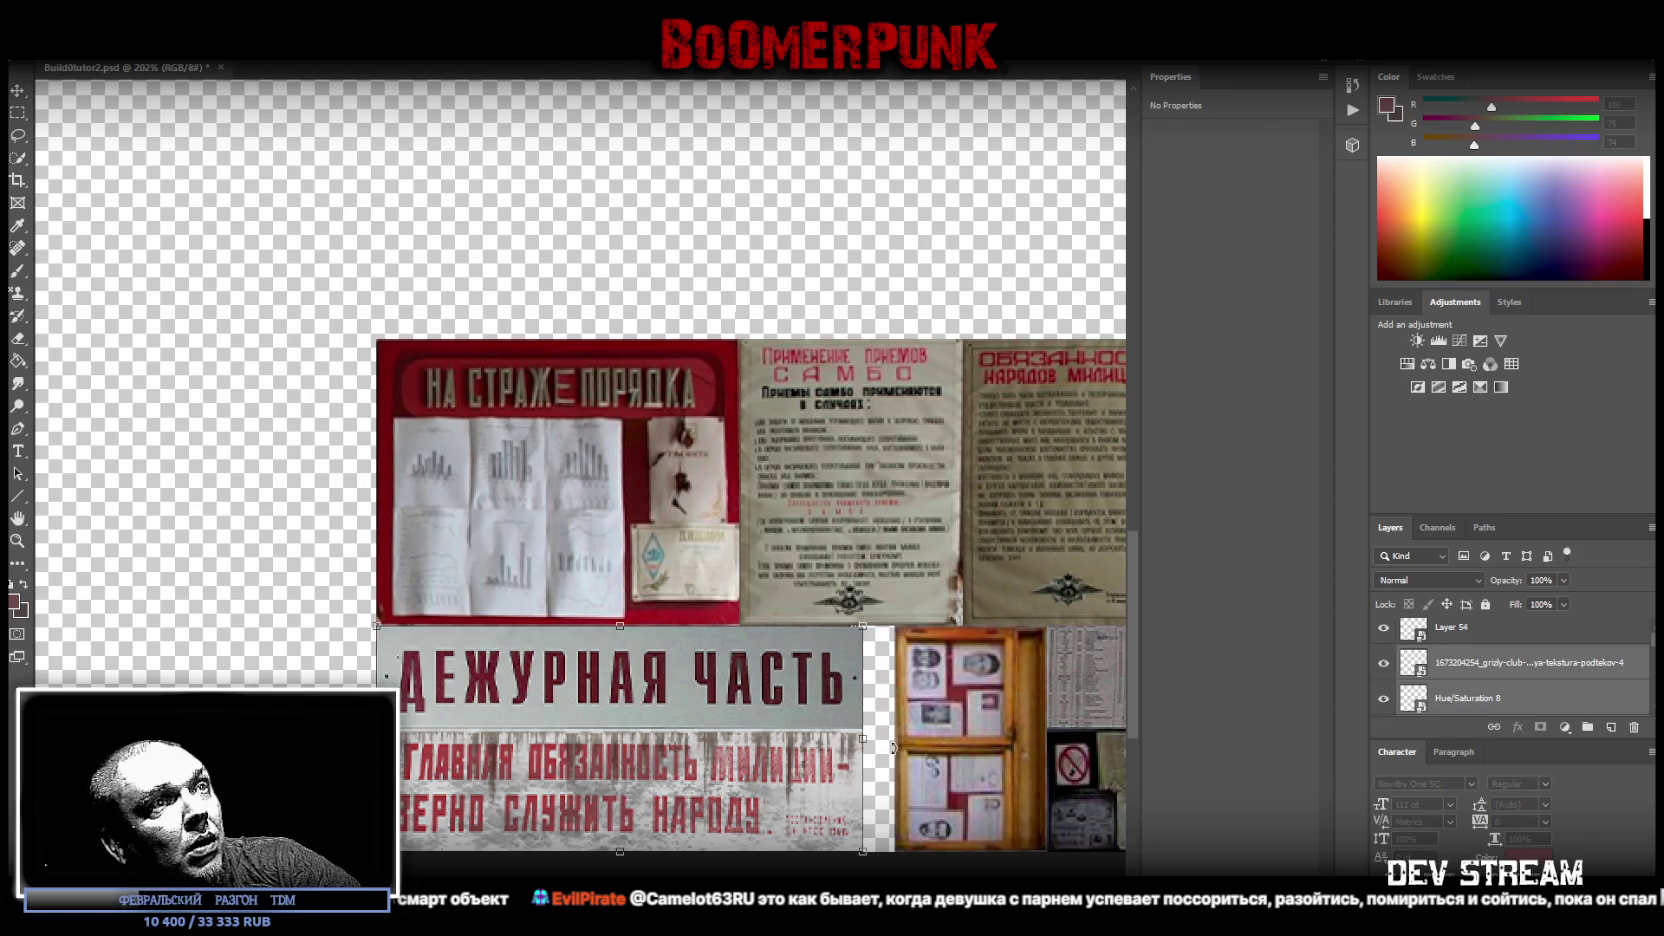
- Stretch the sign slightly to the right and zoom out to the whole canvas
{"action": "left_click_drag", "start_coordinate": [867, 740], "coordinate": [898, 740]}
{"action": "key", "text": "Return"}
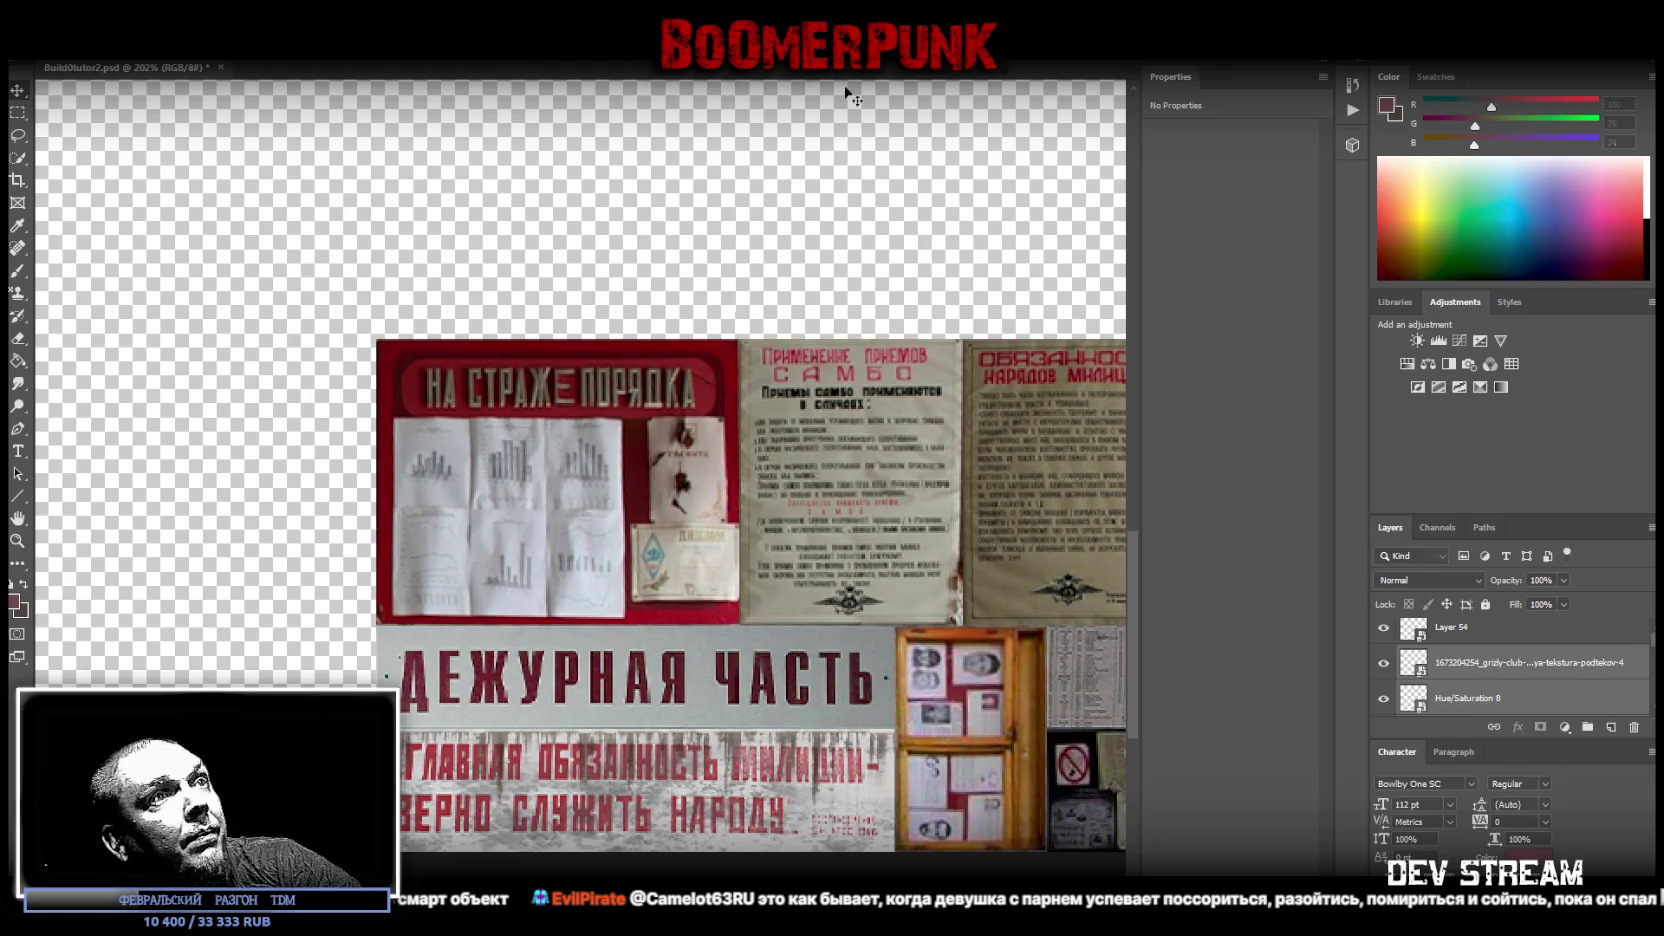
{"action": "key", "text": "z"}
{"action": "left_click_drag", "start_coordinate": [499, 281], "coordinate": [471, 298]}
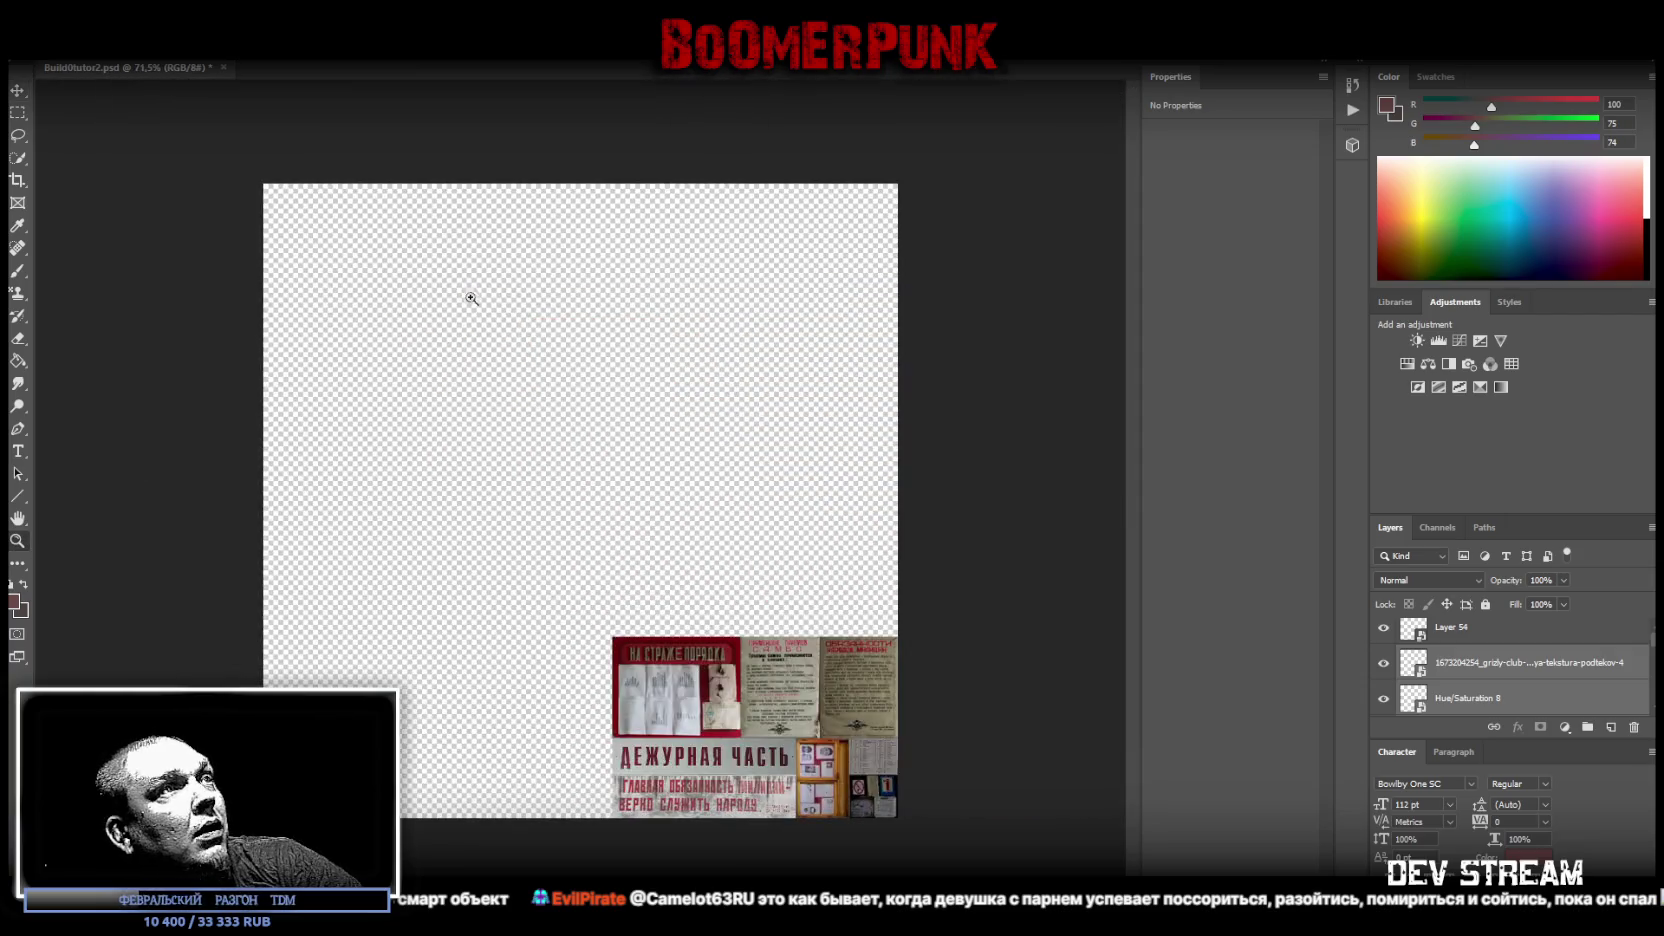
{"action": "scroll", "coordinate": [1544, 709], "scroll_direction": "up", "scroll_amount": 1}
- Move the poster cluster on Layer 53 to the top-left corner of the canvas
{"action": "left_click", "coordinate": [1479, 645]}
{"action": "scroll", "coordinate": [1485, 670], "scroll_direction": "up", "scroll_amount": 2}
{"action": "left_click", "coordinate": [1483, 686], "text": "shift"}
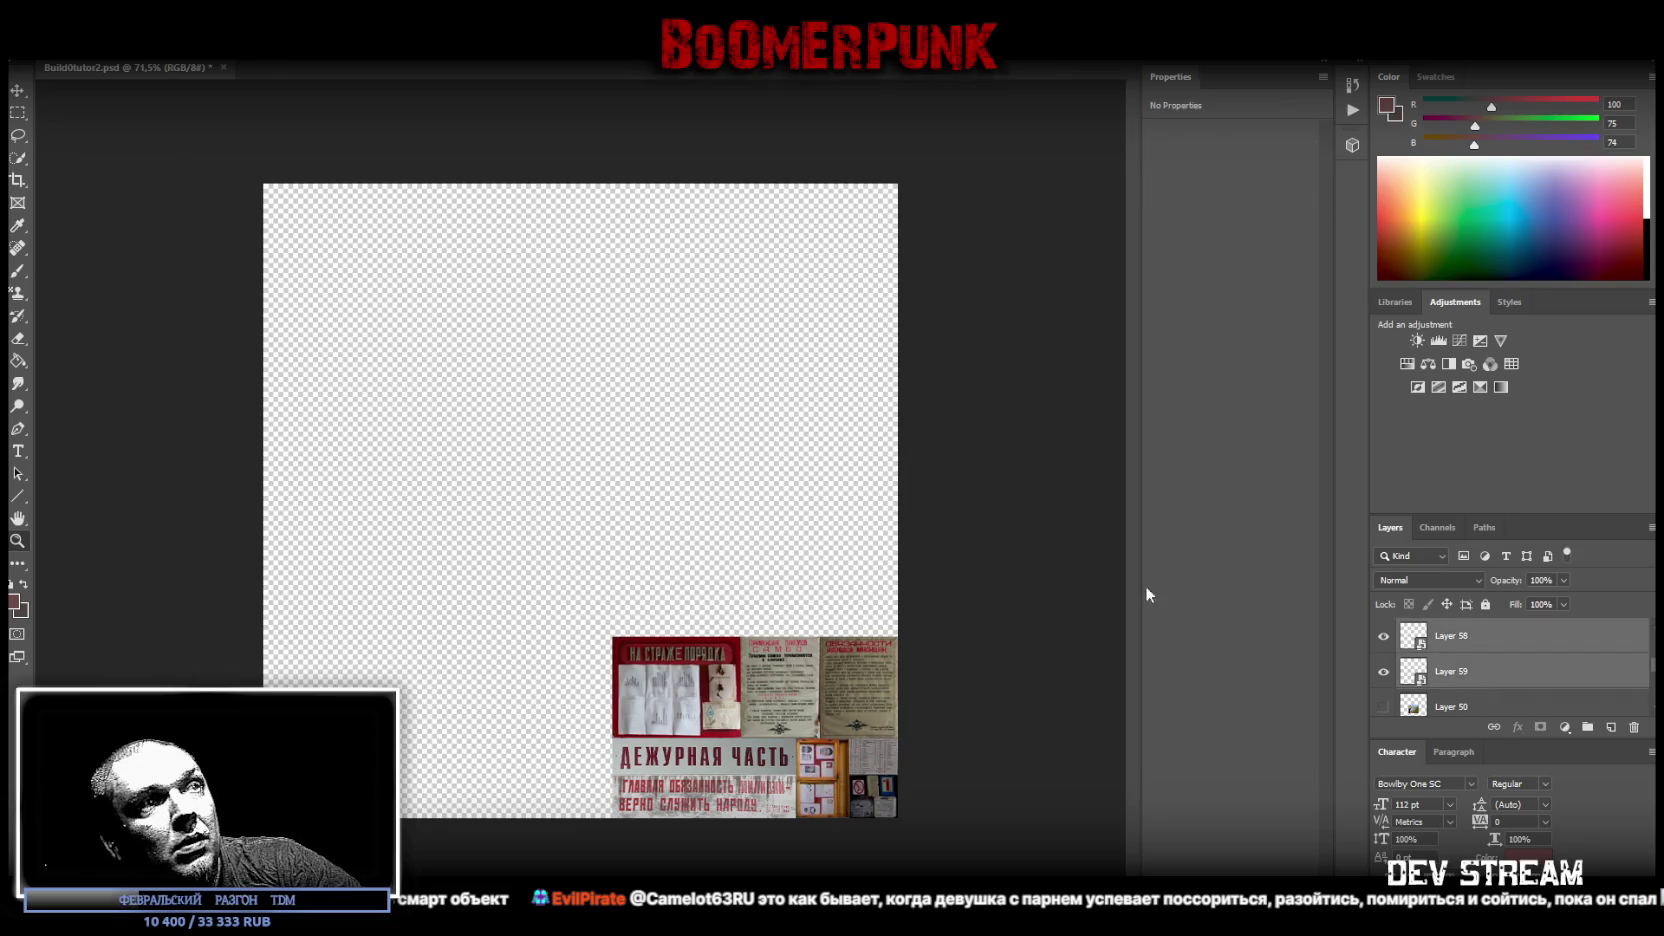
{"action": "left_click_drag", "start_coordinate": [773, 710], "coordinate": [424, 256]}
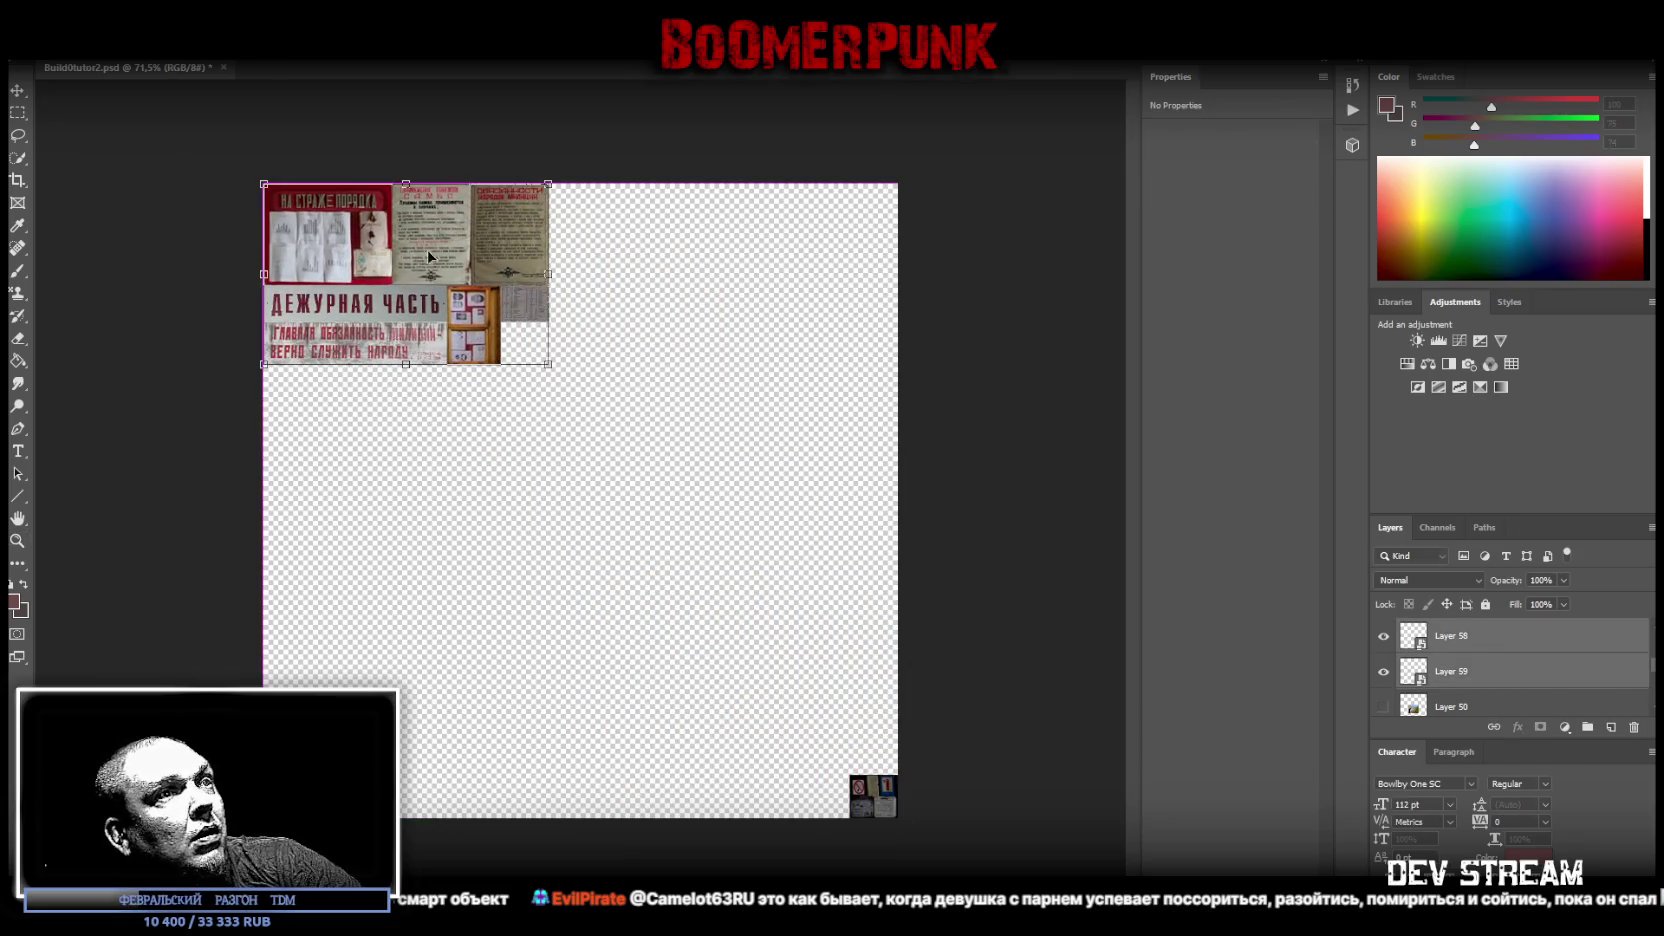
{"action": "key", "text": "ctrl+z"}
{"action": "scroll", "coordinate": [1489, 677], "scroll_direction": "down", "scroll_amount": 3}
{"action": "scroll", "coordinate": [1489, 677], "scroll_direction": "down", "scroll_amount": 1}
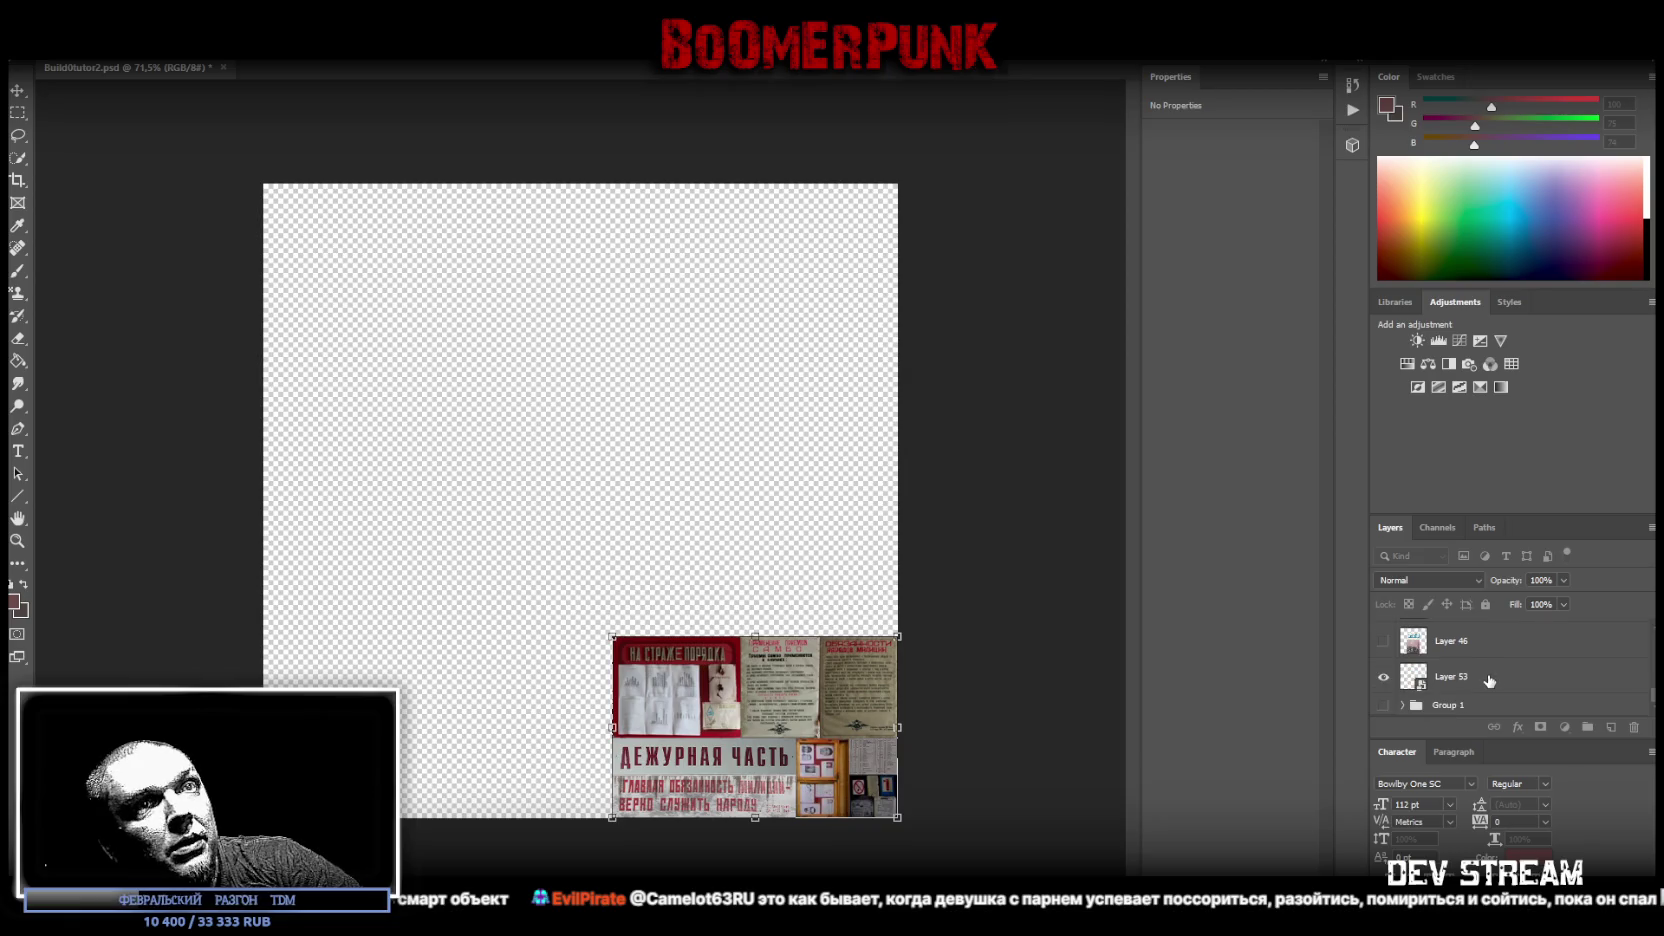
{"action": "left_click", "coordinate": [1484, 678]}
{"action": "left_click_drag", "start_coordinate": [711, 690], "coordinate": [405, 236]}
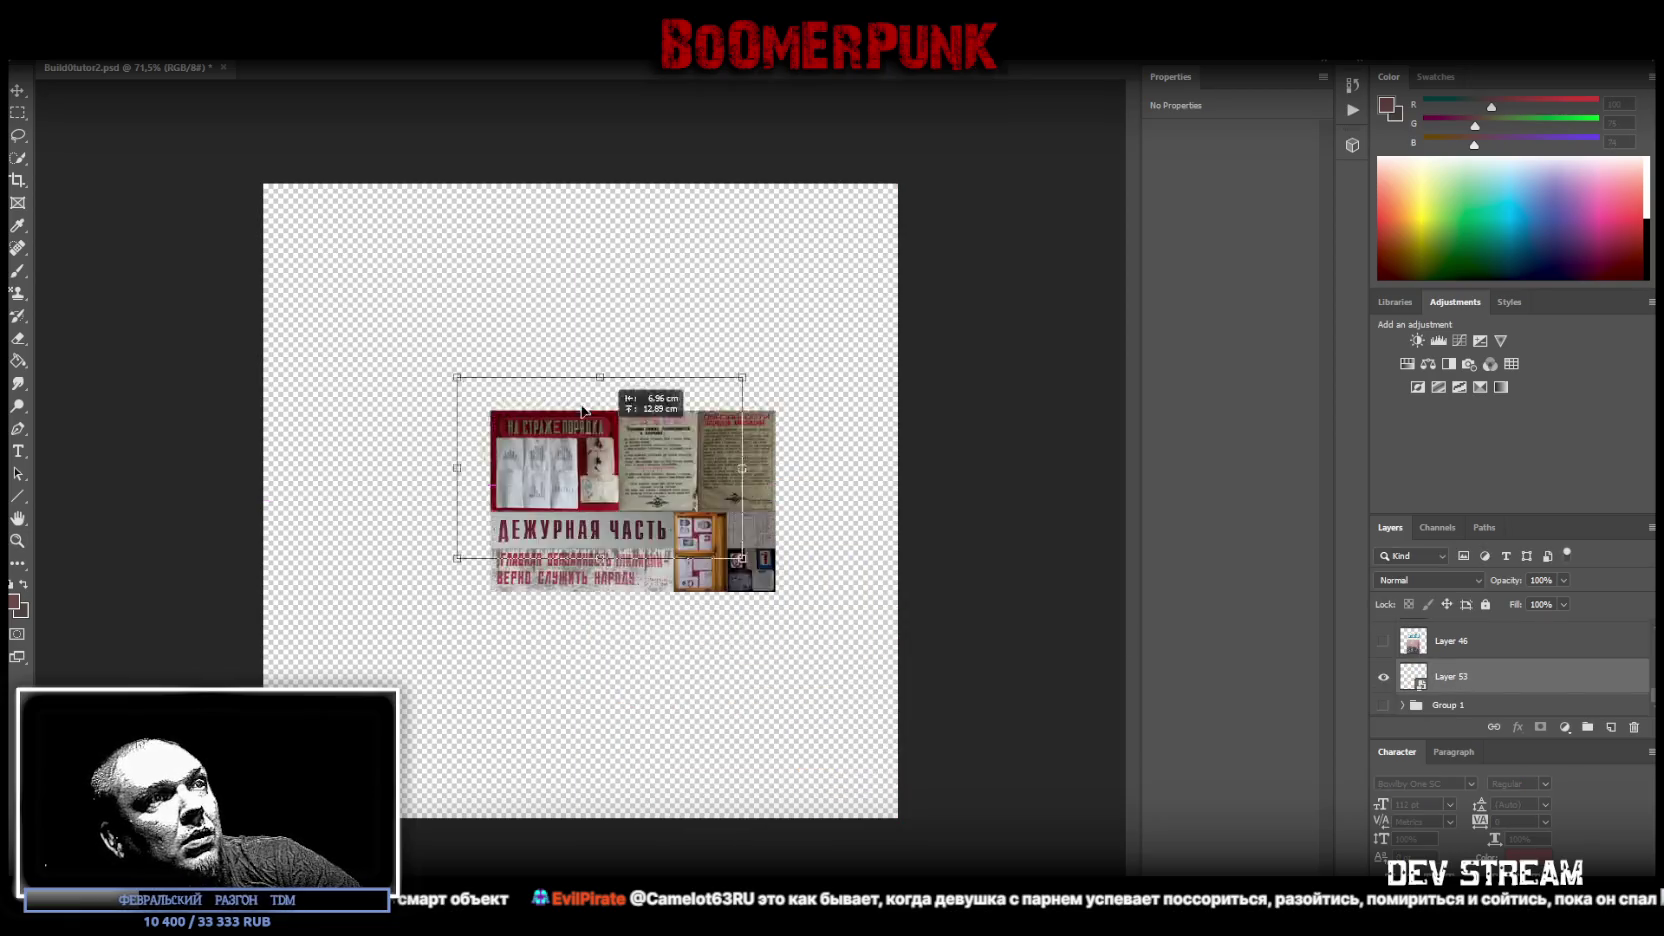
{"action": "key", "text": "Return"}
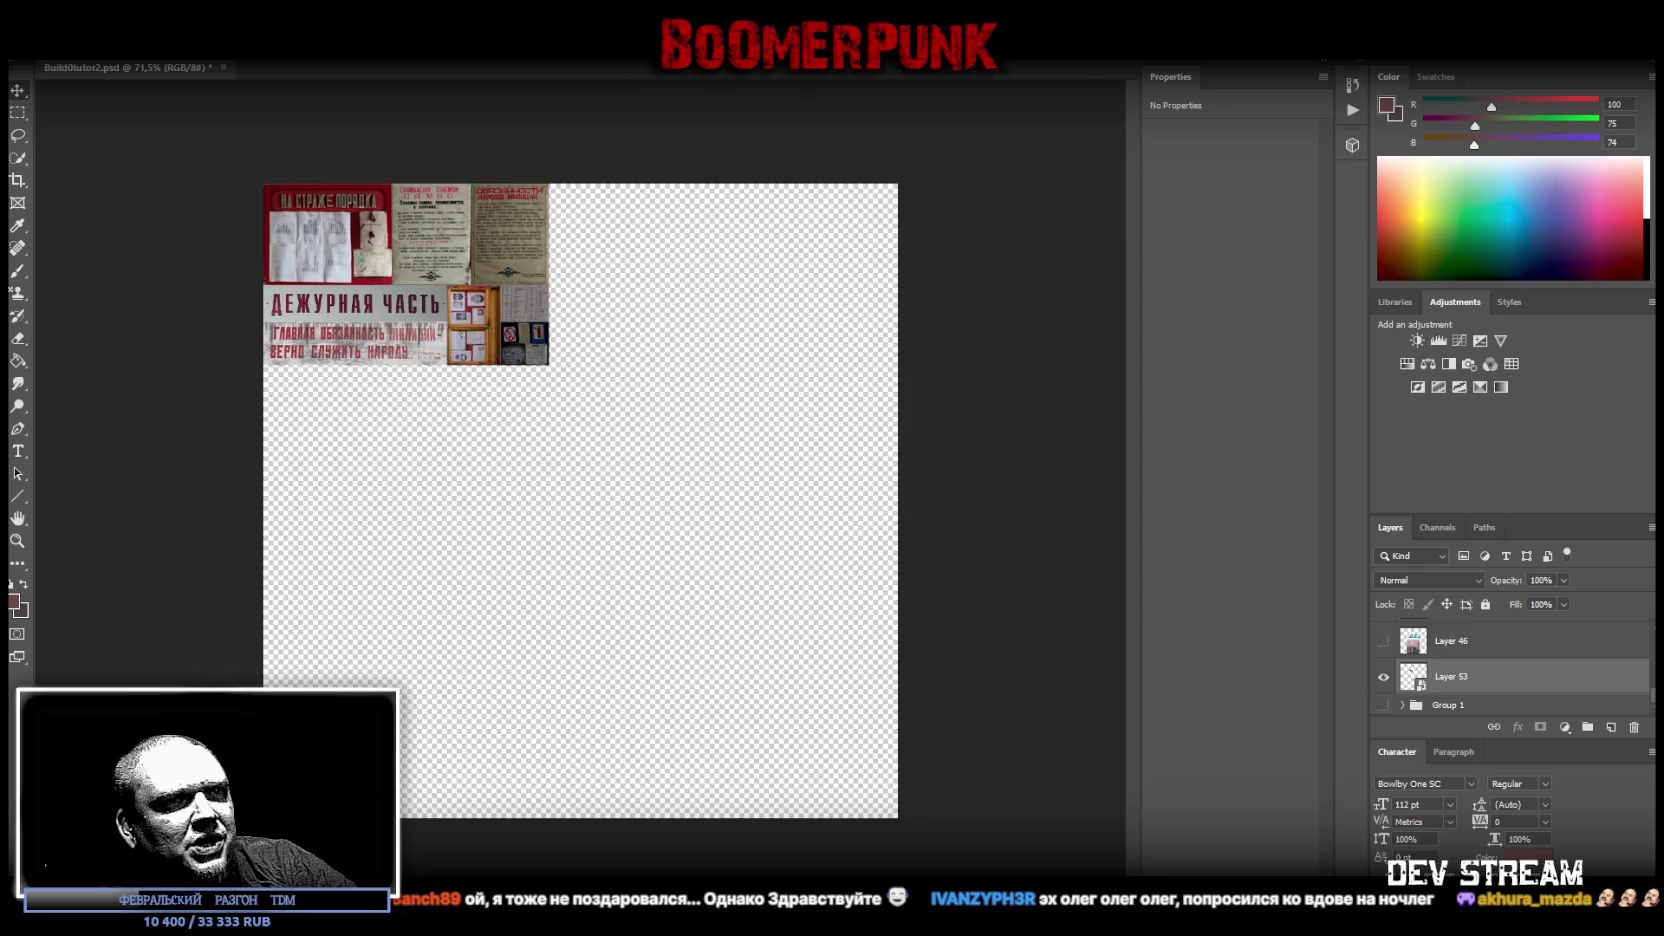
- Switch from Photoshop to the Chrome window showing the Blockaholic Steam page
{"action": "key", "text": "alt+Tab"}
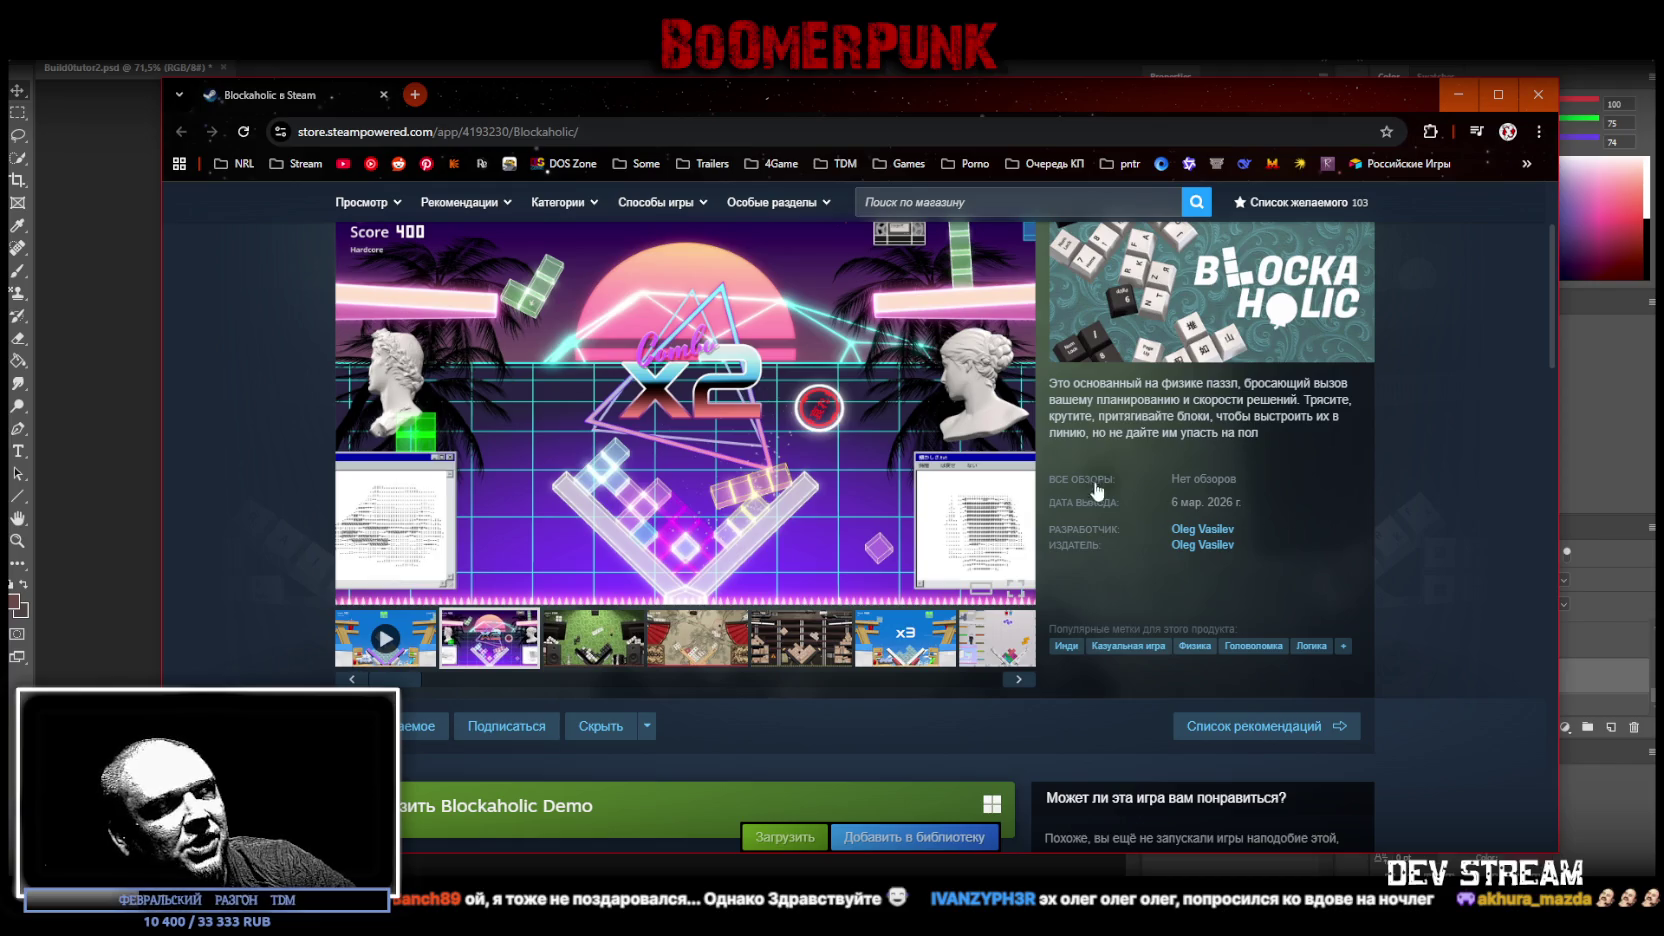
- Maximize the browser, scroll to the Blockaholic page top, and select then deselect the game title
{"action": "left_click", "coordinate": [1498, 94]}
{"action": "scroll", "coordinate": [750, 608], "scroll_direction": "up", "scroll_amount": 1}
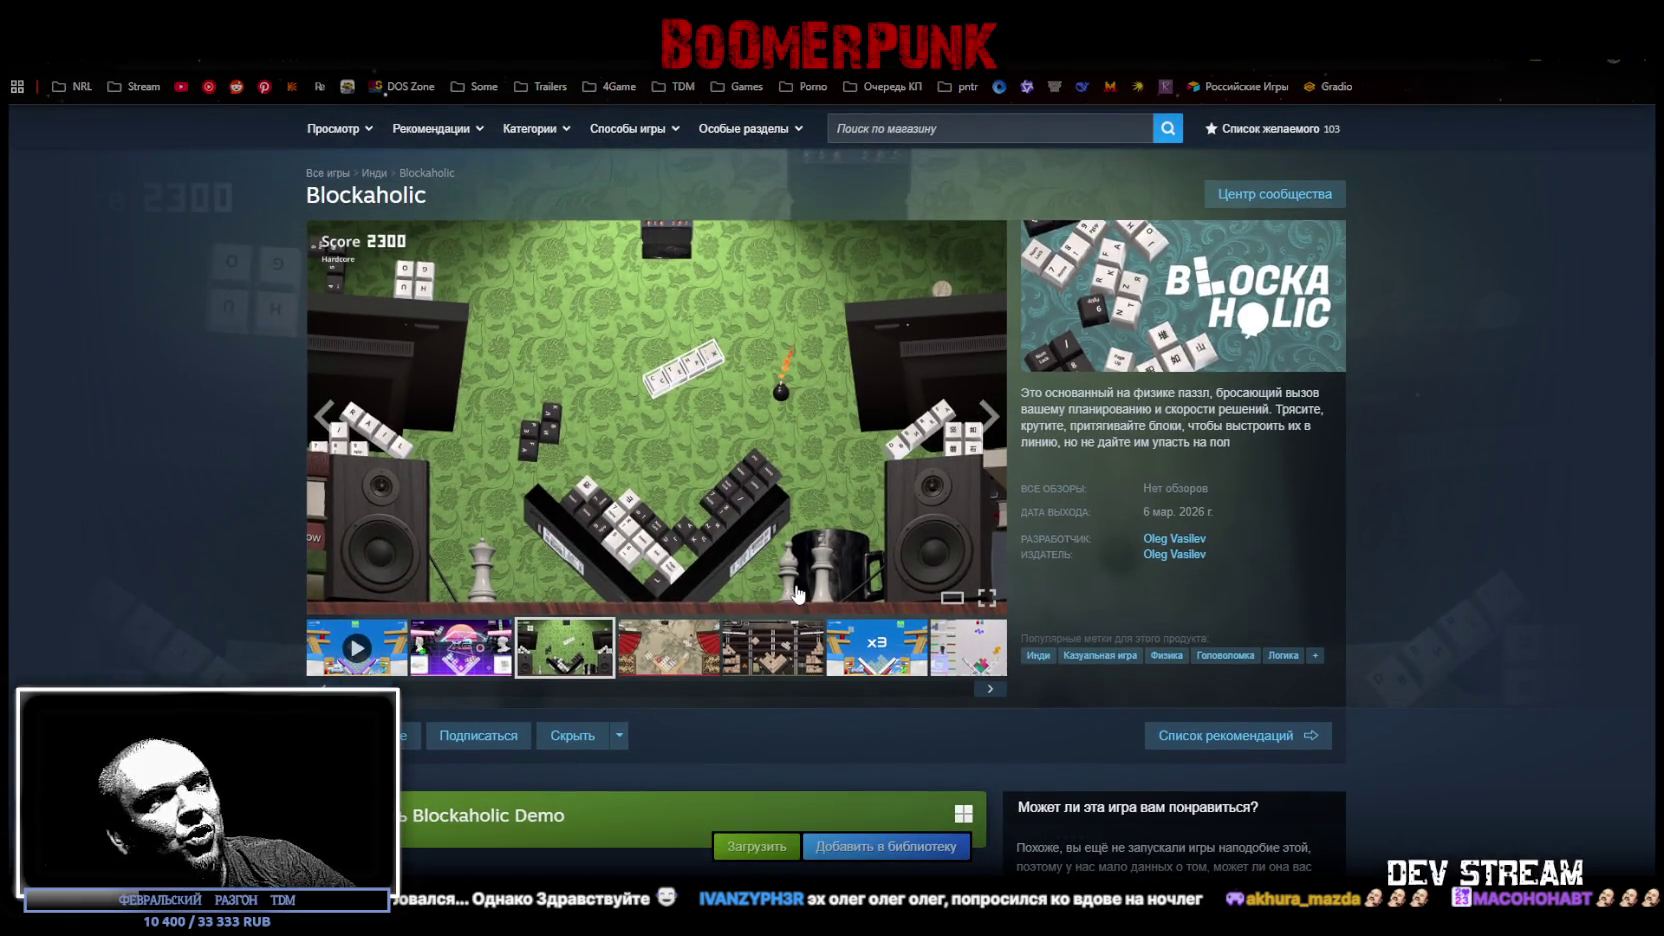
{"action": "scroll", "coordinate": [824, 582], "scroll_direction": "up", "scroll_amount": 1}
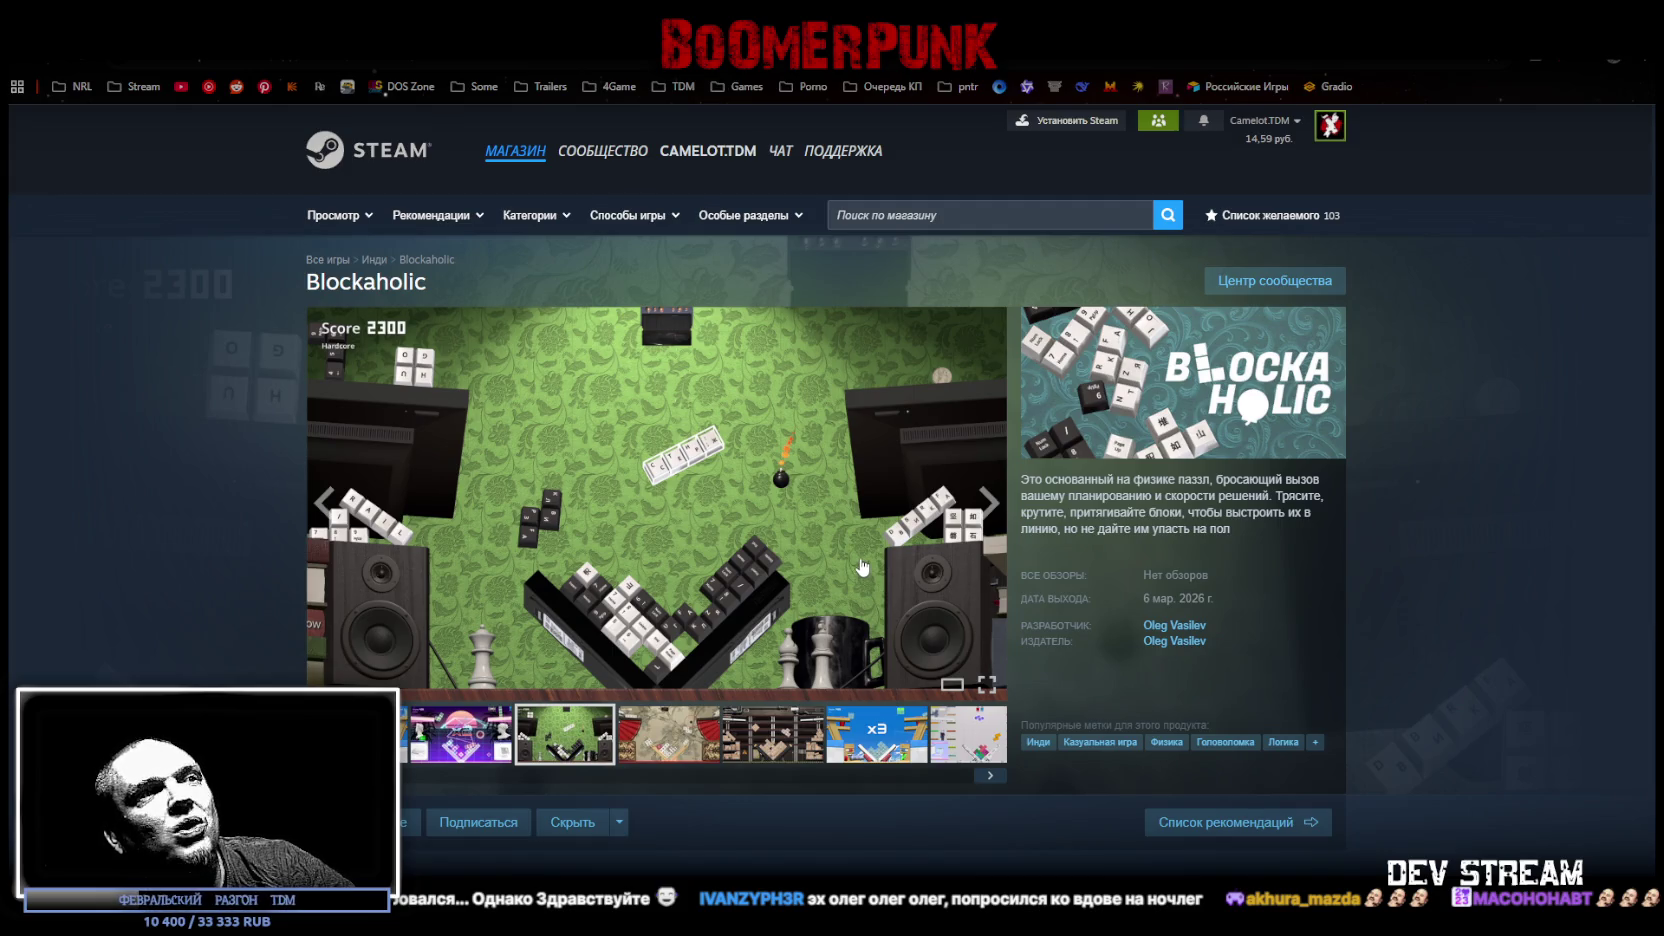
{"action": "scroll", "coordinate": [862, 570], "scroll_direction": "down", "scroll_amount": 1}
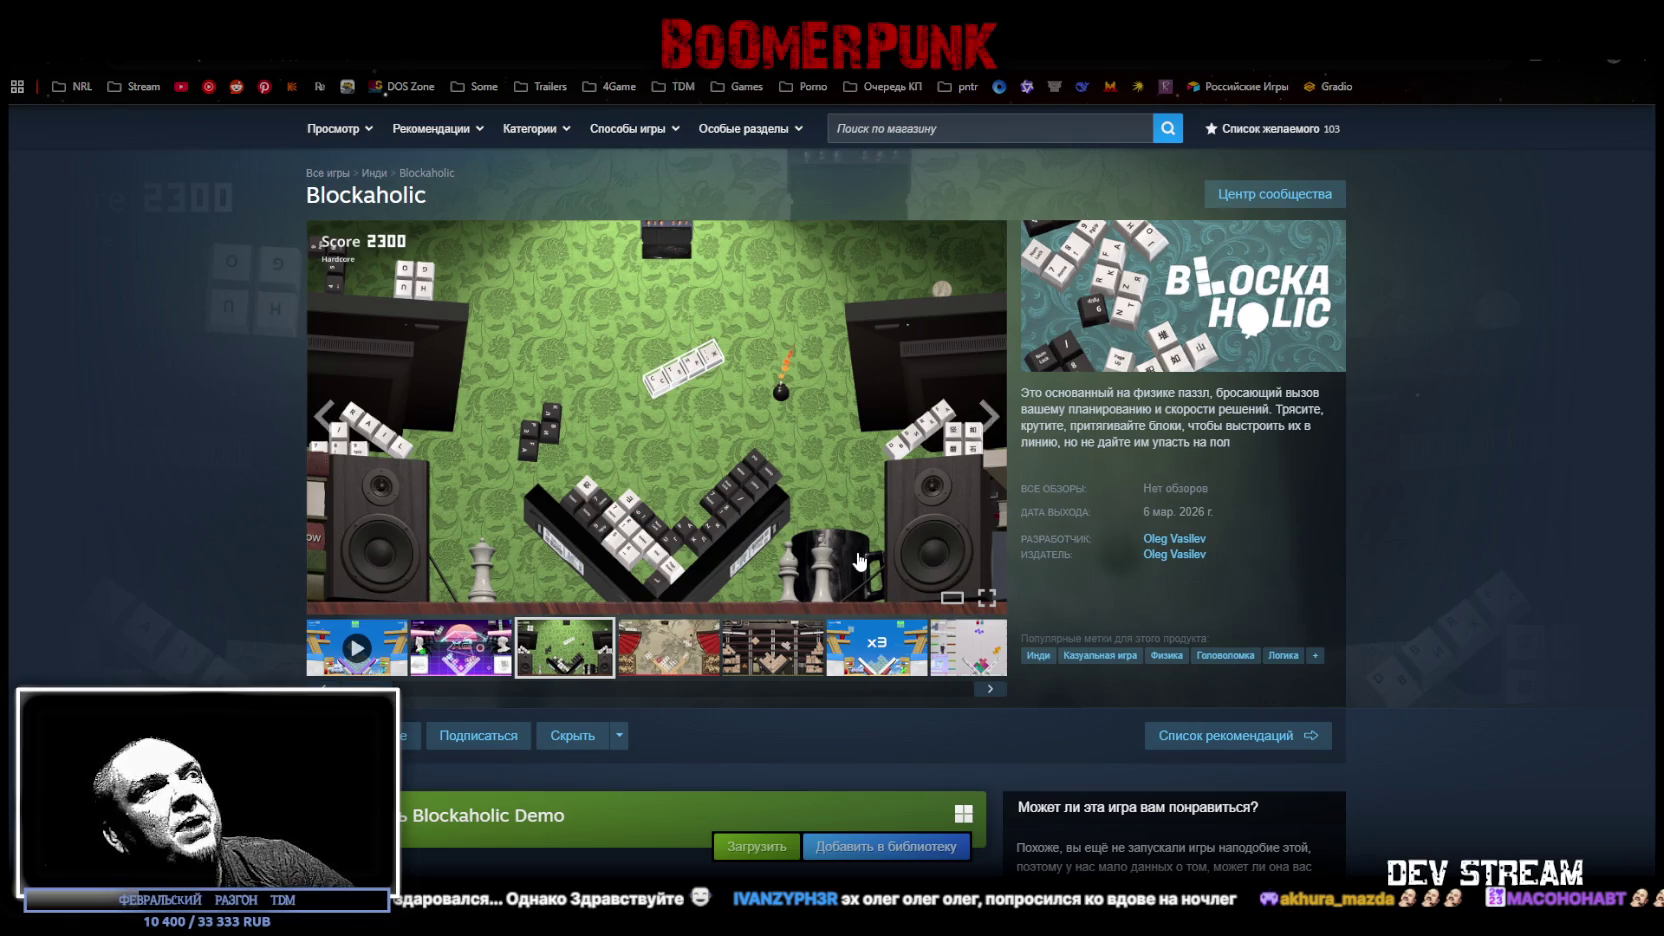
{"action": "scroll", "coordinate": [858, 562], "scroll_direction": "up", "scroll_amount": 1}
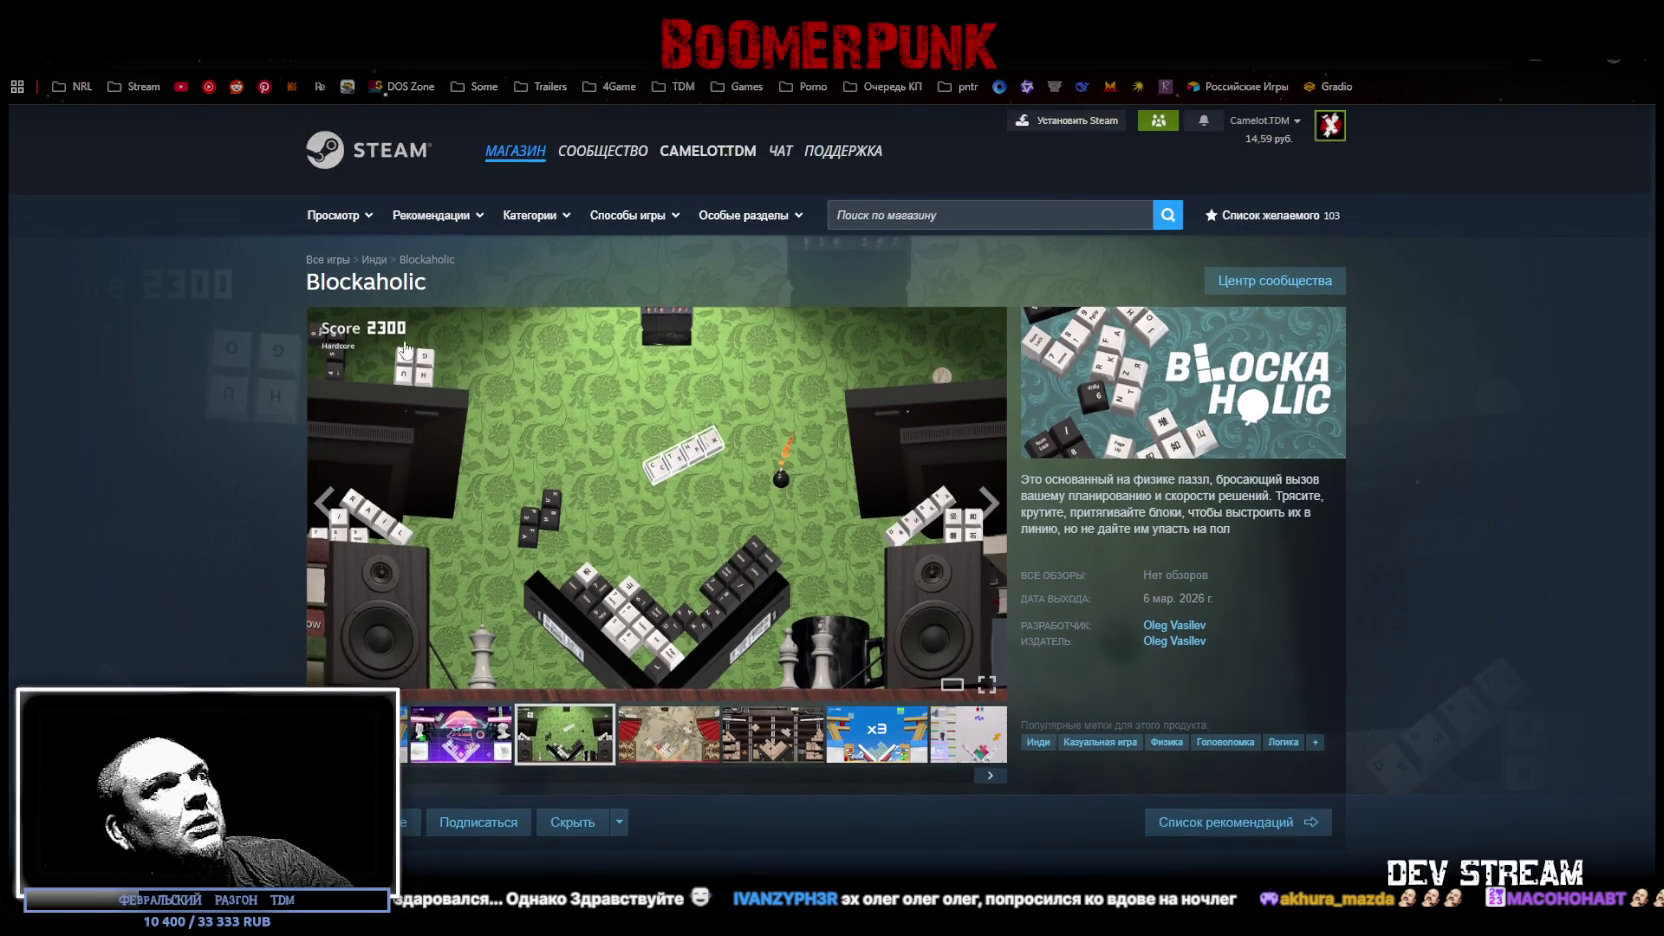
{"action": "double_click", "coordinate": [375, 283]}
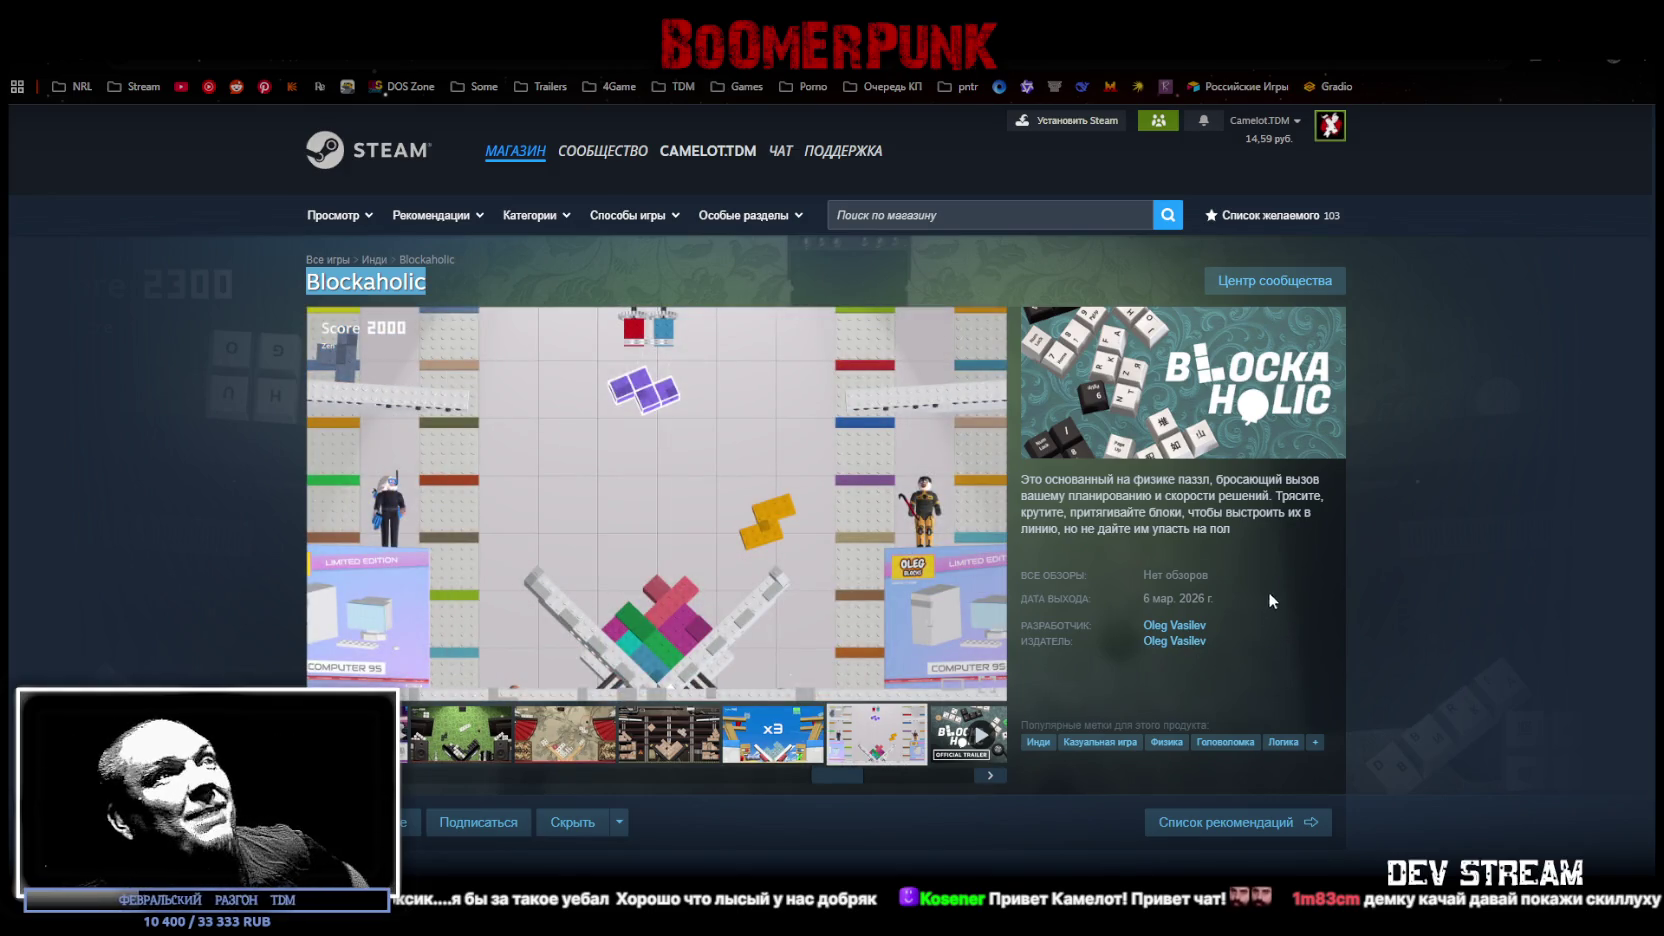
{"action": "left_click", "coordinate": [1462, 374]}
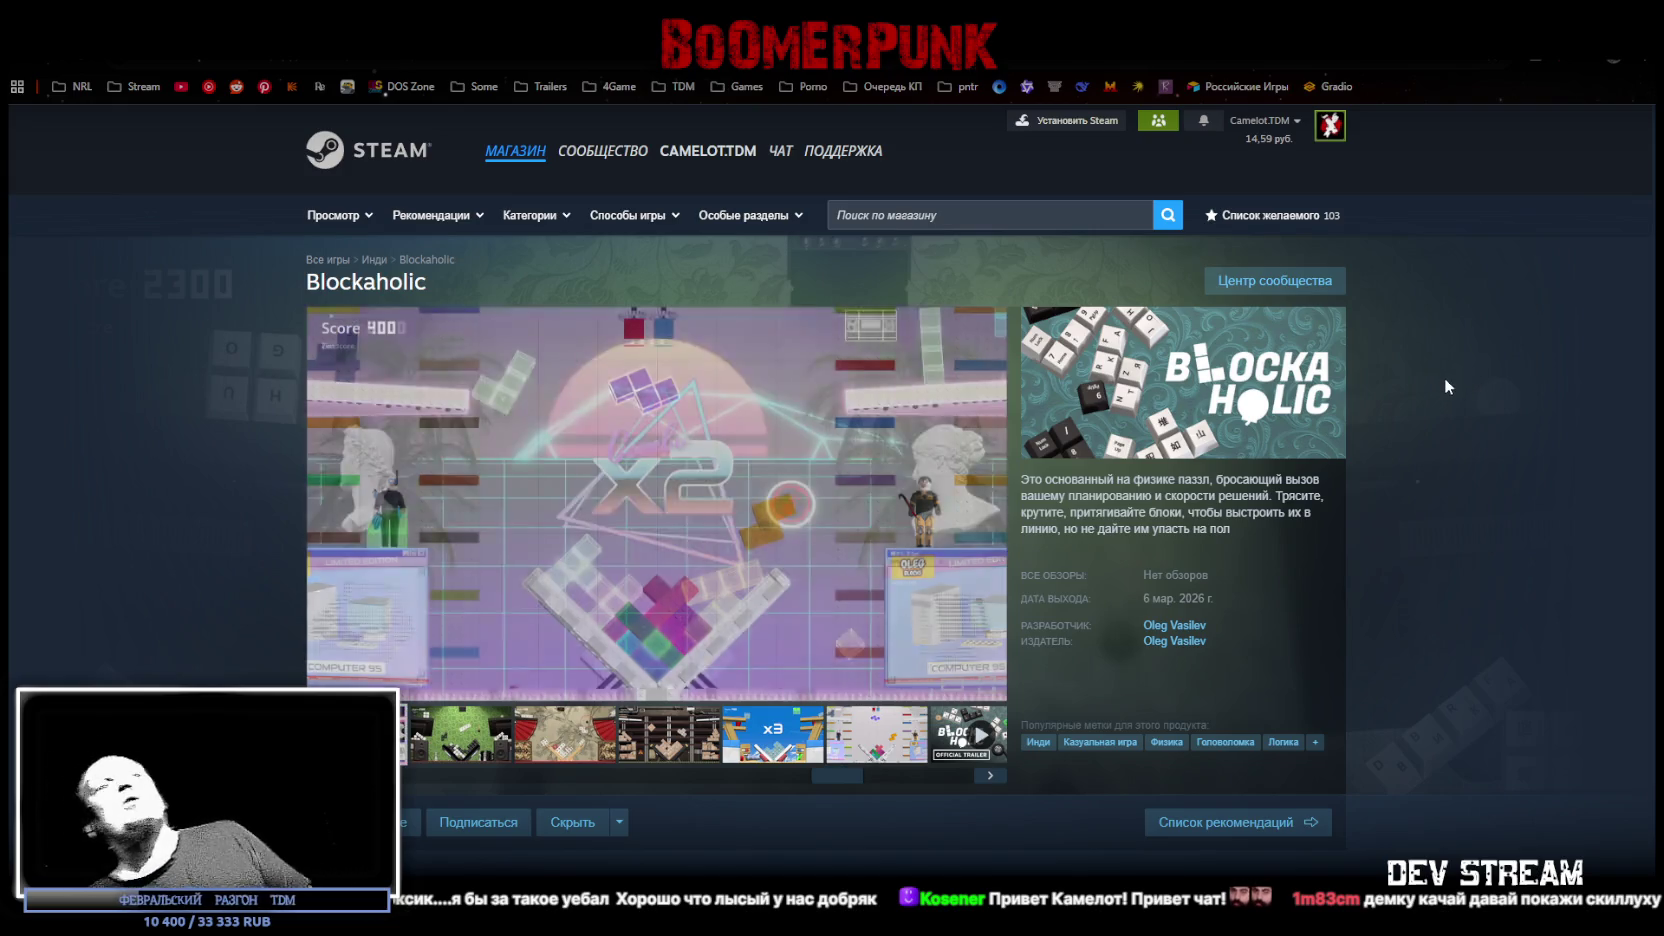
- Scroll down to Blockaholic's About this game, then bring the Indie Games Hub YouTube window forward
{"action": "scroll", "coordinate": [1475, 450], "scroll_direction": "down", "scroll_amount": 2}
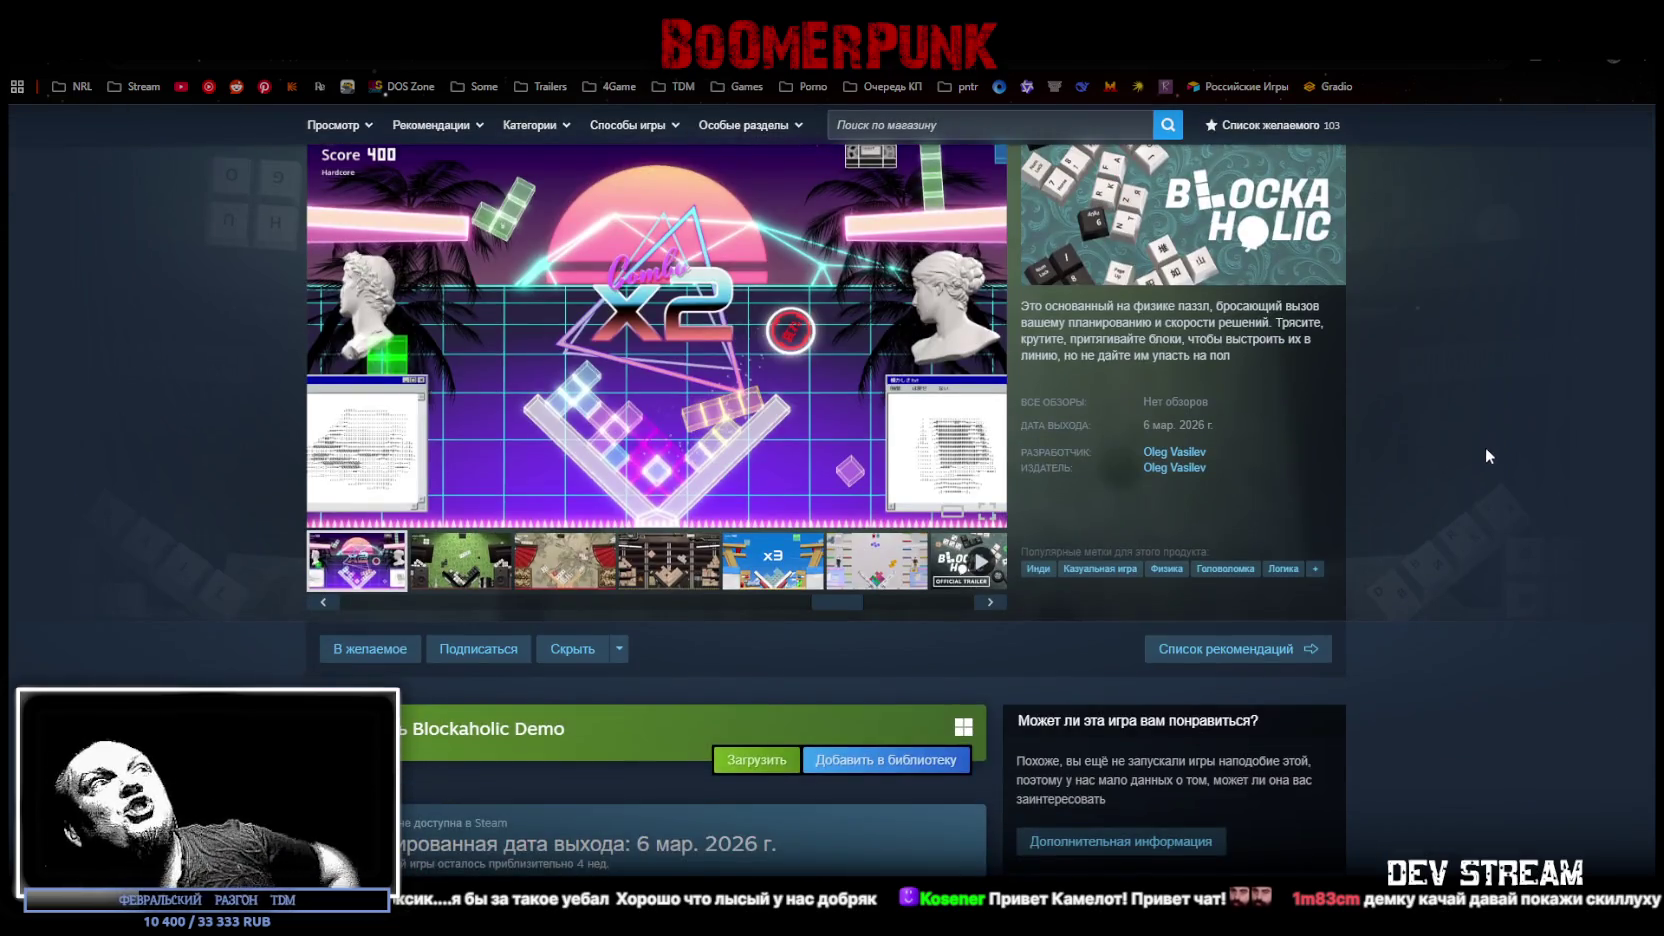
{"action": "scroll", "coordinate": [1487, 440], "scroll_direction": "down", "scroll_amount": 1}
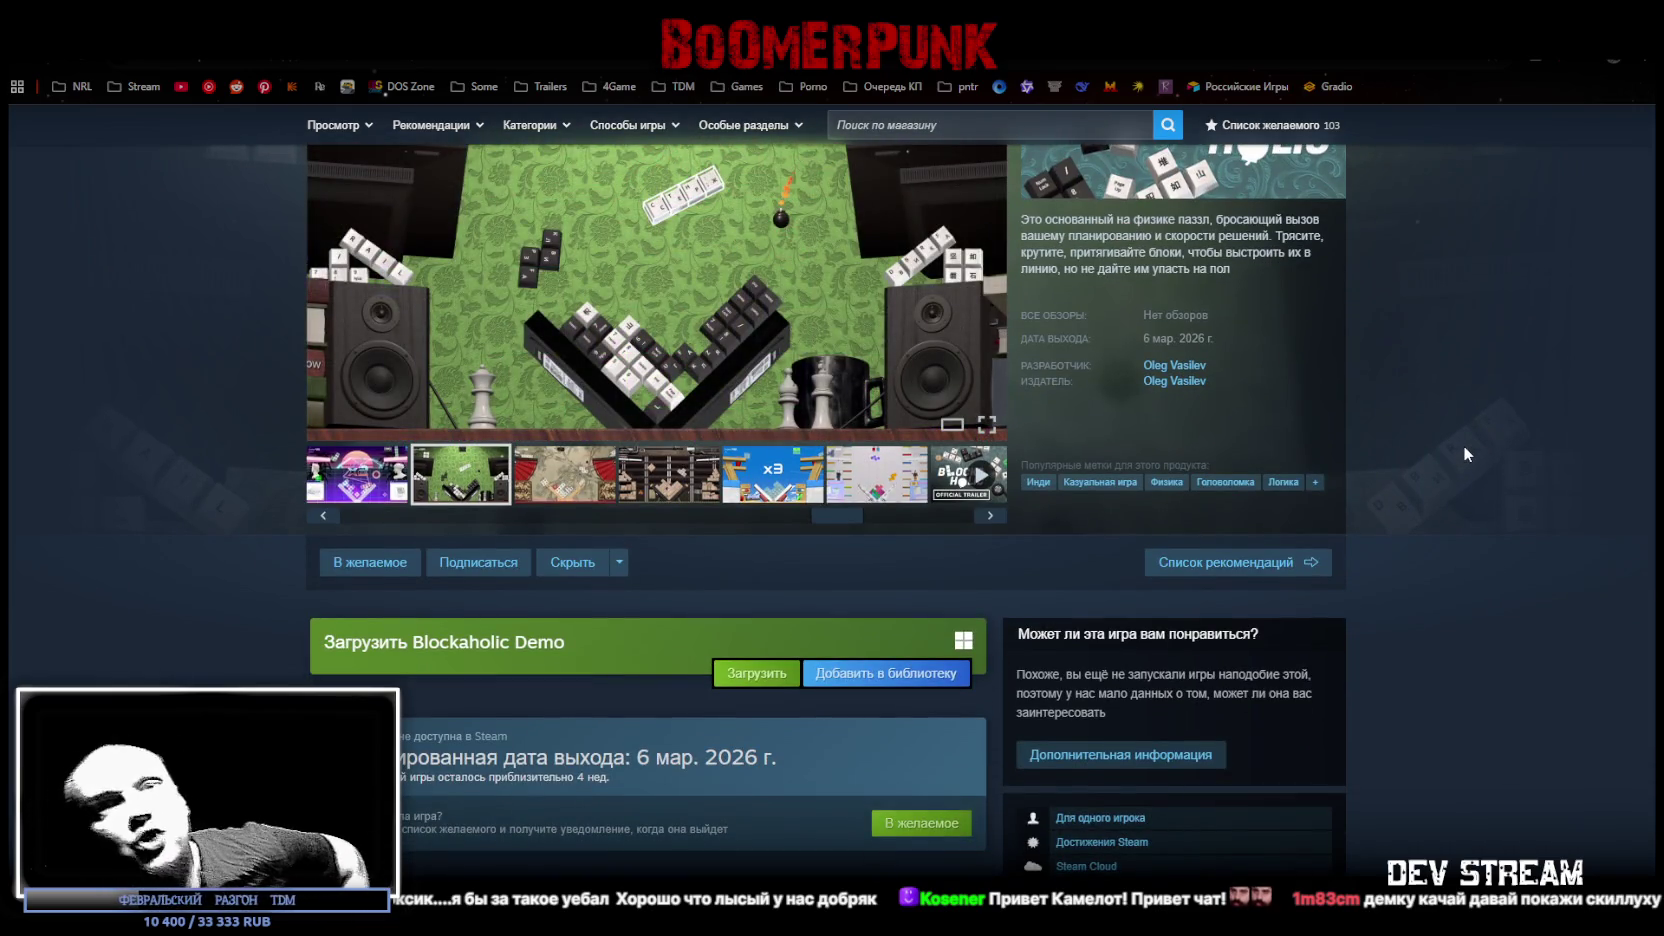
{"action": "scroll", "coordinate": [1464, 445], "scroll_direction": "down", "scroll_amount": 2}
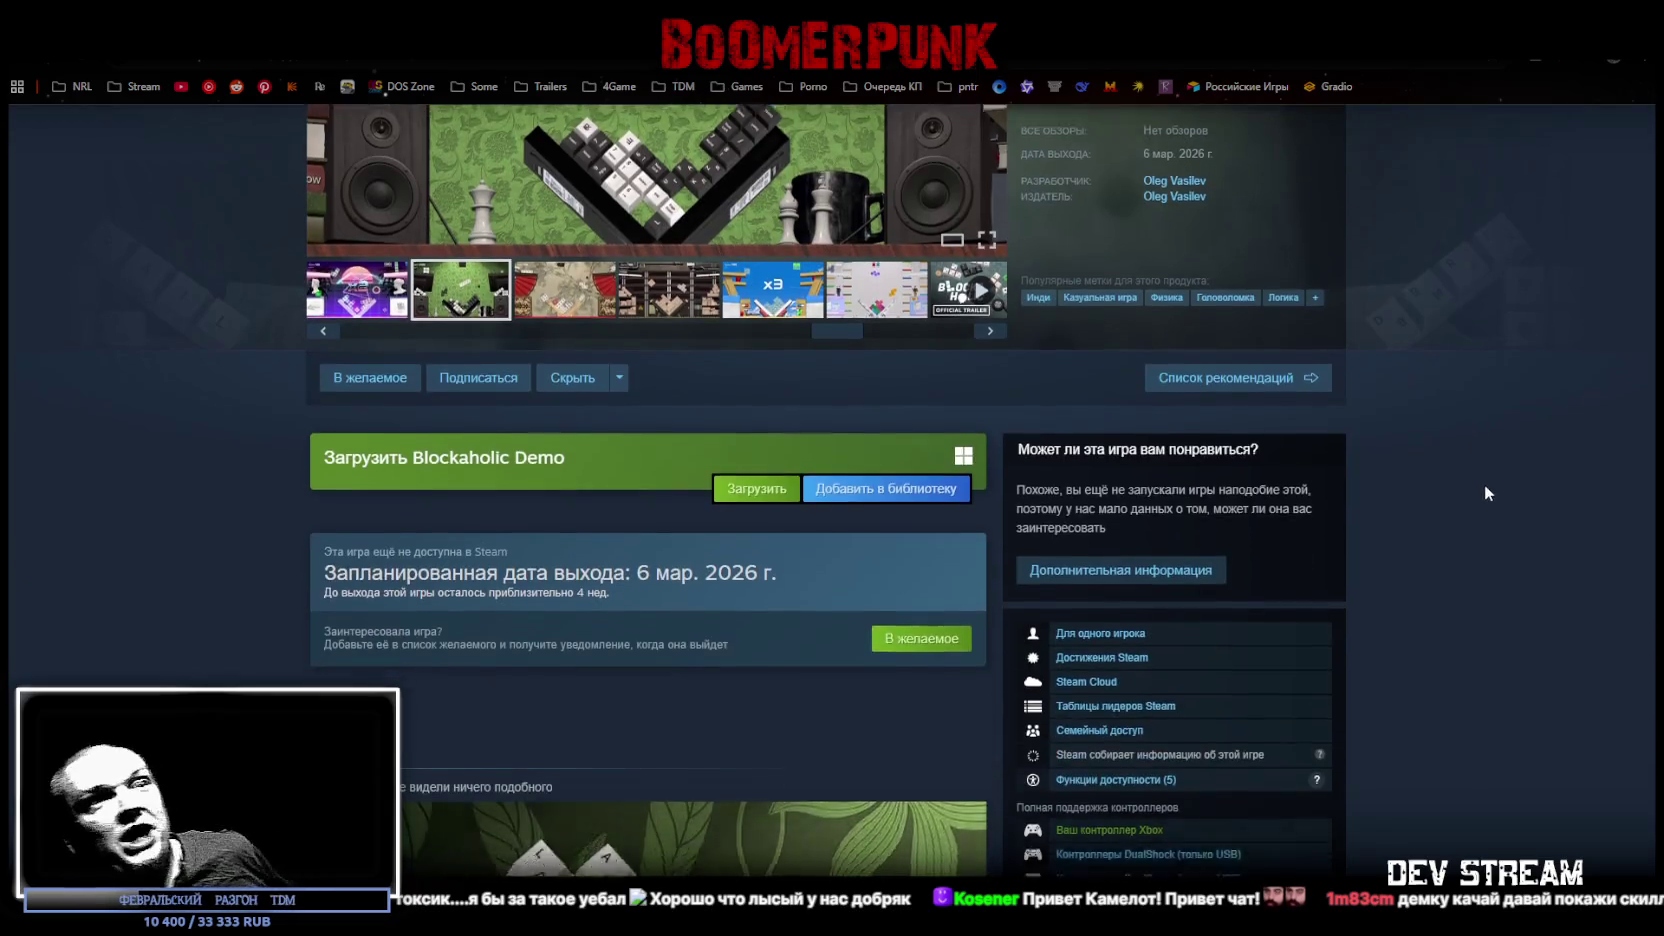
{"action": "scroll", "coordinate": [1485, 490], "scroll_direction": "down", "scroll_amount": 3}
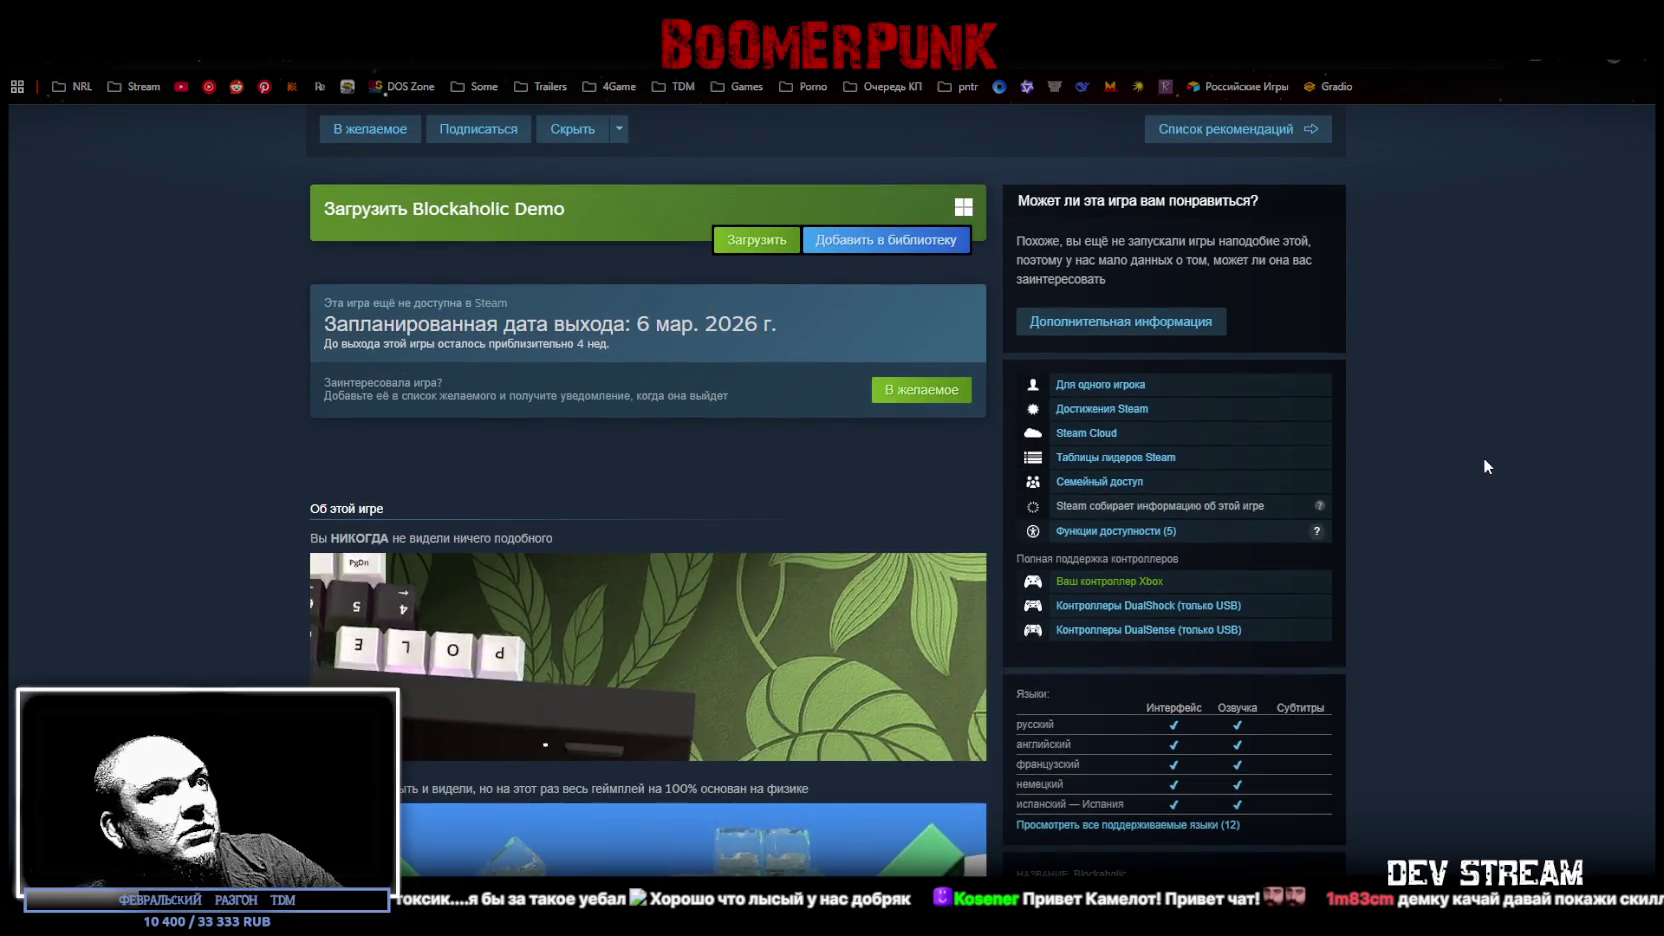
{"action": "scroll", "coordinate": [1484, 460], "scroll_direction": "down", "scroll_amount": 3}
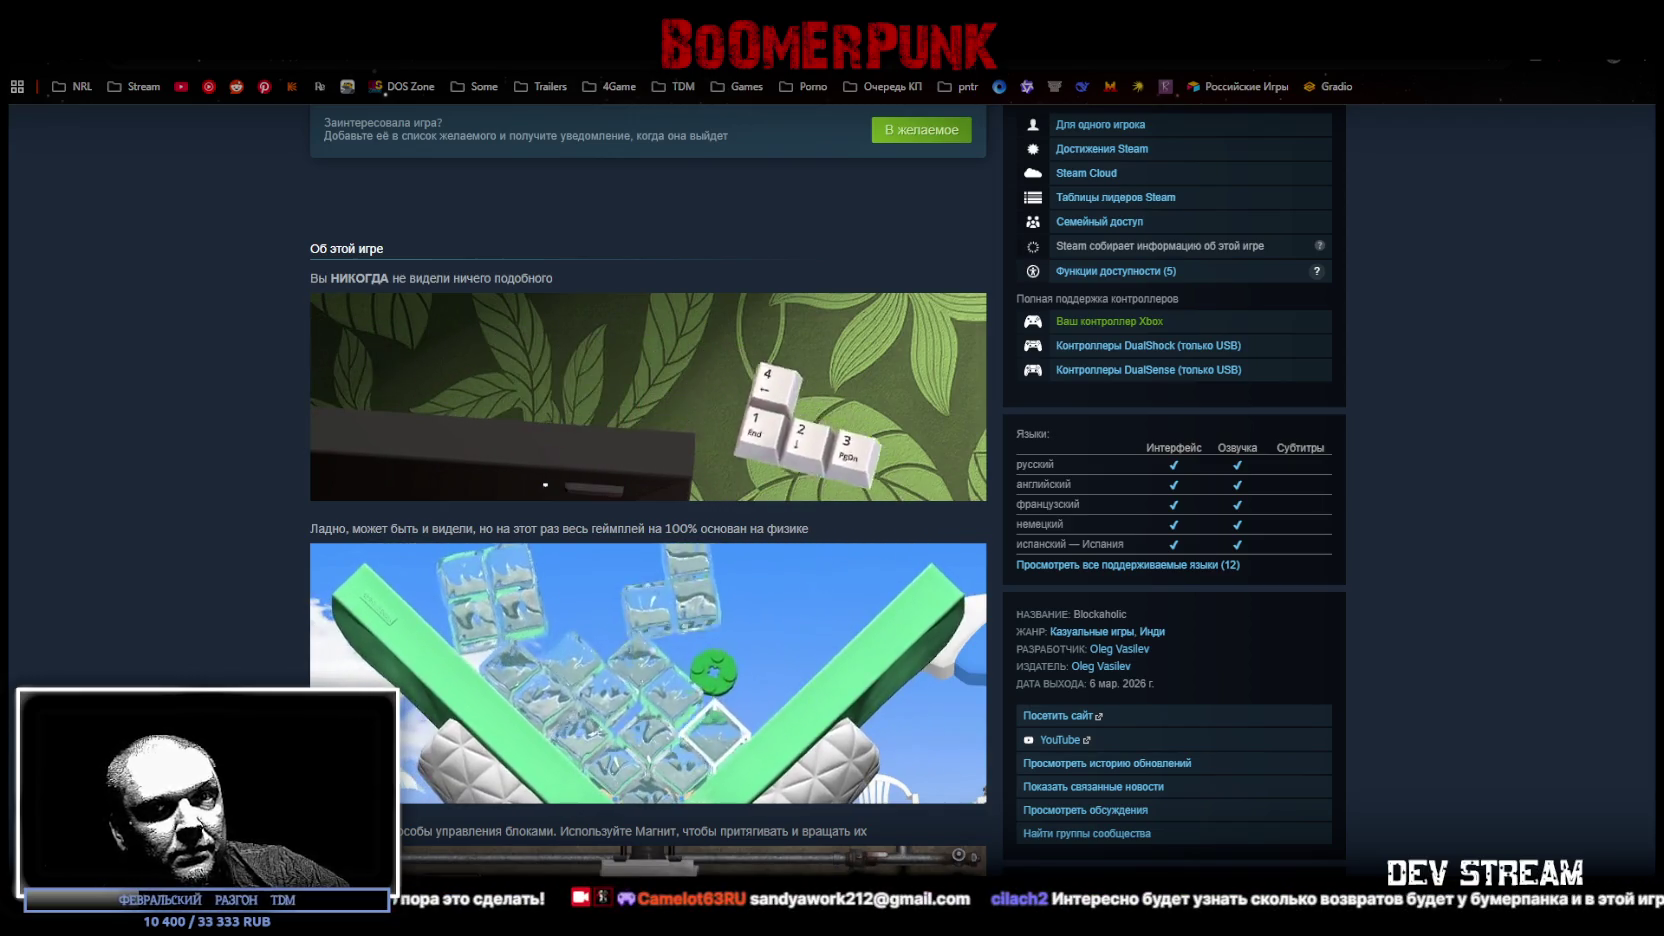
{"action": "left_click", "coordinate": [1122, 62]}
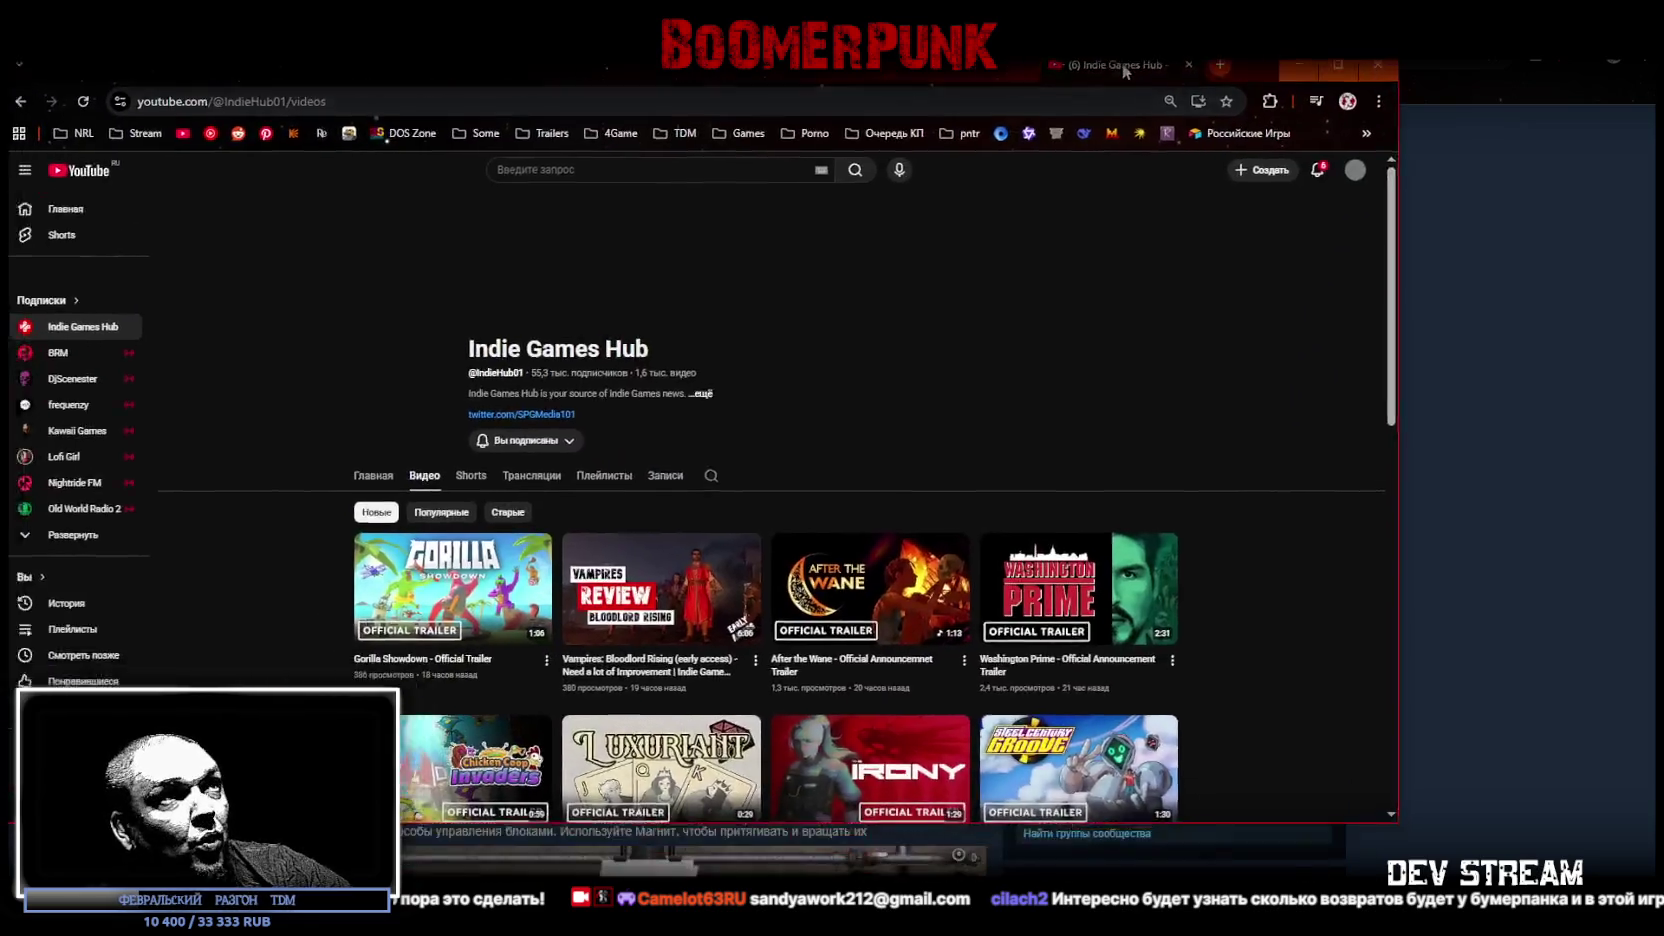
- Maximize the YouTube window and browse the trailers in Indie Games Hub's Videos tab
{"action": "left_click_drag", "start_coordinate": [1122, 62], "coordinate": [1262, 126]}
{"action": "double_click", "coordinate": [901, 135]}
{"action": "scroll", "coordinate": [1053, 660], "scroll_direction": "down", "scroll_amount": 3}
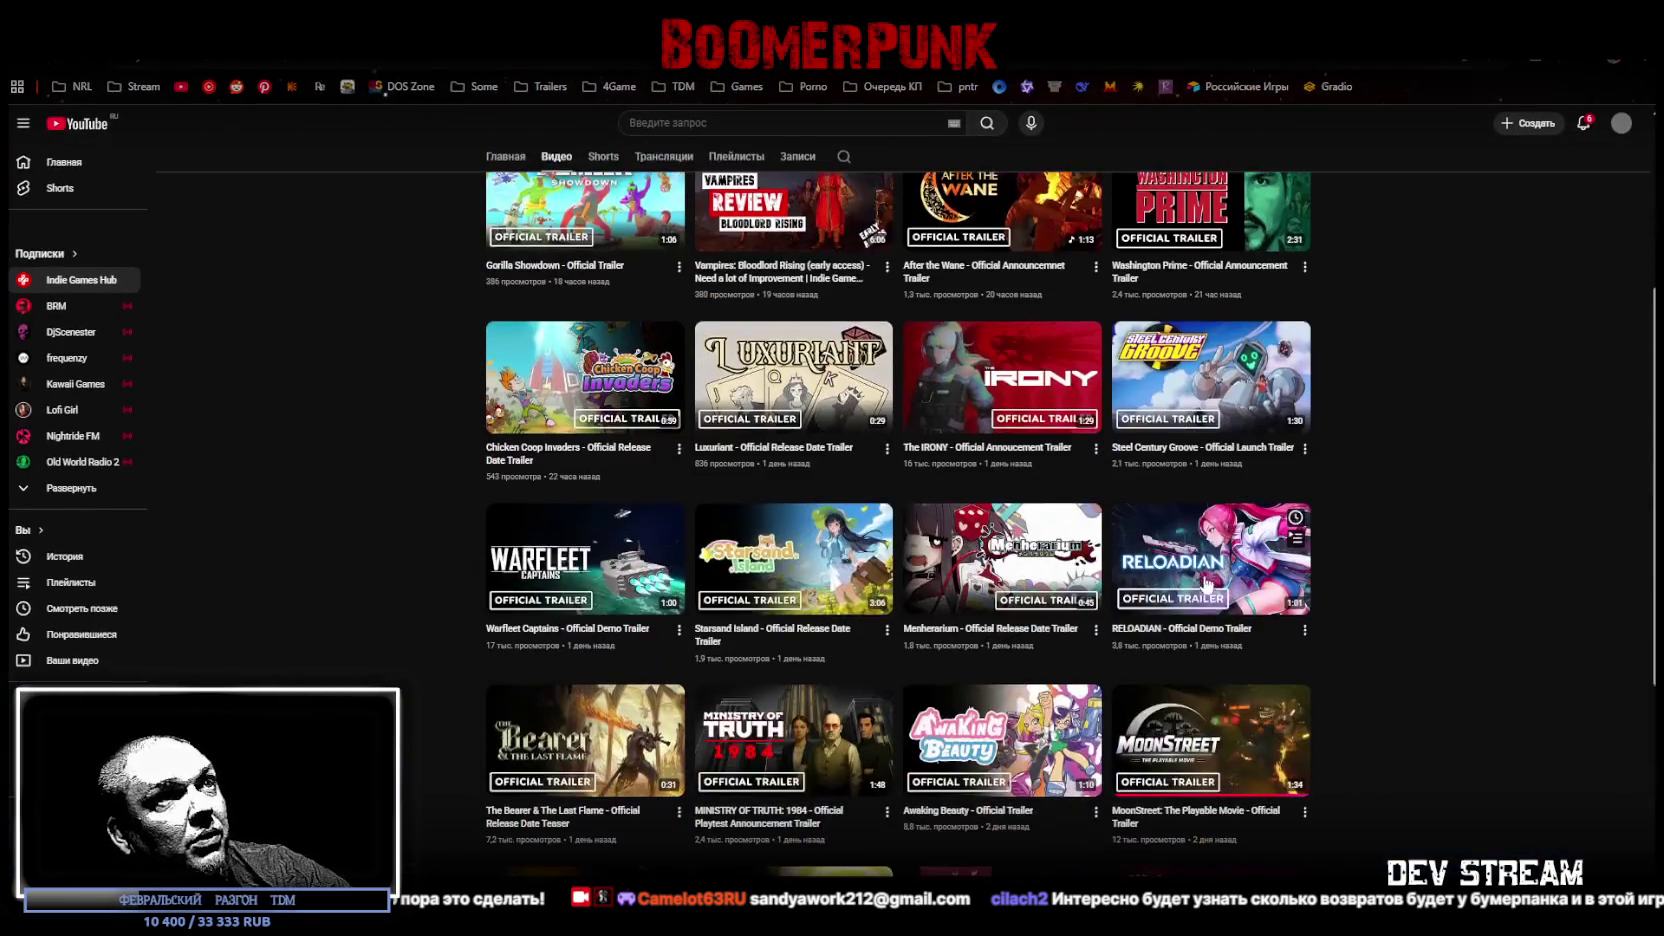
{"action": "scroll", "coordinate": [838, 406], "scroll_direction": "down", "scroll_amount": 2}
{"action": "scroll", "coordinate": [832, 395], "scroll_direction": "down", "scroll_amount": 2}
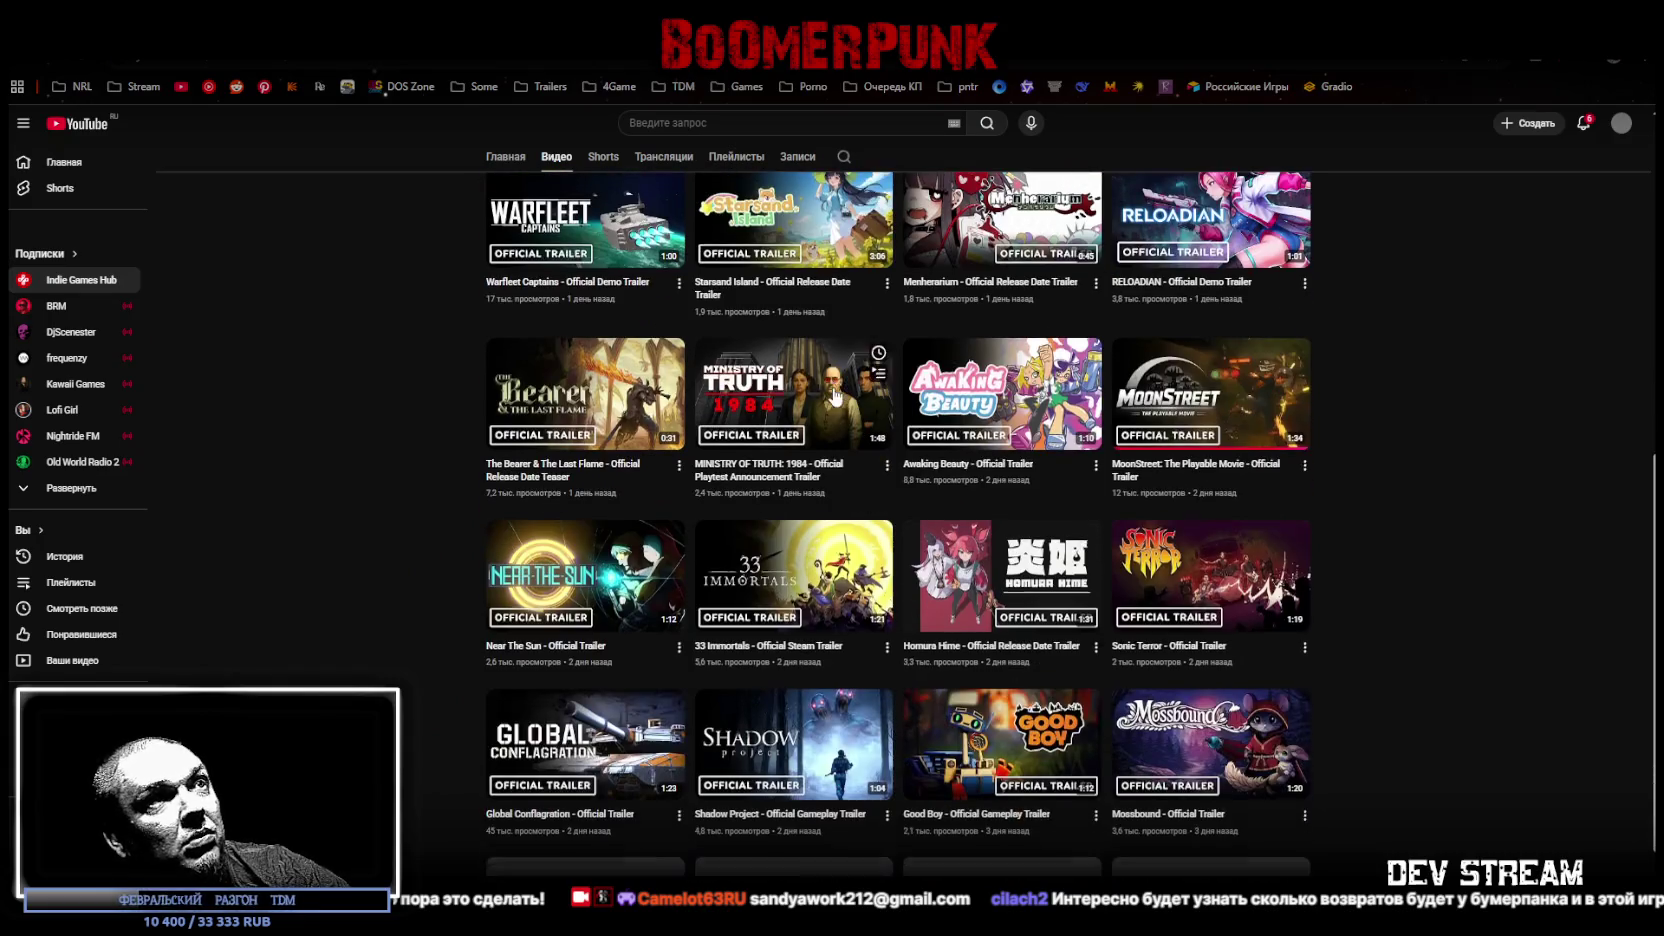
{"action": "scroll", "coordinate": [891, 474], "scroll_direction": "down", "scroll_amount": 1}
{"action": "scroll", "coordinate": [891, 474], "scroll_direction": "down", "scroll_amount": 1}
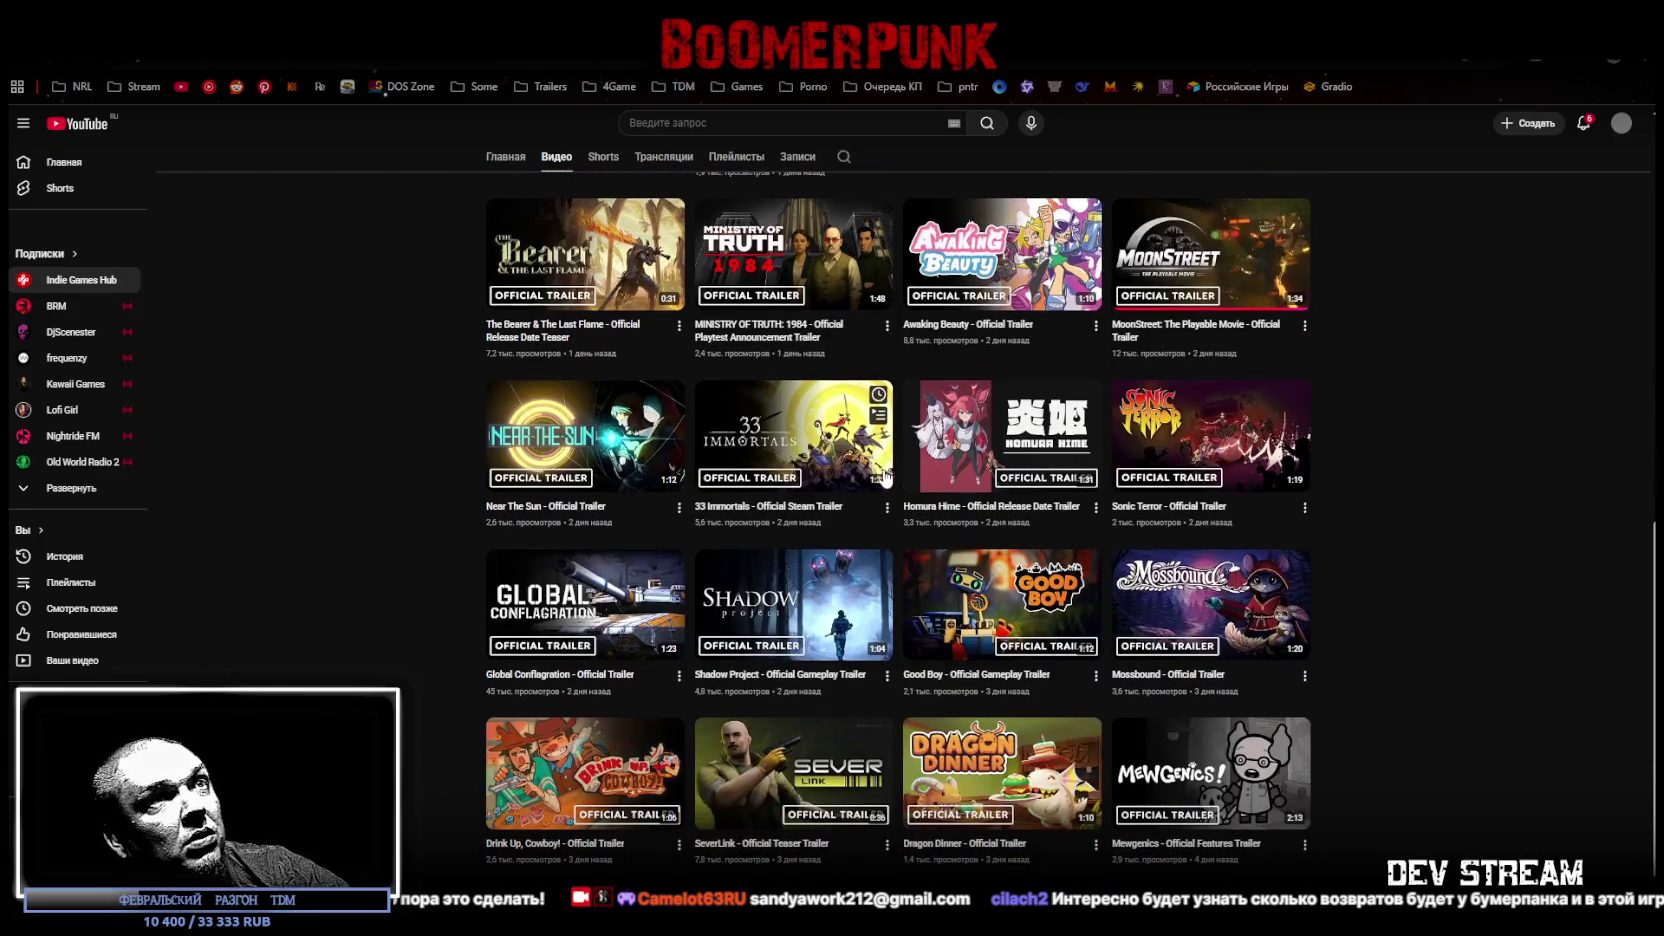
{"action": "scroll", "coordinate": [852, 503], "scroll_direction": "up", "scroll_amount": 10}
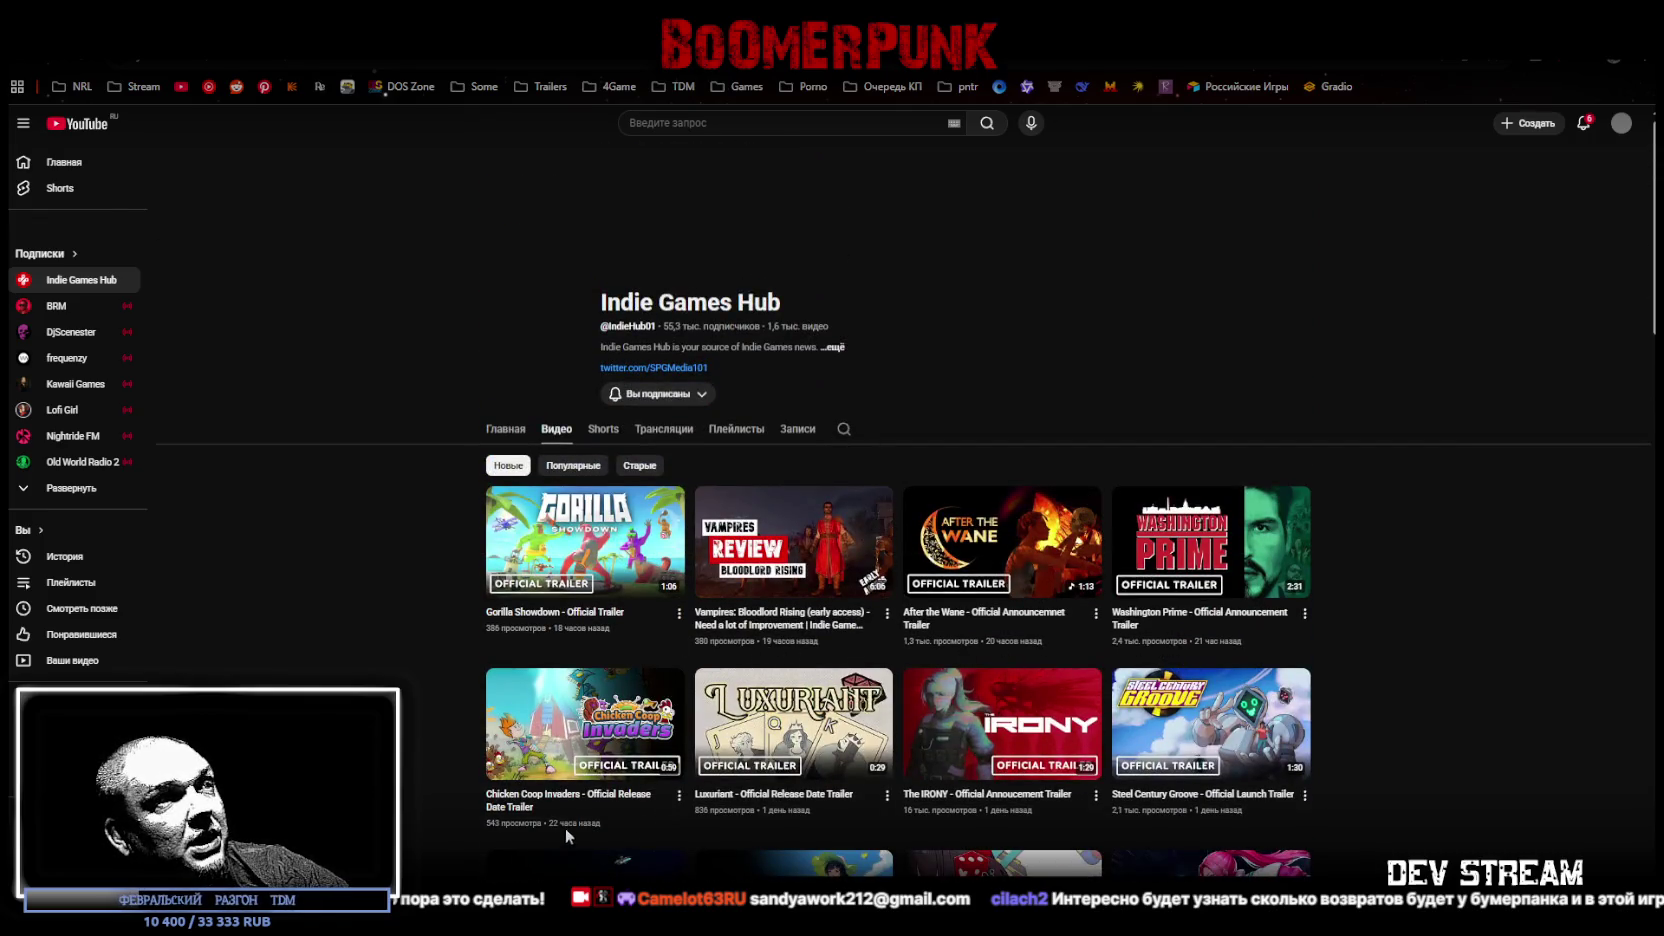
{"action": "scroll", "coordinate": [748, 730], "scroll_direction": "down", "scroll_amount": 1}
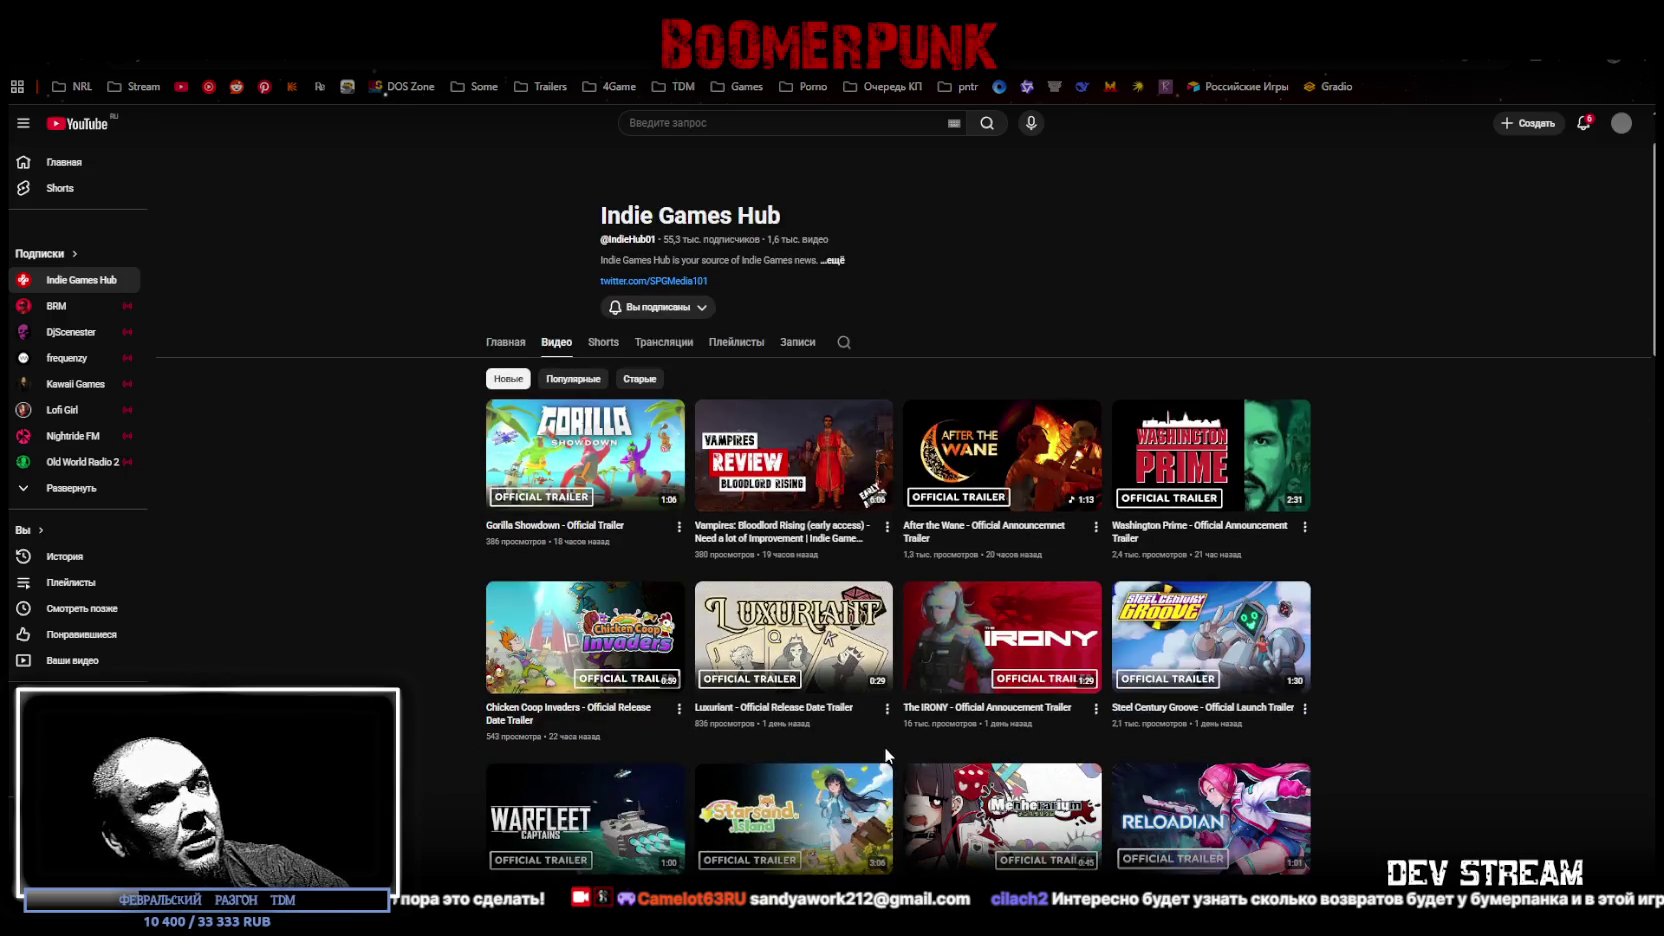
{"action": "scroll", "coordinate": [855, 650], "scroll_direction": "down", "scroll_amount": 2}
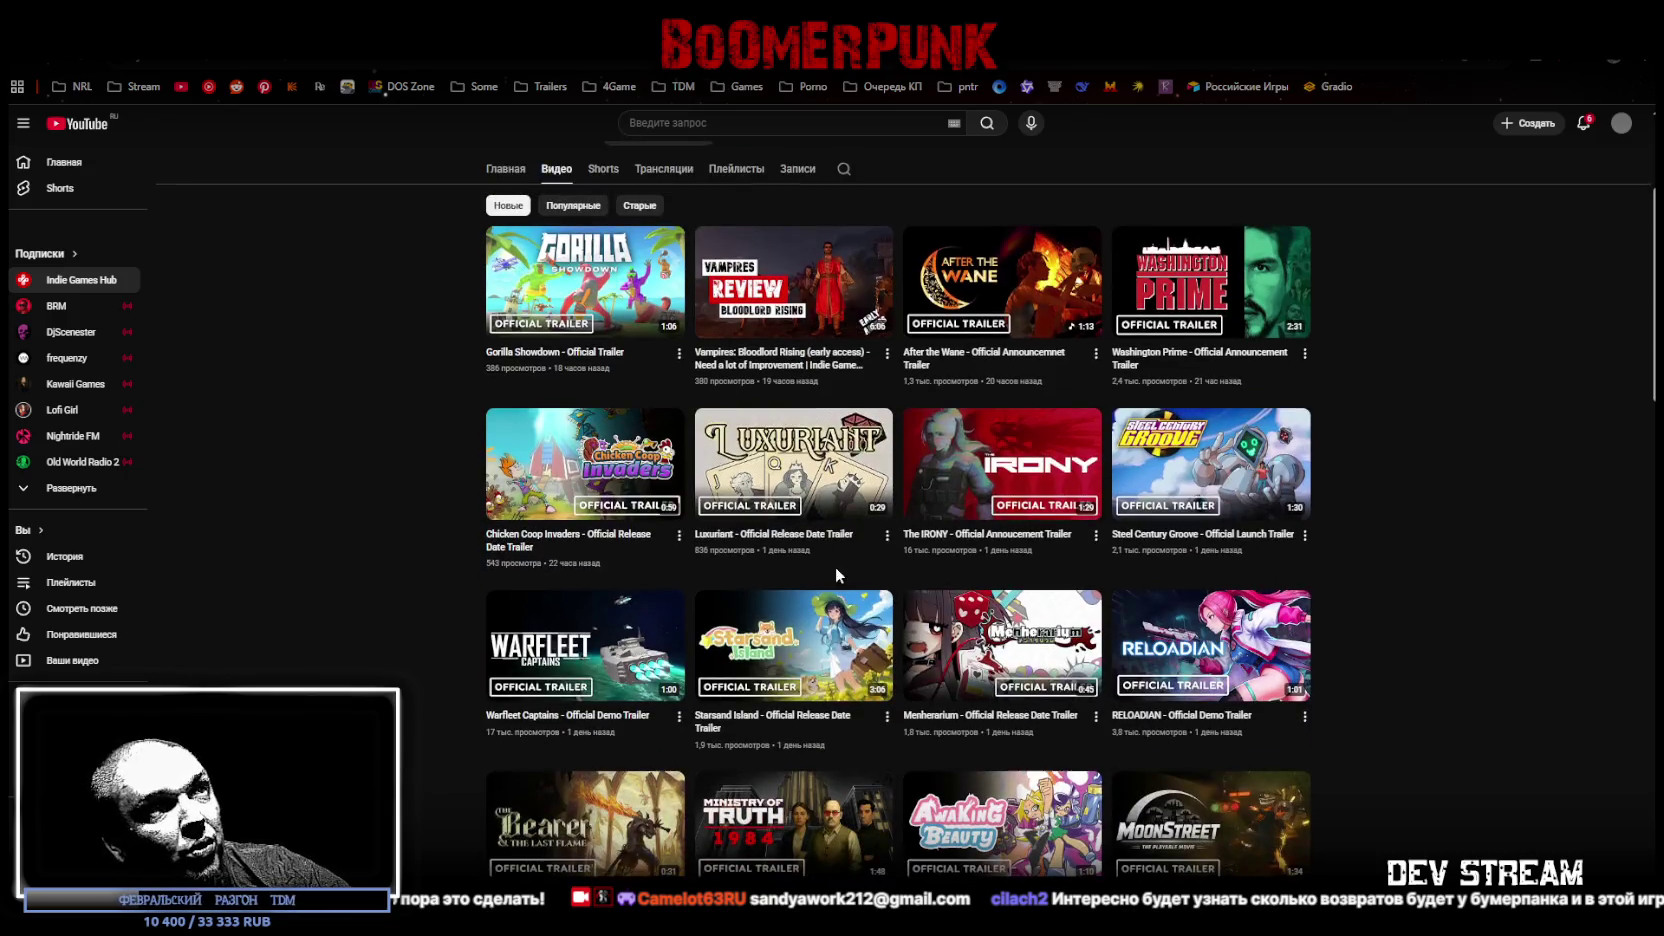
{"action": "scroll", "coordinate": [1398, 608], "scroll_direction": "down", "scroll_amount": 1}
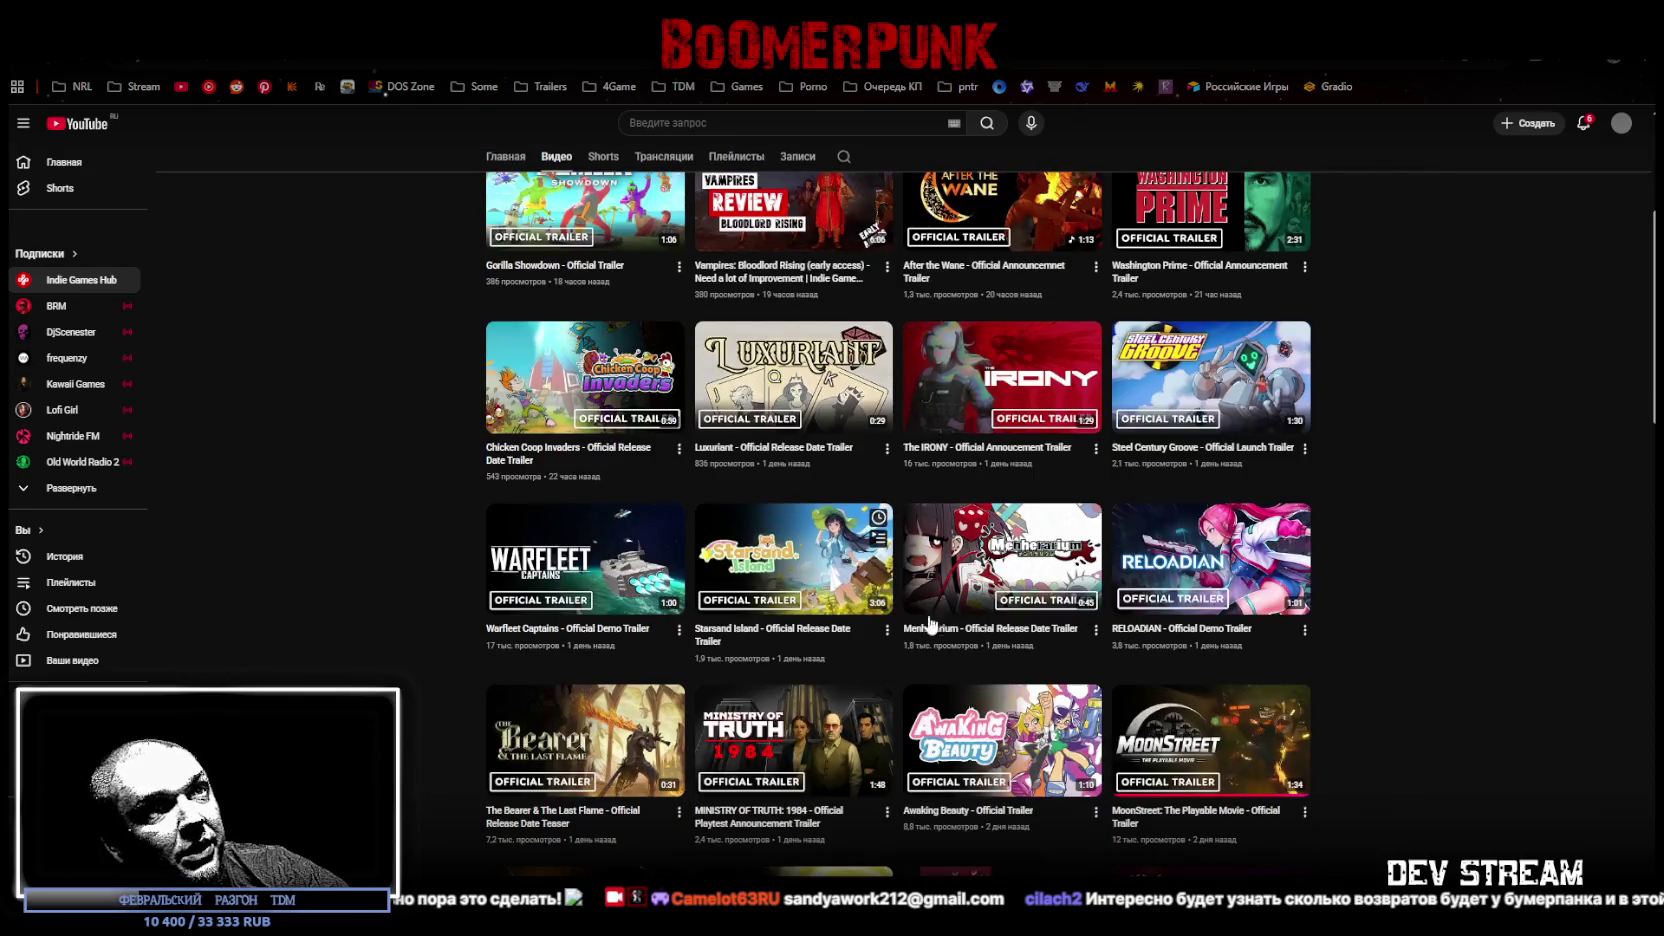
{"action": "scroll", "coordinate": [1318, 705], "scroll_direction": "down", "scroll_amount": 1}
{"action": "scroll", "coordinate": [1318, 705], "scroll_direction": "down", "scroll_amount": 2}
{"action": "scroll", "coordinate": [1290, 702], "scroll_direction": "down", "scroll_amount": 1}
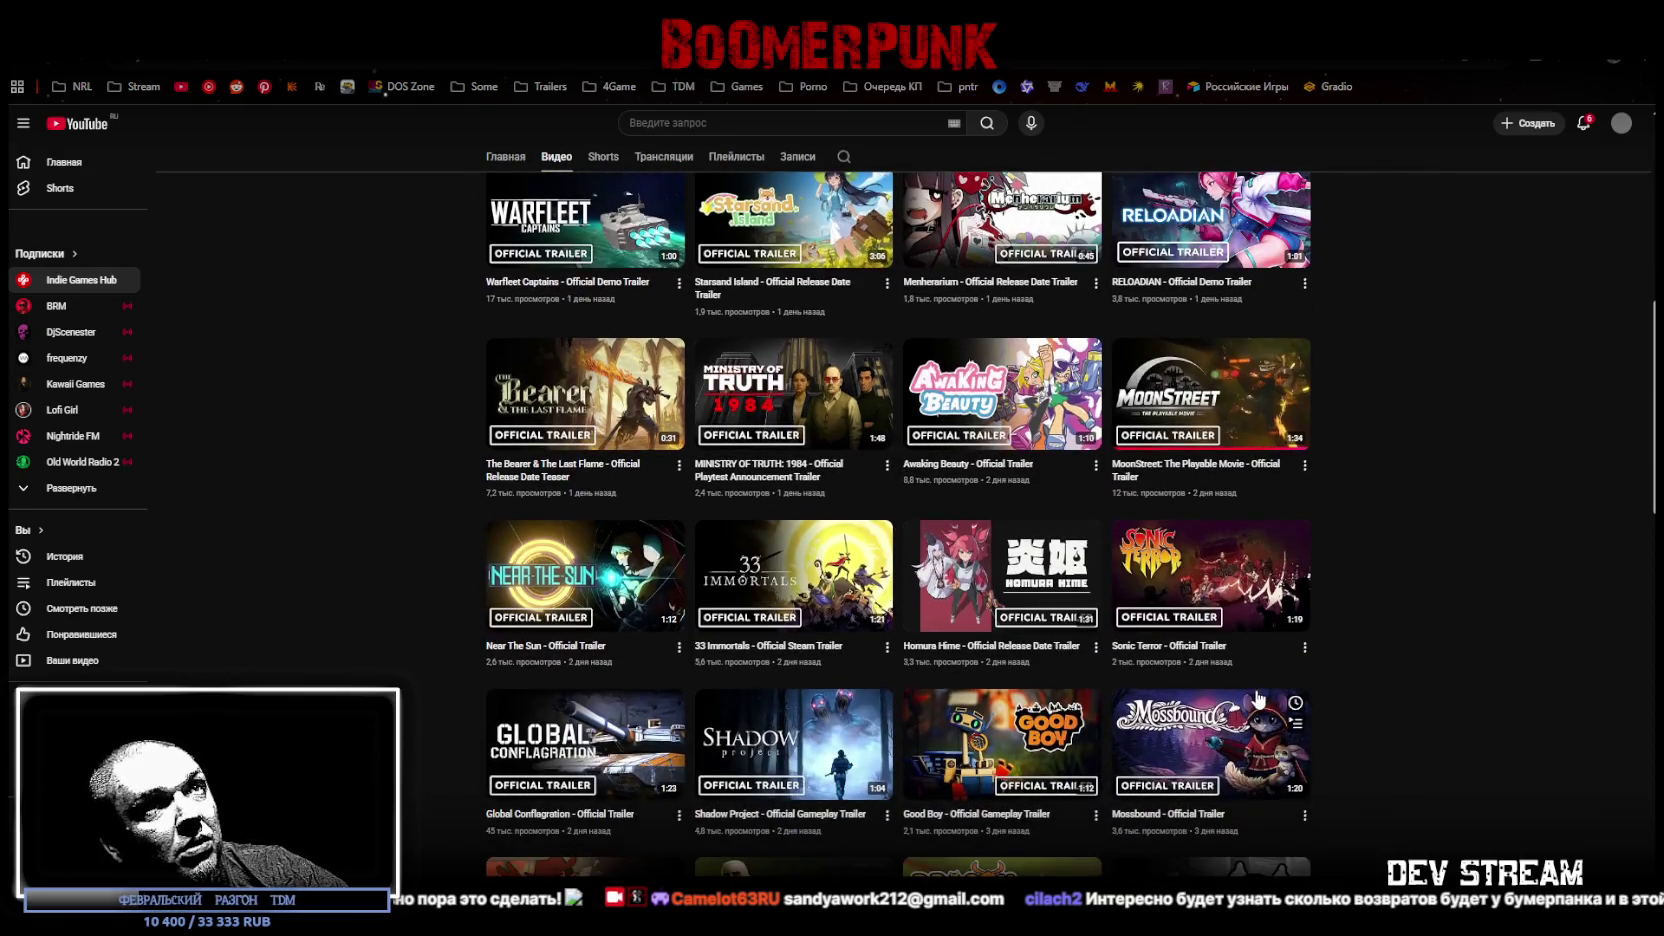
{"action": "scroll", "coordinate": [1150, 680], "scroll_direction": "down", "scroll_amount": 3}
{"action": "scroll", "coordinate": [900, 550], "scroll_direction": "up", "scroll_amount": 7}
{"action": "scroll", "coordinate": [720, 430], "scroll_direction": "up", "scroll_amount": 4}
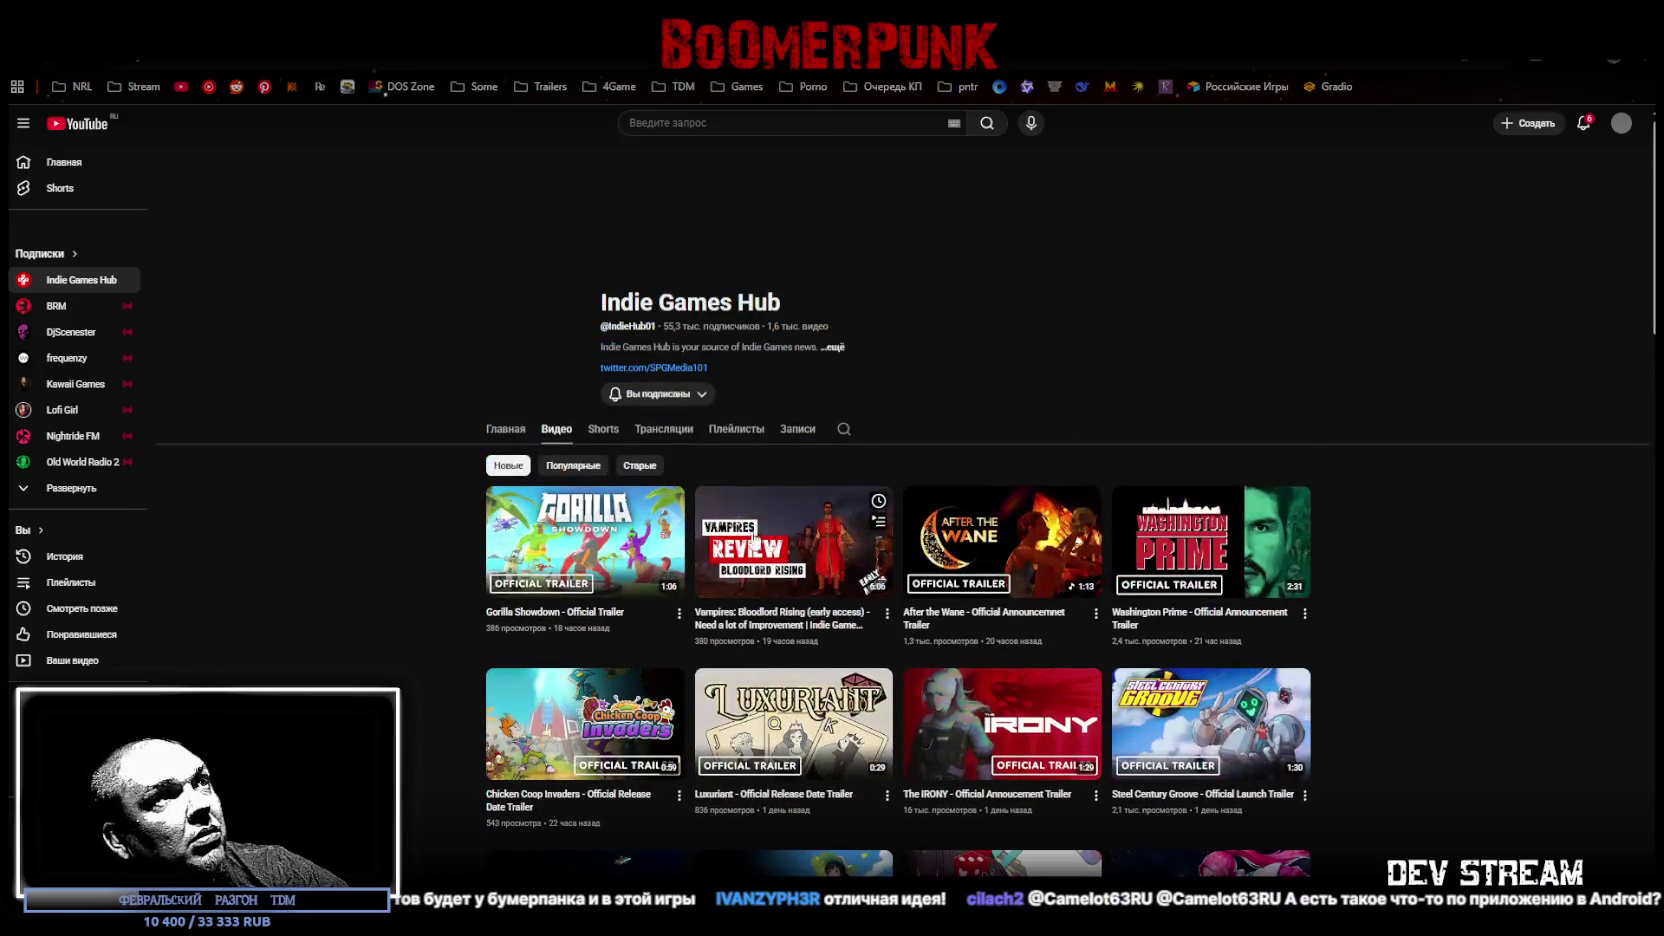
- Set the channel's subscription bell to All uploads, then return to the Steam store tab
{"action": "left_click", "coordinate": [694, 396]}
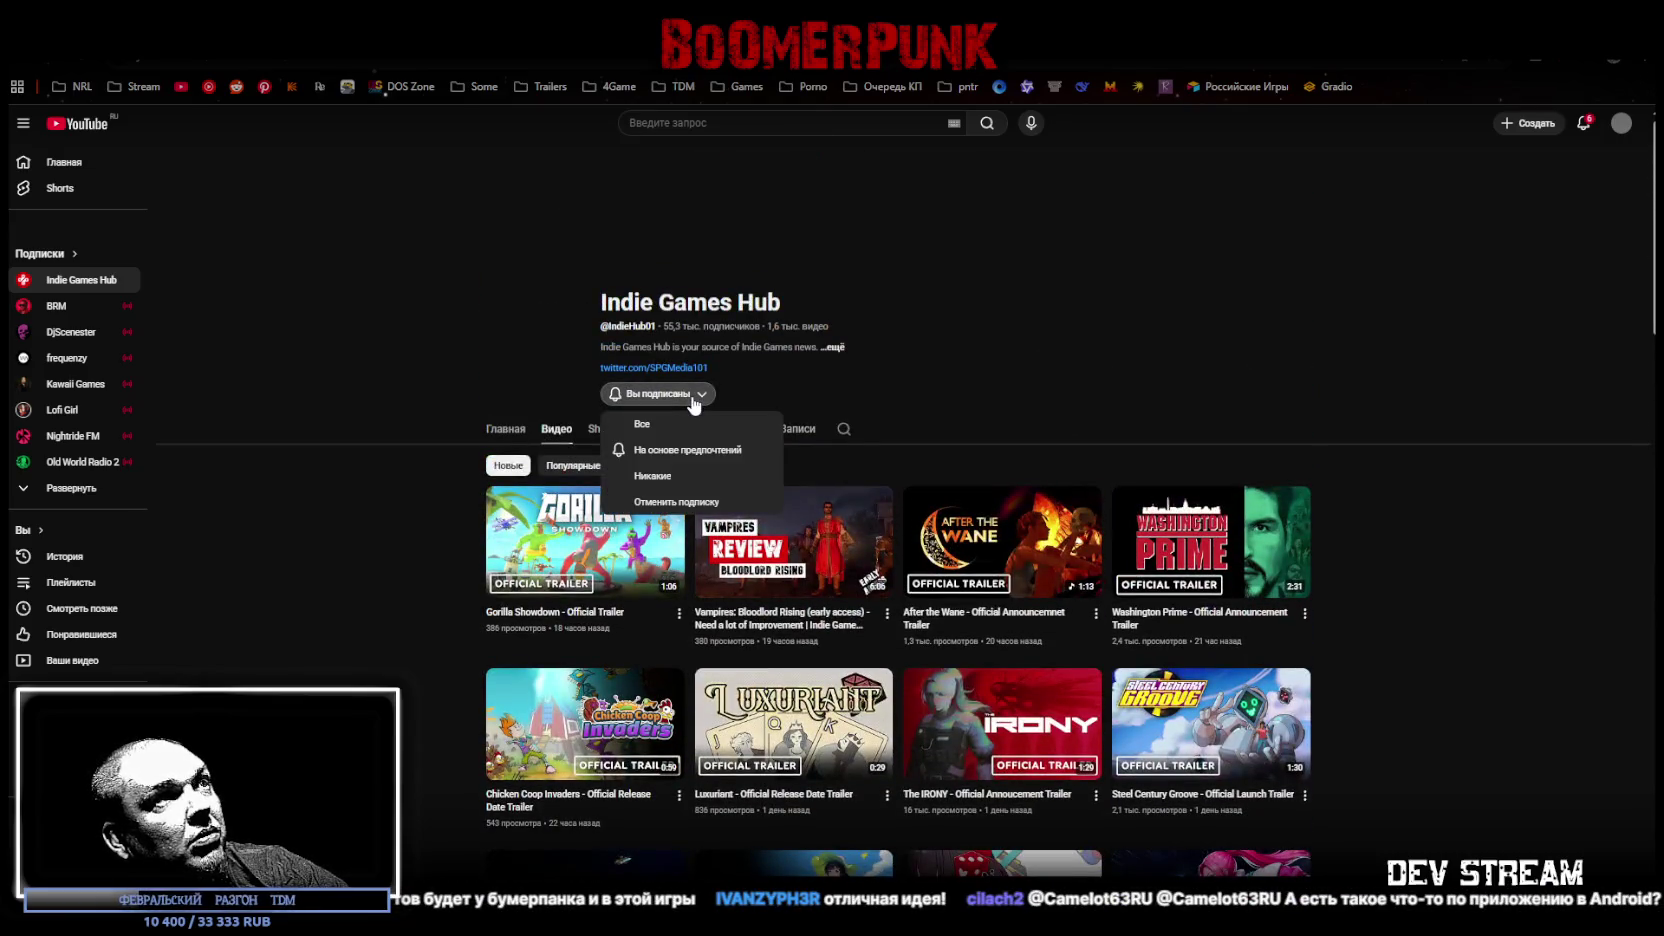
{"action": "left_click", "coordinate": [638, 428]}
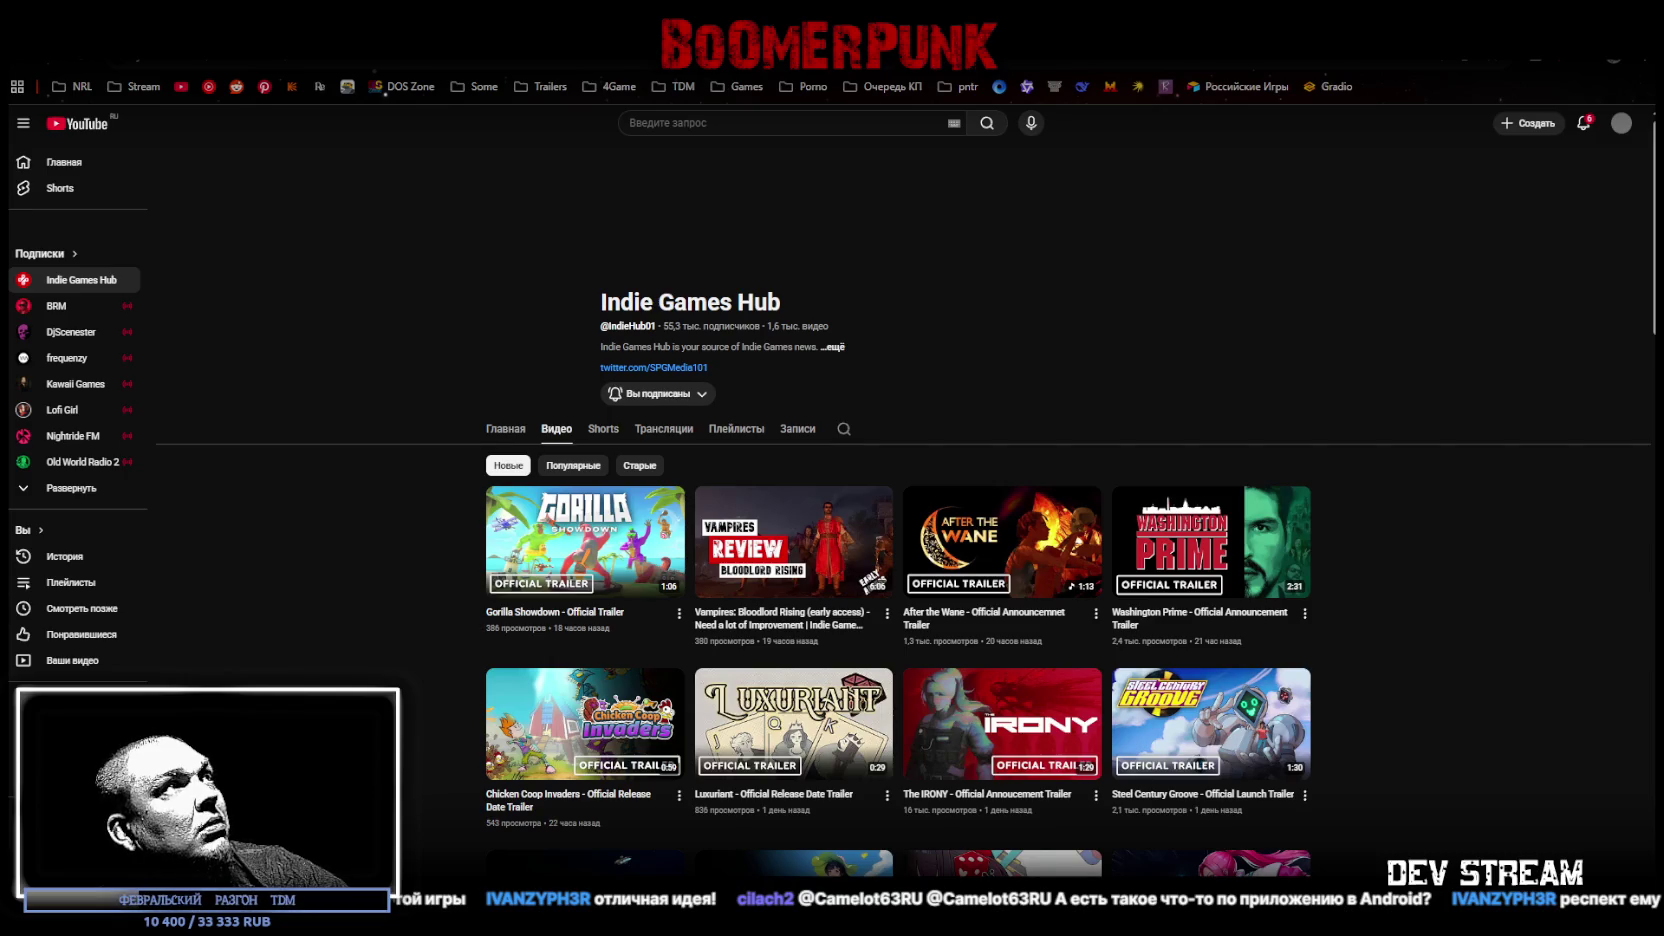
{"action": "key", "text": "ctrl+Tab"}
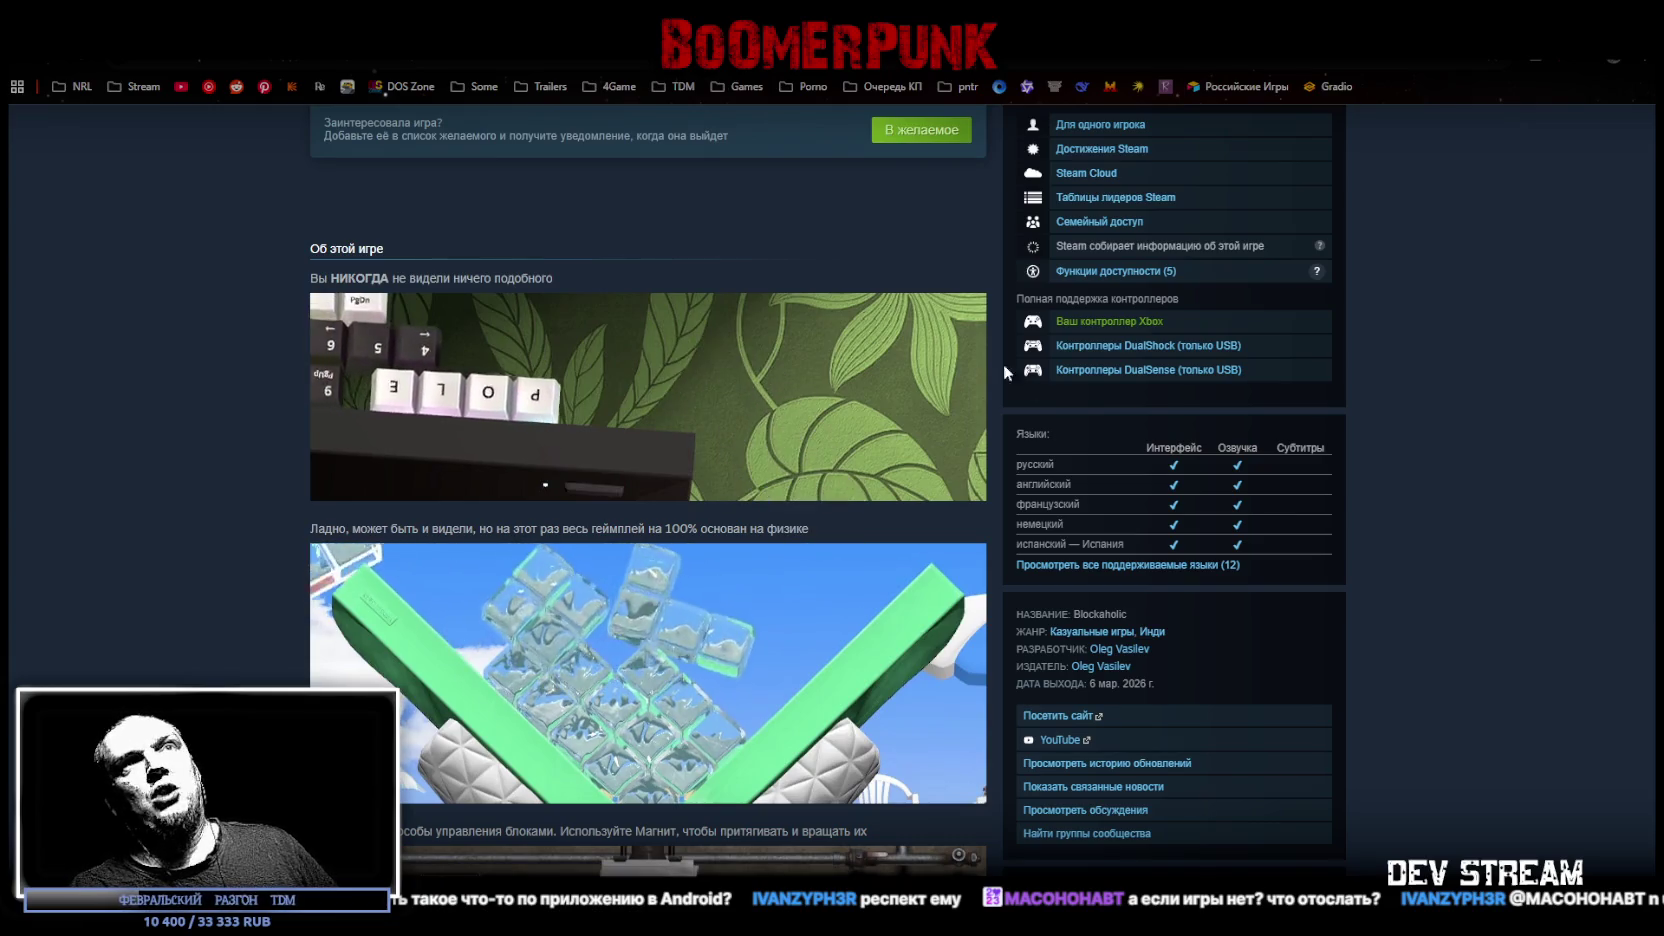
- Minimize the browser with Win+Down so the Photoshop texture atlas is back on screen
{"action": "key", "text": "super+Down"}
{"action": "key", "text": "super+Down"}
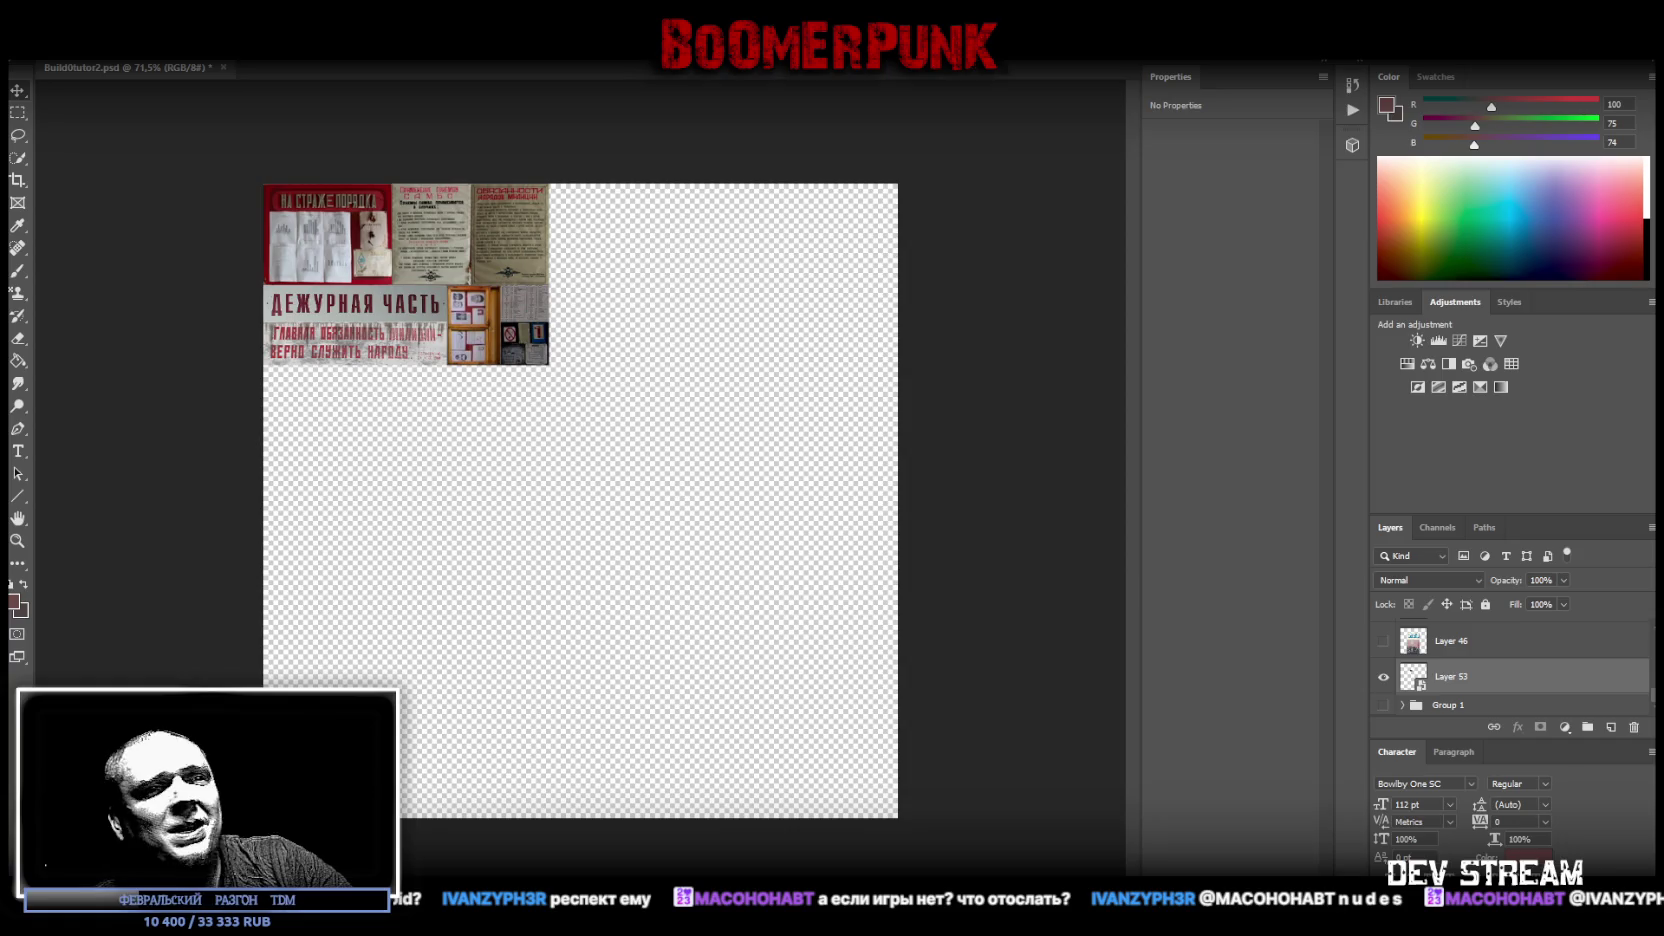
- Select Layer 50, make its office photo with the wall map visible, and zoom in on the map
{"action": "scroll", "coordinate": [1453, 676], "scroll_direction": "up", "scroll_amount": 2}
{"action": "scroll", "coordinate": [1453, 676], "scroll_direction": "up", "scroll_amount": 2}
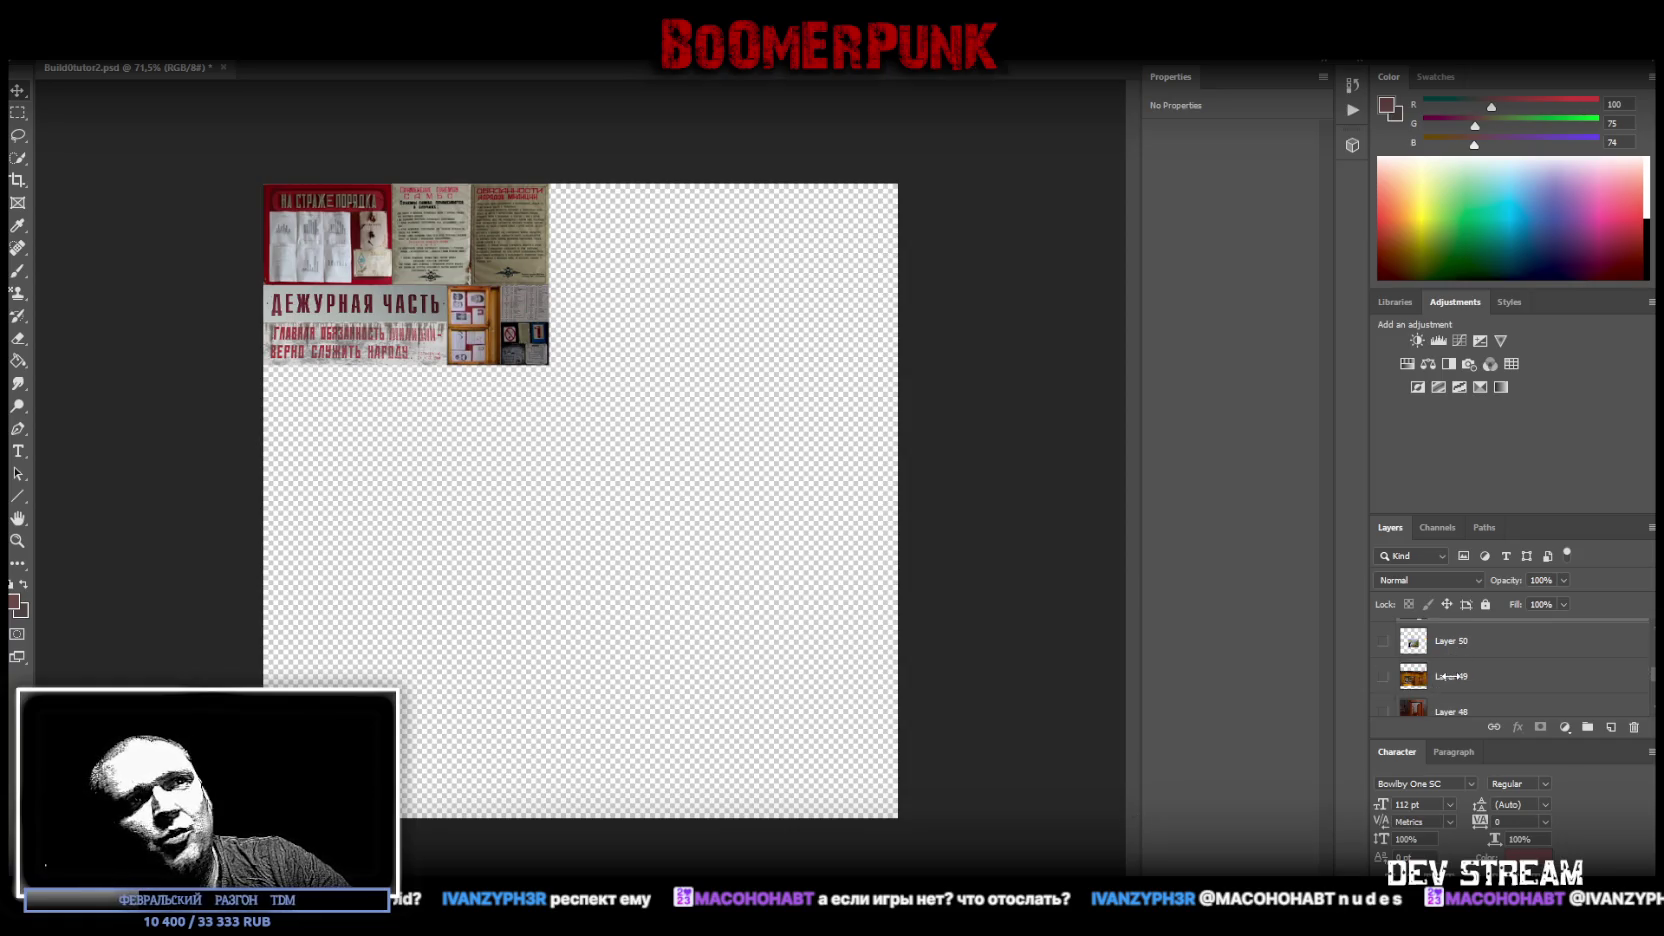
{"action": "scroll", "coordinate": [1453, 676], "scroll_direction": "up", "scroll_amount": 2}
{"action": "scroll", "coordinate": [1445, 676], "scroll_direction": "down", "scroll_amount": 1}
{"action": "left_click", "coordinate": [1466, 677]}
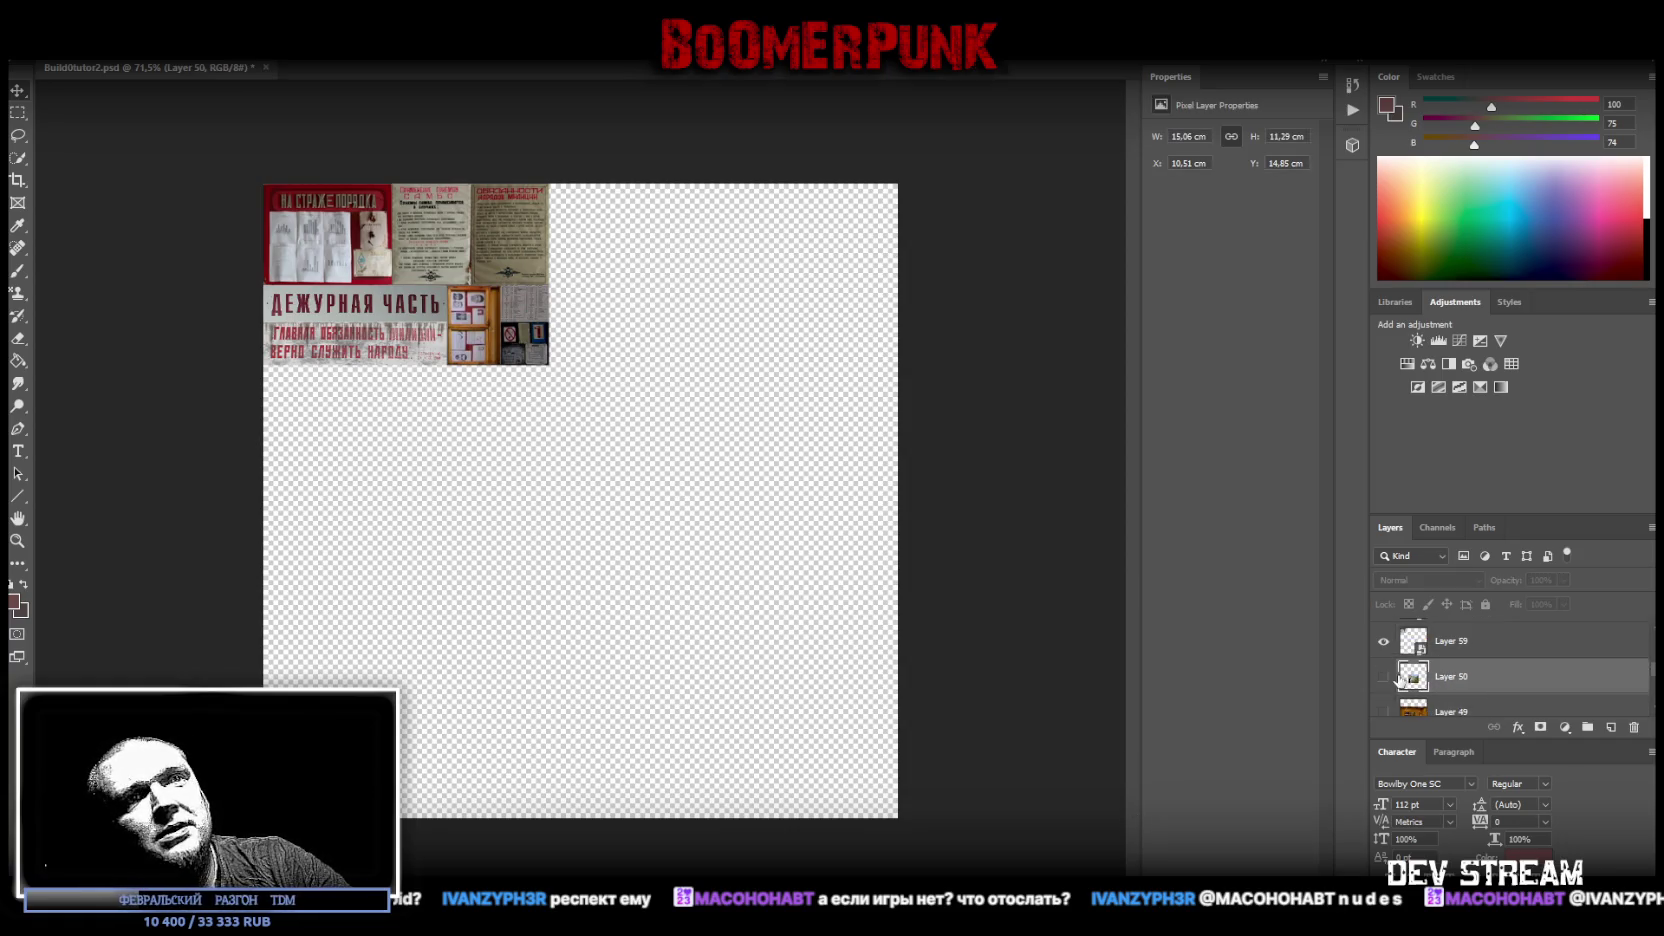
{"action": "left_click", "coordinate": [1383, 677]}
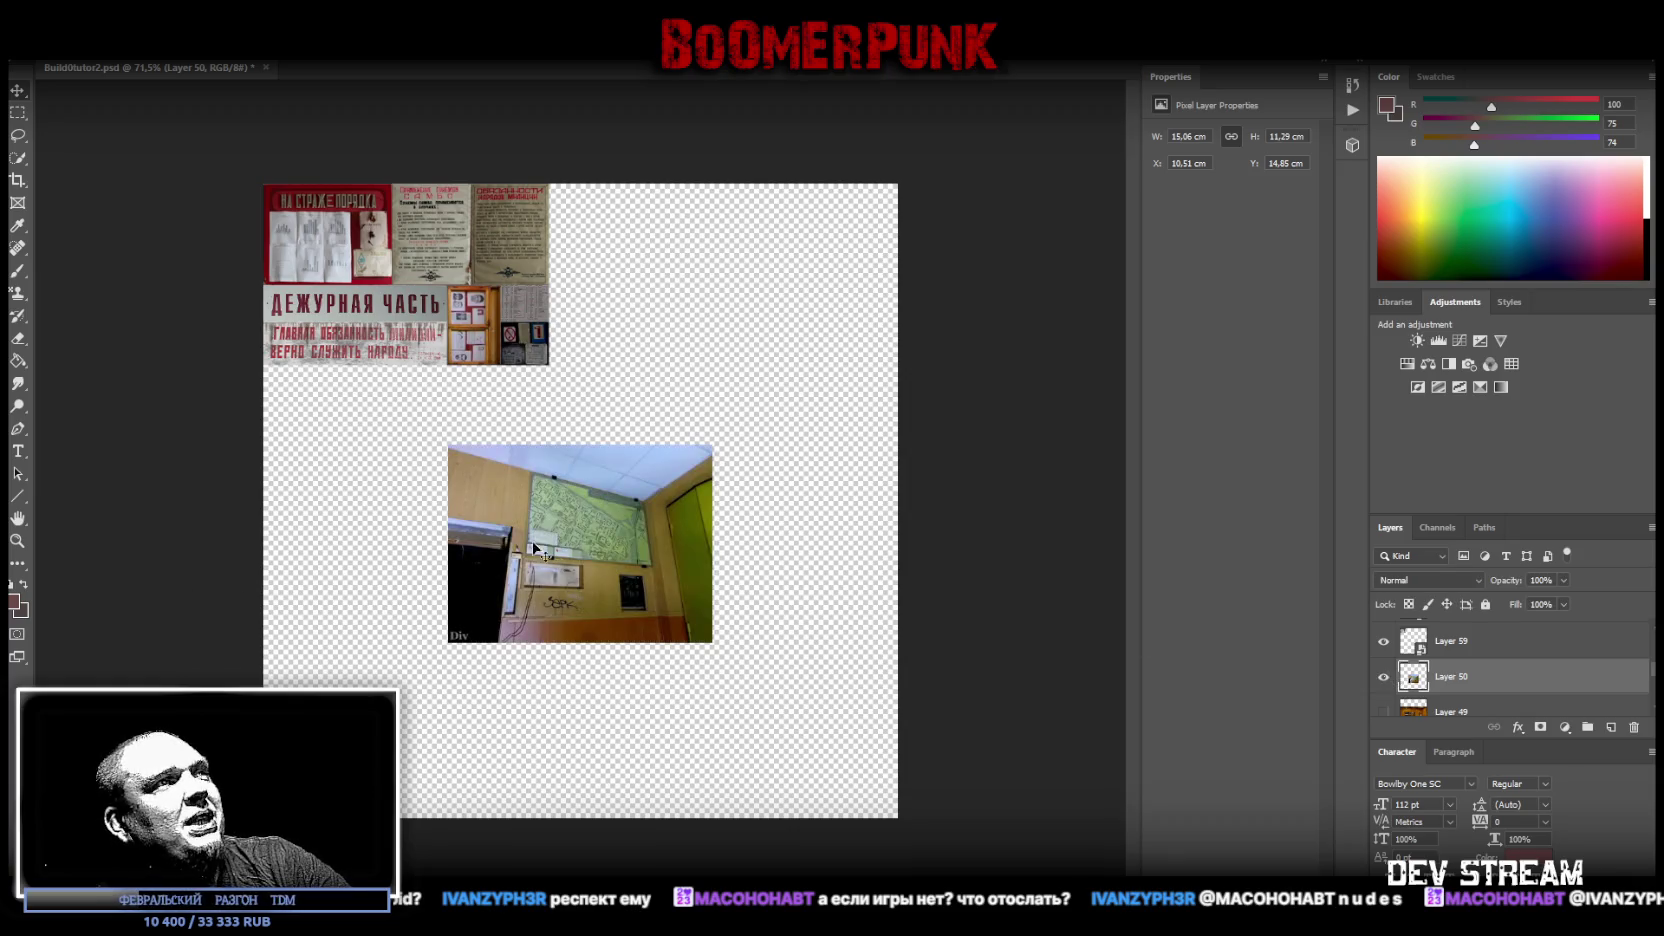
{"action": "left_click", "coordinate": [17, 541]}
{"action": "mouse_move", "coordinate": [659, 614]}
{"action": "left_mouse_down"}
{"action": "mouse_move", "coordinate": [810, 583]}
{"action": "mouse_move", "coordinate": [615, 493]}
{"action": "mouse_move", "coordinate": [701, 465]}
{"action": "mouse_move", "coordinate": [740, 477]}
{"action": "left_mouse_up"}
{"action": "scroll", "coordinate": [627, 864], "scroll_direction": "down", "scroll_amount": 1}
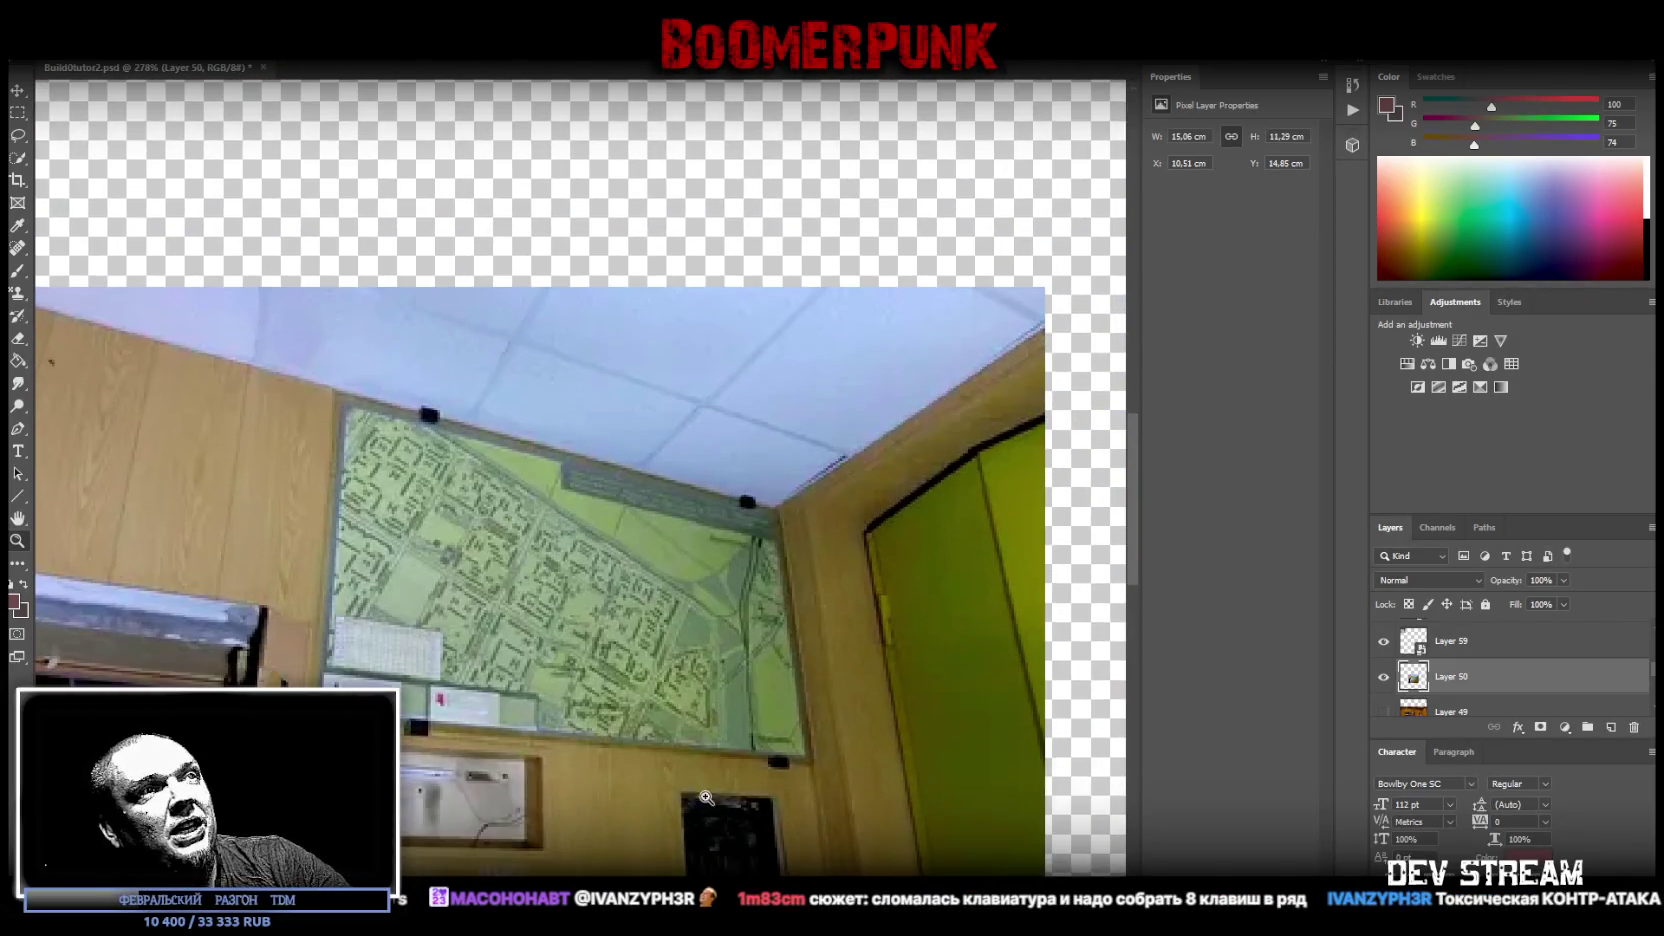
{"action": "left_click_drag", "start_coordinate": [701, 789], "coordinate": [711, 797]}
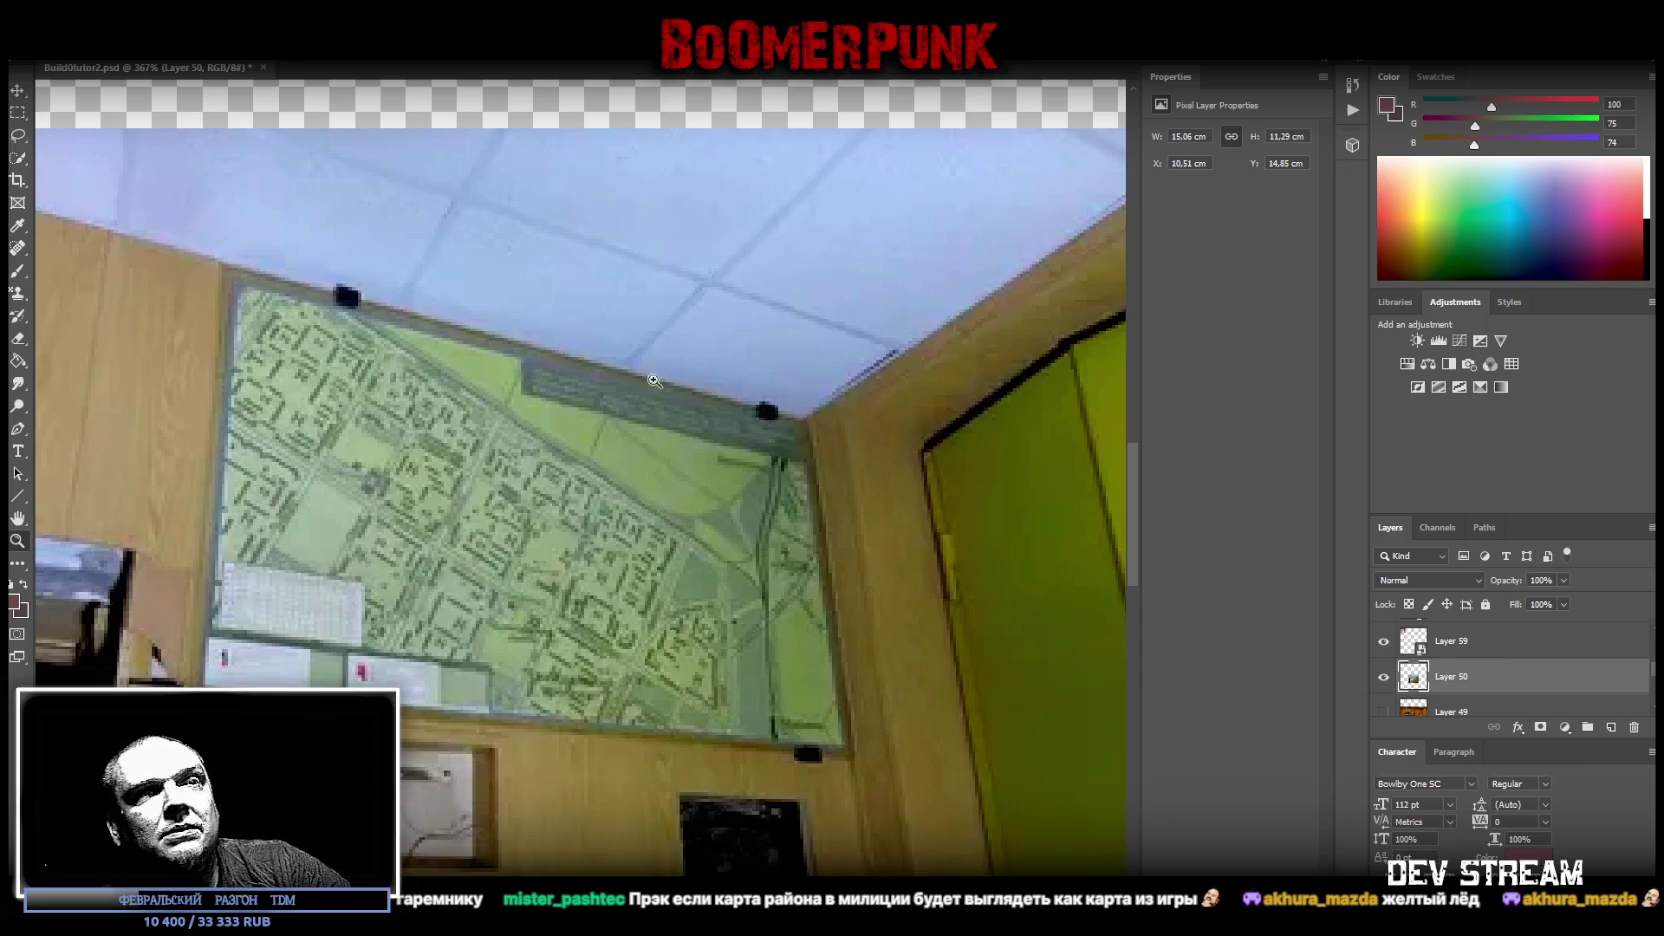
- Frame the wall-map area of the photo and convert Layer 50 to an embedded smart object
{"action": "left_click", "coordinate": [478, 415], "text": "alt"}
{"action": "left_click", "coordinate": [419, 409]}
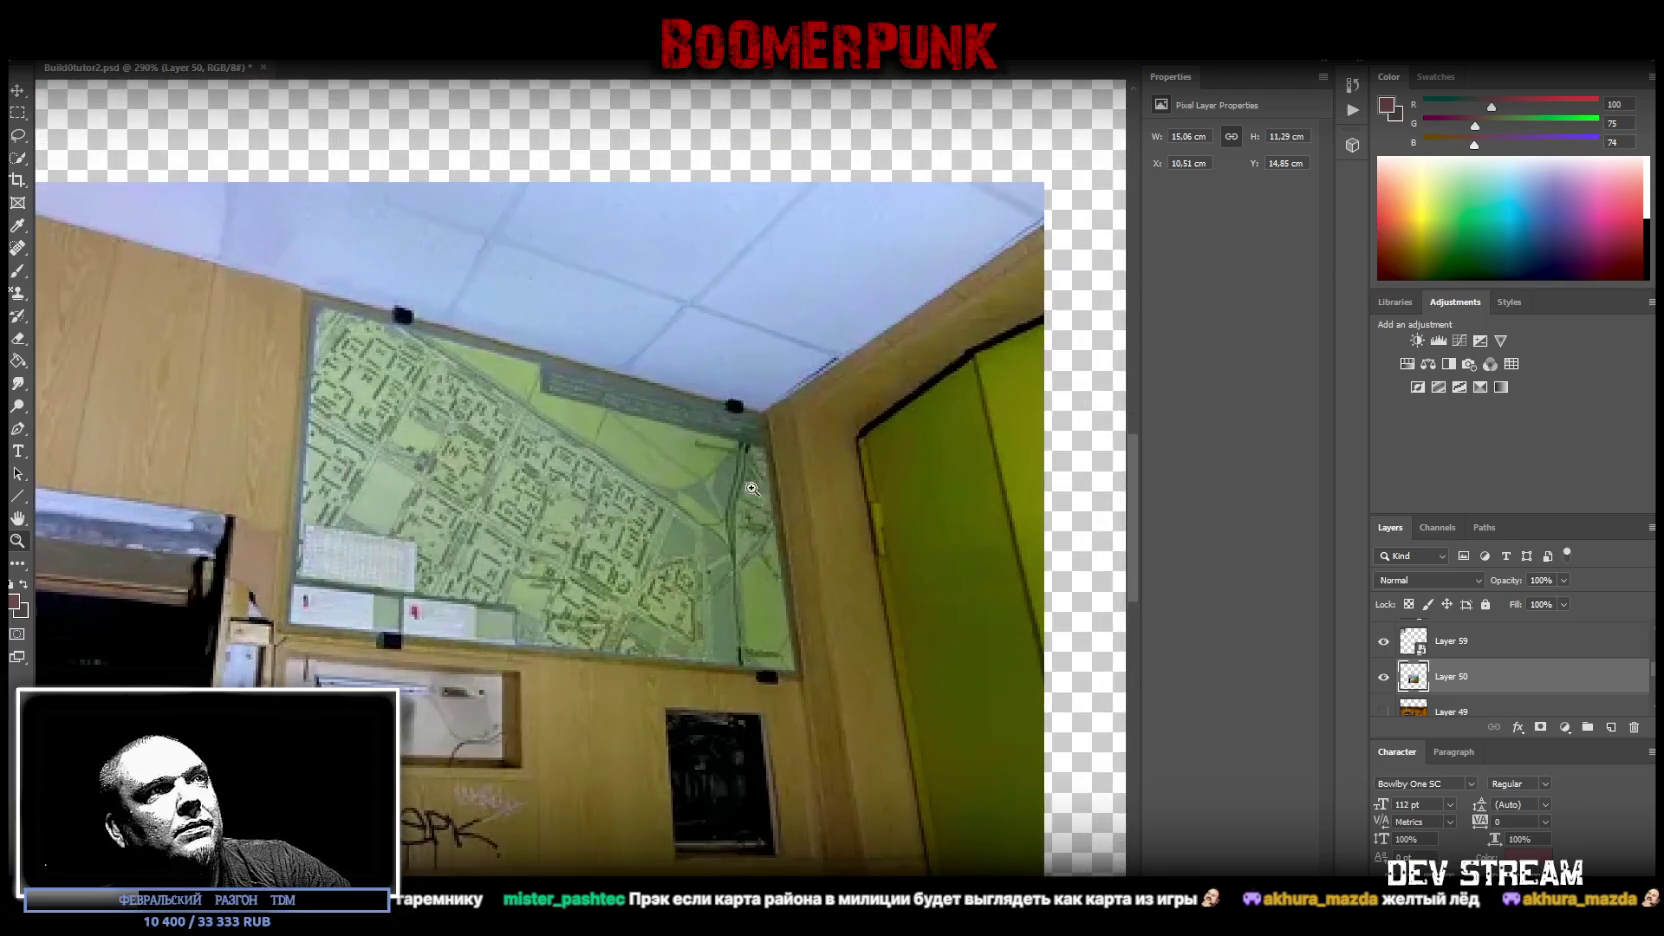
{"action": "left_click", "coordinate": [753, 470]}
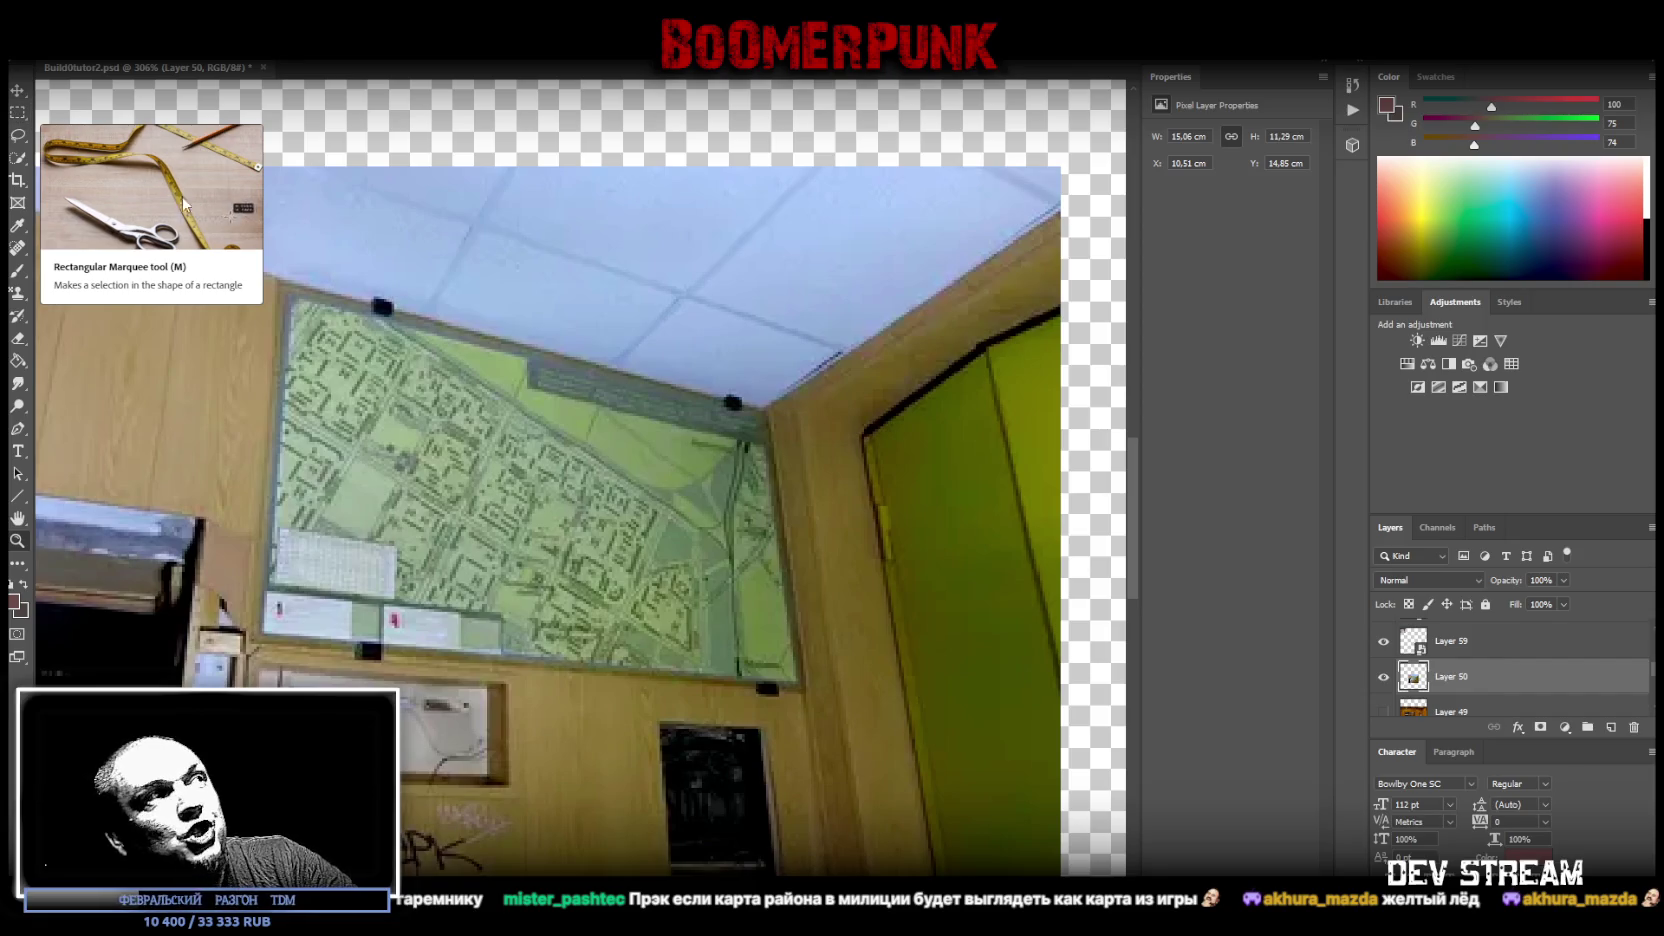
{"action": "scroll", "coordinate": [413, 275], "scroll_direction": "down", "scroll_amount": 2}
{"action": "scroll", "coordinate": [413, 275], "scroll_direction": "up", "scroll_amount": 1}
{"action": "scroll", "coordinate": [426, 275], "scroll_direction": "up", "scroll_amount": 1}
{"action": "scroll", "coordinate": [509, 340], "scroll_direction": "up", "scroll_amount": 2}
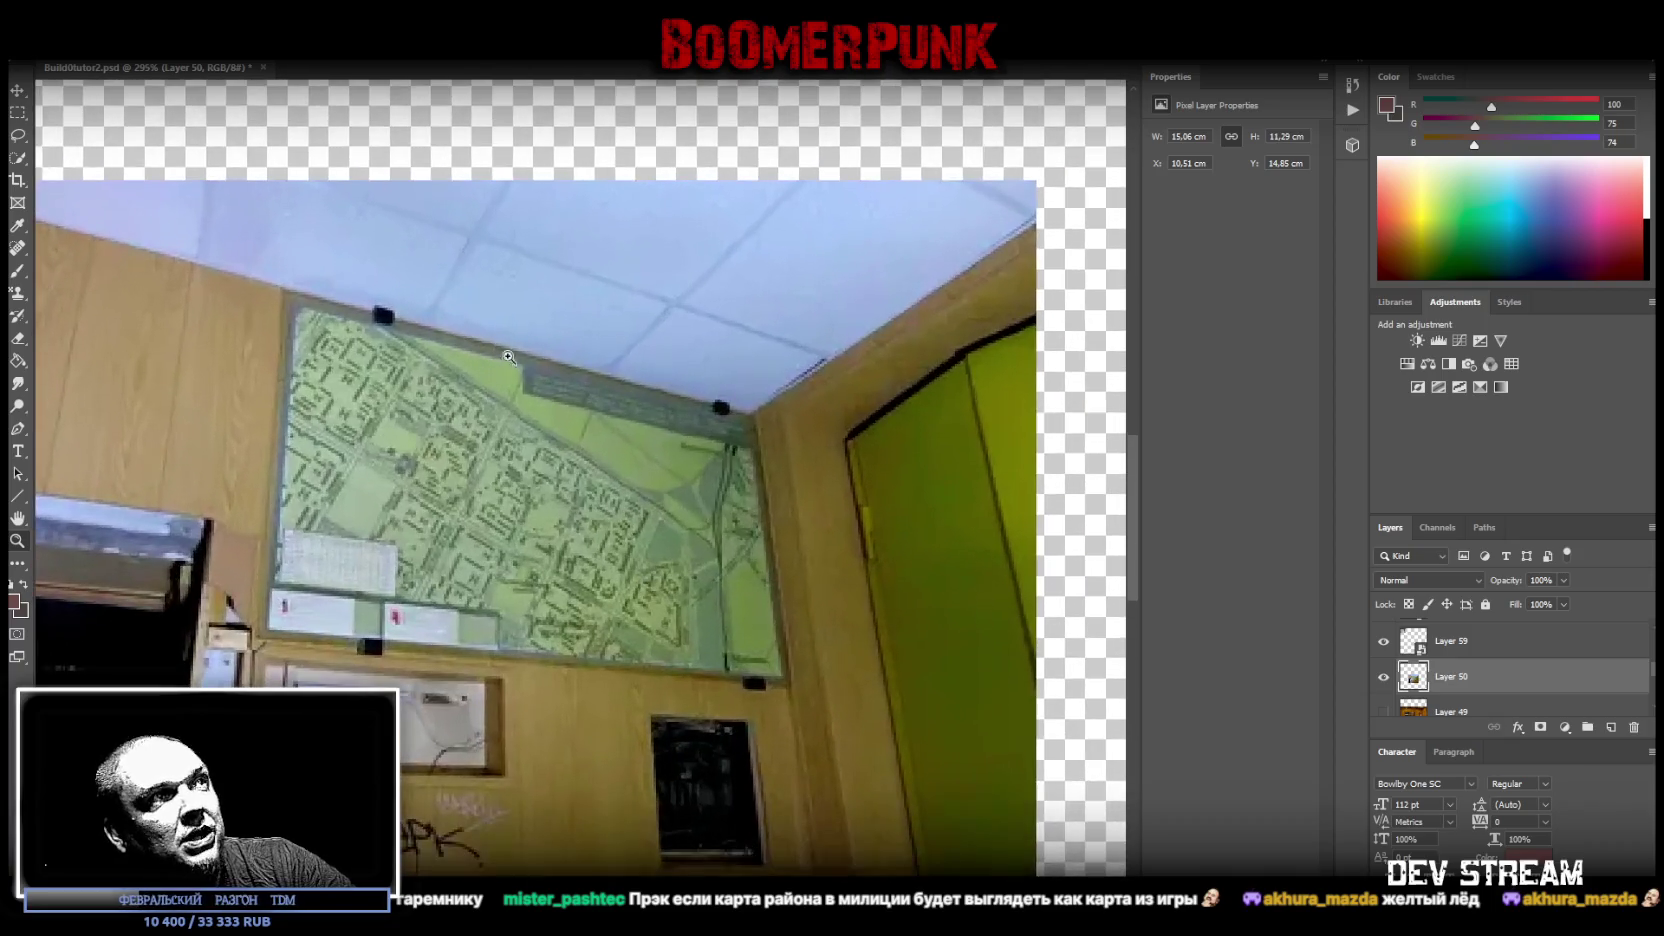
{"action": "scroll", "coordinate": [616, 527], "scroll_direction": "down", "scroll_amount": 1}
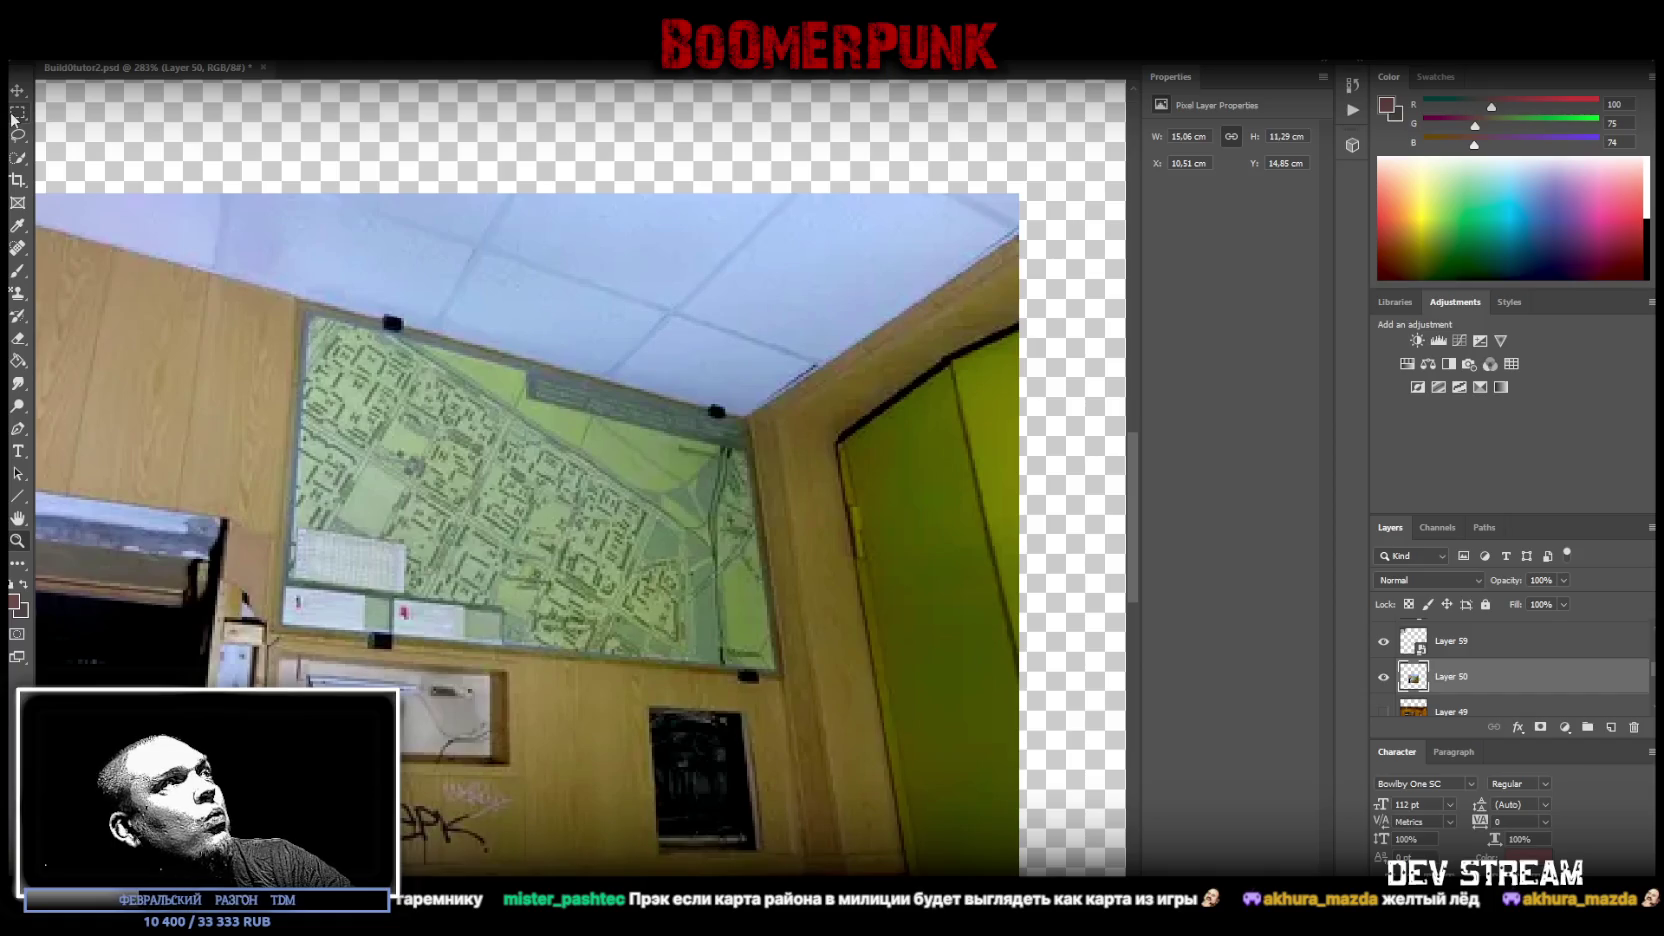
{"action": "right_click", "coordinate": [1512, 683]}
{"action": "left_click", "coordinate": [1360, 442]}
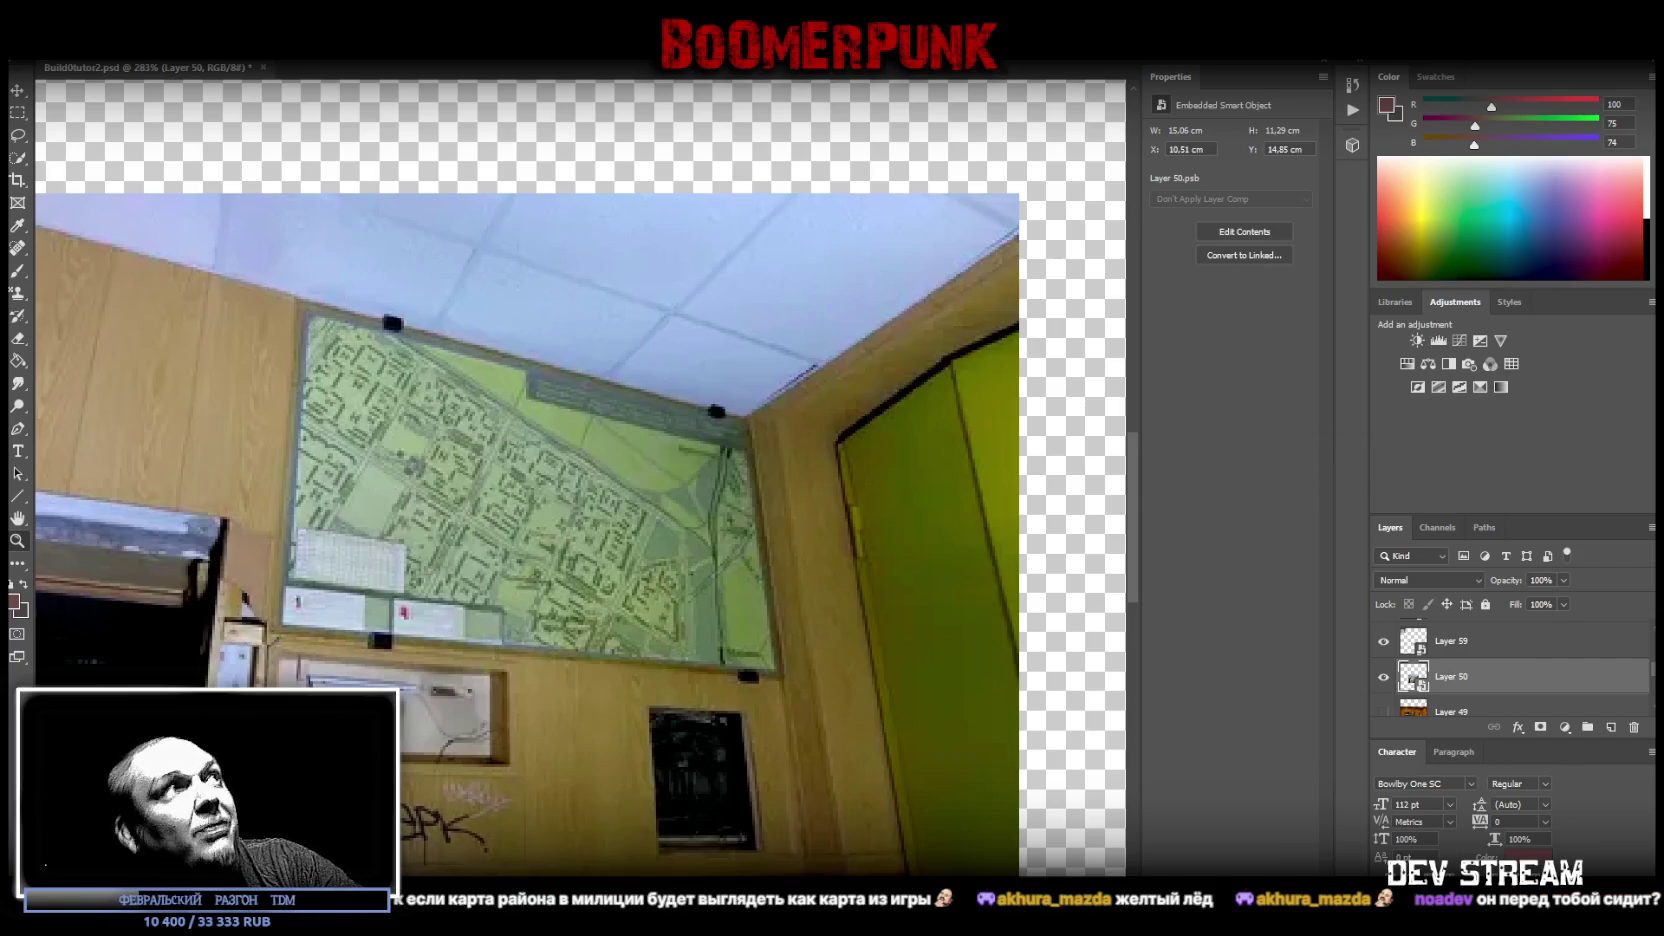
{"action": "key", "text": "alt+e"}
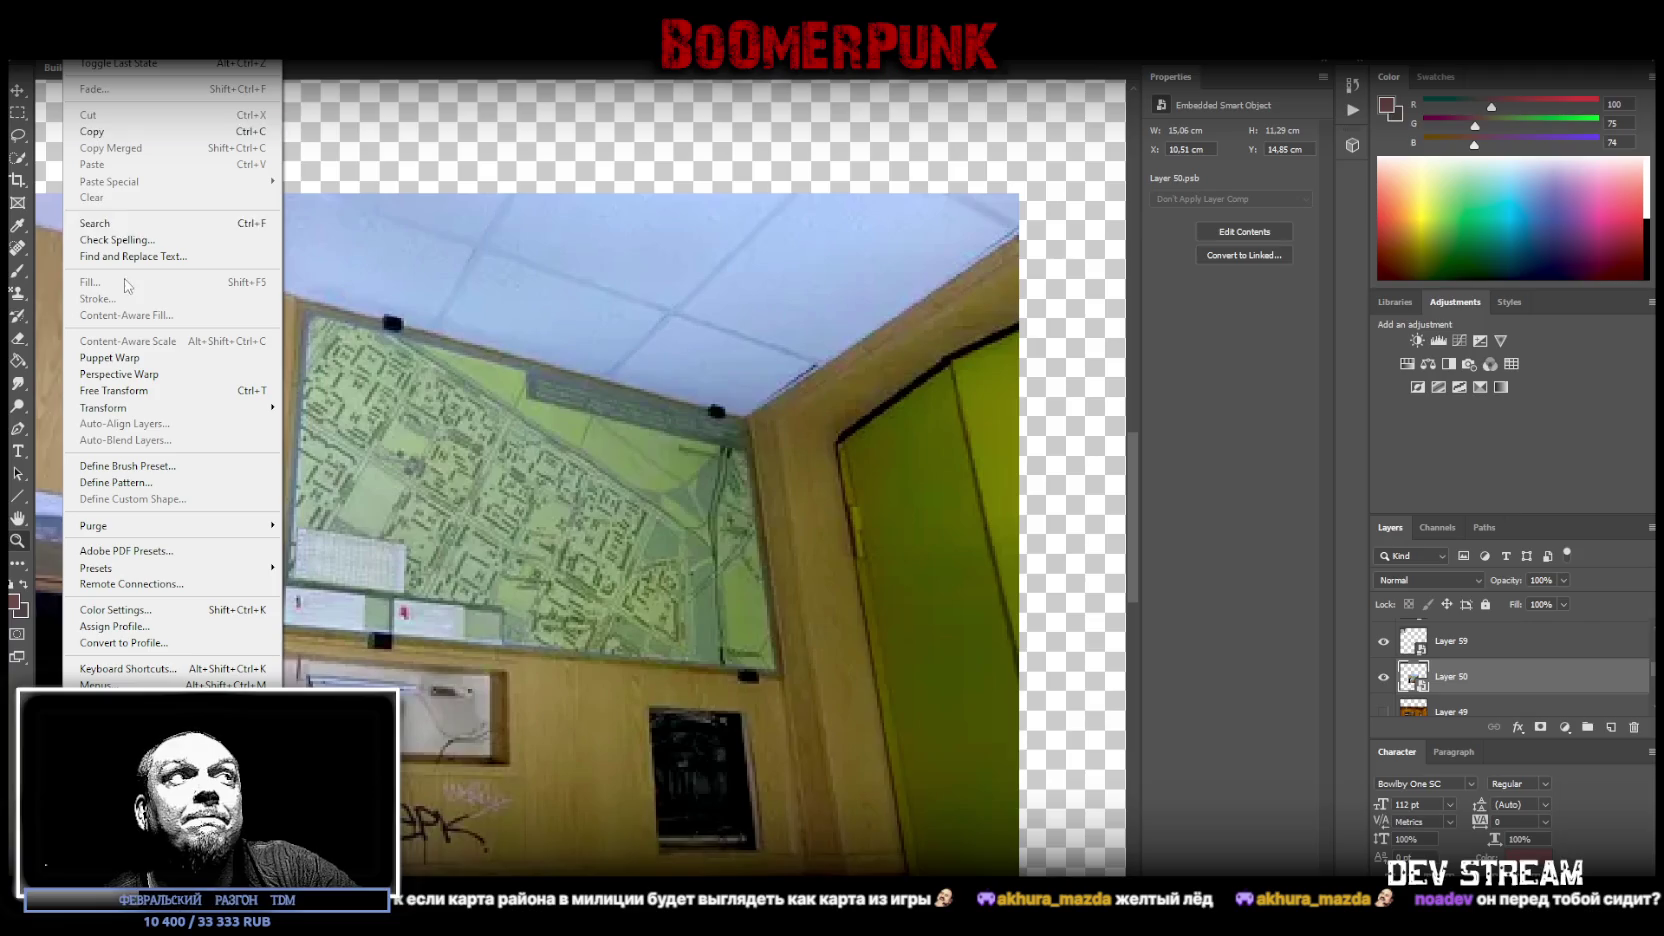
- Lay a Perspective Warp plane over the district map and pin its four corners to the map's corners
{"action": "left_click", "coordinate": [133, 374]}
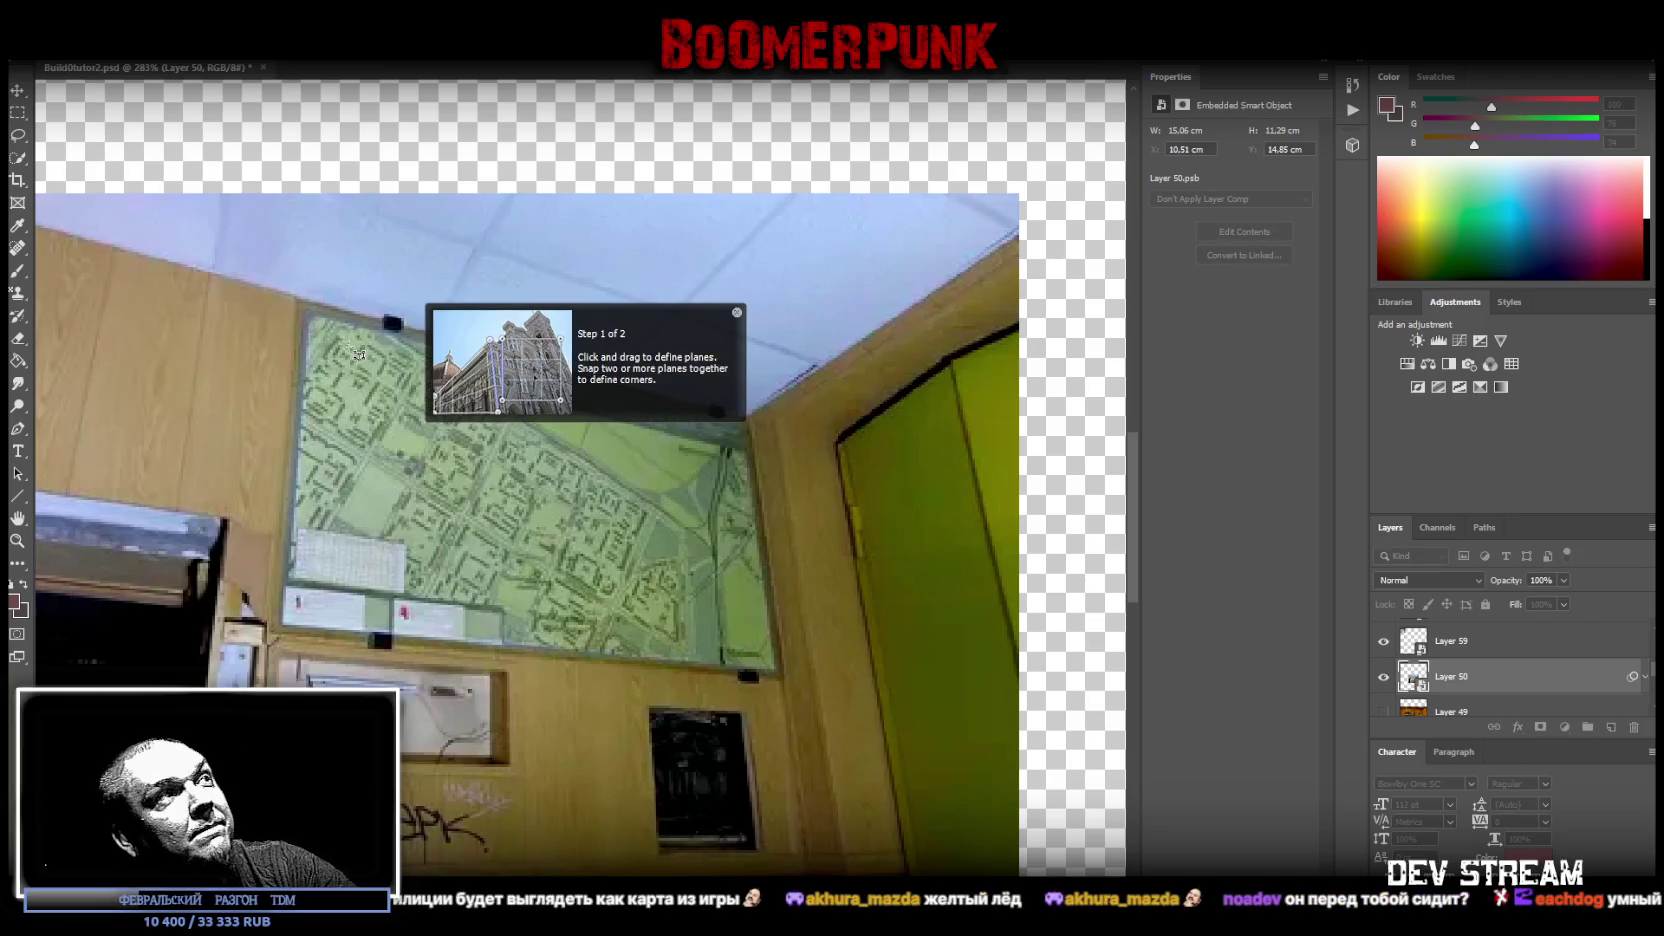
{"action": "left_click_drag", "start_coordinate": [298, 299], "coordinate": [783, 678]}
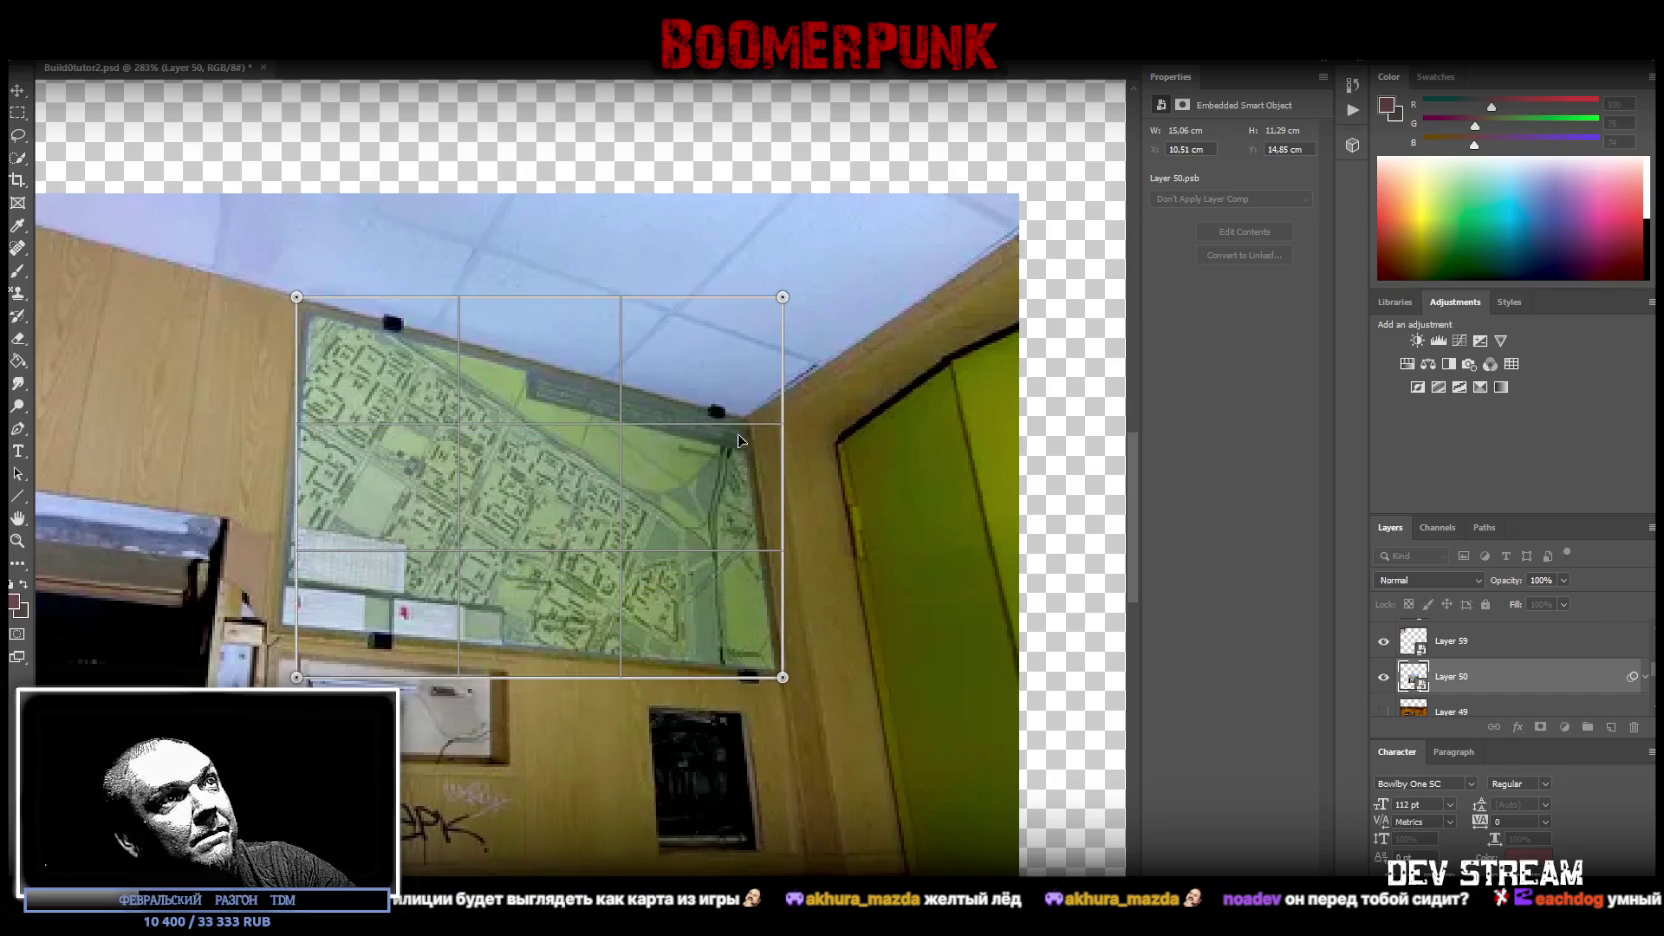
{"action": "left_click_drag", "start_coordinate": [783, 297], "coordinate": [748, 420]}
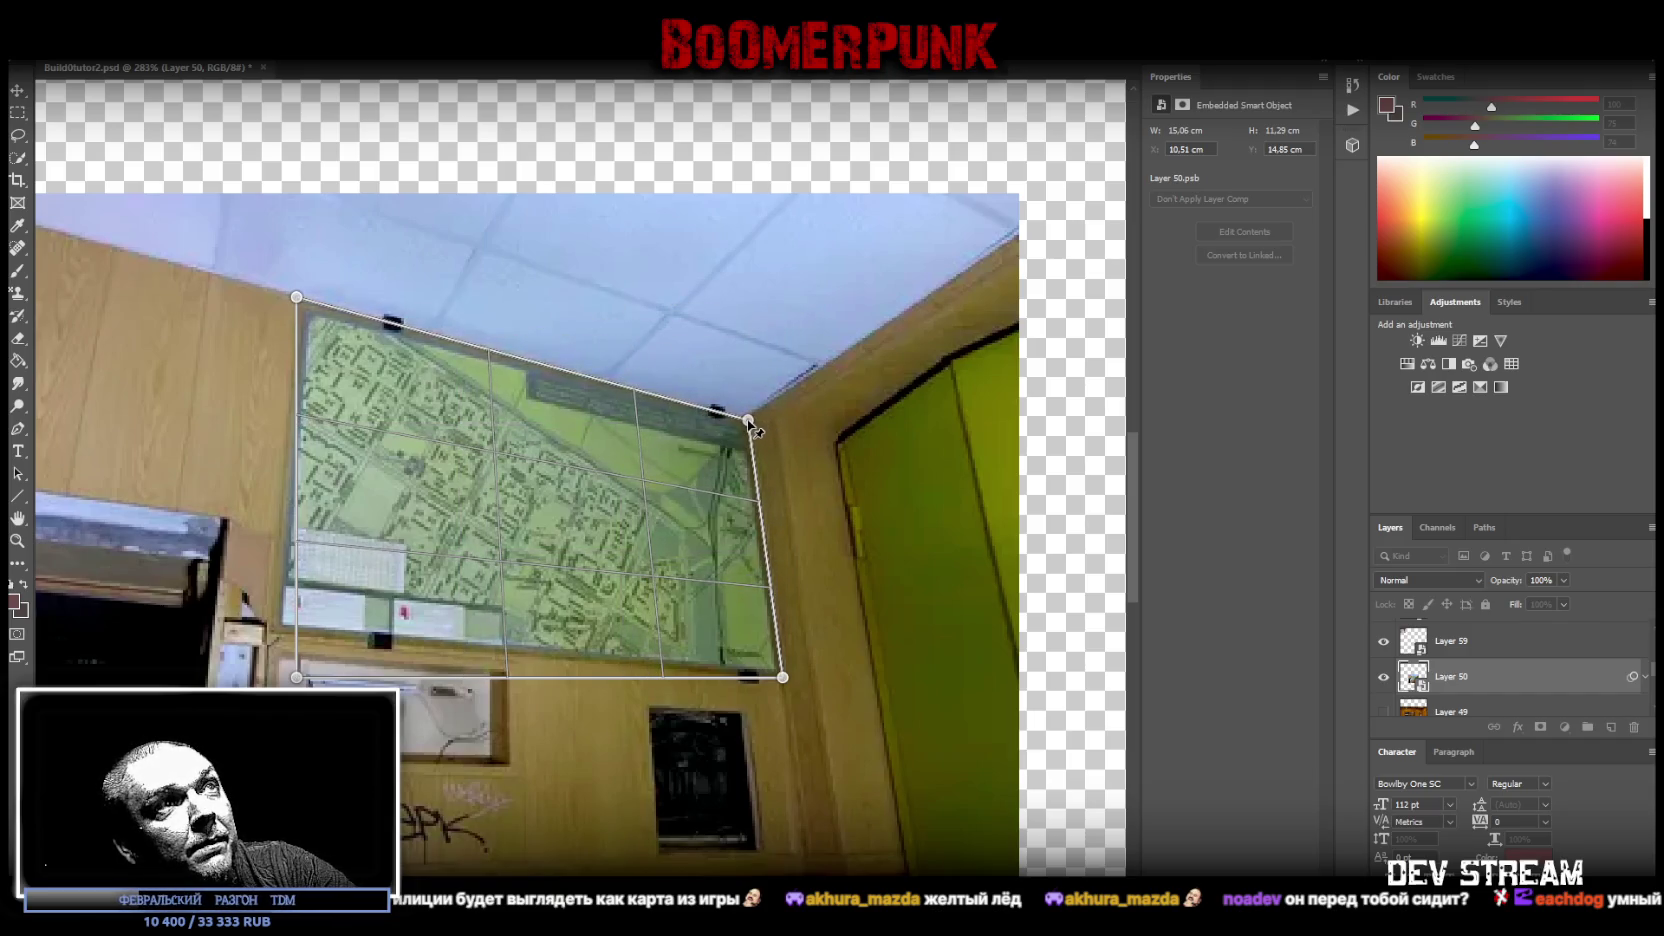
{"action": "mouse_move", "coordinate": [296, 677]}
{"action": "left_mouse_down"}
{"action": "mouse_move", "coordinate": [245, 672]}
{"action": "mouse_move", "coordinate": [273, 637]}
{"action": "left_mouse_up"}
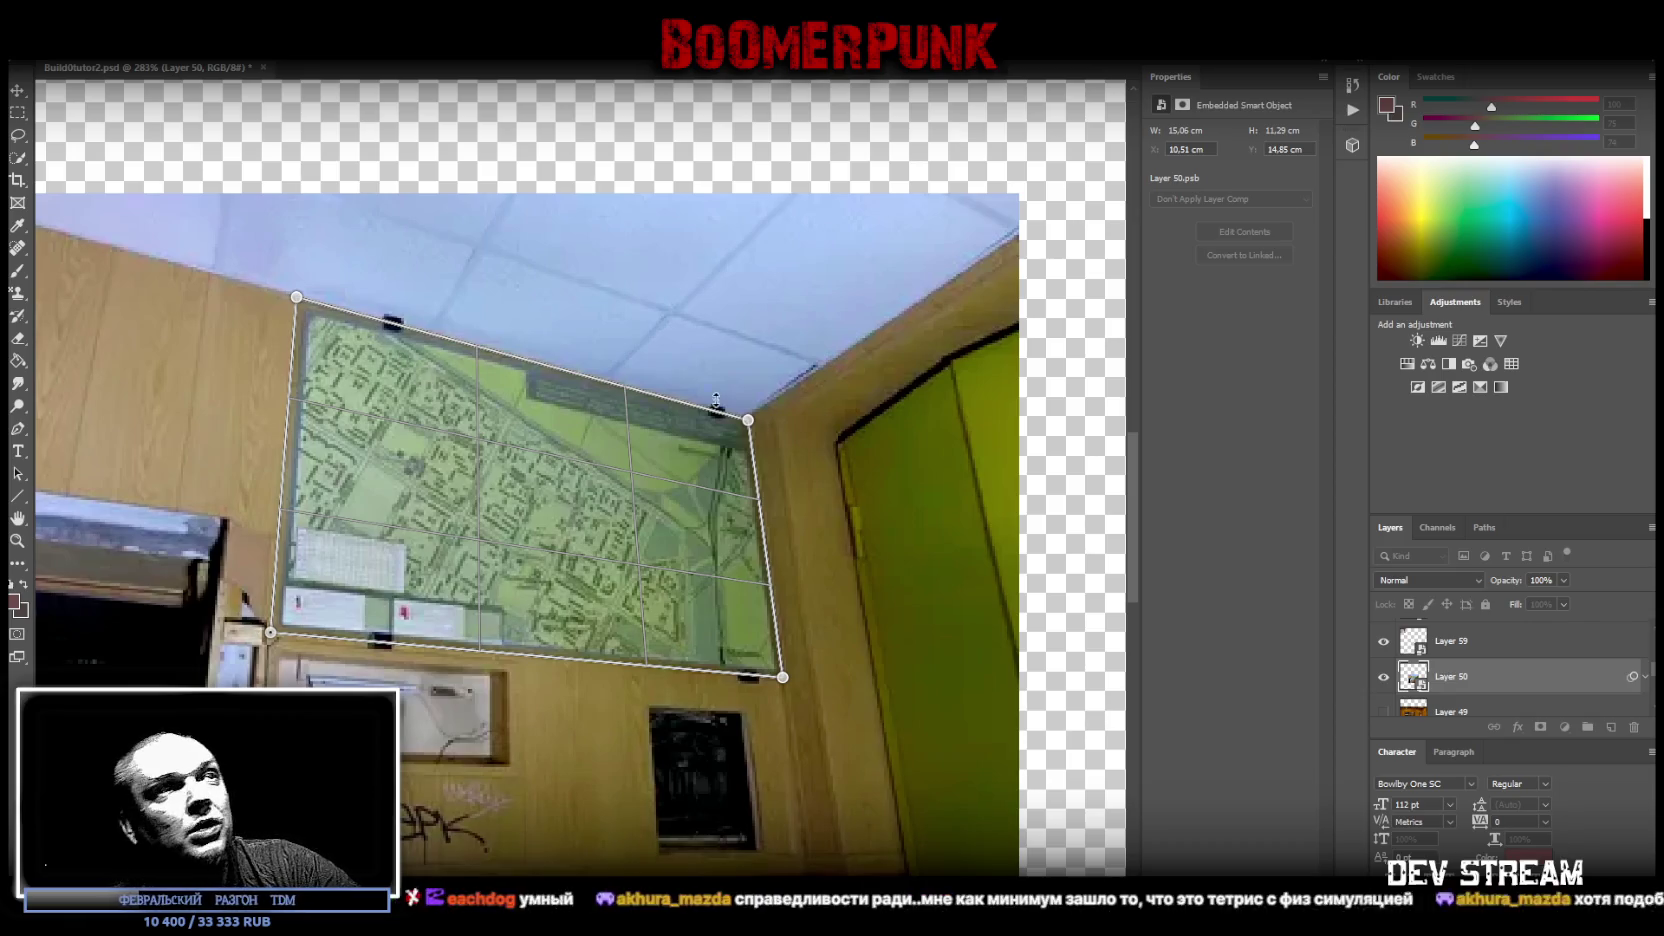
{"action": "left_click_drag", "start_coordinate": [757, 428], "coordinate": [759, 431]}
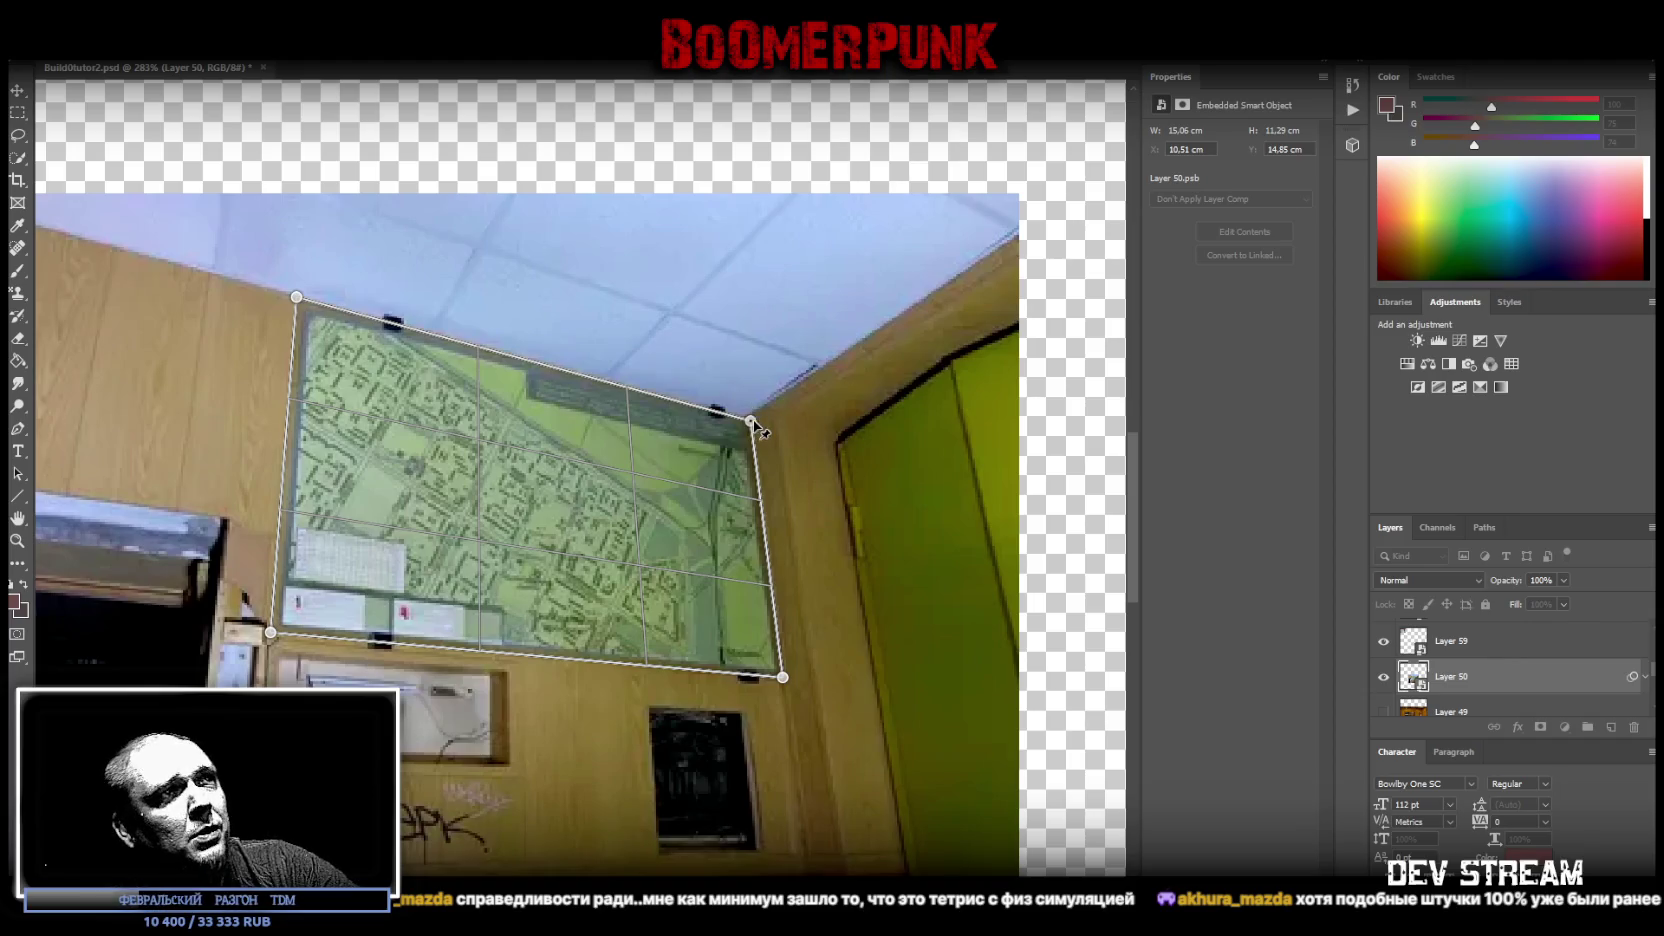
{"action": "left_click_drag", "start_coordinate": [758, 430], "coordinate": [758, 431]}
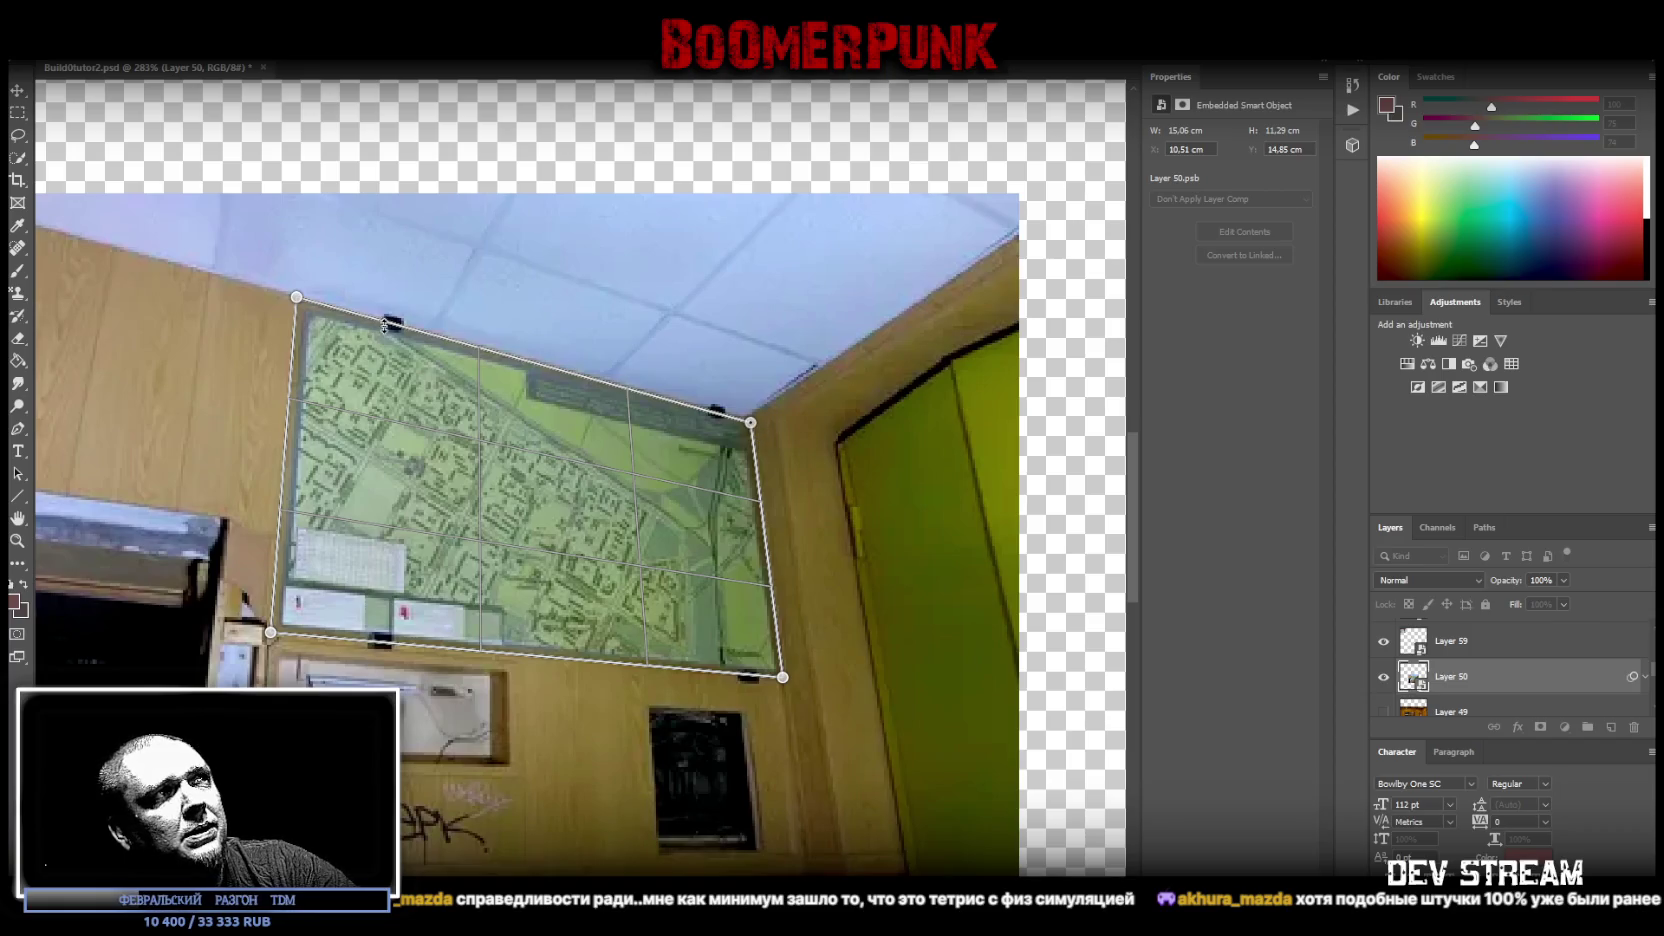
{"action": "left_click_drag", "start_coordinate": [298, 301], "coordinate": [300, 300]}
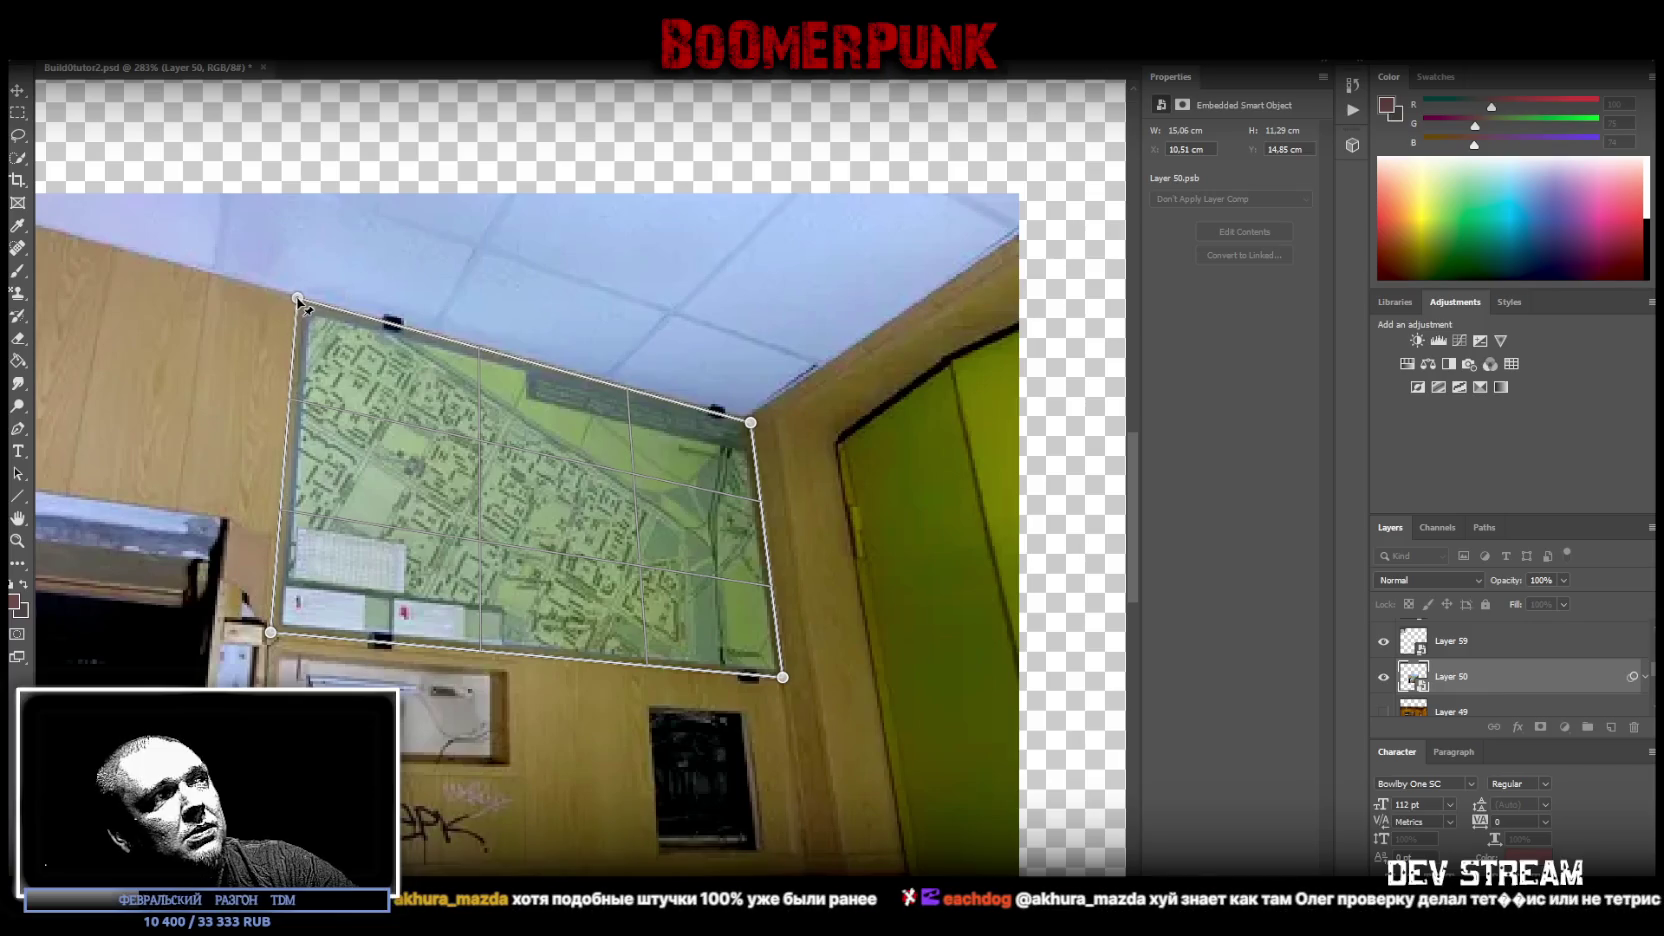
{"action": "left_click_drag", "start_coordinate": [275, 638], "coordinate": [272, 640]}
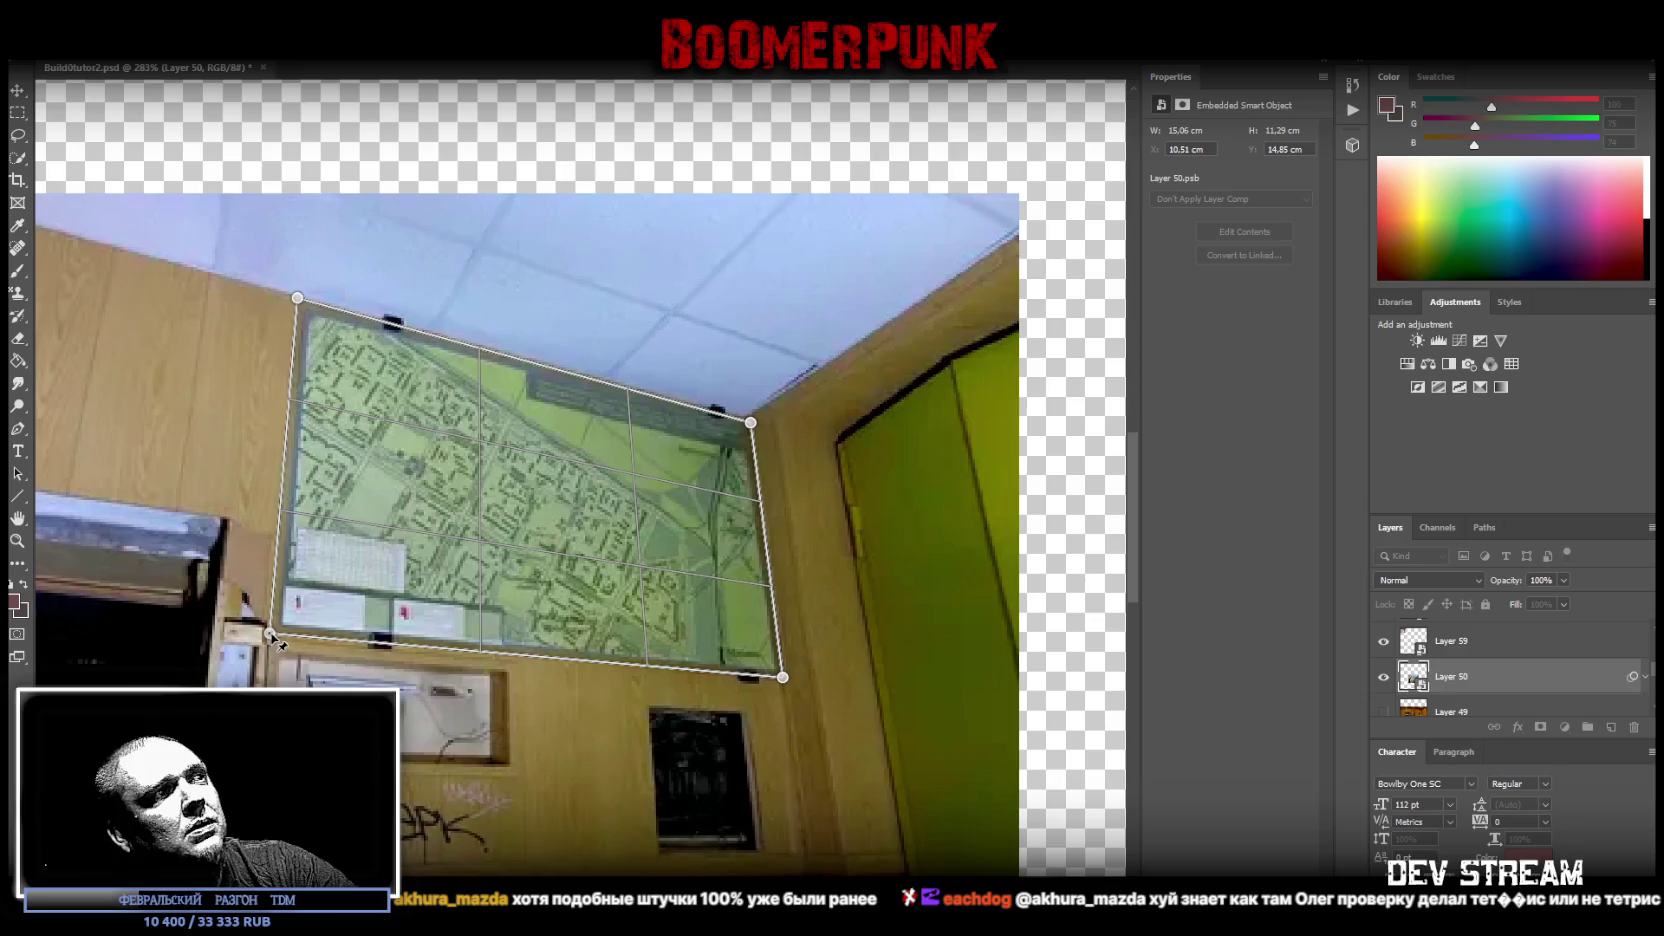
{"action": "left_click_drag", "start_coordinate": [269, 632], "coordinate": [272, 633]}
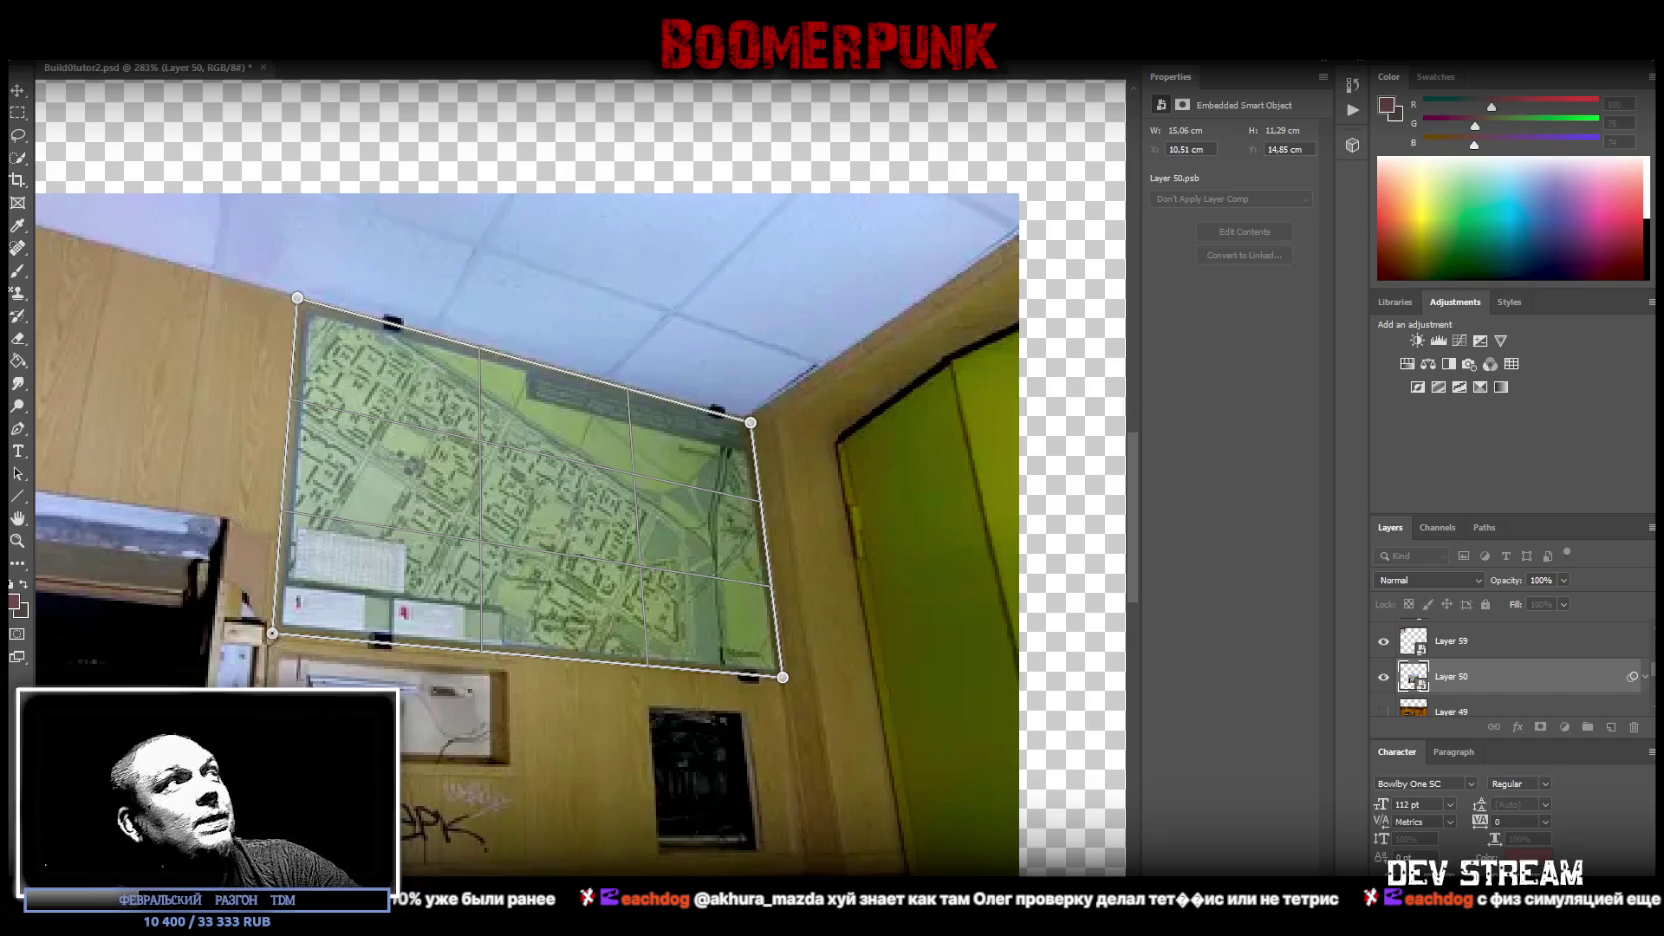
{"action": "key", "text": "Return"}
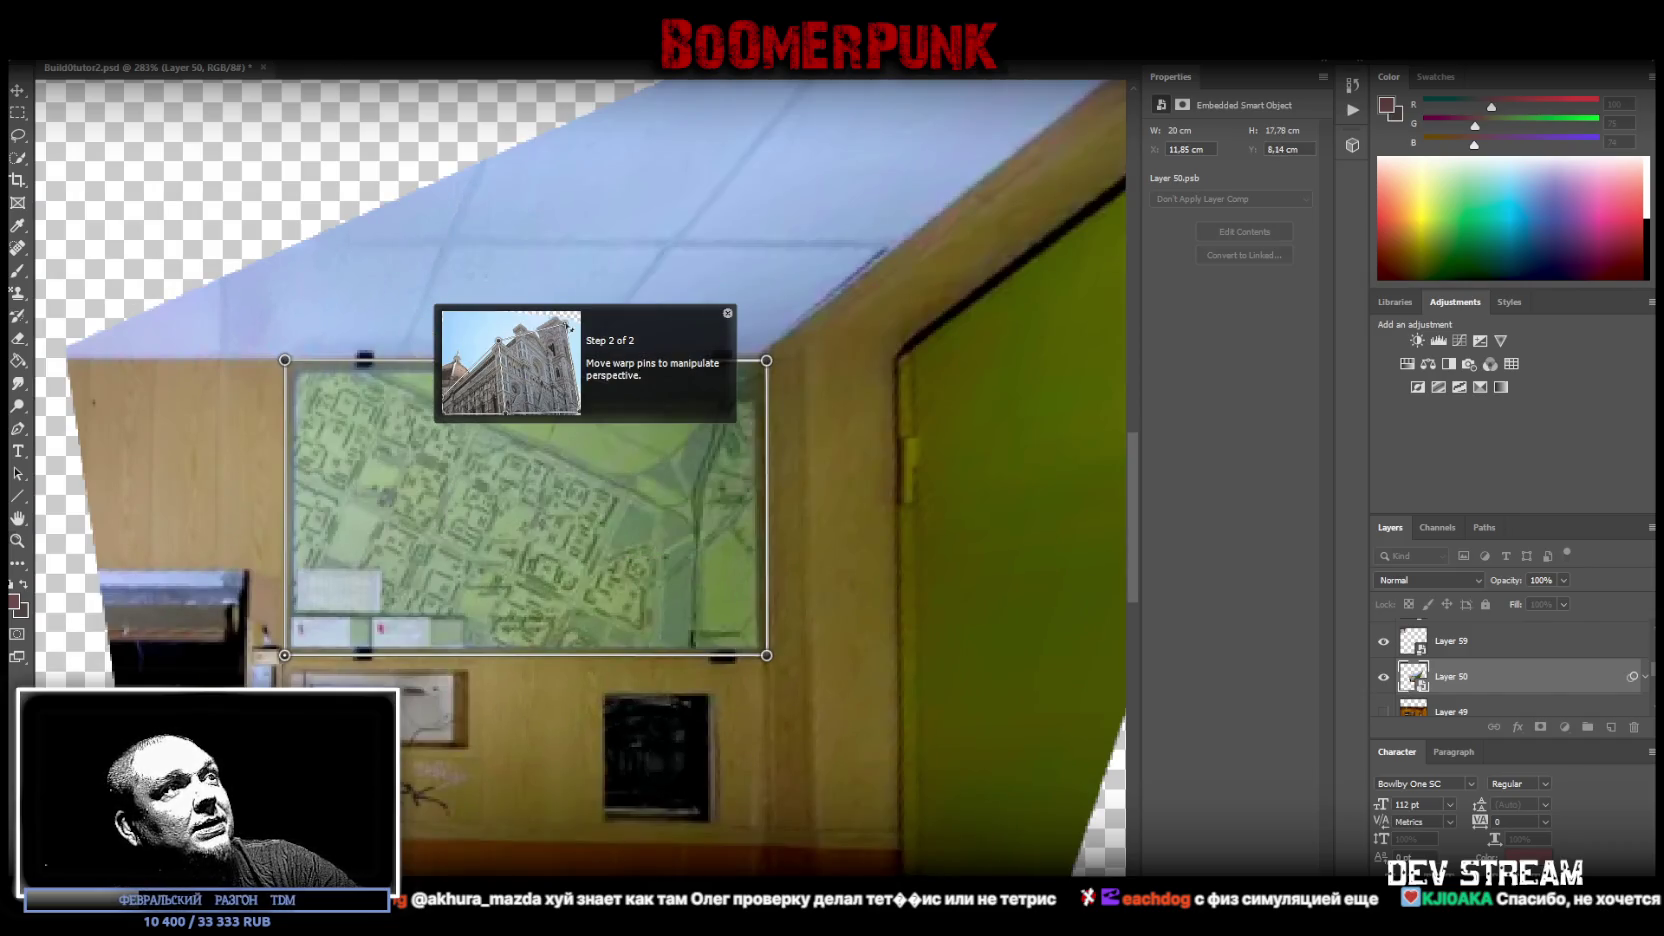
- Commit the warp, marquee the straightened map, and copy it to Layer 60 with Layer via Copy
{"action": "key", "text": "Return"}
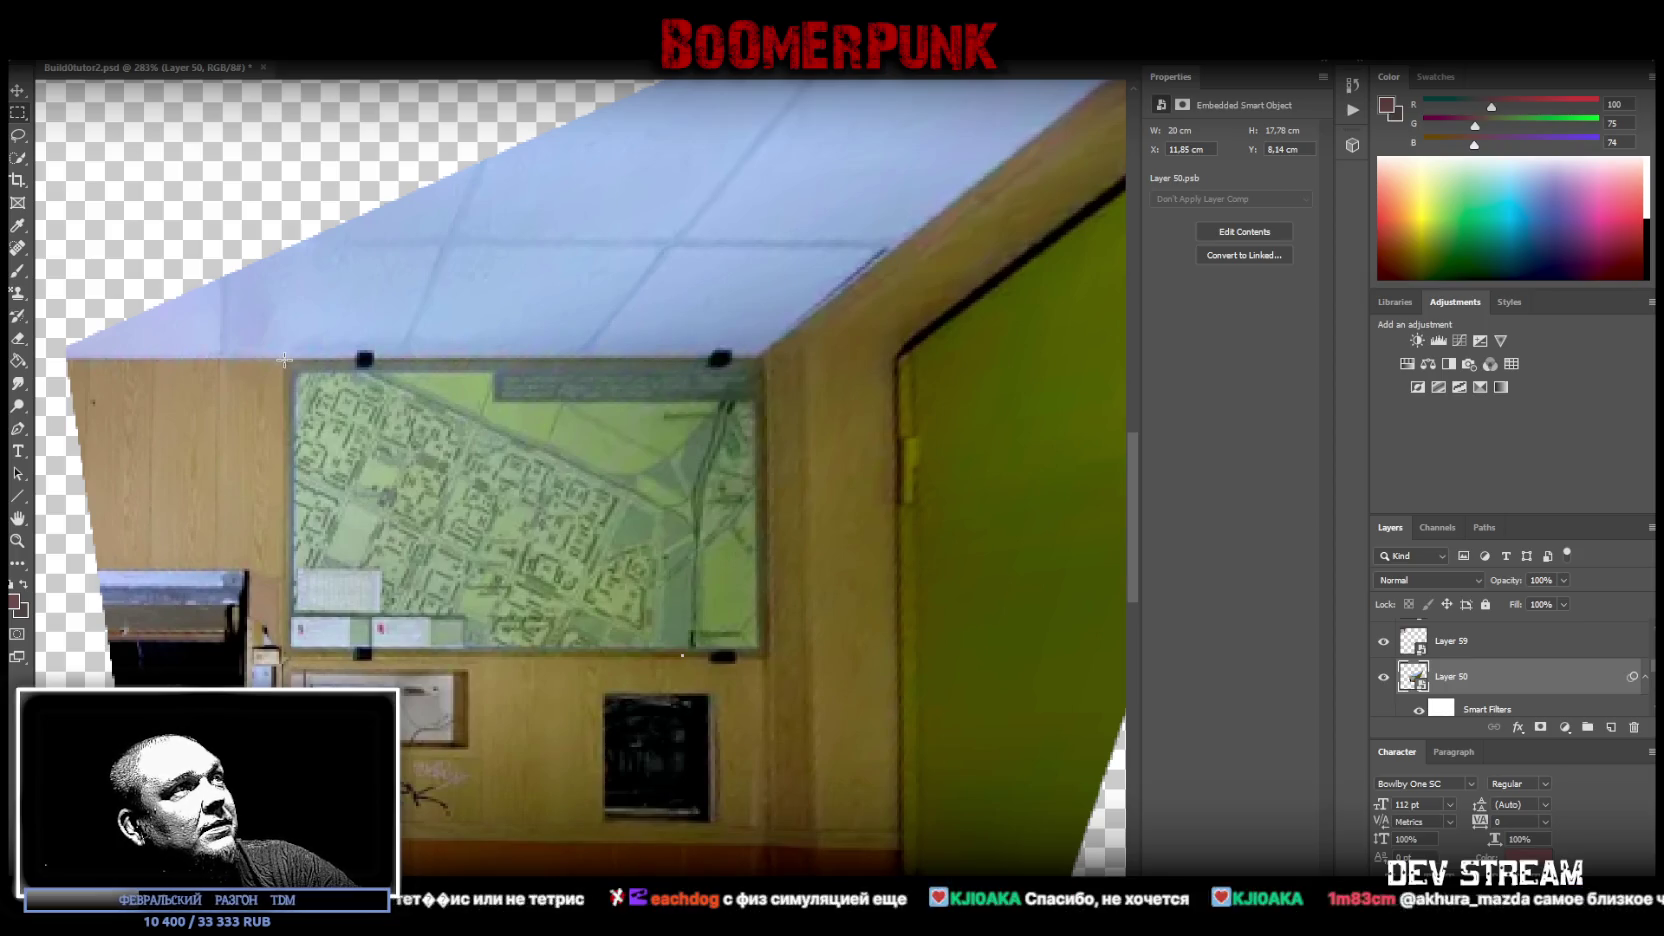
{"action": "left_click_drag", "start_coordinate": [284, 359], "coordinate": [765, 657]}
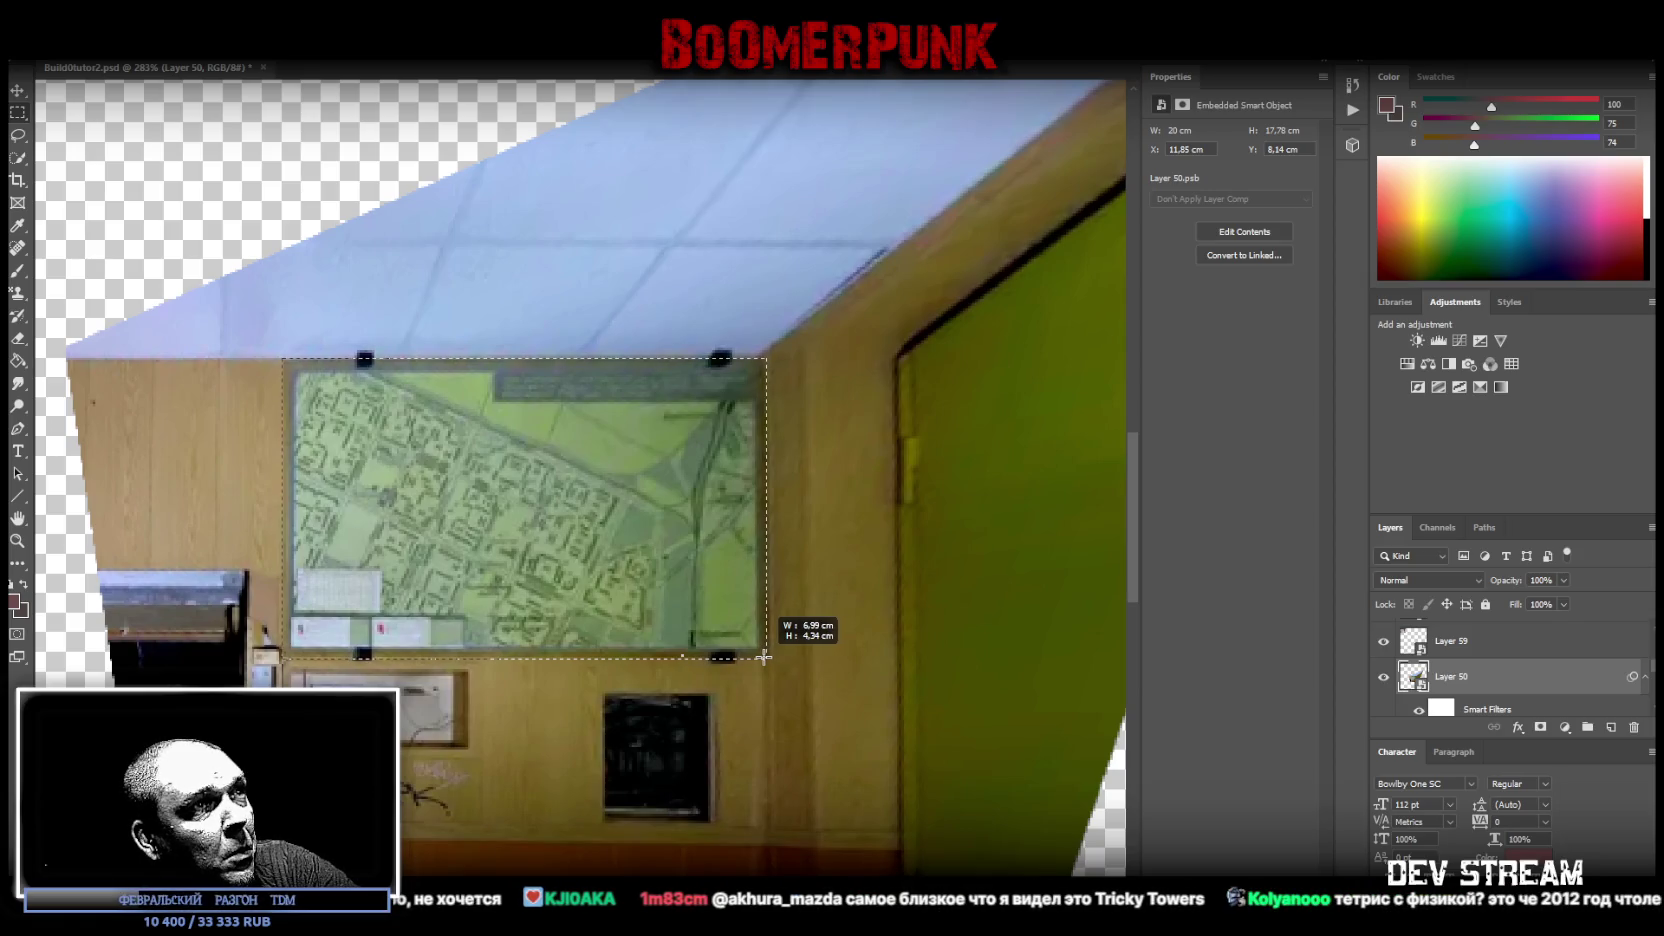
{"action": "right_click", "coordinate": [506, 528]}
{"action": "left_click", "coordinate": [556, 639]}
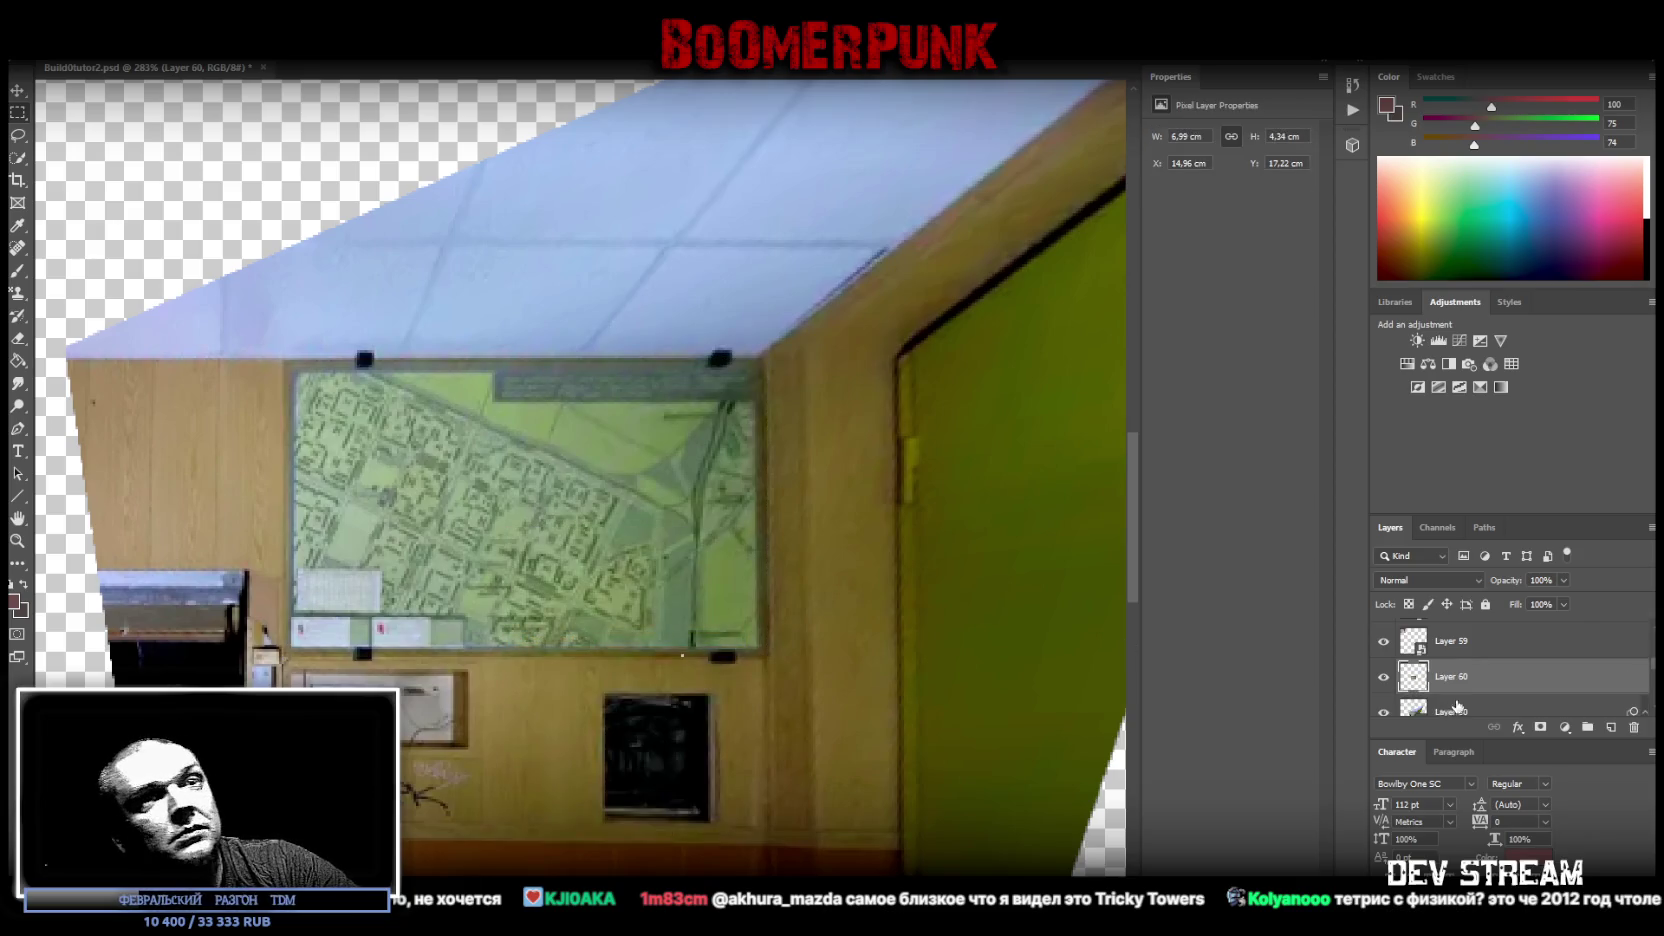
- Isolate Layer 60 and delete the stray strips below and left of the map
{"action": "left_click", "coordinate": [1384, 641], "text": "alt"}
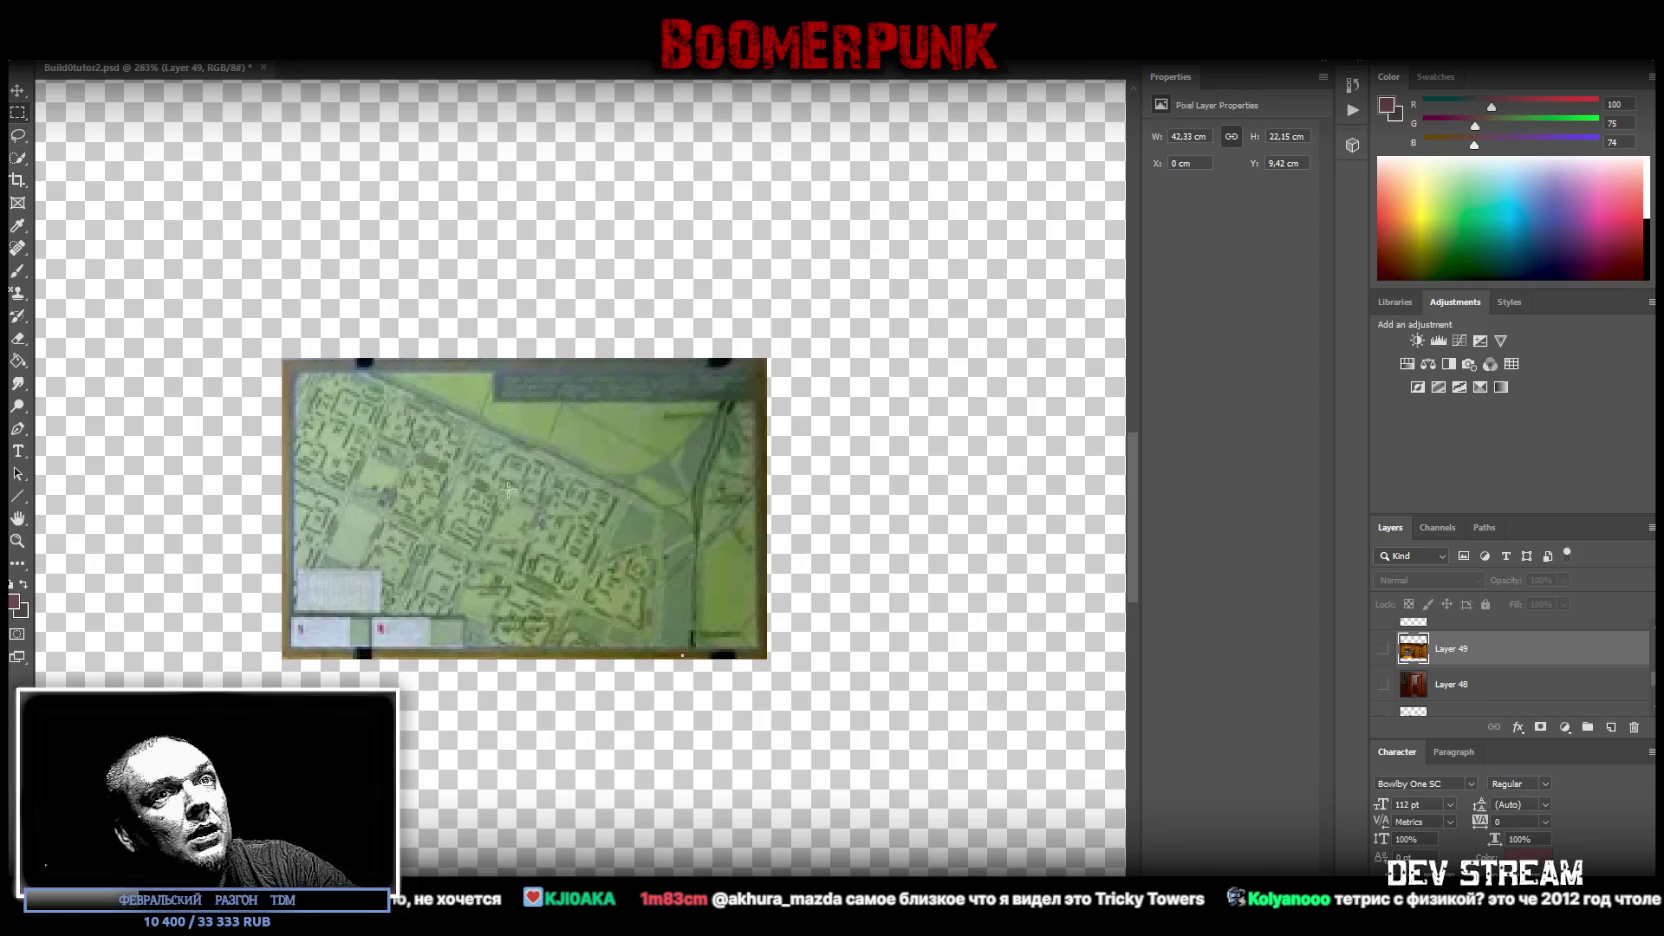
{"action": "scroll", "coordinate": [1500, 660], "scroll_direction": "up", "scroll_amount": 2}
{"action": "left_click", "coordinate": [1383, 684]}
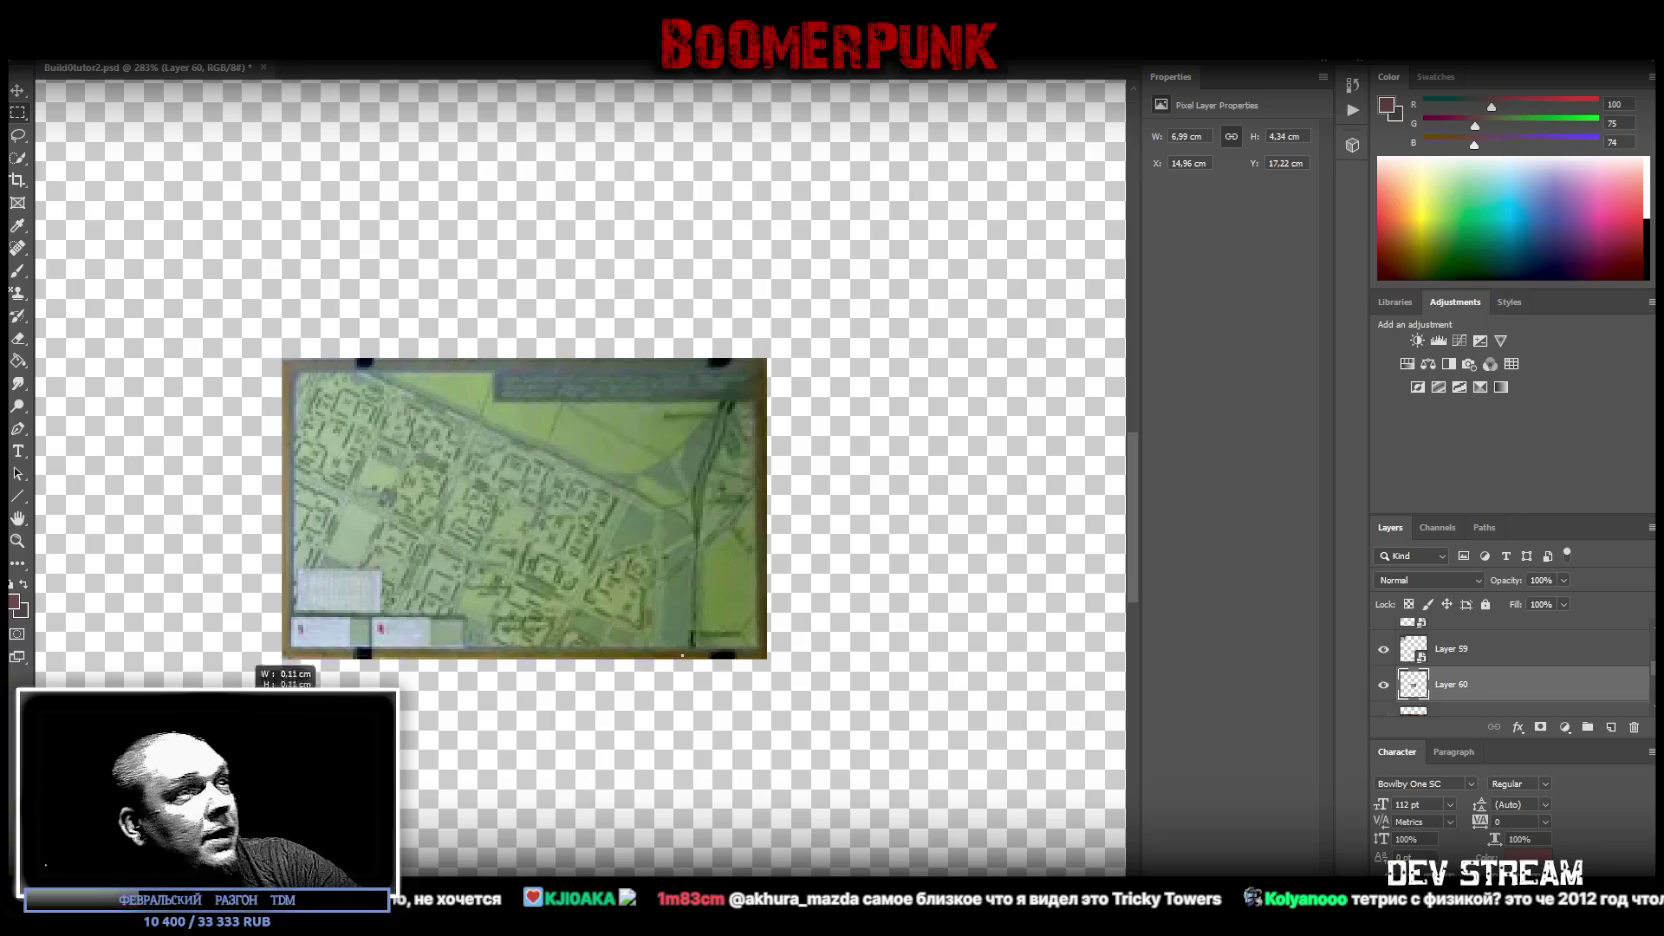
{"action": "left_click_drag", "start_coordinate": [232, 658], "coordinate": [823, 712]}
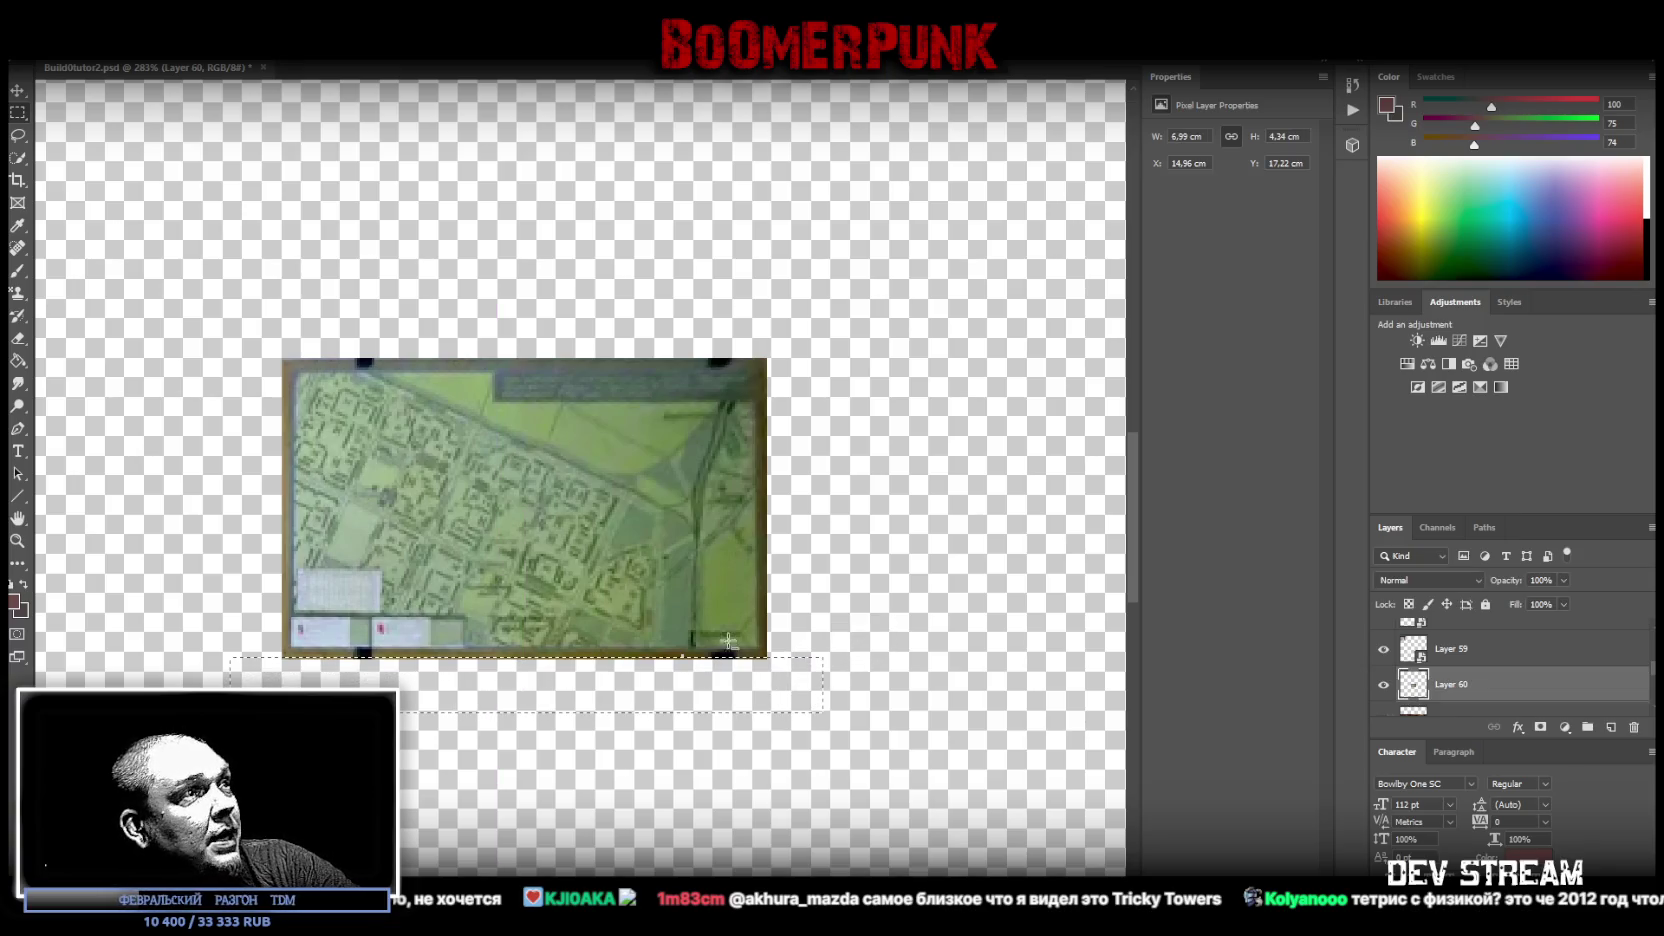
{"action": "left_click_drag", "start_coordinate": [212, 280], "coordinate": [283, 688]}
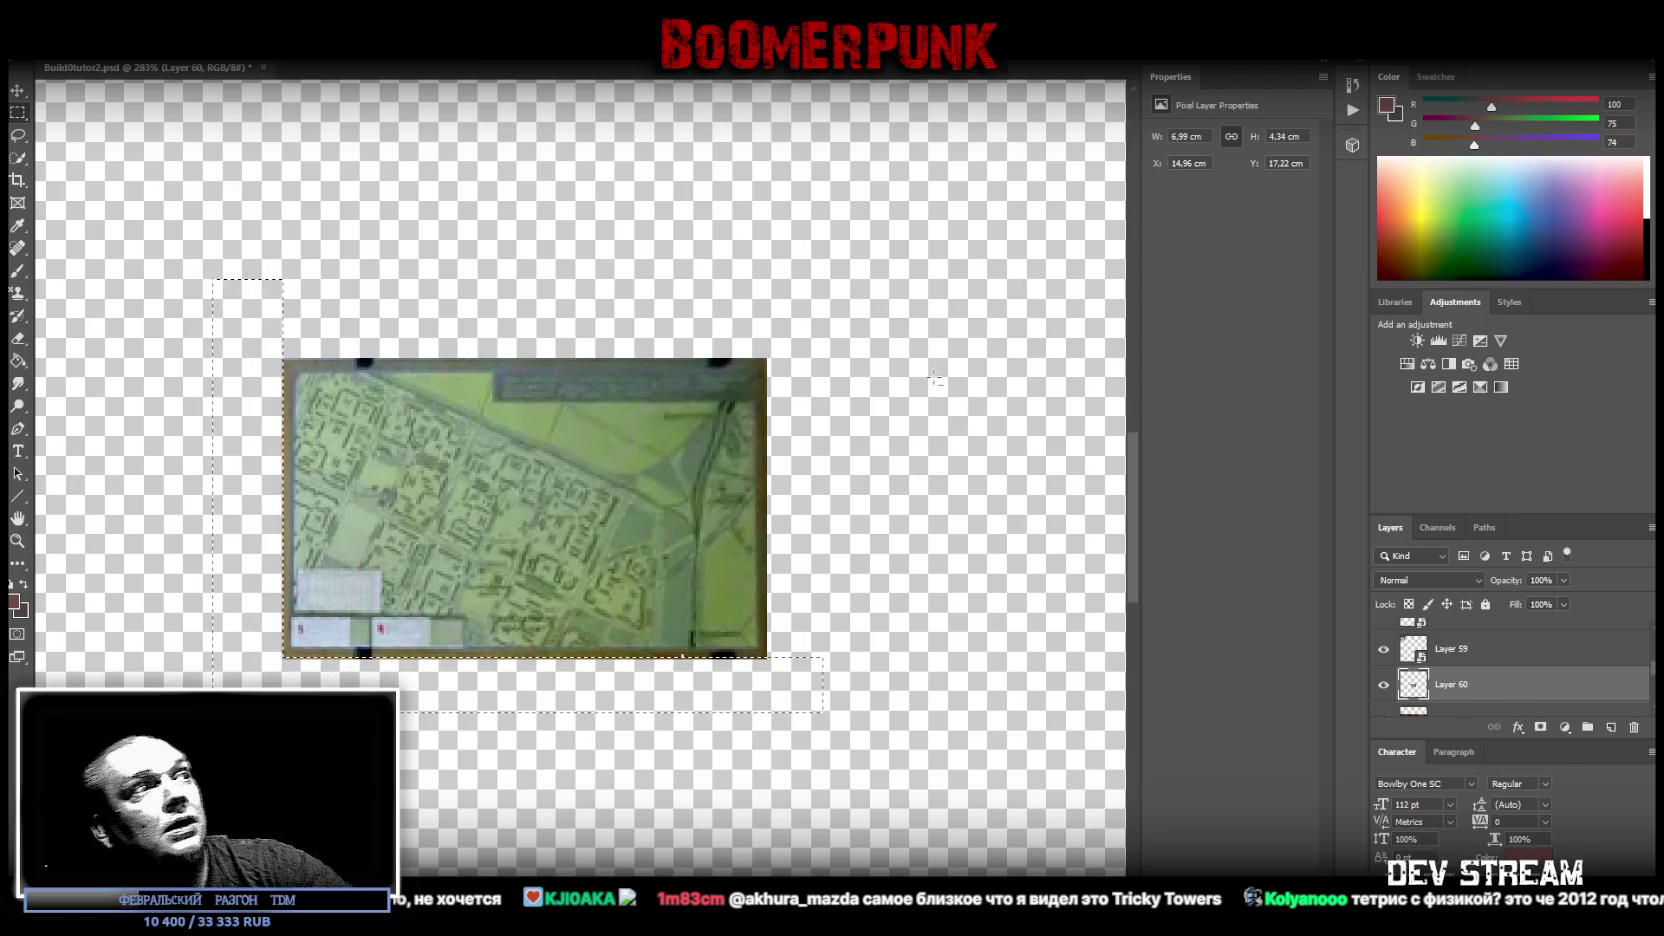
{"action": "key", "text": "Delete"}
{"action": "key", "text": "ctrl+d"}
- Convert Layer 60 to an embedded smart object and zoom out to the whole atlas
{"action": "right_click", "coordinate": [1481, 685]}
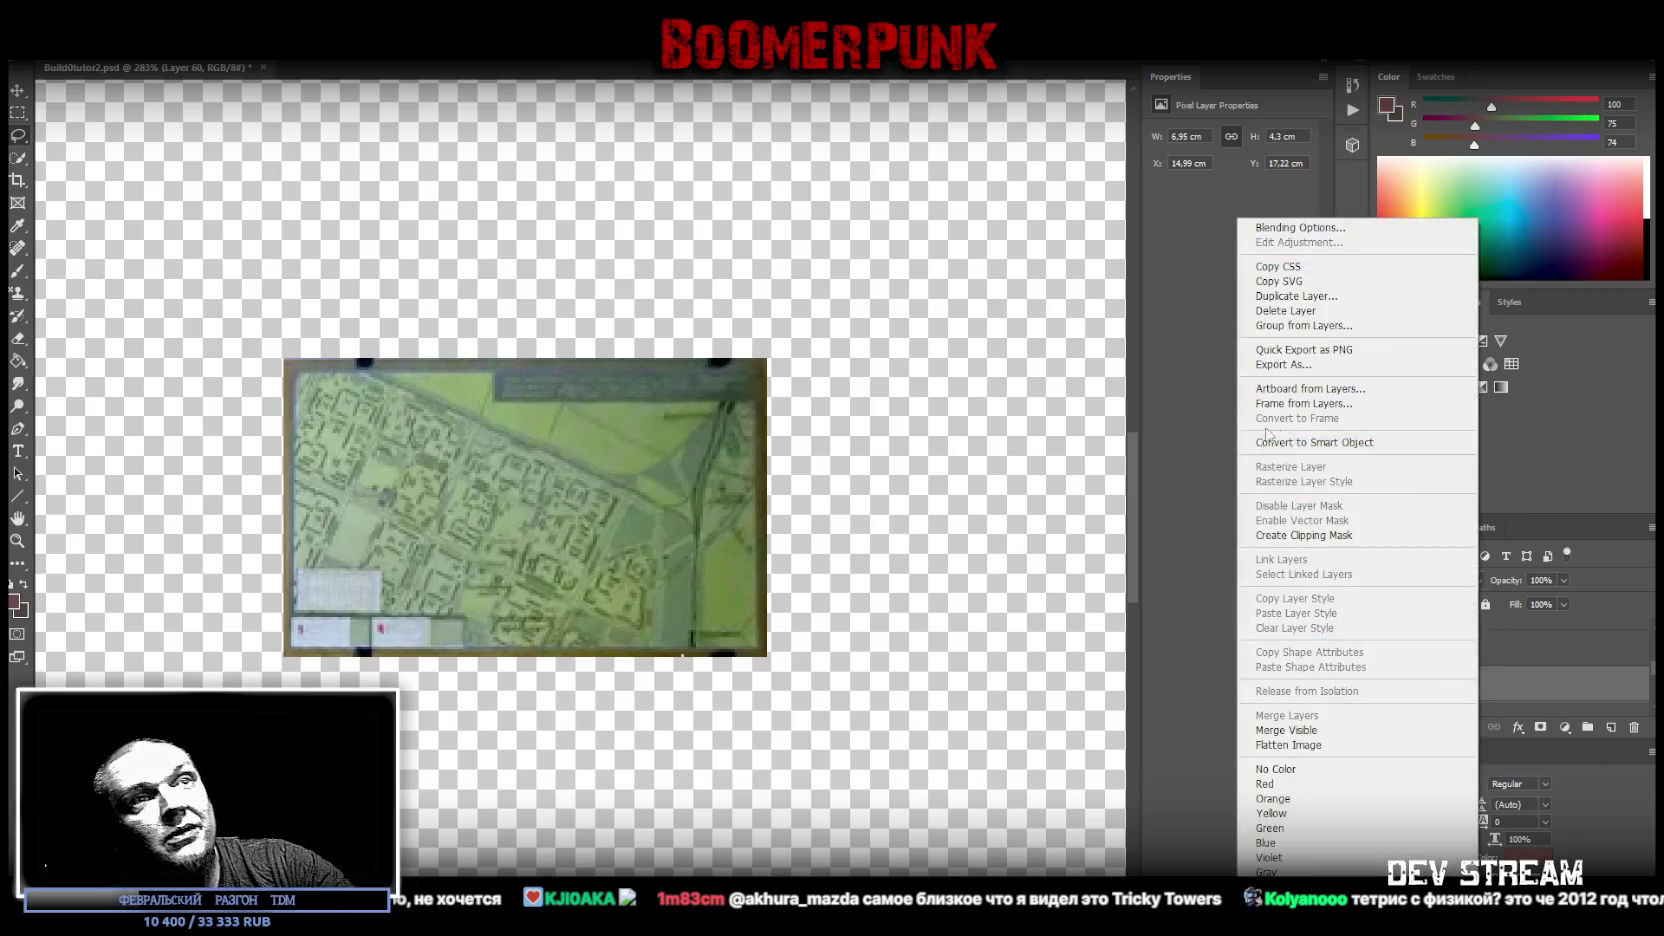
{"action": "left_click", "coordinate": [1330, 445]}
{"action": "left_click", "coordinate": [17, 540]}
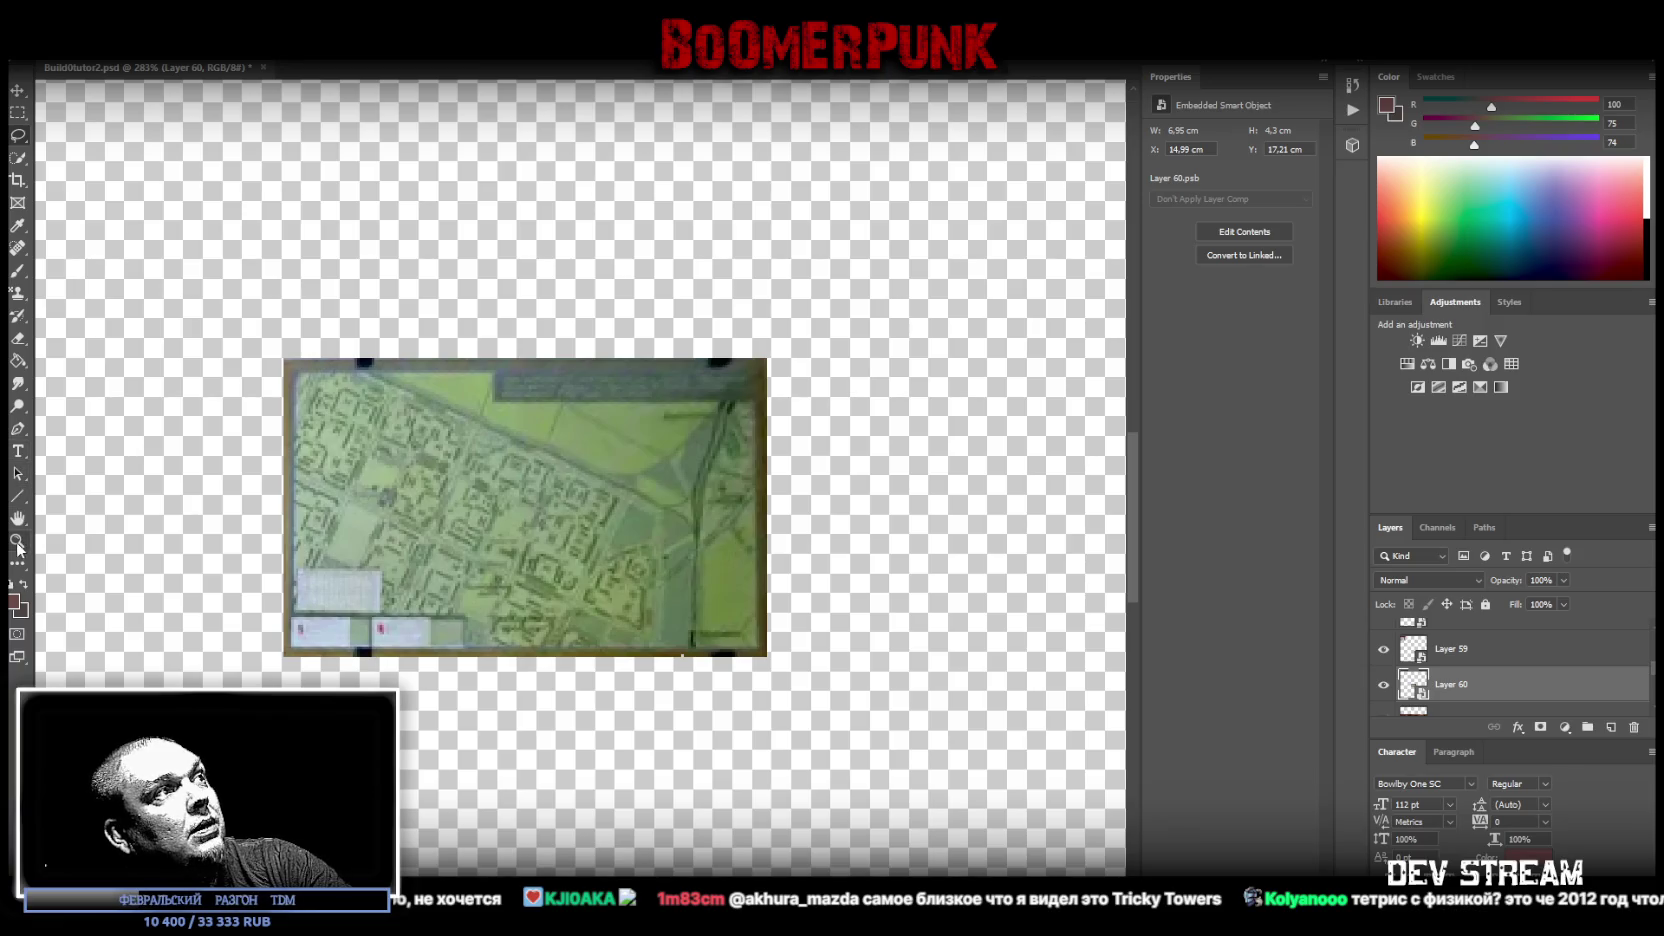
{"action": "scroll", "coordinate": [488, 551], "scroll_direction": "down", "scroll_amount": 3}
{"action": "scroll", "coordinate": [578, 518], "scroll_direction": "up", "scroll_amount": 2}
{"action": "key", "text": "ctrl+t"}
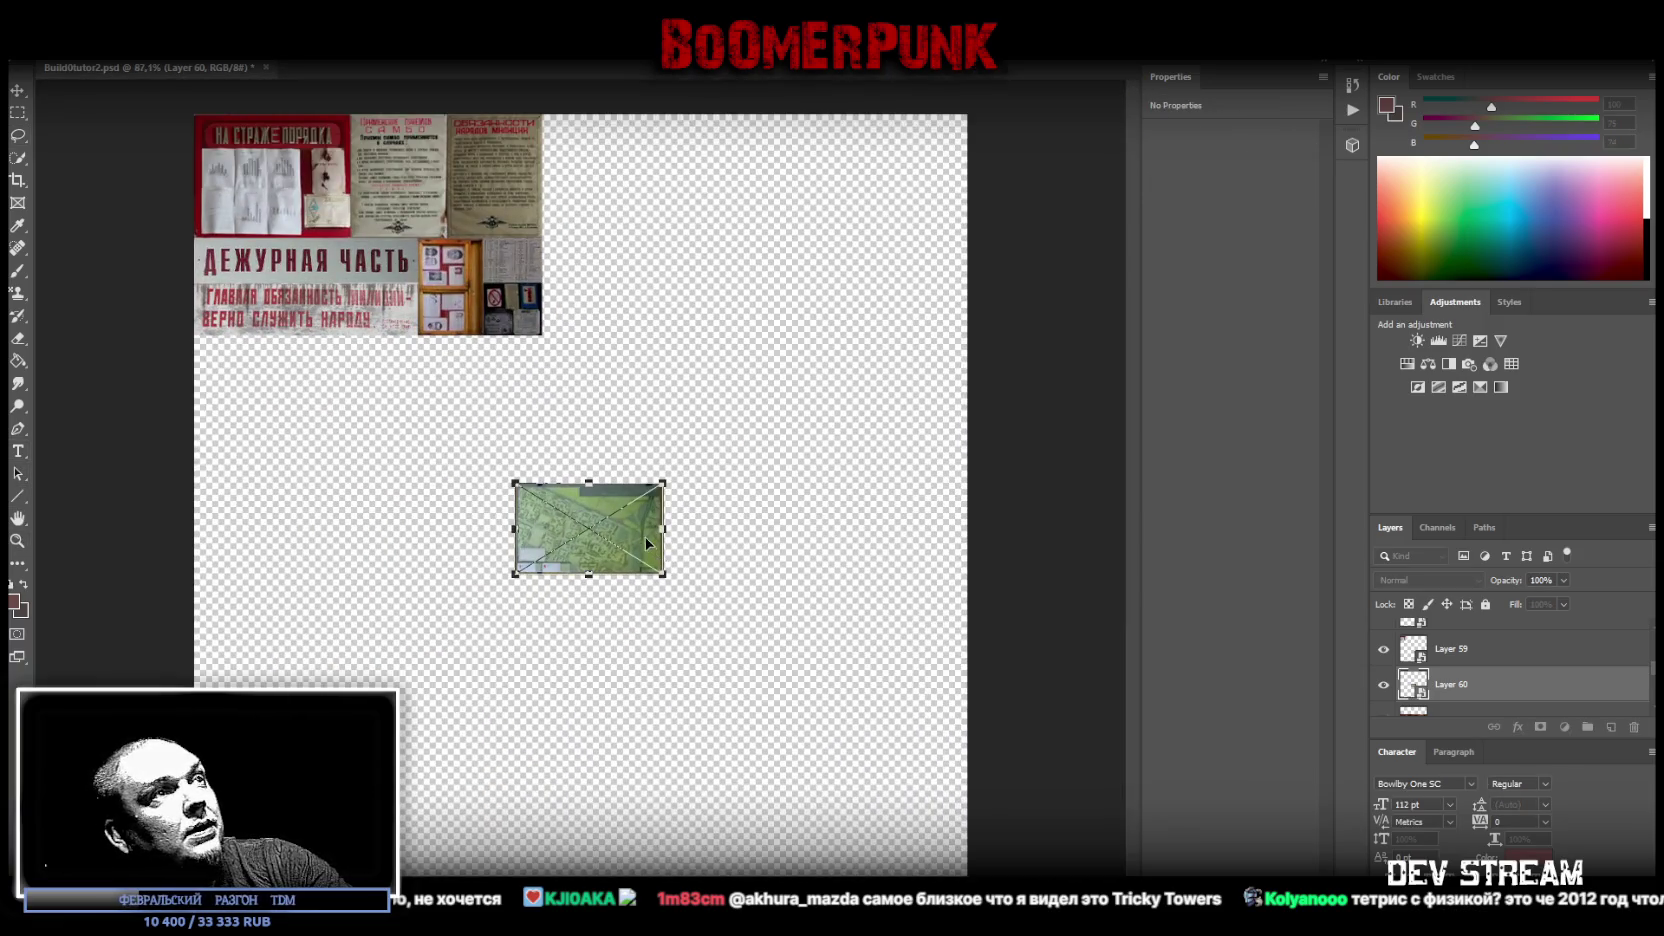
- Rotate the map to landscape, scale it to 9.35 × 5.79 cm, and place it beside the top-row posters
{"action": "left_click_drag", "start_coordinate": [578, 518], "coordinate": [651, 202]}
{"action": "mouse_move", "coordinate": [744, 152]}
{"action": "left_mouse_down"}
{"action": "mouse_move", "coordinate": [731, 133]}
{"action": "mouse_move", "coordinate": [605, 130]}
{"action": "mouse_move", "coordinate": [604, 155]}
{"action": "mouse_move", "coordinate": [587, 156]}
{"action": "left_mouse_up"}
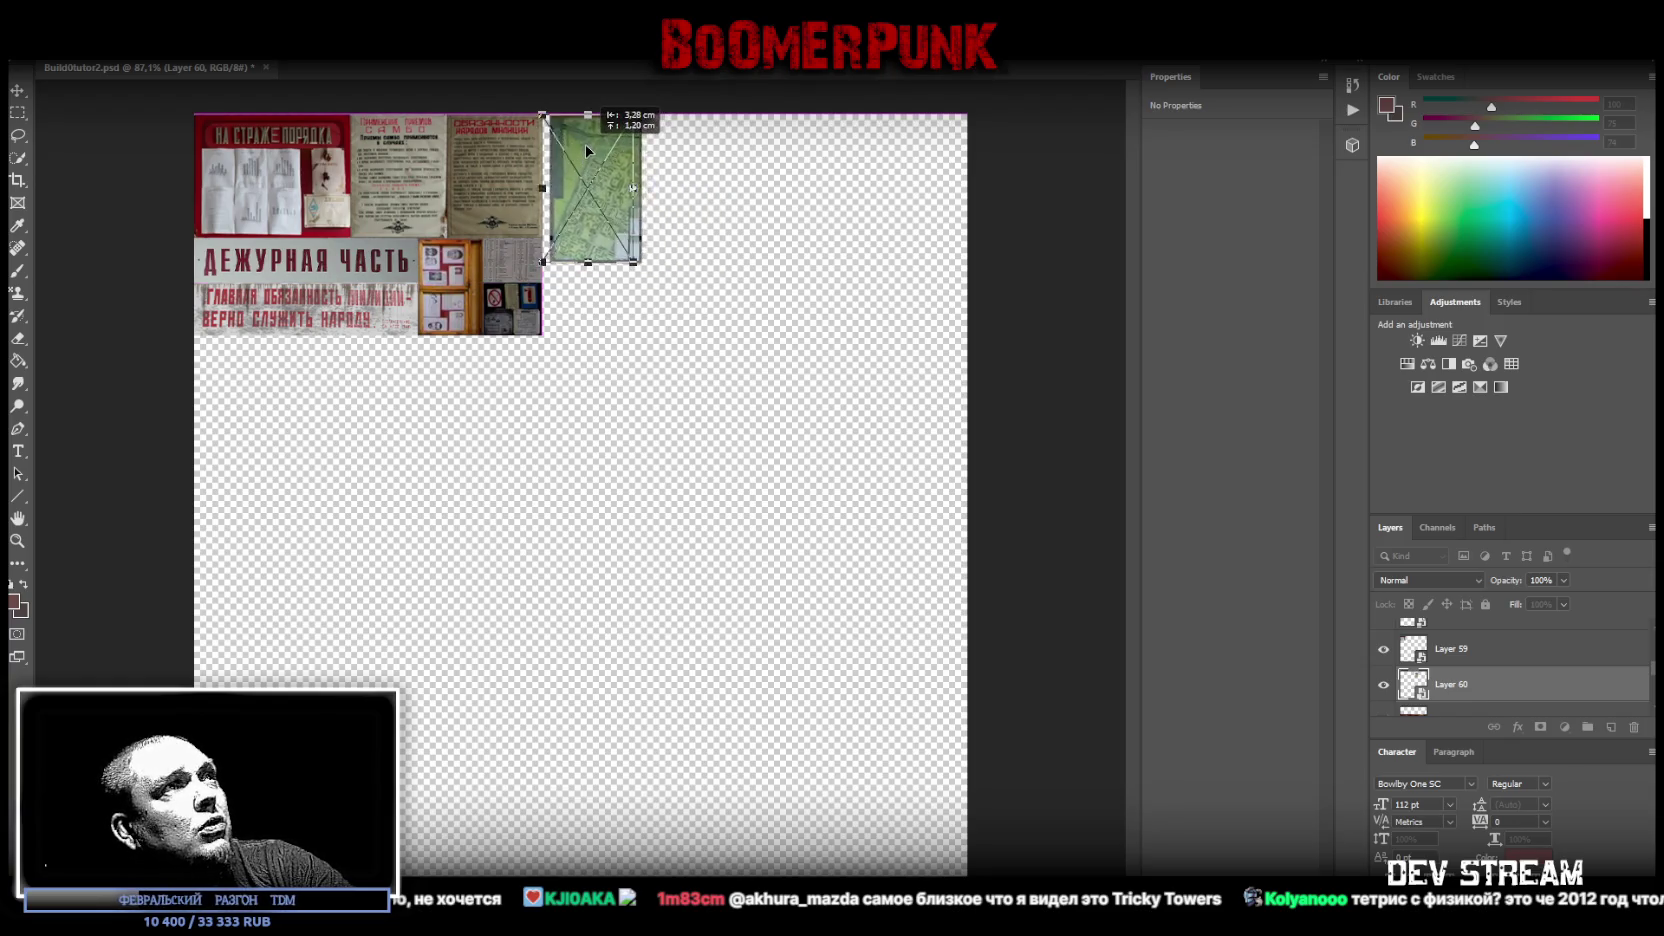
{"action": "mouse_move", "coordinate": [587, 263]}
{"action": "left_mouse_down"}
{"action": "mouse_move", "coordinate": [650, 318]}
{"action": "mouse_move", "coordinate": [592, 292]}
{"action": "mouse_move", "coordinate": [606, 288]}
{"action": "left_mouse_up"}
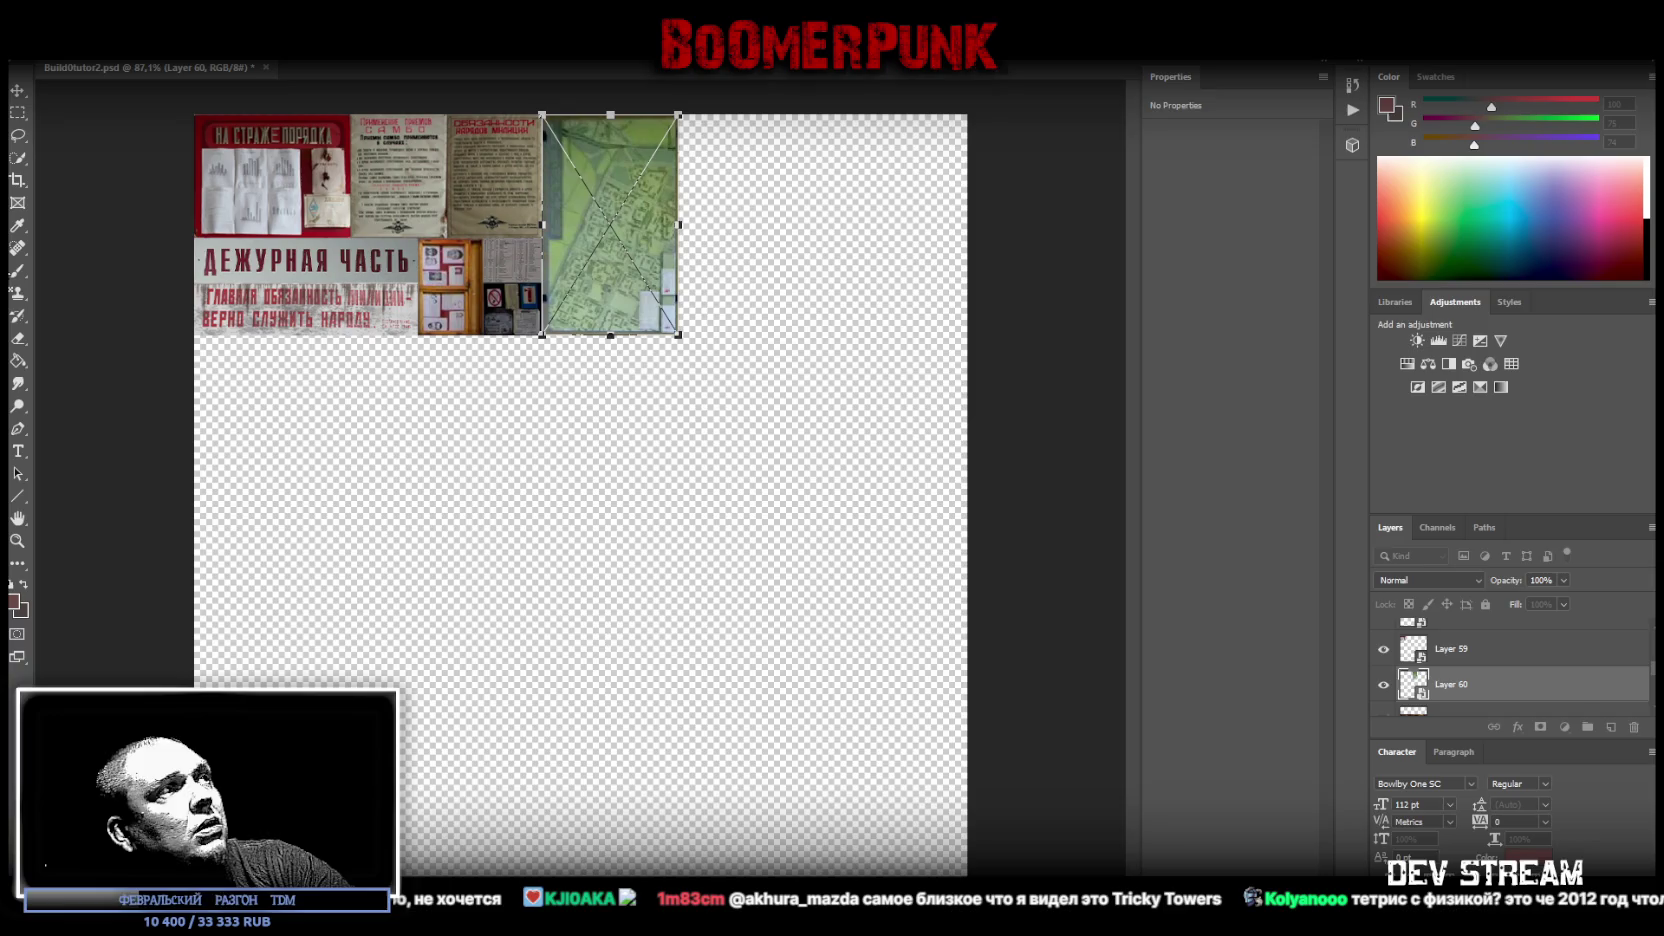
{"action": "scroll", "coordinate": [776, 184], "scroll_direction": "up", "scroll_amount": 3}
{"action": "scroll", "coordinate": [776, 184], "scroll_direction": "down", "scroll_amount": 1}
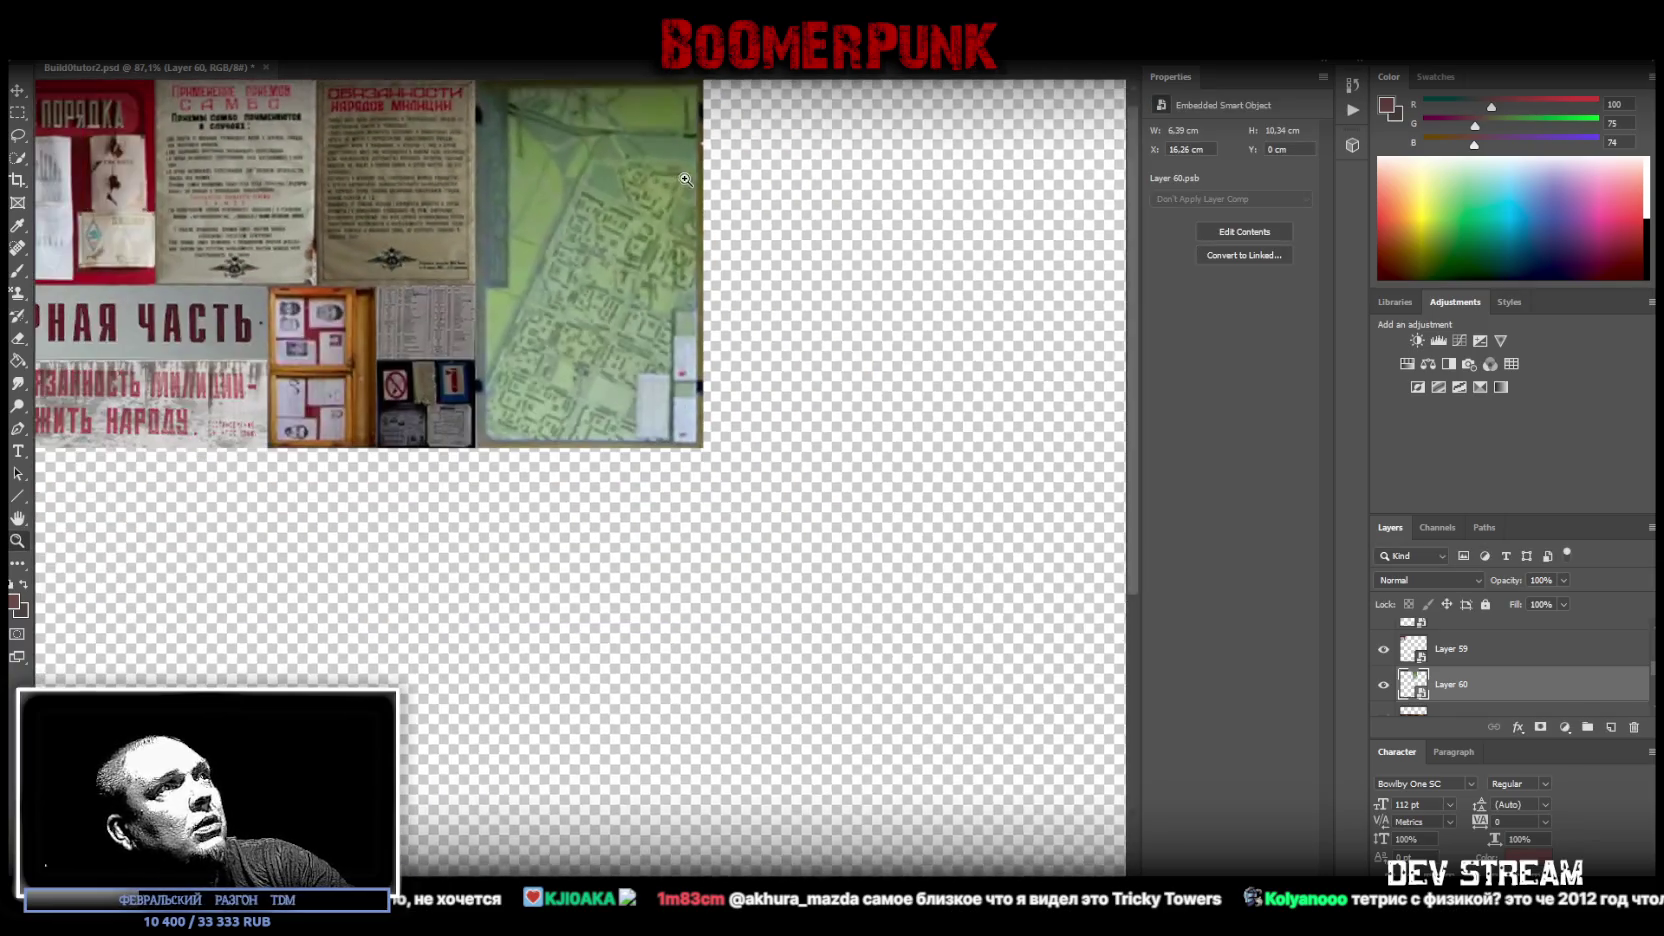
{"action": "left_click_drag", "start_coordinate": [692, 143], "coordinate": [681, 368]}
{"action": "left_click_drag", "start_coordinate": [682, 300], "coordinate": [763, 209]}
{"action": "left_click_drag", "start_coordinate": [676, 306], "coordinate": [656, 258]}
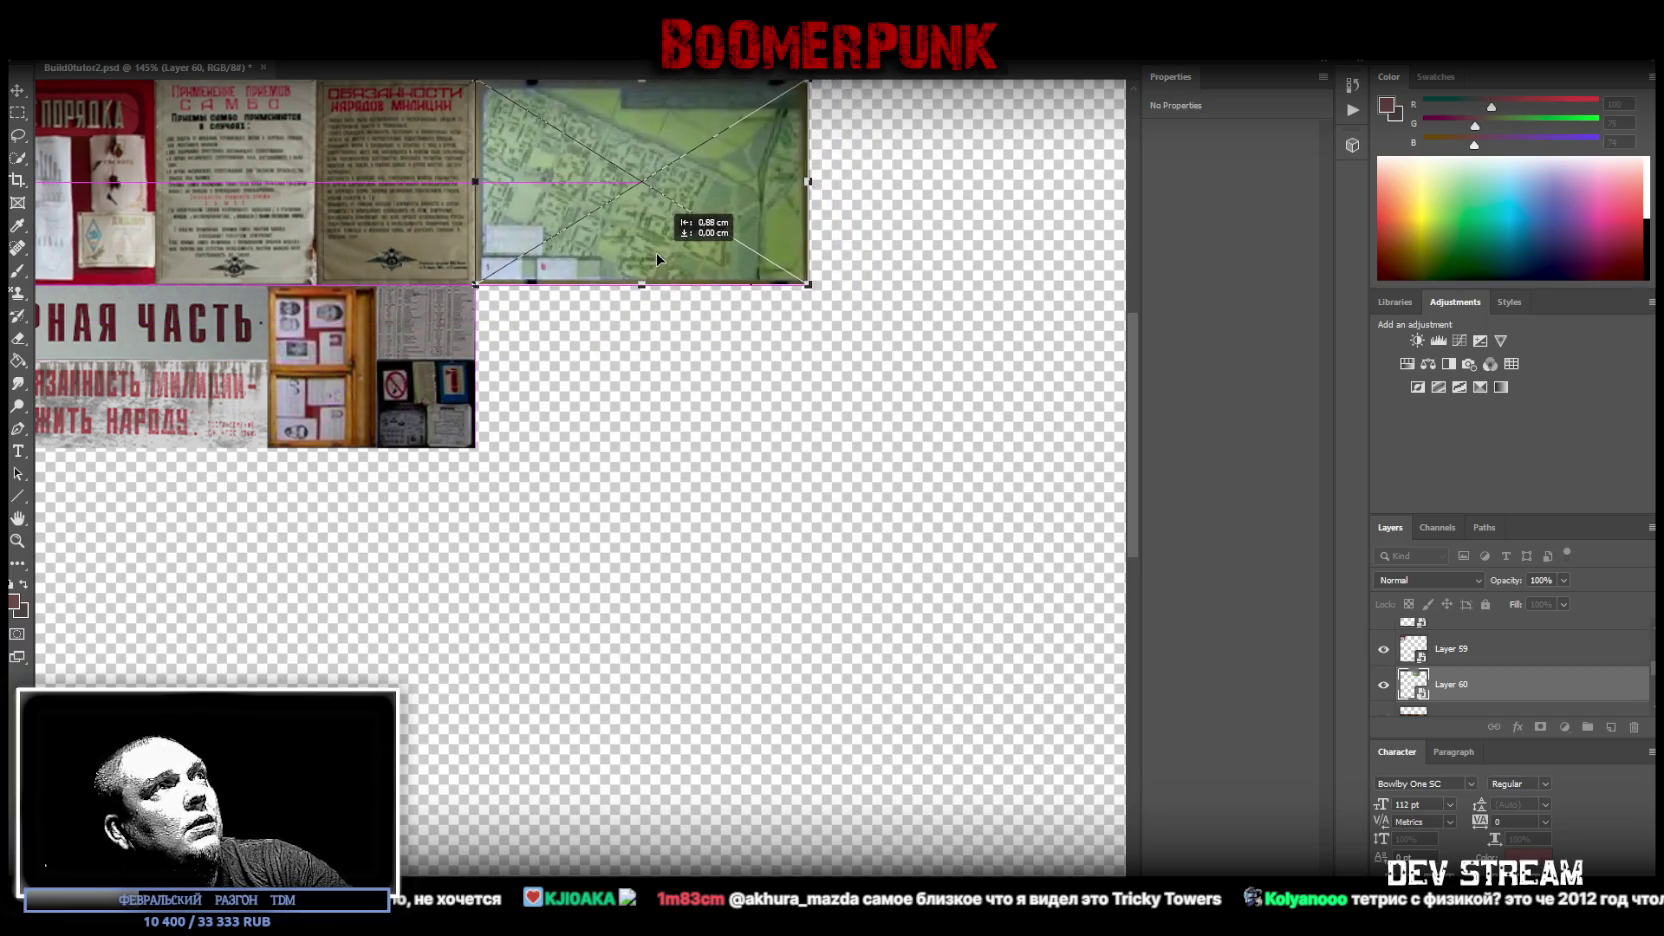
{"action": "key", "text": "Return"}
{"action": "scroll", "coordinate": [477, 335], "scroll_direction": "up", "scroll_amount": 2}
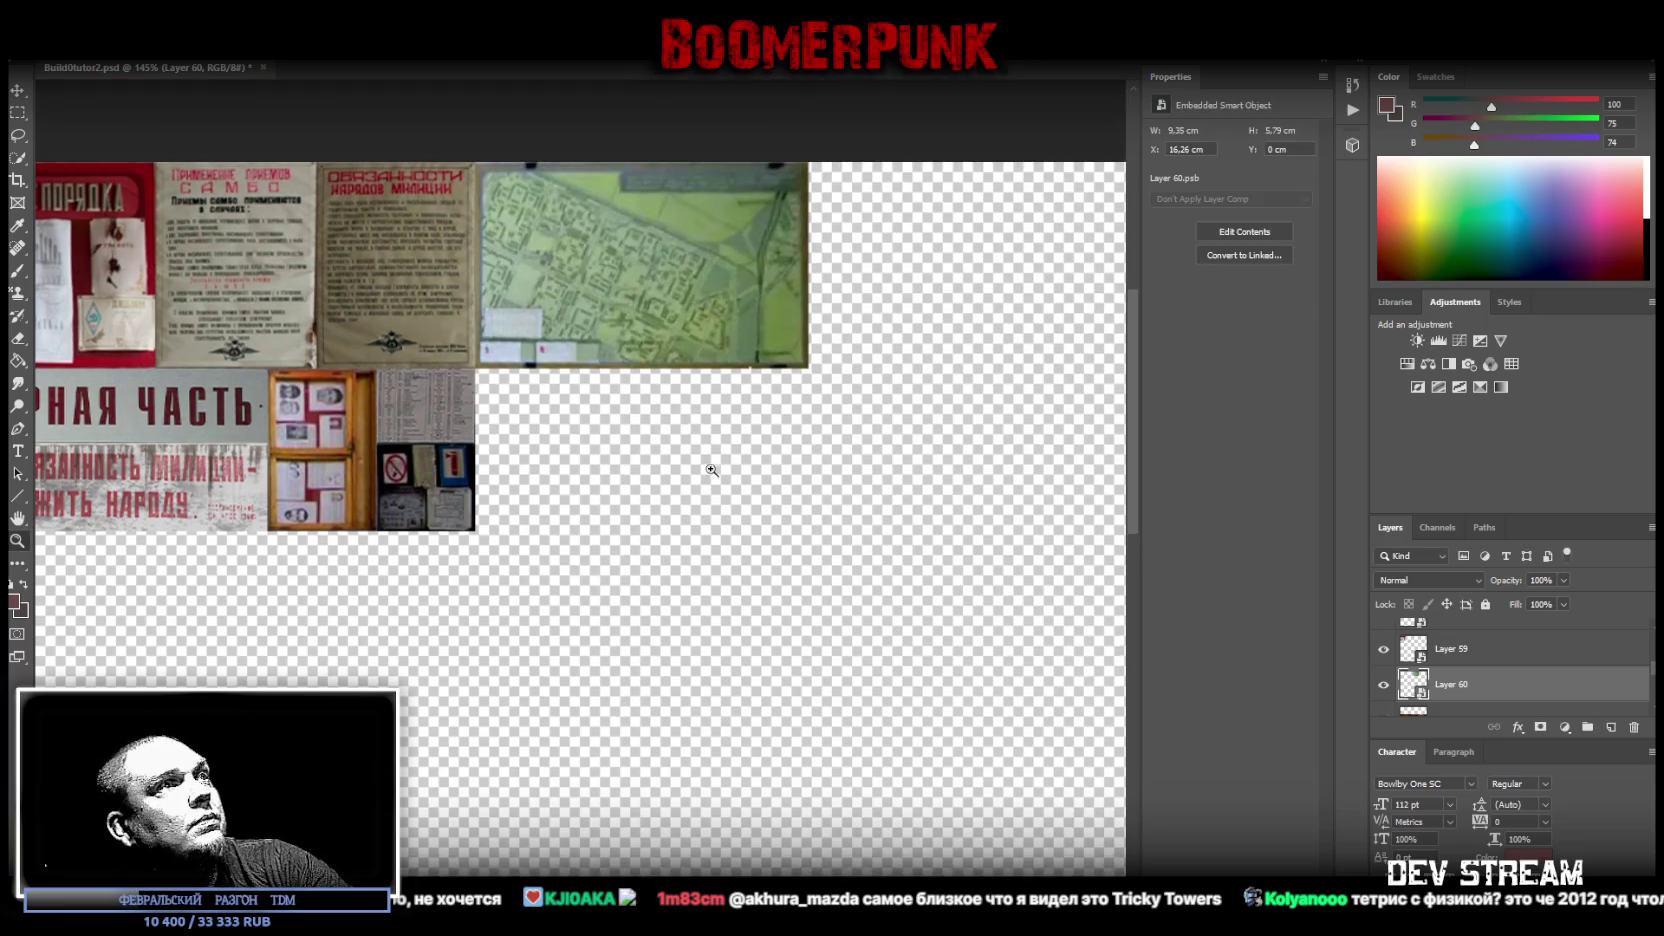
- Open Layer 60.psb from the smart object, zoom in on the map, and add a Brightness/Contrast layer
{"action": "left_click_drag", "start_coordinate": [702, 465], "coordinate": [670, 497]}
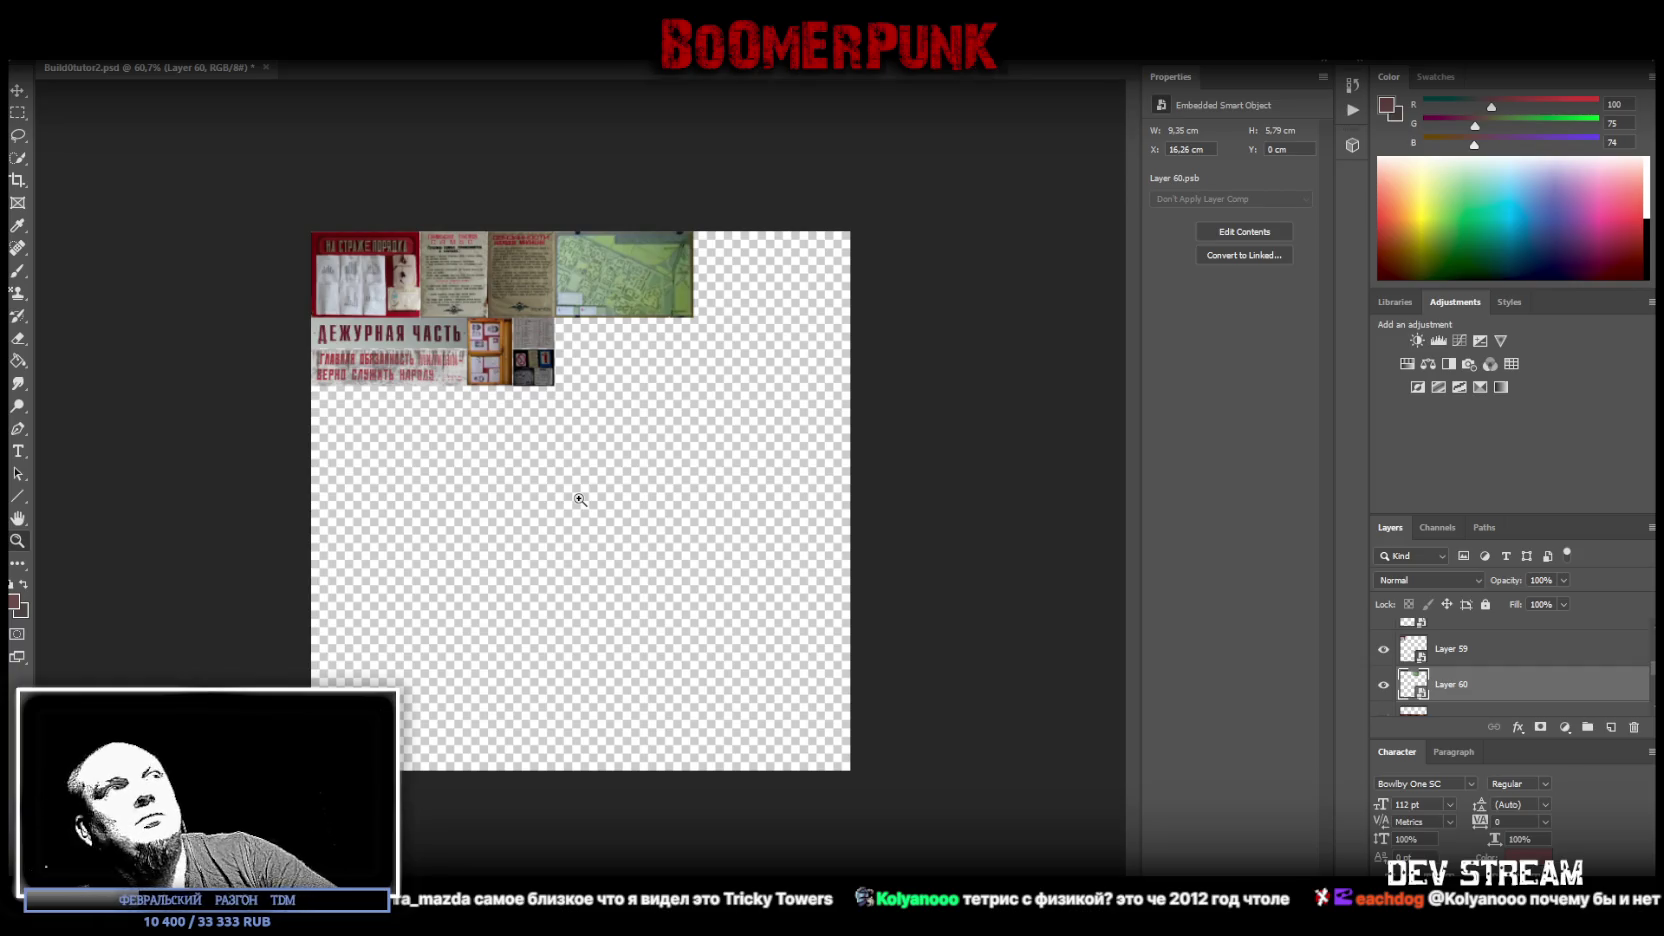
{"action": "mouse_move", "coordinate": [667, 295]}
{"action": "left_mouse_down"}
{"action": "mouse_move", "coordinate": [733, 273]}
{"action": "mouse_move", "coordinate": [500, 348]}
{"action": "left_mouse_up"}
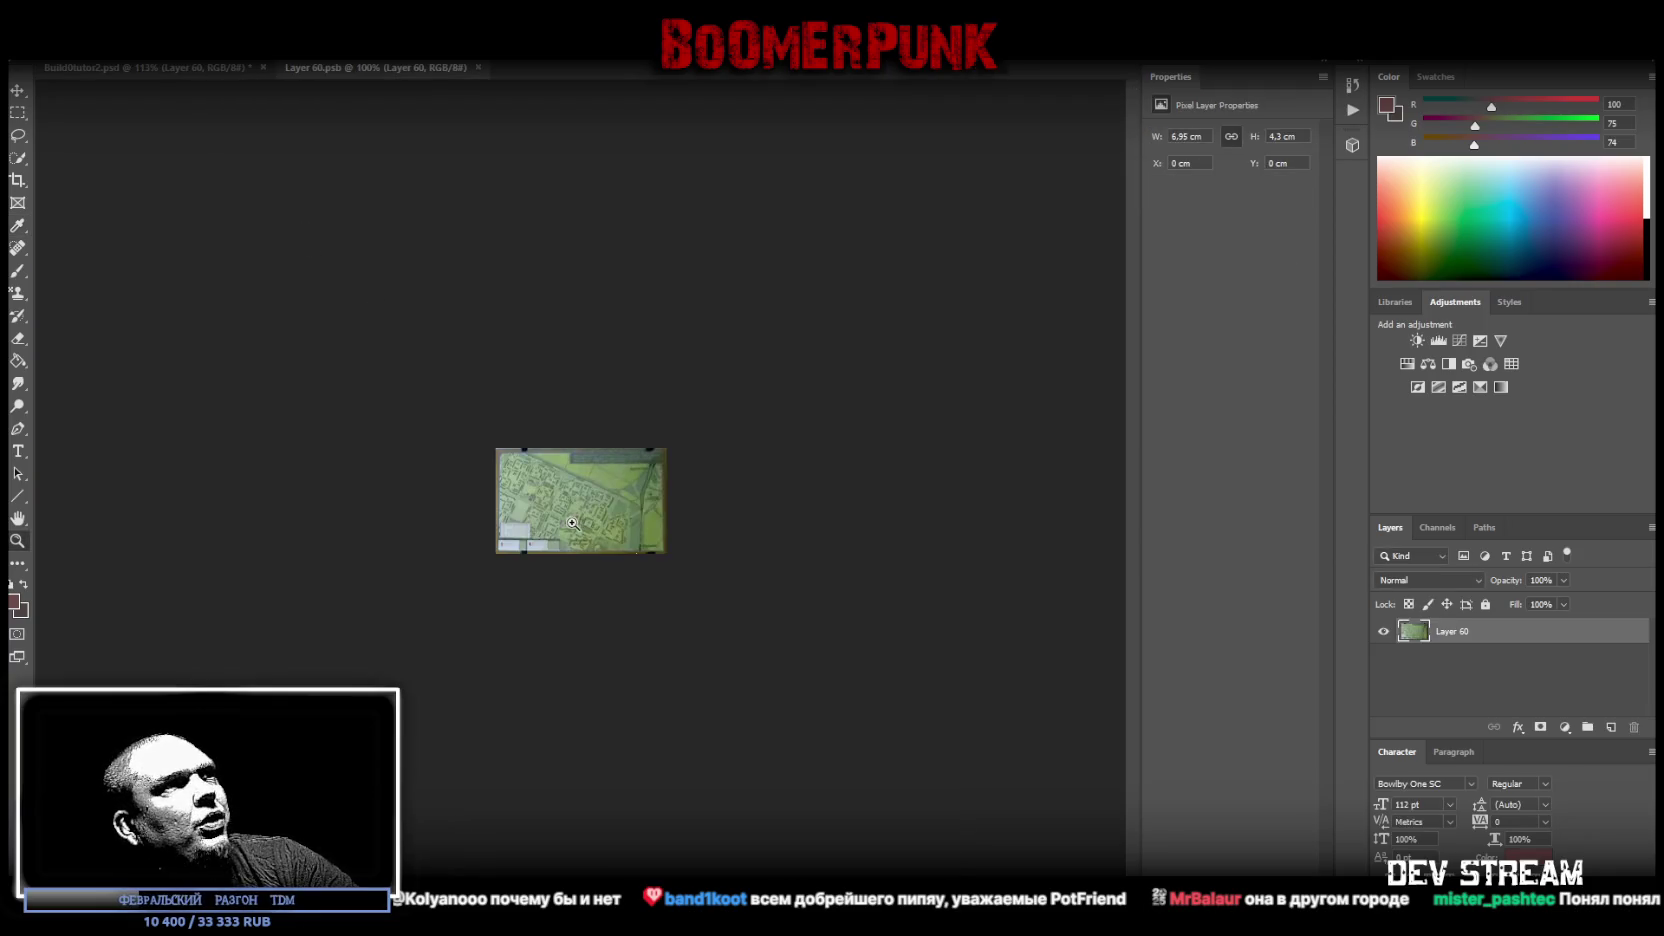
{"action": "left_click_drag", "start_coordinate": [572, 522], "coordinate": [1498, 508]}
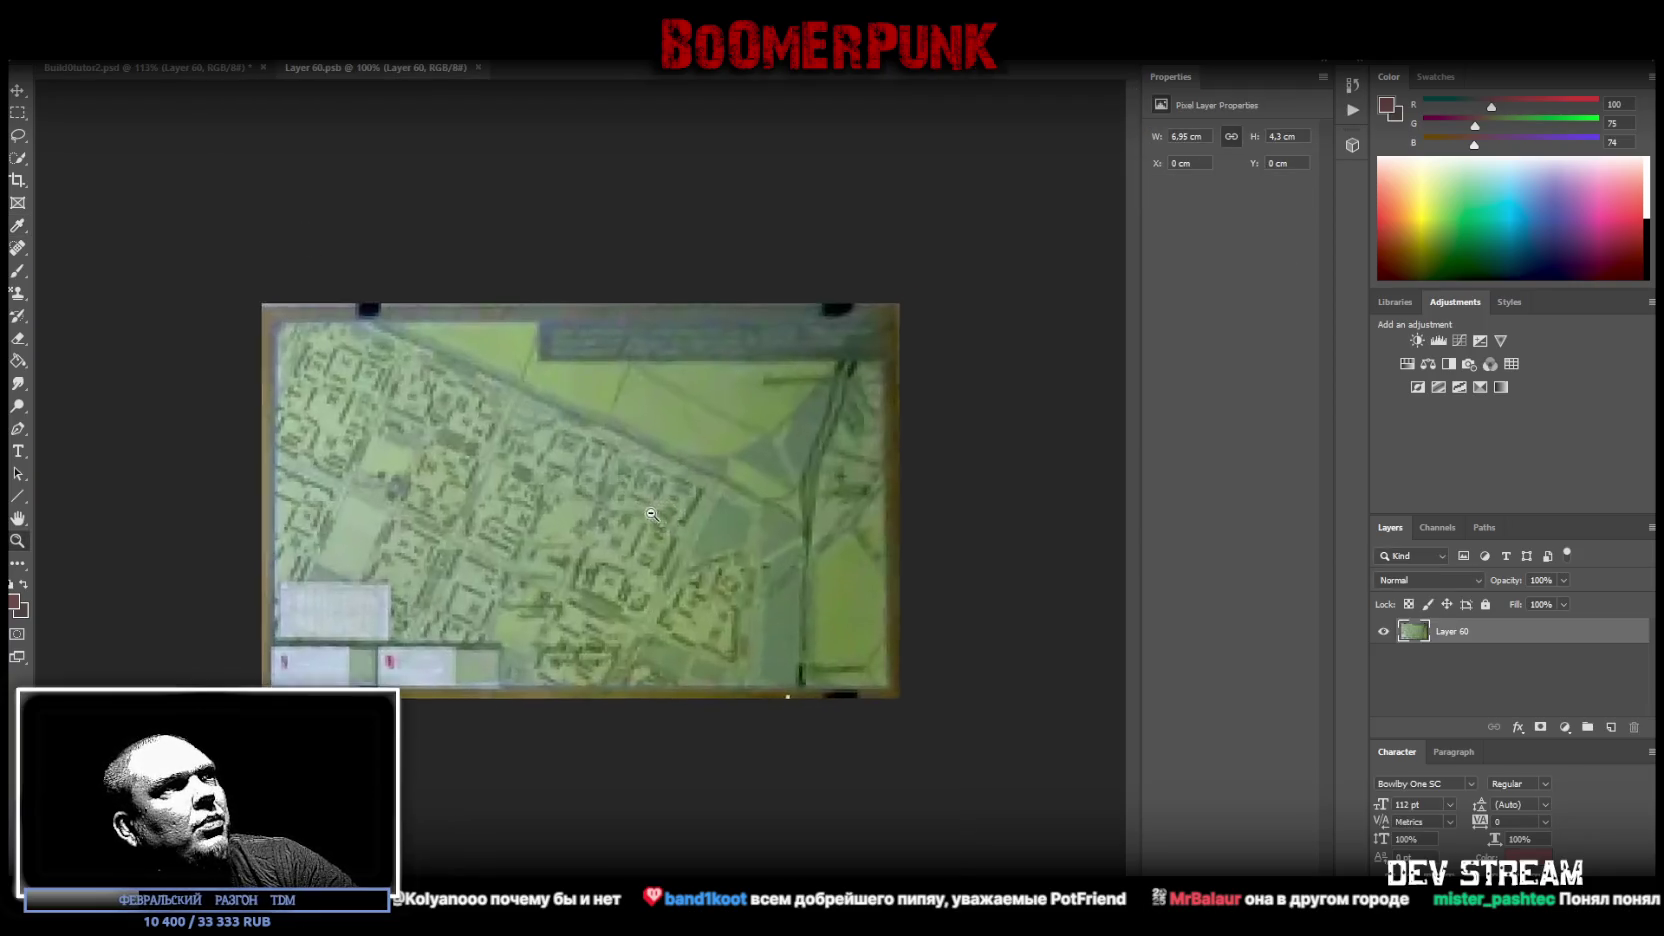
{"action": "left_click", "coordinate": [1417, 340]}
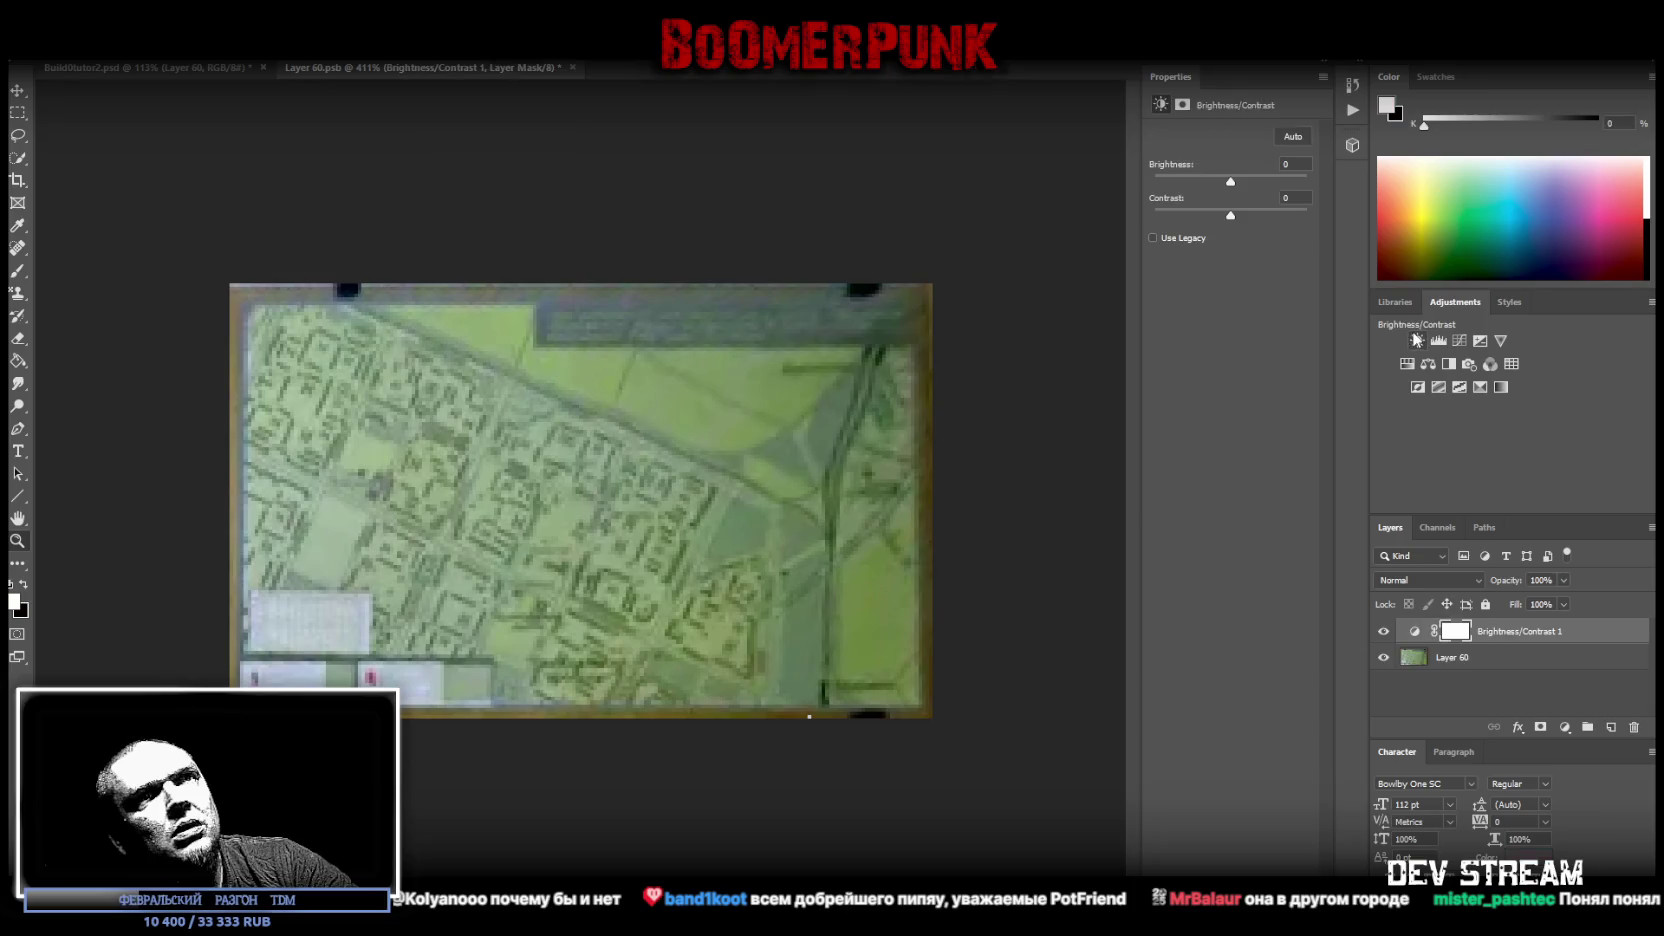
- Set Contrast to 100, lower the Brightness, and merge the adjustment into the map
{"action": "left_click_drag", "start_coordinate": [1270, 216], "coordinate": [1355, 214]}
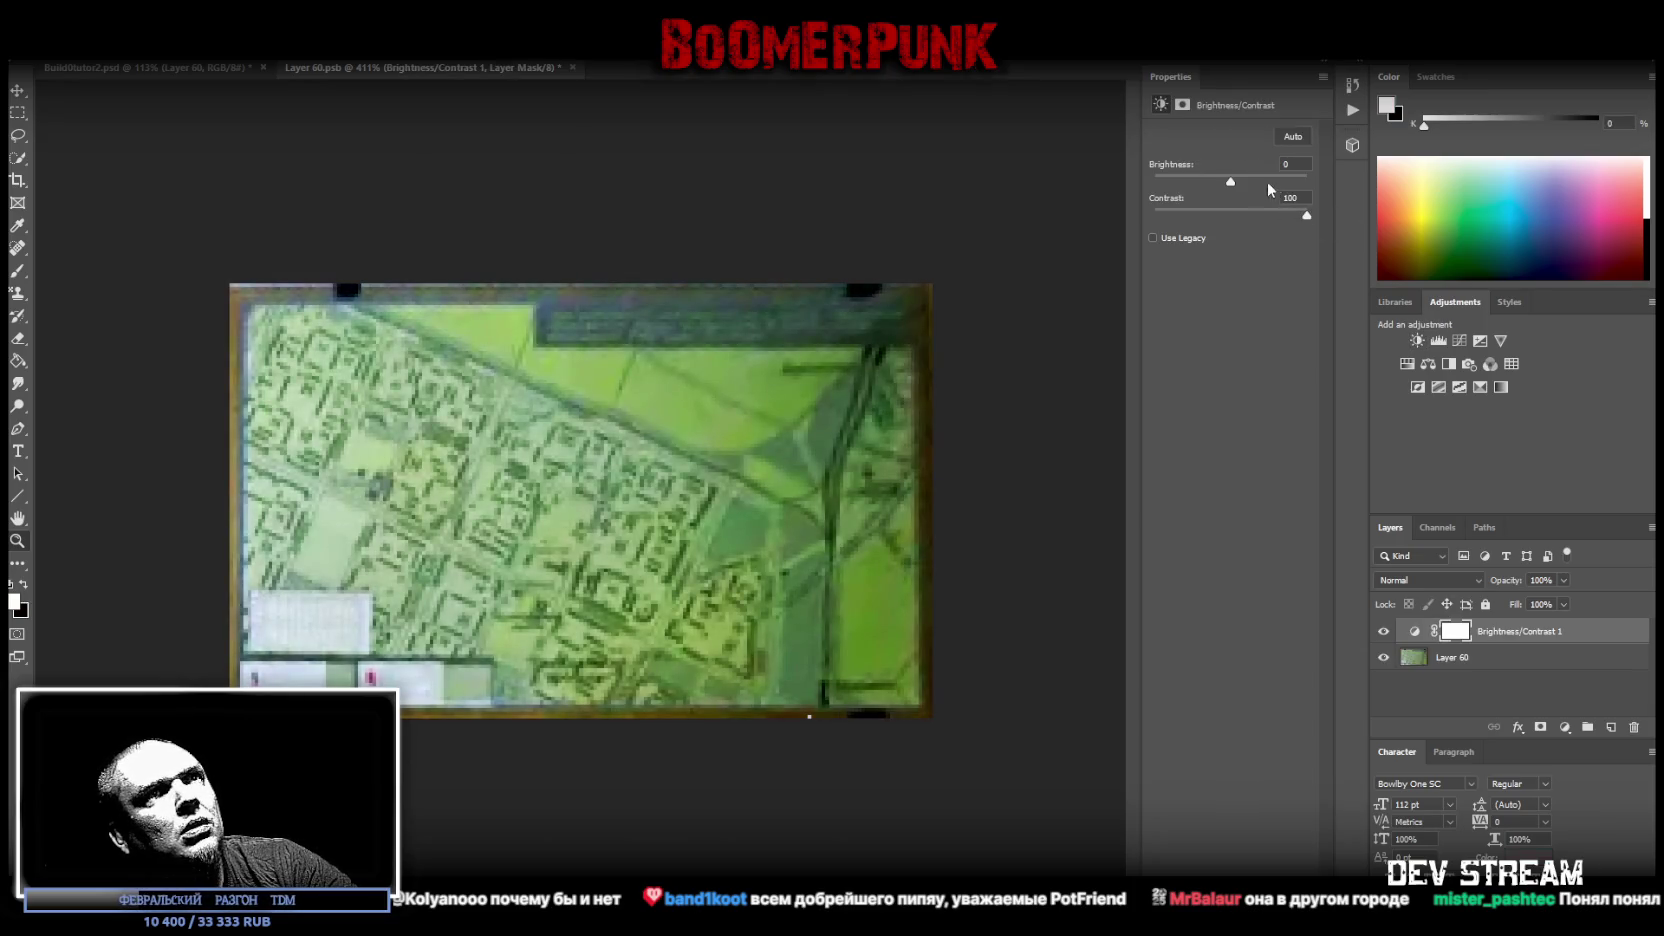
{"action": "left_click_drag", "start_coordinate": [1230, 182], "coordinate": [1209, 190]}
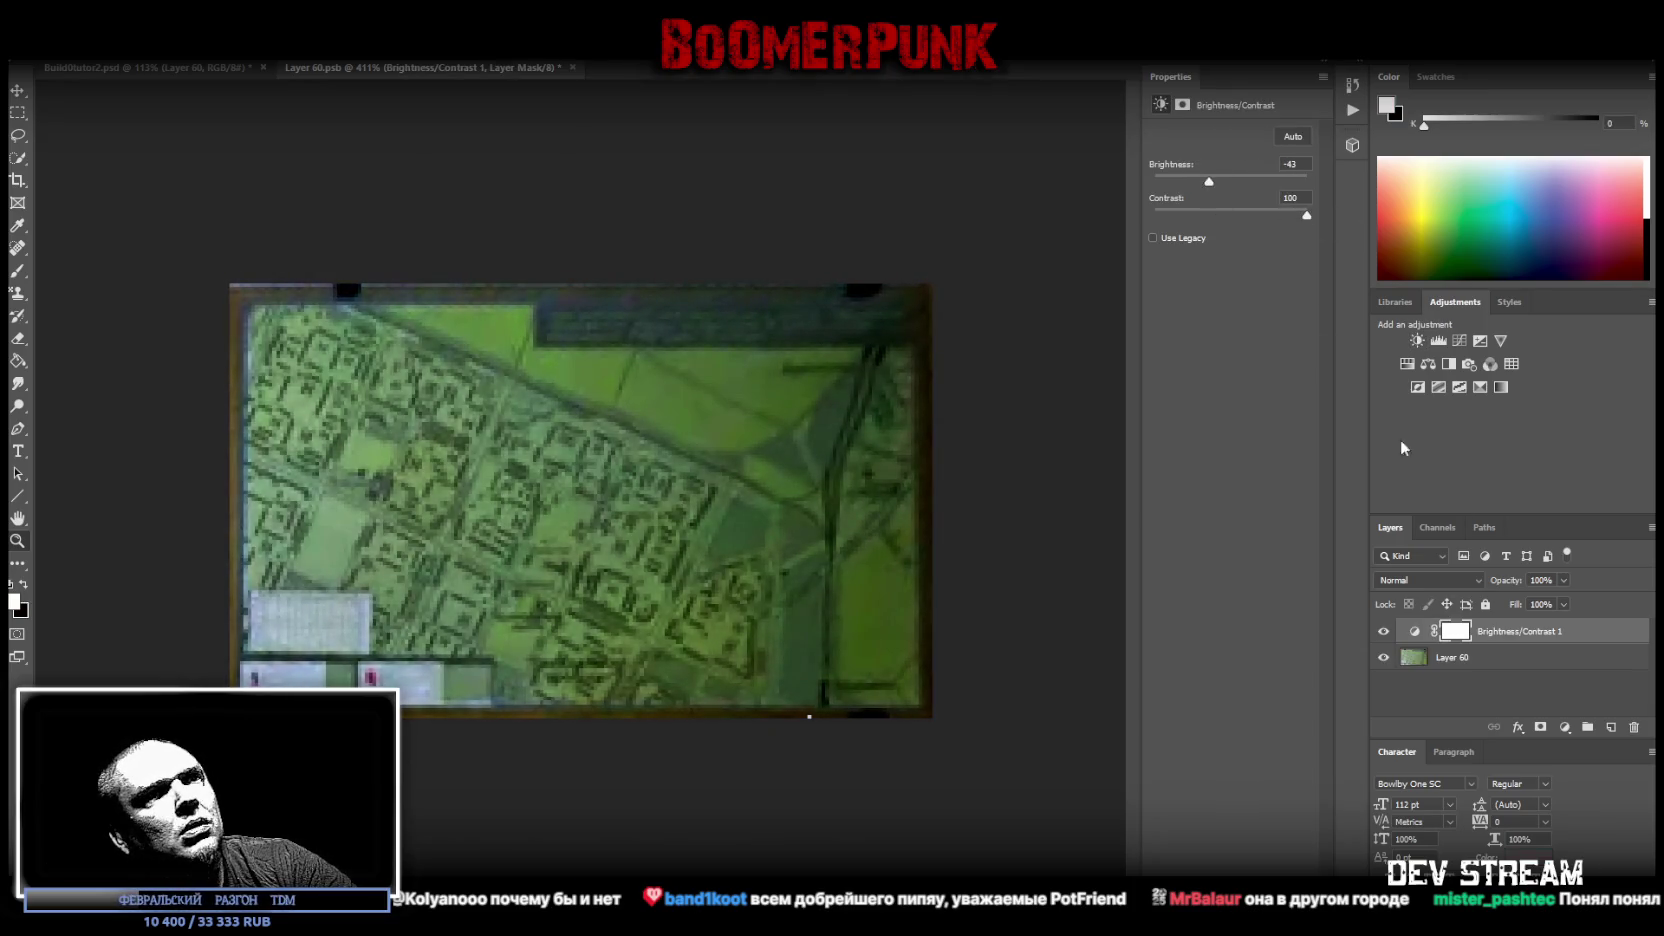
{"action": "right_click", "coordinate": [1460, 658]}
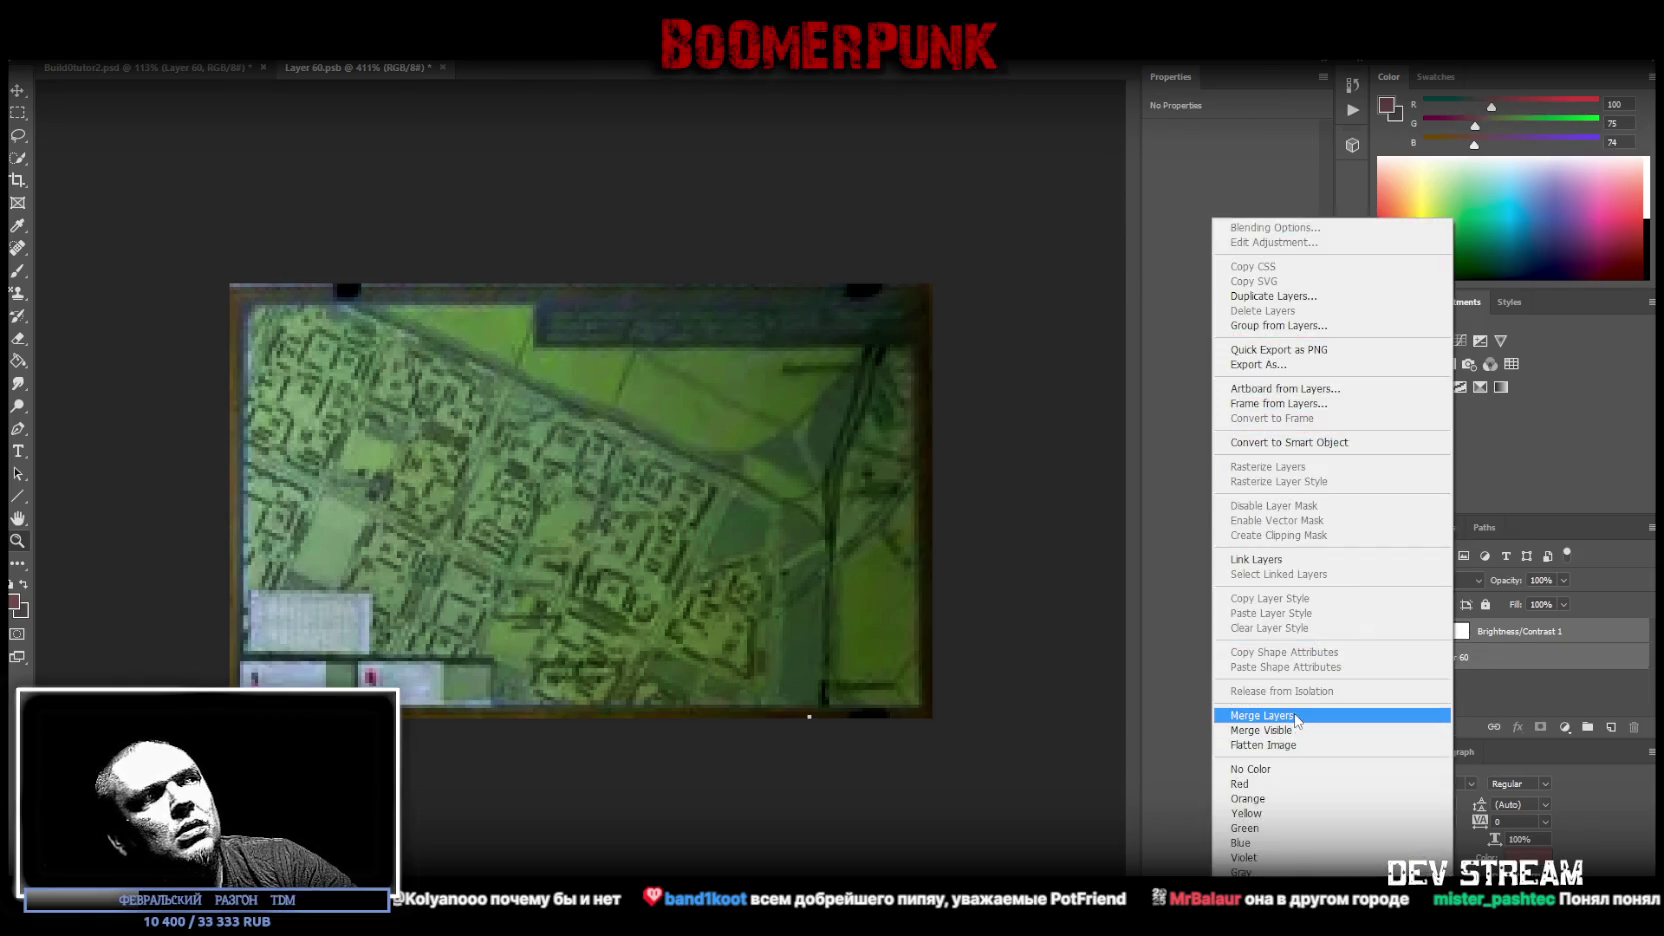
{"action": "left_click", "coordinate": [1300, 718]}
- Add a Hue/Saturation layer shifting the map toward blue with less saturation, then merge it down
{"action": "left_click", "coordinate": [1407, 364]}
{"action": "left_click_drag", "start_coordinate": [1230, 197], "coordinate": [1292, 203]}
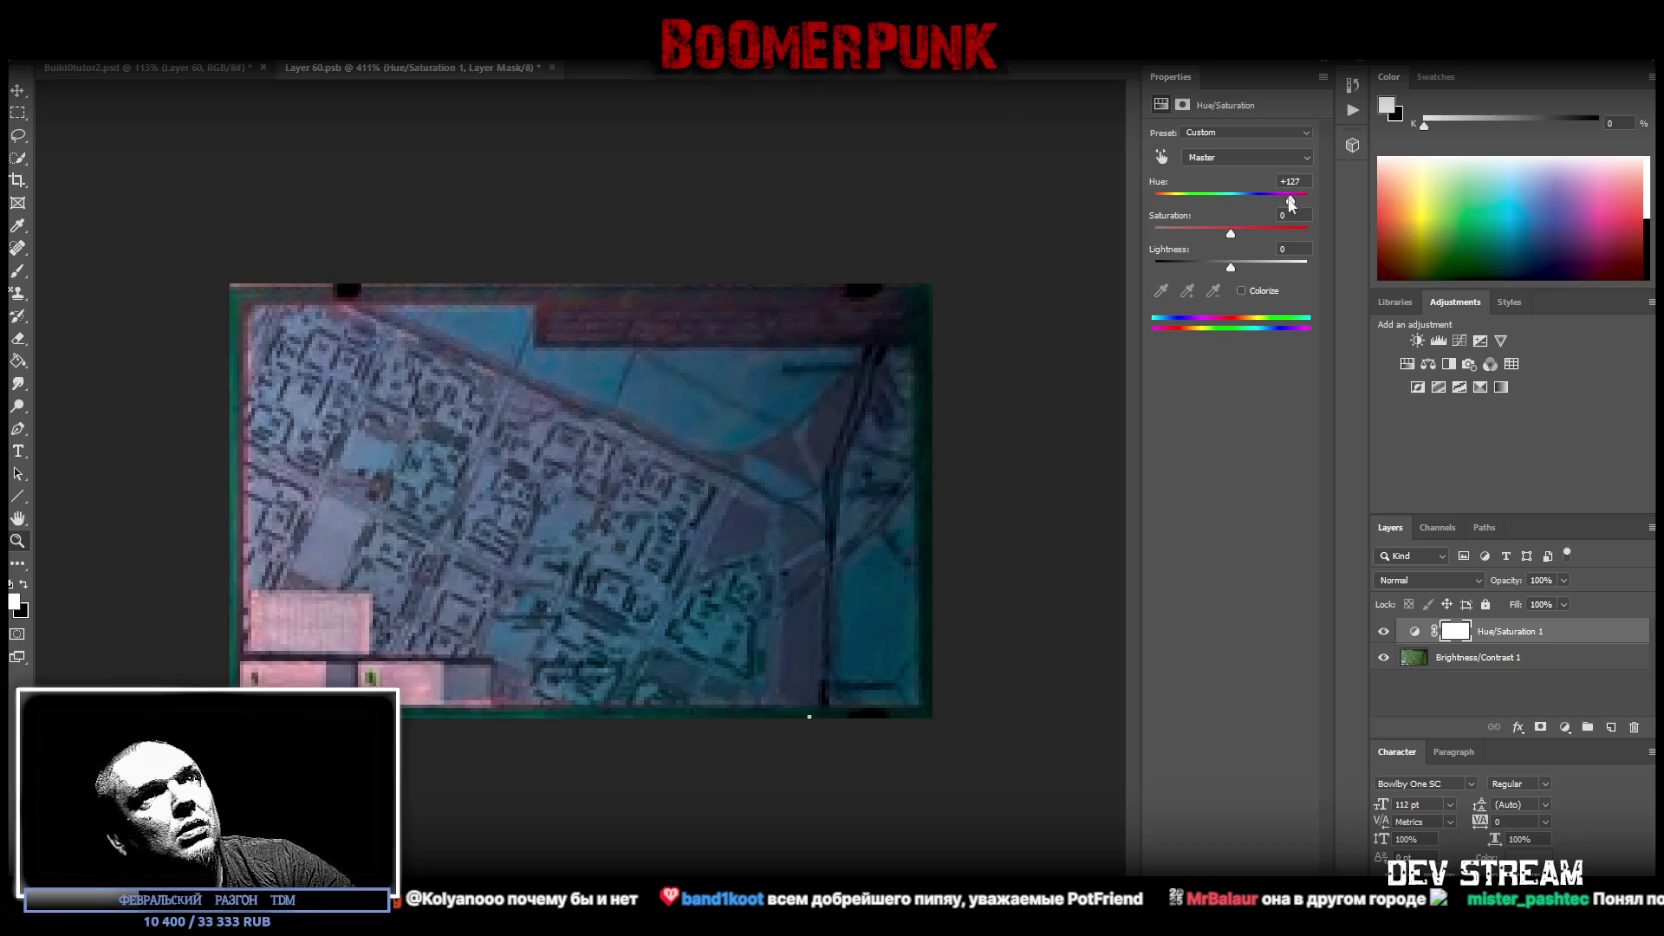
{"action": "left_click_drag", "start_coordinate": [1230, 236], "coordinate": [1202, 238]}
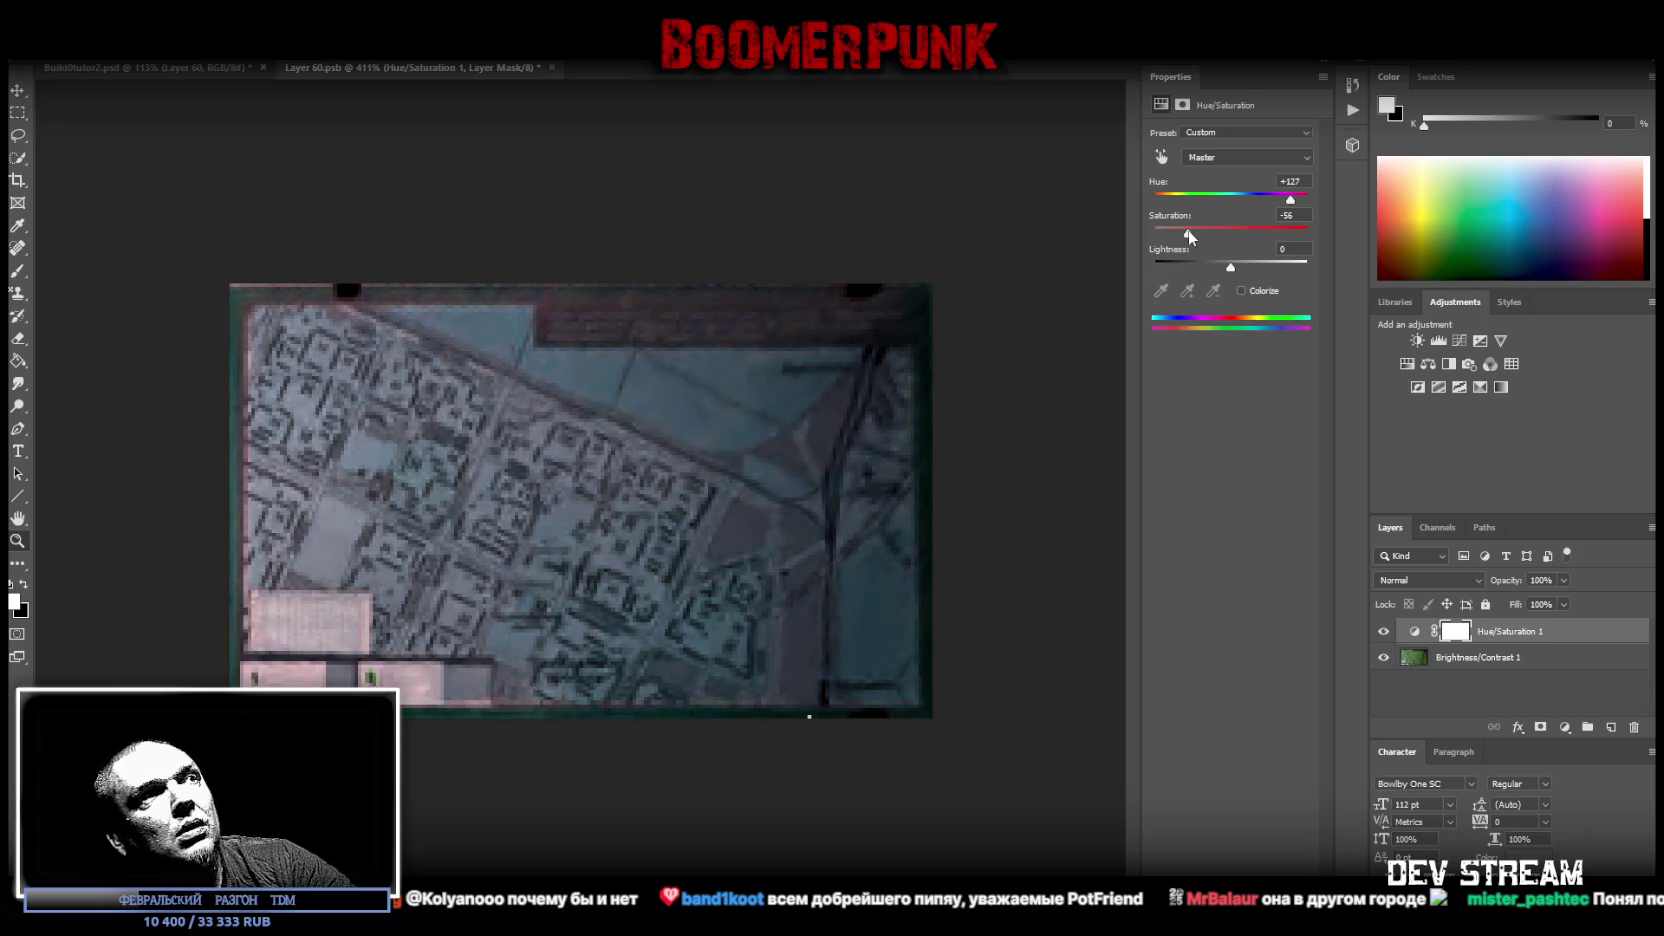
{"action": "right_click", "coordinate": [1456, 665]}
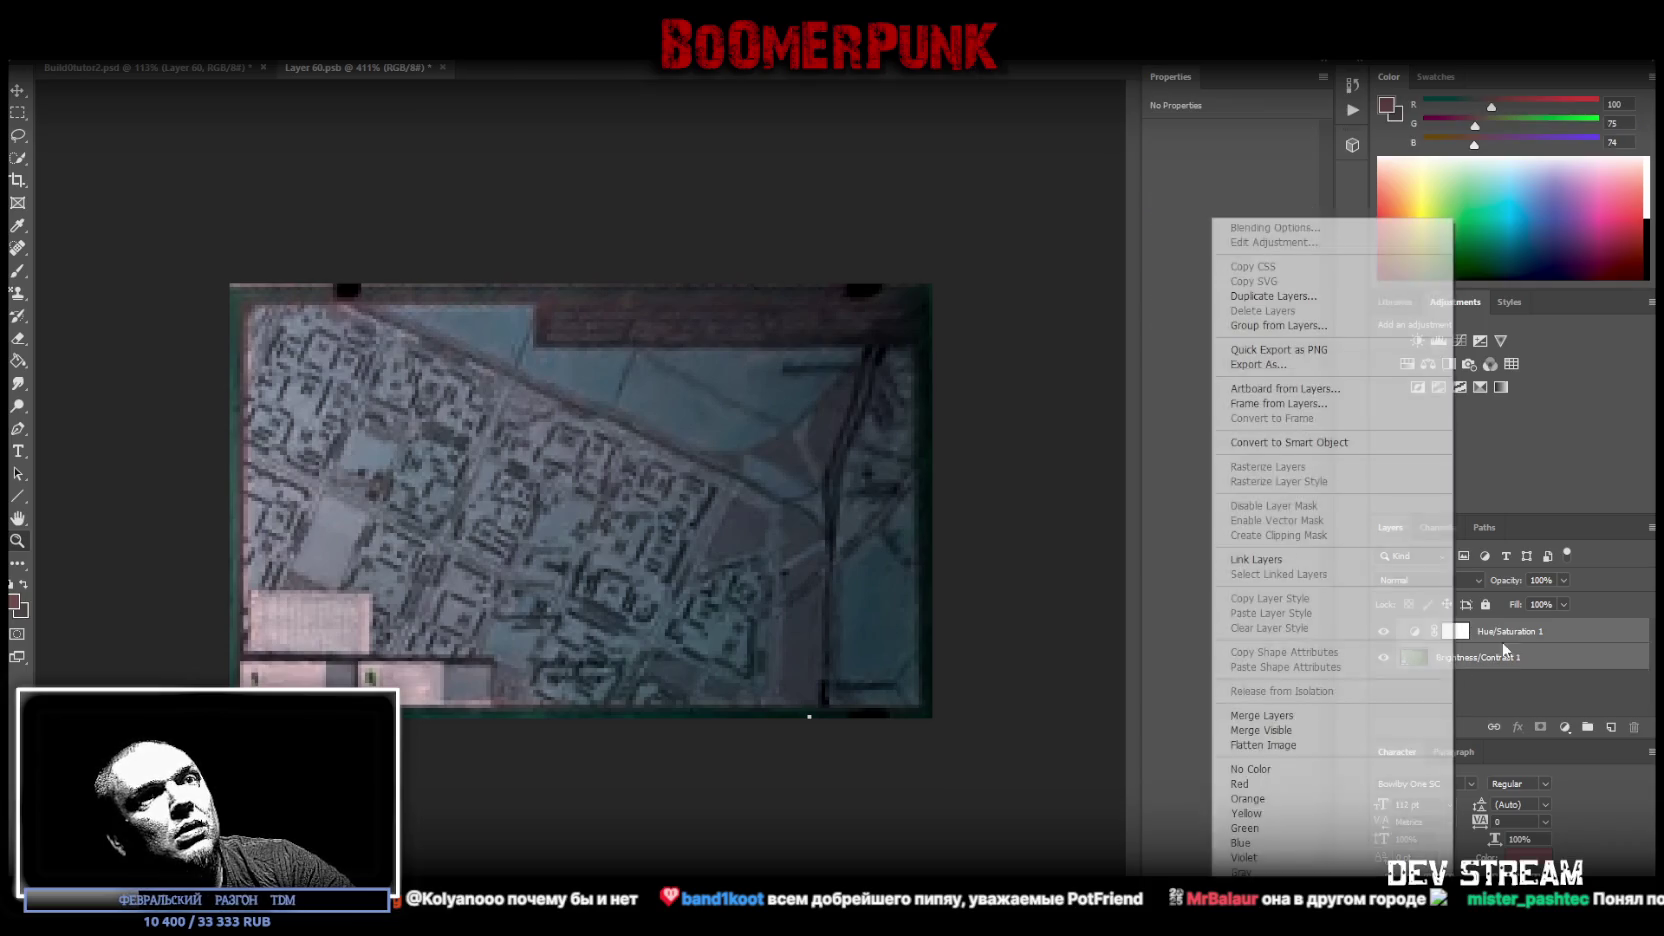
{"action": "left_click", "coordinate": [1300, 712]}
- Zoom out and close Layer 60.psb to return to the Build0tutor2.psd atlas
{"action": "left_click", "coordinate": [17, 540]}
{"action": "mouse_move", "coordinate": [498, 500]}
{"action": "left_mouse_down"}
{"action": "mouse_move", "coordinate": [441, 504]}
{"action": "mouse_move", "coordinate": [603, 542]}
{"action": "left_mouse_up"}
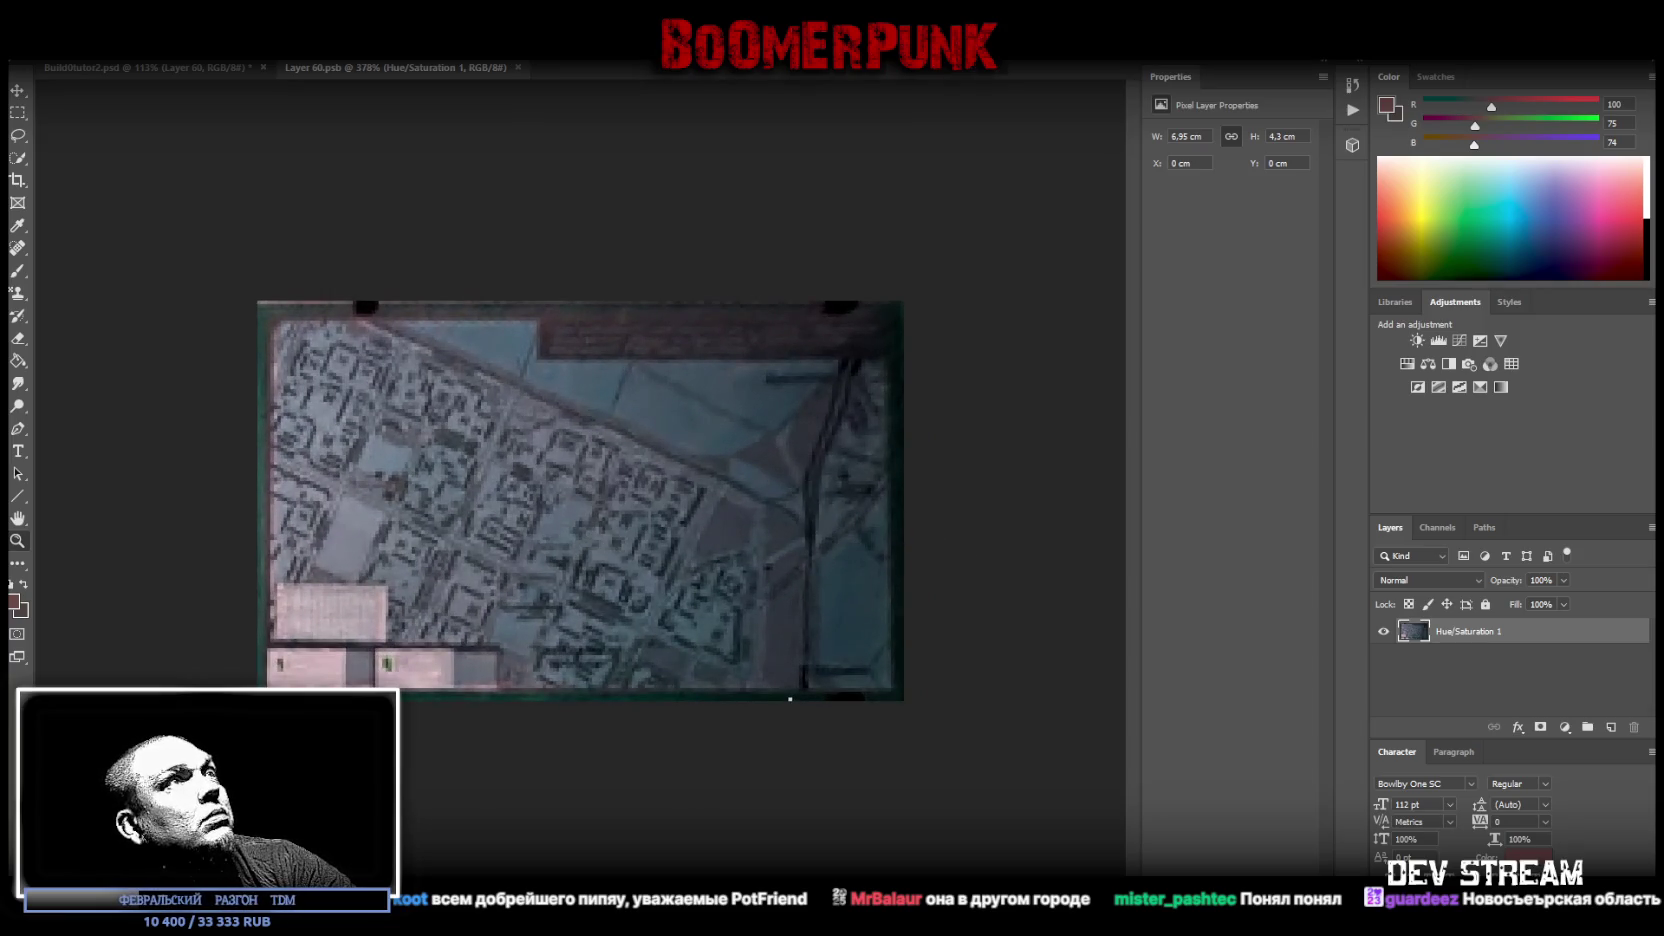
{"action": "left_click", "coordinate": [518, 67]}
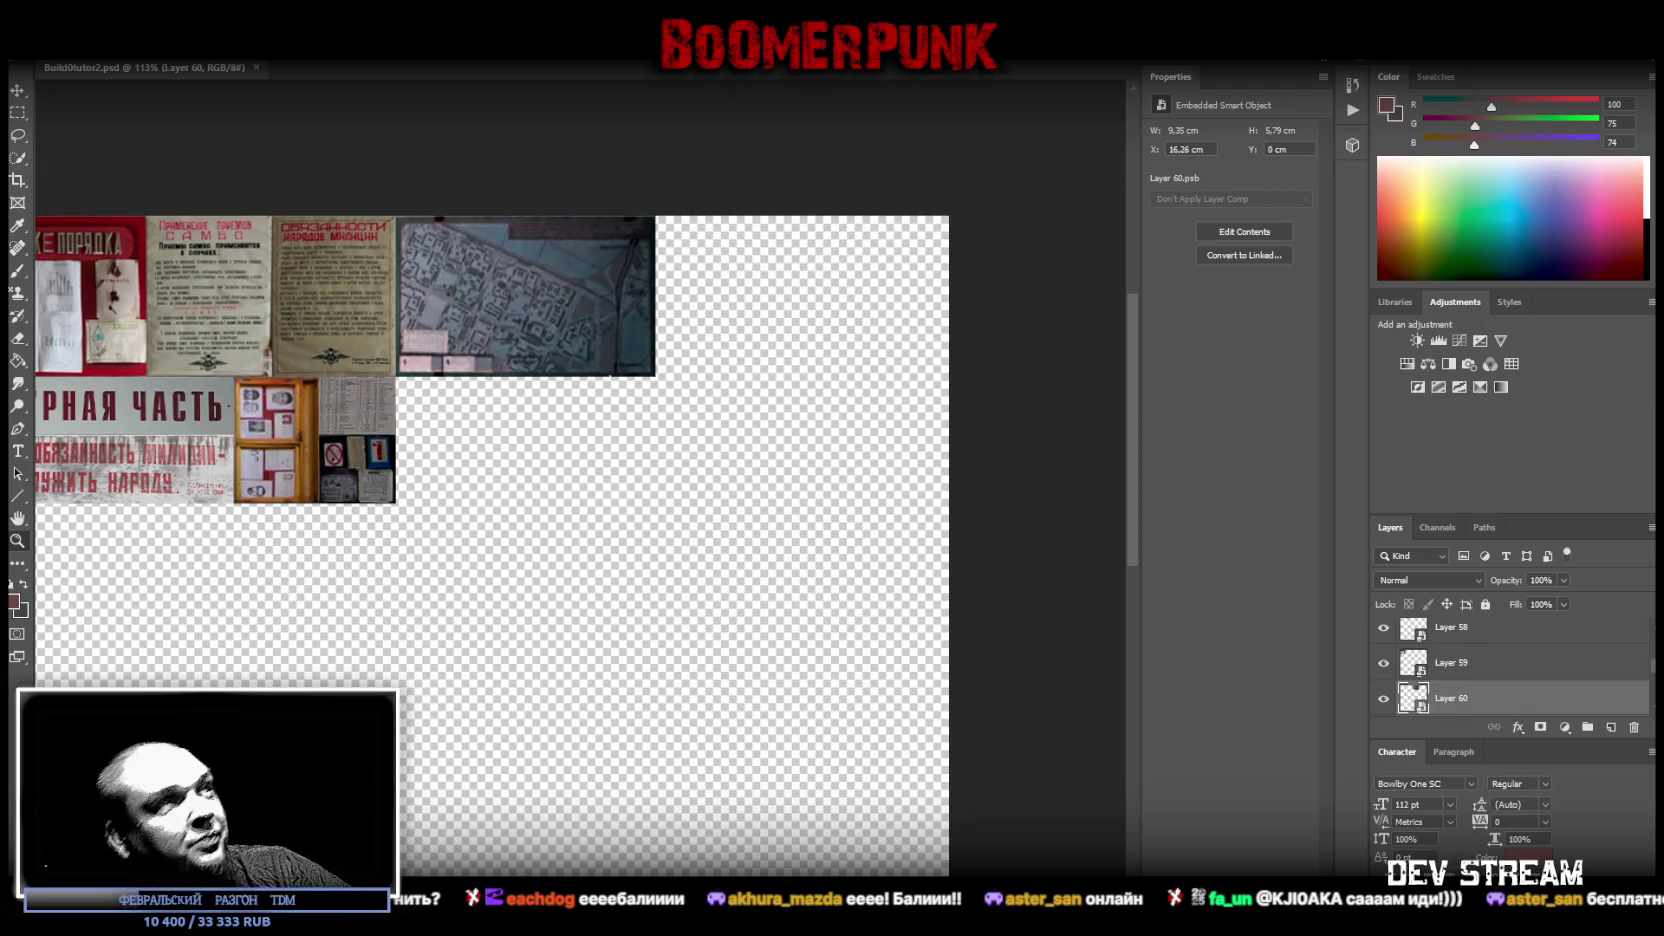
- Turn on Layer 49 so the wood-panelled office photo shows below the posters and map
{"action": "scroll", "coordinate": [1476, 702], "scroll_direction": "down", "scroll_amount": 2}
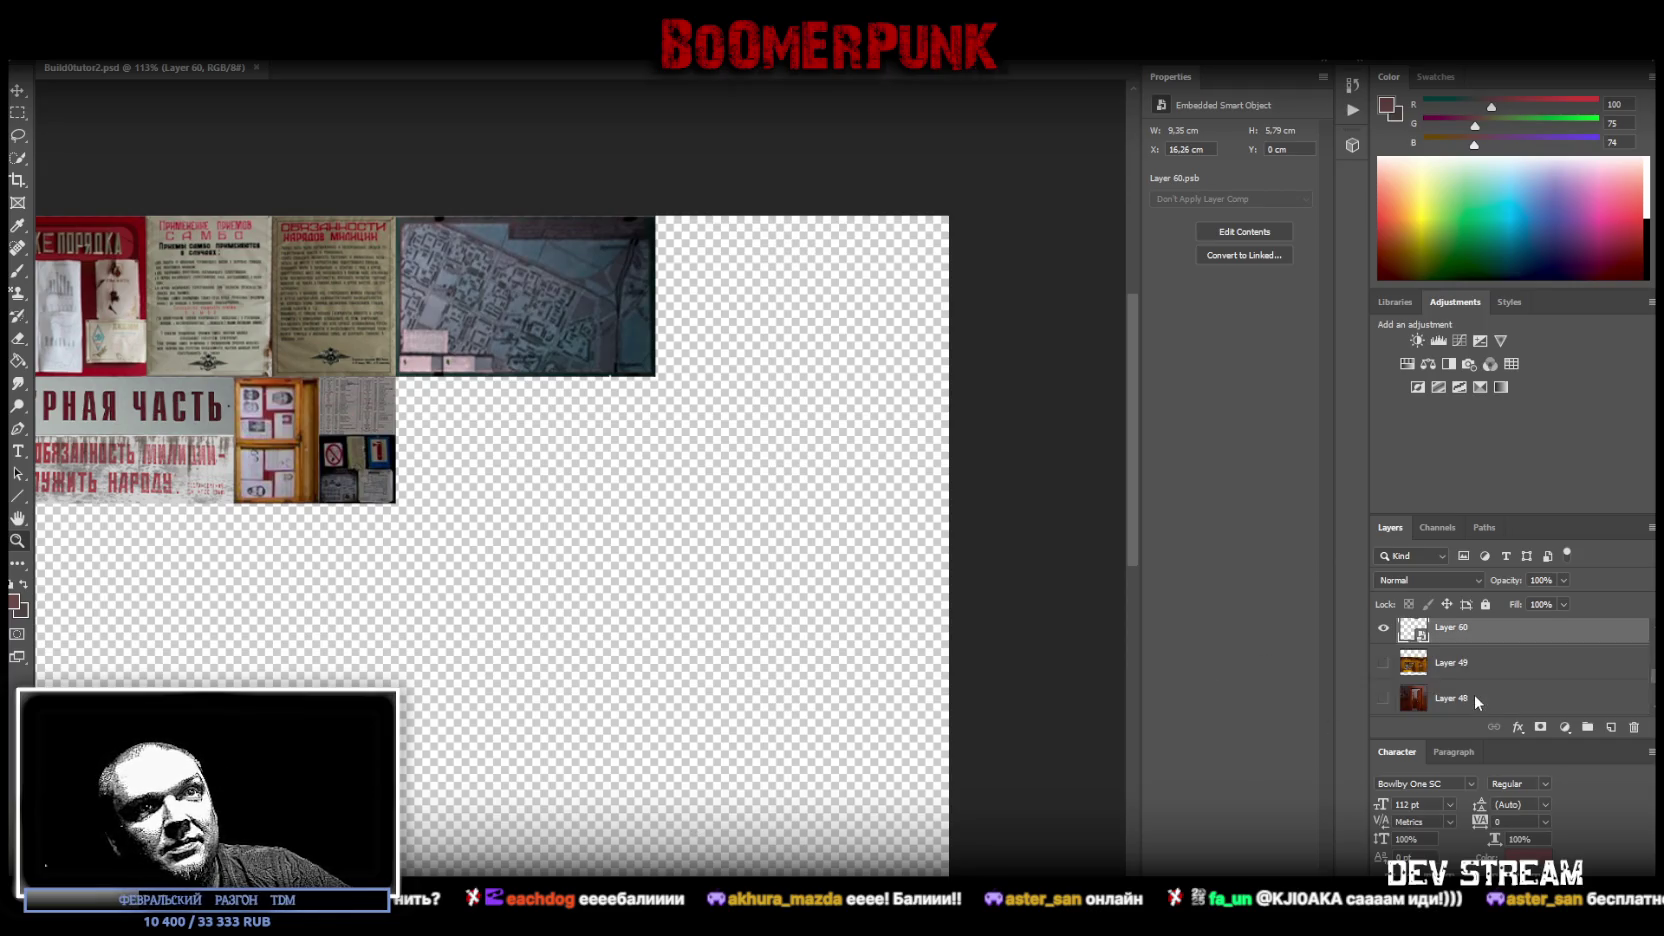
{"action": "left_click", "coordinate": [1383, 662]}
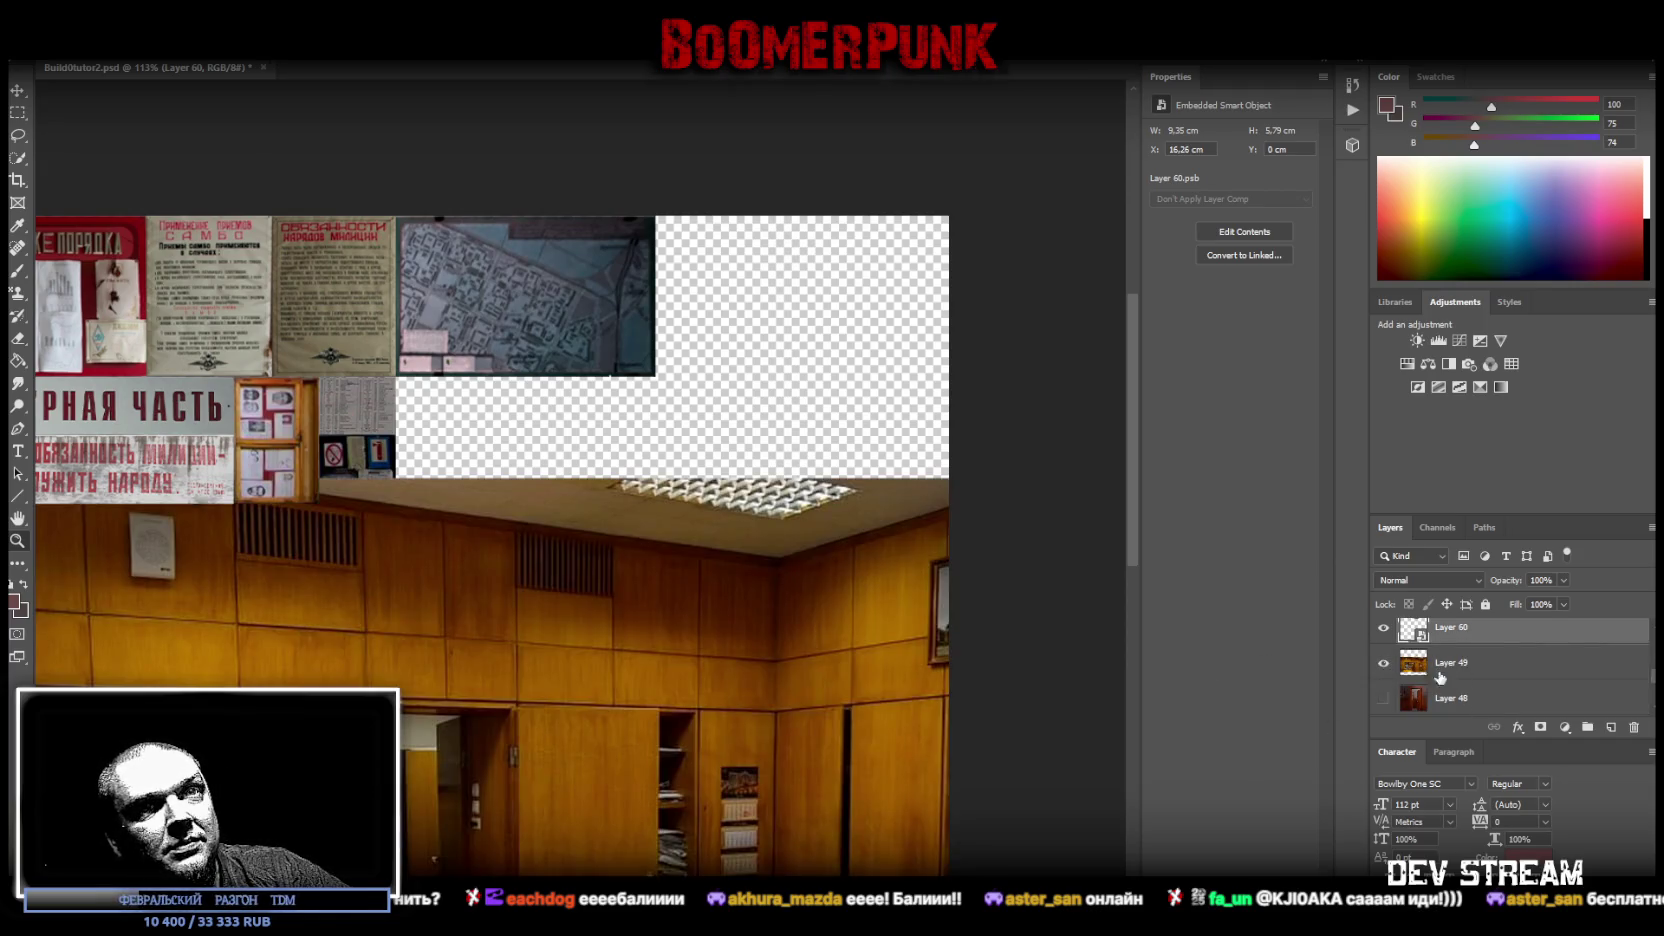
- Drag Layer 49 down the Layers panel to sit directly beneath Layer 46
{"action": "left_click", "coordinate": [1455, 663]}
{"action": "scroll", "coordinate": [630, 649], "scroll_direction": "down", "scroll_amount": 5}
{"action": "scroll", "coordinate": [620, 572], "scroll_direction": "down", "scroll_amount": 4}
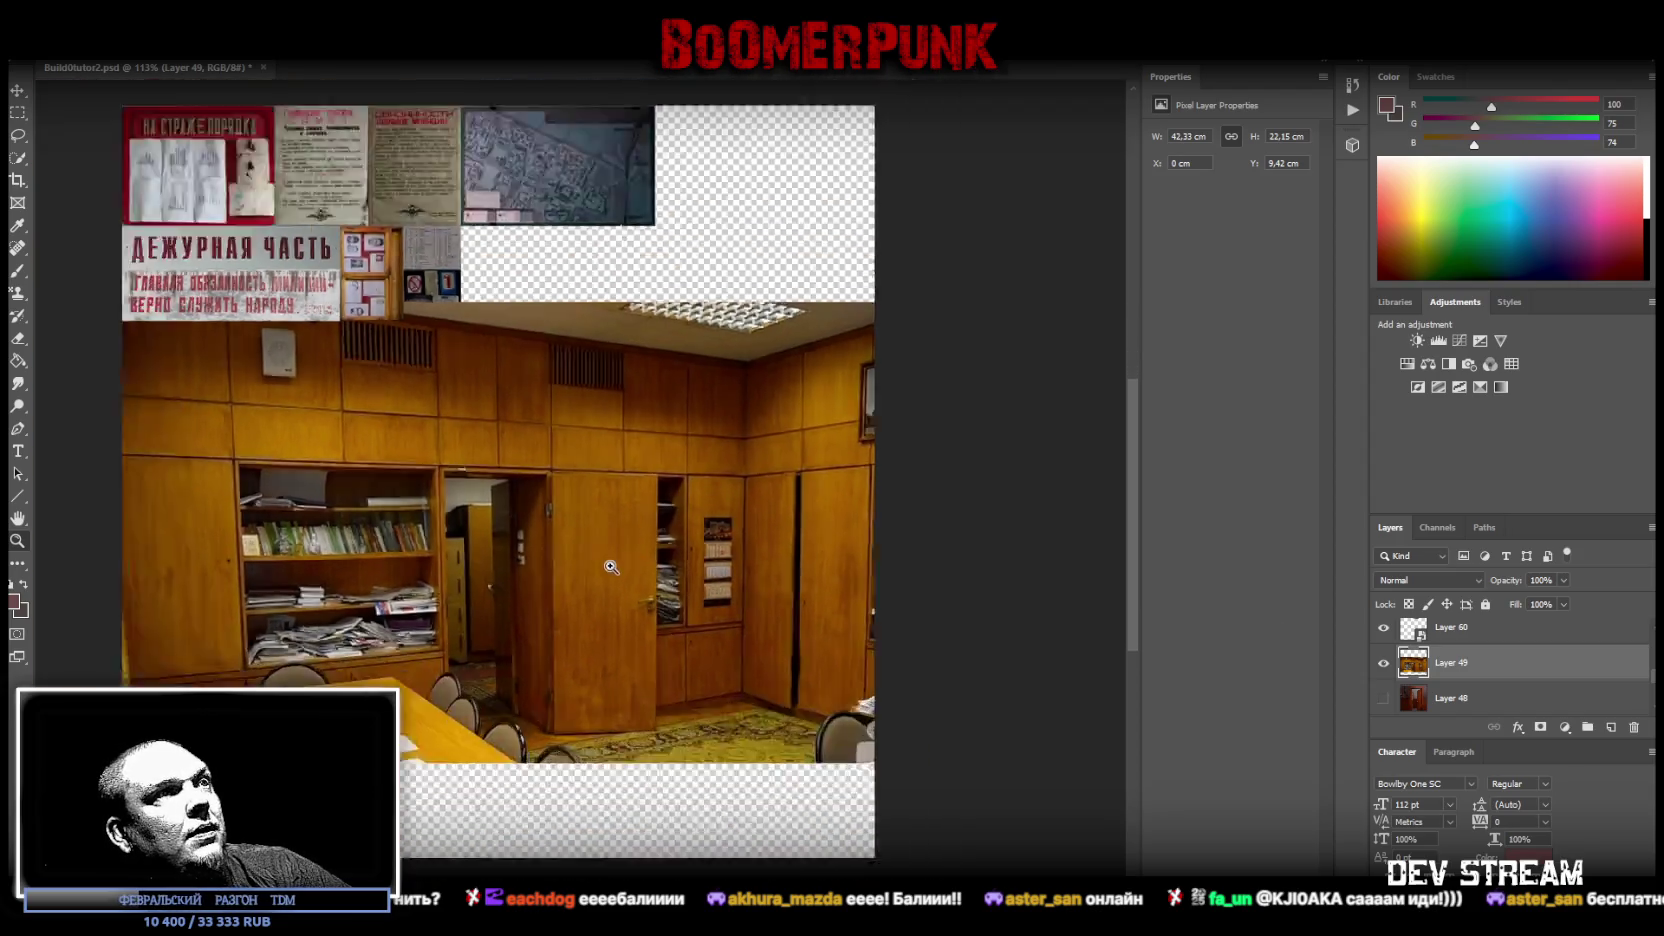
{"action": "scroll", "coordinate": [700, 600], "scroll_direction": "up", "scroll_amount": 4}
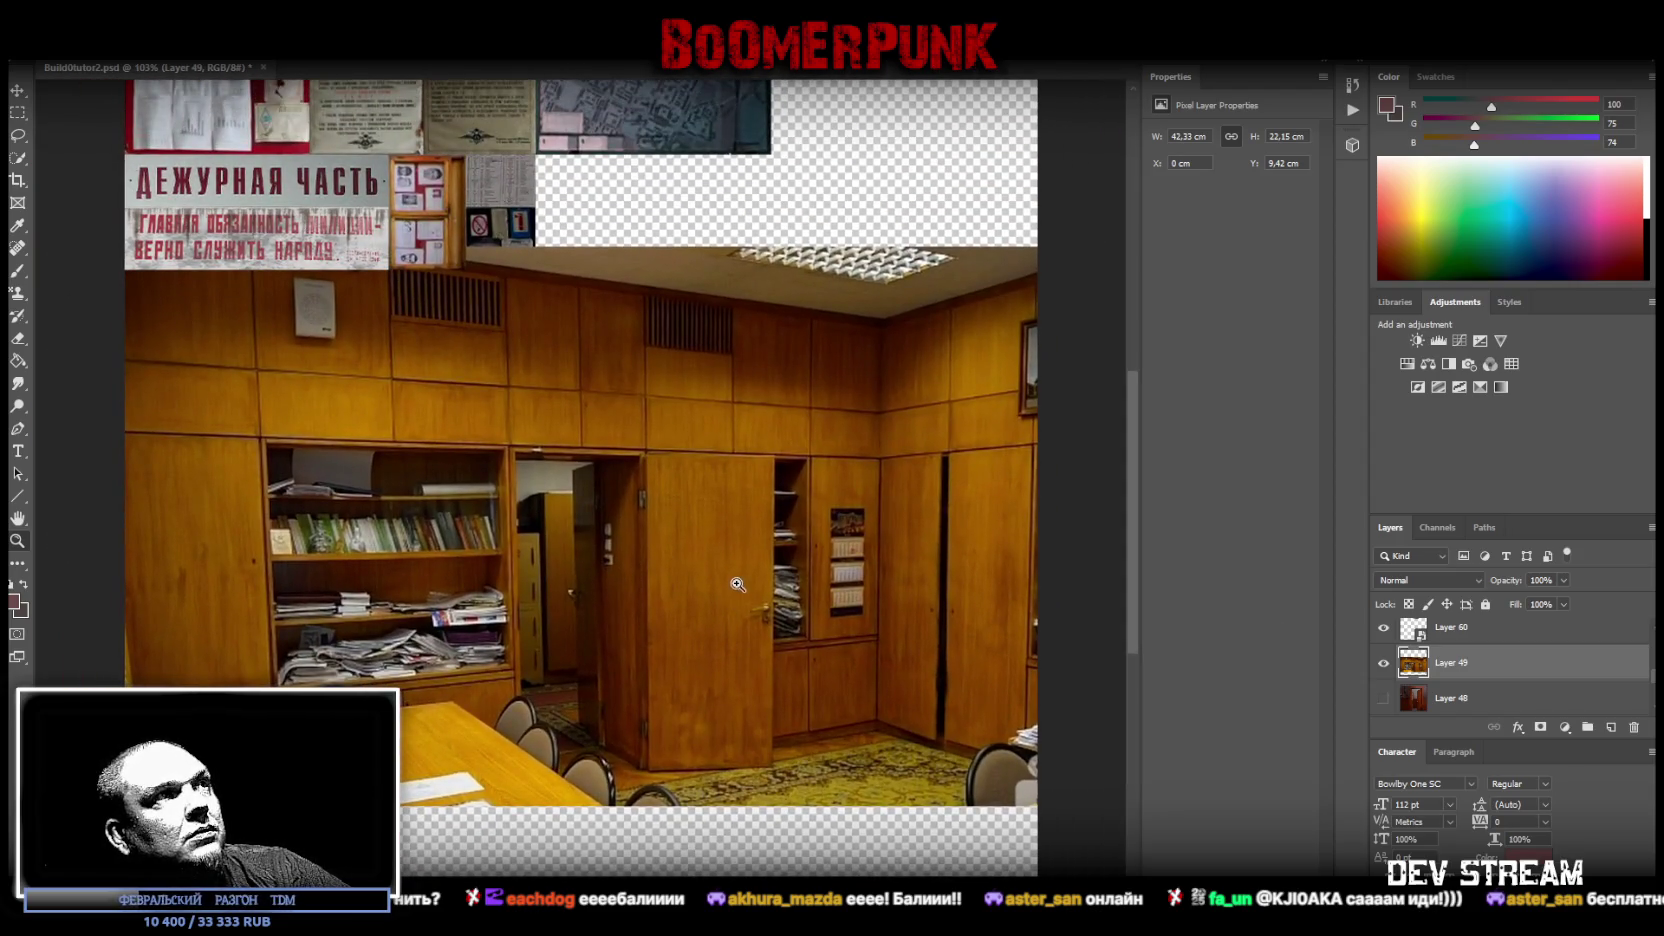
{"action": "scroll", "coordinate": [721, 585], "scroll_direction": "up", "scroll_amount": 2}
{"action": "left_click_drag", "start_coordinate": [1460, 662], "coordinate": [1510, 540]}
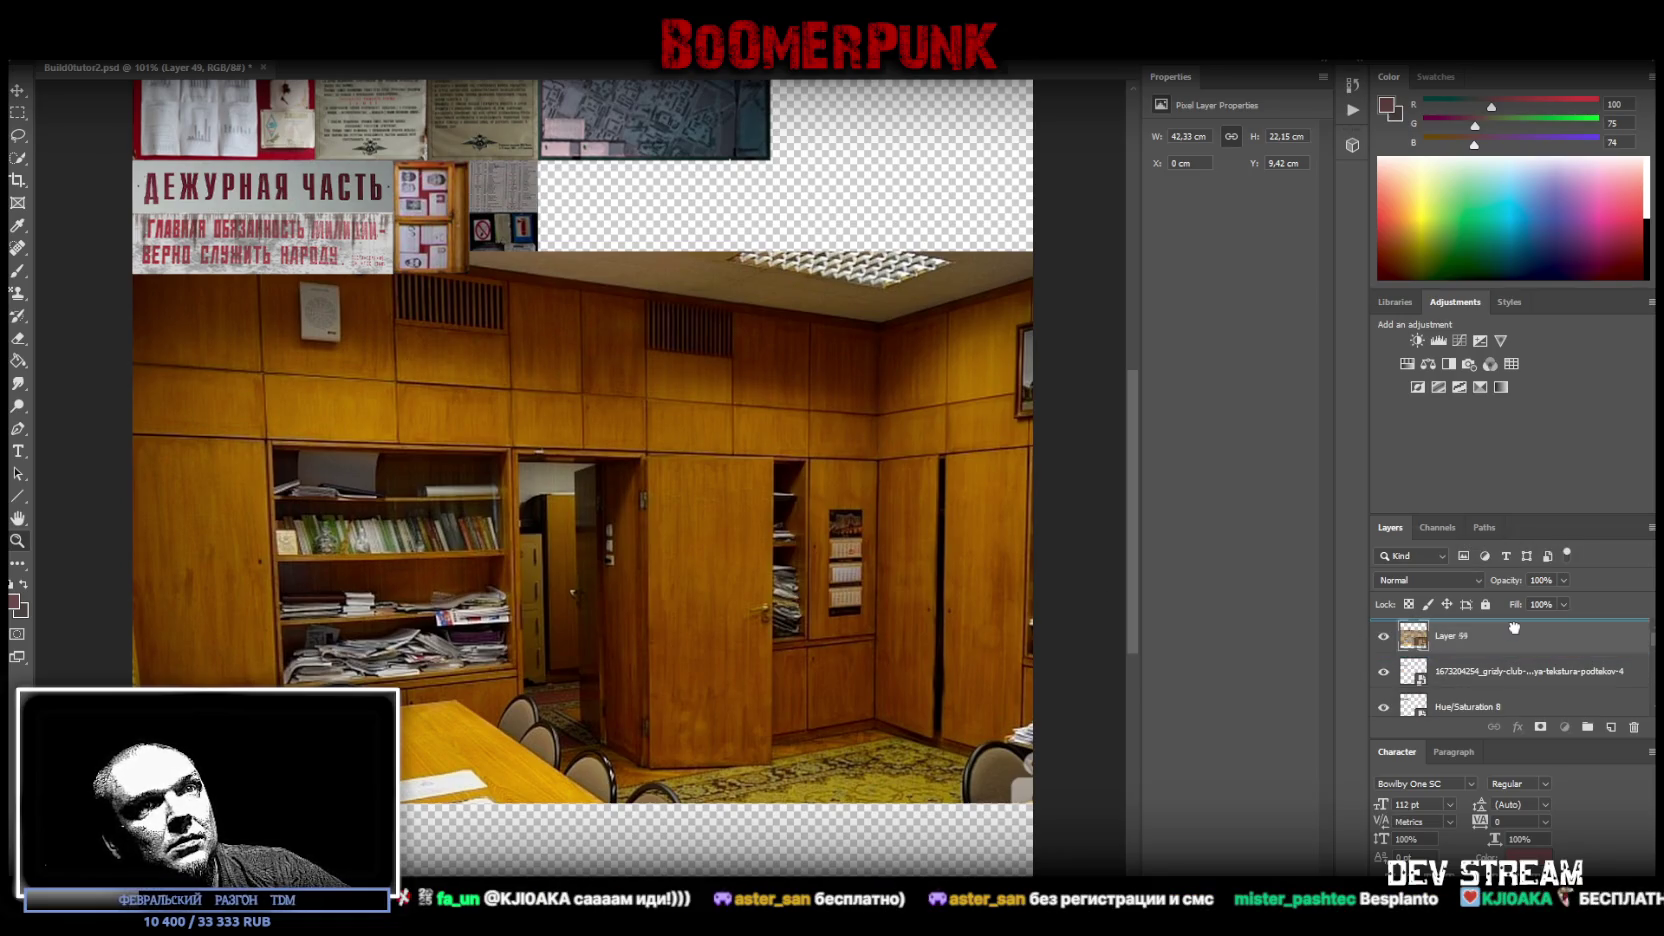
{"action": "left_click_drag", "start_coordinate": [1510, 540], "coordinate": [1514, 625]}
{"action": "left_click_drag", "start_coordinate": [1517, 702], "coordinate": [1511, 570]}
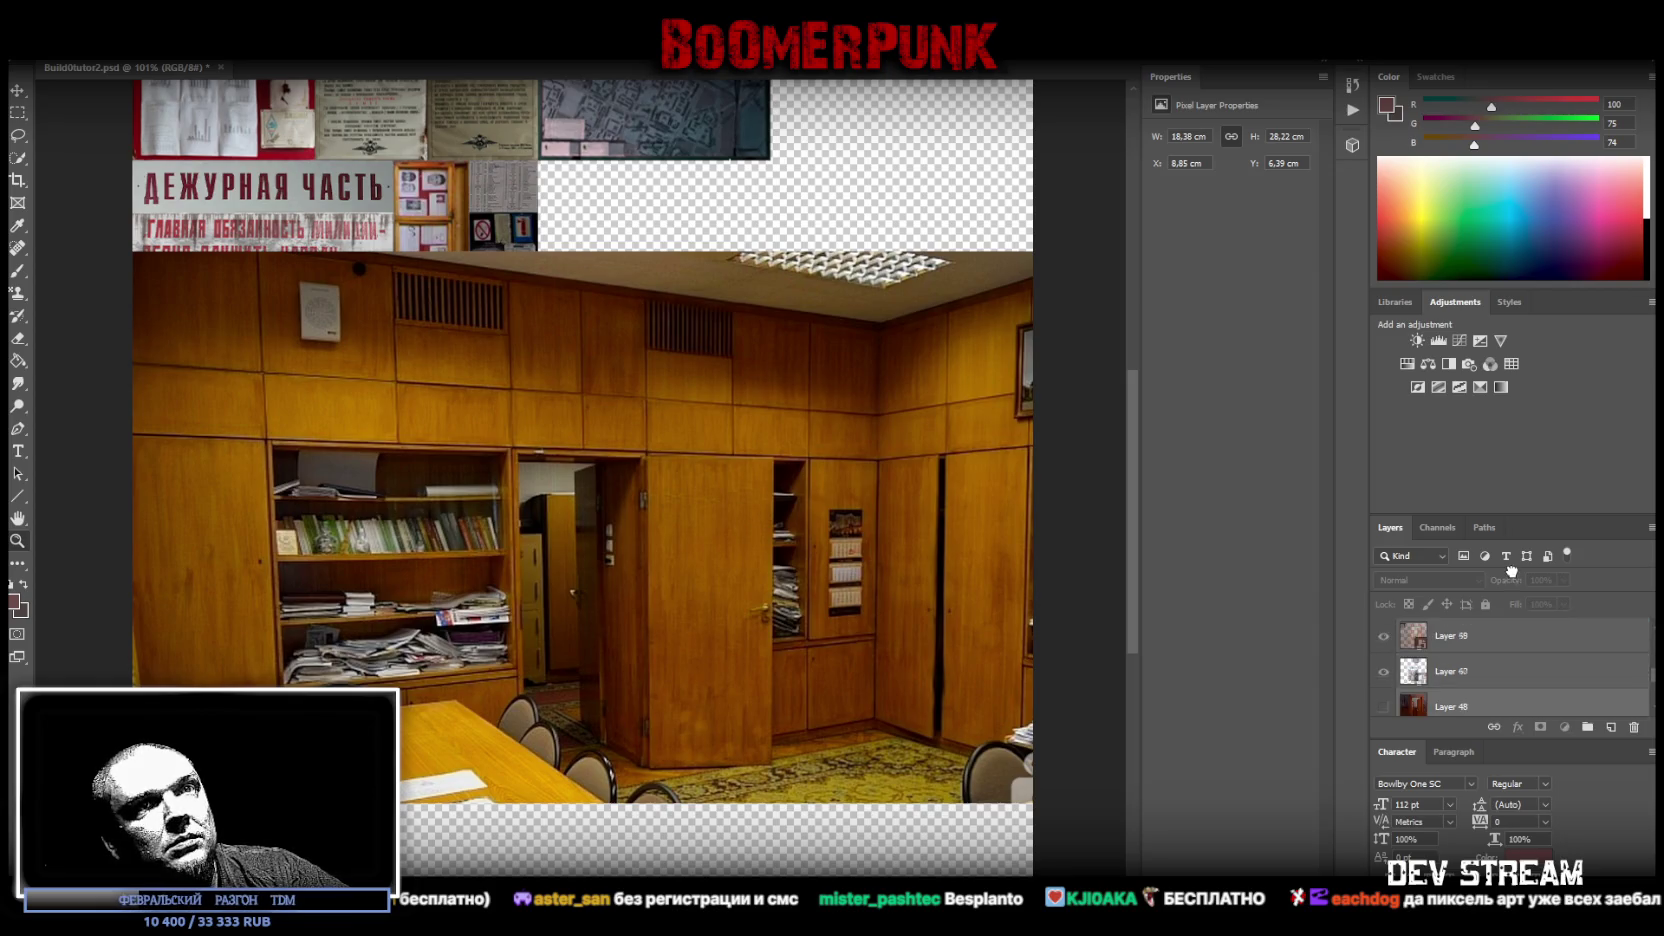
{"action": "left_click_drag", "start_coordinate": [1511, 570], "coordinate": [1527, 636]}
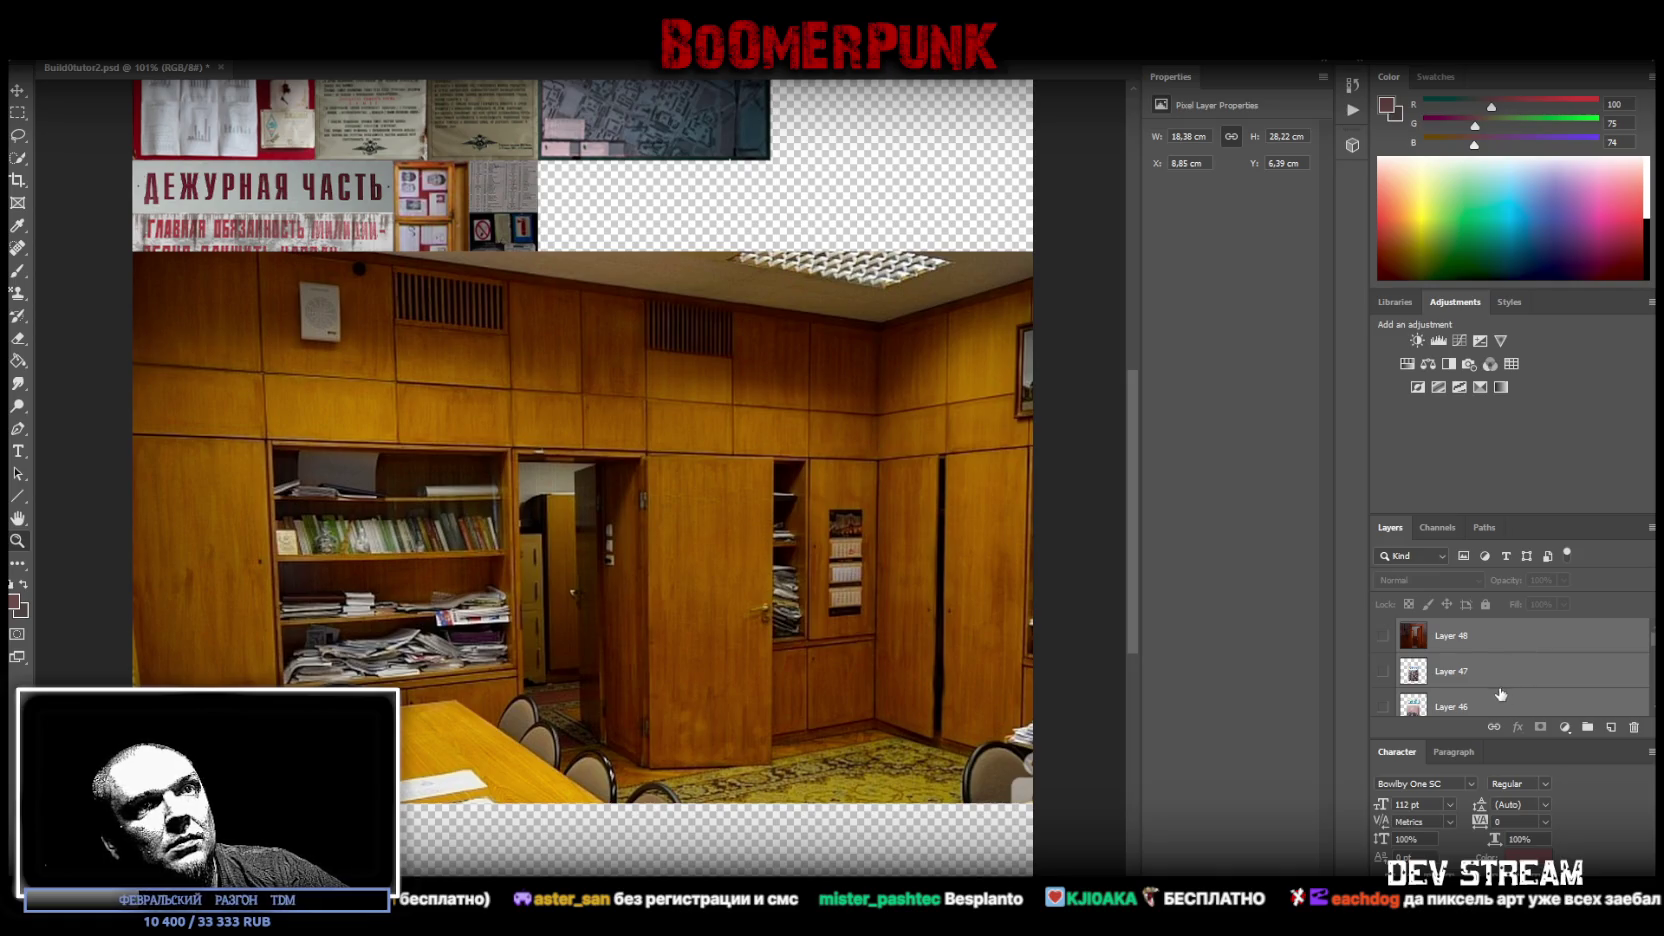
{"action": "scroll", "coordinate": [1500, 696], "scroll_direction": "down", "scroll_amount": 2}
{"action": "left_click", "coordinate": [1490, 670]}
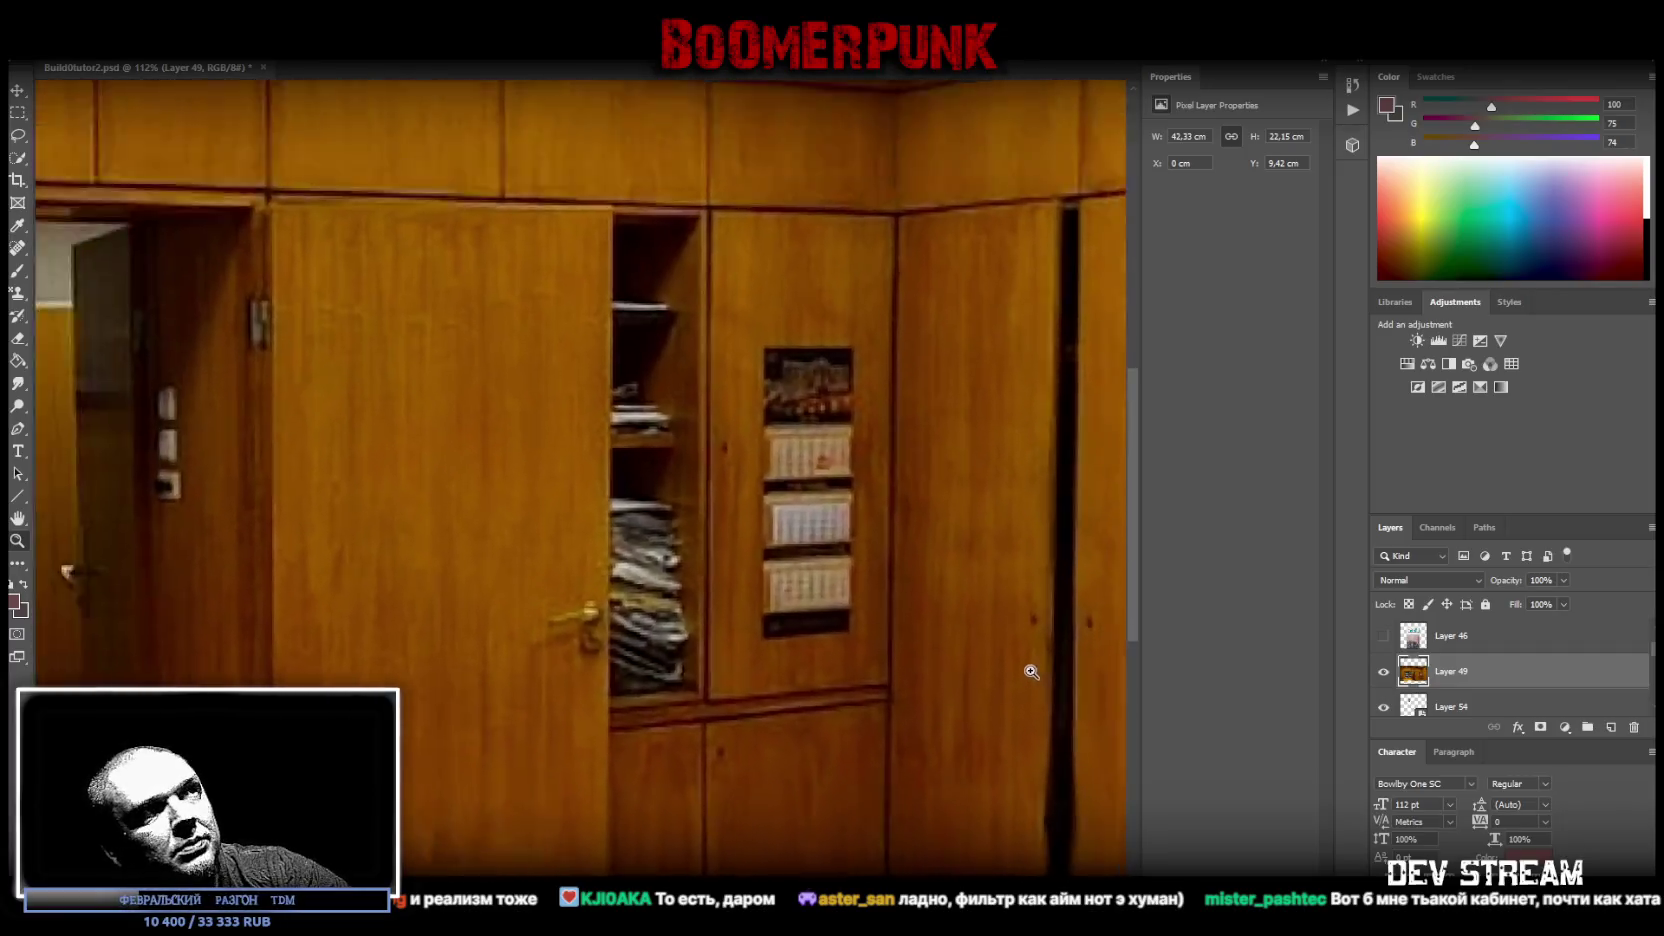
- Zoom in and marquee a 20.50 × 9.21 cm block of upper wall panelling
{"action": "mouse_move", "coordinate": [946, 653]}
{"action": "left_mouse_down"}
{"action": "mouse_move", "coordinate": [990, 677]}
{"action": "mouse_move", "coordinate": [641, 491]}
{"action": "left_mouse_up"}
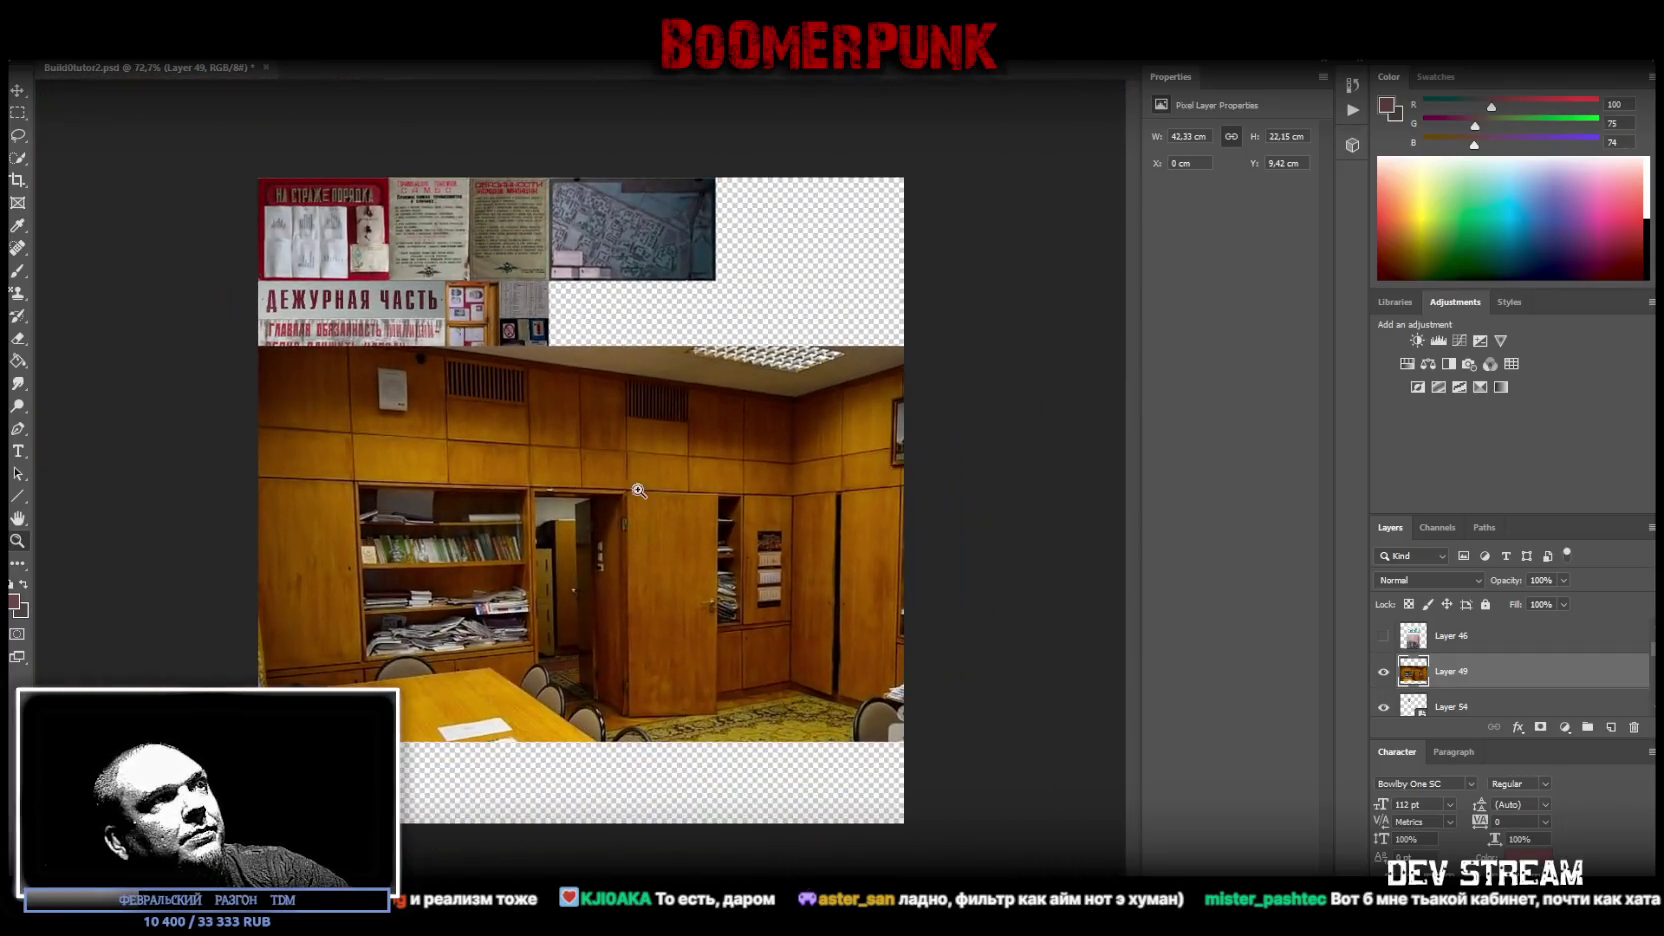
{"action": "left_click_drag", "start_coordinate": [438, 417], "coordinate": [470, 409]}
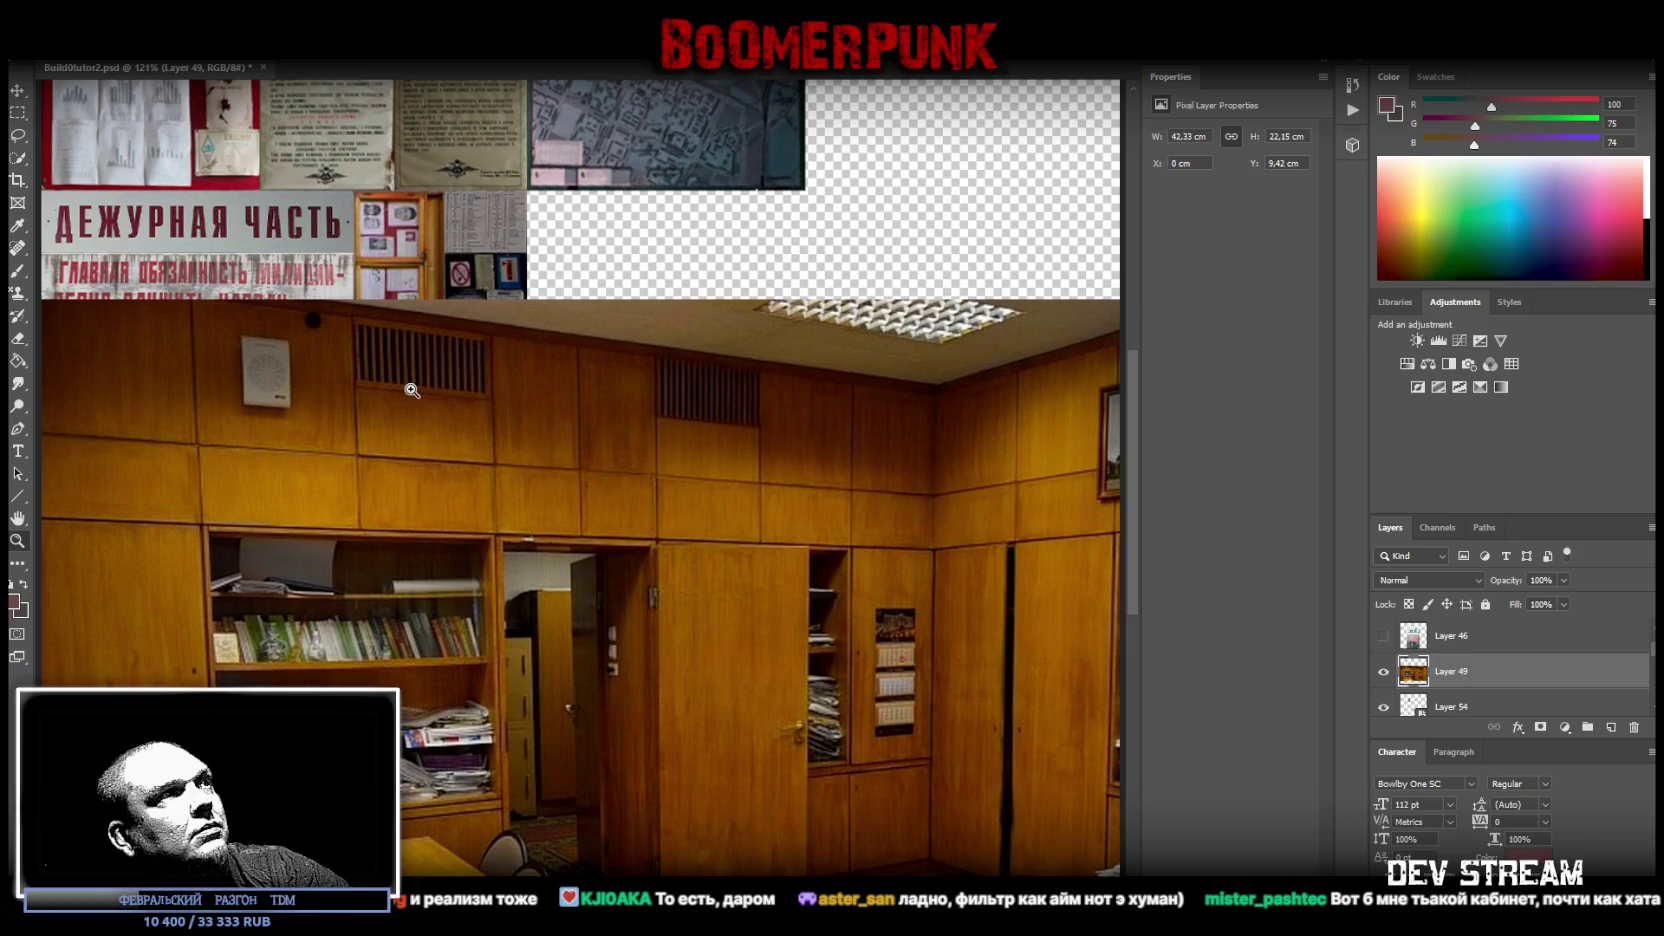
{"action": "left_click", "coordinate": [18, 113]}
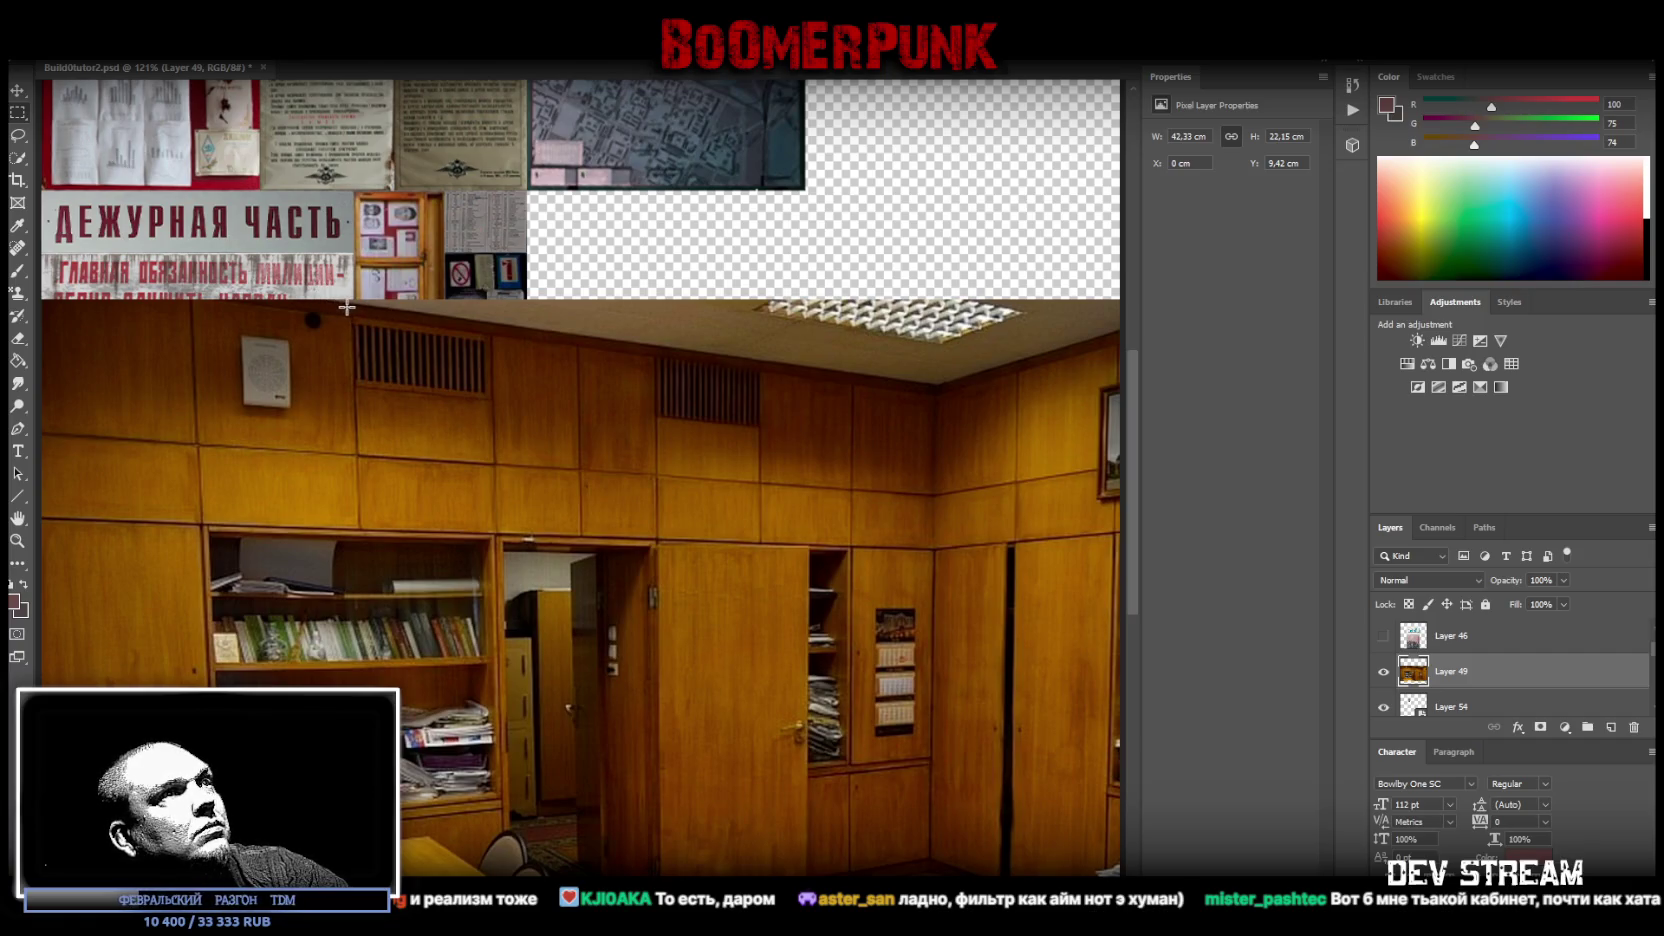
{"action": "left_click_drag", "start_coordinate": [342, 303], "coordinate": [953, 576]}
- Copy the selected upper wall panels onto a new layer via Layer Via Copy
{"action": "right_click", "coordinate": [680, 421]}
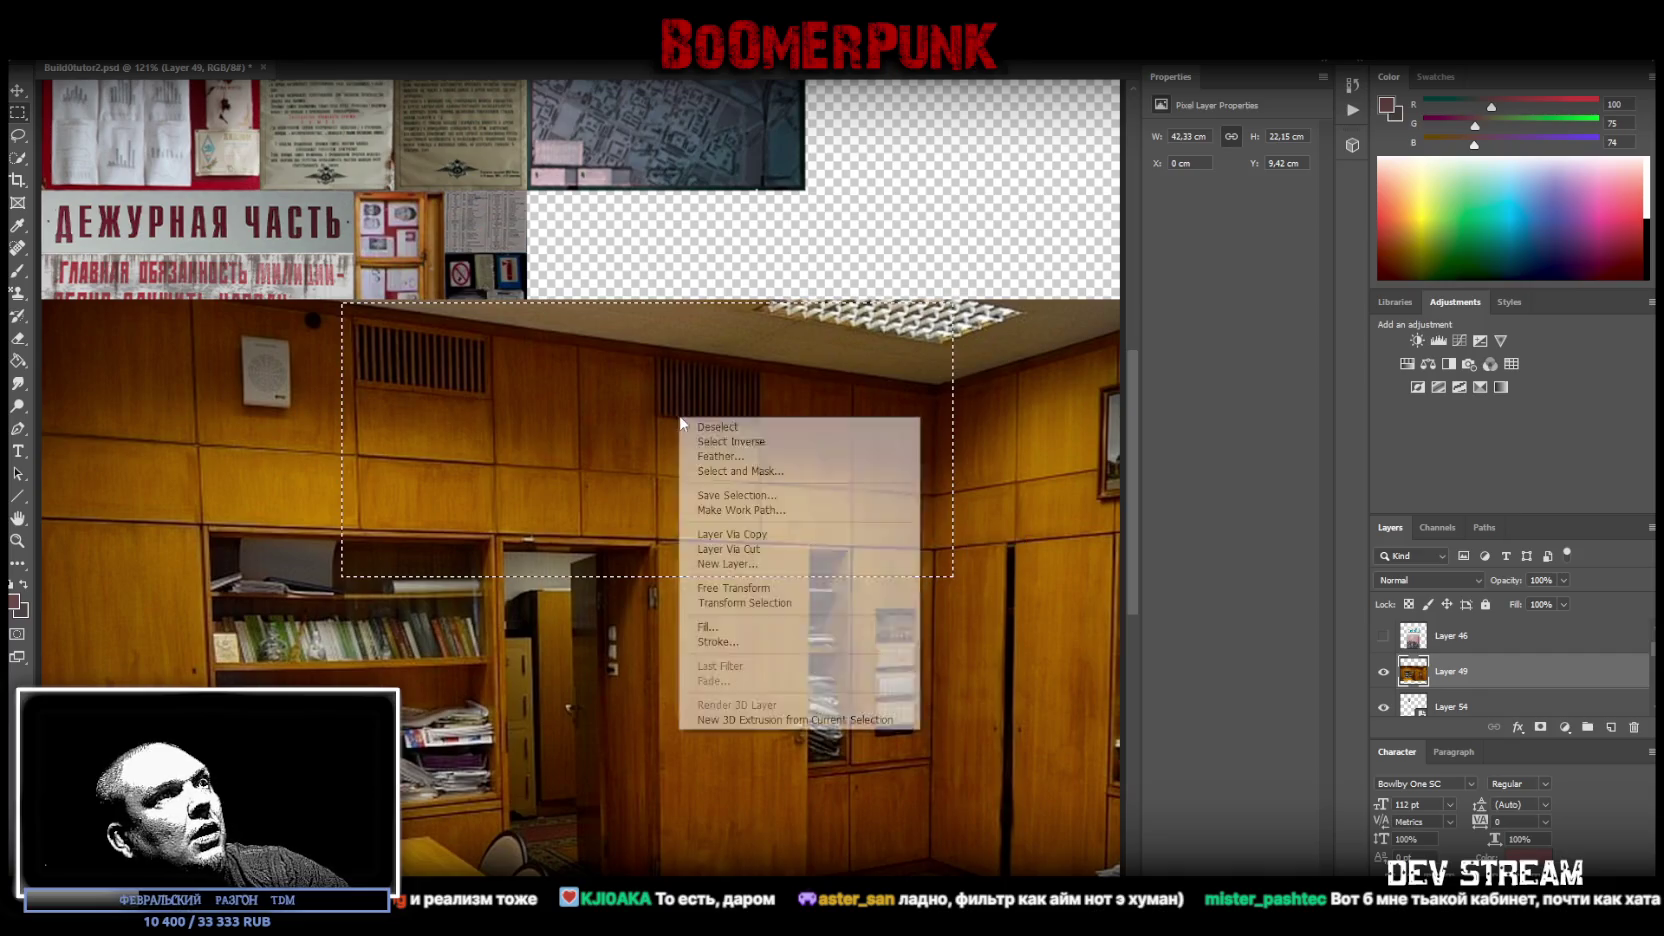
{"action": "left_click", "coordinate": [765, 534]}
{"action": "scroll", "coordinate": [1455, 692], "scroll_direction": "down", "scroll_amount": 1}
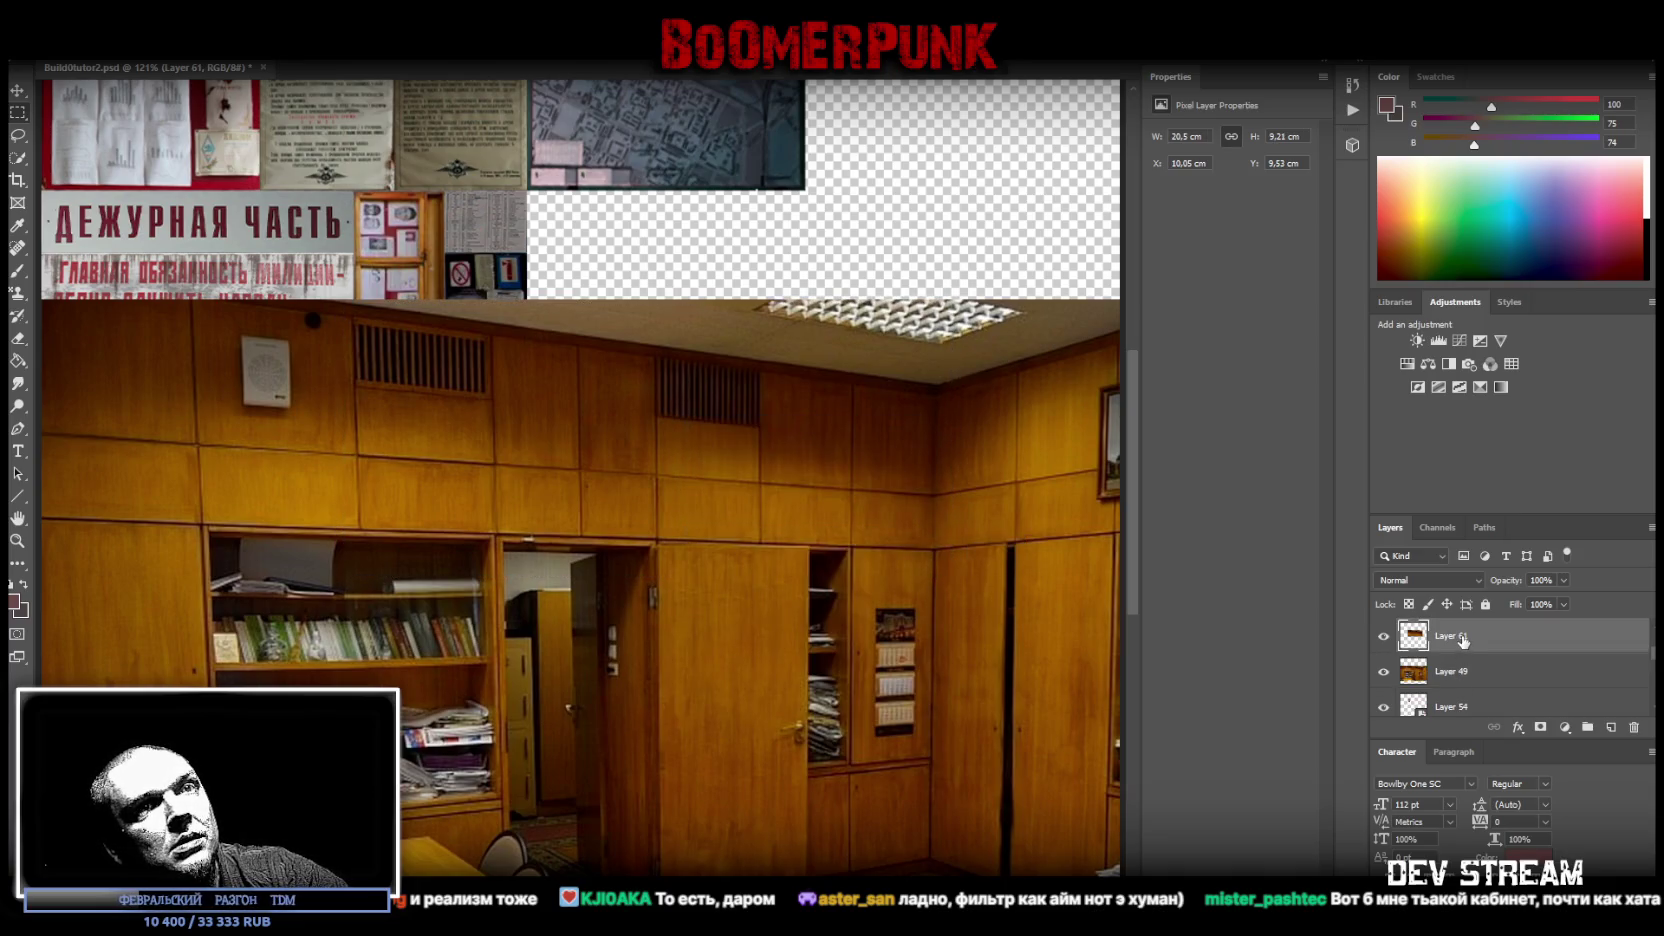
{"action": "left_click", "coordinate": [1446, 678]}
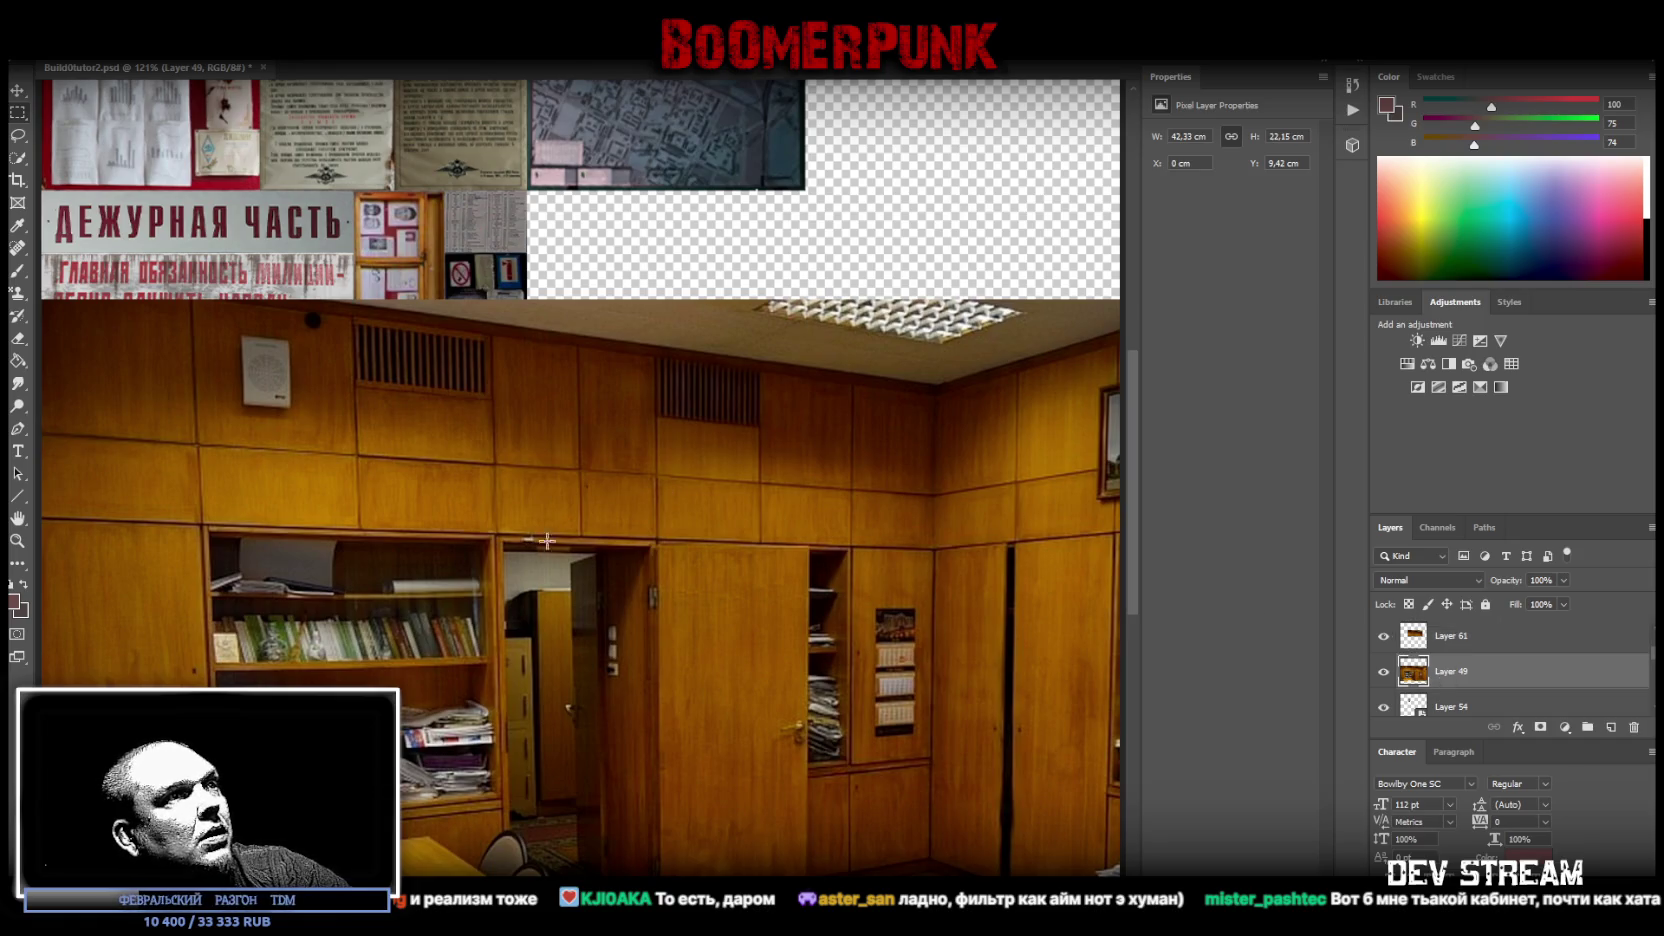
- Marquee the bookshelf area of Layer 49 and copy it onto new Layer 62
{"action": "scroll", "coordinate": [659, 537], "scroll_direction": "down", "scroll_amount": 1}
{"action": "scroll", "coordinate": [735, 518], "scroll_direction": "down", "scroll_amount": 1}
{"action": "scroll", "coordinate": [735, 518], "scroll_direction": "down", "scroll_amount": 1}
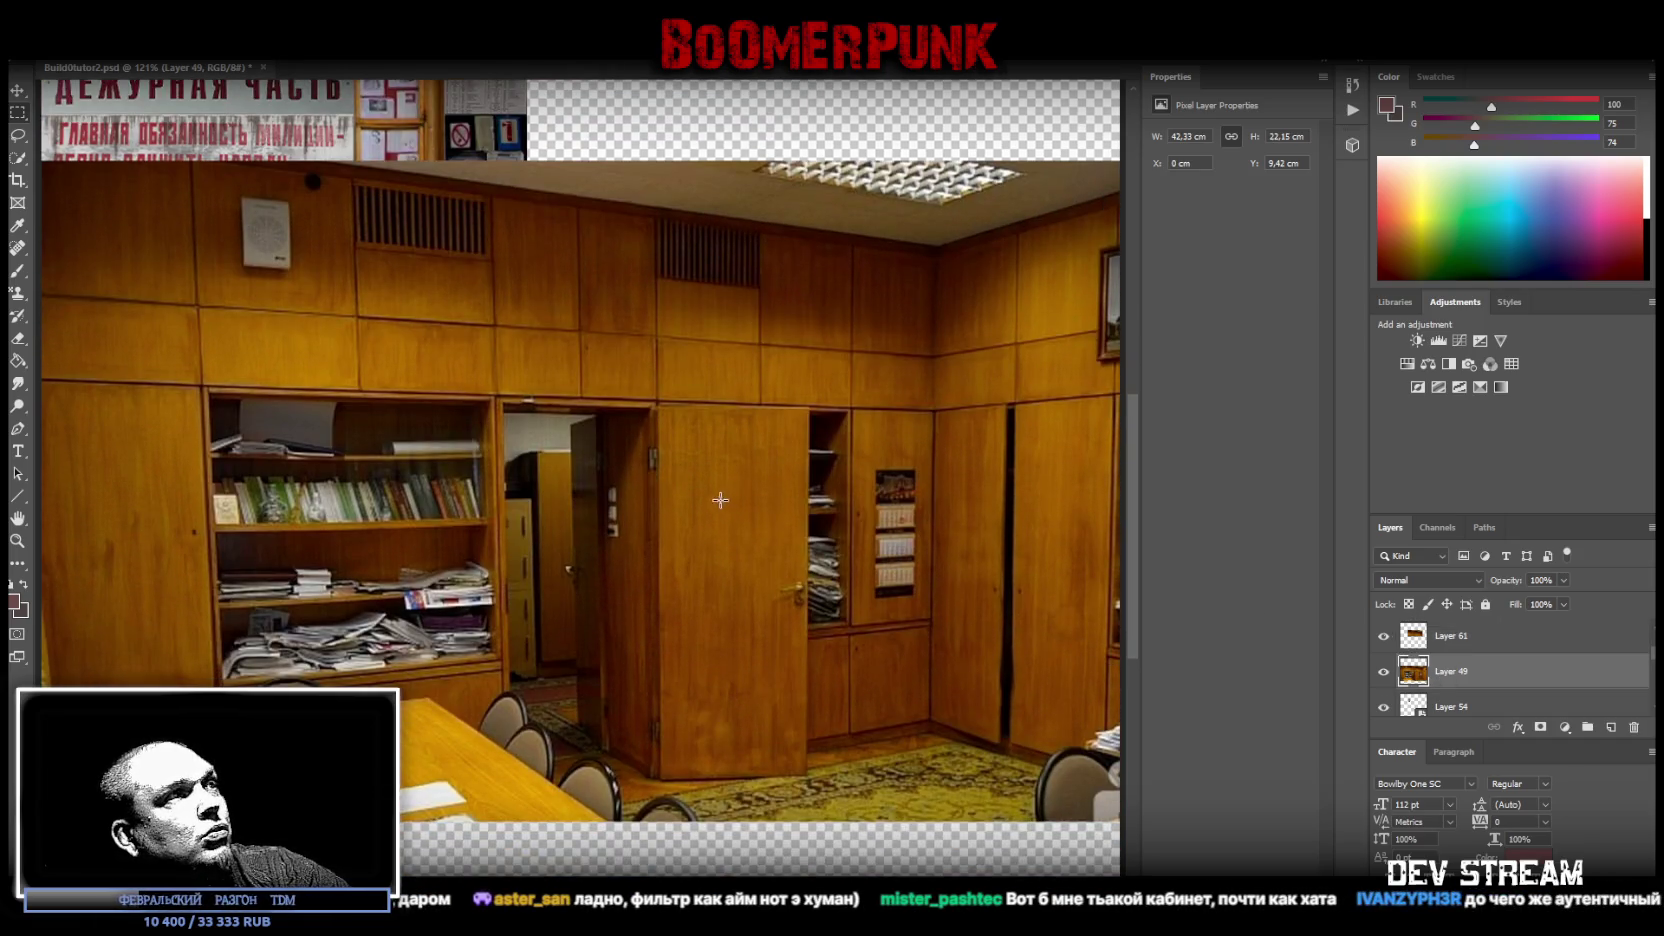
{"action": "scroll", "coordinate": [720, 500], "scroll_direction": "down", "scroll_amount": 1}
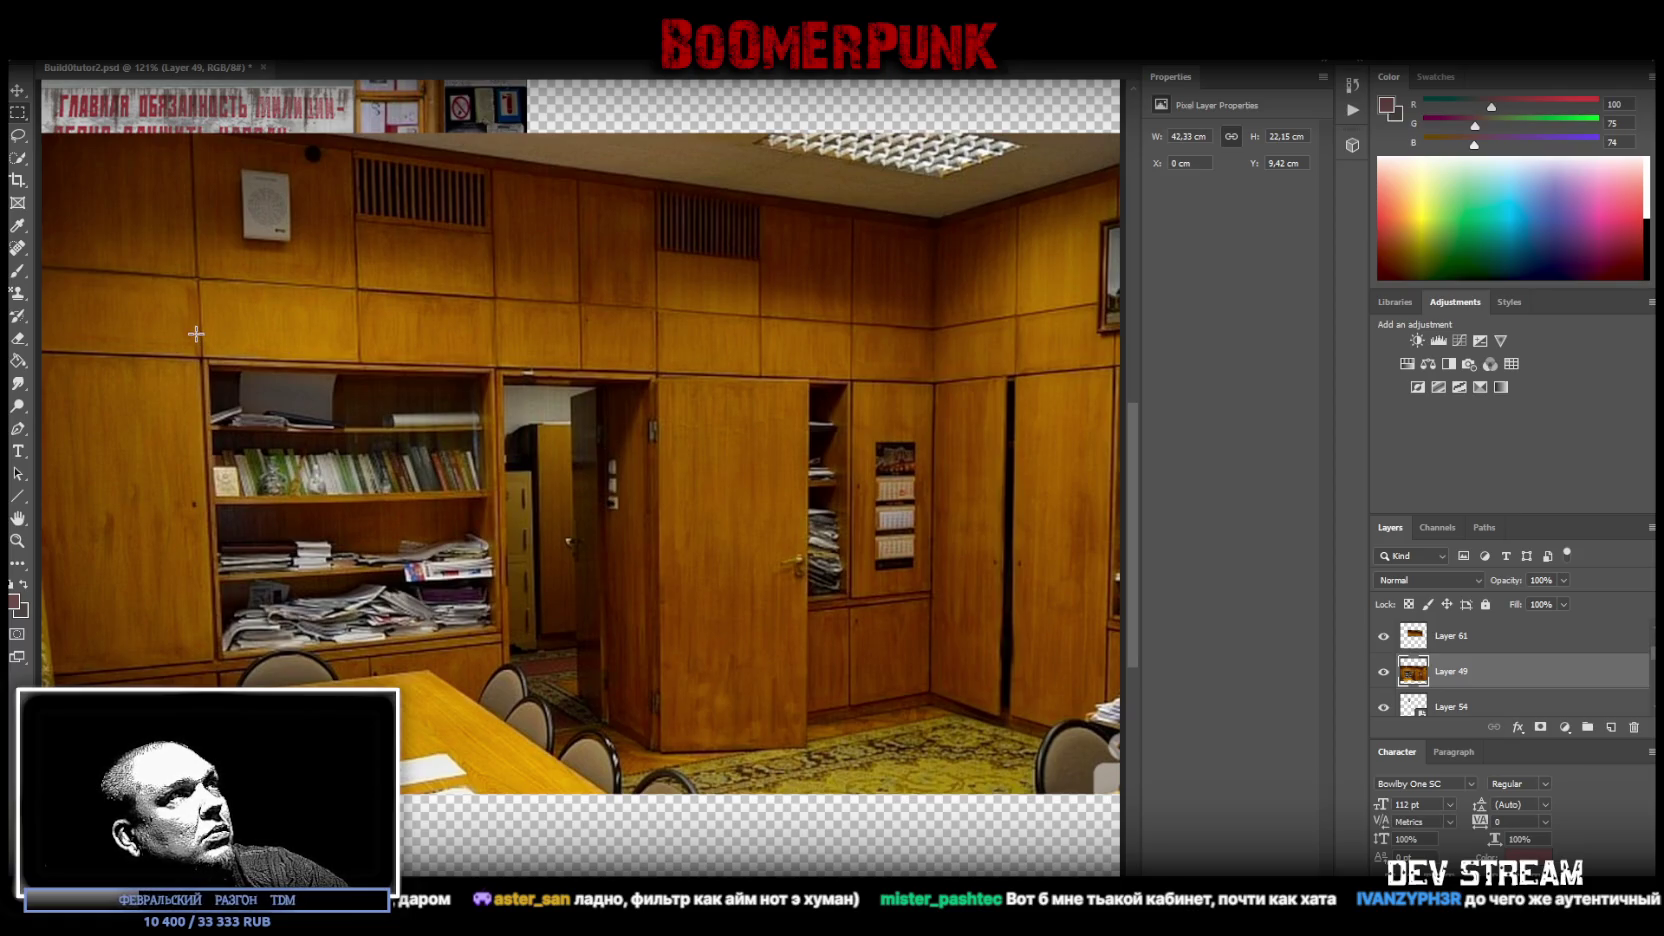
{"action": "left_click_drag", "start_coordinate": [190, 337], "coordinate": [512, 670]}
{"action": "right_click", "coordinate": [390, 530]}
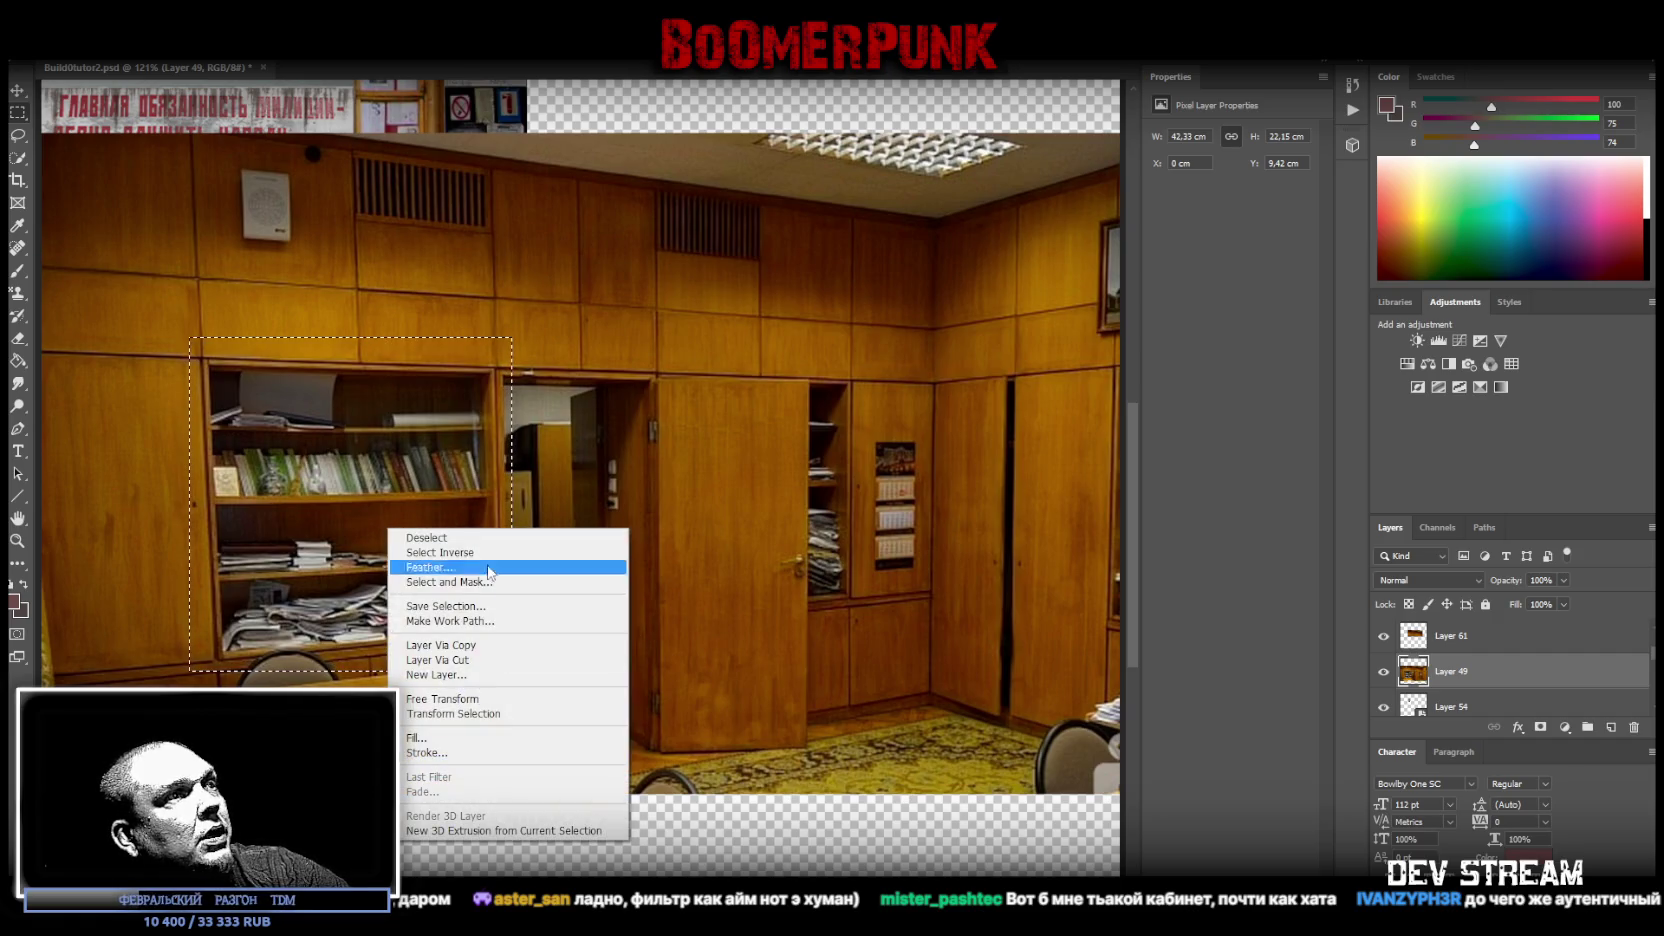
{"action": "left_click", "coordinate": [440, 645]}
{"action": "scroll", "coordinate": [1512, 645], "scroll_direction": "down", "scroll_amount": 1}
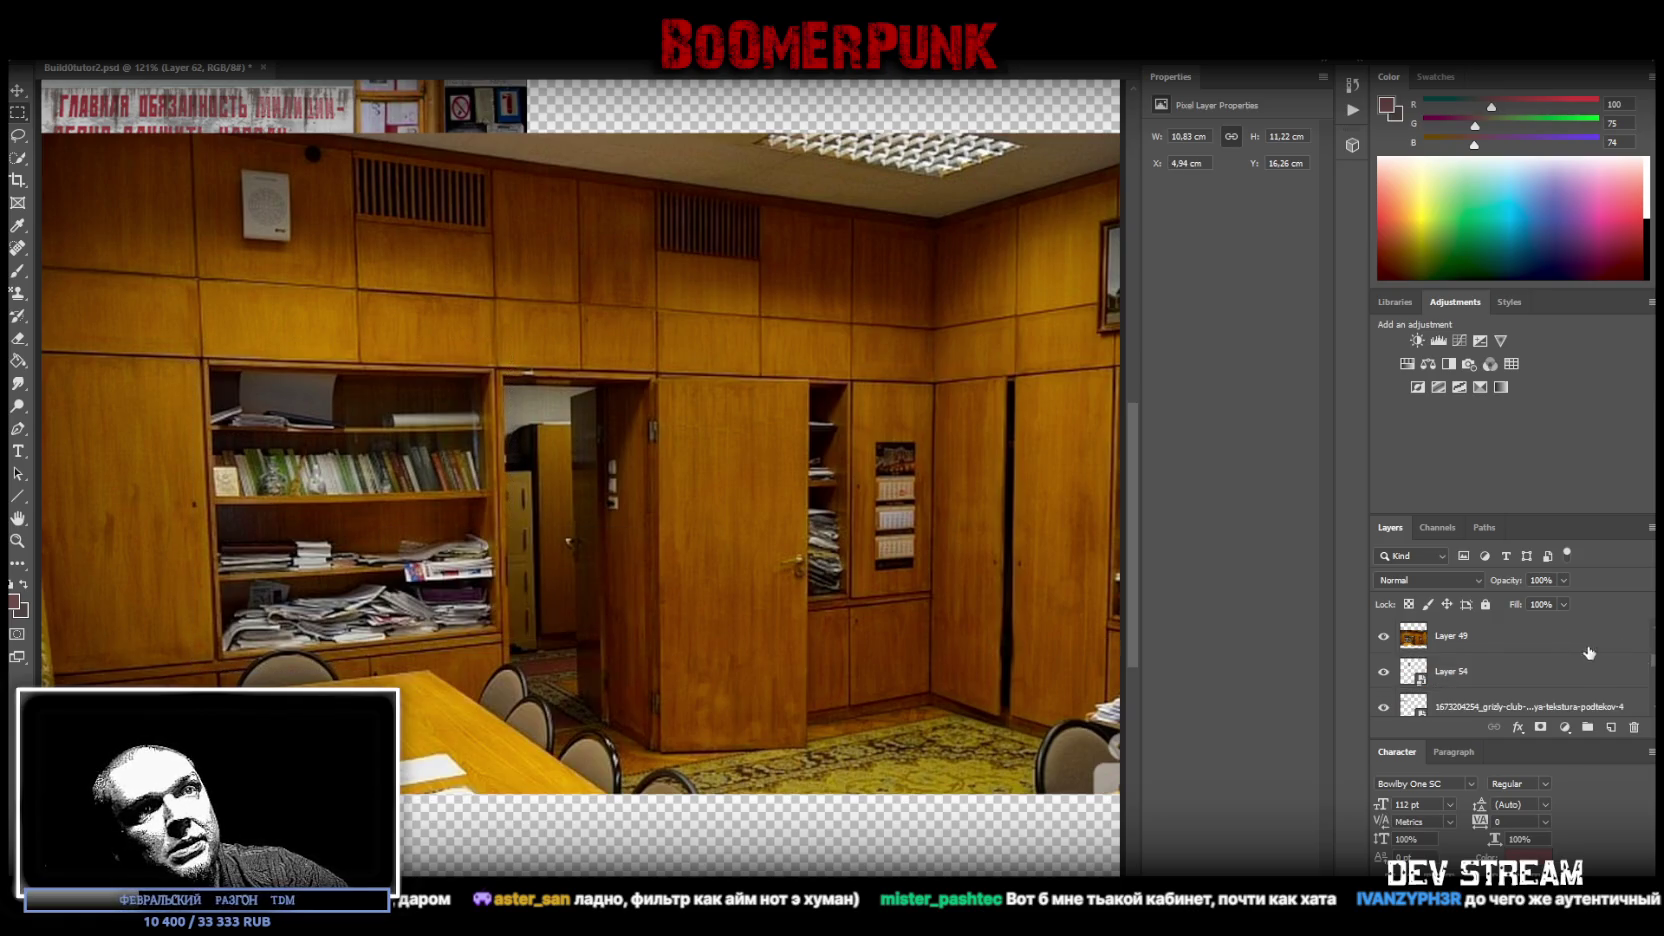
{"action": "left_click", "coordinate": [1471, 645]}
{"action": "scroll", "coordinate": [577, 478], "scroll_direction": "right", "scroll_amount": 5}
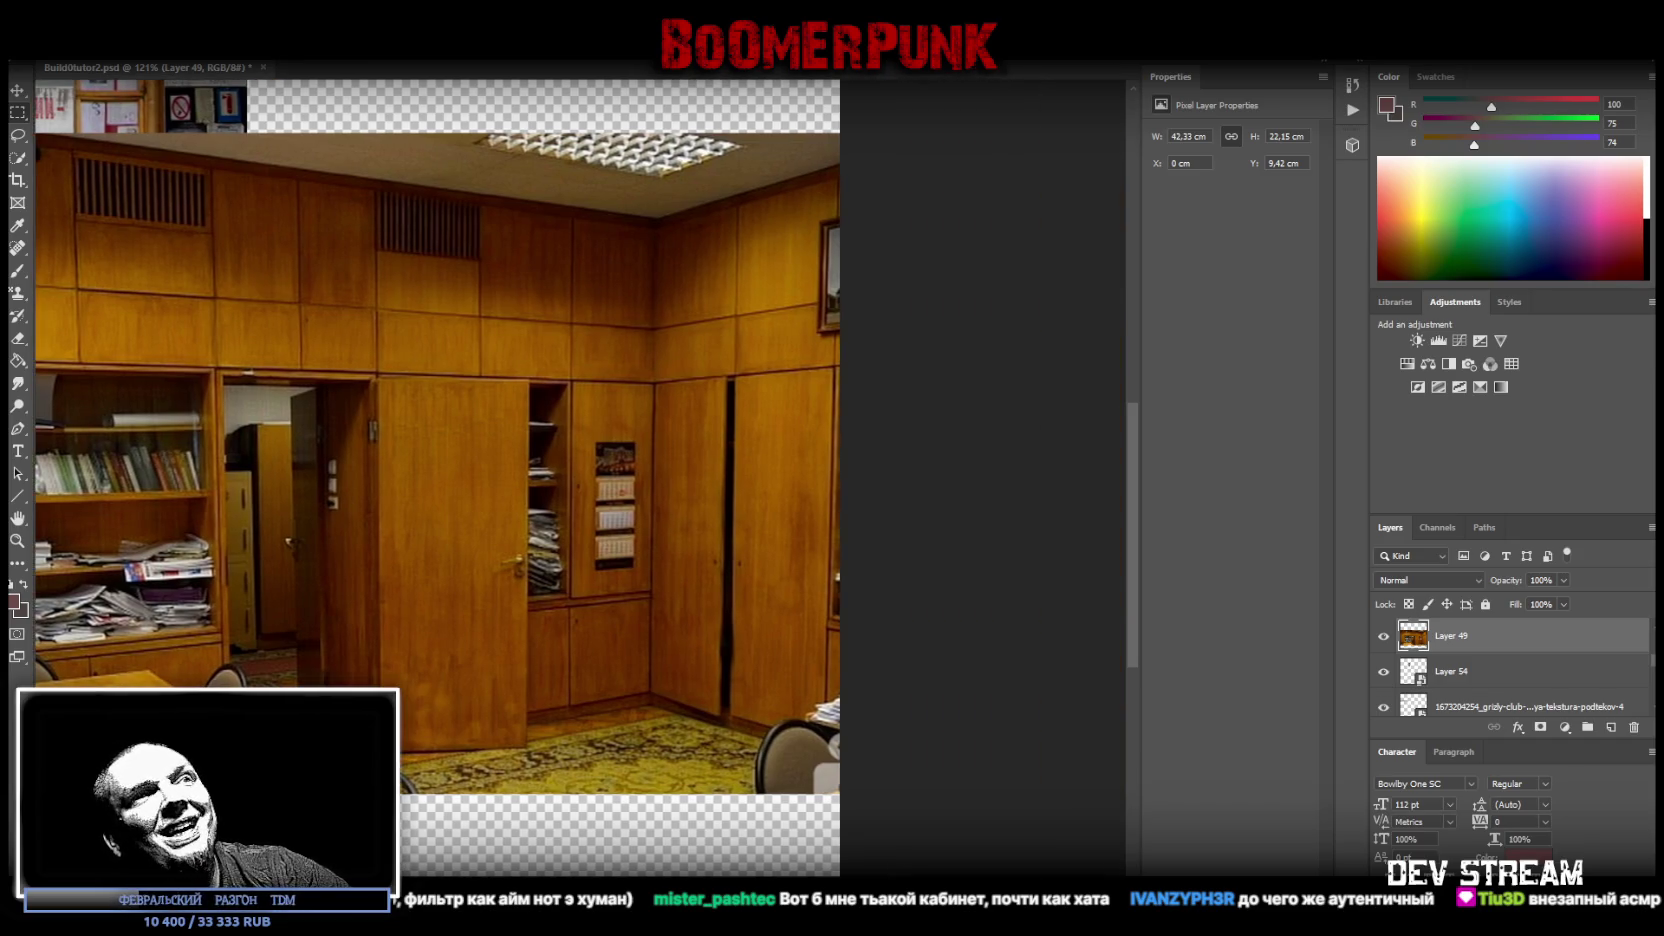
{"action": "scroll", "coordinate": [577, 478], "scroll_direction": "left", "scroll_amount": 1}
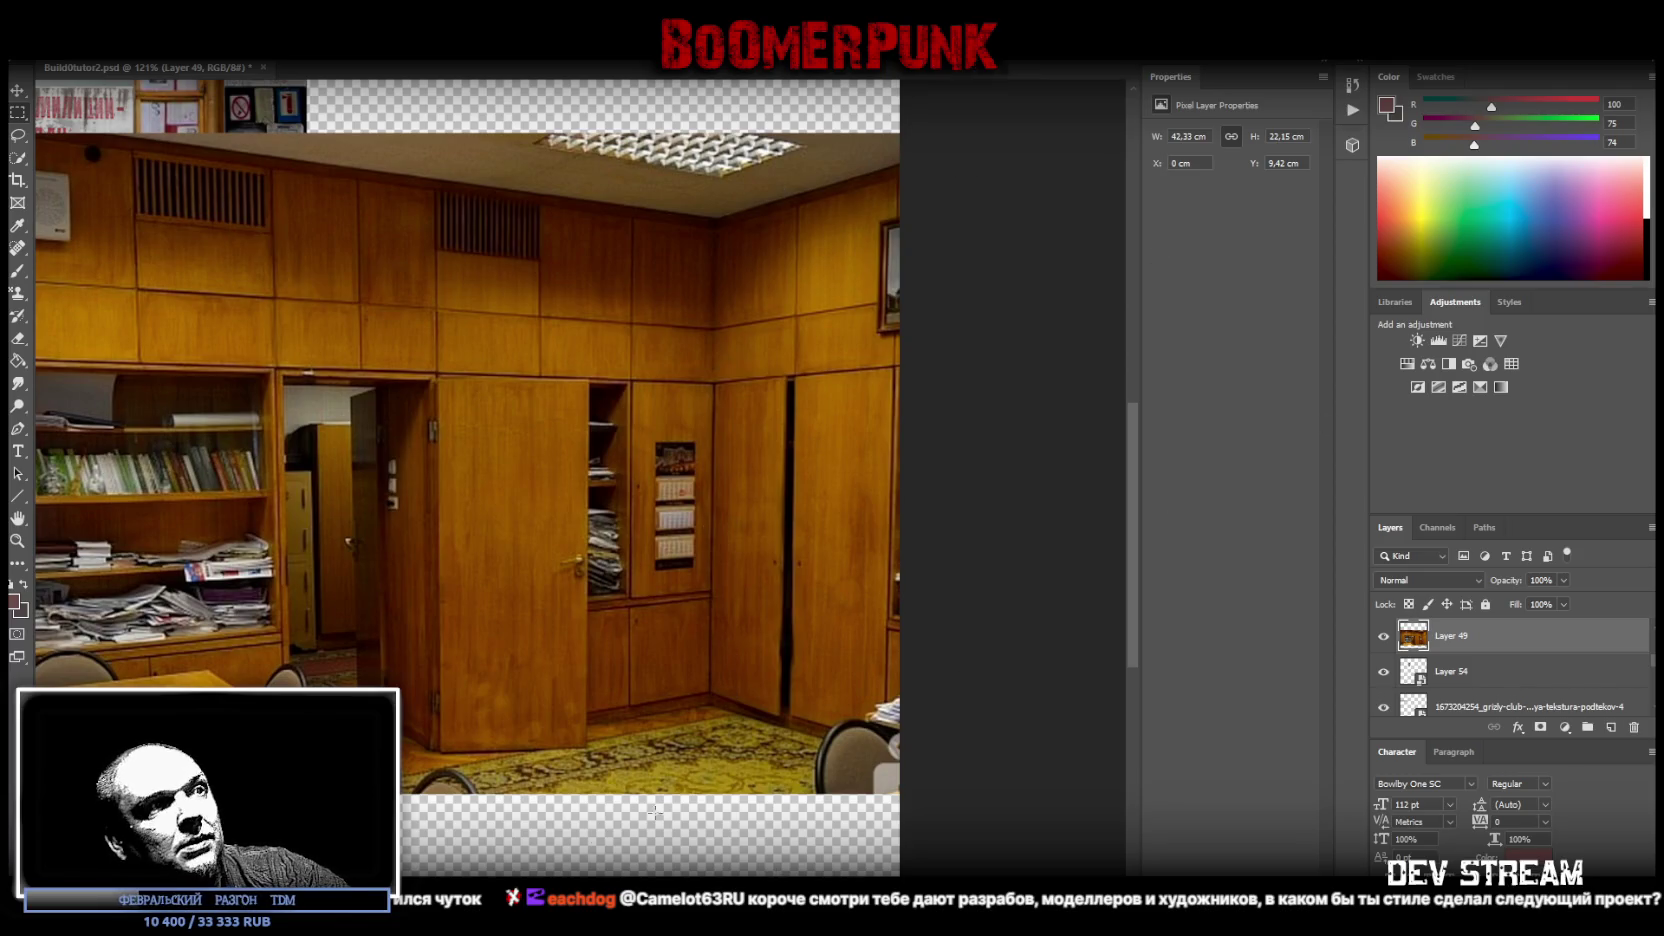
{"action": "scroll", "coordinate": [712, 633], "scroll_direction": "right", "scroll_amount": 5}
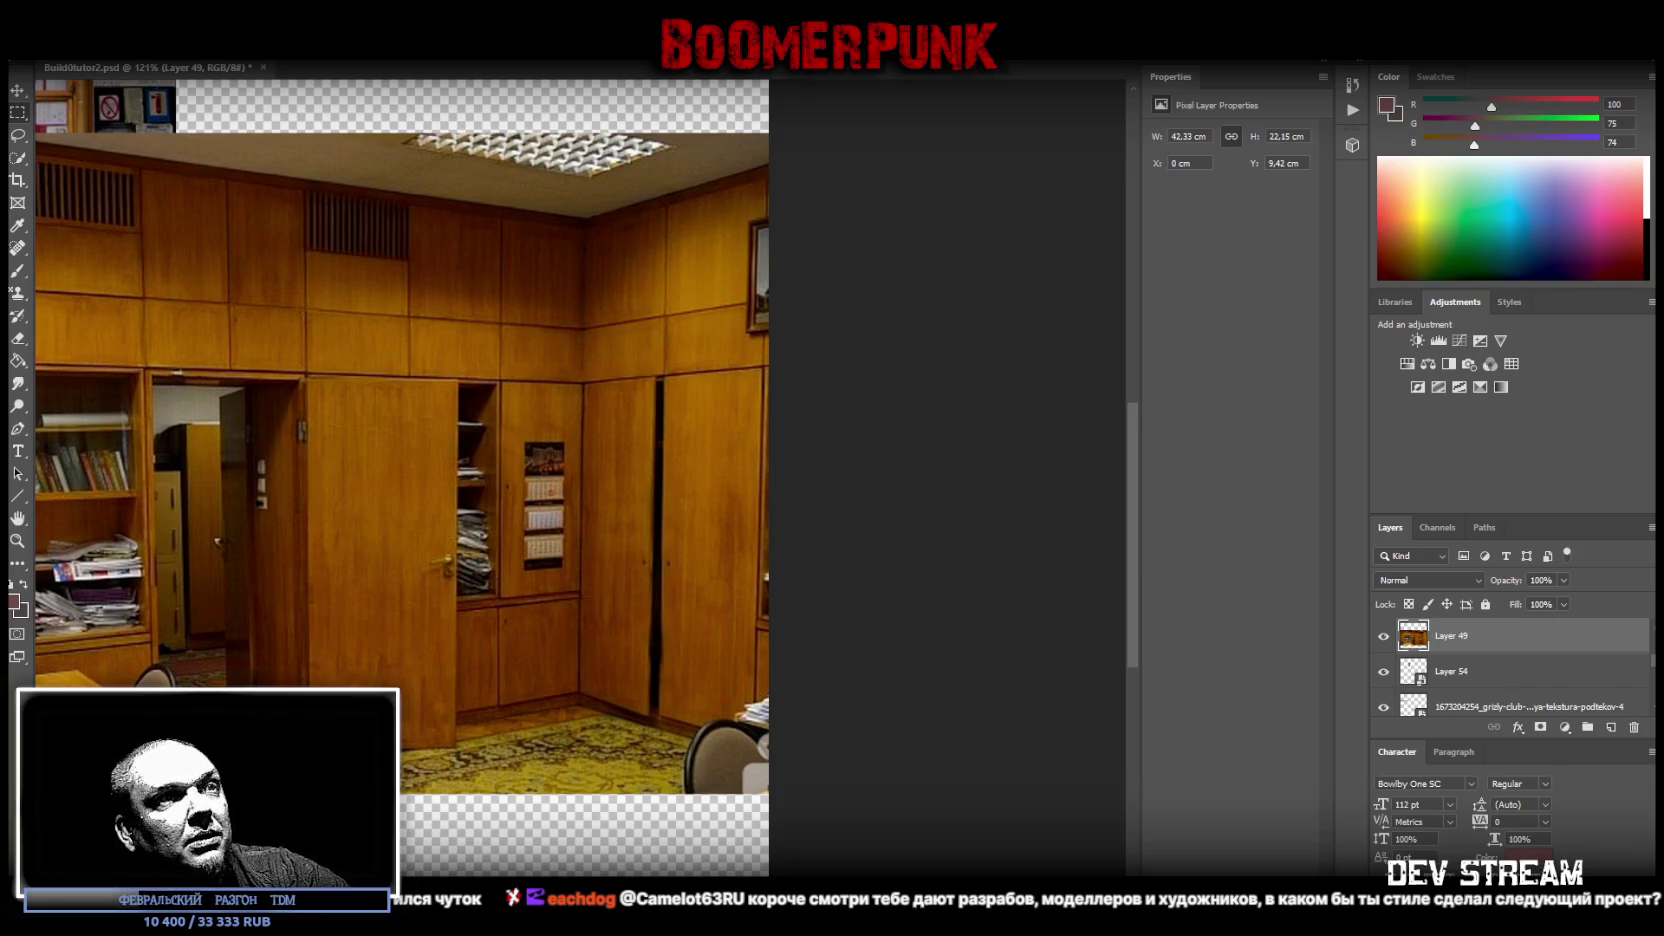
{"action": "scroll", "coordinate": [655, 501], "scroll_direction": "left", "scroll_amount": 3}
{"action": "scroll", "coordinate": [655, 501], "scroll_direction": "right", "scroll_amount": 2}
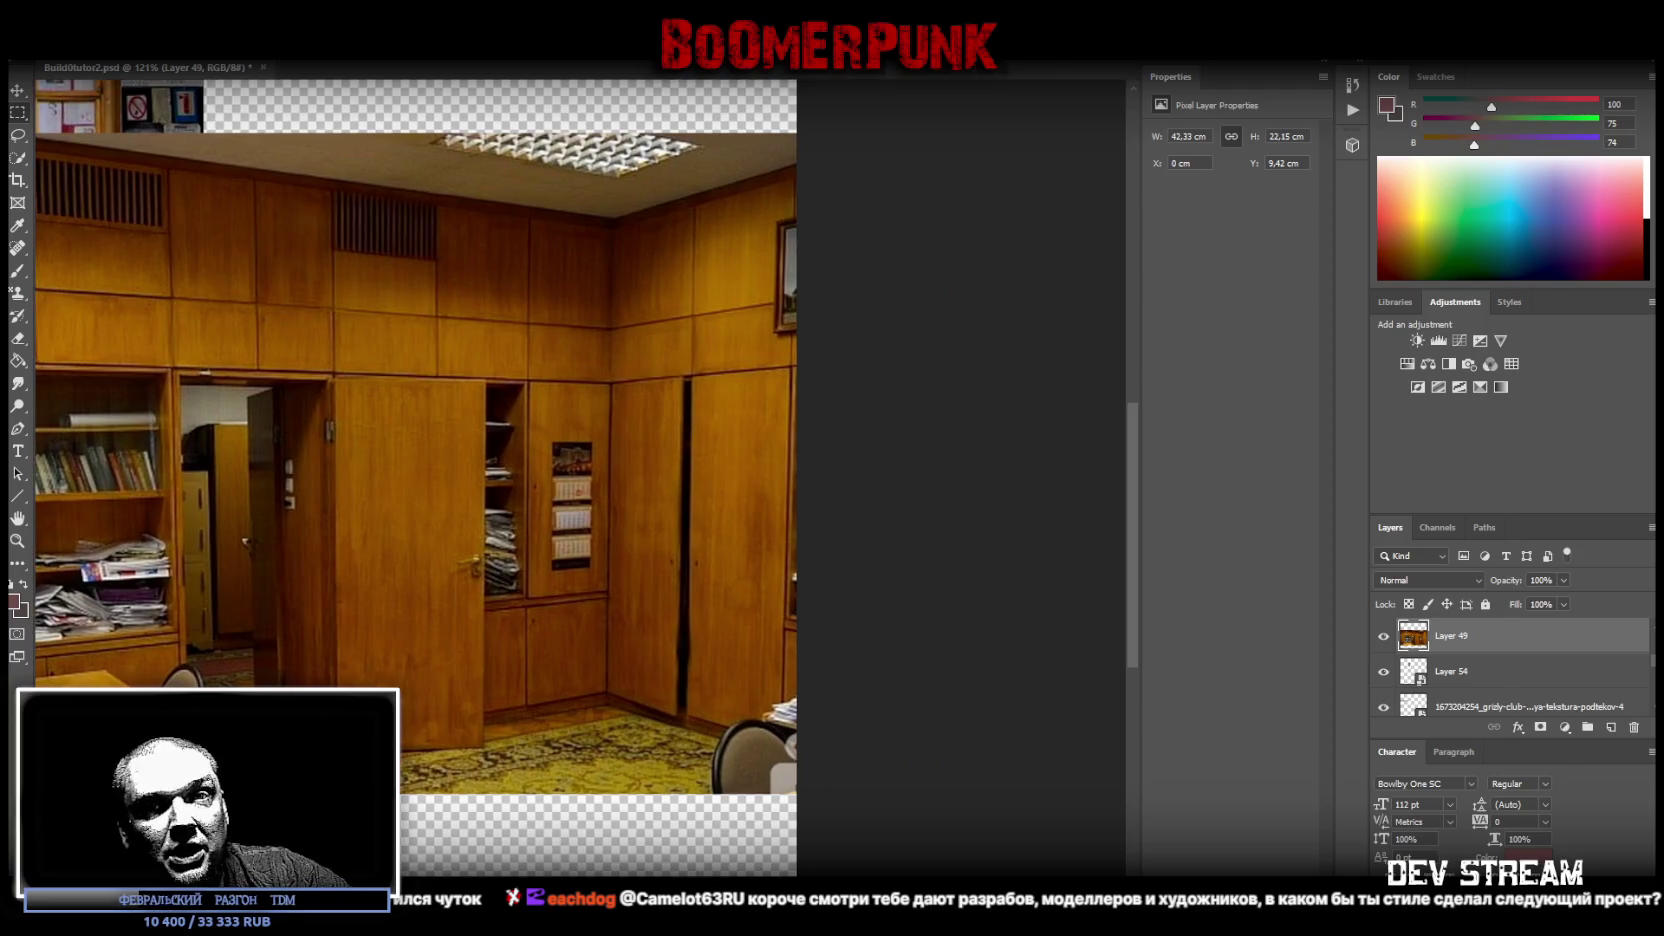
{"action": "scroll", "coordinate": [655, 501], "scroll_direction": "down", "scroll_amount": 1}
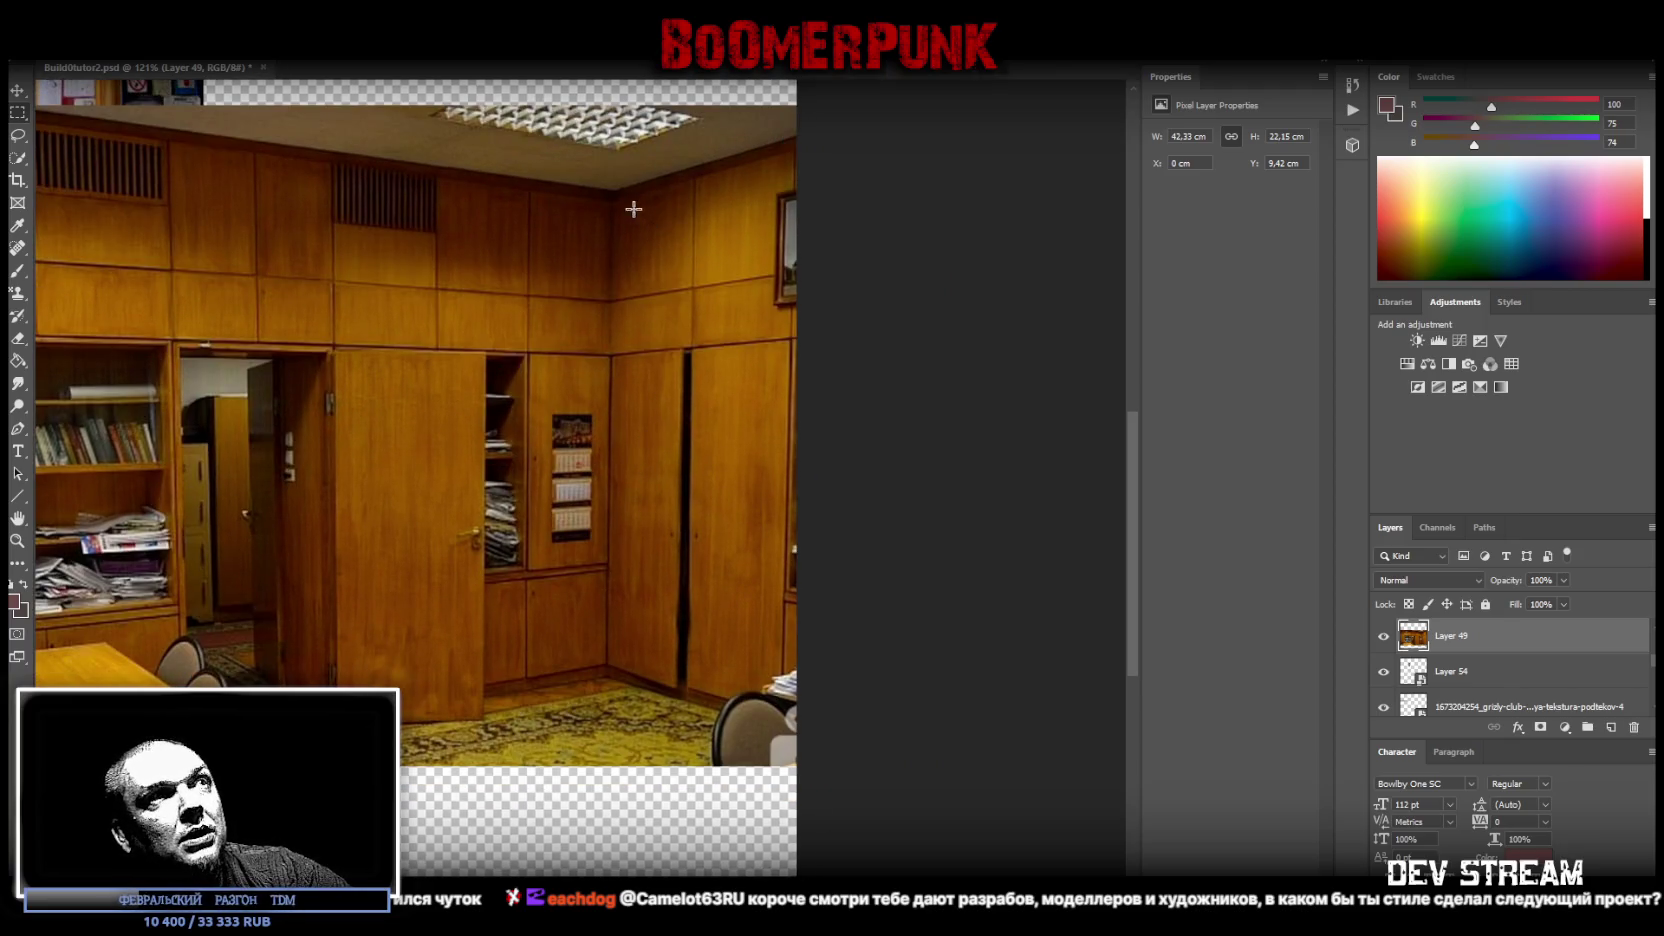
- Copy the corner wall panels on the right onto their own layer
{"action": "left_click_drag", "start_coordinate": [600, 113], "coordinate": [800, 737]}
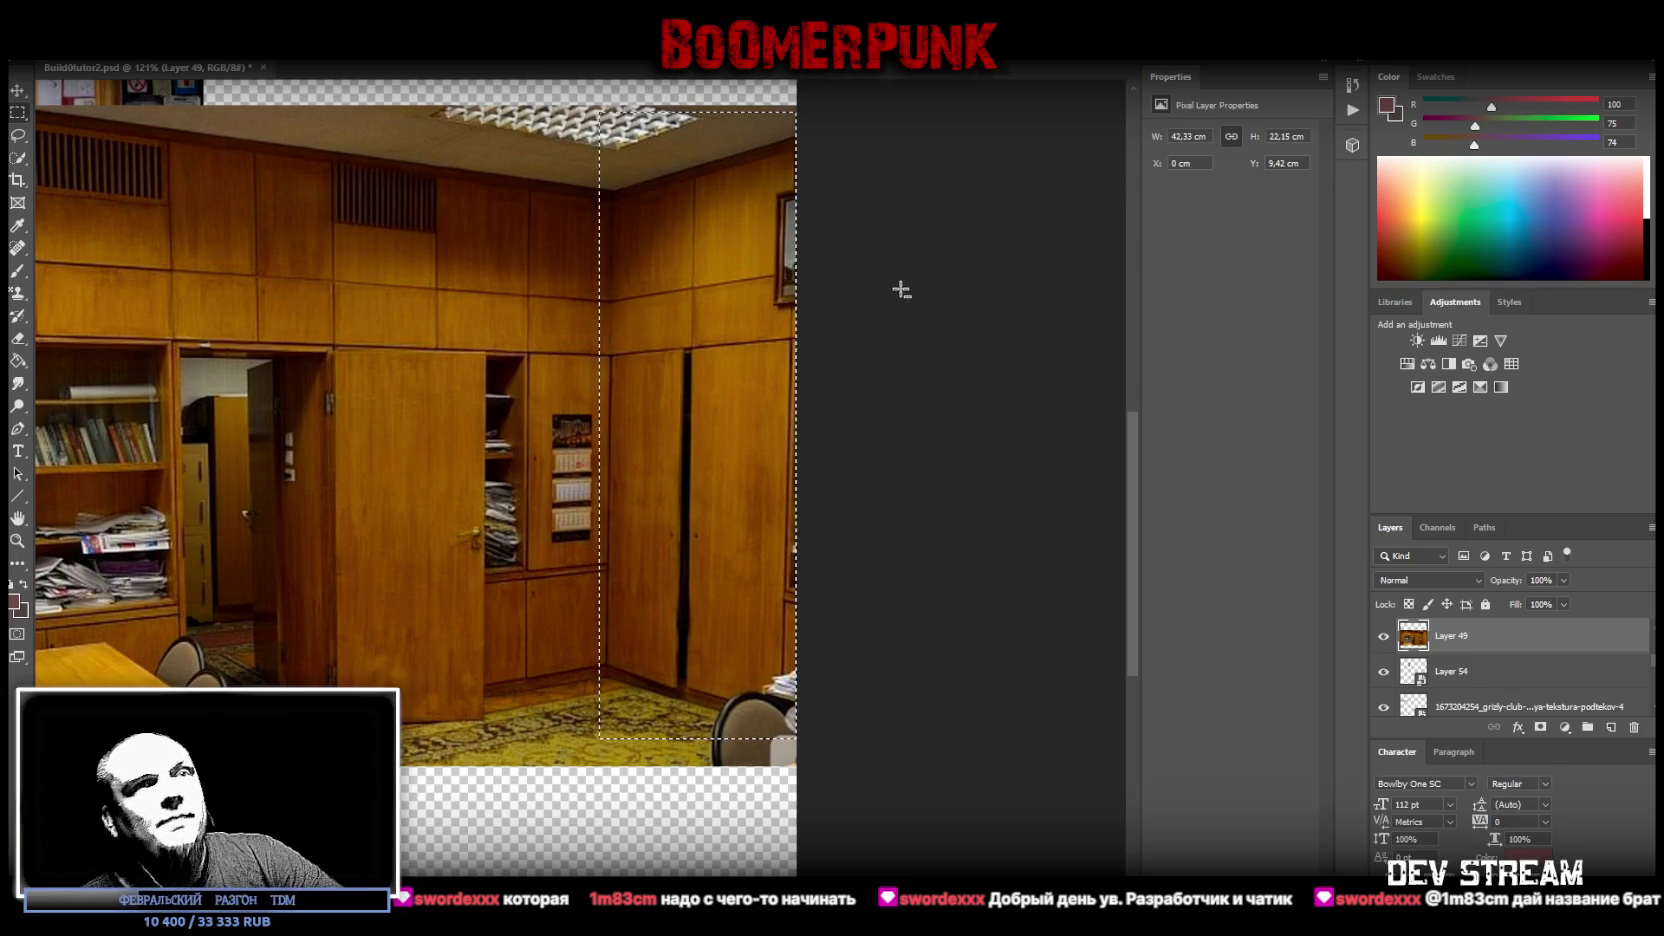
{"action": "scroll", "coordinate": [1479, 679], "scroll_direction": "up", "scroll_amount": 2}
{"action": "scroll", "coordinate": [1479, 679], "scroll_direction": "down", "scroll_amount": 1}
{"action": "scroll", "coordinate": [1490, 677], "scroll_direction": "up", "scroll_amount": 1}
{"action": "scroll", "coordinate": [1500, 676], "scroll_direction": "down", "scroll_amount": 1}
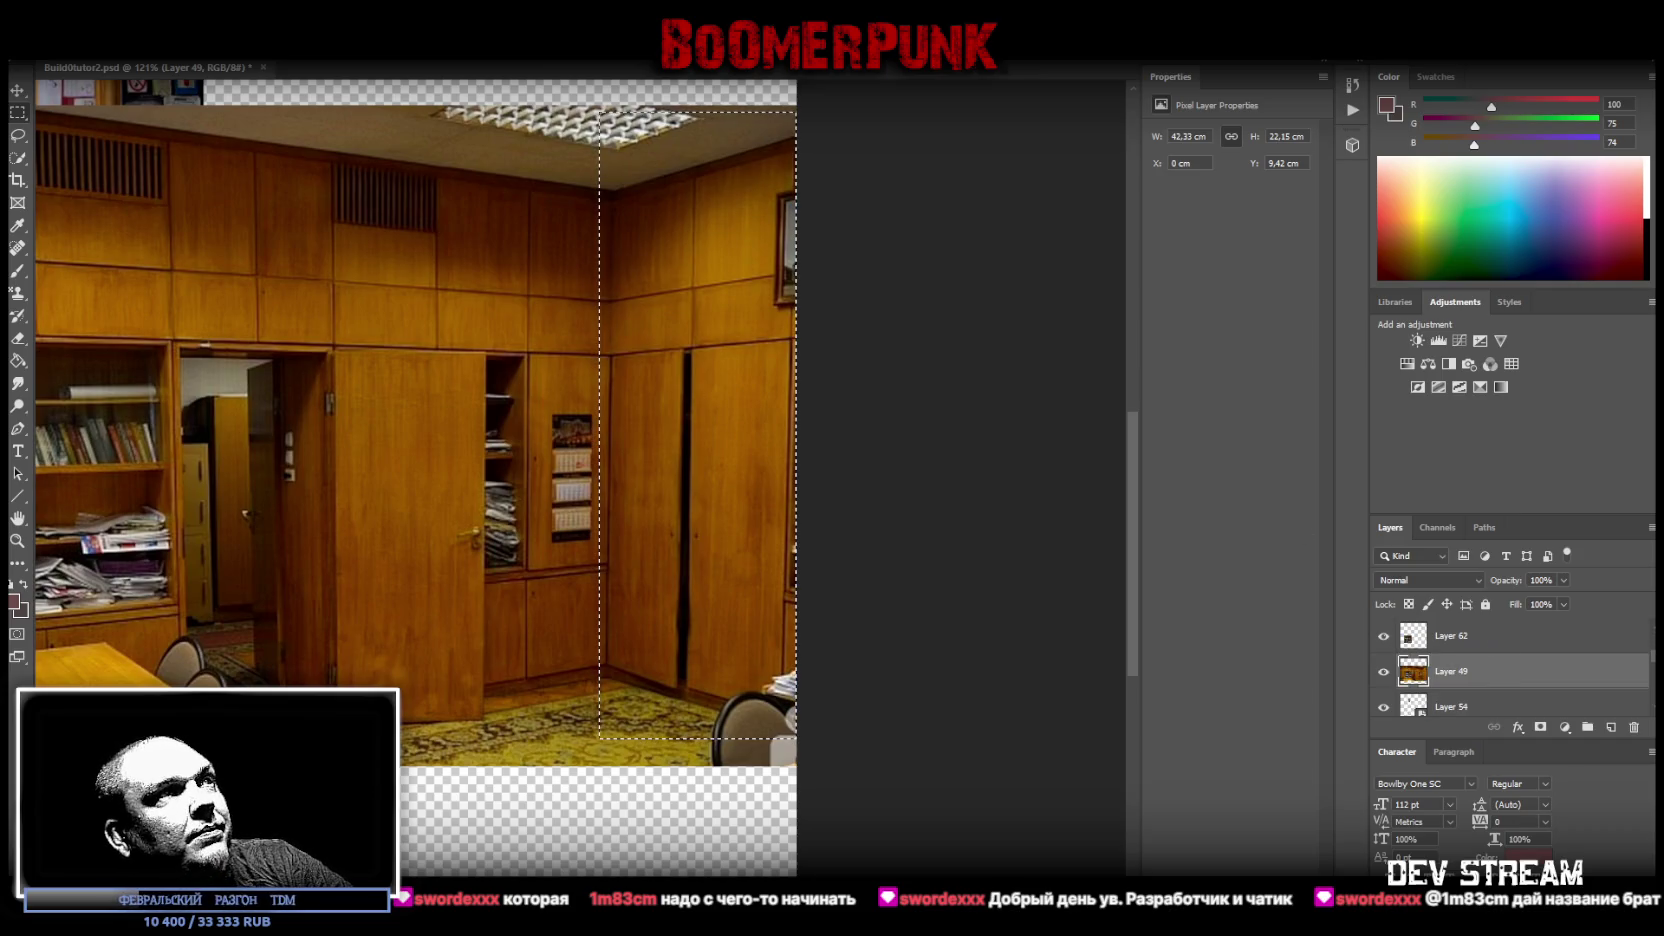
{"action": "right_click", "coordinate": [643, 448]}
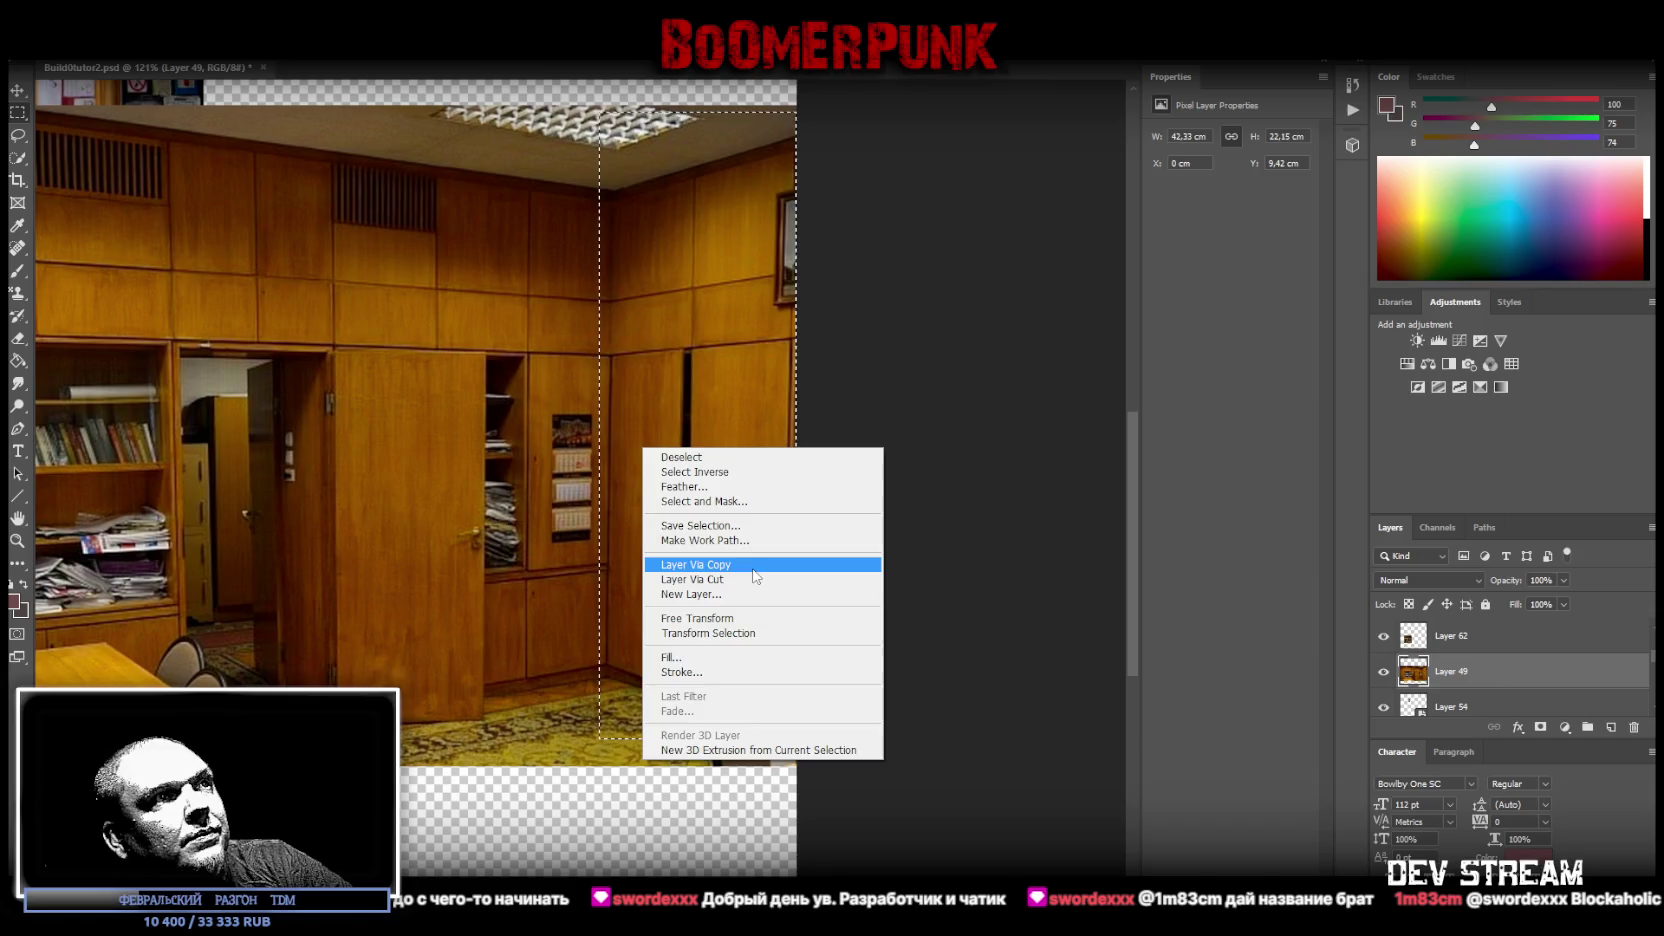
{"action": "left_click", "coordinate": [700, 565]}
- Copy the narrow calendar cabinet from the room photo onto its own layer
{"action": "left_click", "coordinate": [1427, 680]}
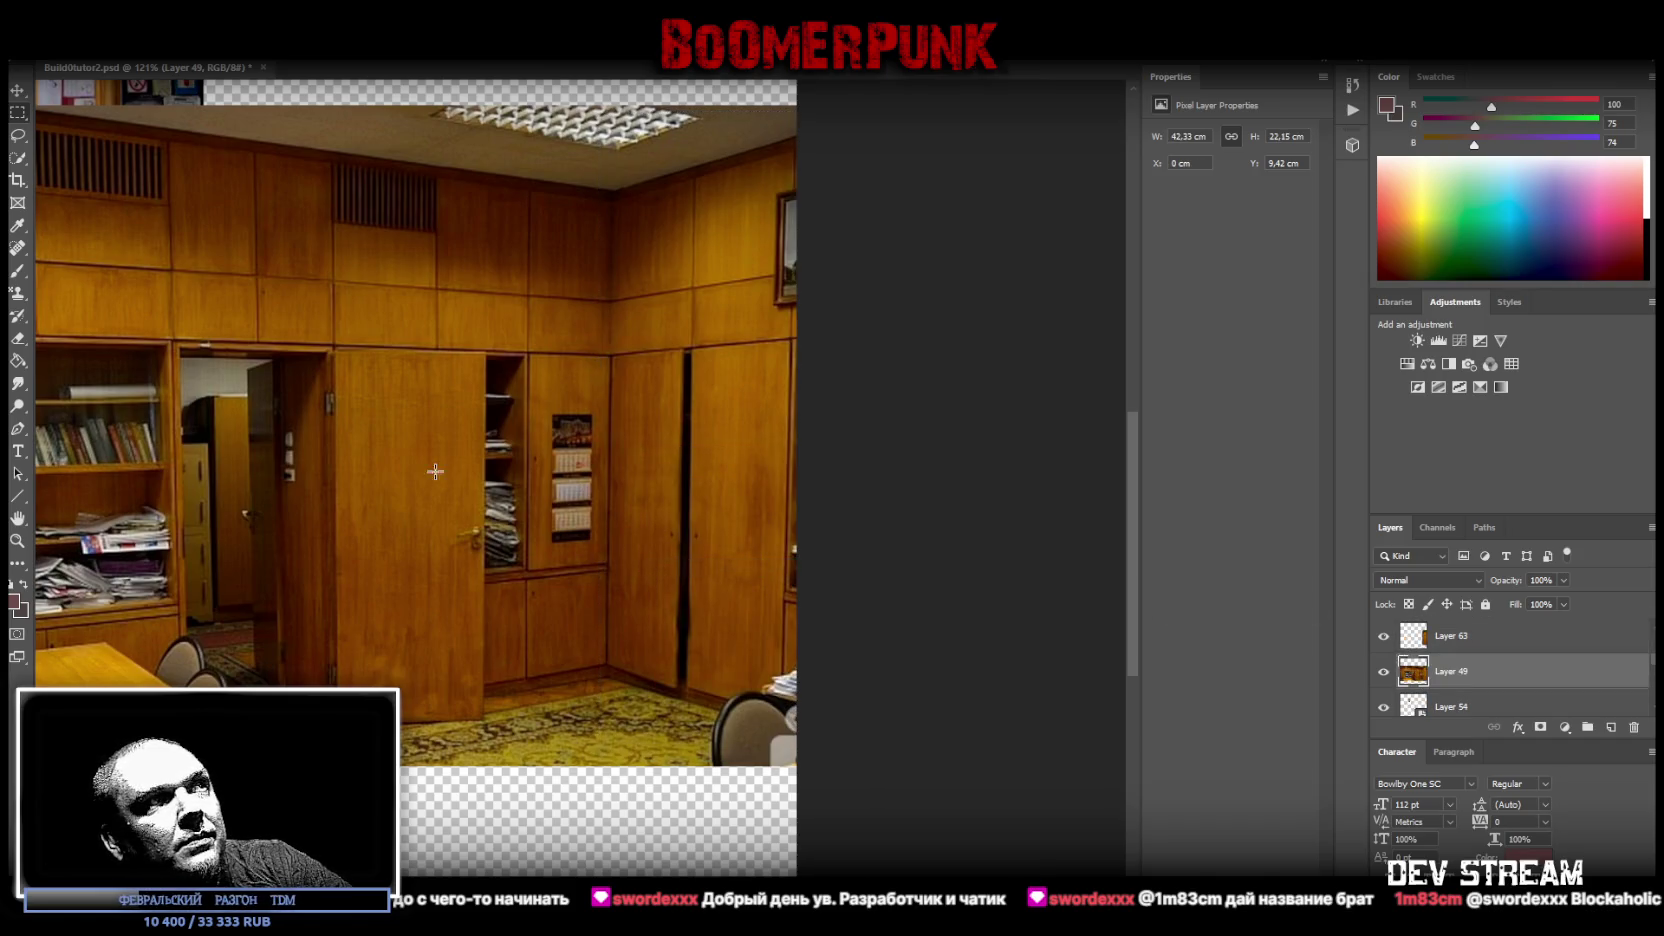
{"action": "left_click_drag", "start_coordinate": [479, 477], "coordinate": [477, 464]}
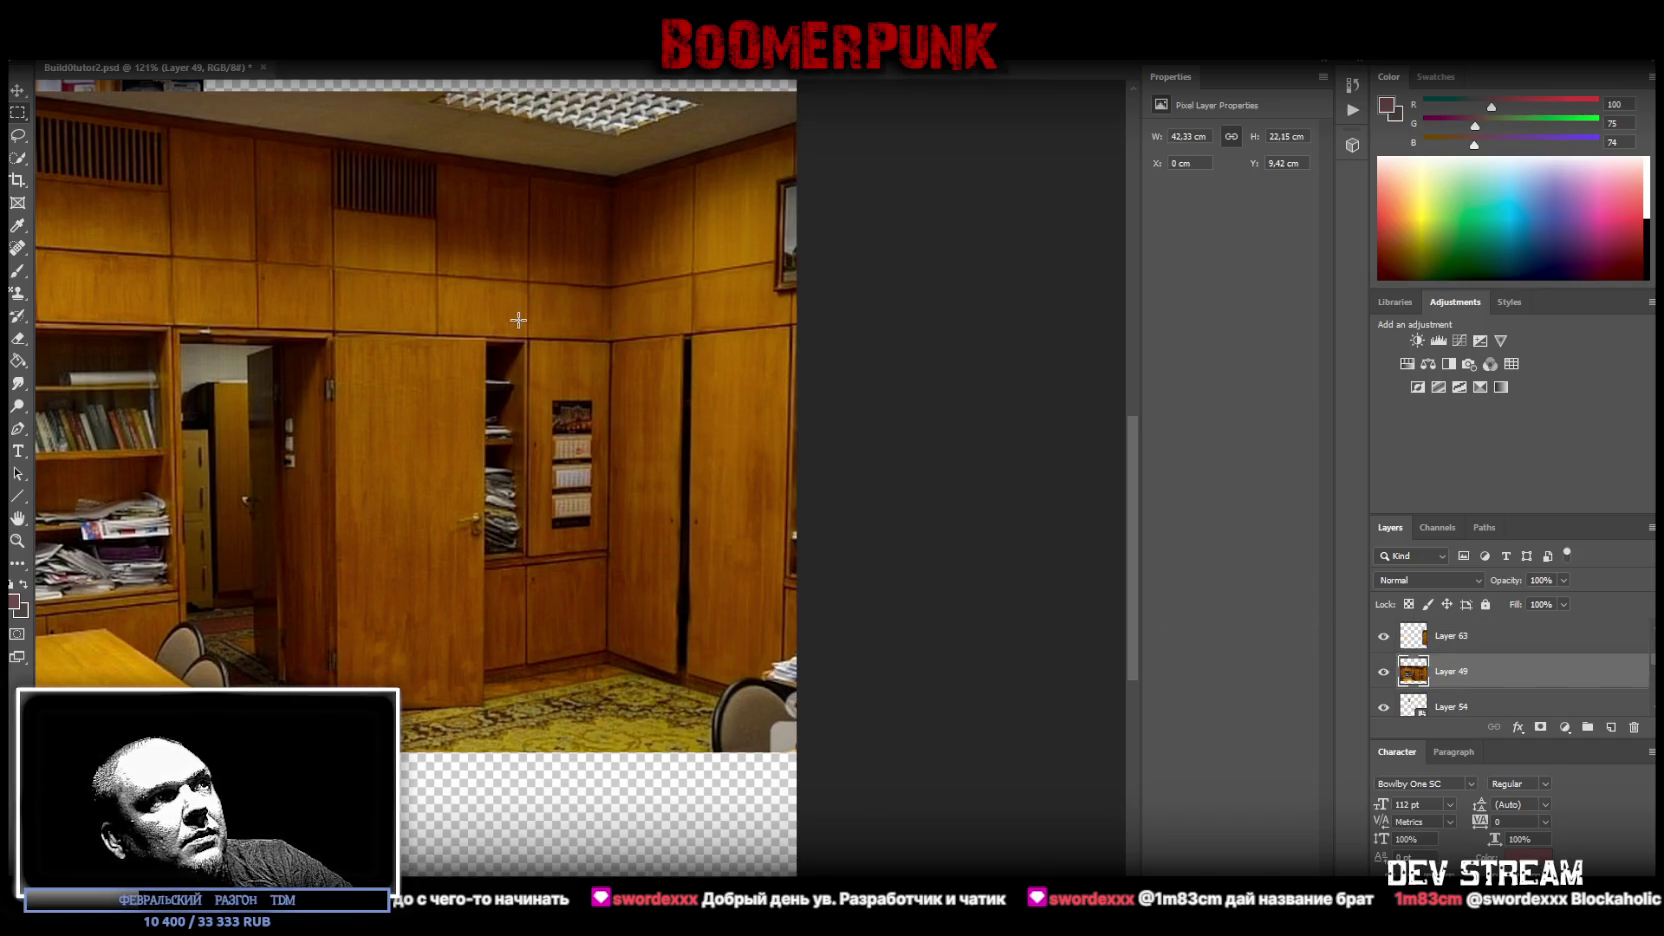
{"action": "left_click_drag", "start_coordinate": [520, 325], "coordinate": [619, 692]}
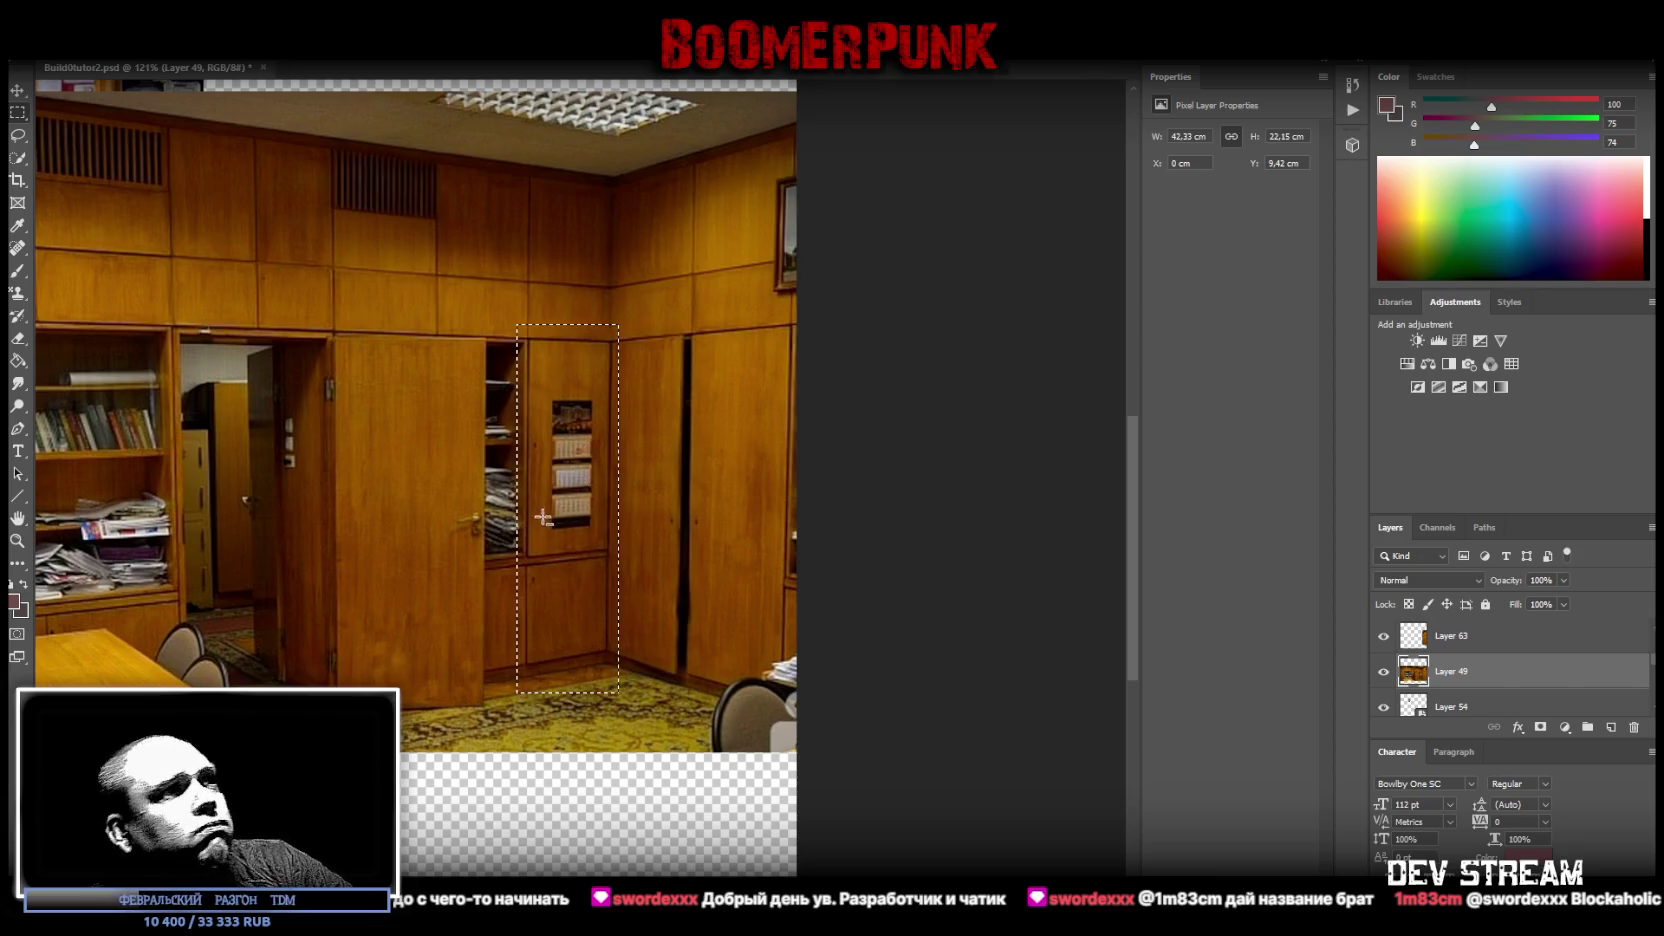
{"action": "right_click", "coordinate": [710, 457]}
{"action": "left_click", "coordinate": [629, 631]}
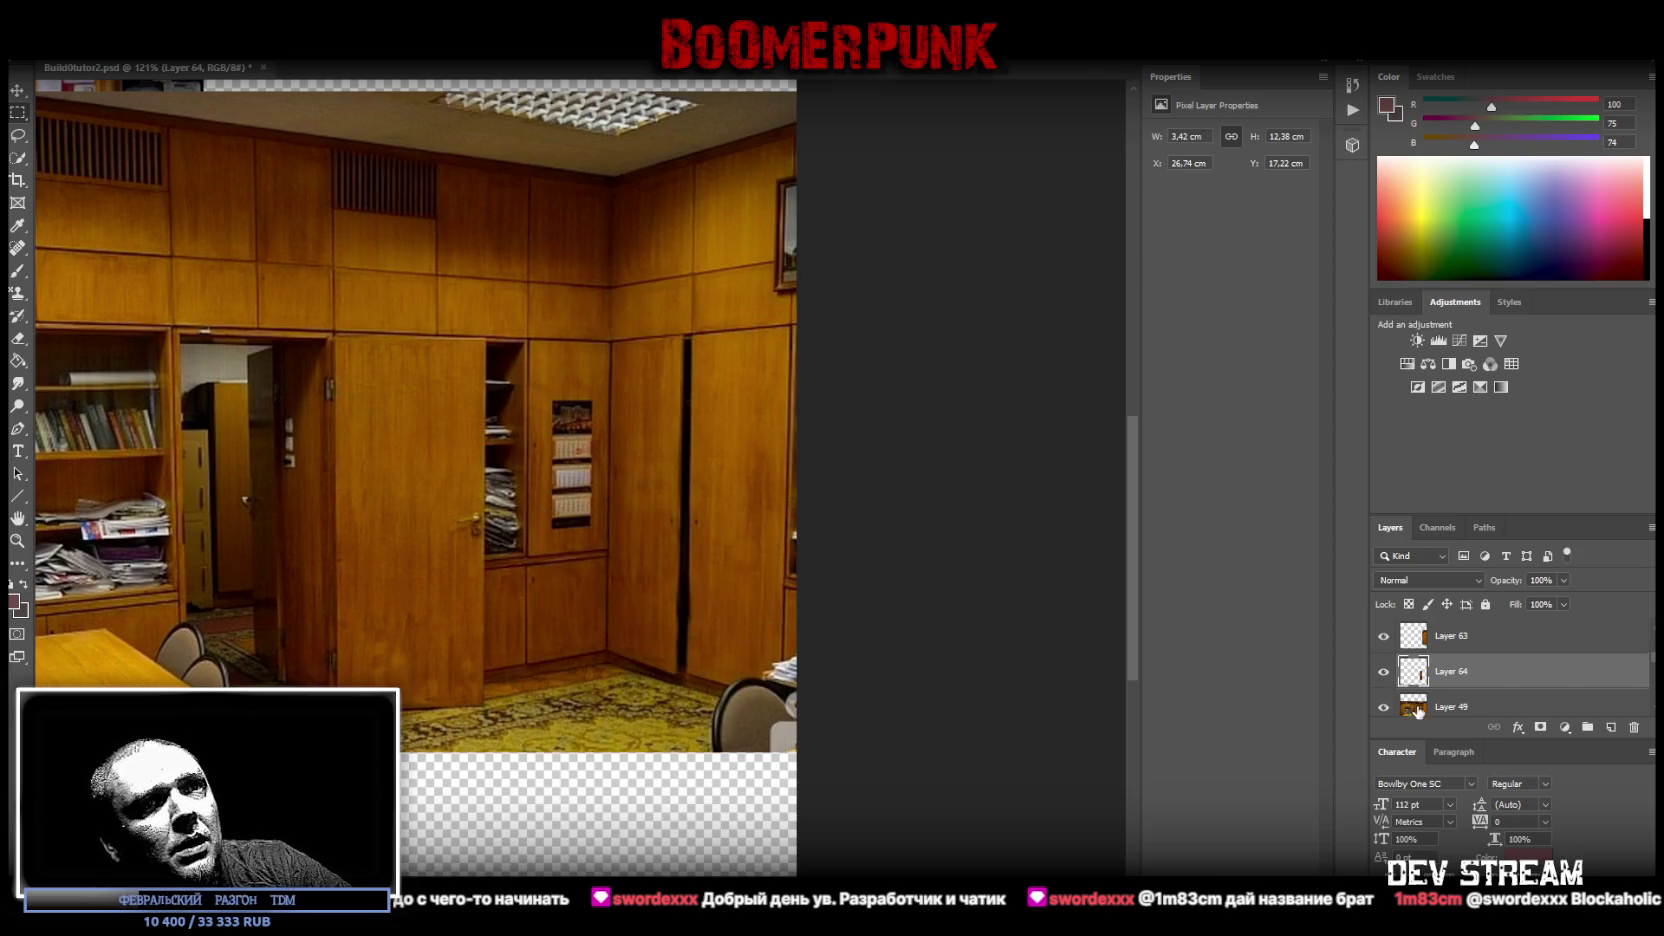
- Copy the open door onto its own layer, Layer 65
{"action": "left_click_drag", "start_coordinate": [316, 304], "coordinate": [503, 724]}
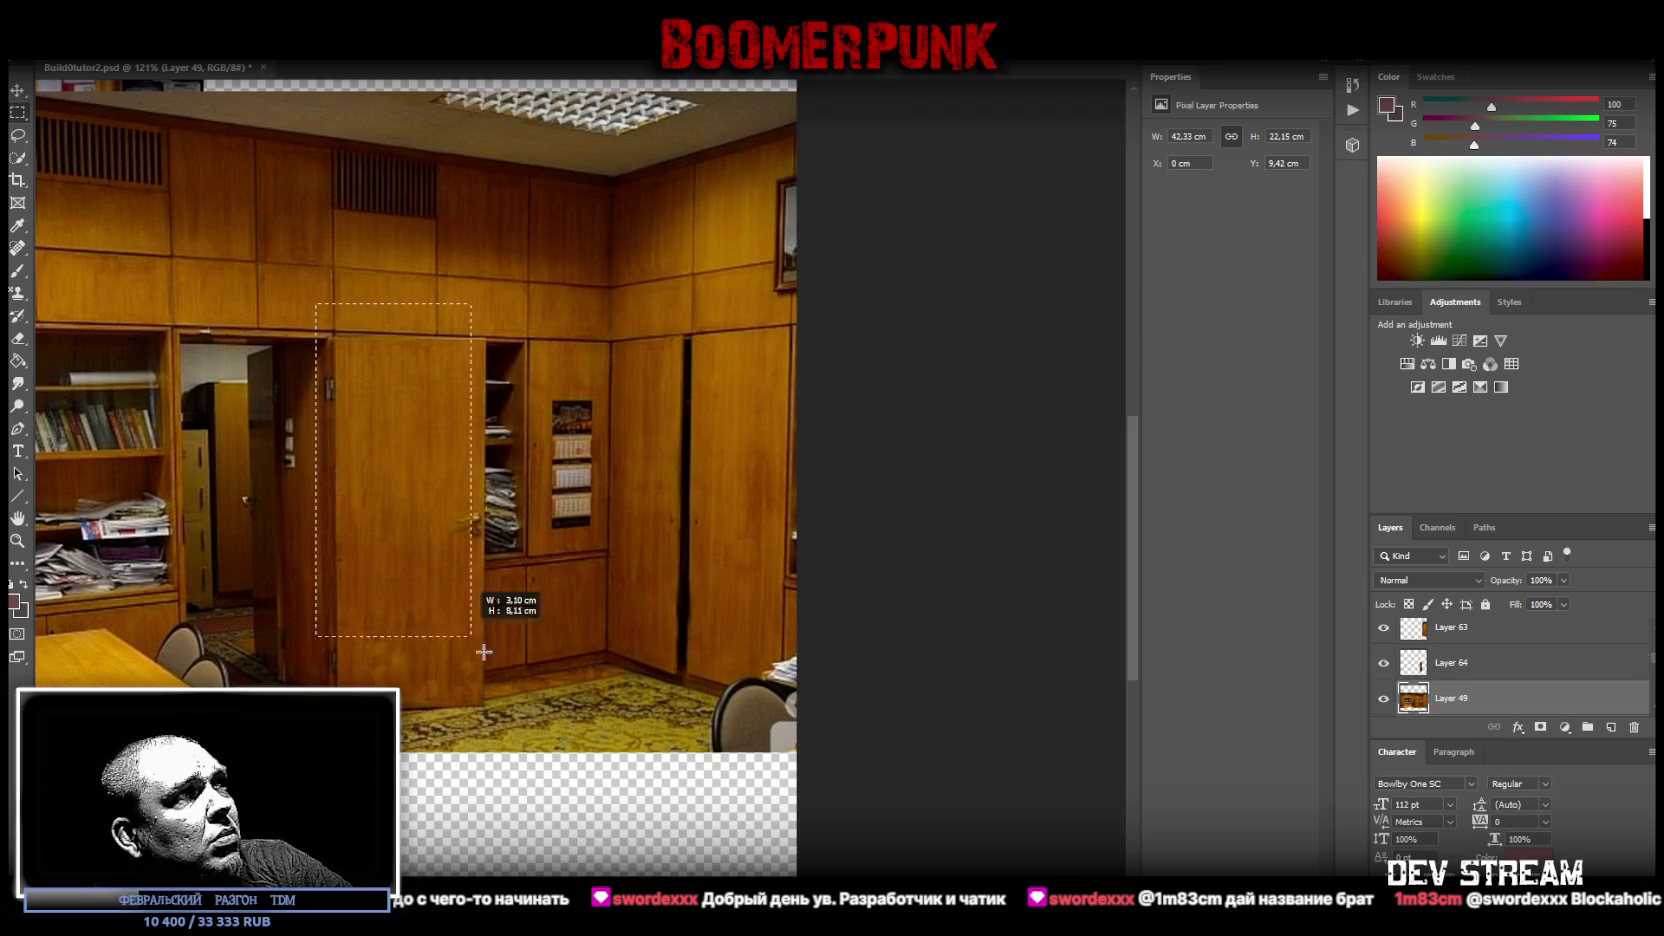
{"action": "right_click", "coordinate": [391, 503]}
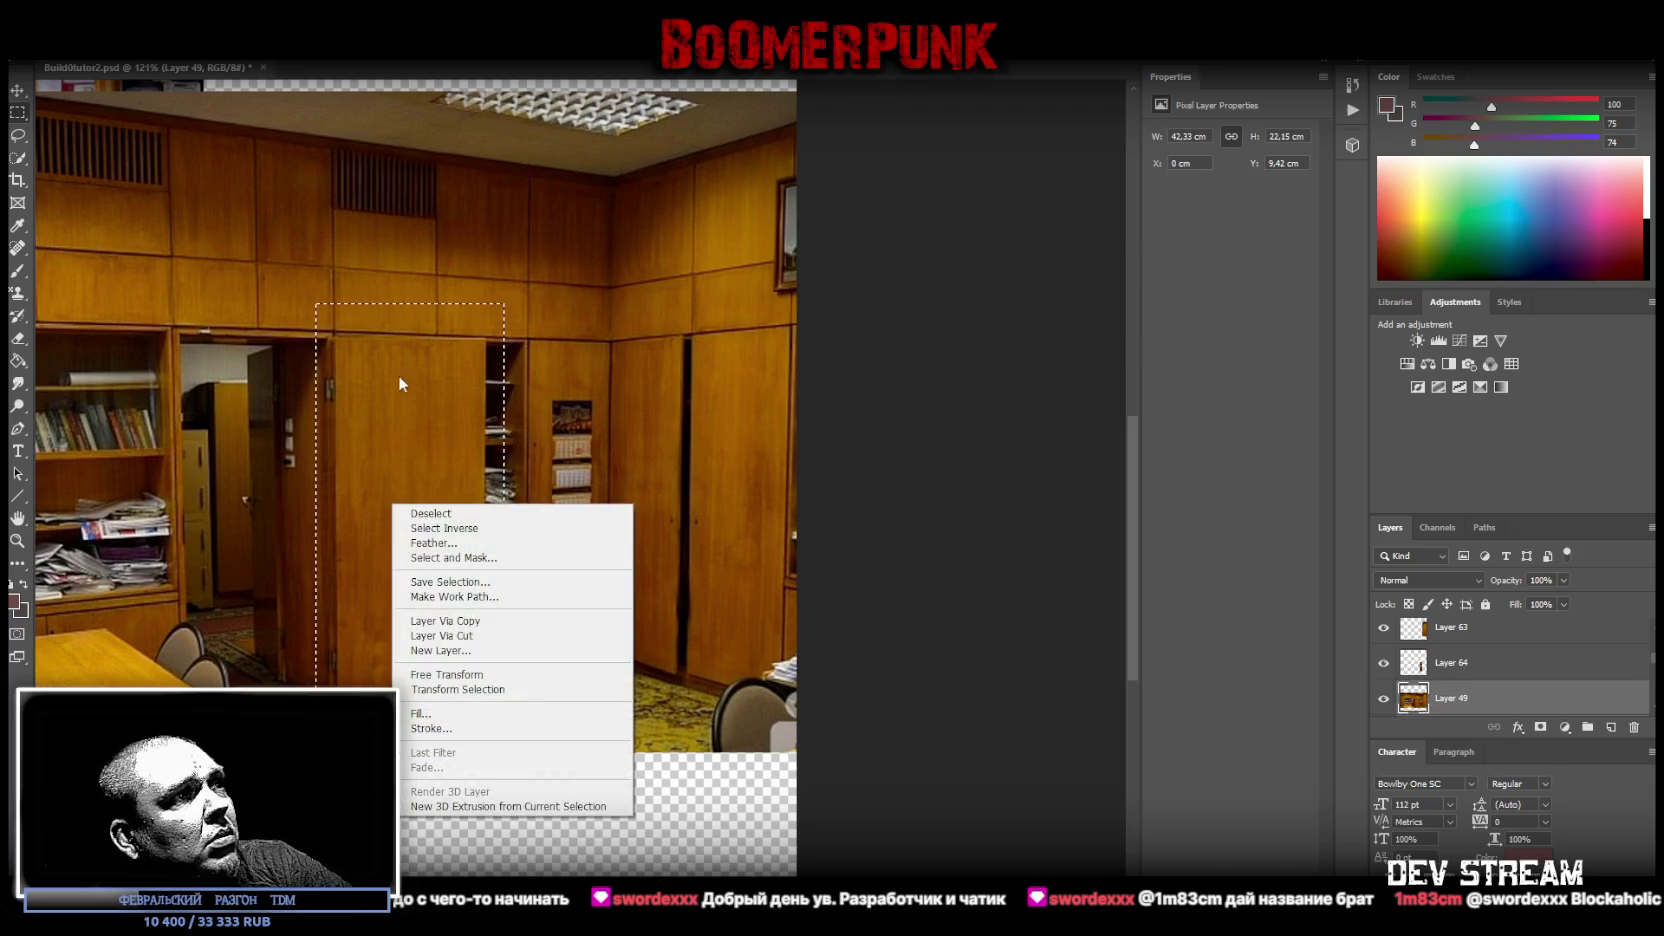
{"action": "left_click", "coordinate": [484, 622]}
{"action": "scroll", "coordinate": [1552, 680], "scroll_direction": "down", "scroll_amount": 2}
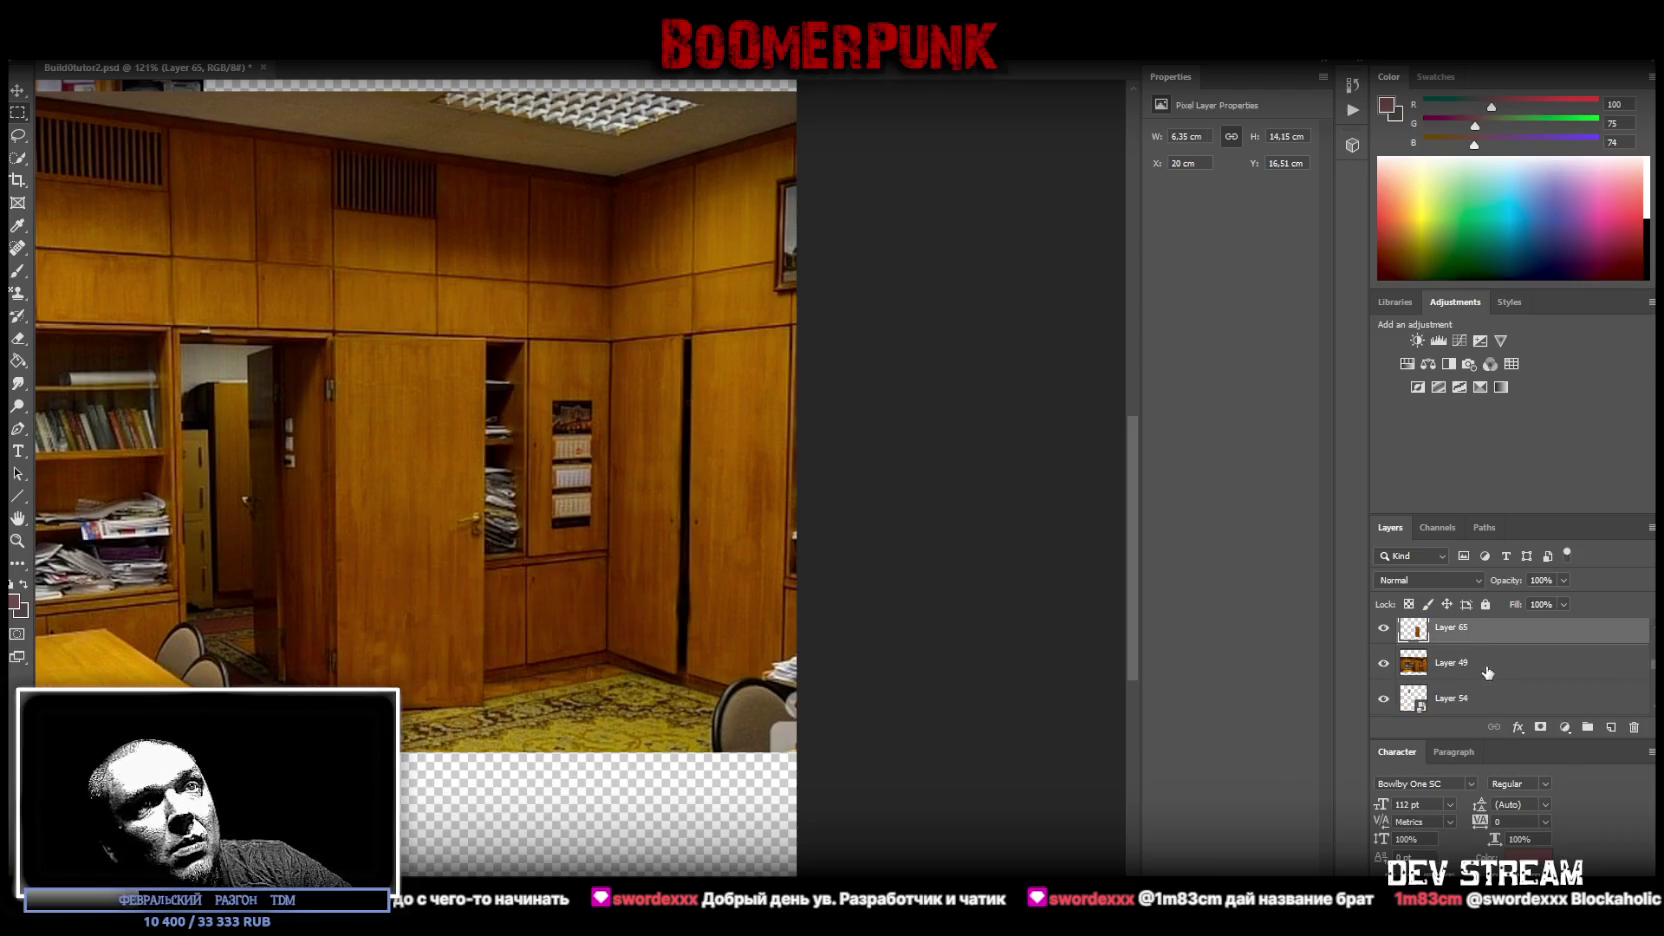
- Delete Layer 49, the full room photo
{"action": "left_click", "coordinate": [1461, 666]}
{"action": "left_click_drag", "start_coordinate": [530, 605], "coordinate": [598, 654]}
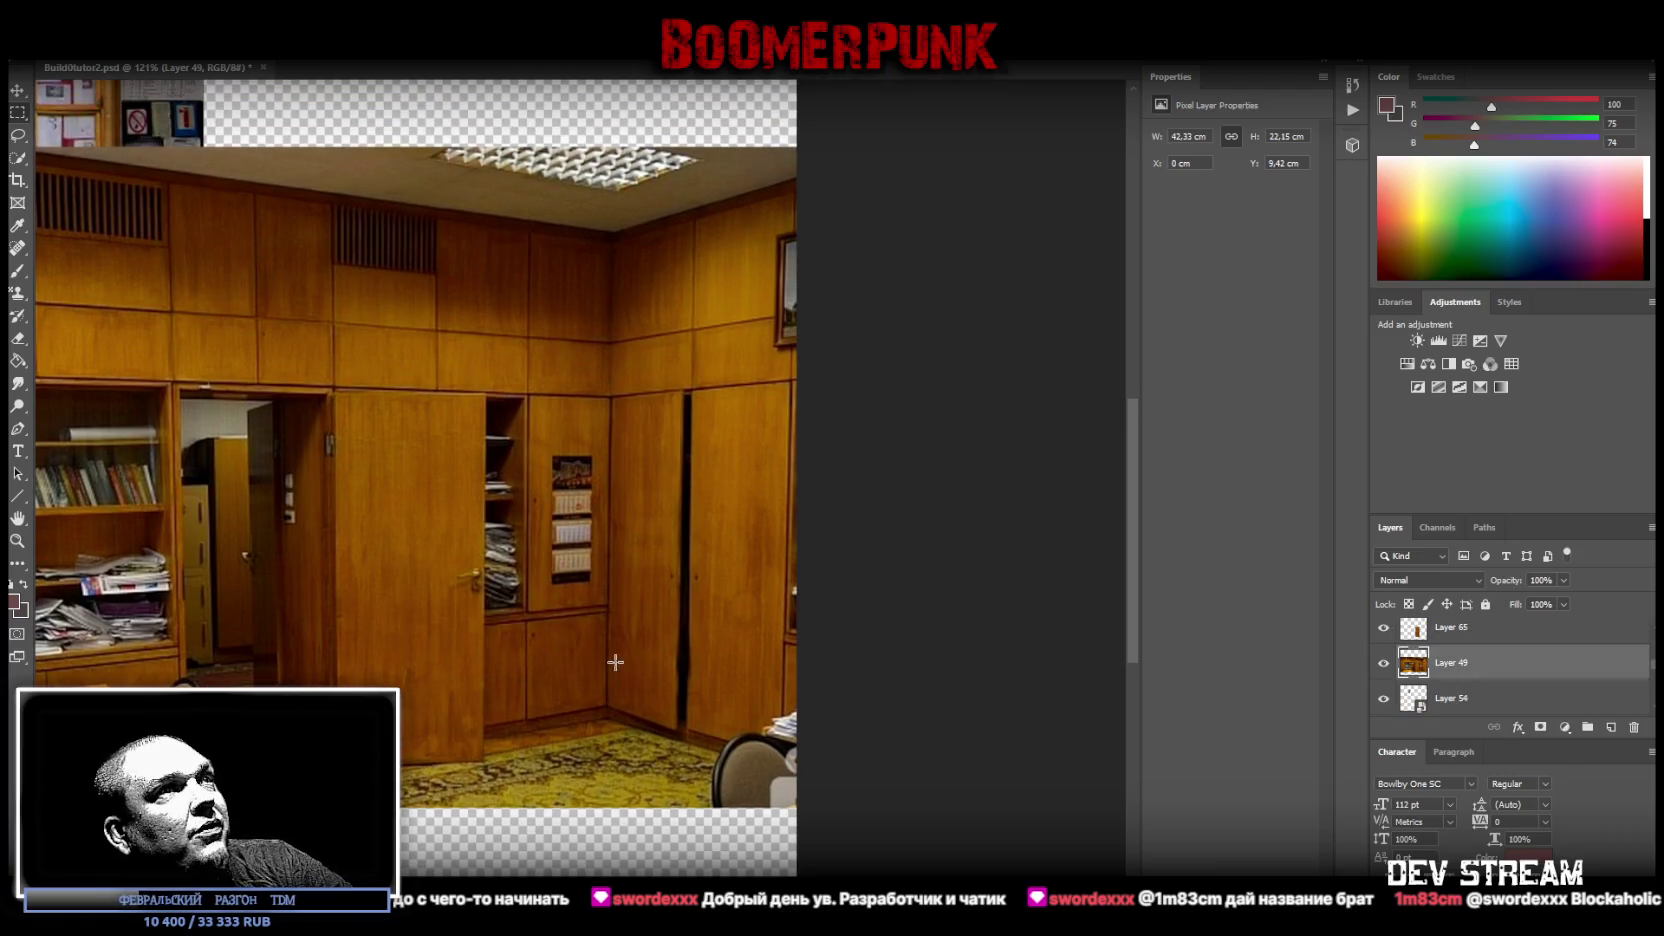
{"action": "scroll", "coordinate": [580, 480], "scroll_direction": "left", "scroll_amount": 5}
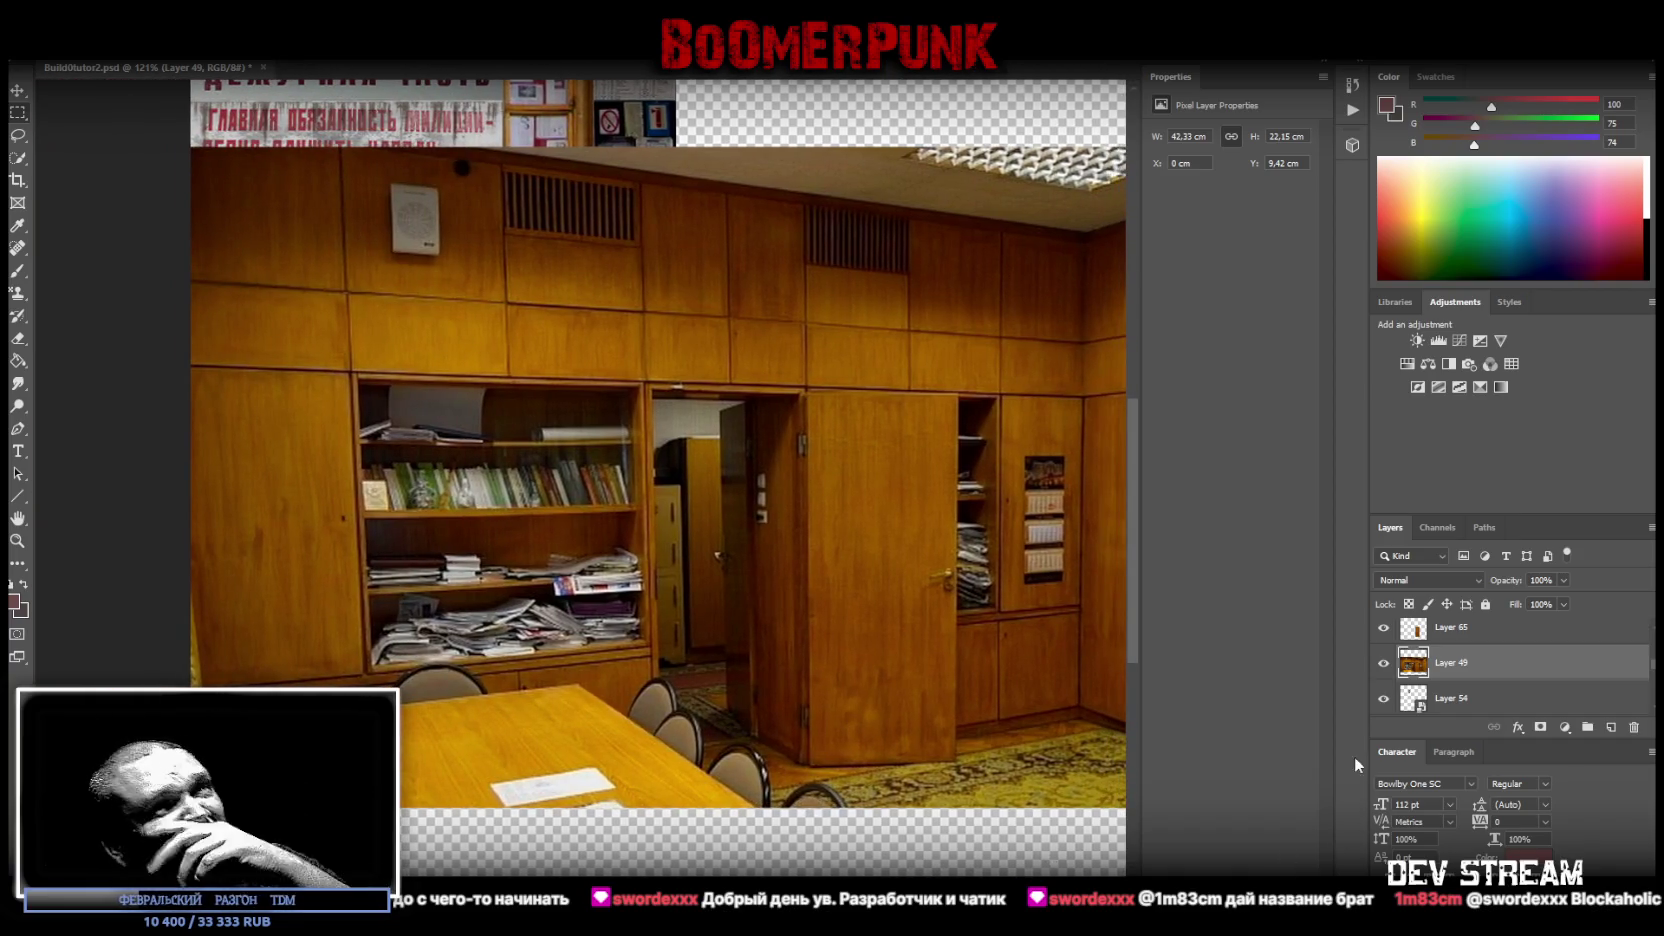
{"action": "key", "text": "Delete"}
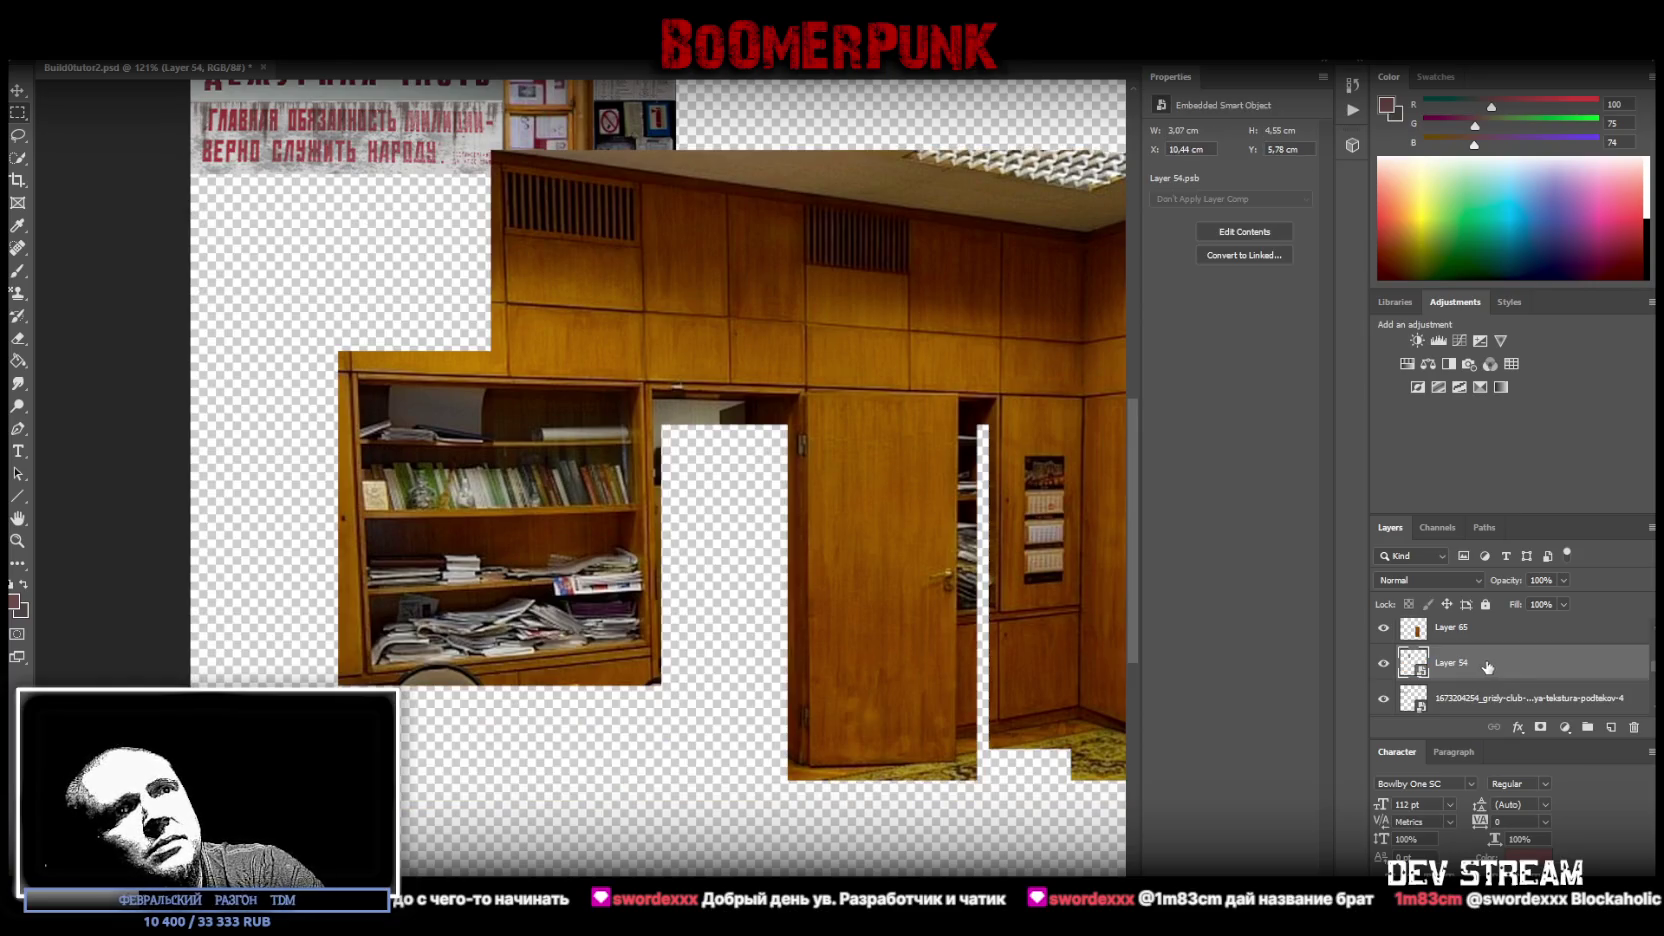
- Convert the 6.35 × 14.15 cm door Layer 65 to a smart object and zoom in on it
{"action": "left_click", "coordinate": [1470, 664]}
{"action": "scroll", "coordinate": [843, 668], "scroll_direction": "up", "scroll_amount": 1}
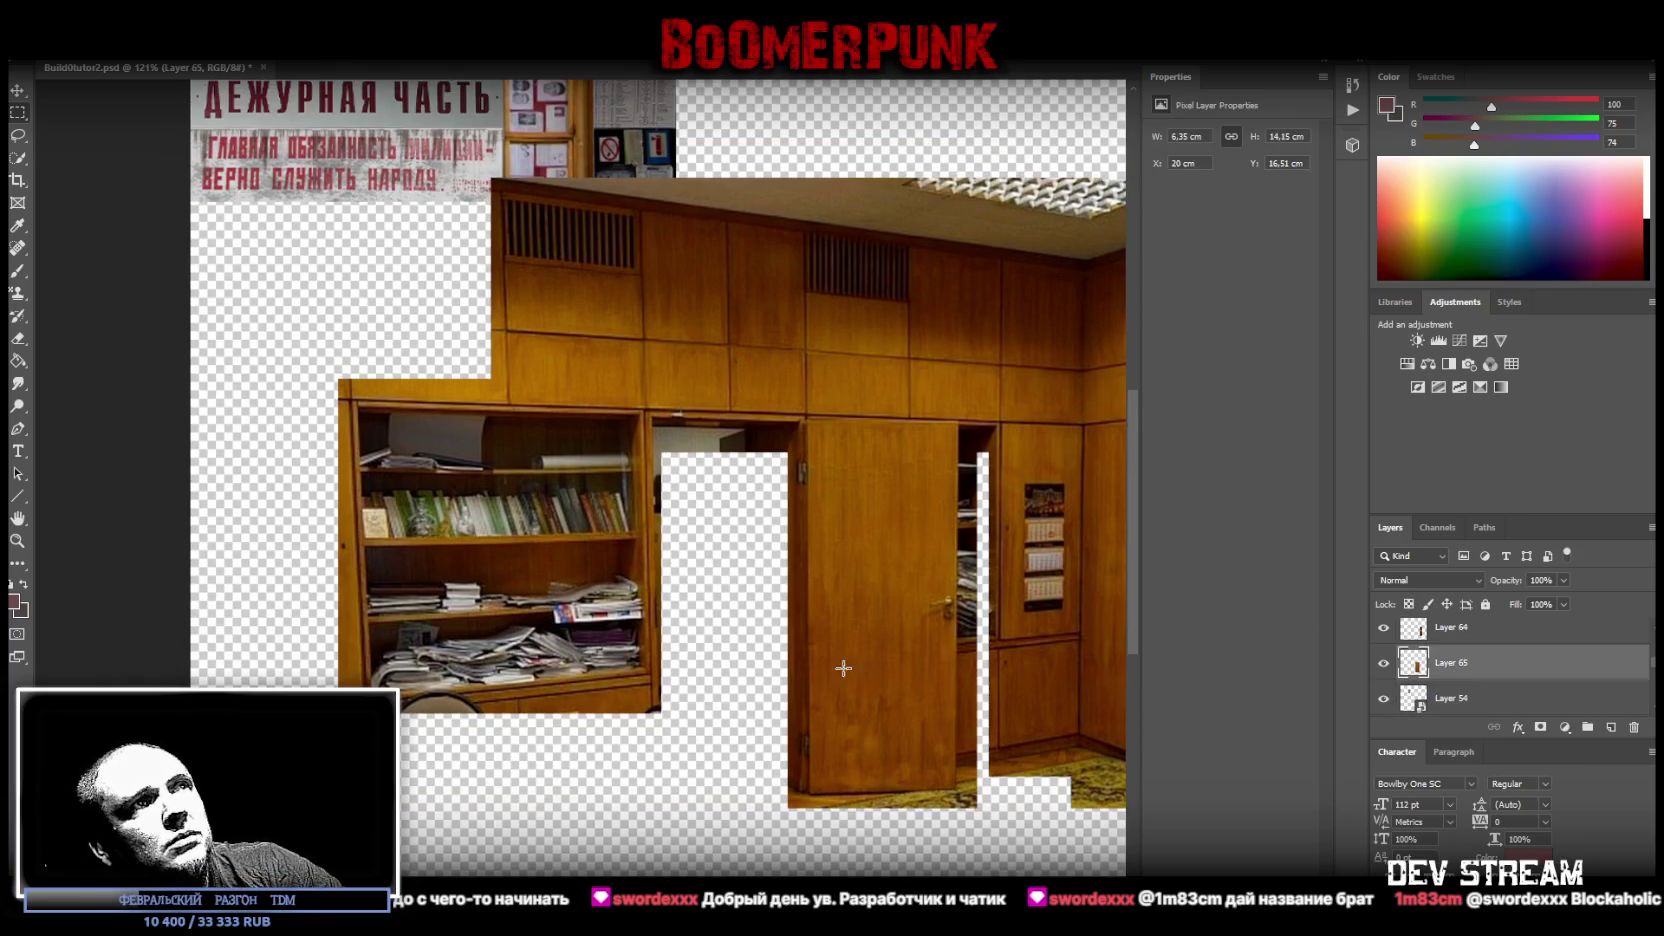
{"action": "scroll", "coordinate": [580, 478], "scroll_direction": "right", "scroll_amount": 5}
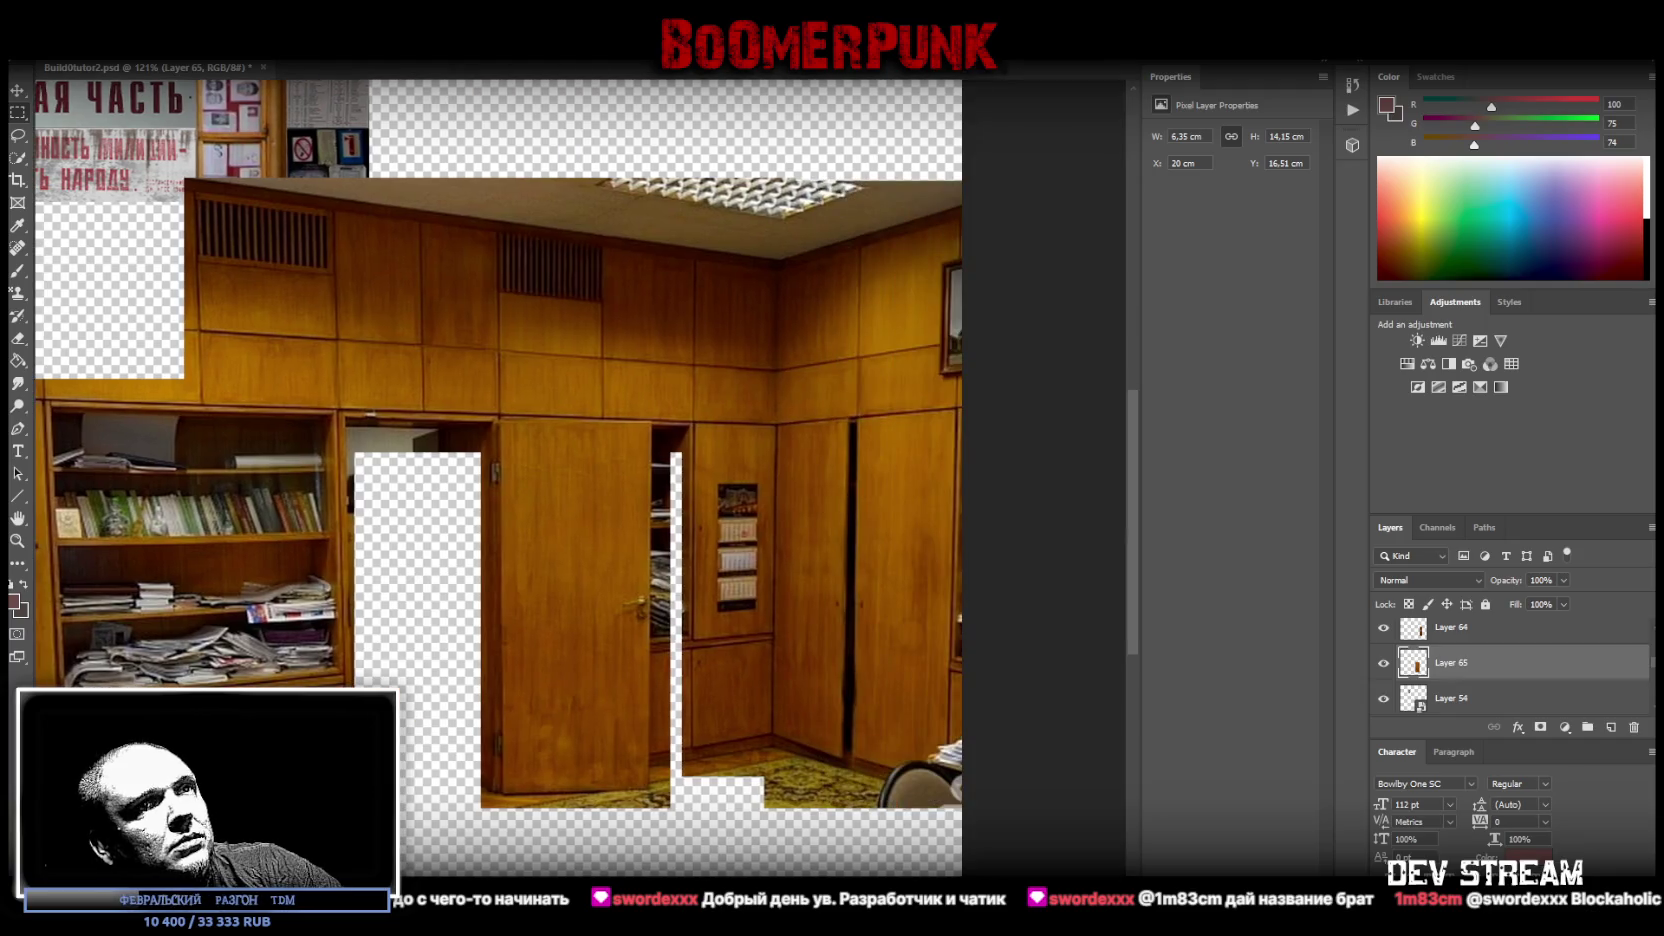
{"action": "double_click", "coordinate": [1385, 666]}
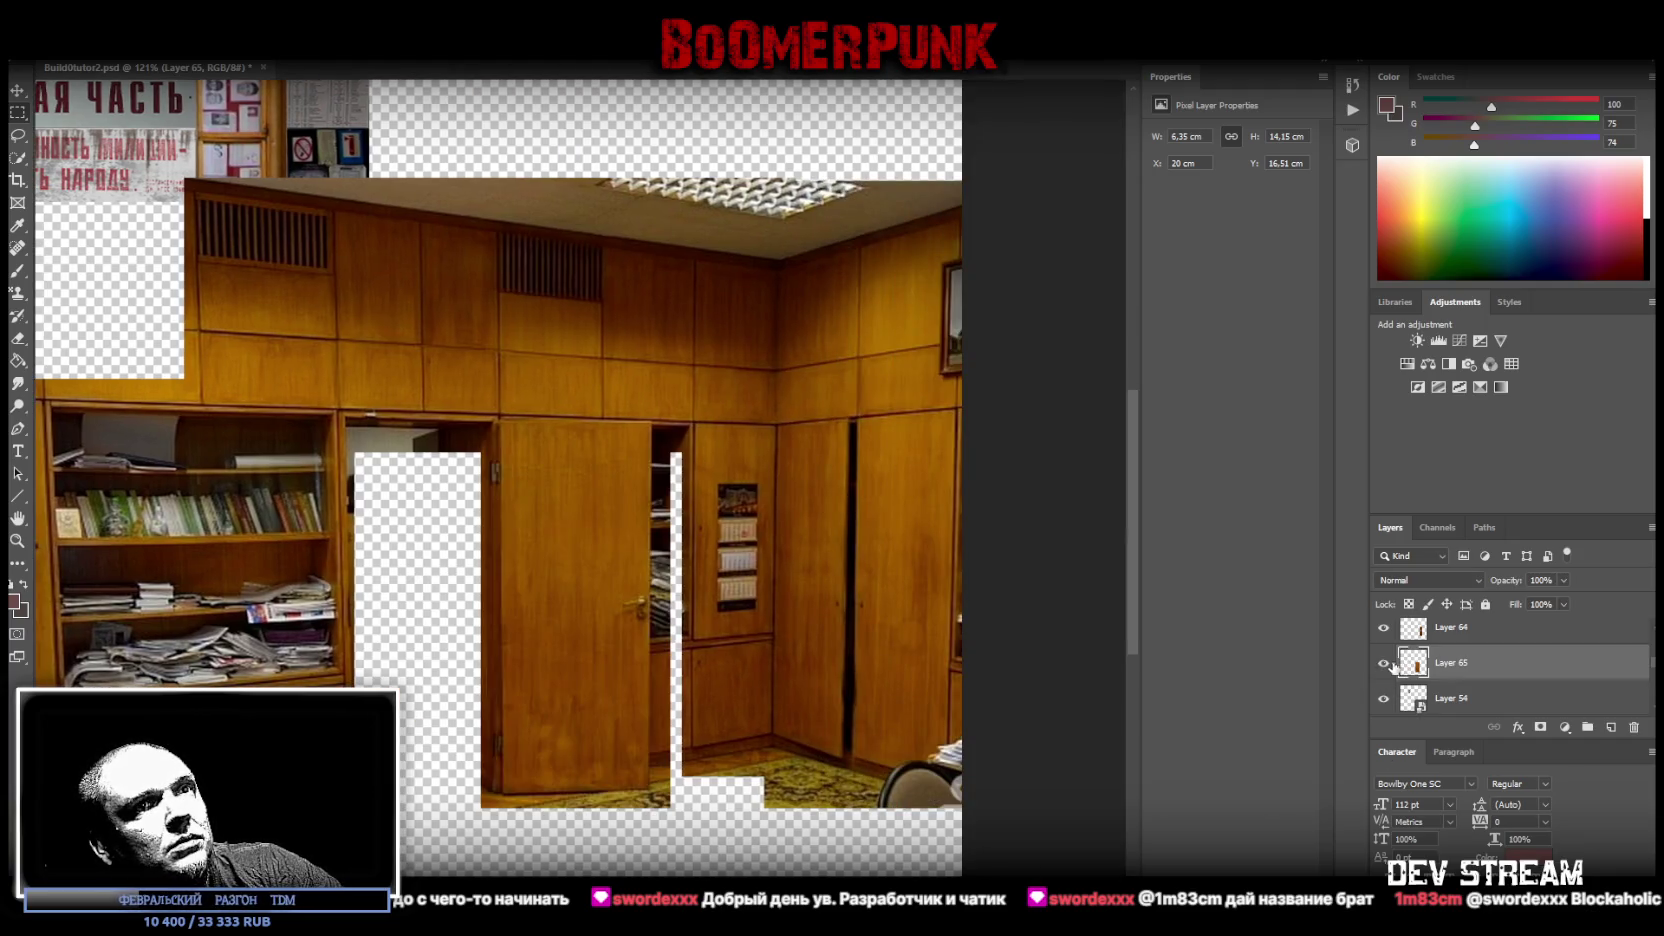
{"action": "left_click", "coordinate": [1384, 660]}
{"action": "left_click", "coordinate": [1383, 666]}
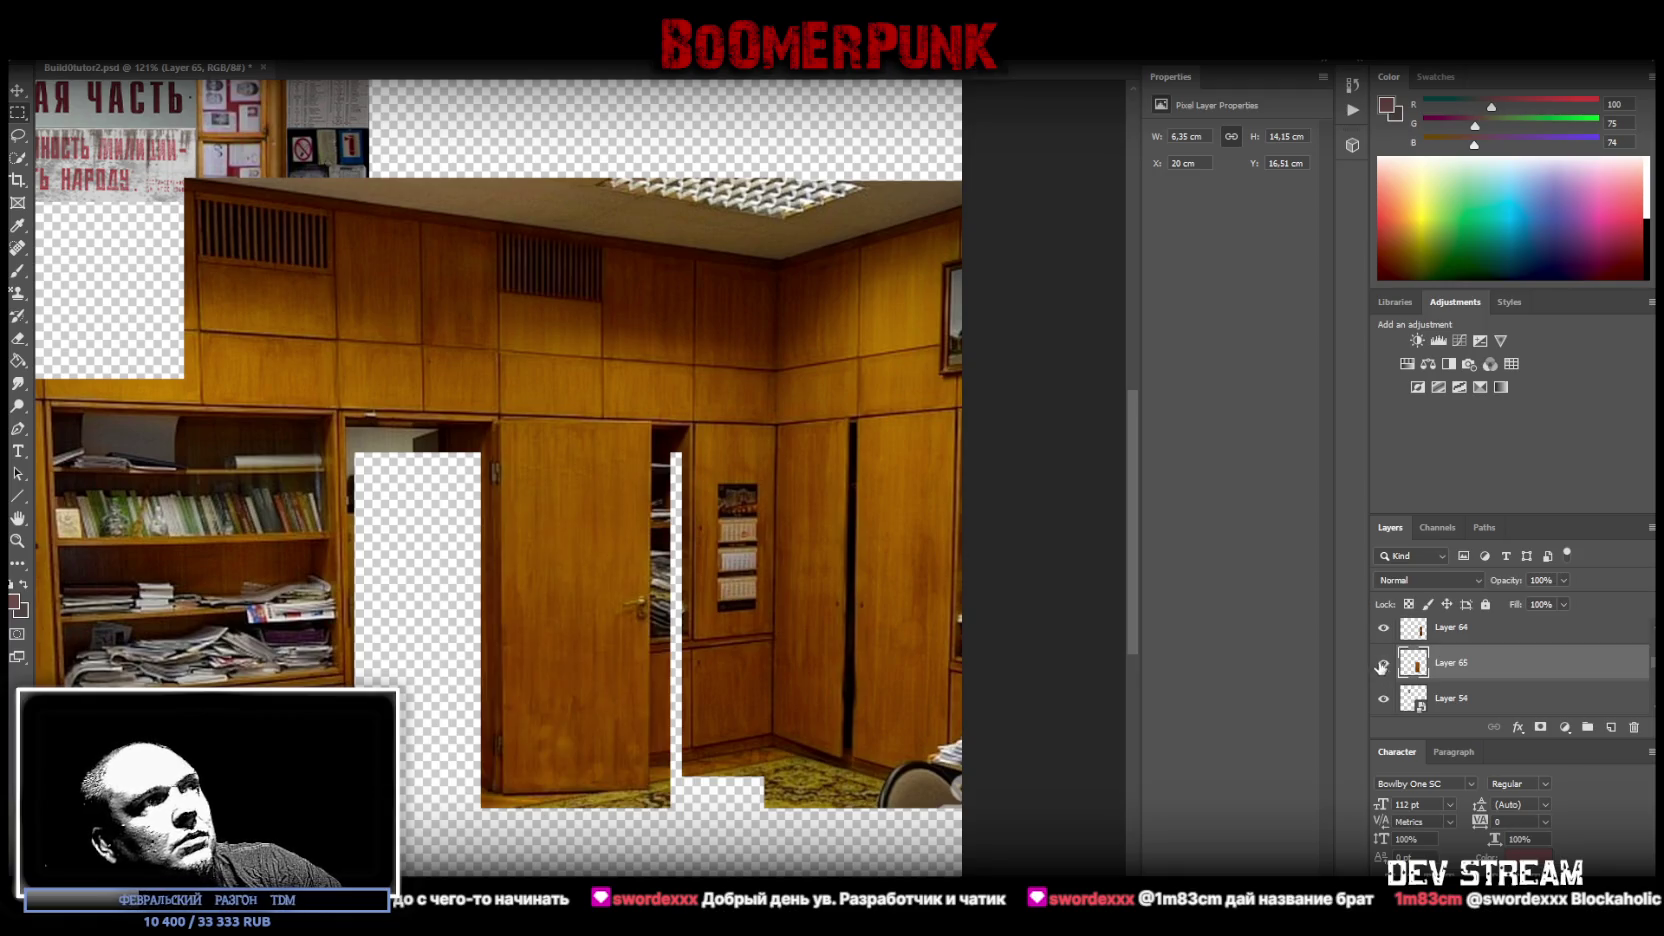
{"action": "right_click", "coordinate": [1478, 668]}
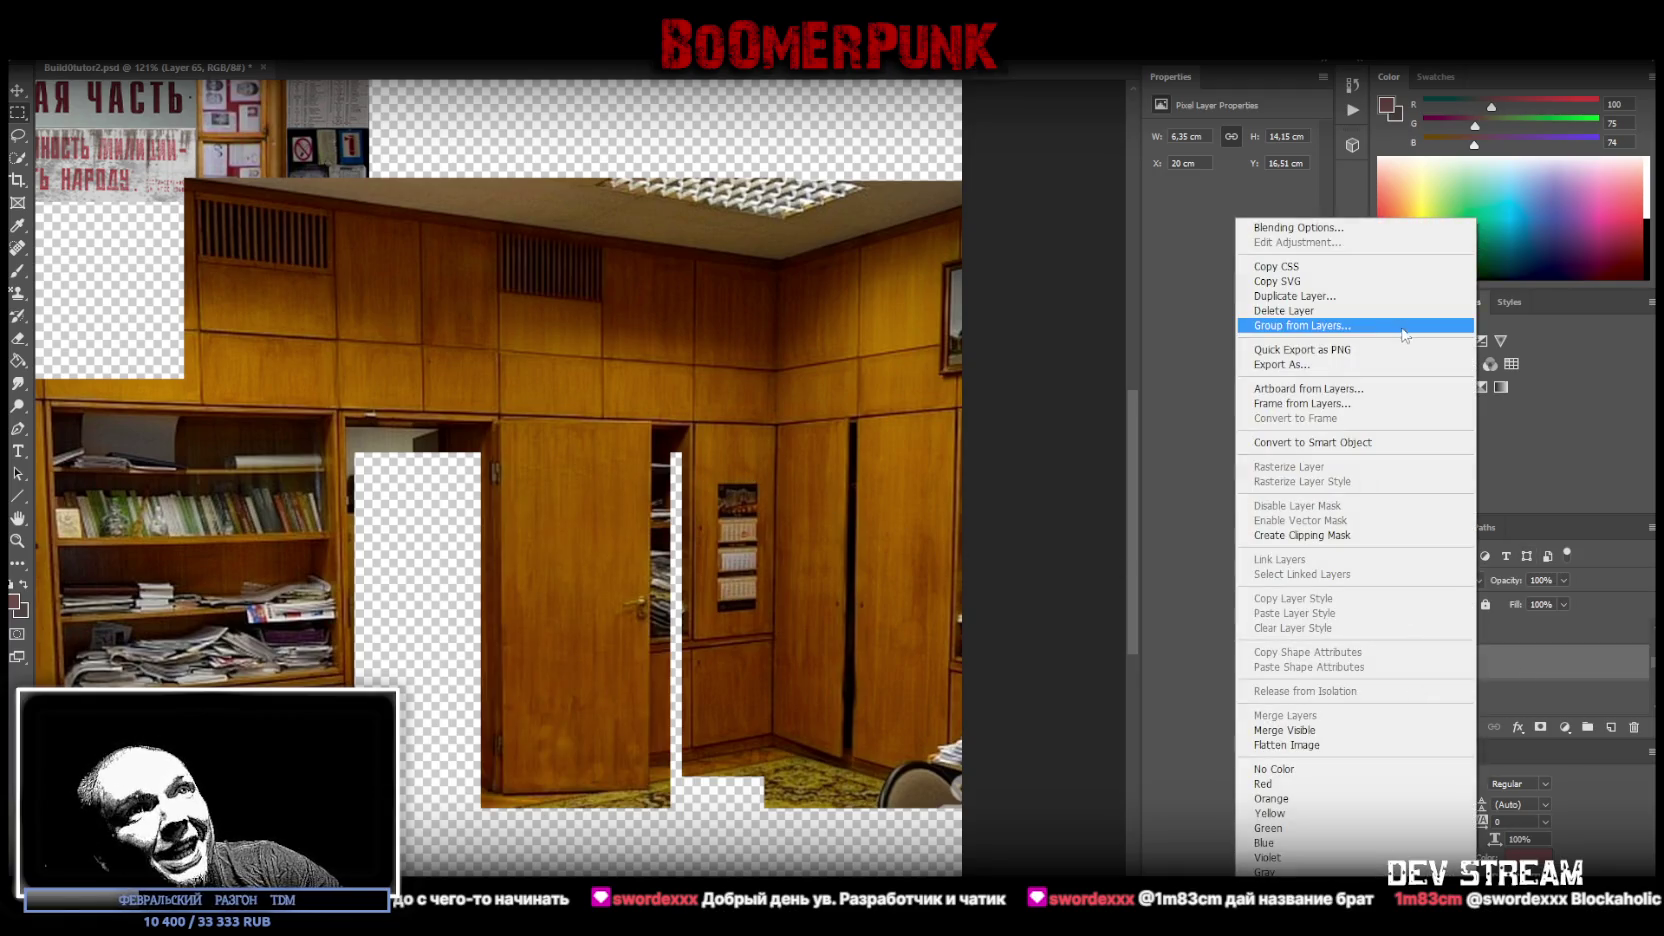
{"action": "left_click", "coordinate": [1355, 443]}
{"action": "key", "text": "z"}
{"action": "left_click_drag", "start_coordinate": [37, 541], "coordinate": [791, 745]}
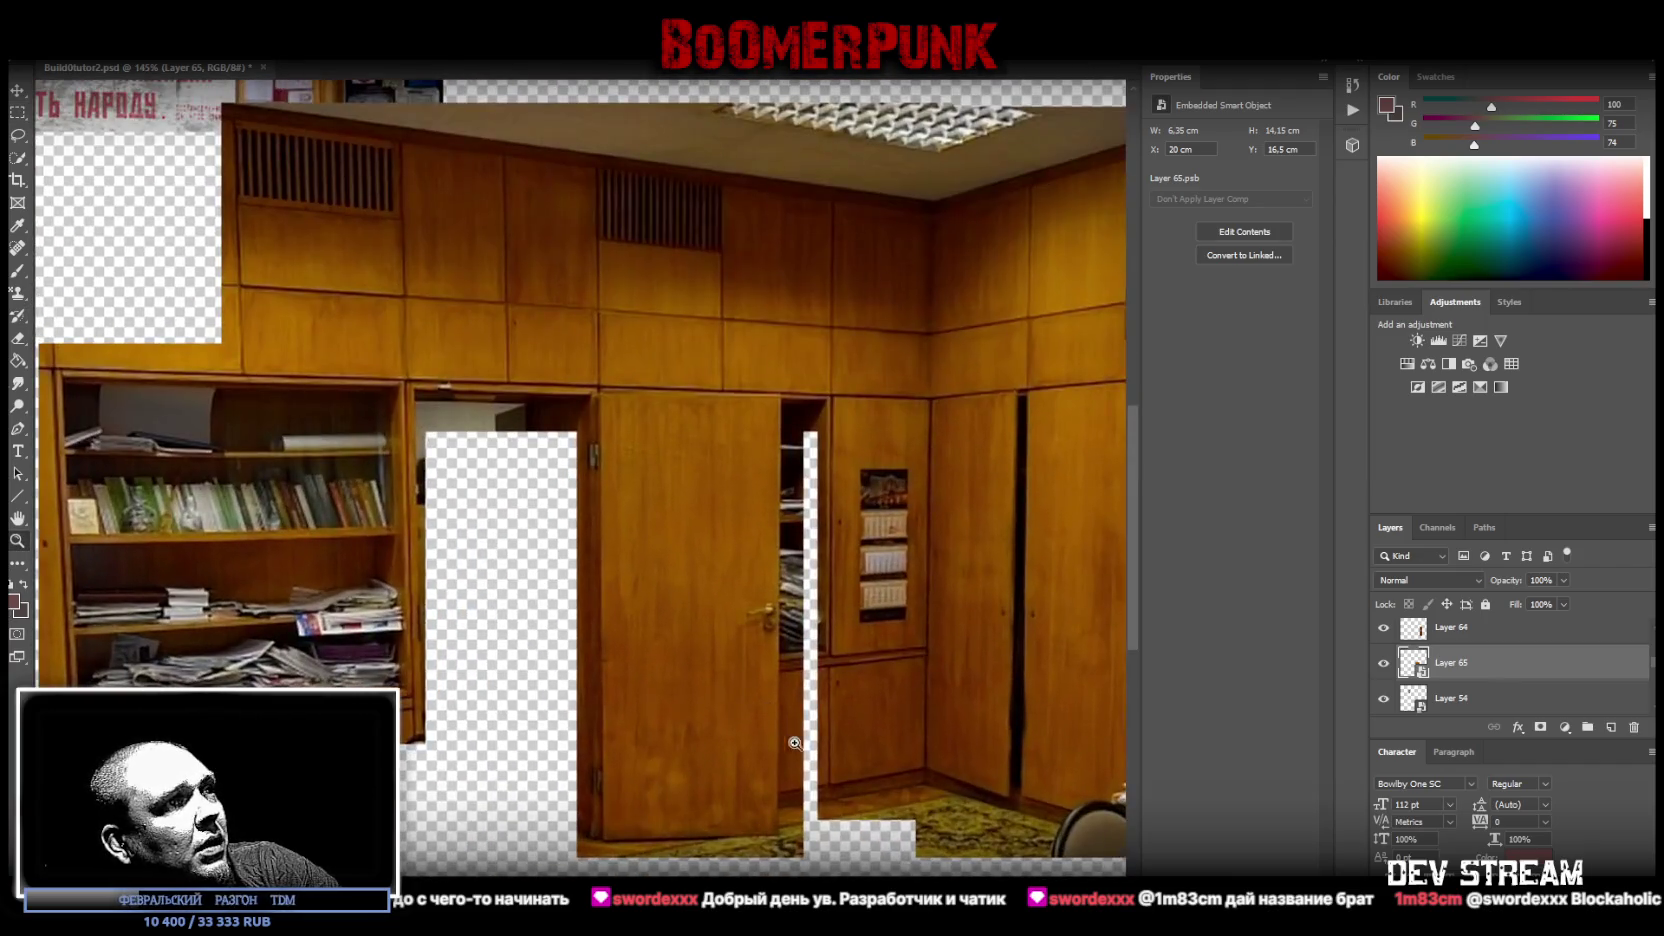
{"action": "left_click", "coordinate": [76, 50]}
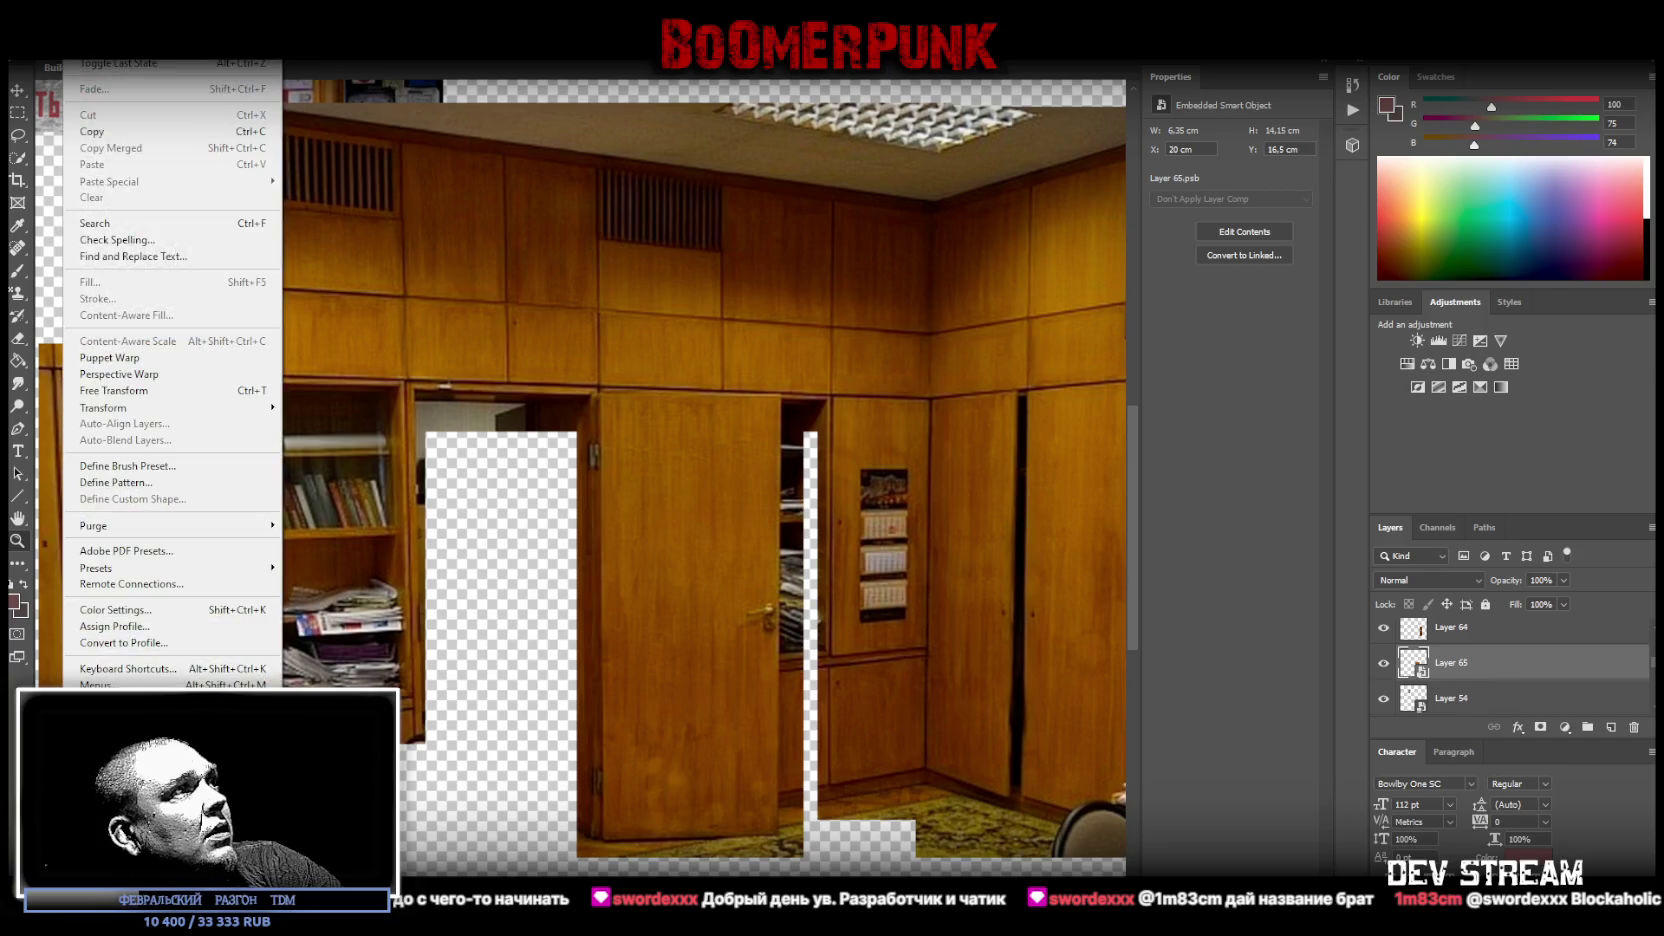
- Perspective Warp the door by pinning the grid to its four corners, then commit
{"action": "left_click", "coordinate": [118, 374]}
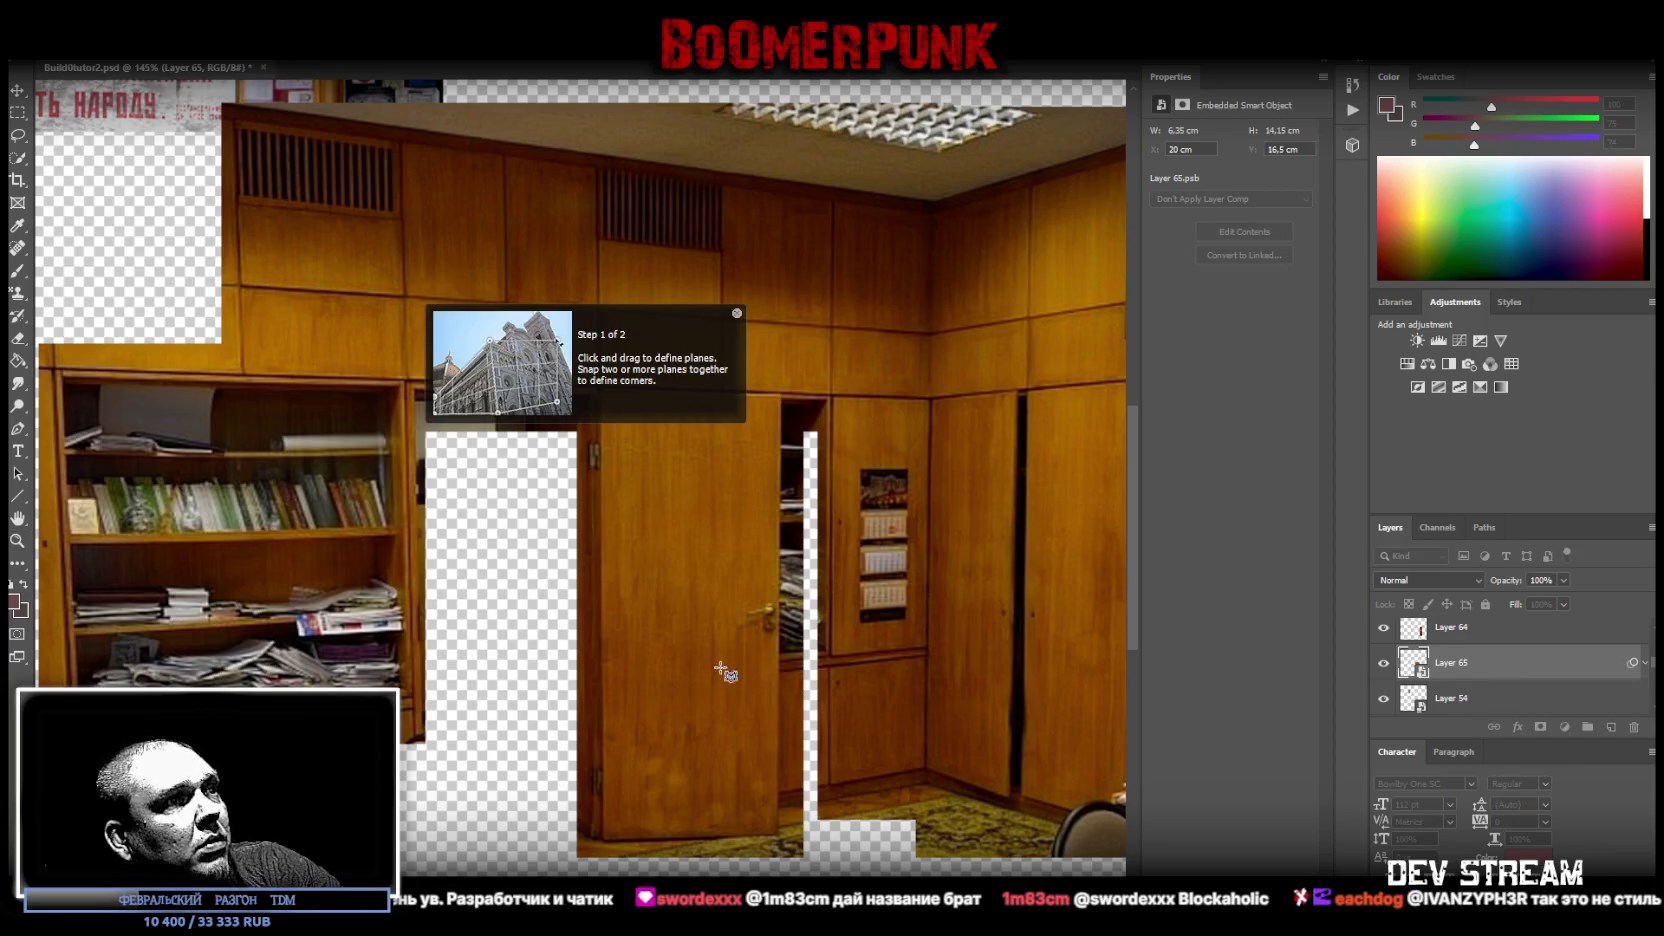
{"action": "left_click", "coordinate": [604, 840]}
{"action": "left_click_drag", "start_coordinate": [603, 840], "coordinate": [780, 394]}
{"action": "left_click_drag", "start_coordinate": [603, 394], "coordinate": [600, 394]}
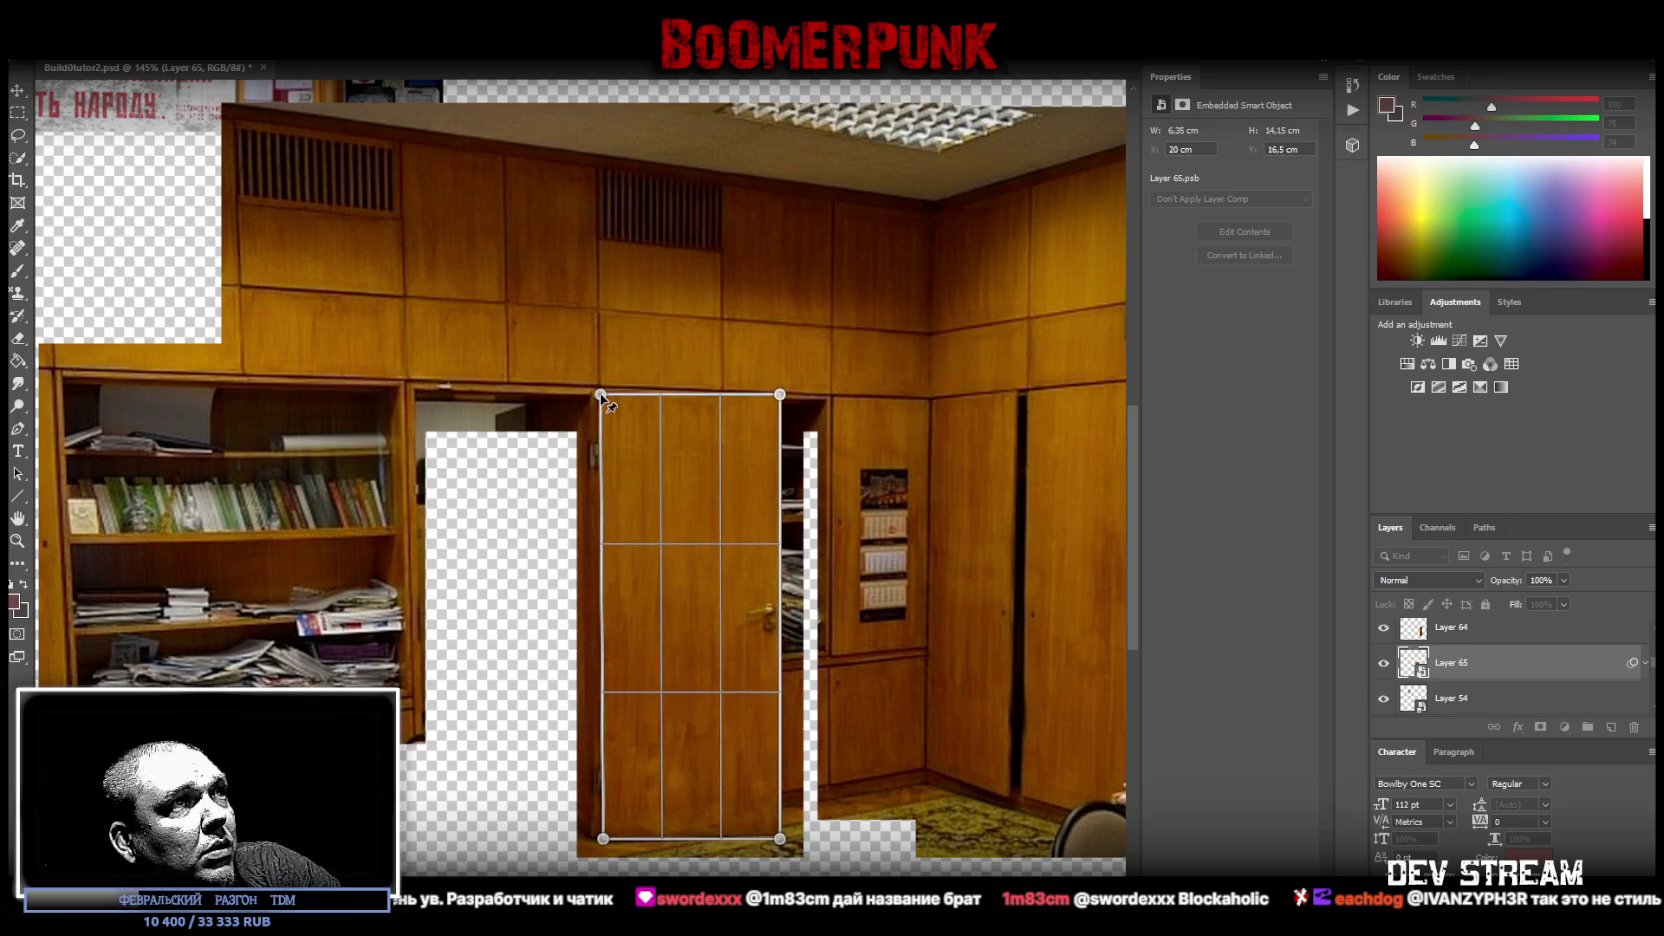
{"action": "left_click_drag", "start_coordinate": [603, 840], "coordinate": [602, 840]}
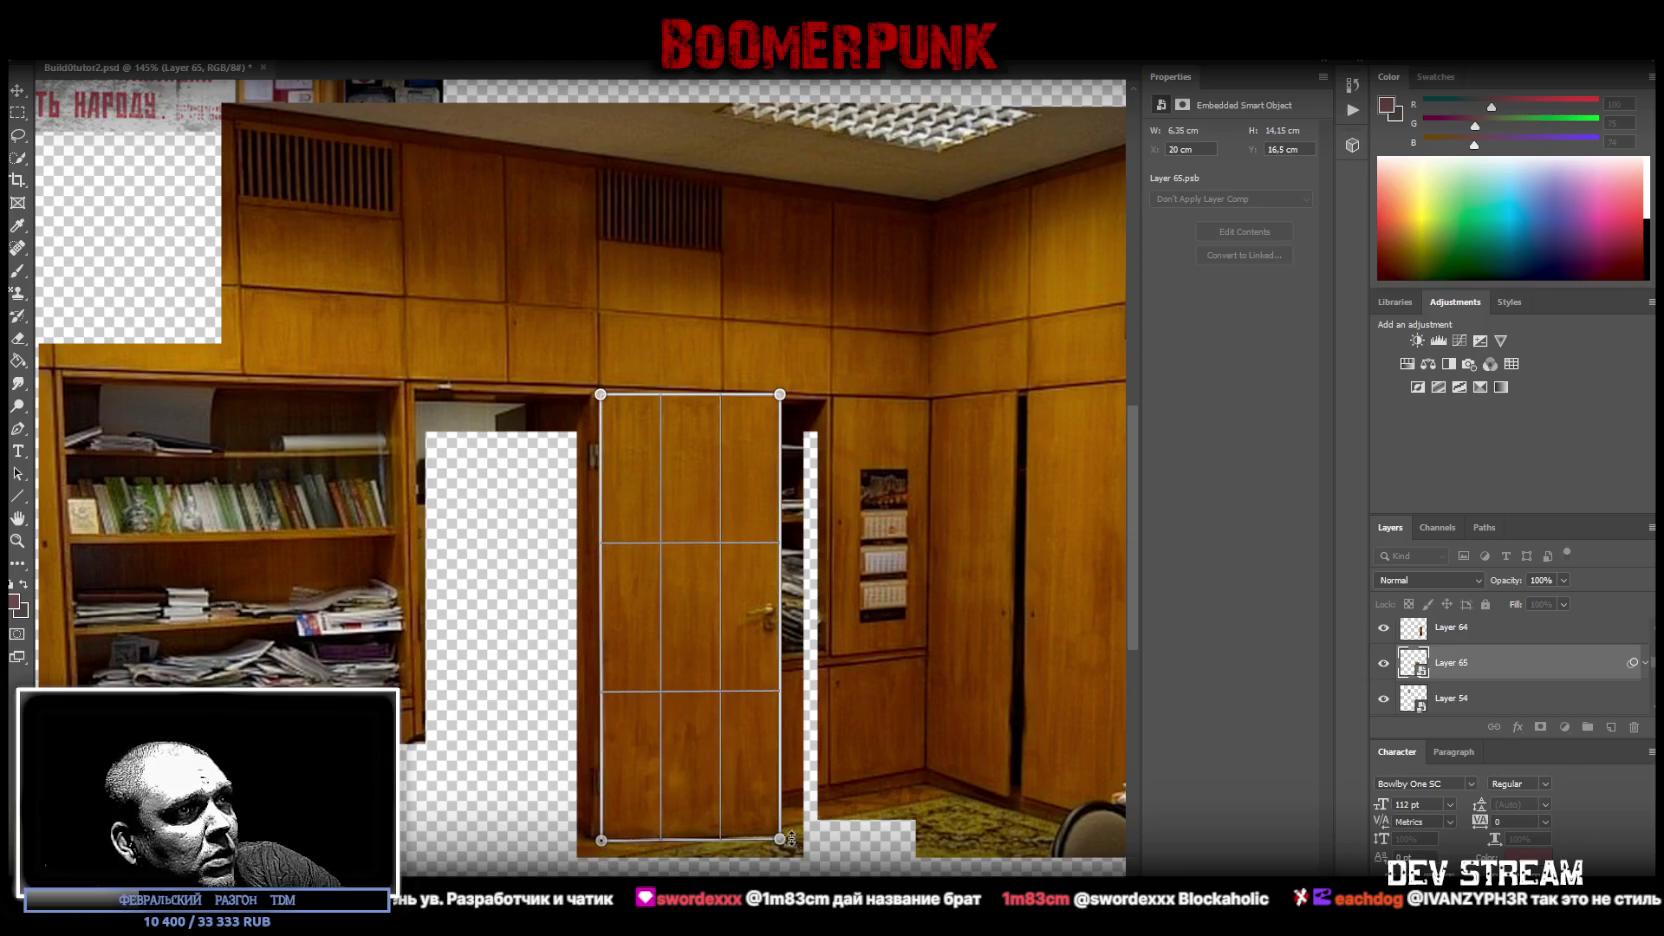
{"action": "left_click_drag", "start_coordinate": [781, 841], "coordinate": [777, 834]}
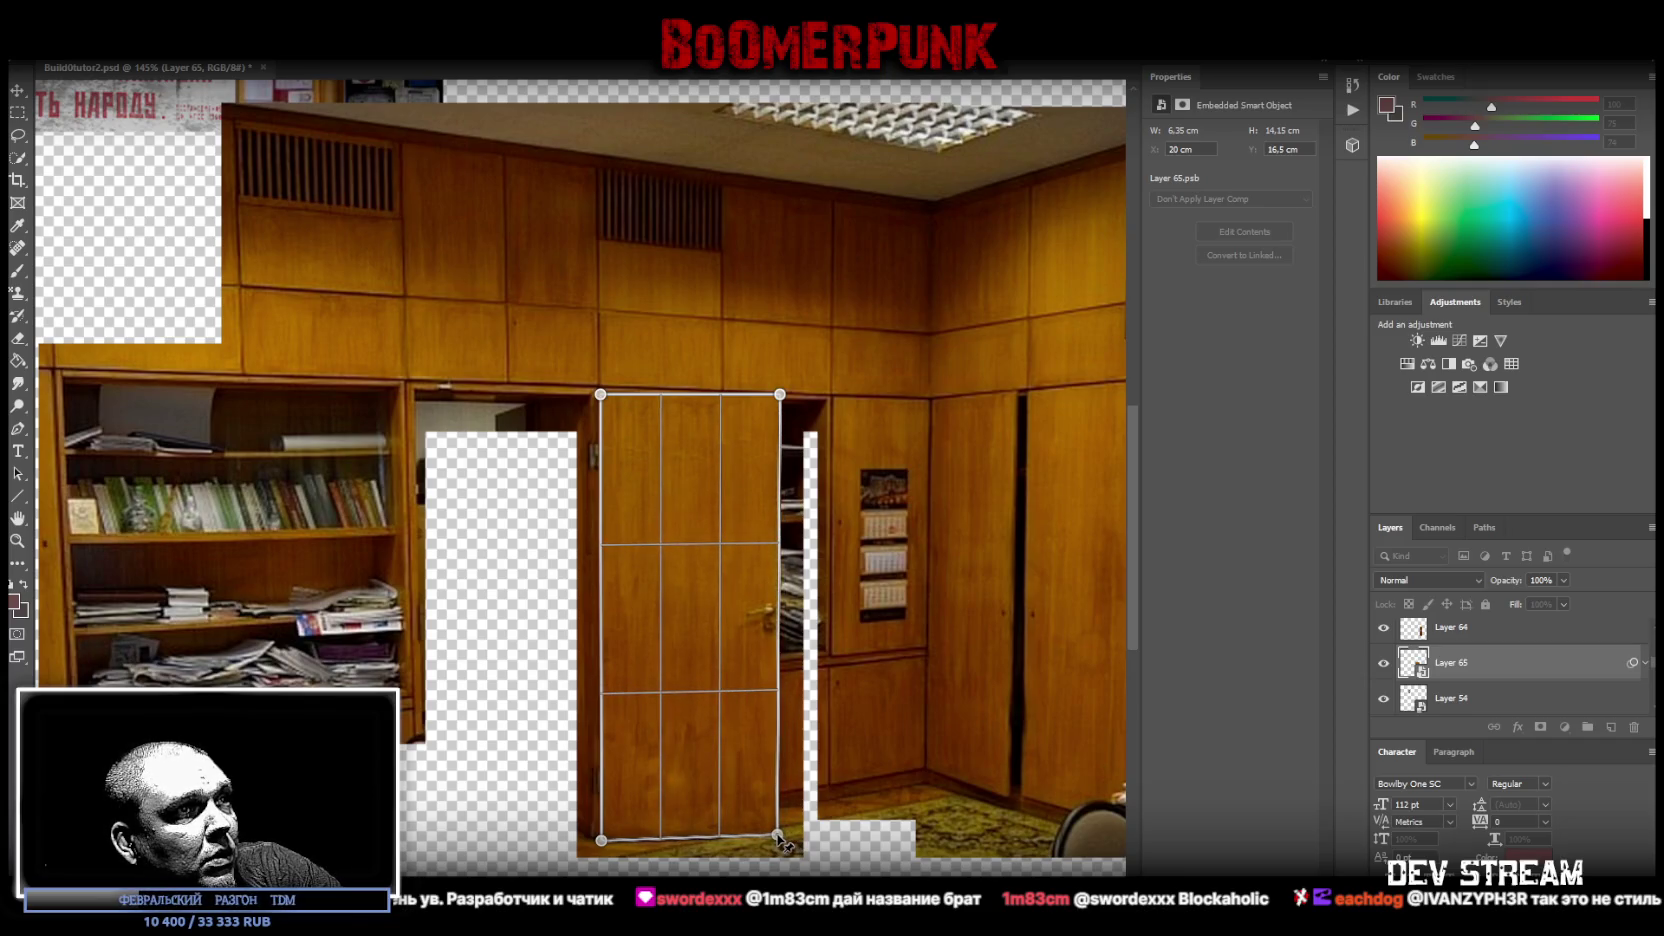
{"action": "left_click_drag", "start_coordinate": [780, 394], "coordinate": [779, 395]}
{"action": "left_click_drag", "start_coordinate": [600, 394], "coordinate": [600, 395]}
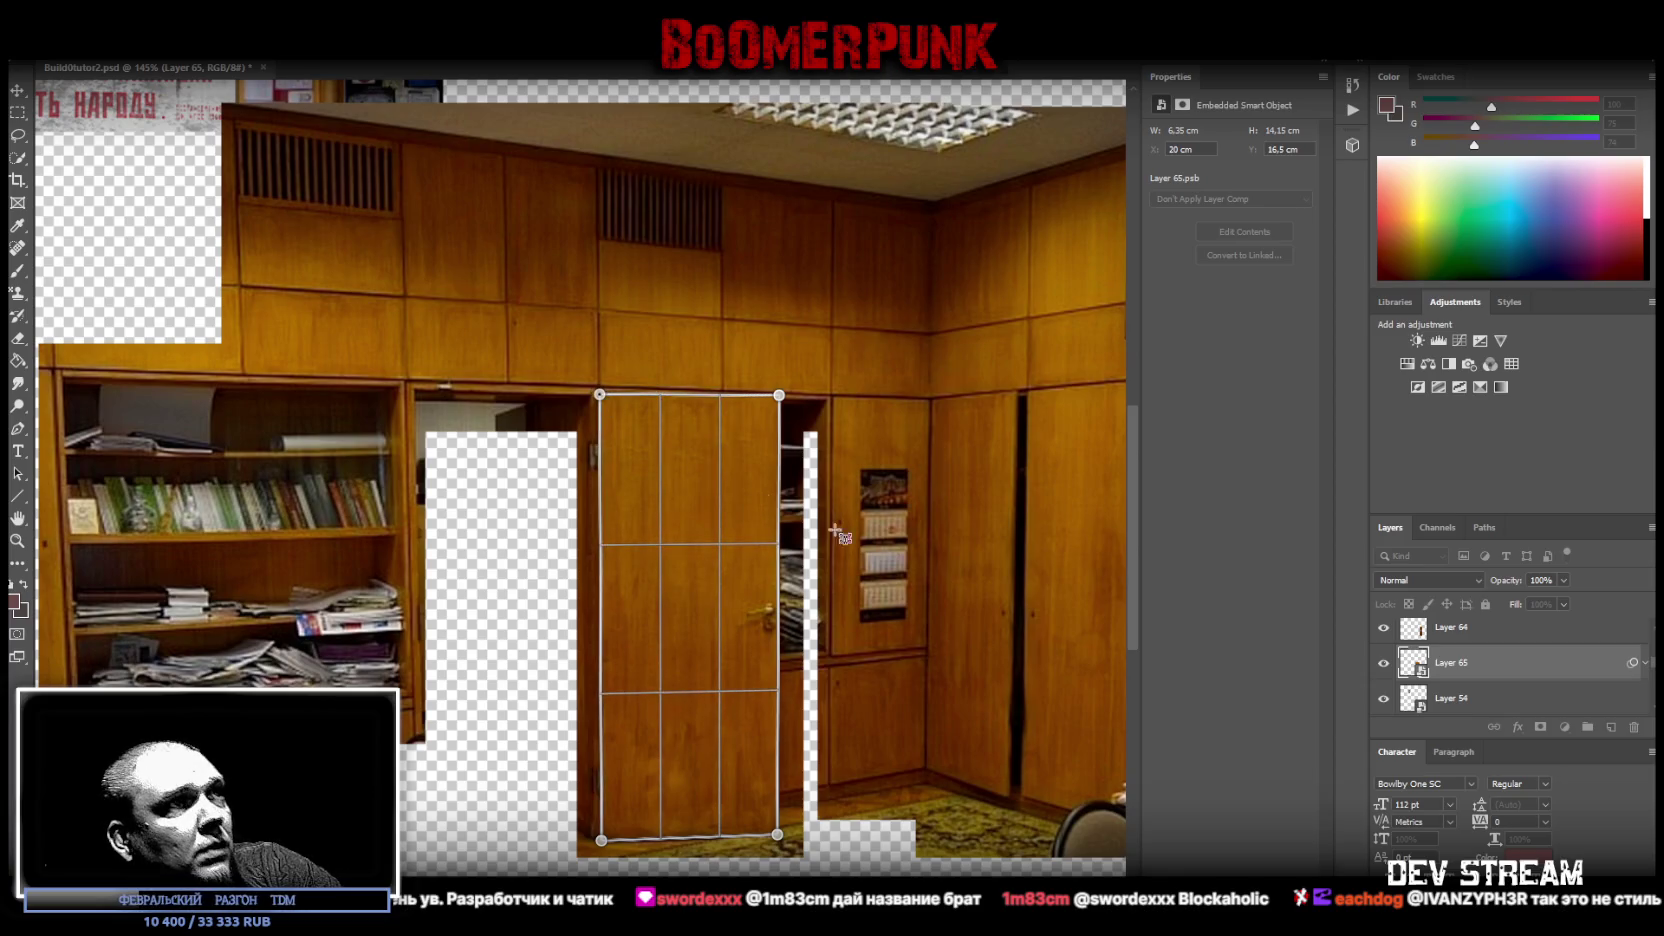
{"action": "key", "text": "w"}
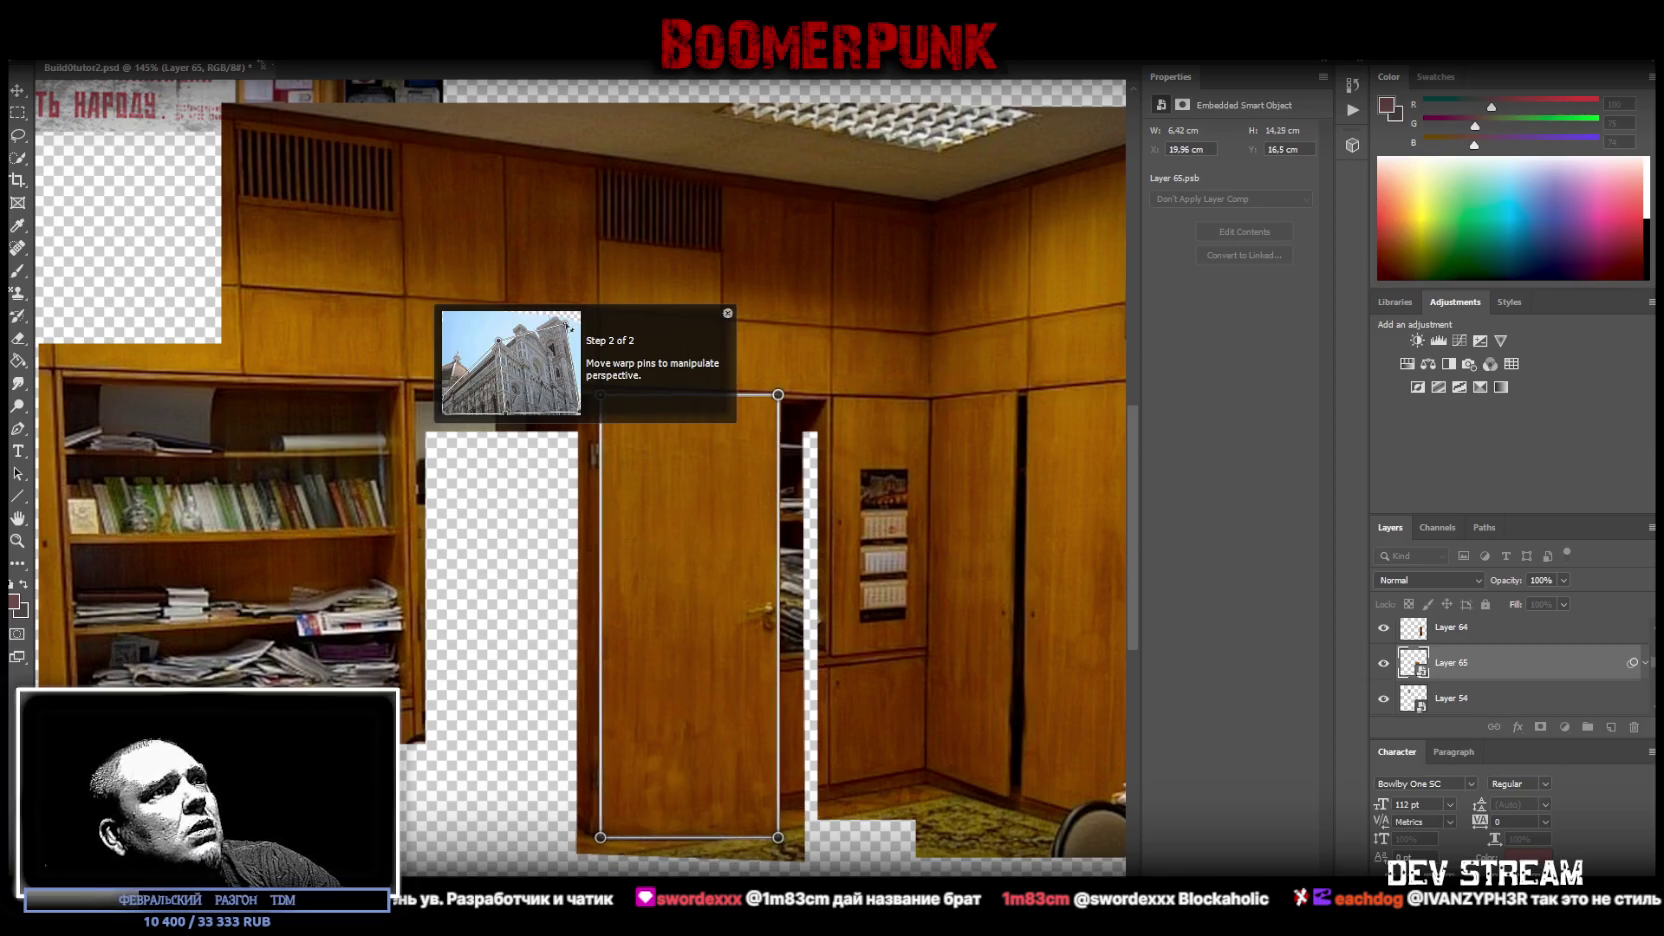
{"action": "key", "text": "Return"}
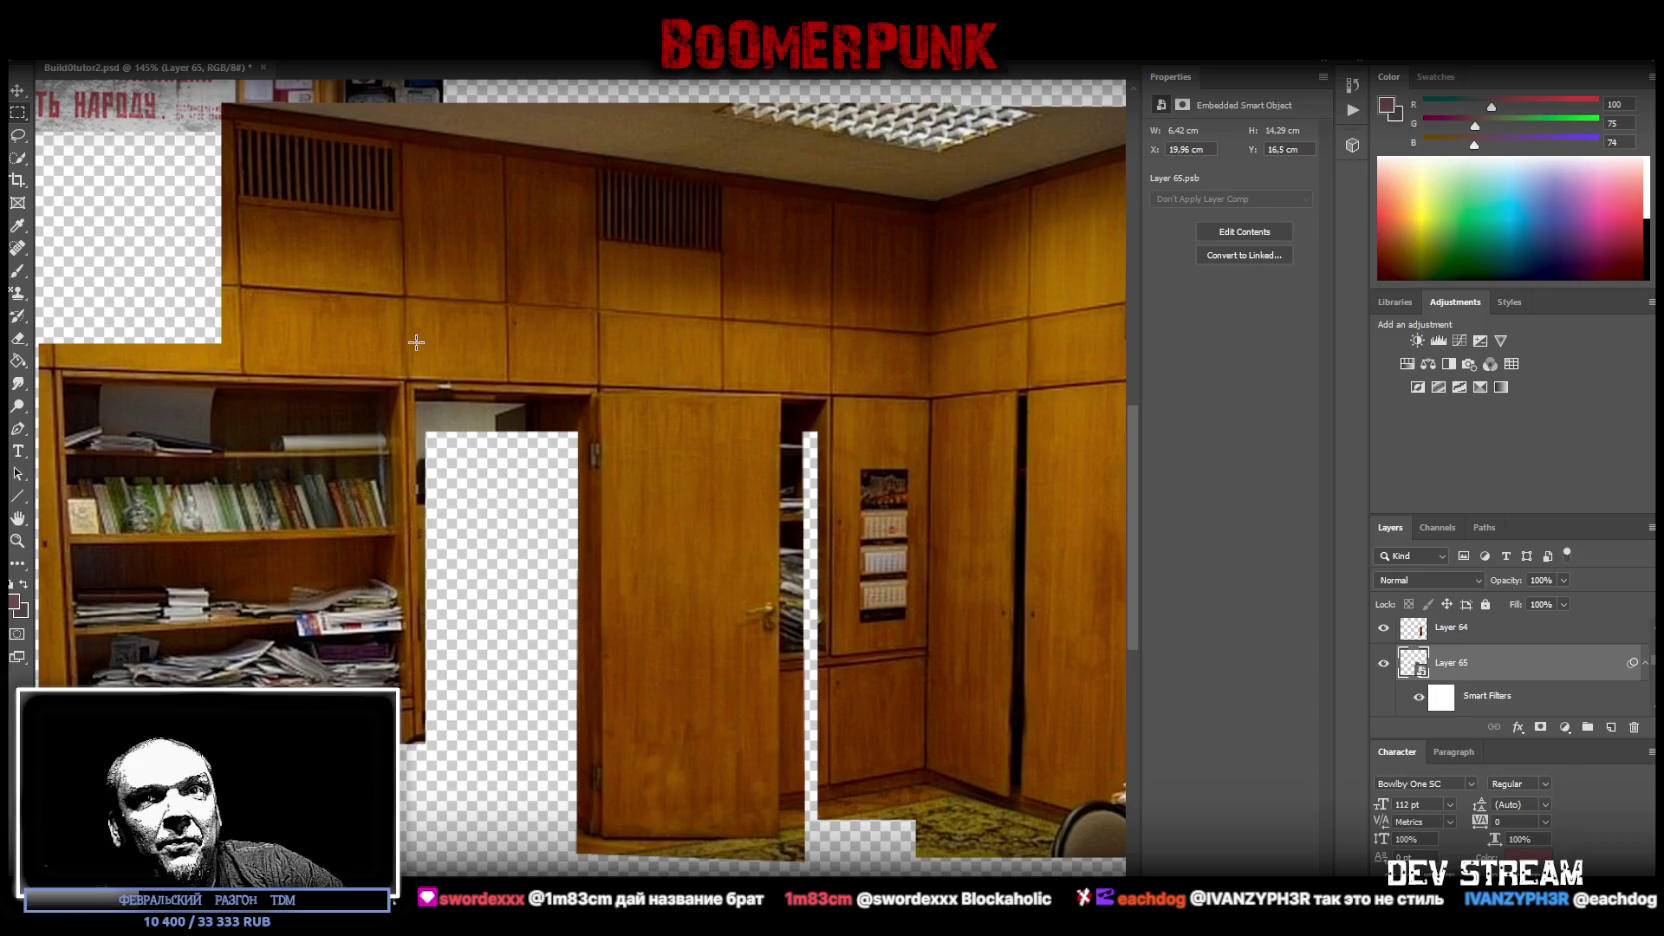
- Marquee the straightened door and copy it onto new Layer 66
{"action": "left_click_drag", "start_coordinate": [600, 394], "coordinate": [780, 837]}
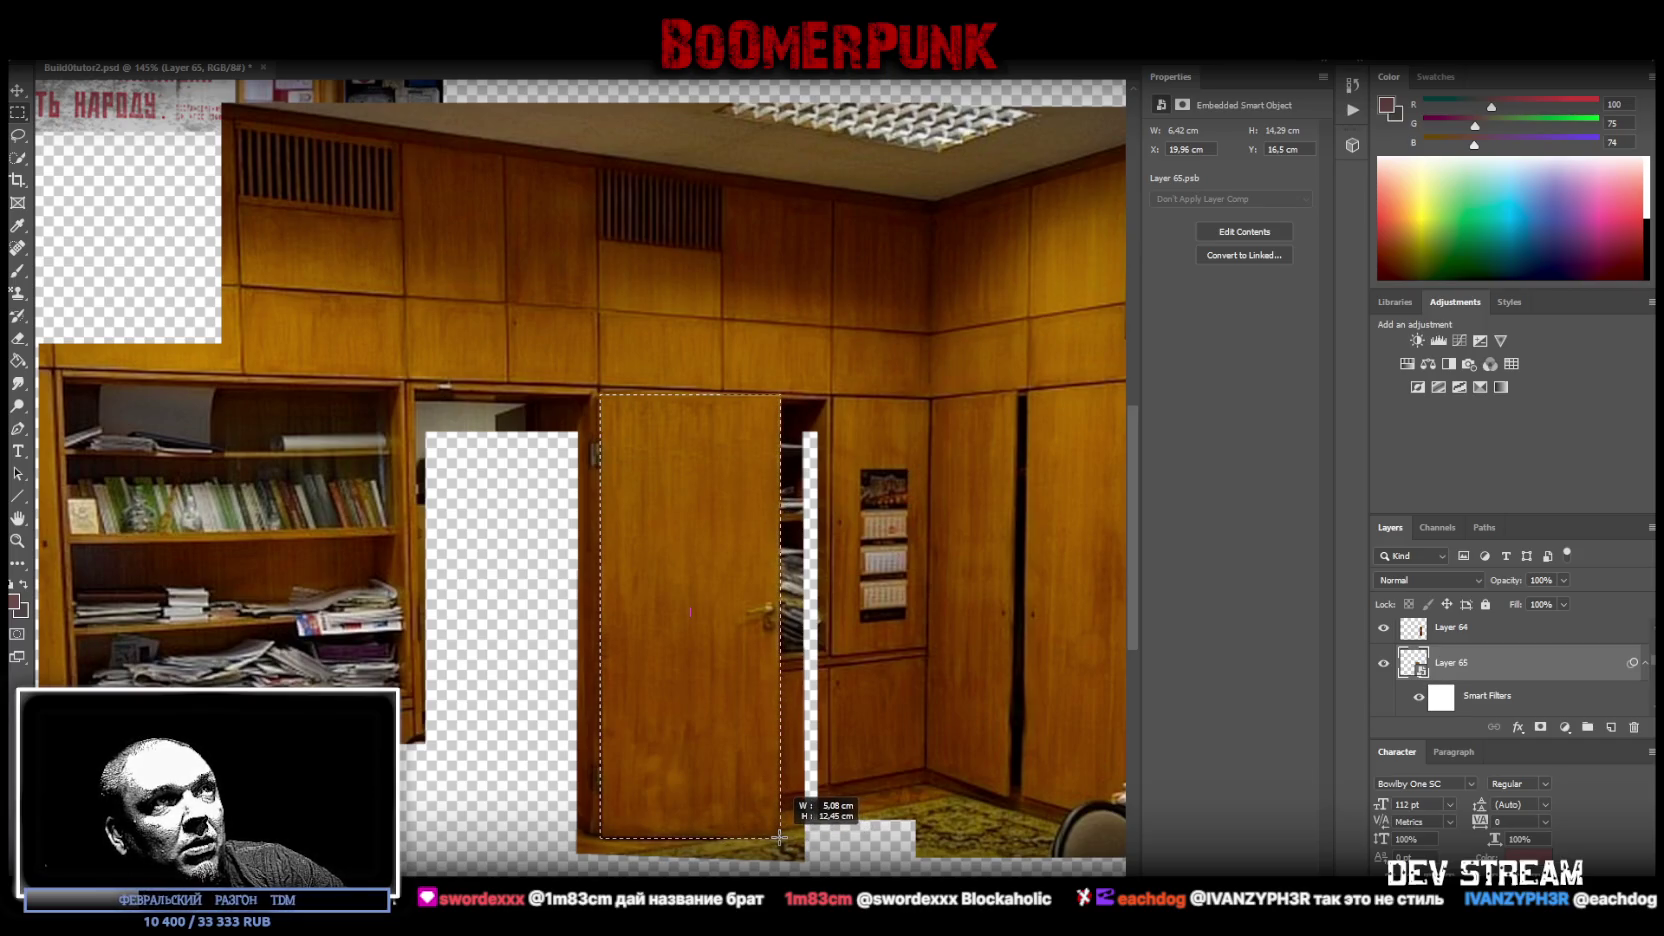
{"action": "left_click_drag", "start_coordinate": [780, 837], "coordinate": [779, 836]}
{"action": "left_click_drag", "start_coordinate": [625, 849], "coordinate": [798, 838]}
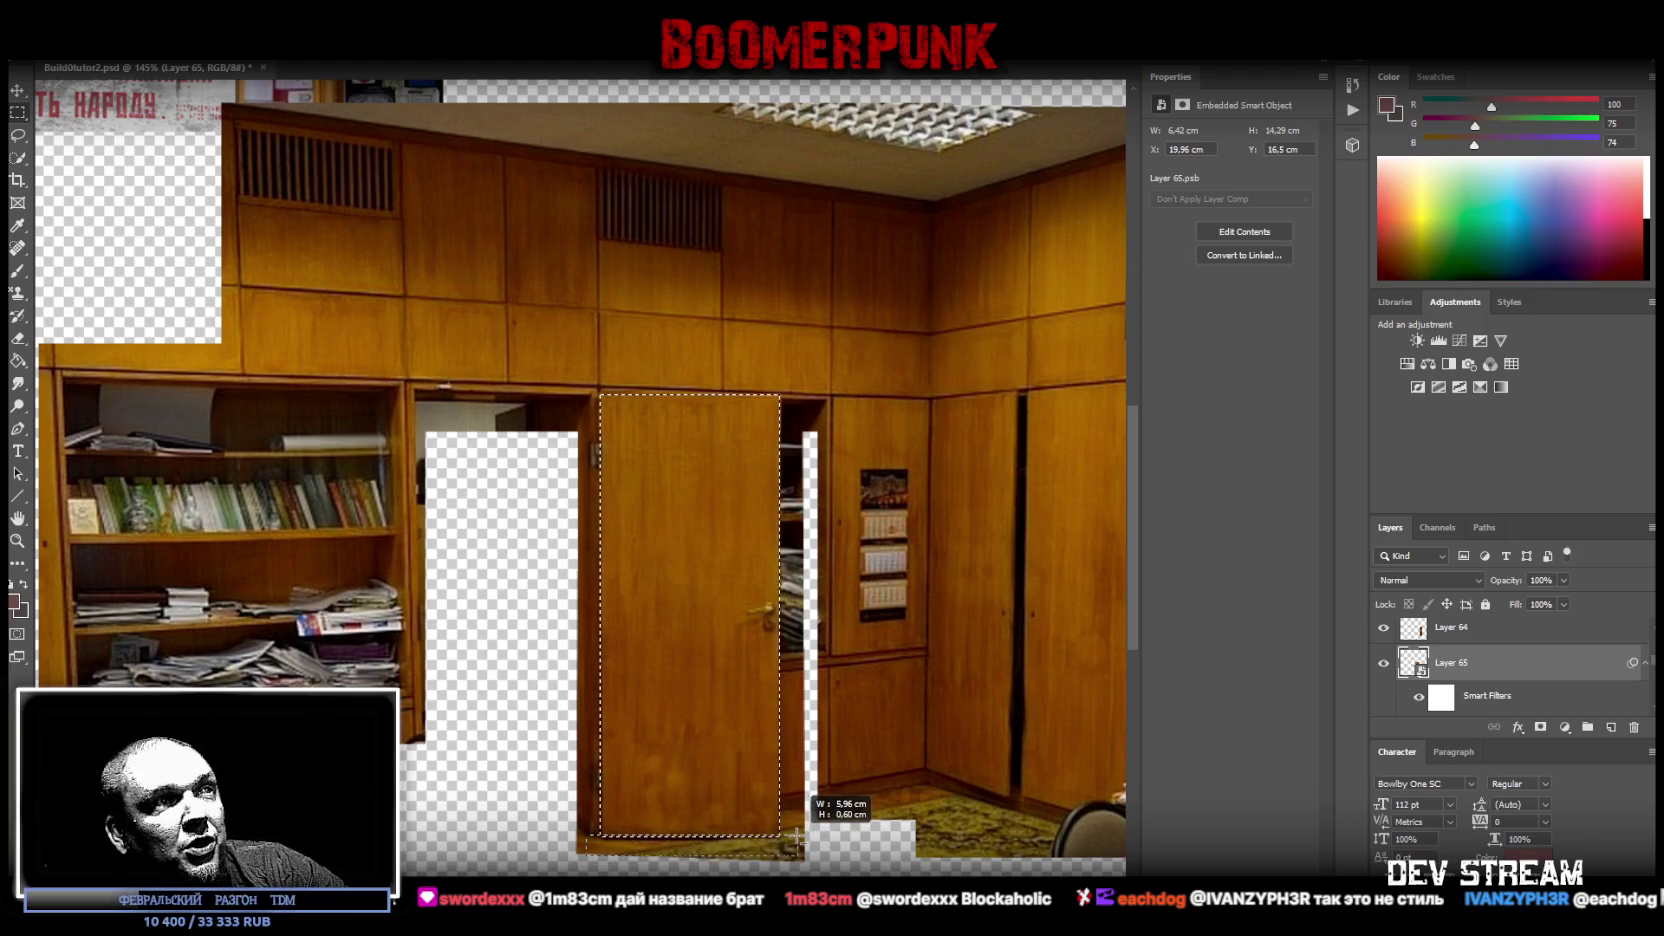
{"action": "left_click_drag", "start_coordinate": [797, 838], "coordinate": [798, 838]}
{"action": "left_click_drag", "start_coordinate": [548, 348], "coordinate": [869, 394]}
{"action": "right_click", "coordinate": [614, 466]}
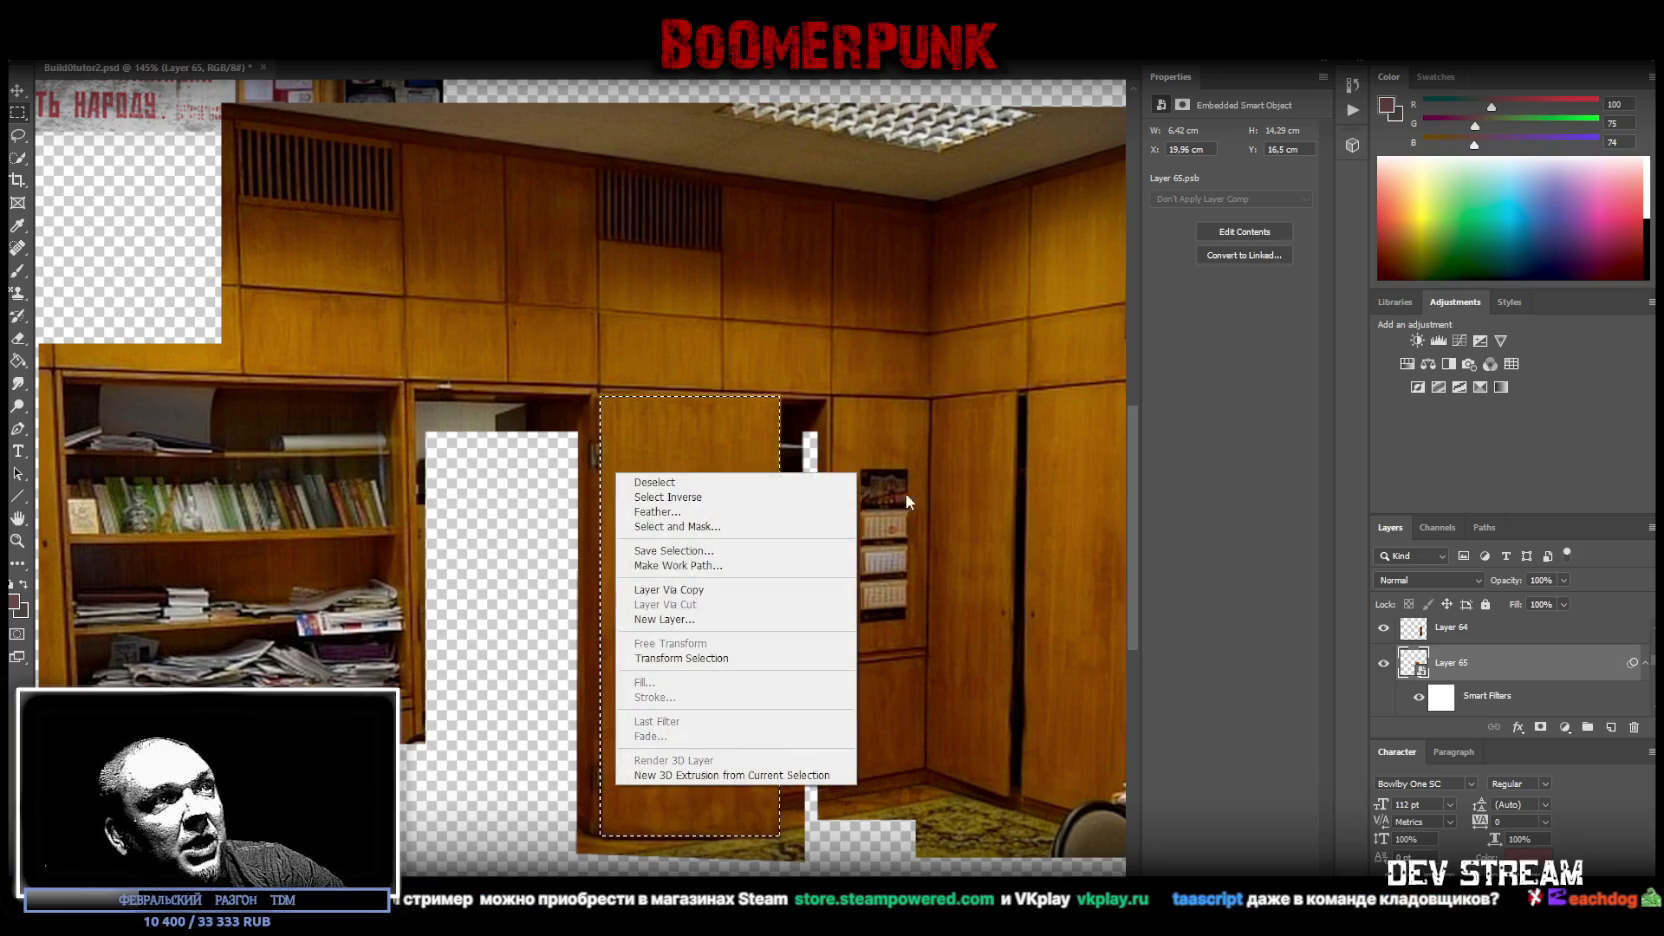
{"action": "left_click", "coordinate": [700, 588]}
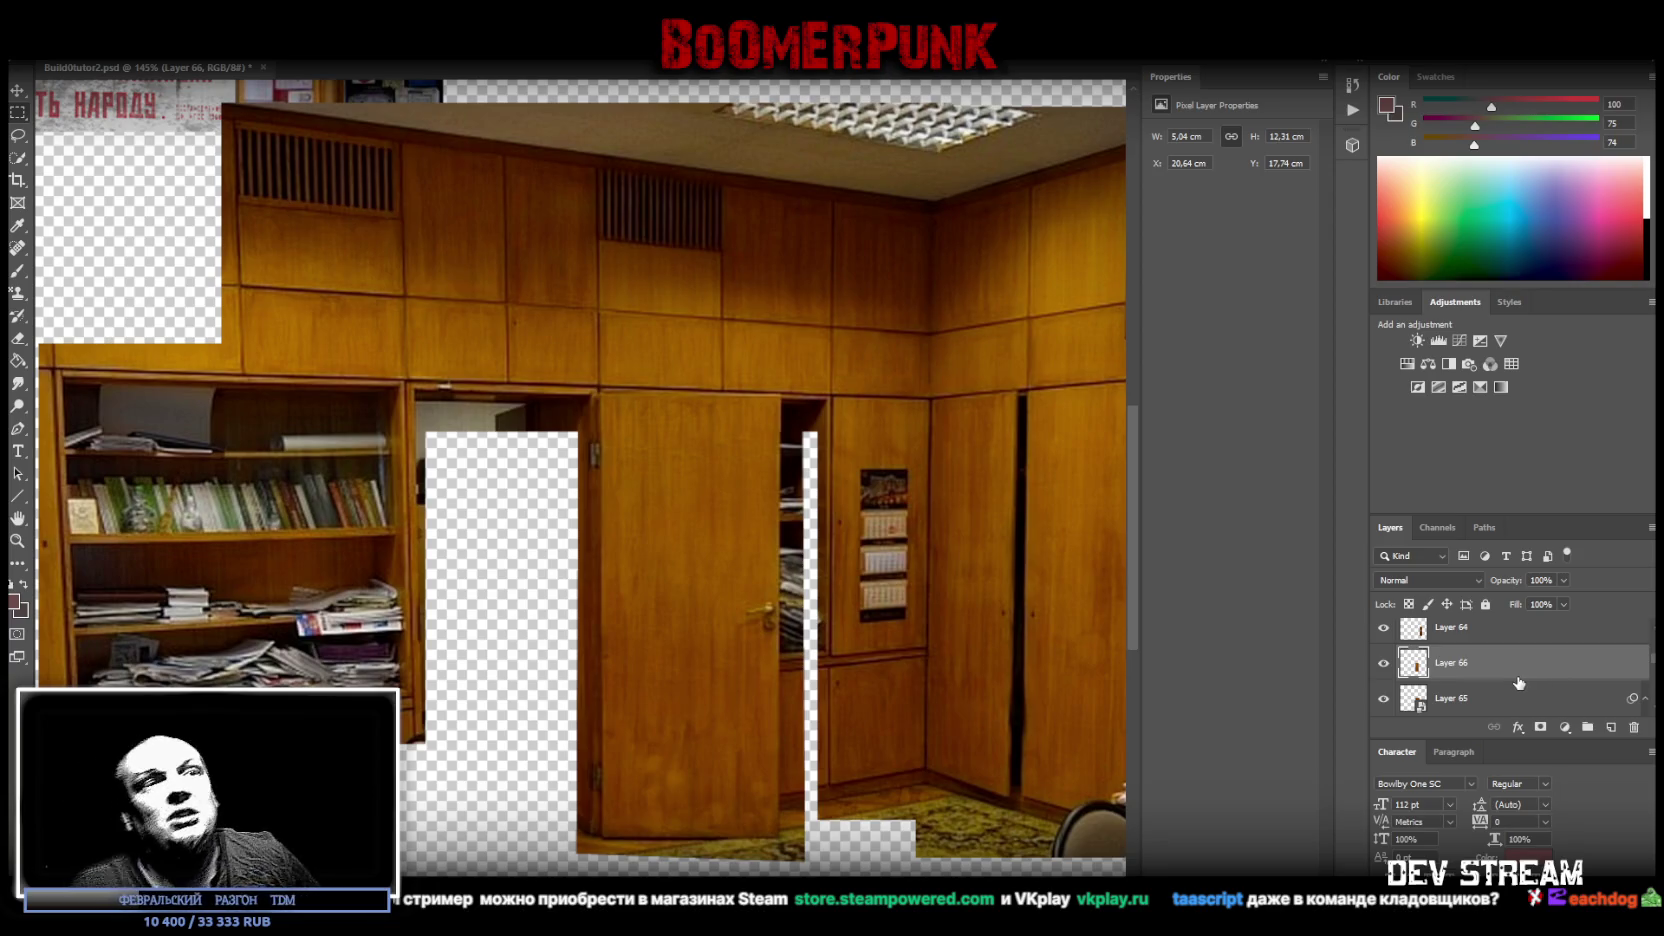
- Remove warped Layer 65 and convert Layer 66 into an embedded smart object
{"action": "scroll", "coordinate": [1479, 675], "scroll_direction": "down", "scroll_amount": 1}
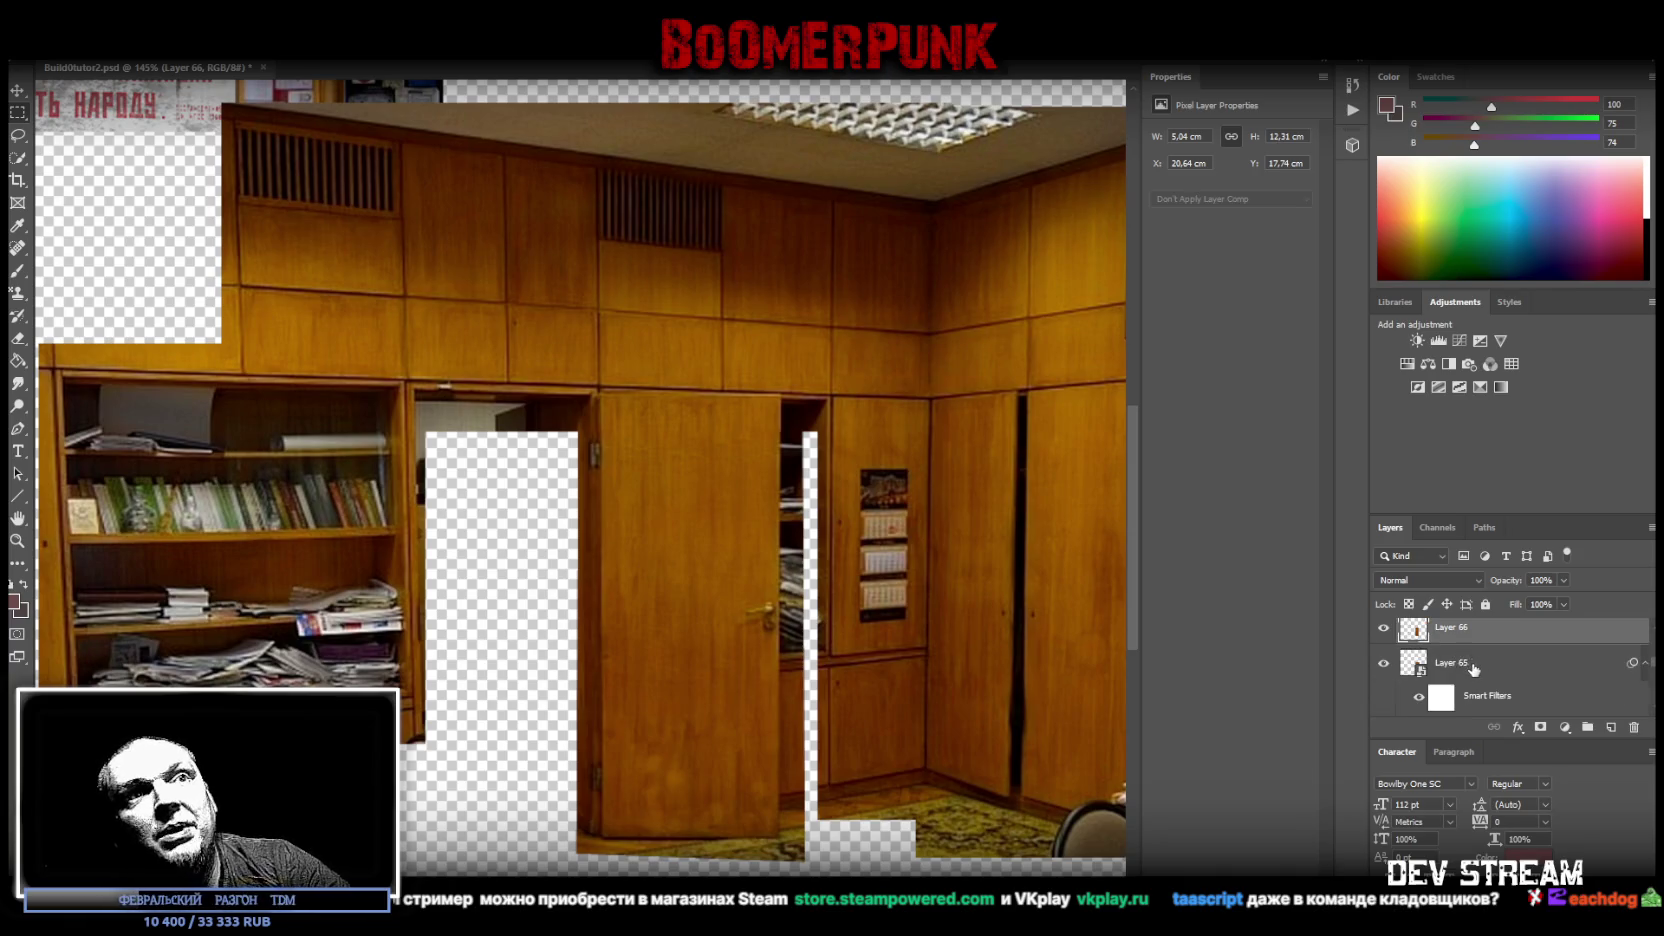
{"action": "left_click", "coordinate": [1484, 658]}
{"action": "key", "text": "ctrl+z"}
{"action": "key", "text": "ctrl+z"}
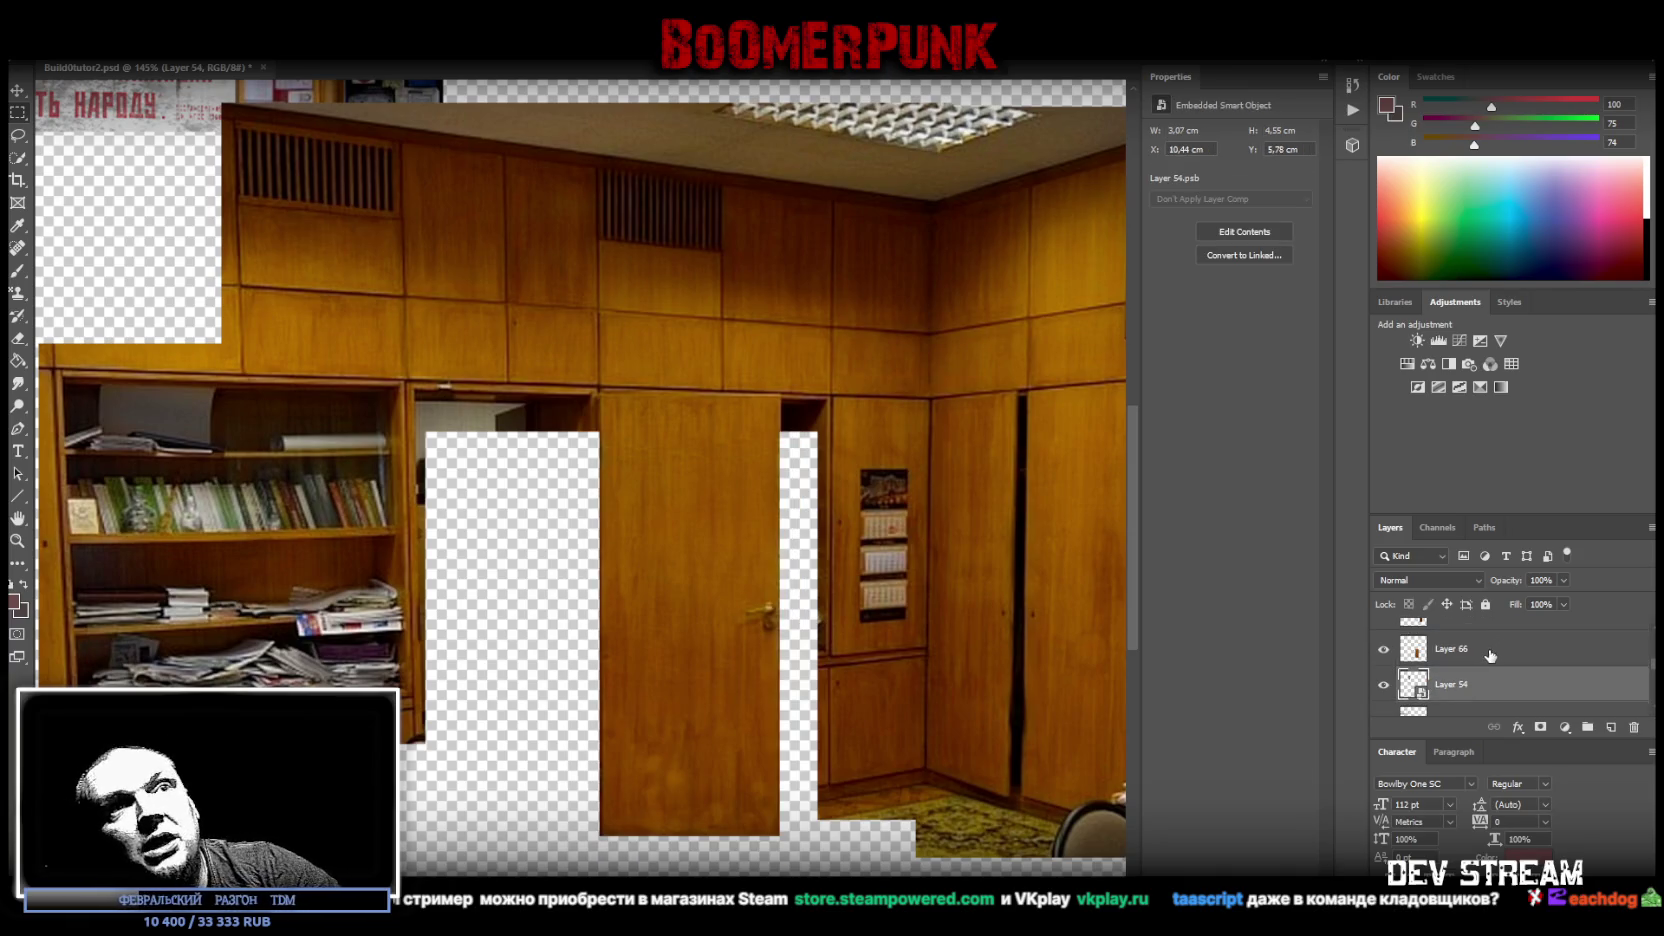
{"action": "key", "text": "ctrl+z"}
{"action": "right_click", "coordinate": [1447, 658]}
{"action": "left_click", "coordinate": [1281, 442]}
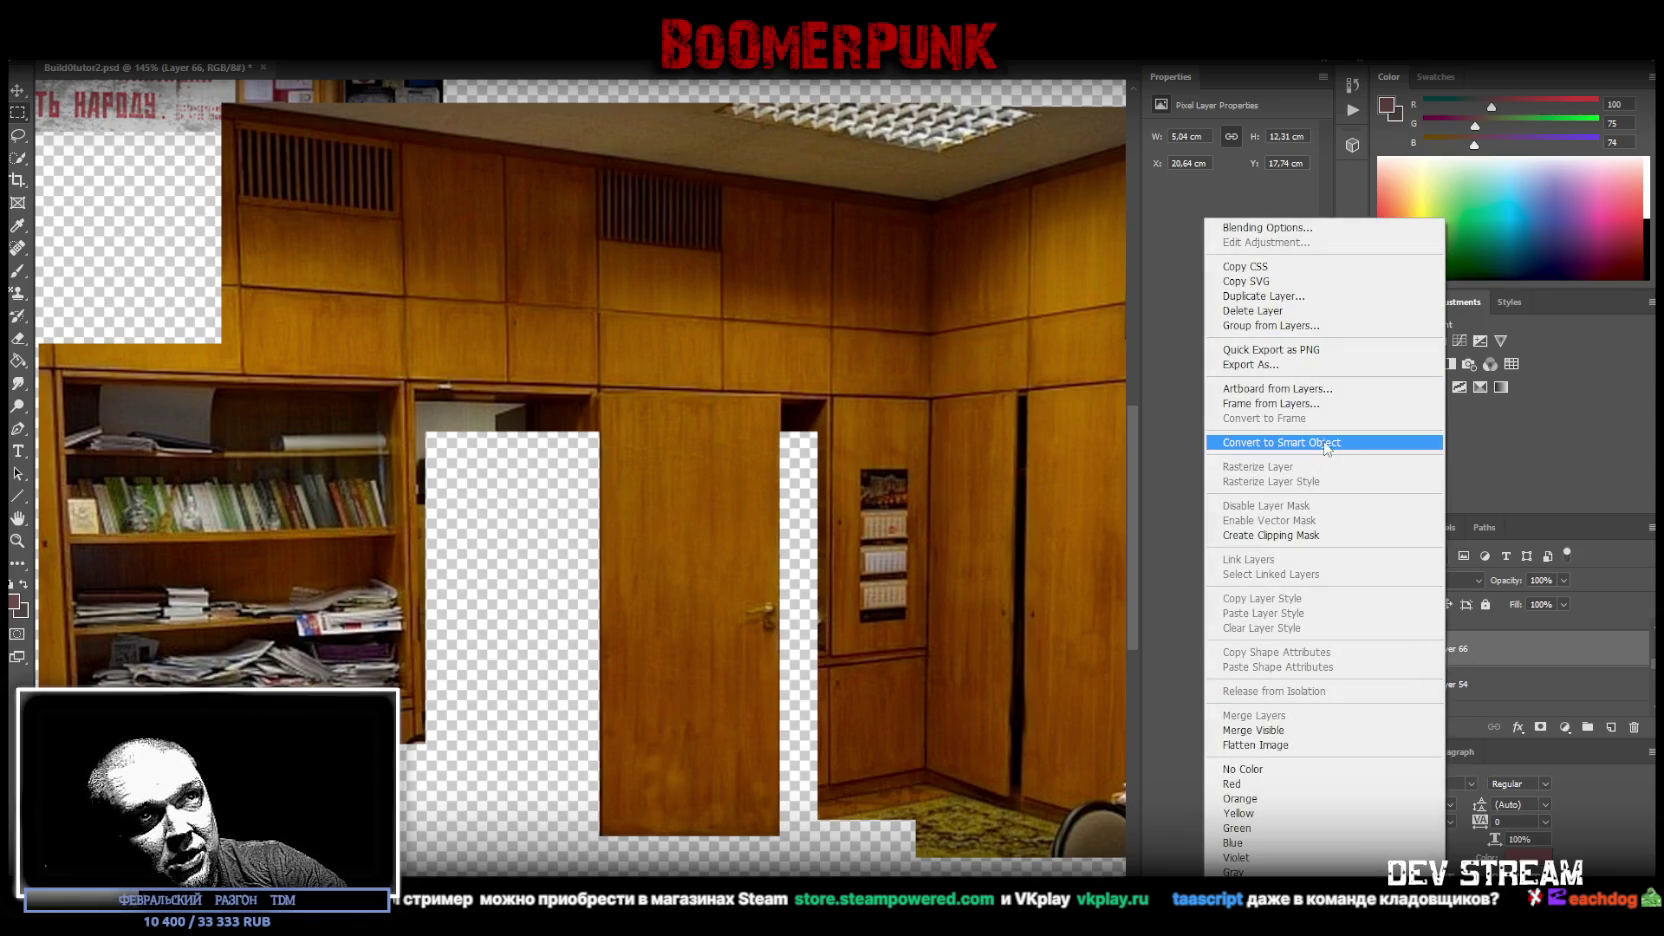
{"action": "key", "text": "ctrl+t"}
- Place the door at the atlas top edge beside the map, scaled to 4.23 × 10.34 cm
{"action": "scroll", "coordinate": [926, 599], "scroll_direction": "down", "scroll_amount": 2}
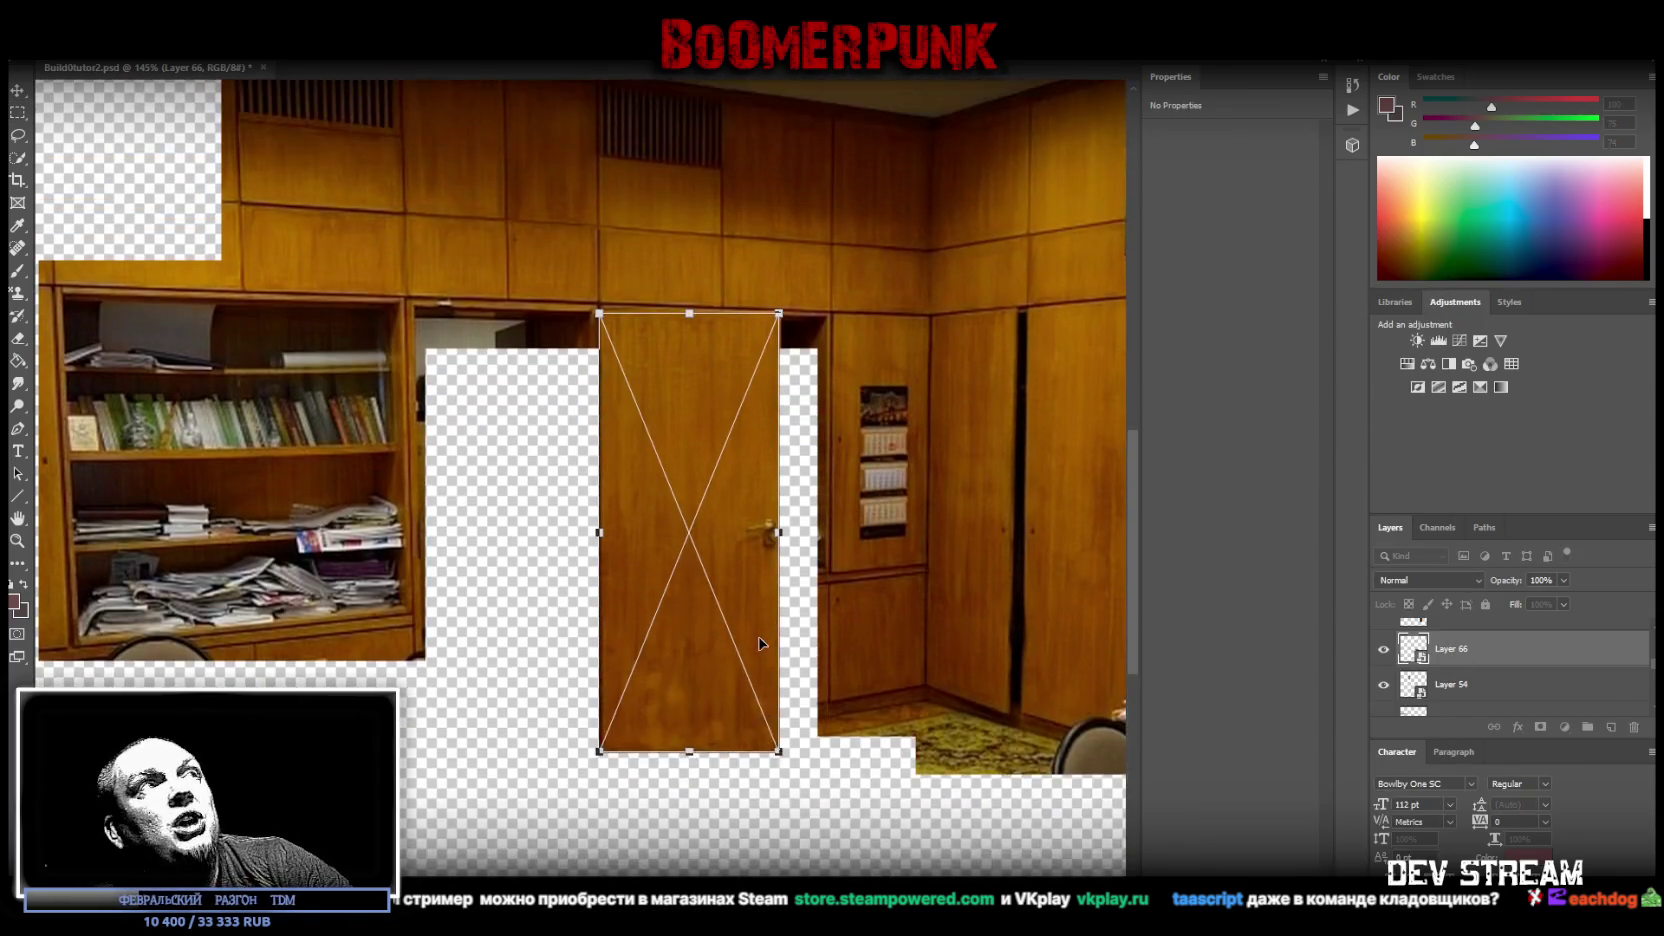
{"action": "scroll", "coordinate": [137, 299], "scroll_direction": "up", "scroll_amount": 5}
{"action": "scroll", "coordinate": [137, 299], "scroll_direction": "up", "scroll_amount": 2}
{"action": "left_click_drag", "start_coordinate": [720, 759], "coordinate": [887, 250]}
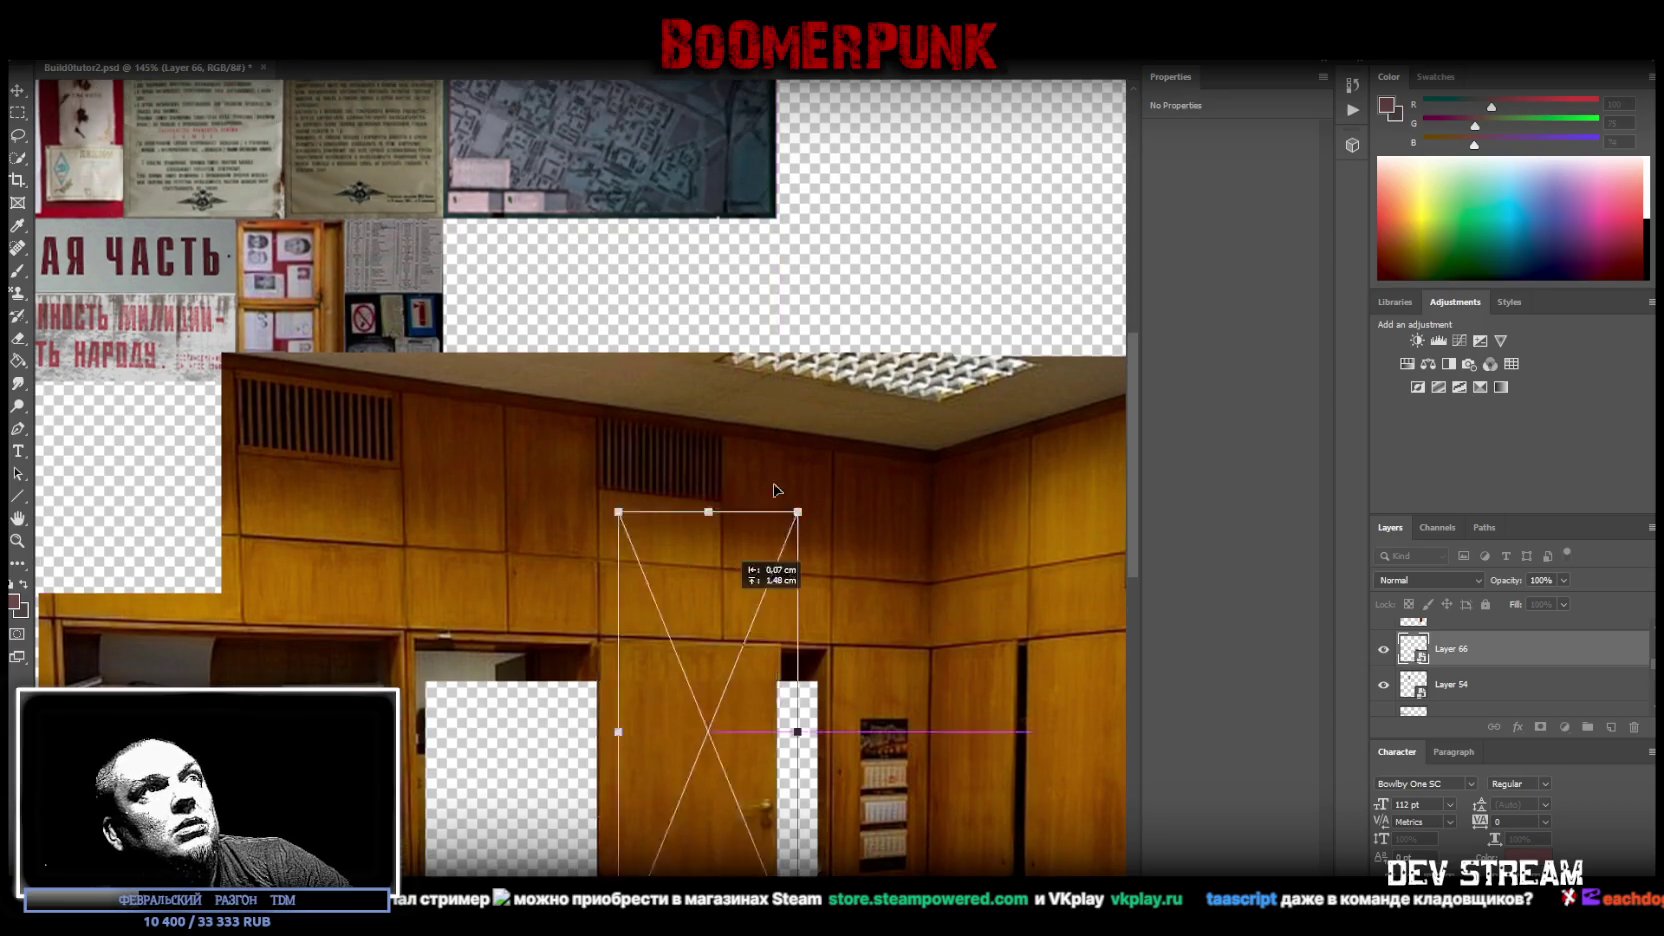
{"action": "scroll", "coordinate": [872, 436], "scroll_direction": "up", "scroll_amount": 3}
{"action": "scroll", "coordinate": [872, 436], "scroll_direction": "up", "scroll_amount": 1}
{"action": "left_click_drag", "start_coordinate": [872, 436], "coordinate": [859, 322]}
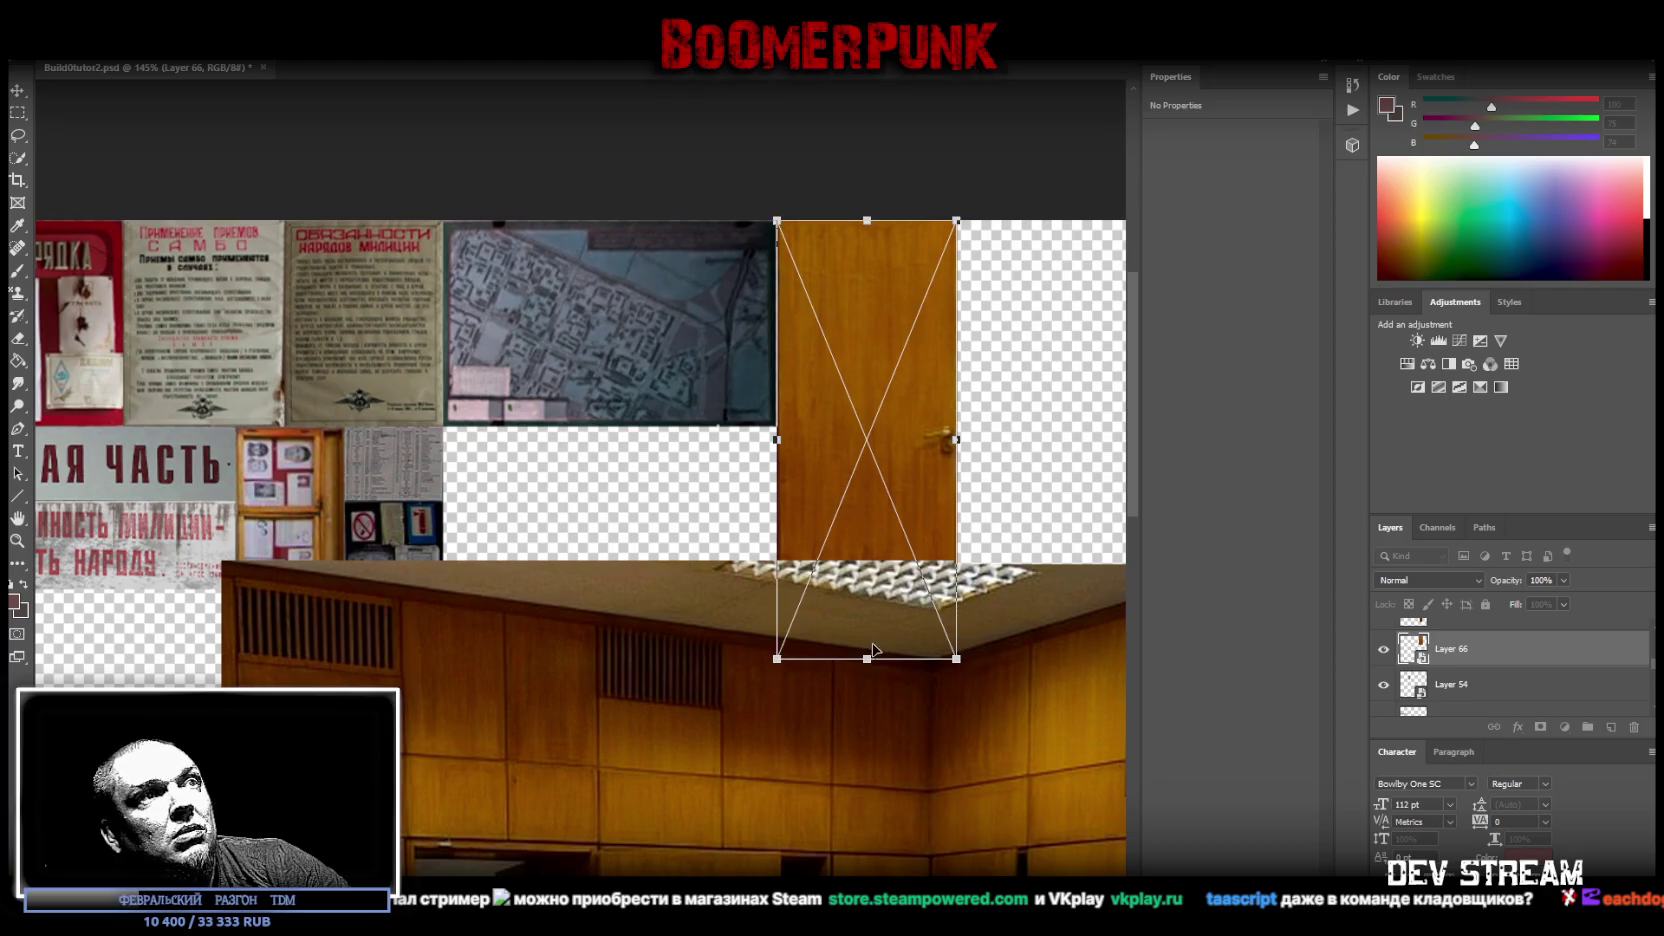
{"action": "left_click_drag", "start_coordinate": [867, 660], "coordinate": [867, 589]}
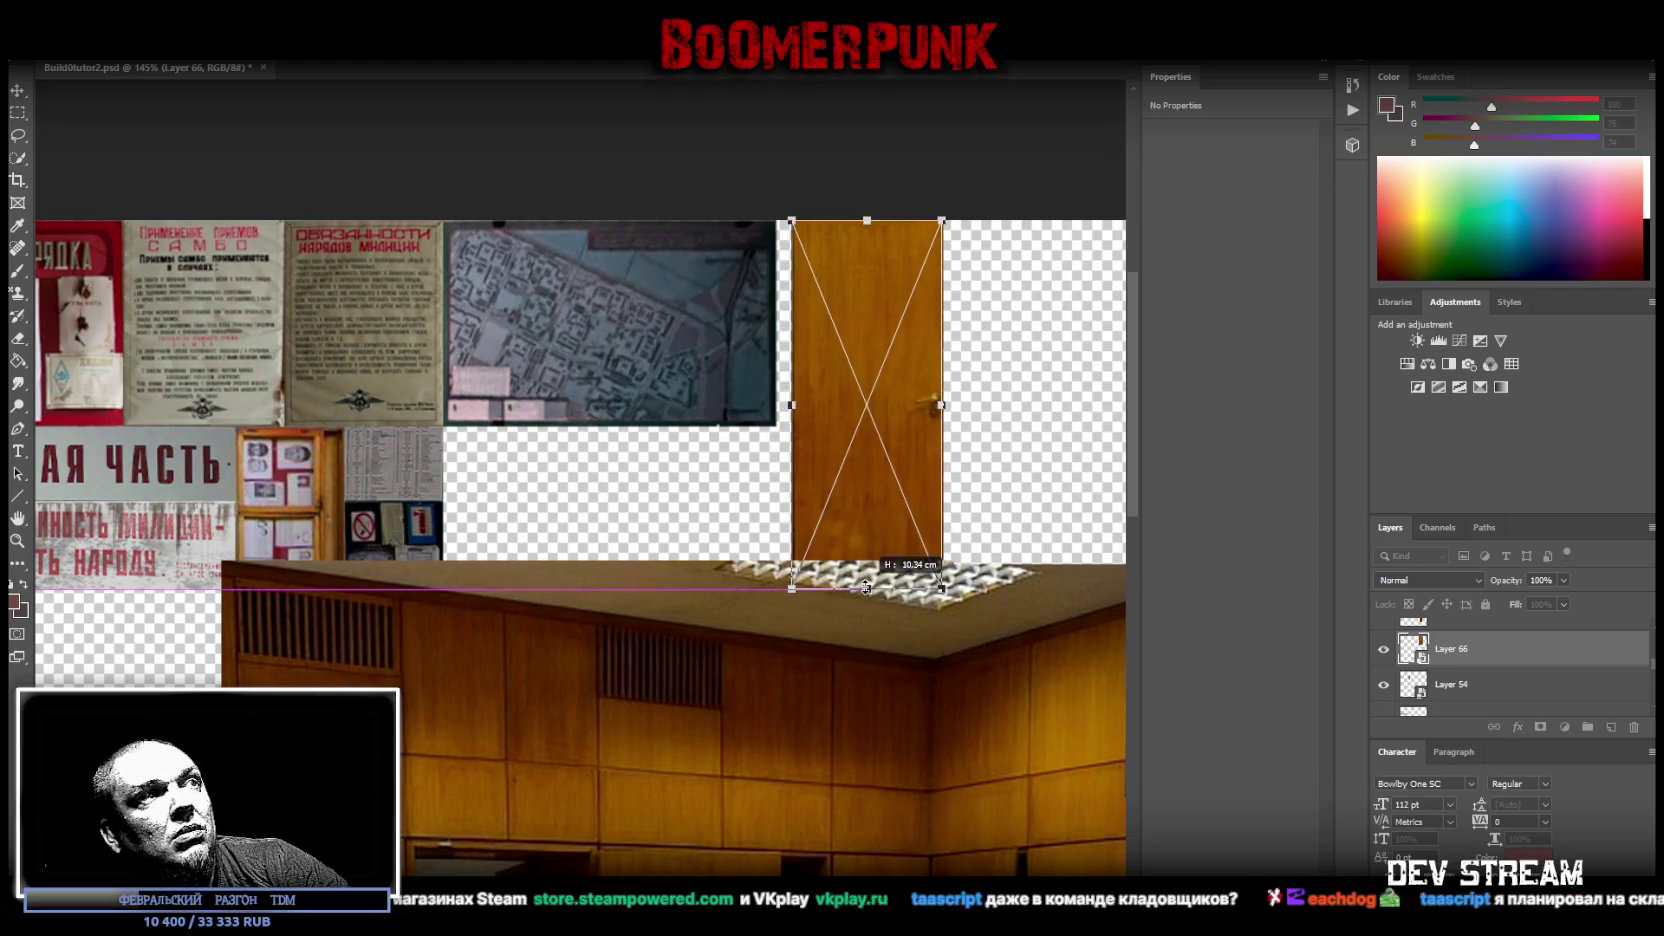
{"action": "left_click_drag", "start_coordinate": [855, 507], "coordinate": [840, 507]}
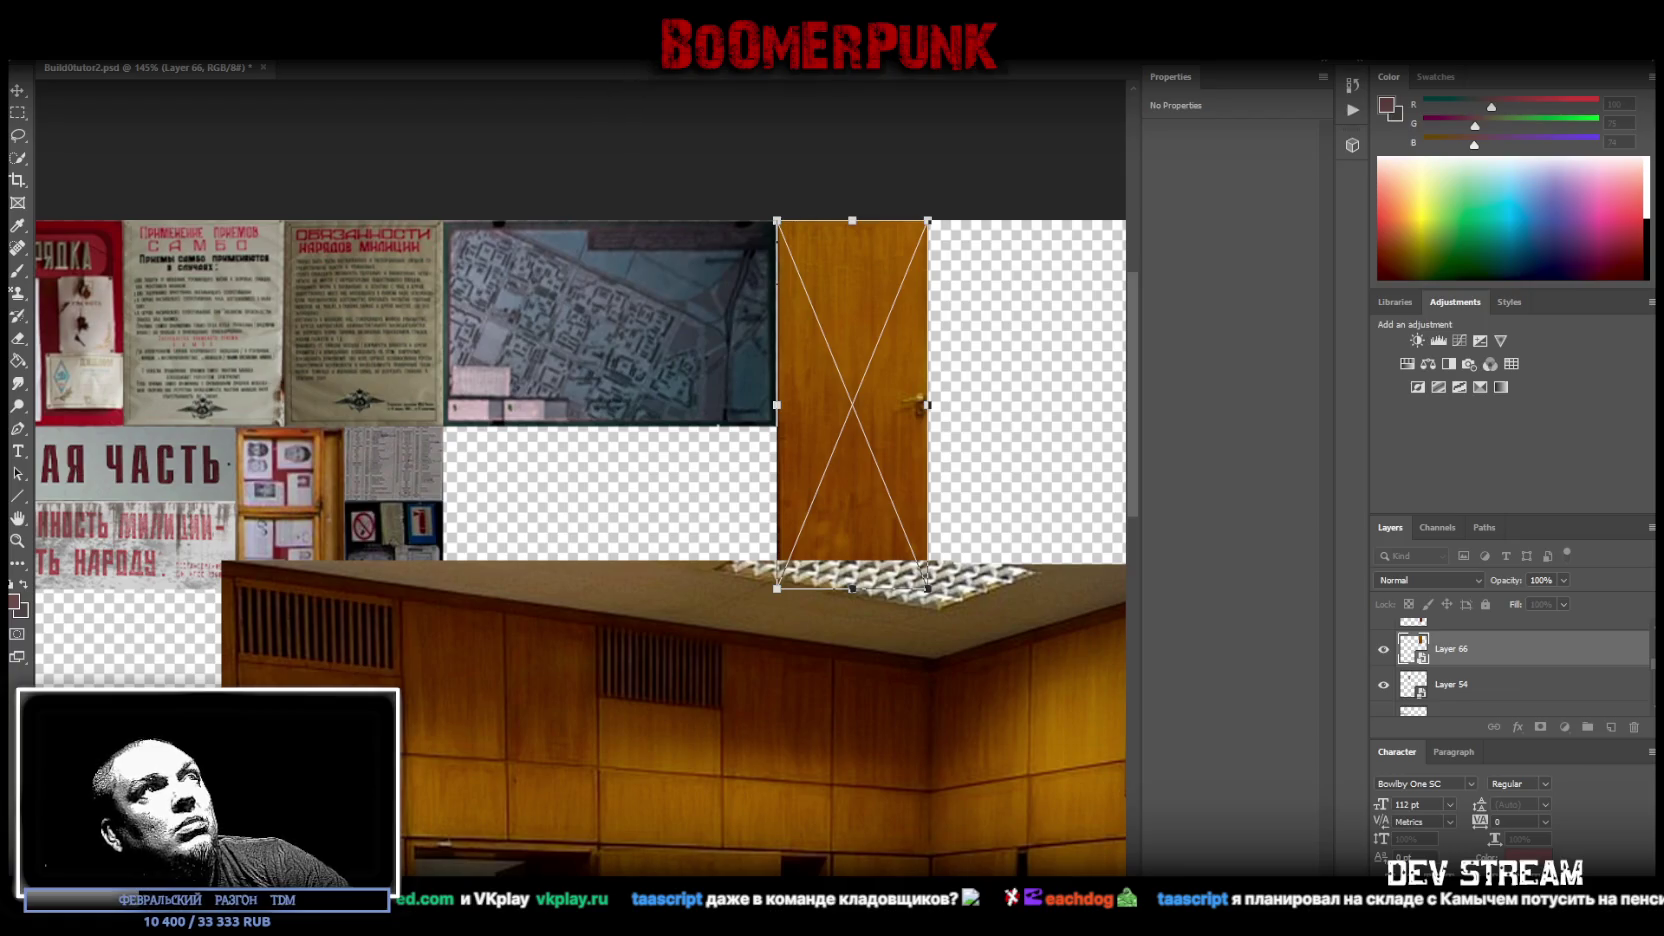
{"action": "key", "text": "Return"}
{"action": "left_click", "coordinate": [17, 540]}
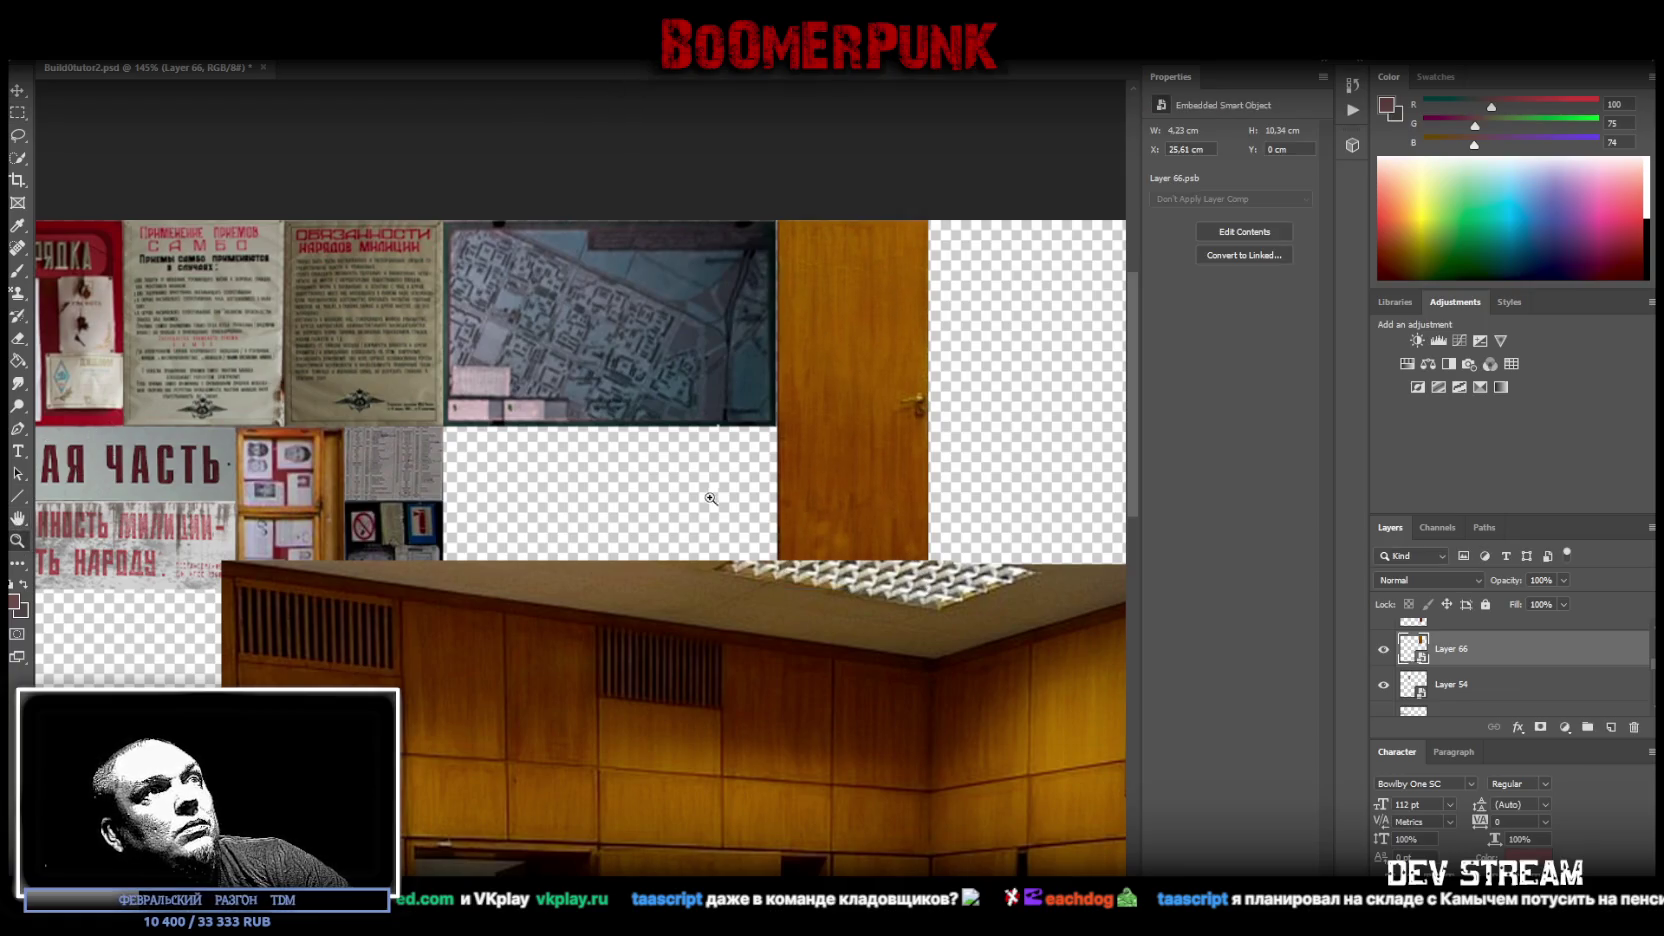
{"action": "left_click", "coordinate": [709, 494]}
{"action": "left_click", "coordinate": [14, 91]}
- Zoom out, drag Layer 66 below Layer 54, and select Layer 64
{"action": "left_click_drag", "start_coordinate": [872, 319], "coordinate": [872, 319]}
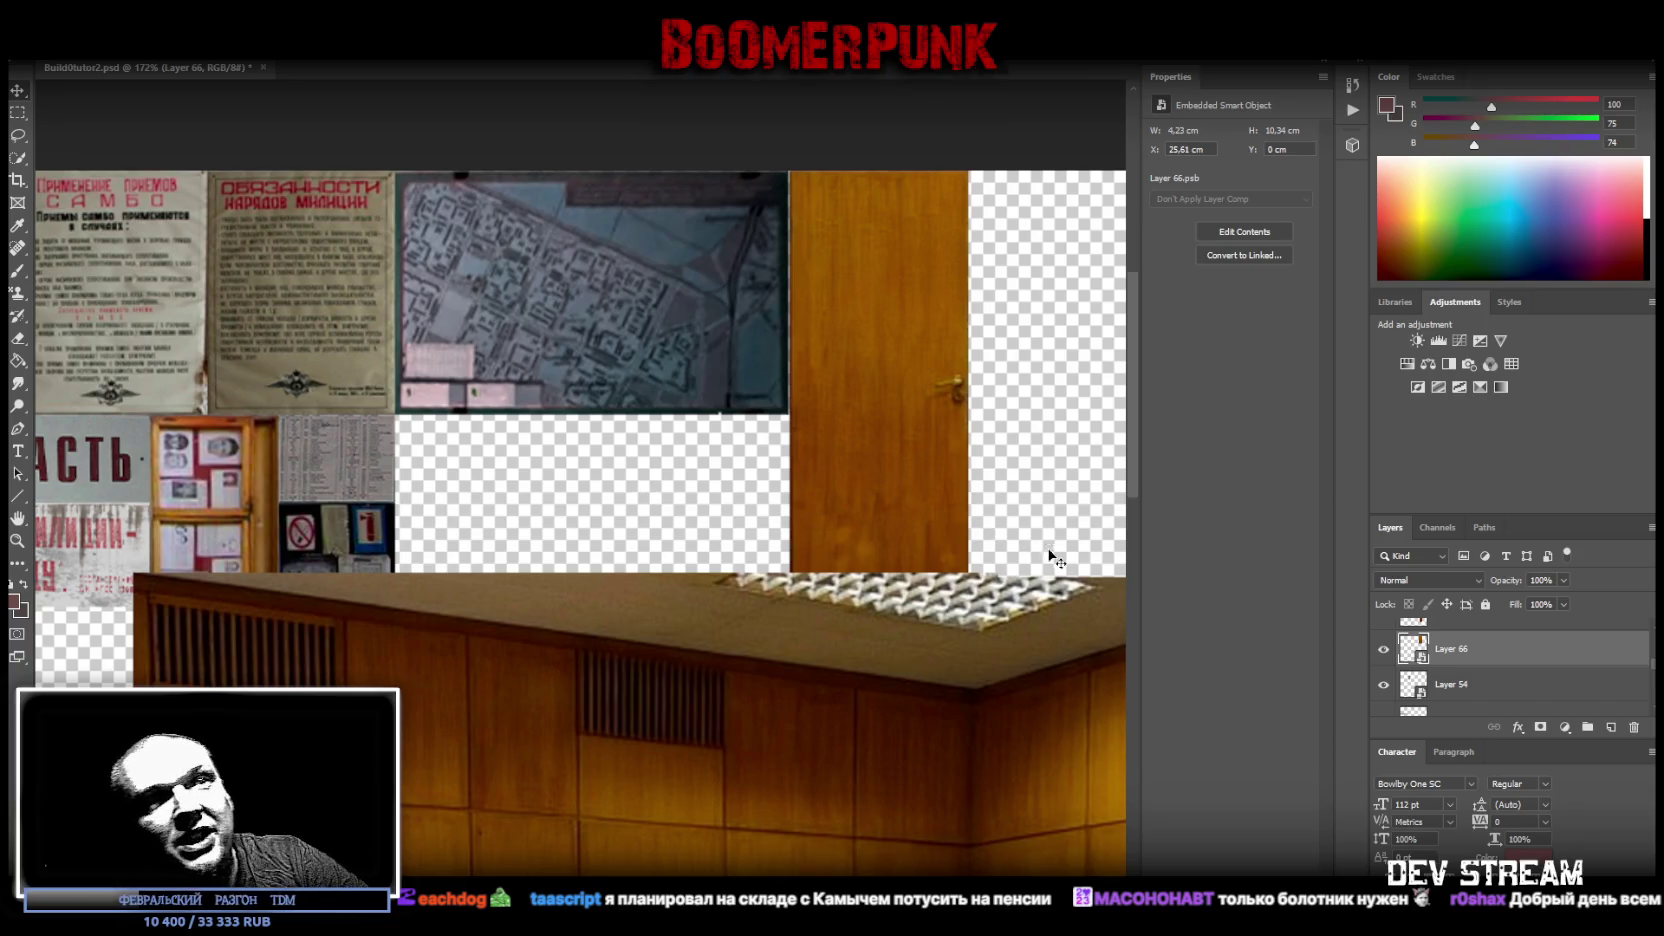
{"action": "left_click", "coordinate": [14, 542]}
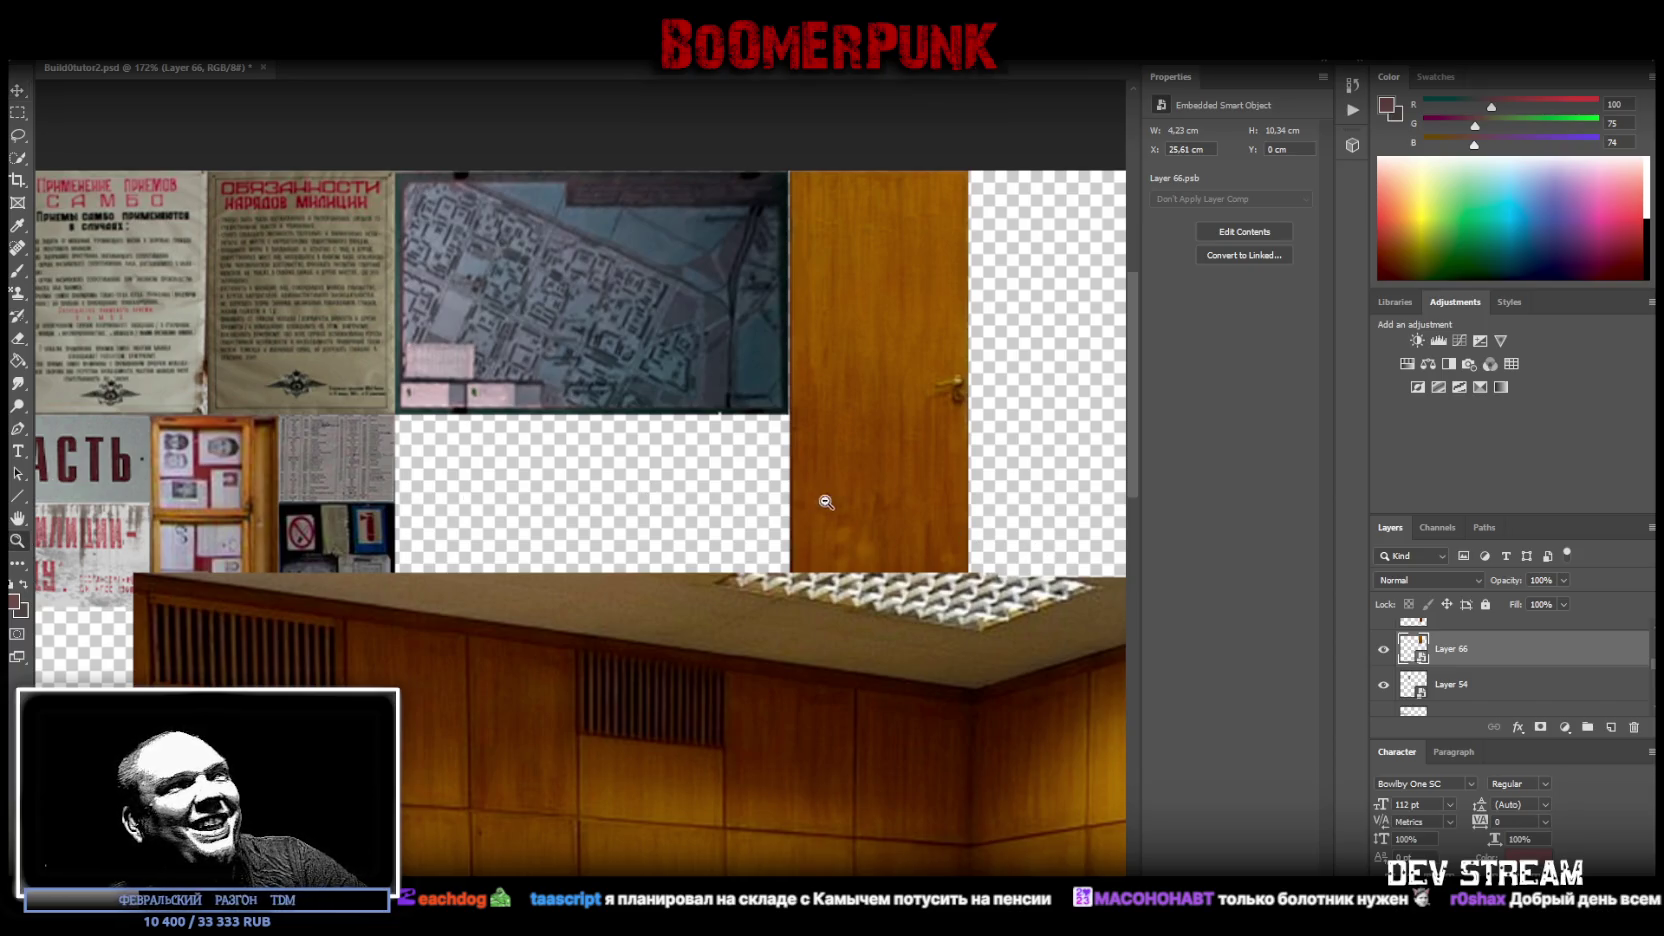
{"action": "left_click_drag", "start_coordinate": [826, 503], "coordinate": [761, 483]}
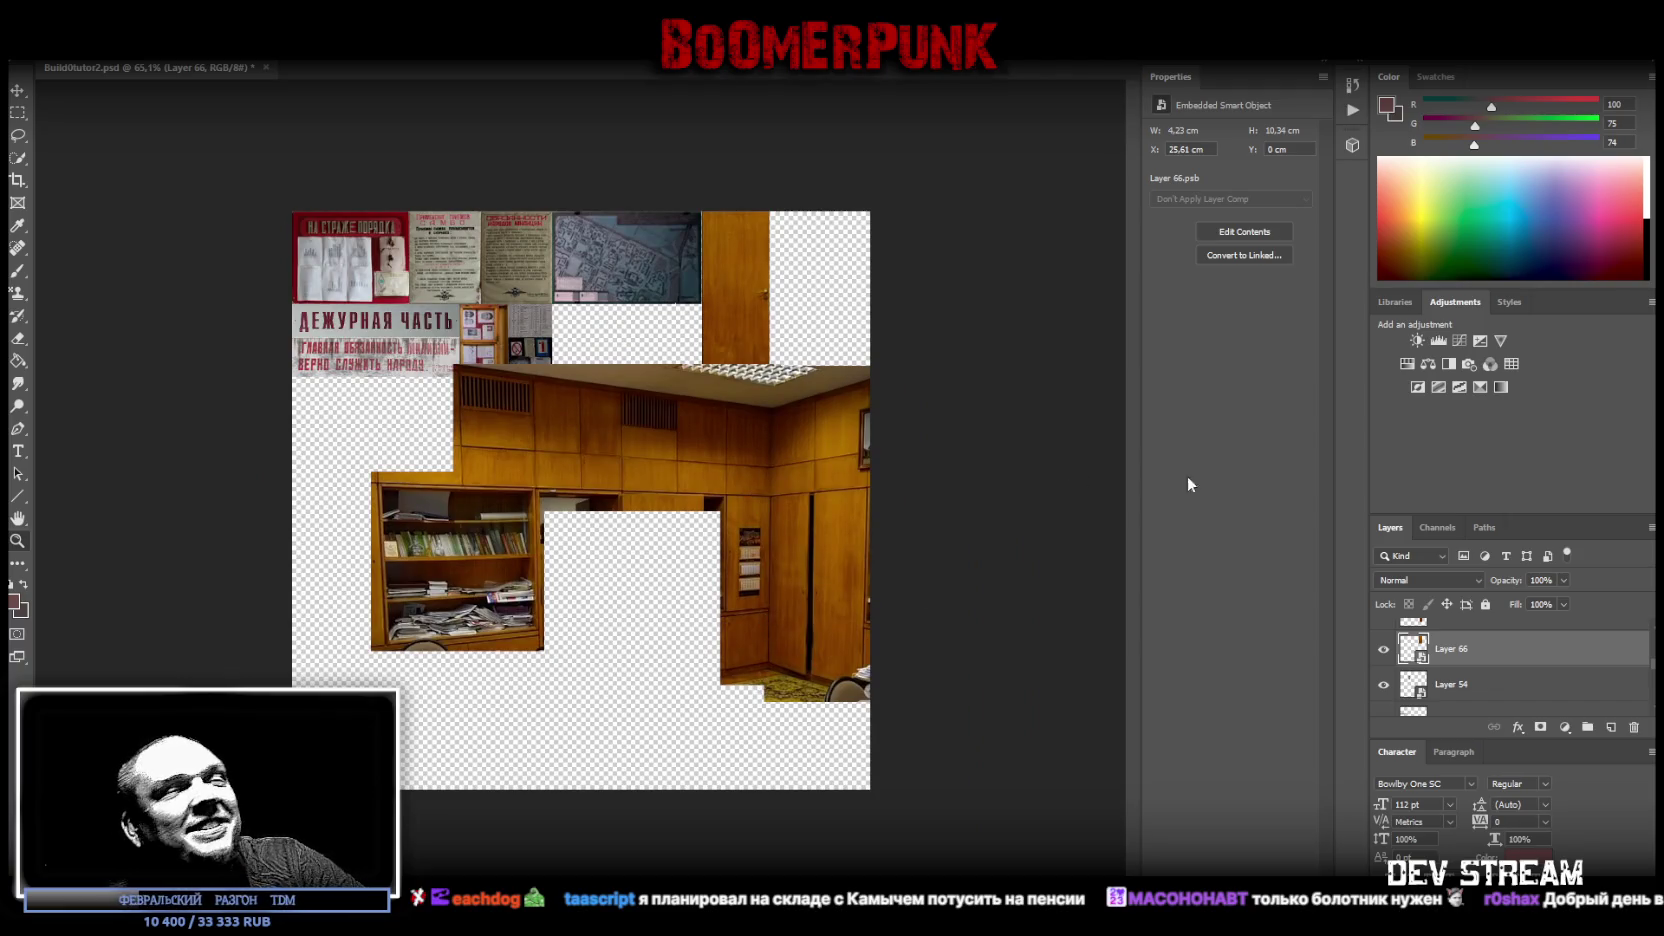
{"action": "left_click_drag", "start_coordinate": [1495, 648], "coordinate": [1470, 700]}
{"action": "left_click", "coordinate": [1462, 688]}
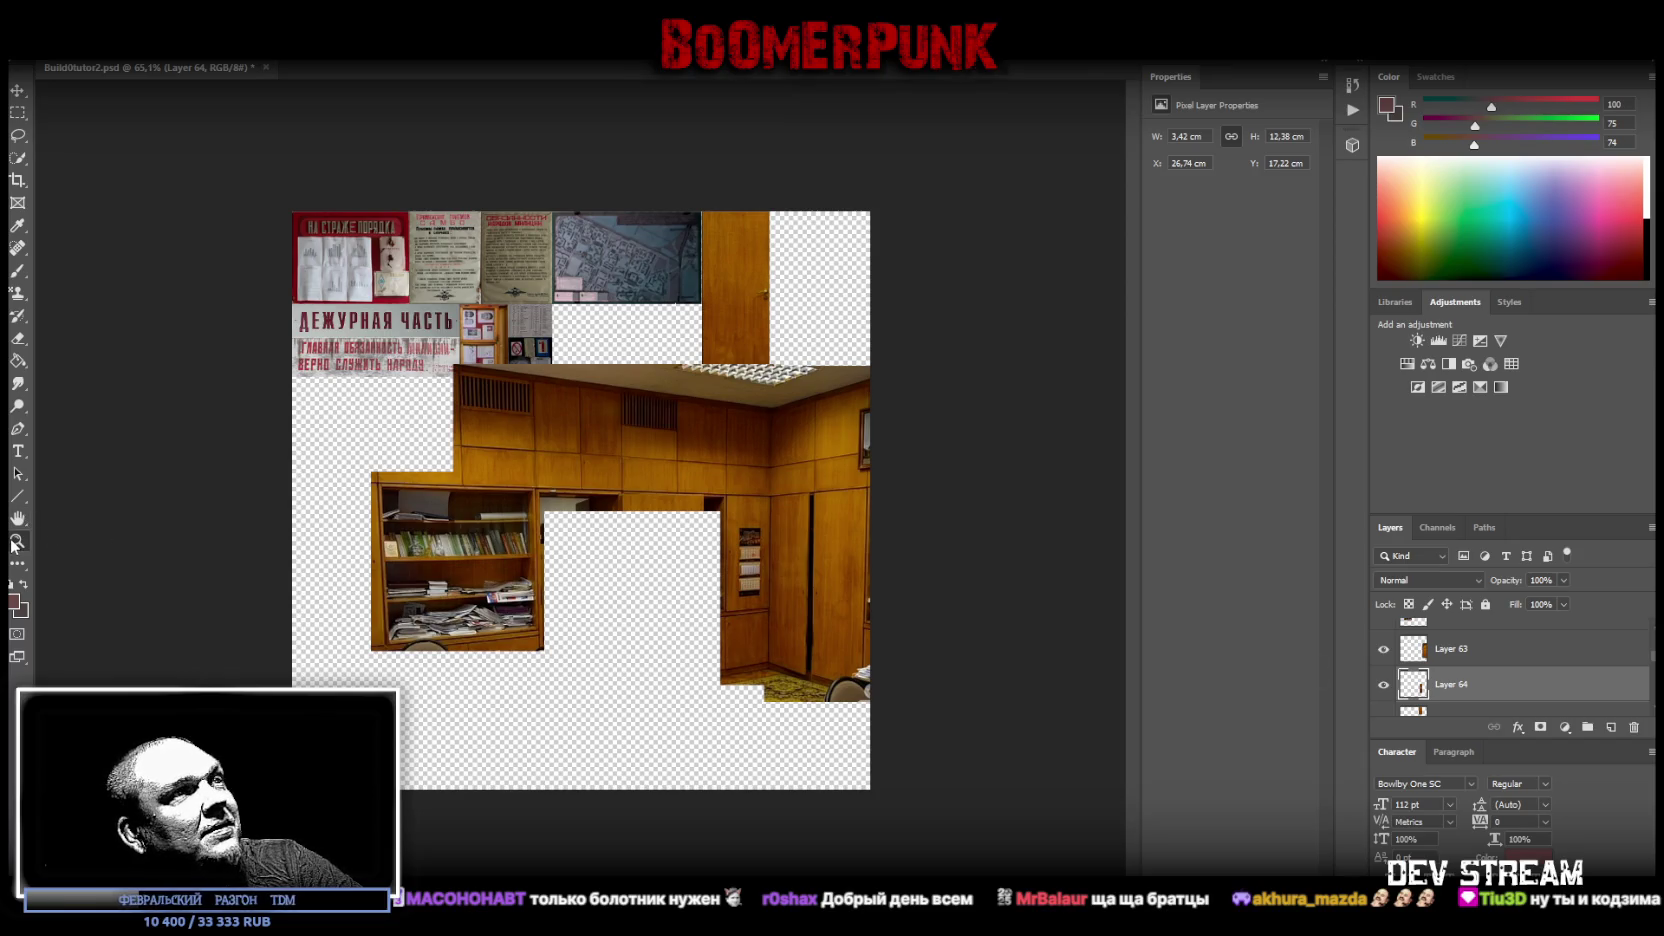
{"action": "left_click_drag", "start_coordinate": [767, 643], "coordinate": [797, 636]}
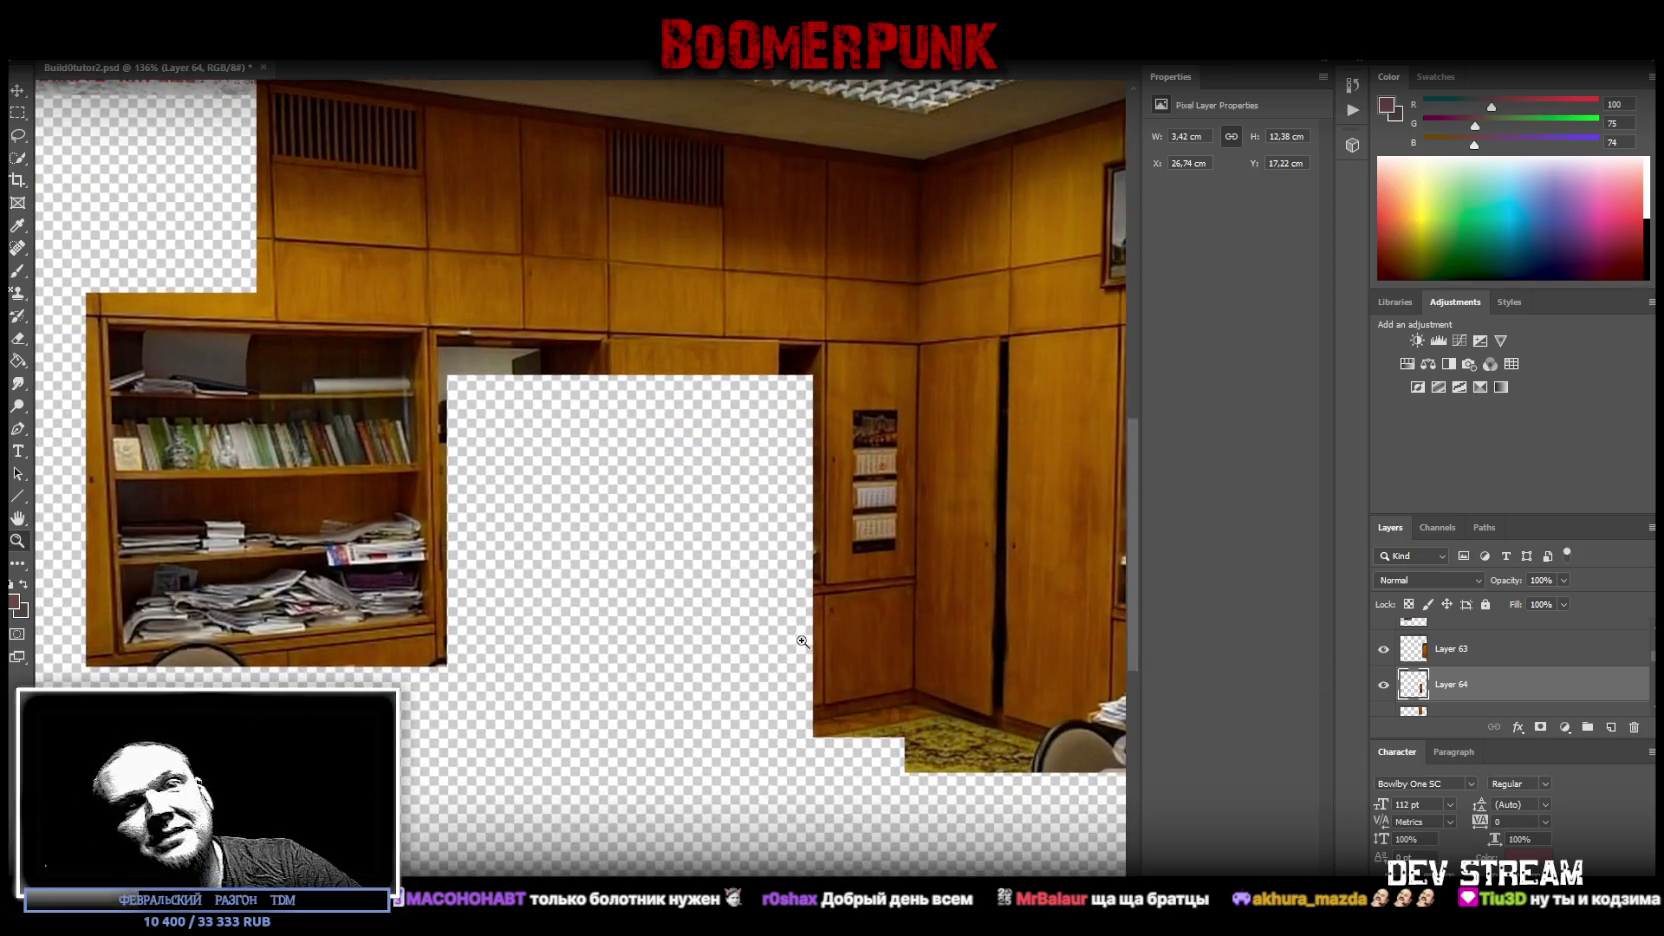
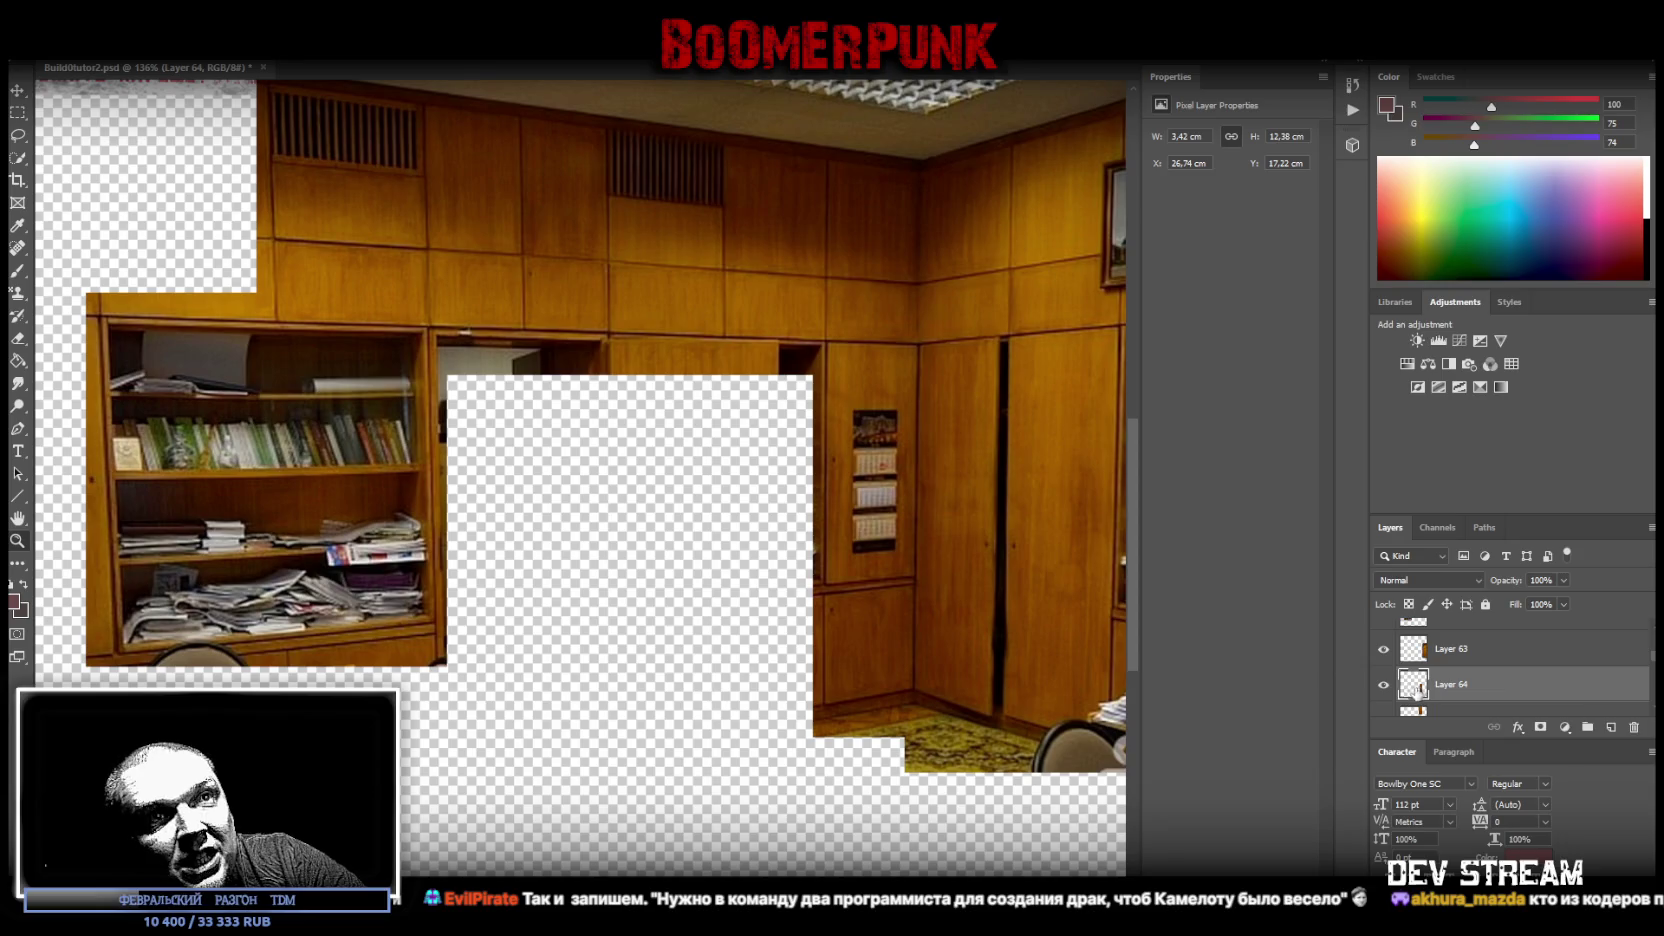
- Convert Layer 64, the calendar wall panel piece, to a Smart Object
{"action": "left_click", "coordinate": [1384, 686]}
{"action": "left_click", "coordinate": [1384, 686]}
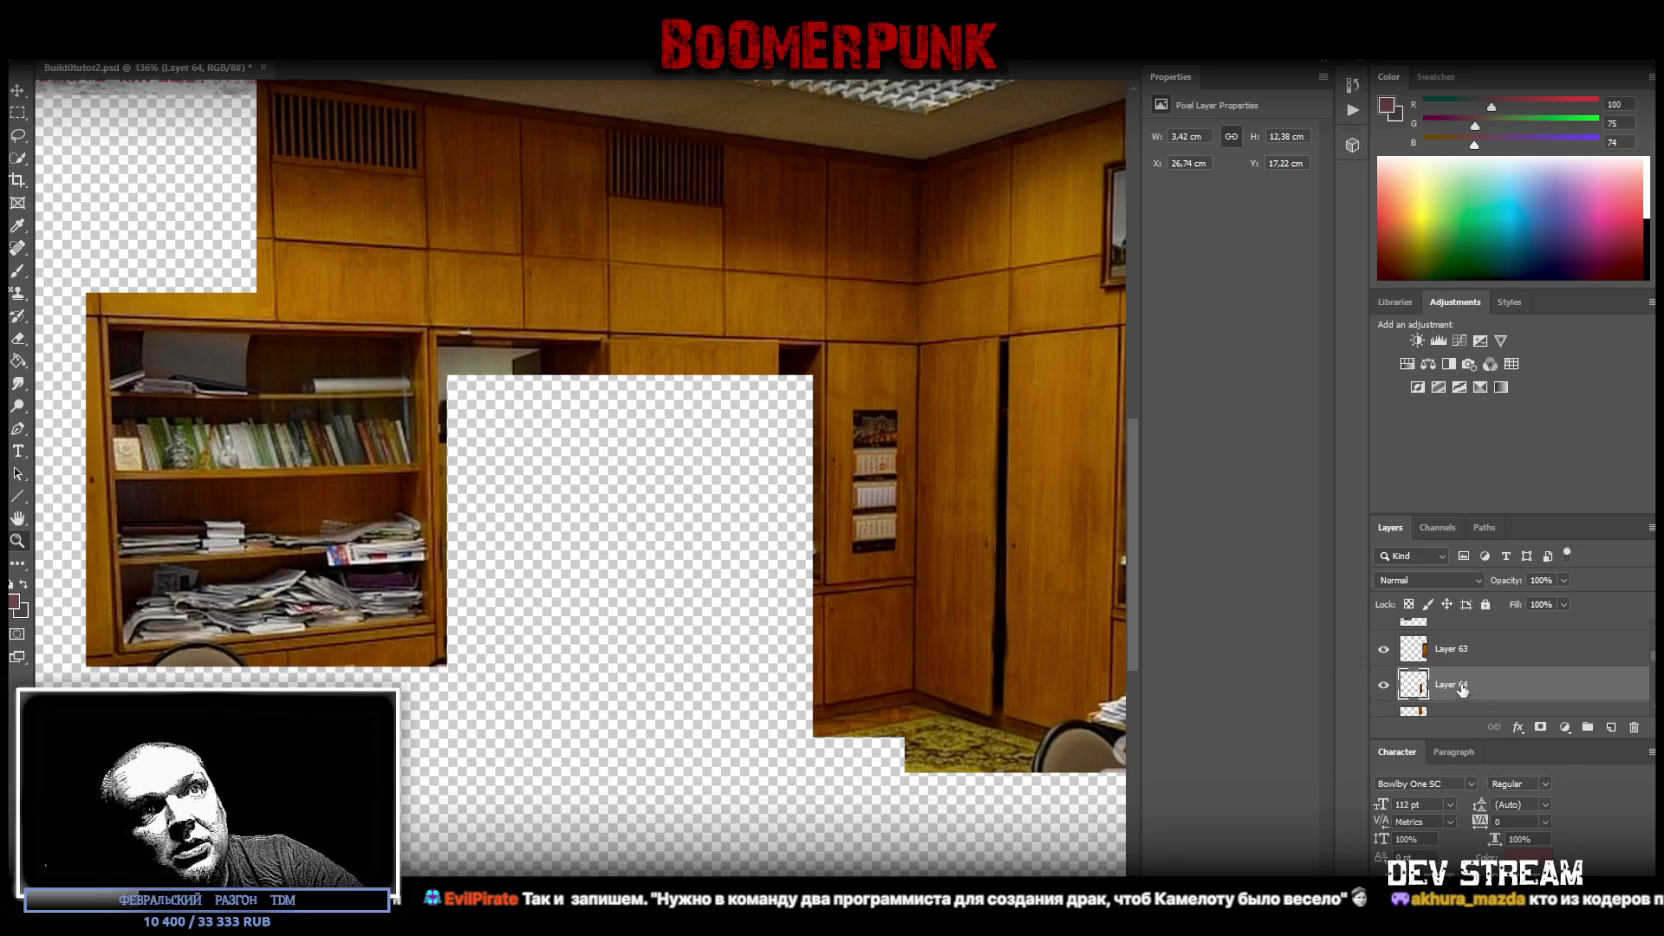
{"action": "scroll", "coordinate": [840, 510], "scroll_direction": "up", "scroll_amount": 5}
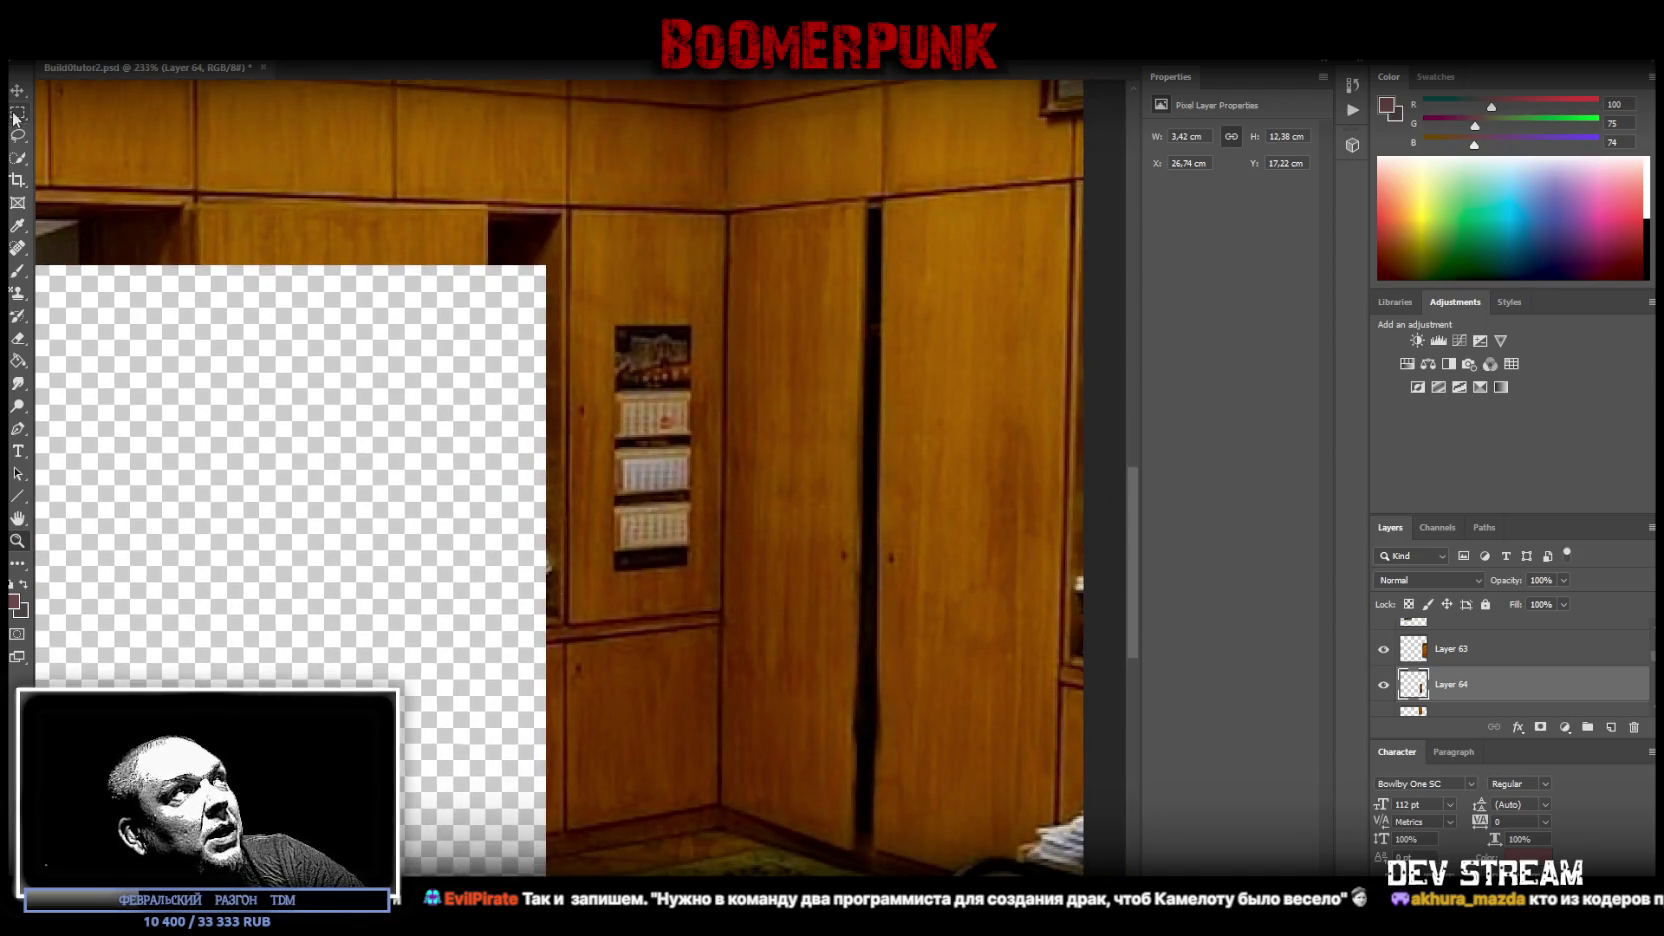
{"action": "right_click", "coordinate": [1450, 684]}
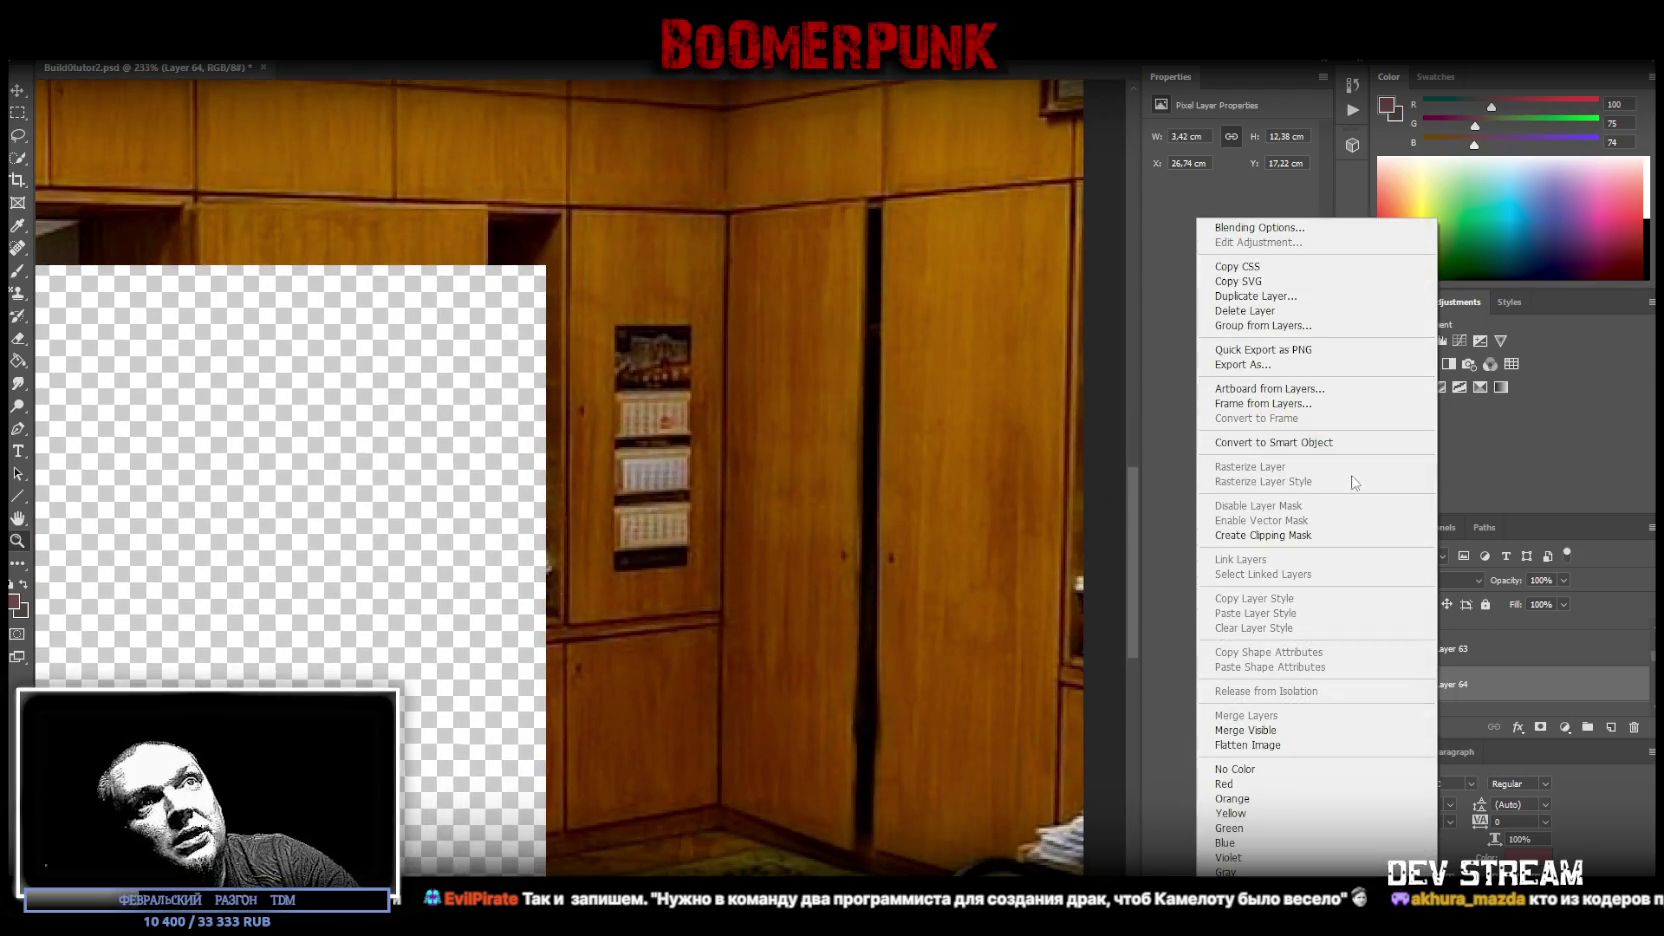
{"action": "left_click", "coordinate": [1313, 443]}
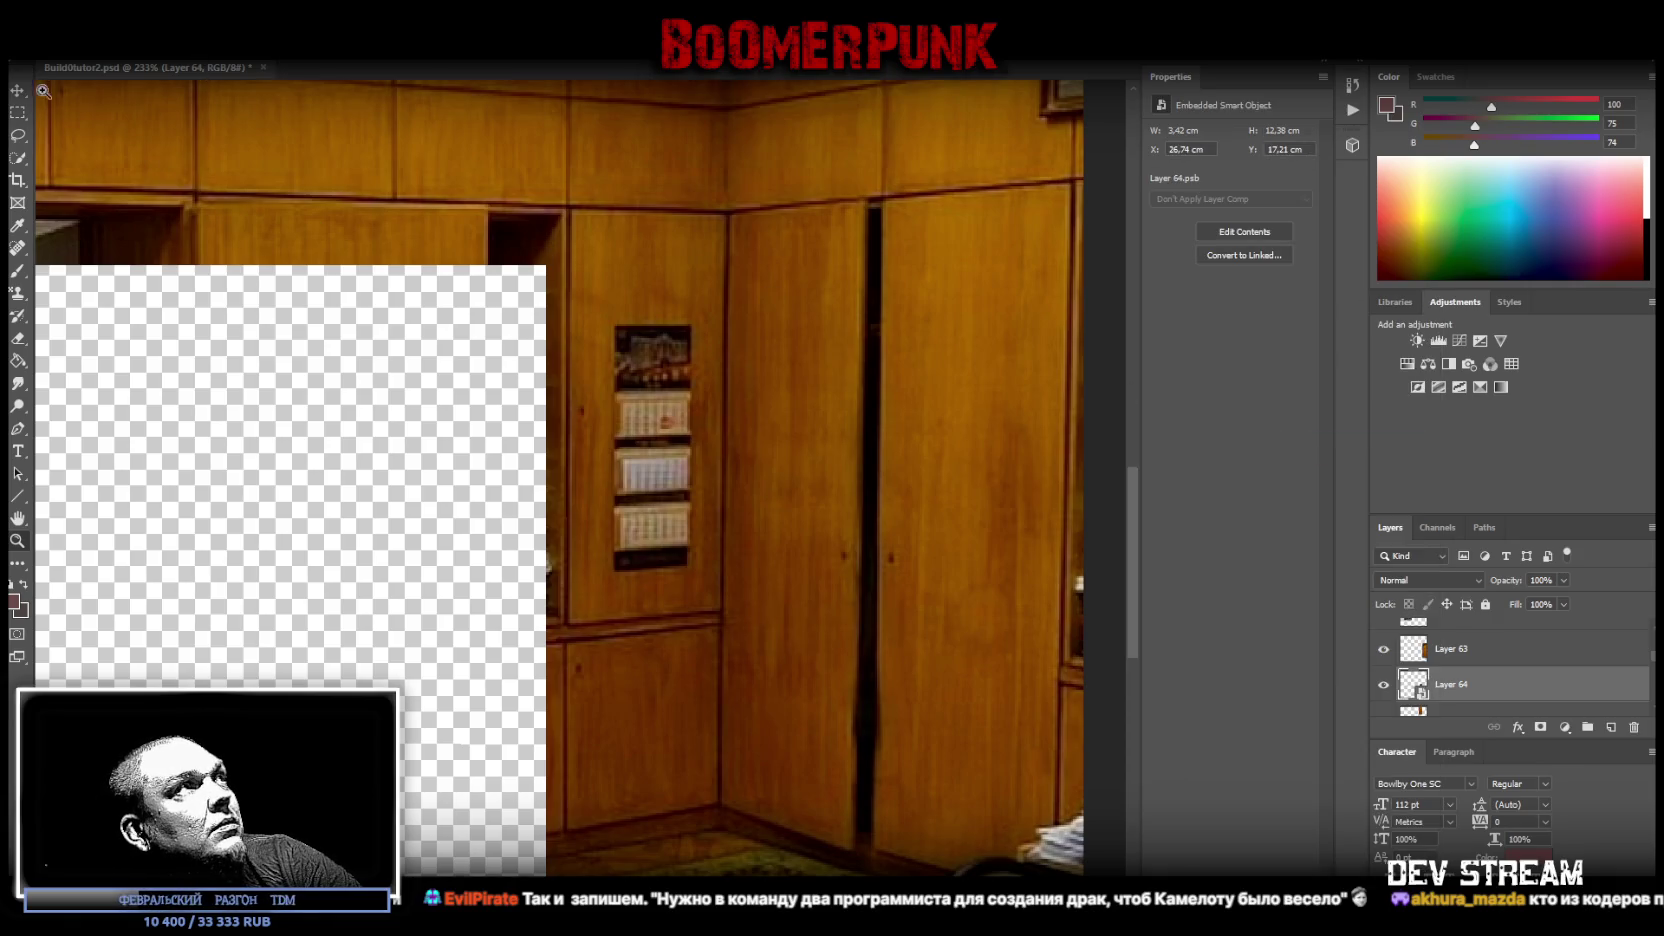
- Perspective-warp the calendar panel front-on and move it into the empty transparent area
{"action": "left_click", "coordinate": [70, 50]}
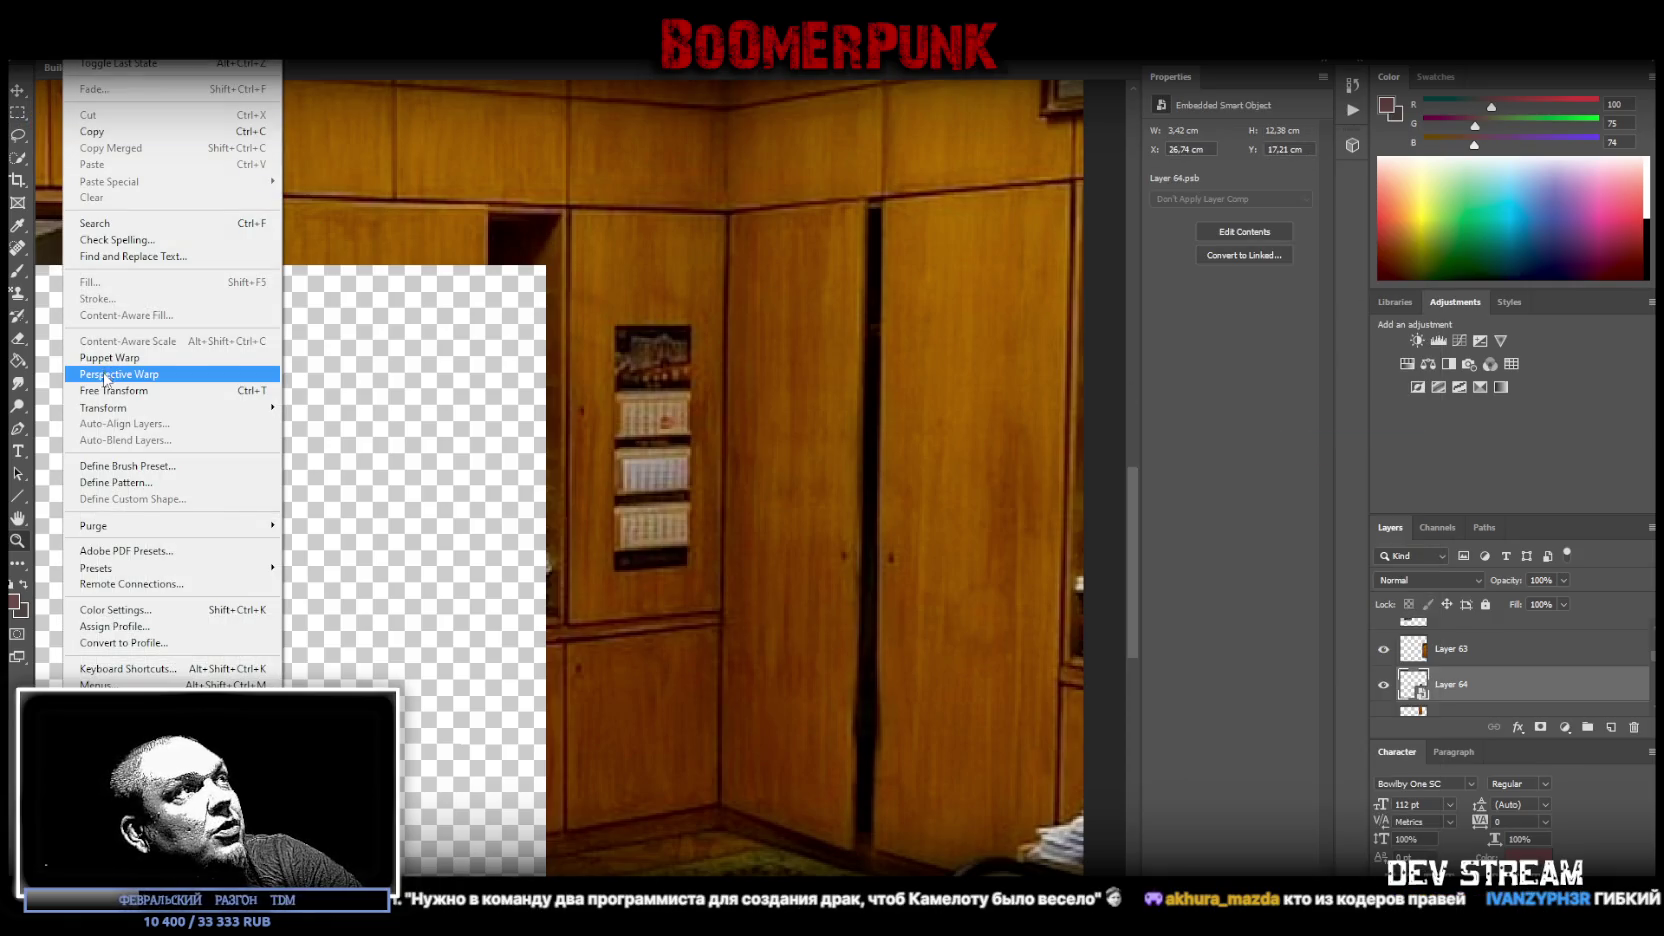
{"action": "left_click", "coordinate": [110, 360]}
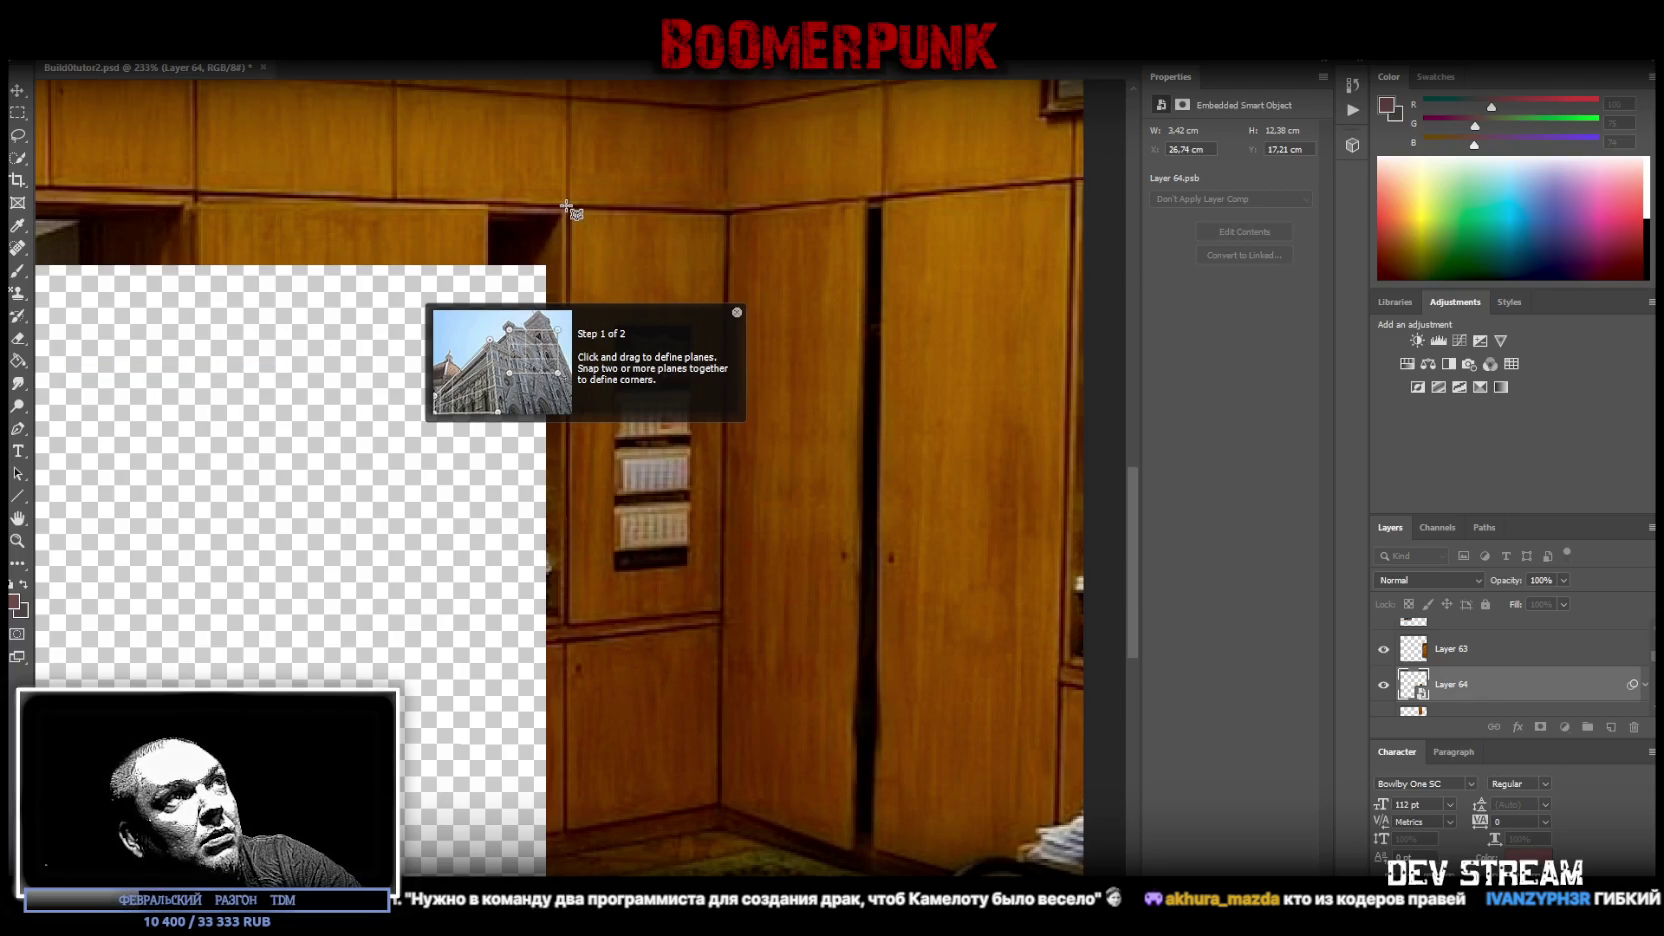
{"action": "left_click_drag", "start_coordinate": [568, 206], "coordinate": [720, 807]}
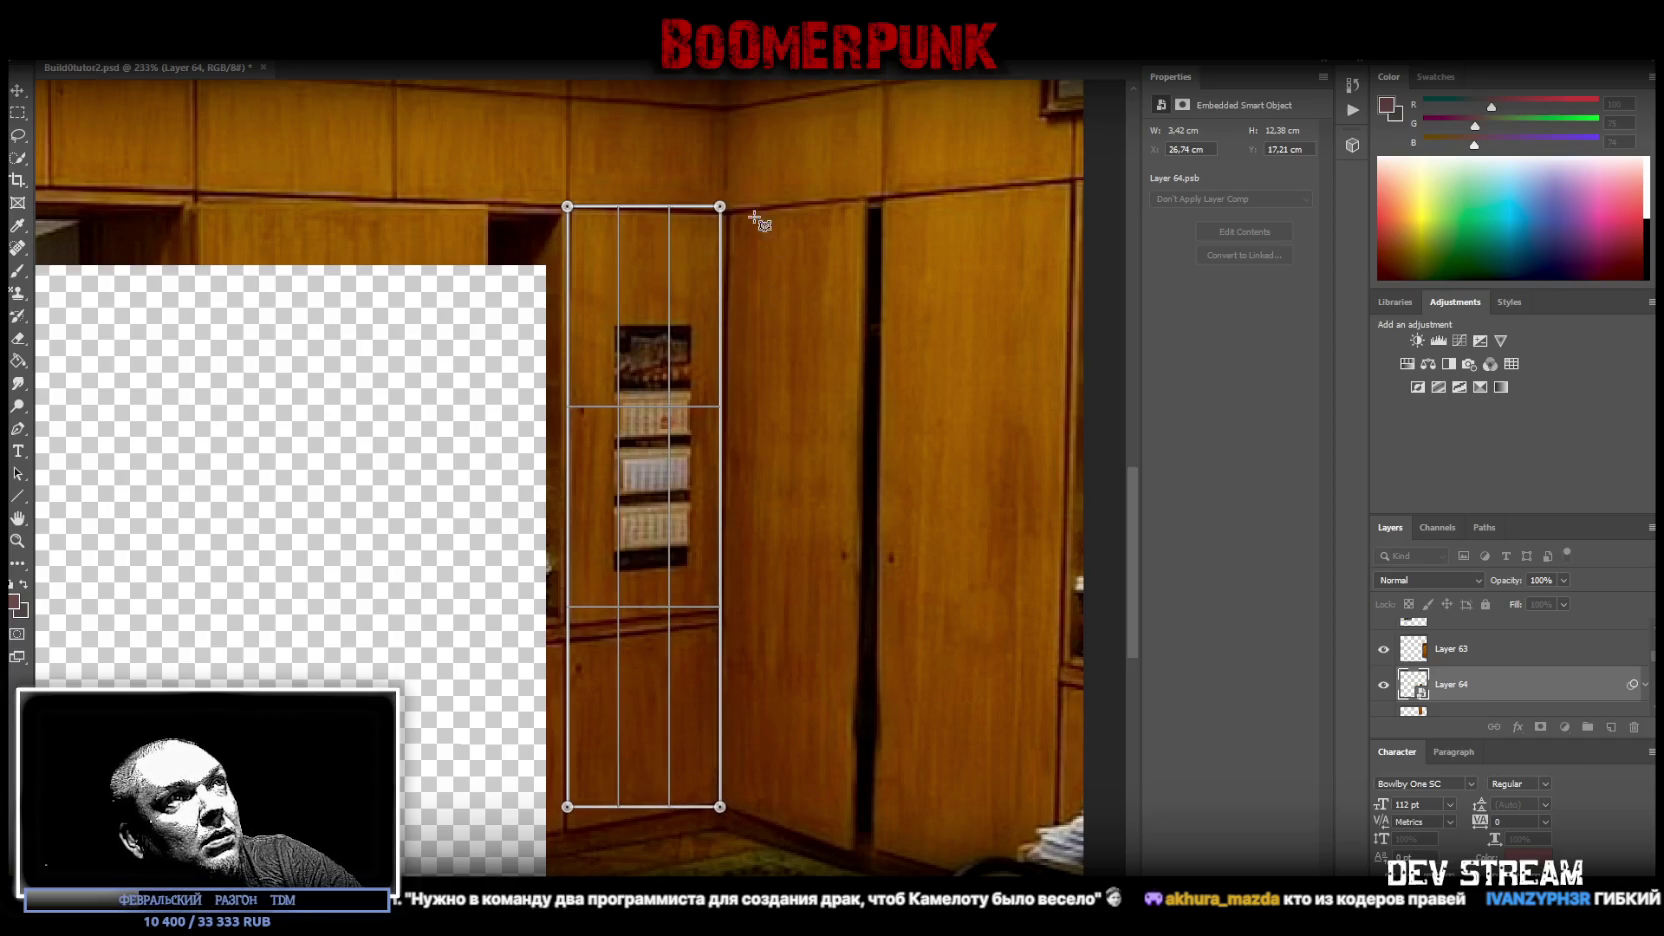
{"action": "left_click_drag", "start_coordinate": [720, 206], "coordinate": [729, 211]}
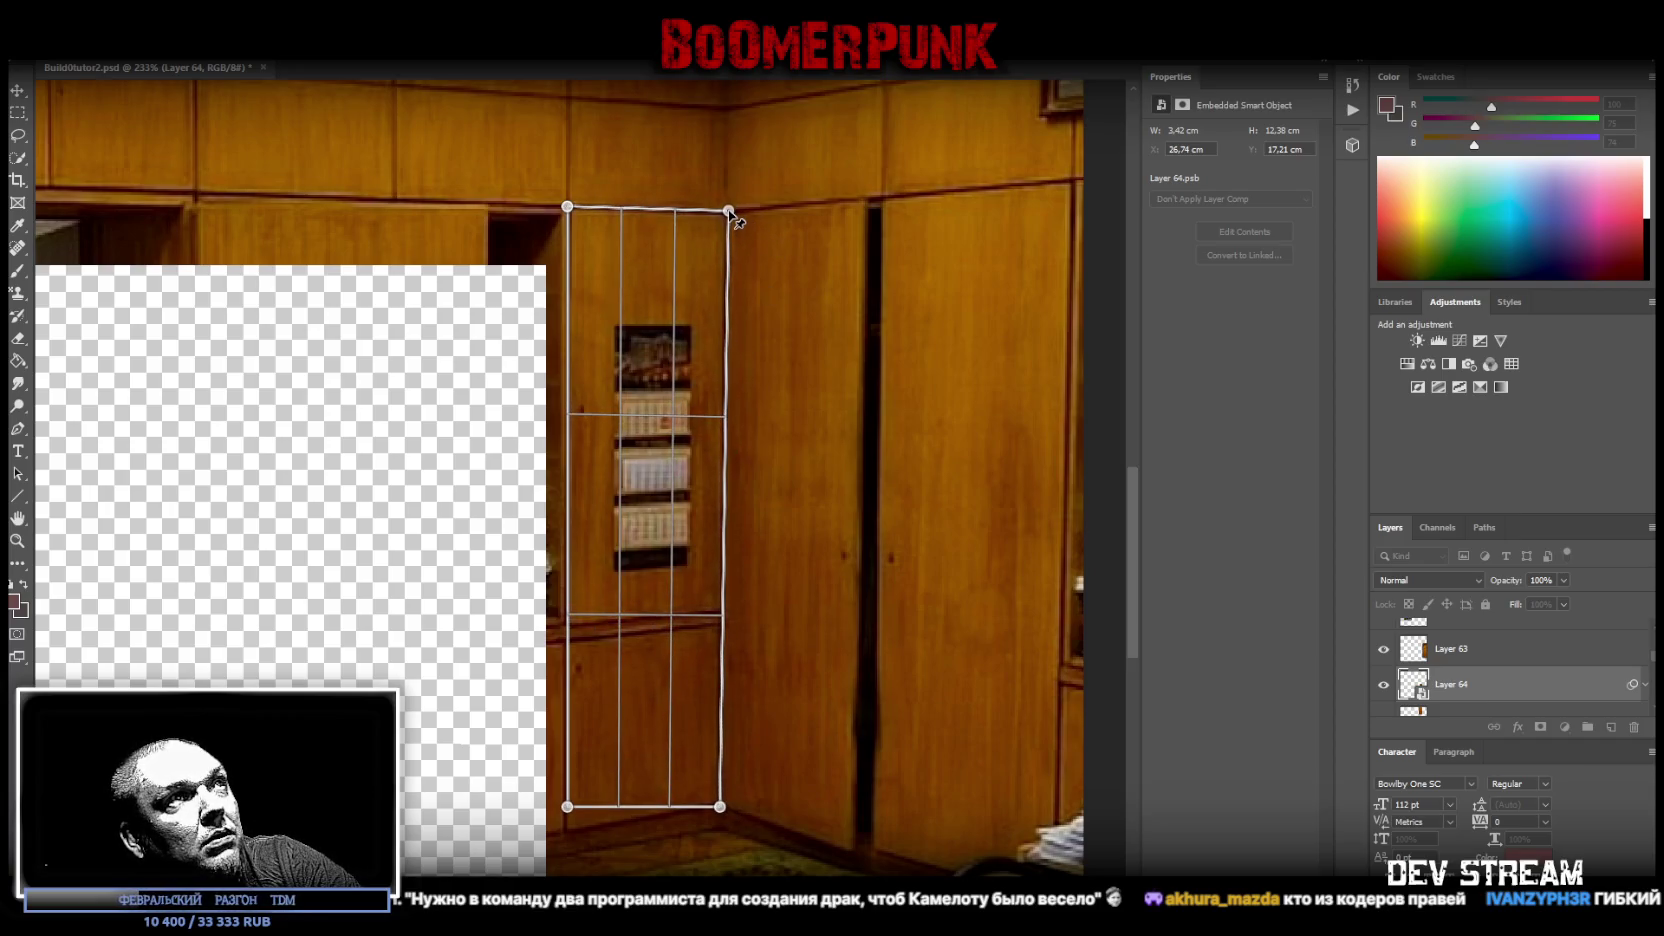
{"action": "left_click_drag", "start_coordinate": [567, 806], "coordinate": [563, 834]}
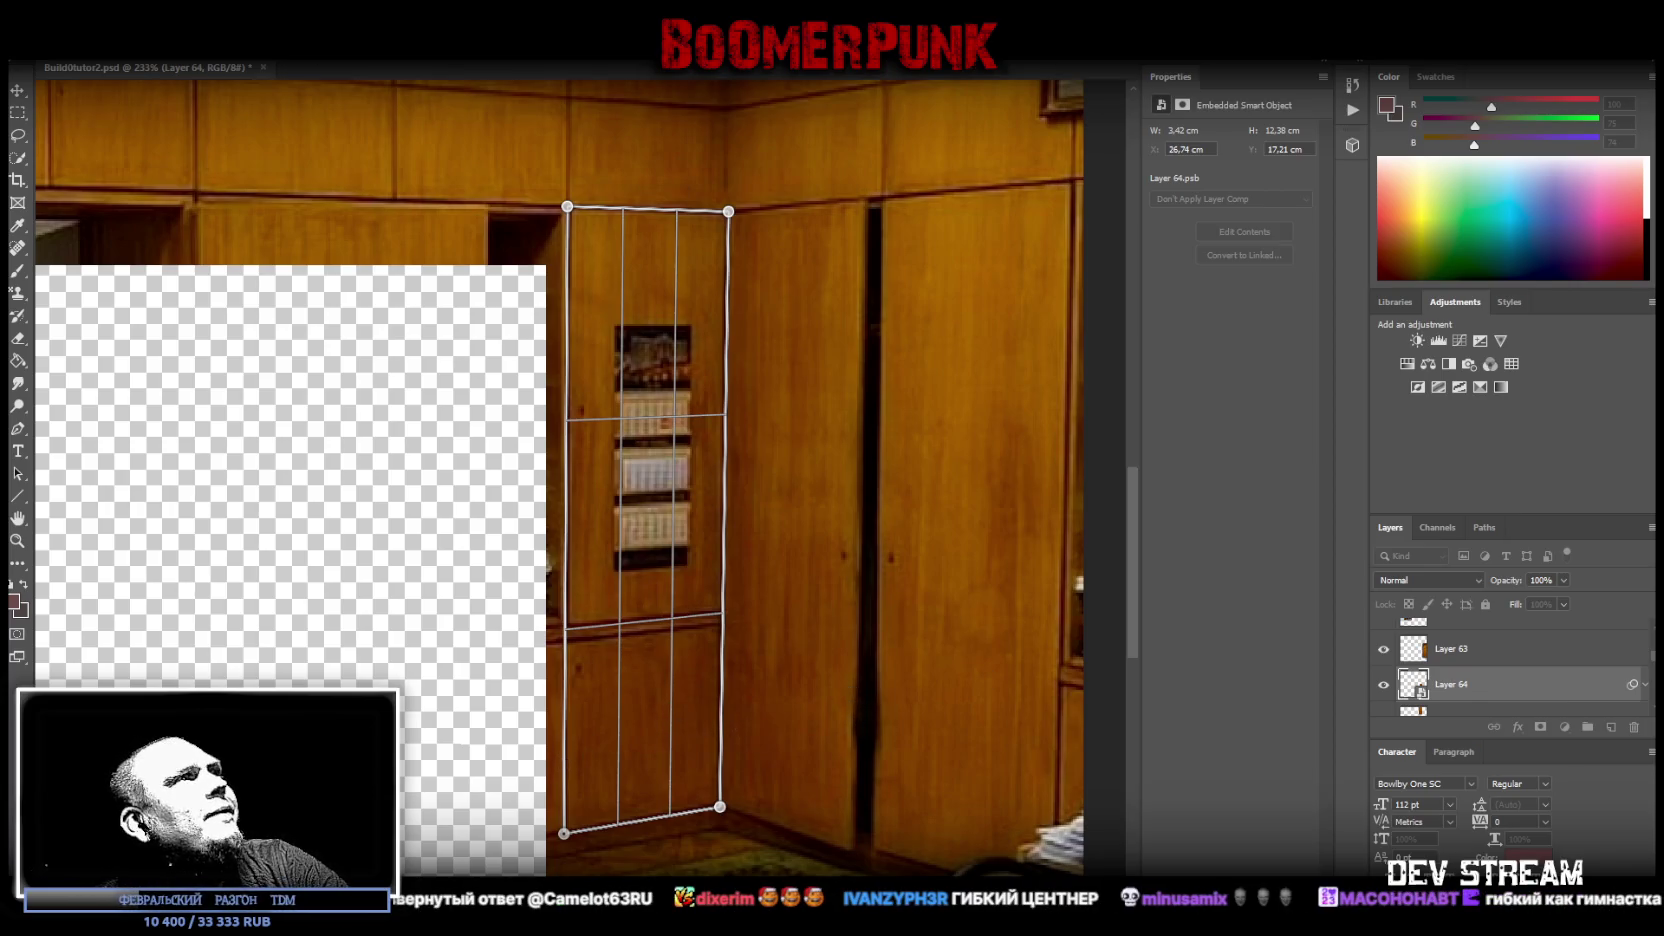
{"action": "key", "text": "w"}
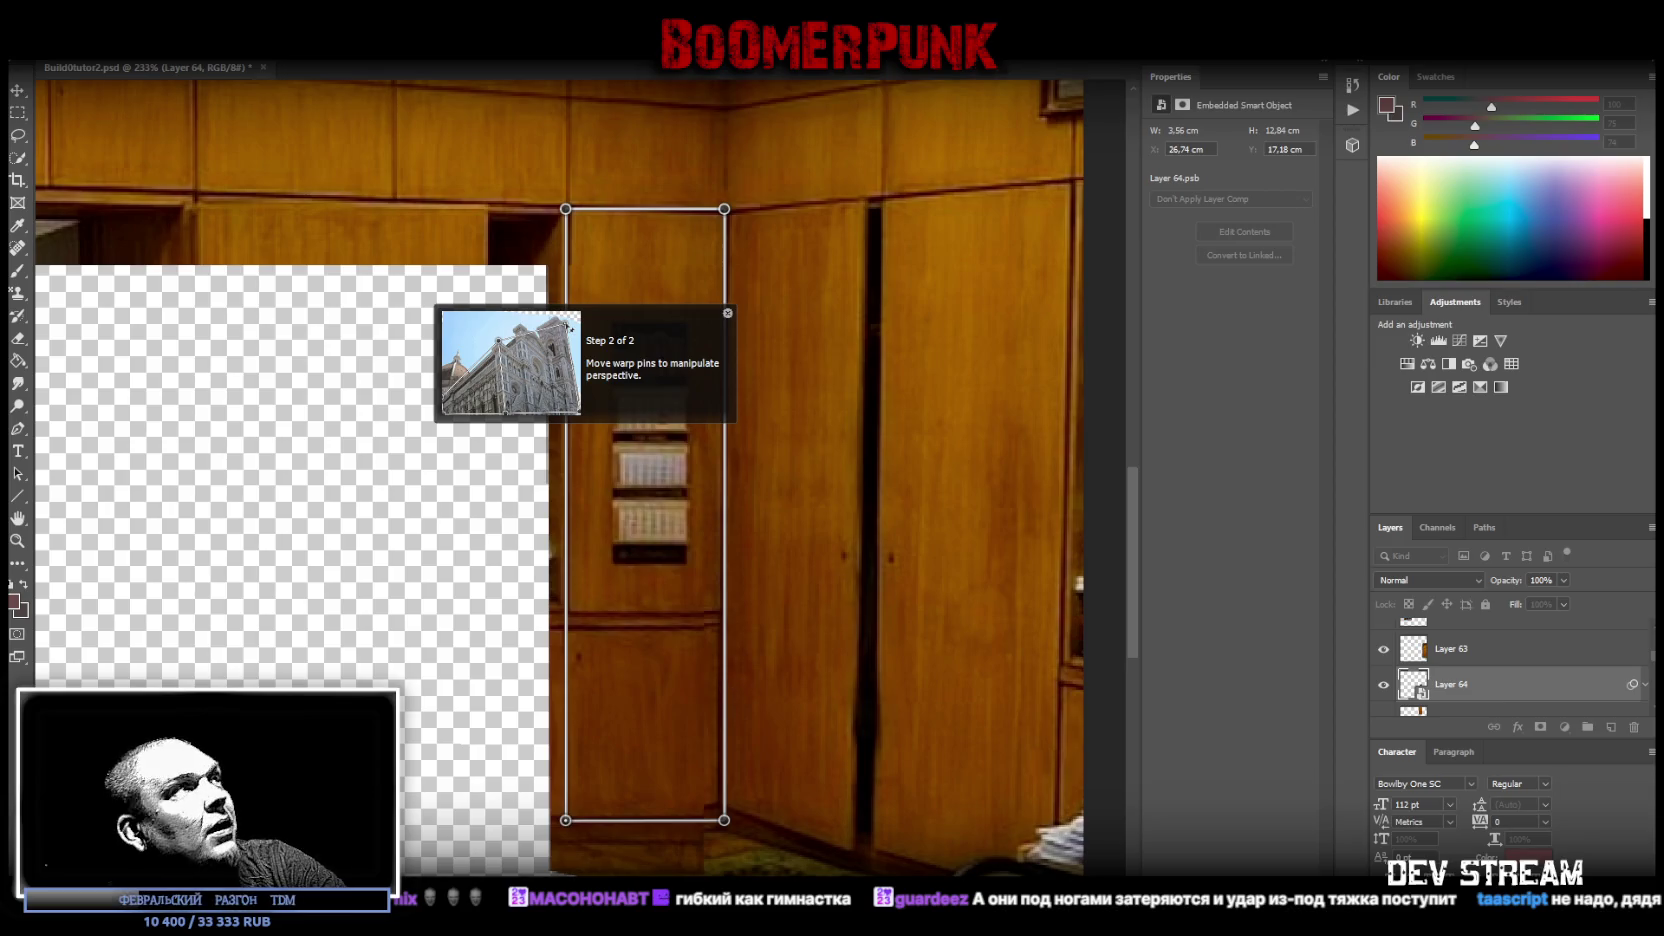
{"action": "left_click", "coordinate": [20, 89]}
{"action": "left_click", "coordinate": [780, 353]}
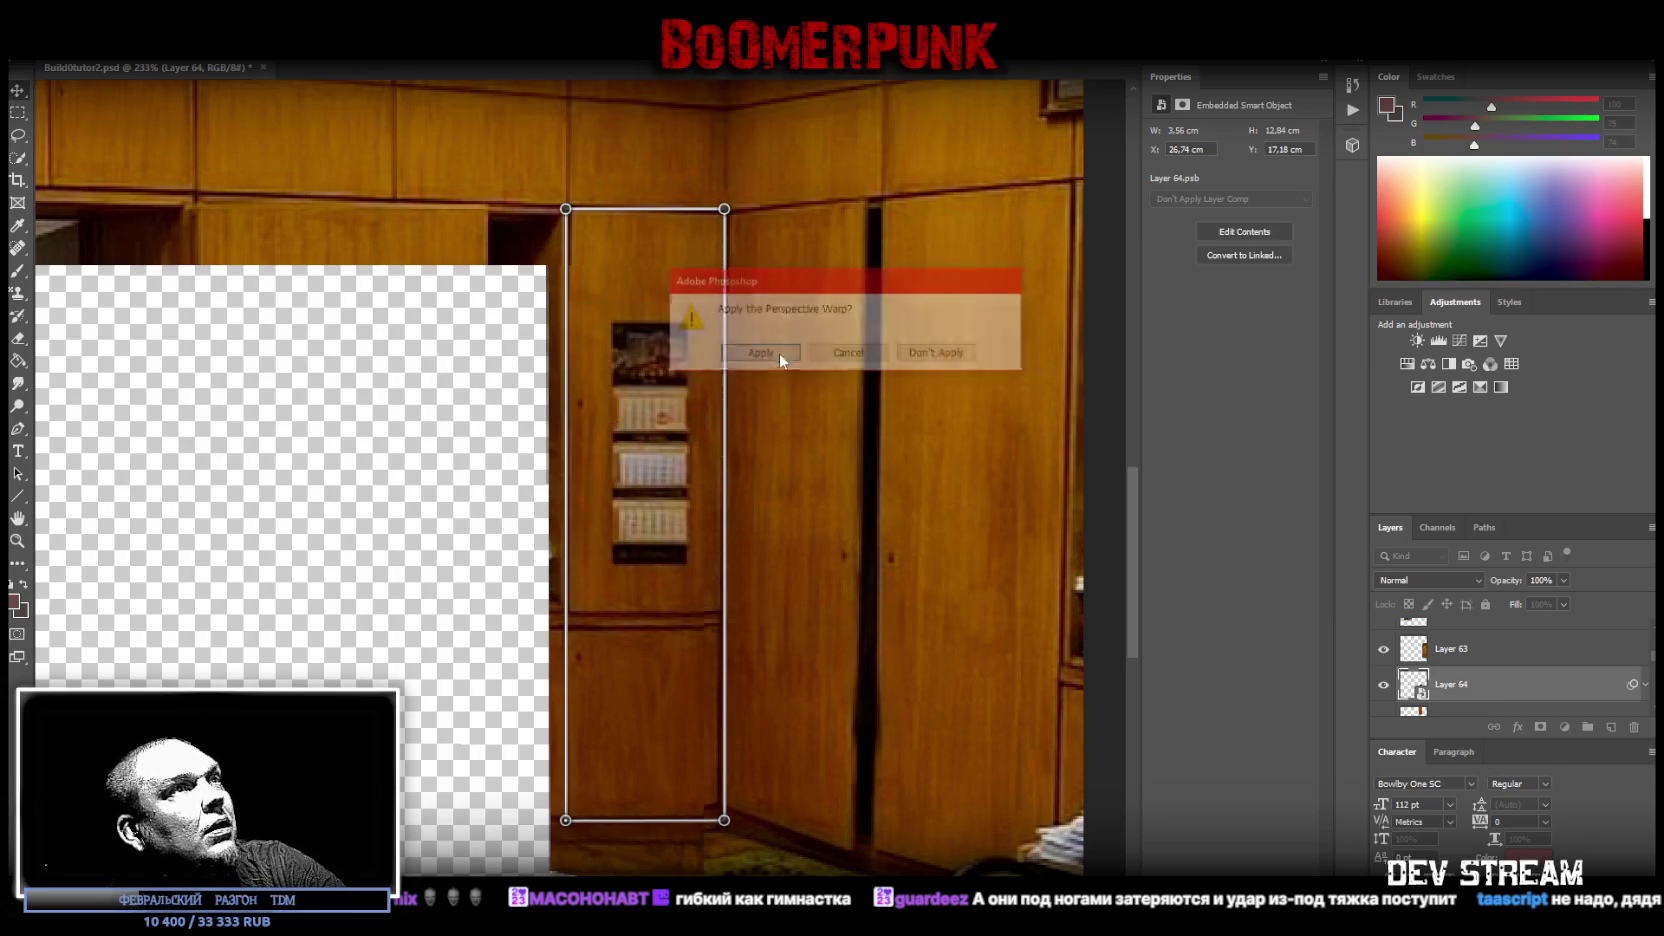
{"action": "left_click_drag", "start_coordinate": [688, 537], "coordinate": [608, 593]}
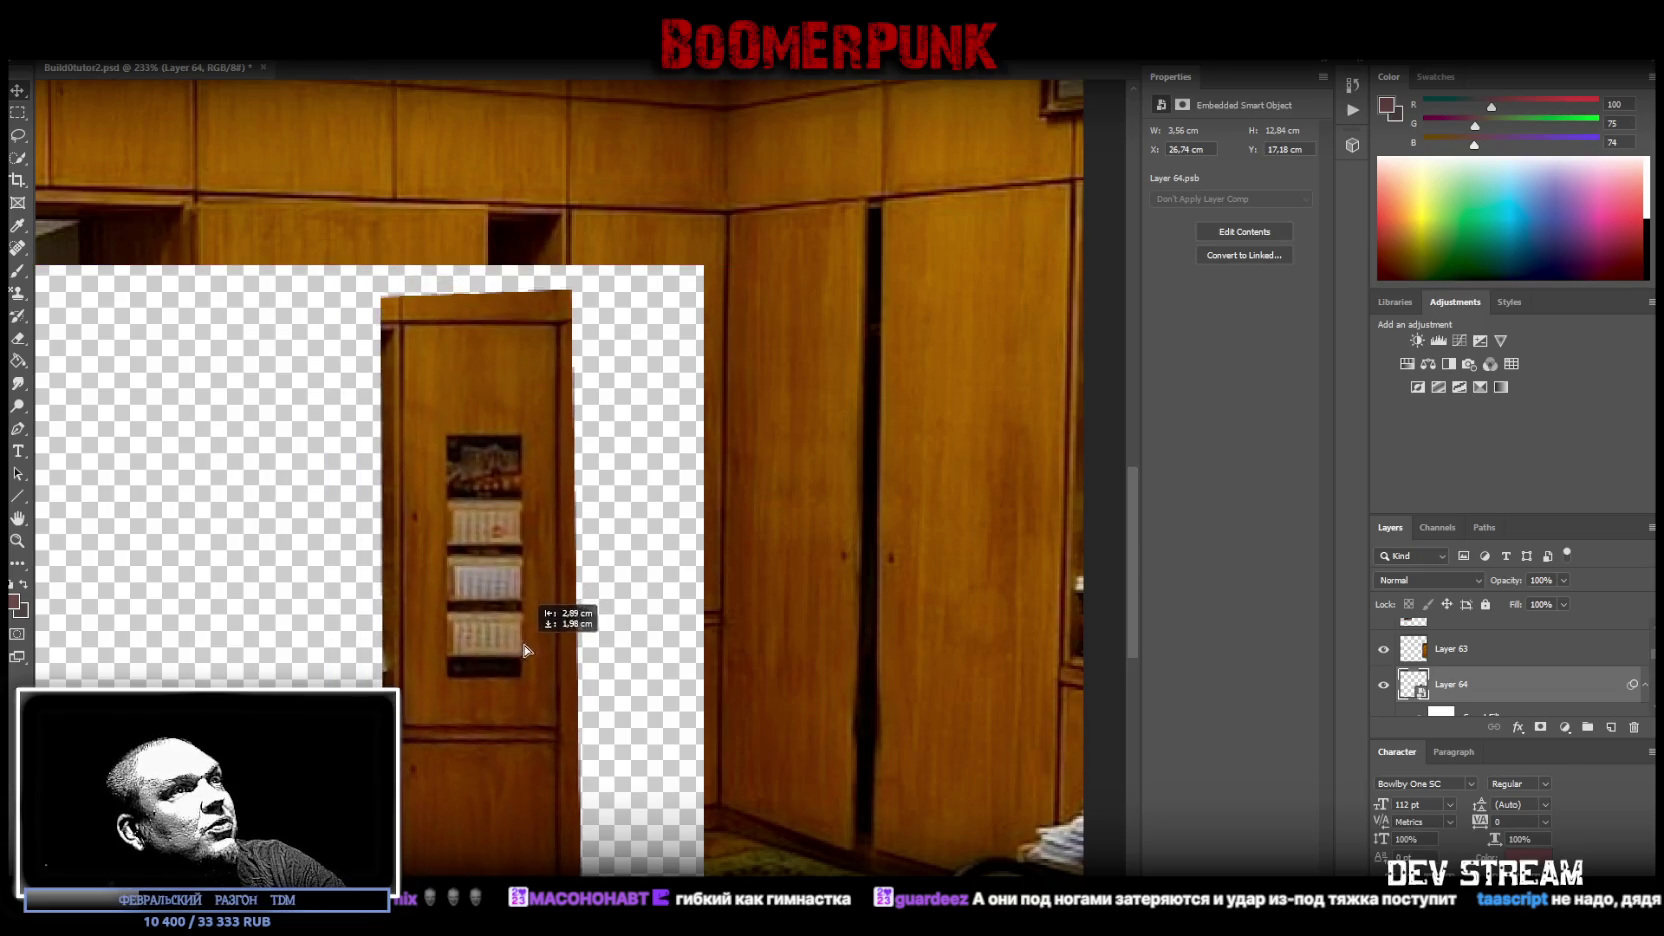
- Marquee-select the straightened calendar panel and copy it onto a new layer, Layer 66
{"action": "scroll", "coordinate": [608, 593], "scroll_direction": "down", "scroll_amount": 1}
{"action": "left_click", "coordinate": [23, 110]}
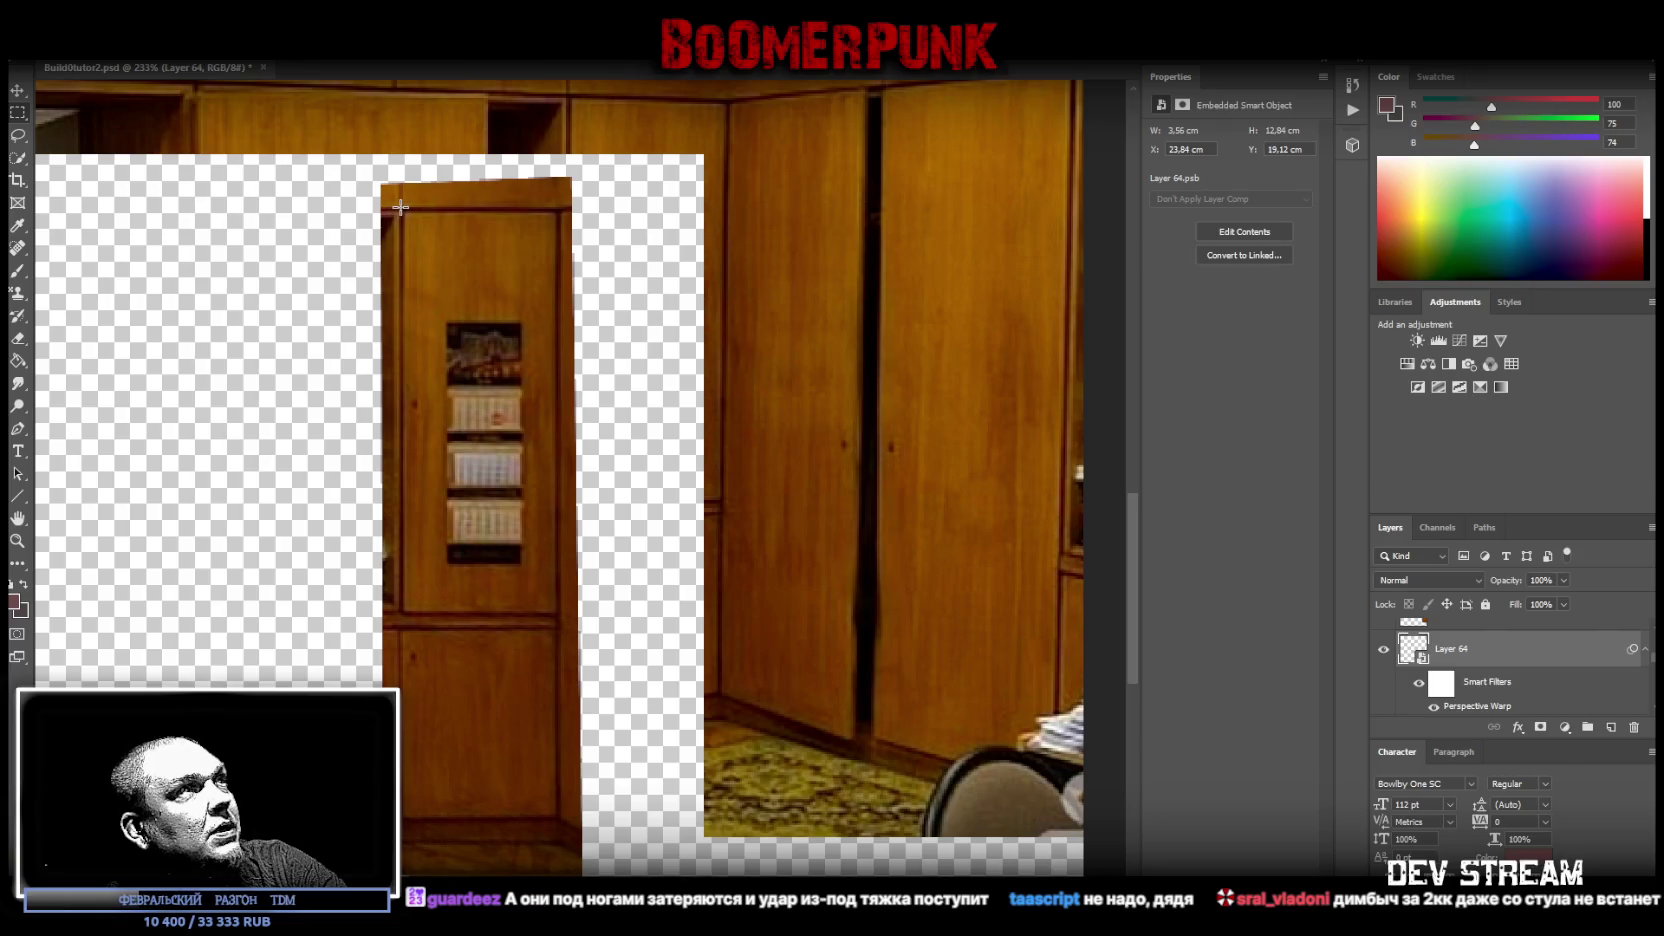
{"action": "left_click_drag", "start_coordinate": [400, 207], "coordinate": [558, 842]}
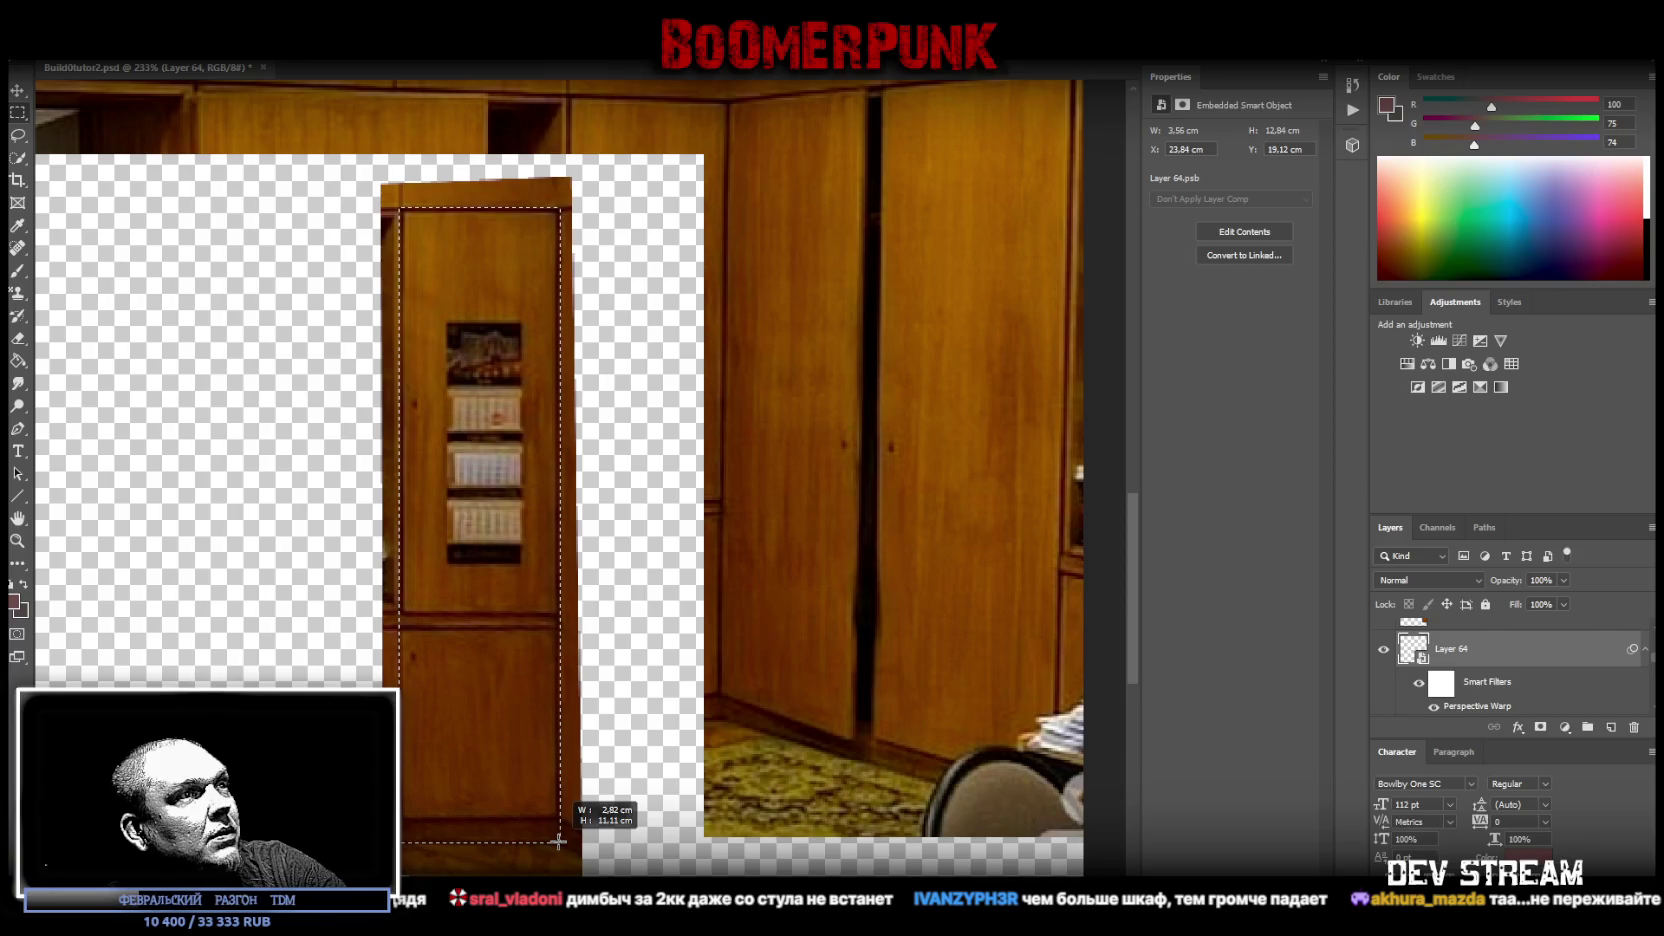
{"action": "left_click_drag", "start_coordinate": [558, 842], "coordinate": [561, 842]}
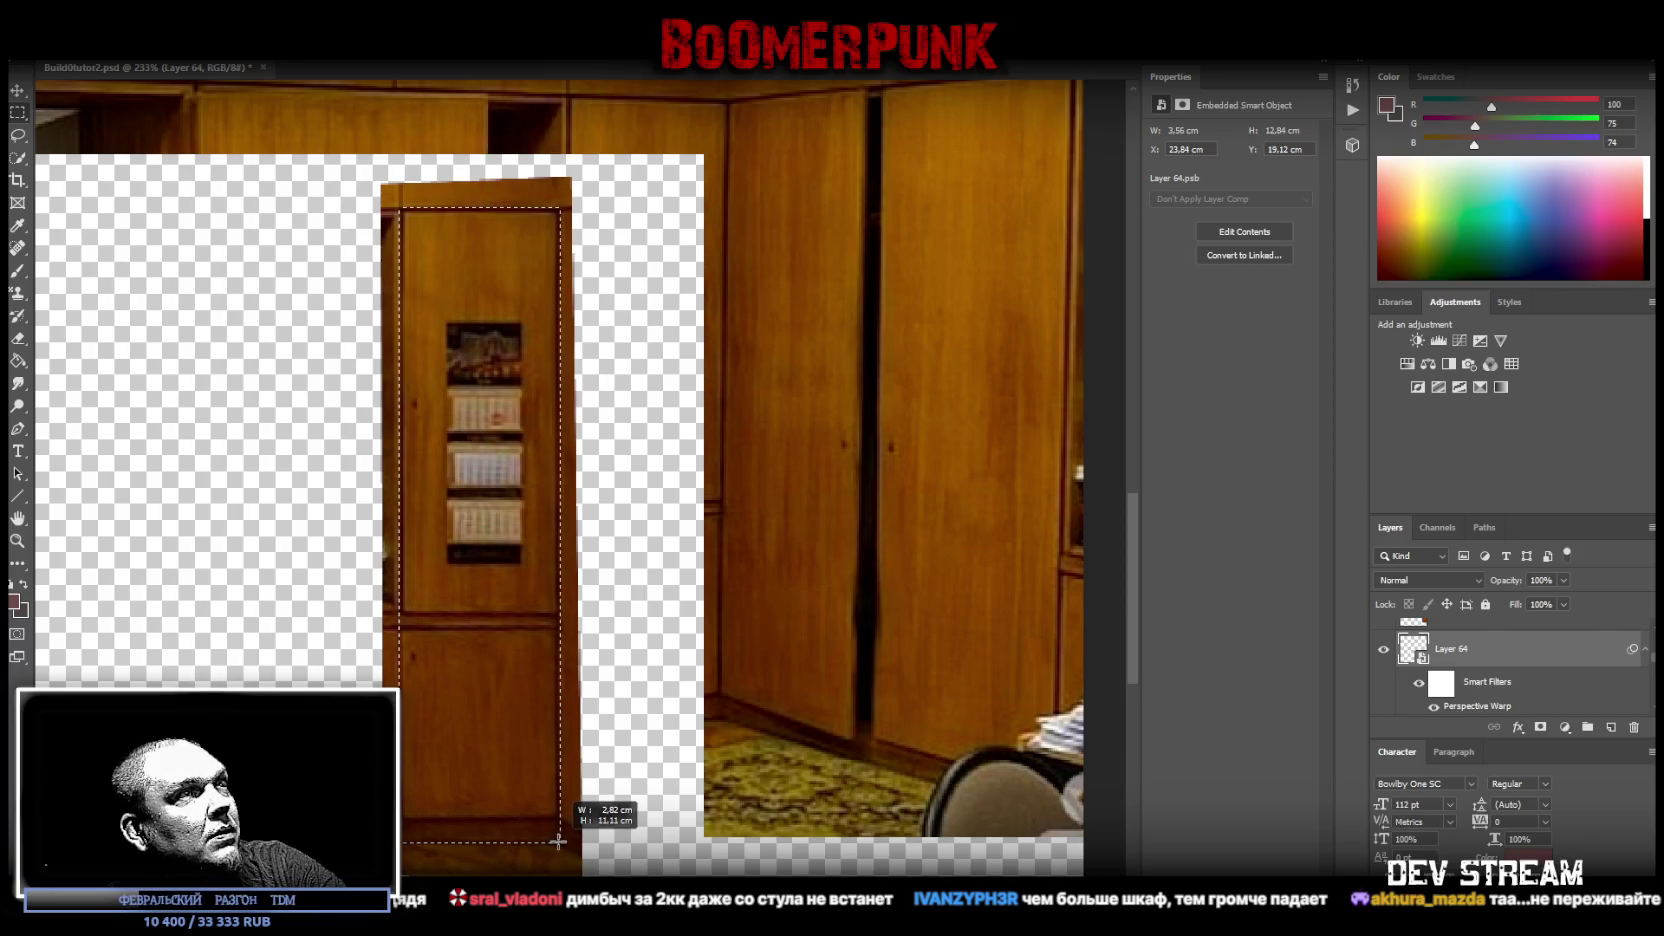
{"action": "right_click", "coordinate": [540, 634]}
{"action": "left_click", "coordinate": [613, 441]}
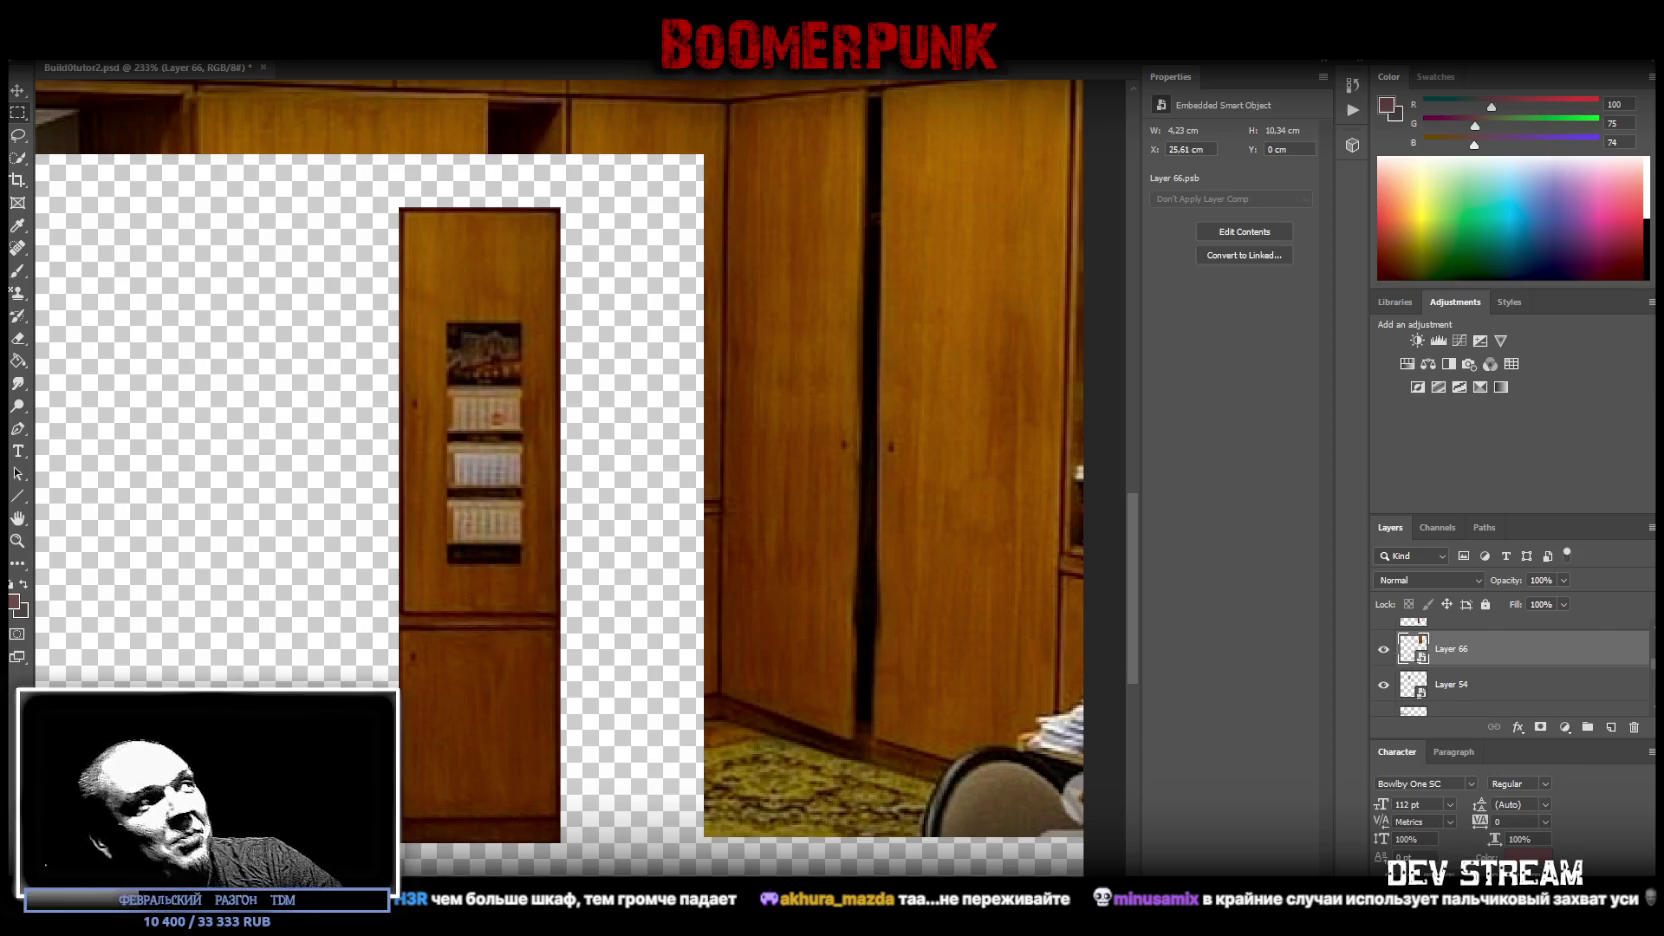
{"action": "left_click_drag", "start_coordinate": [330, 492], "coordinate": [585, 522]}
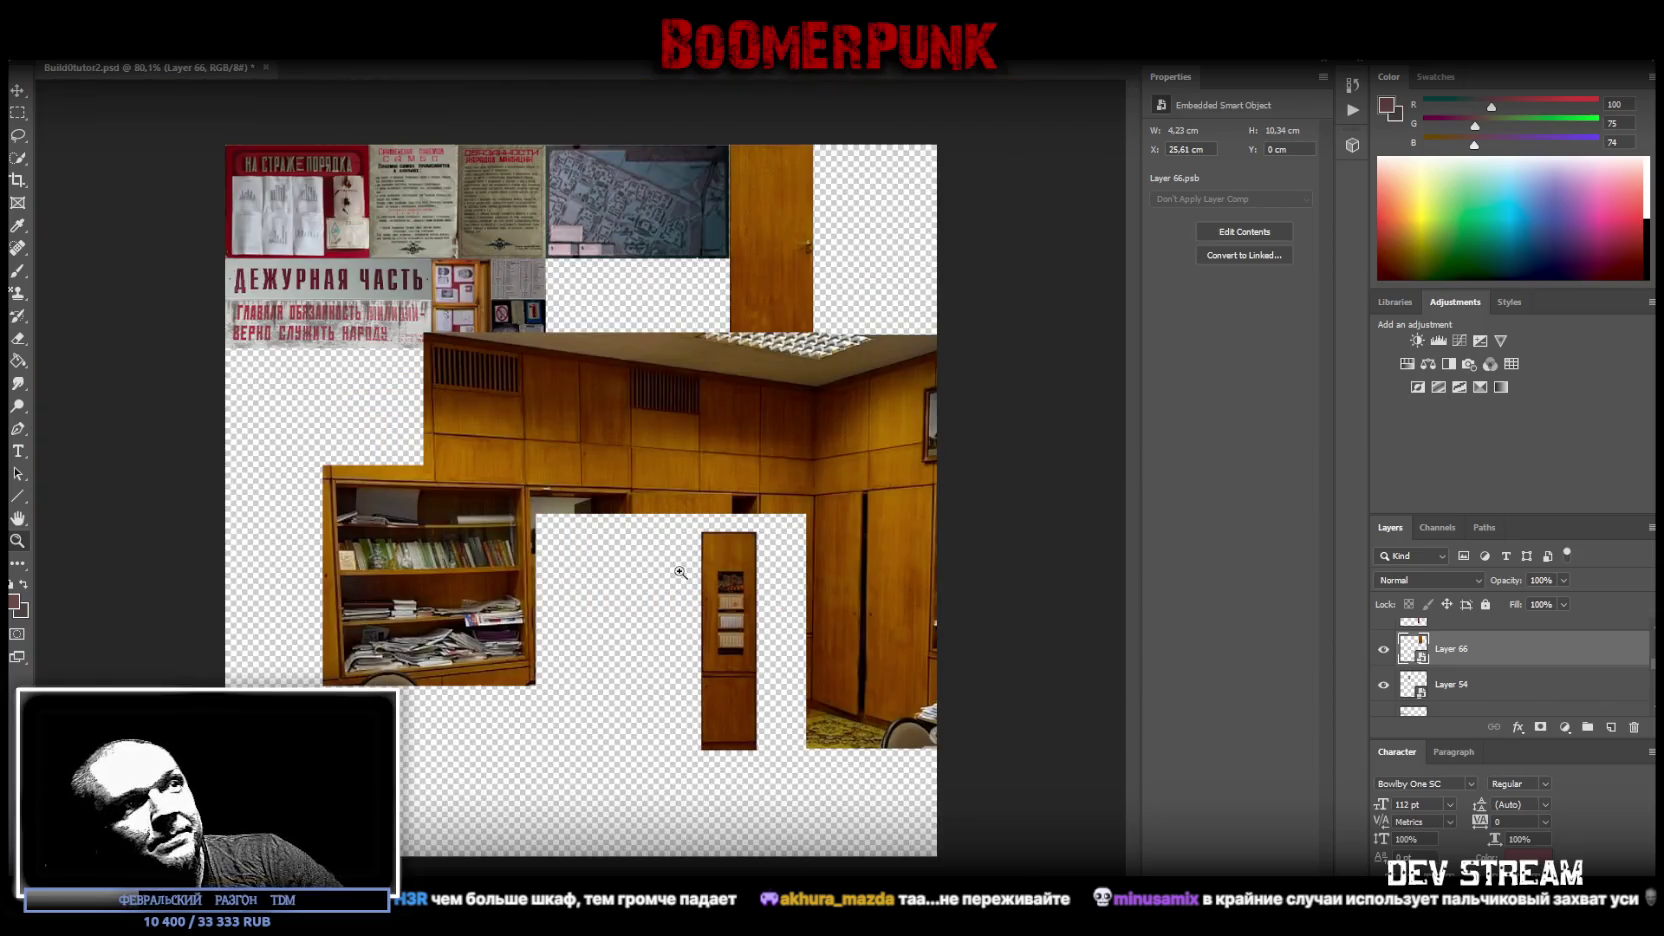
- Select Layer 67 and convert it to a Smart Object
{"action": "right_click", "coordinate": [1443, 650]}
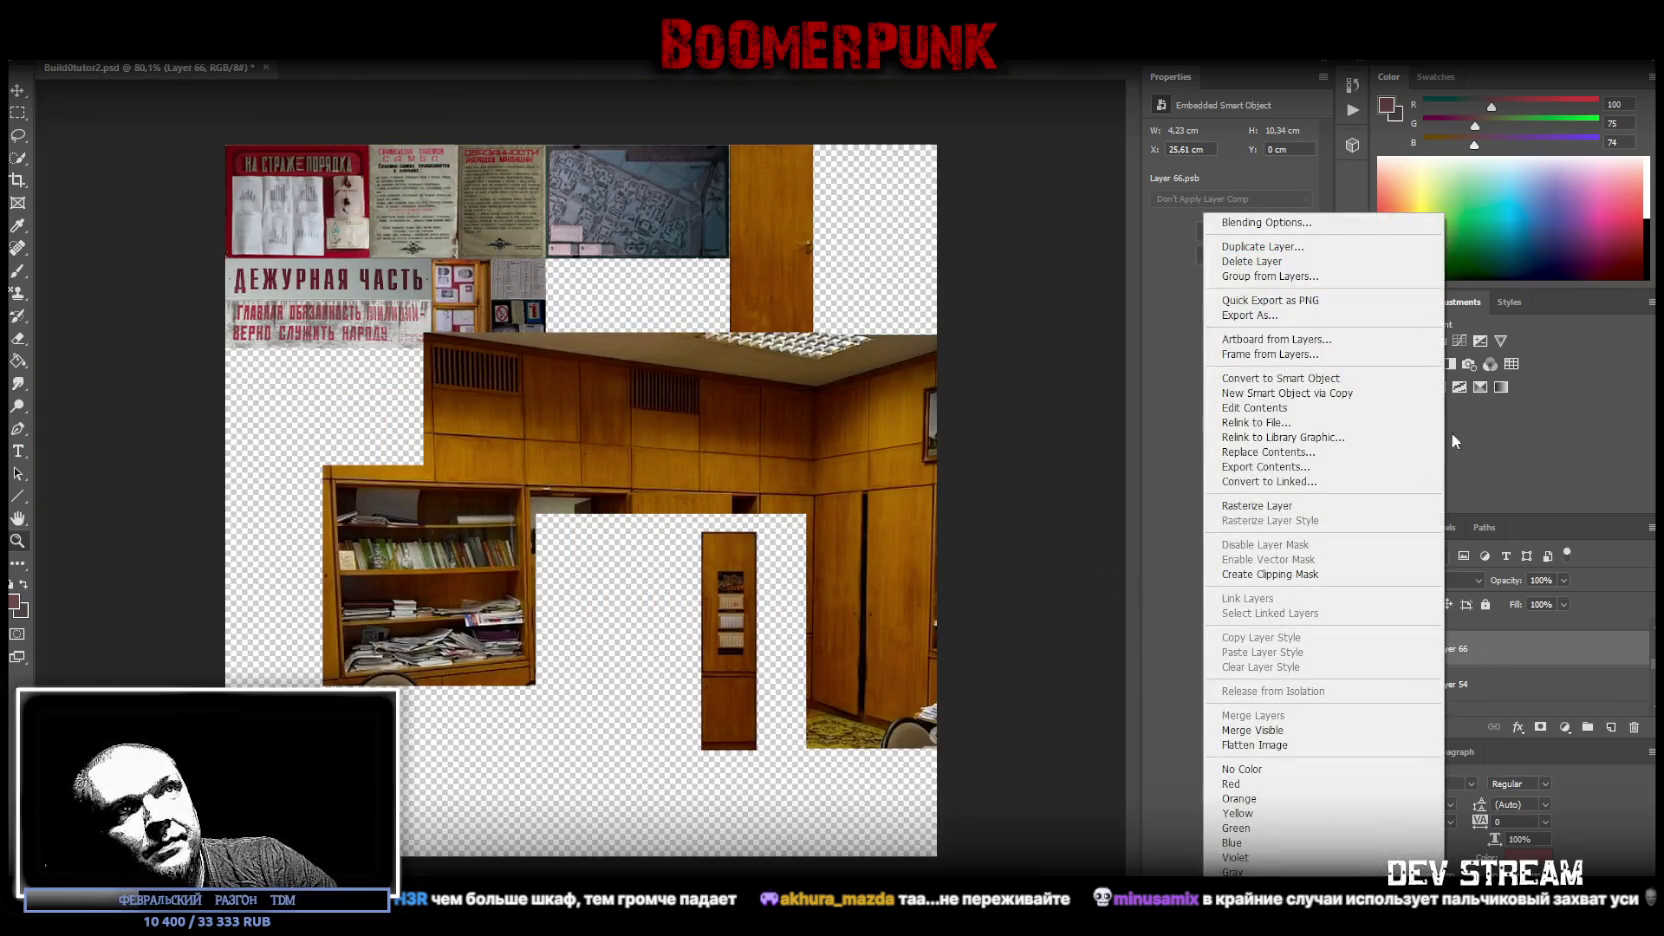
{"action": "left_click", "coordinate": [1511, 665]}
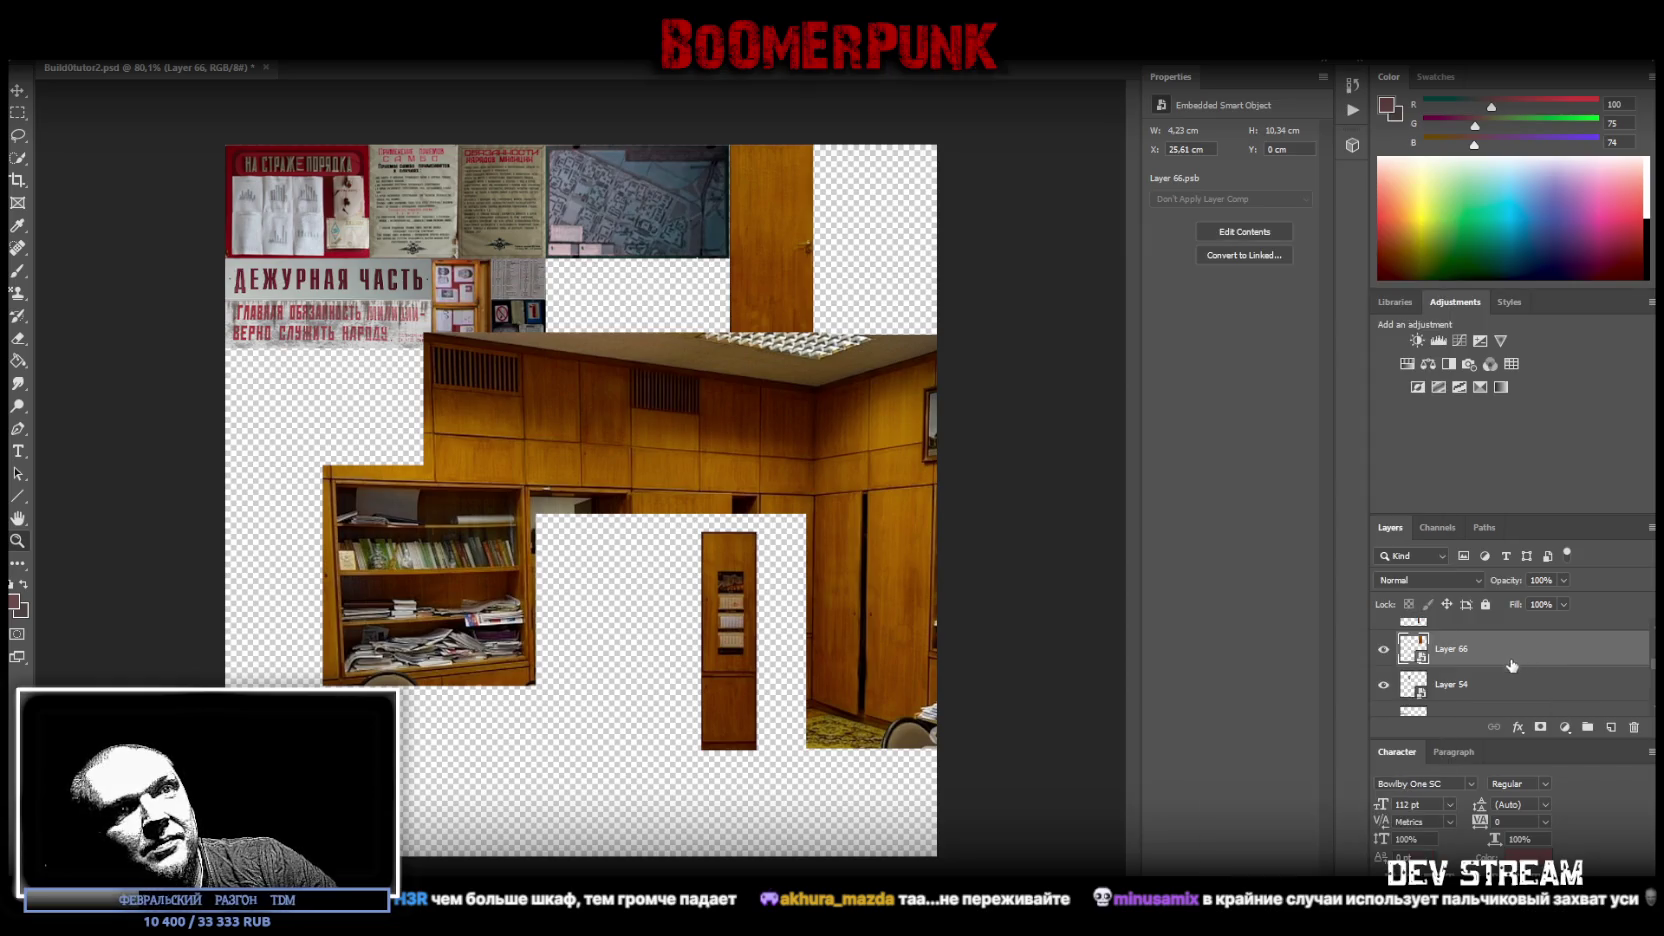
{"action": "scroll", "coordinate": [1463, 683], "scroll_direction": "up", "scroll_amount": 1}
{"action": "scroll", "coordinate": [1478, 685], "scroll_direction": "up", "scroll_amount": 1}
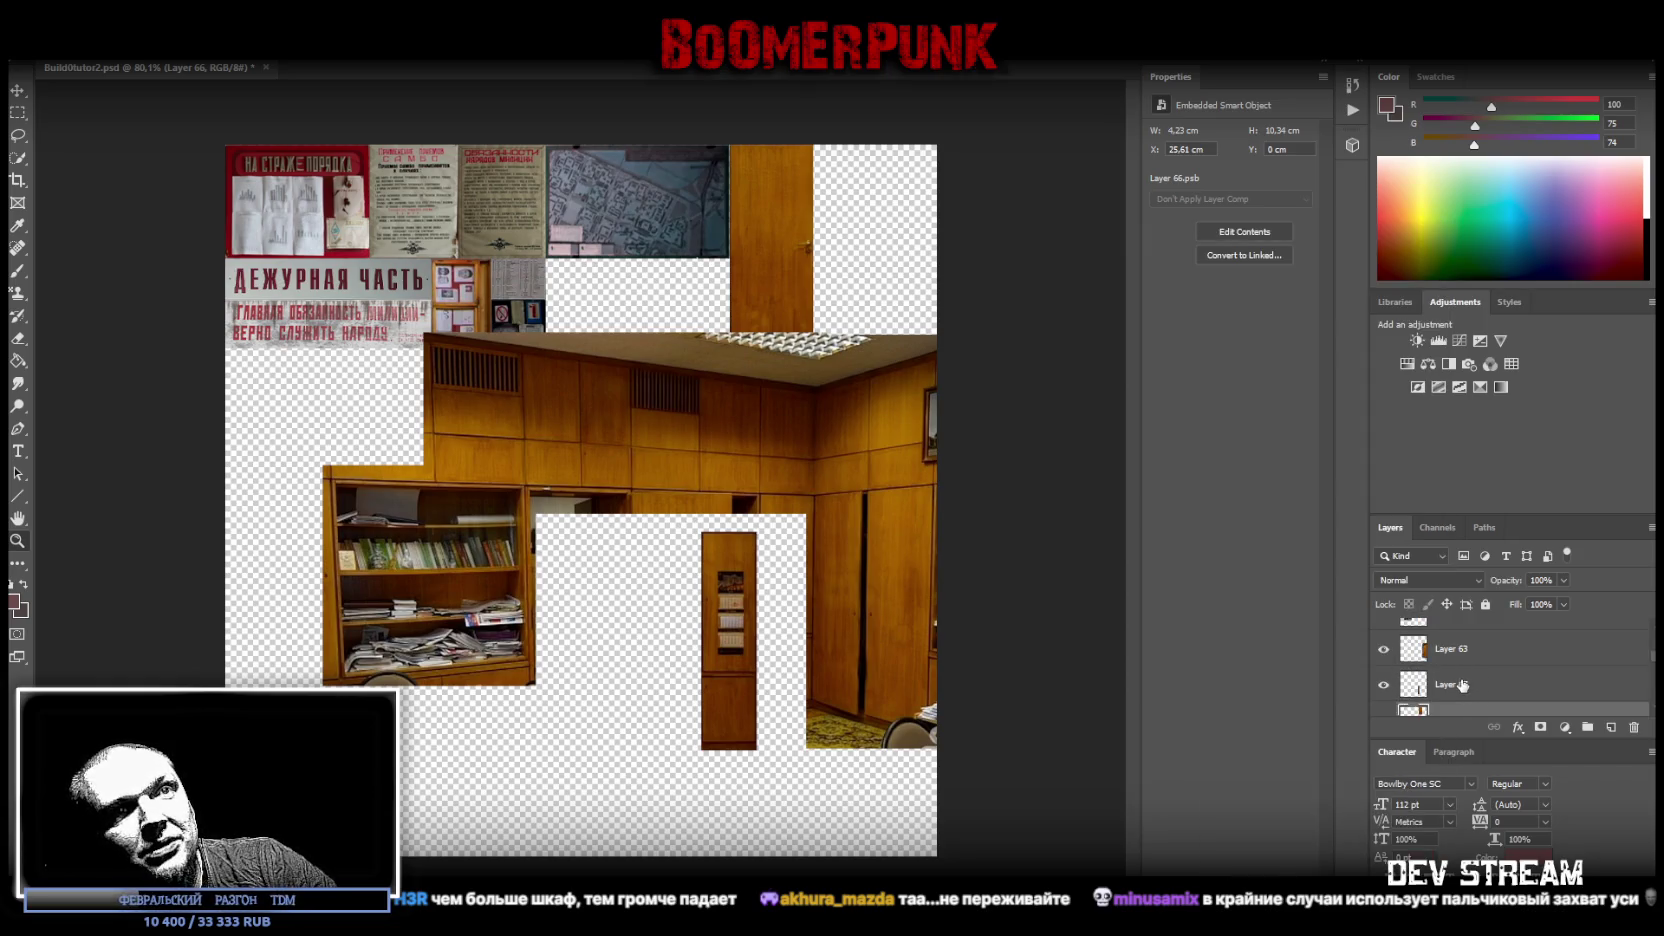
{"action": "left_click", "coordinate": [1463, 685]}
{"action": "scroll", "coordinate": [1465, 684], "scroll_direction": "down", "scroll_amount": 1}
{"action": "right_click", "coordinate": [1466, 655]}
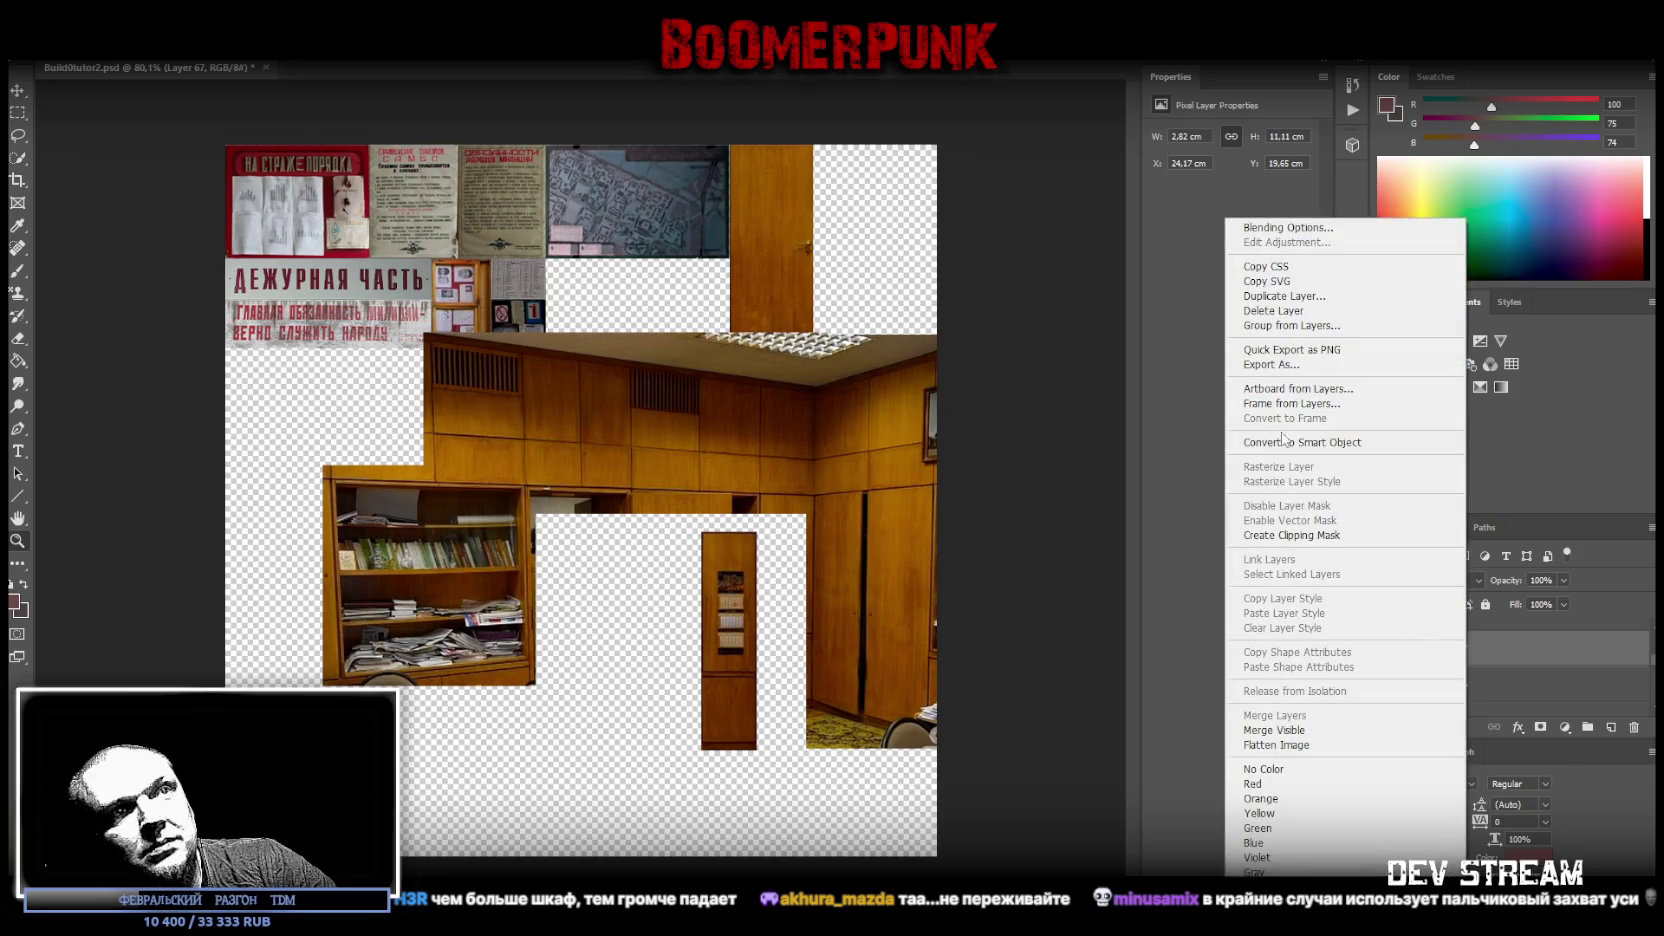
{"action": "left_click", "coordinate": [1342, 442]}
- Move the panel beside the door photo and resize it to about 2.96 × 10.34 cm
{"action": "key", "text": "ctrl+t"}
{"action": "left_click_drag", "start_coordinate": [798, 568], "coordinate": [909, 181]}
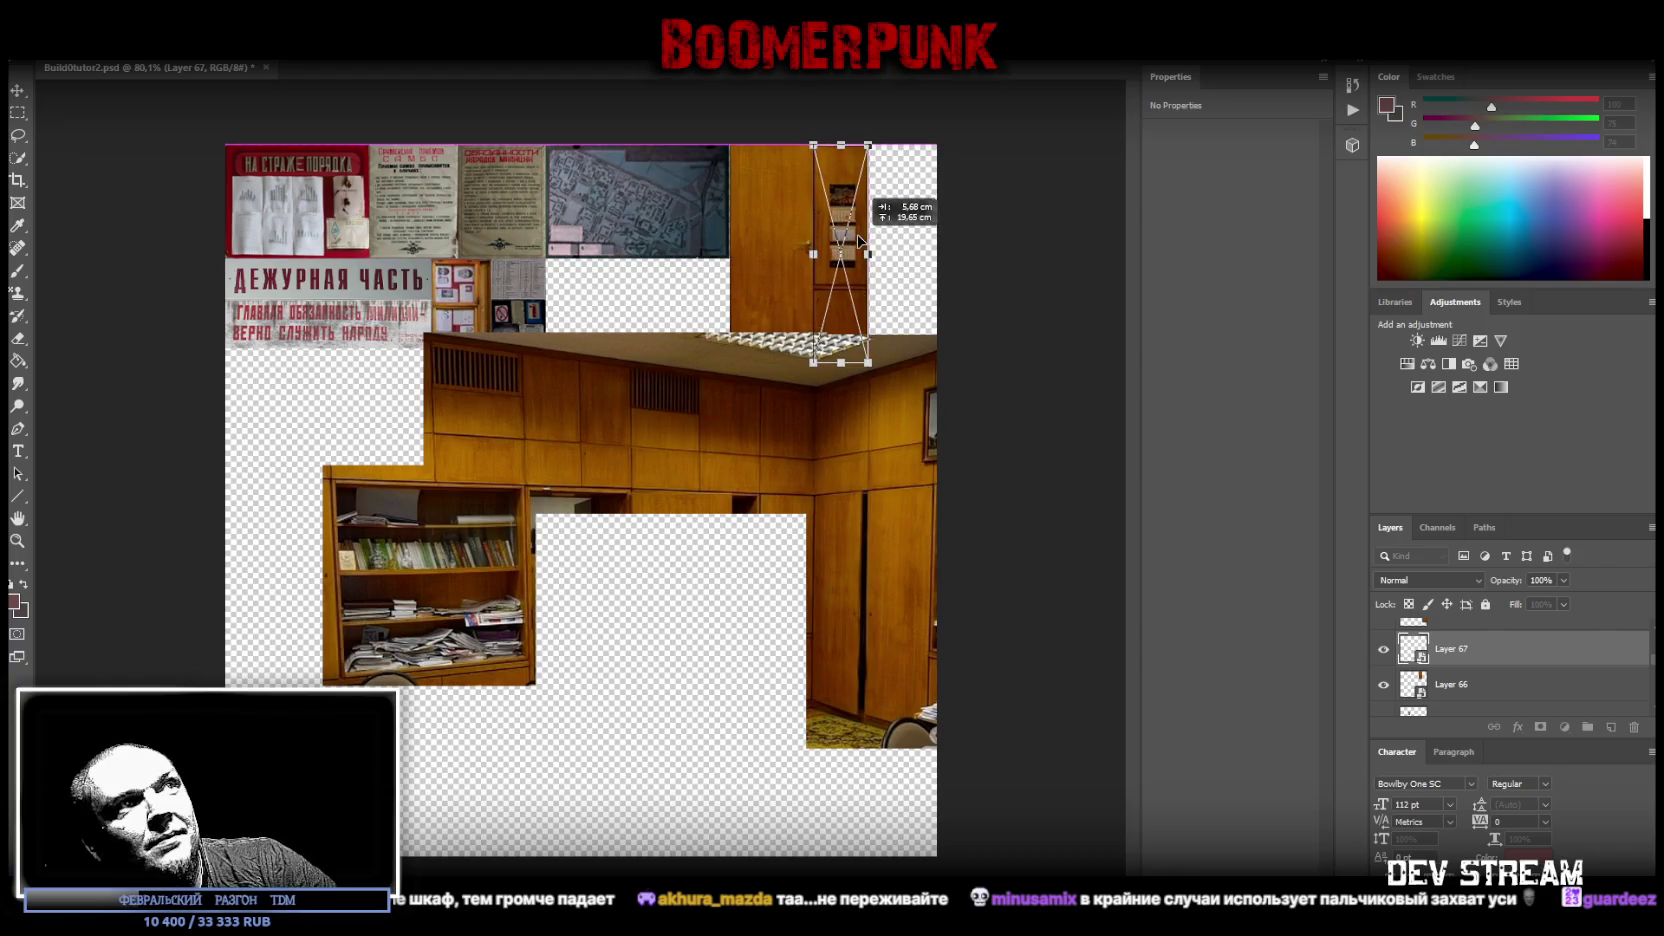
{"action": "left_click_drag", "start_coordinate": [842, 366], "coordinate": [841, 347]}
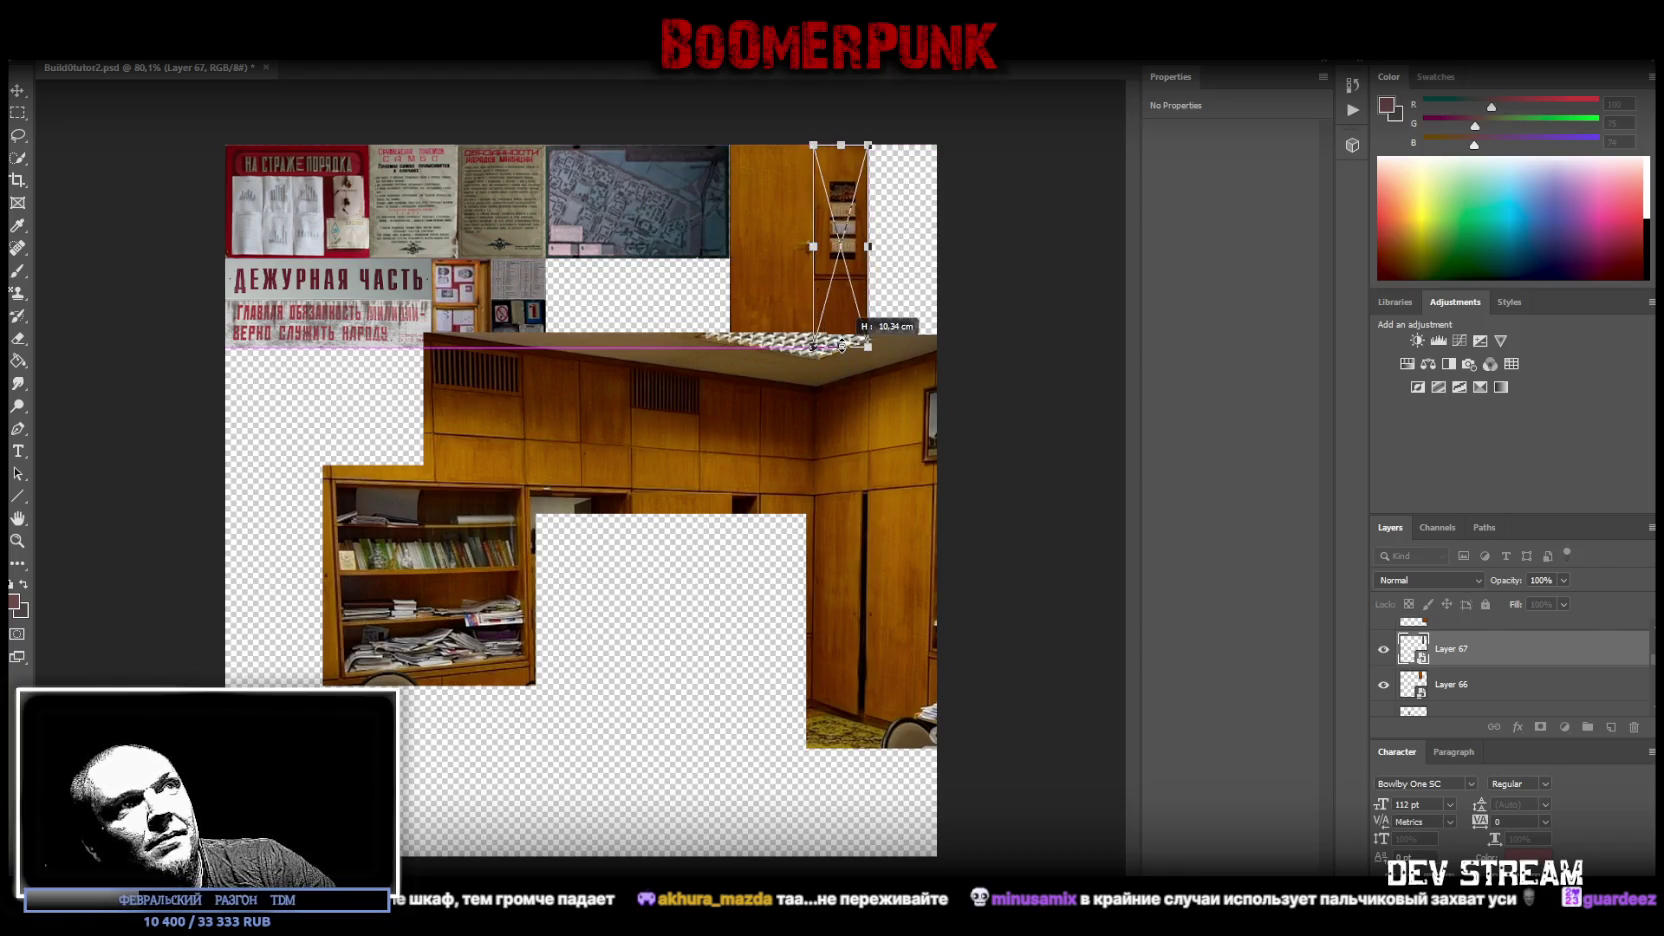
{"action": "left_click_drag", "start_coordinate": [868, 246], "coordinate": [876, 242]}
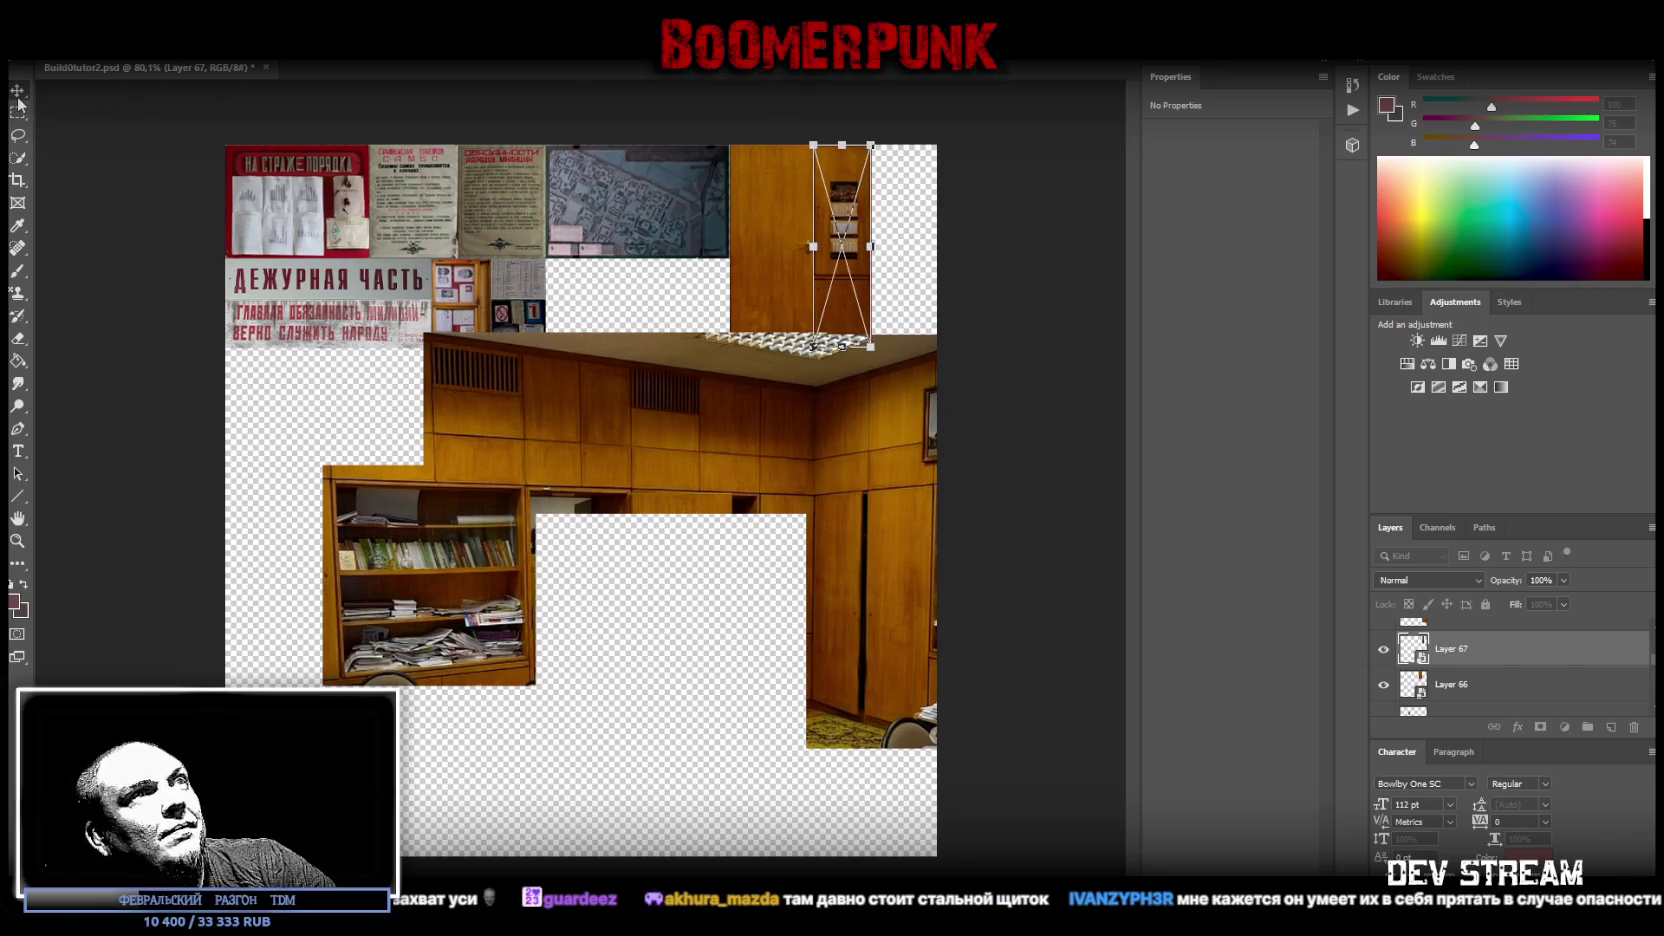
{"action": "key", "text": "Return"}
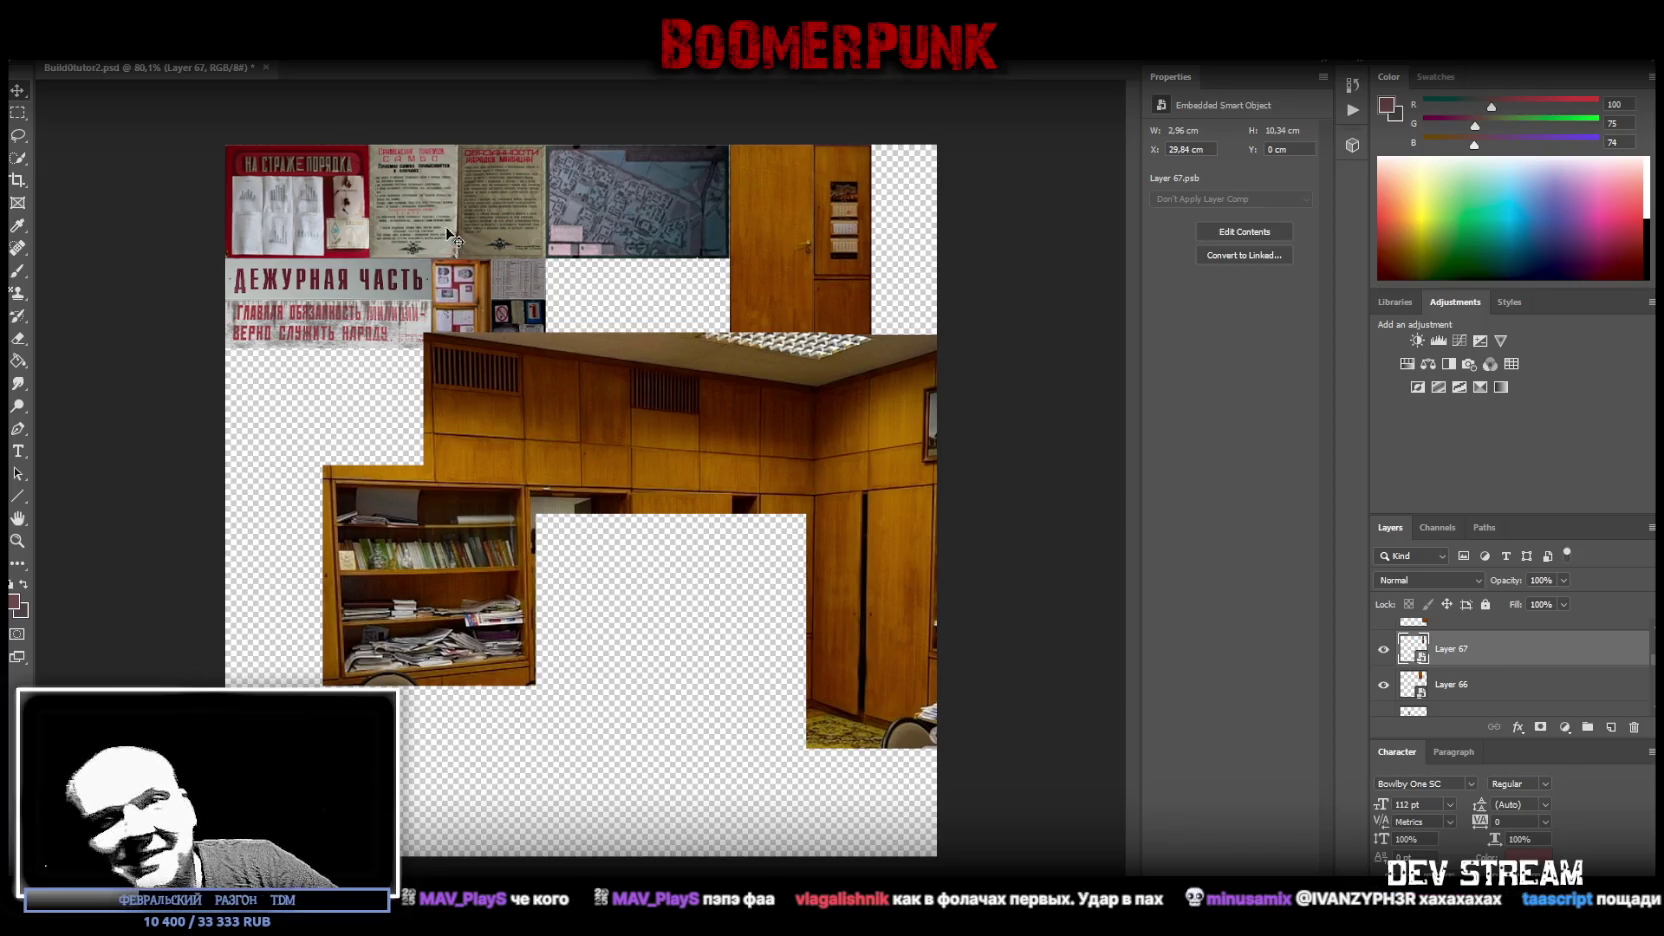
{"action": "scroll", "coordinate": [1438, 673], "scroll_direction": "down", "scroll_amount": 2}
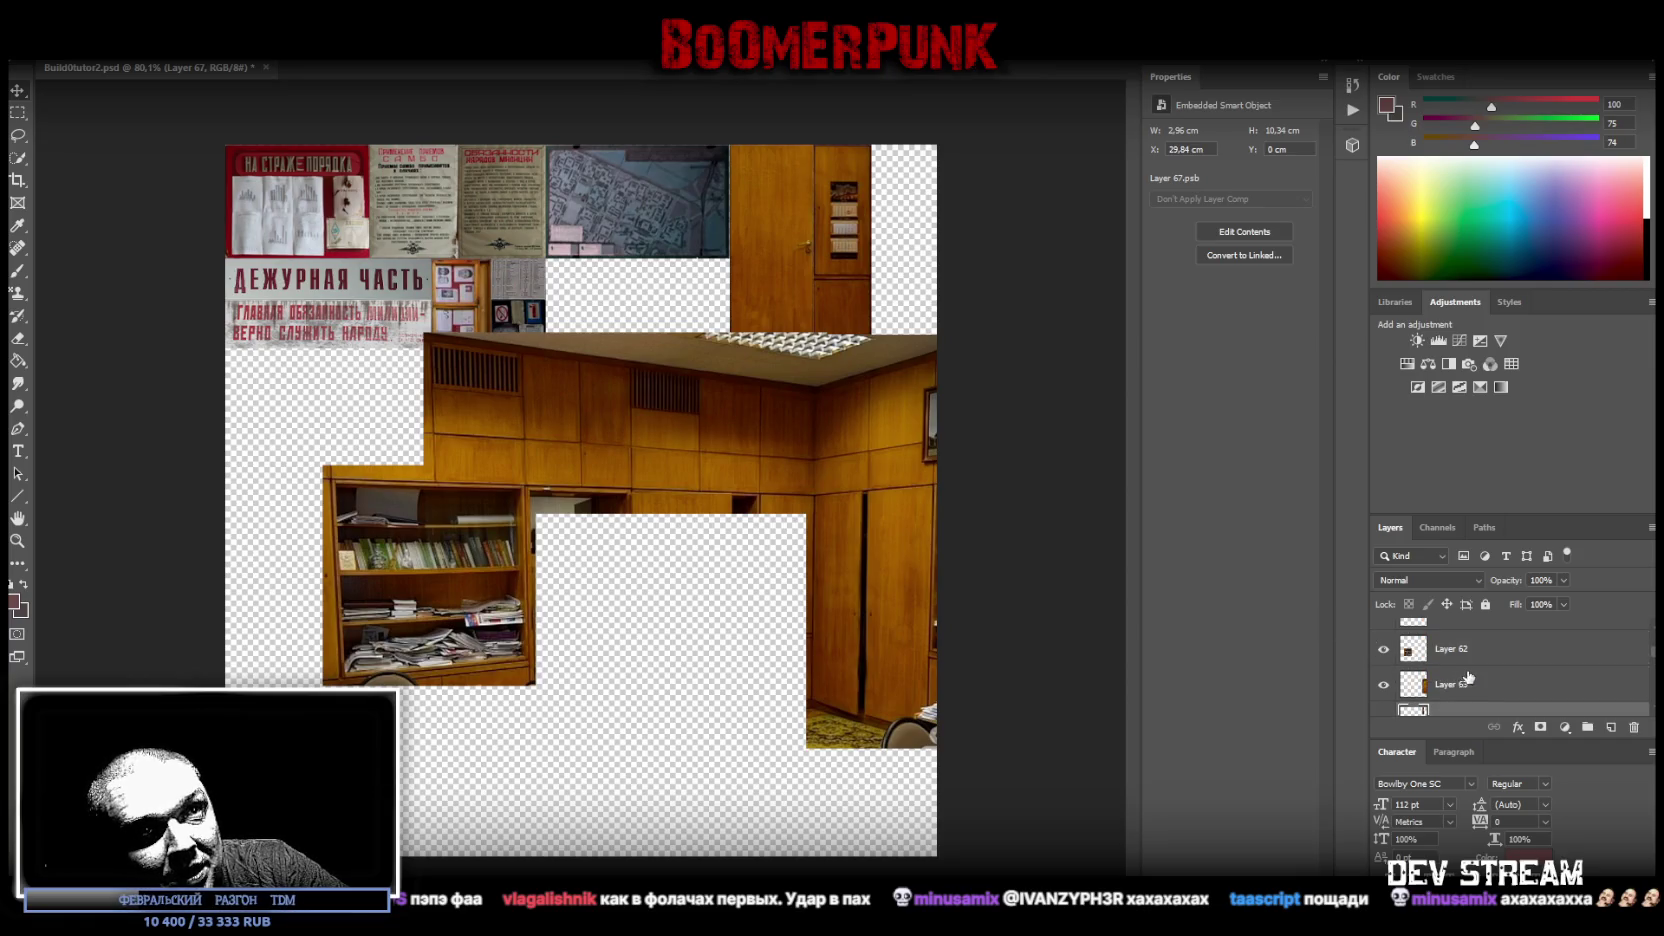
- Move the Layer 63 wardrobe piece lower and to the left
{"action": "left_click", "coordinate": [1442, 686]}
{"action": "left_click", "coordinate": [1384, 686]}
{"action": "left_click", "coordinate": [1384, 686]}
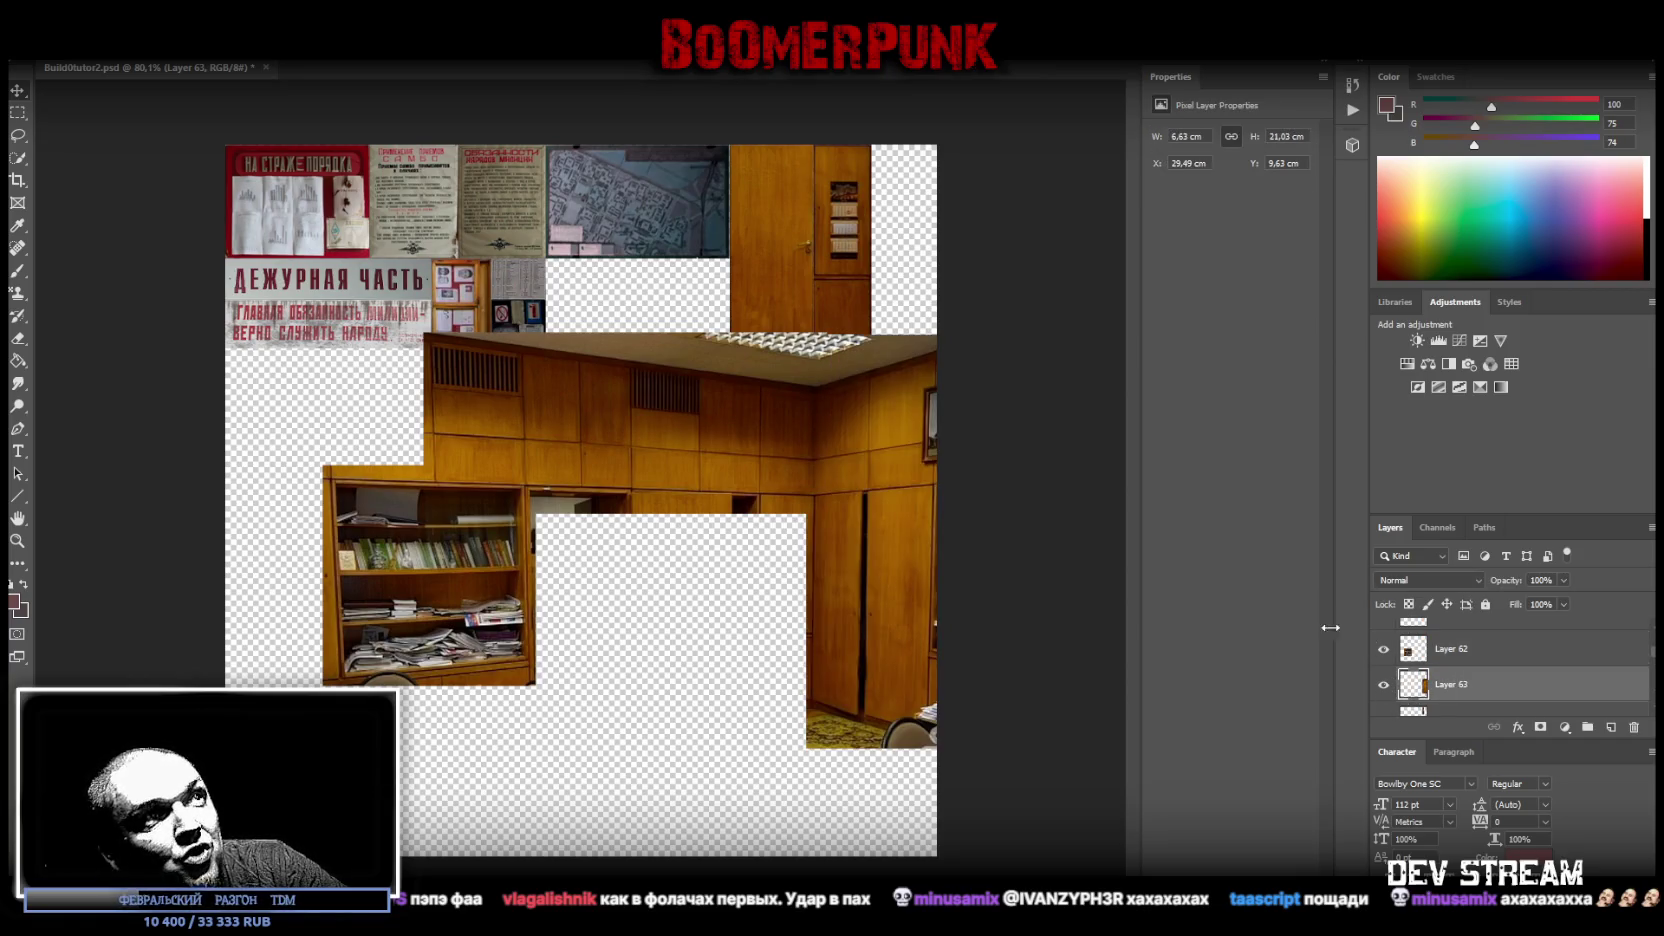
{"action": "left_click_drag", "start_coordinate": [773, 556], "coordinate": [785, 644]}
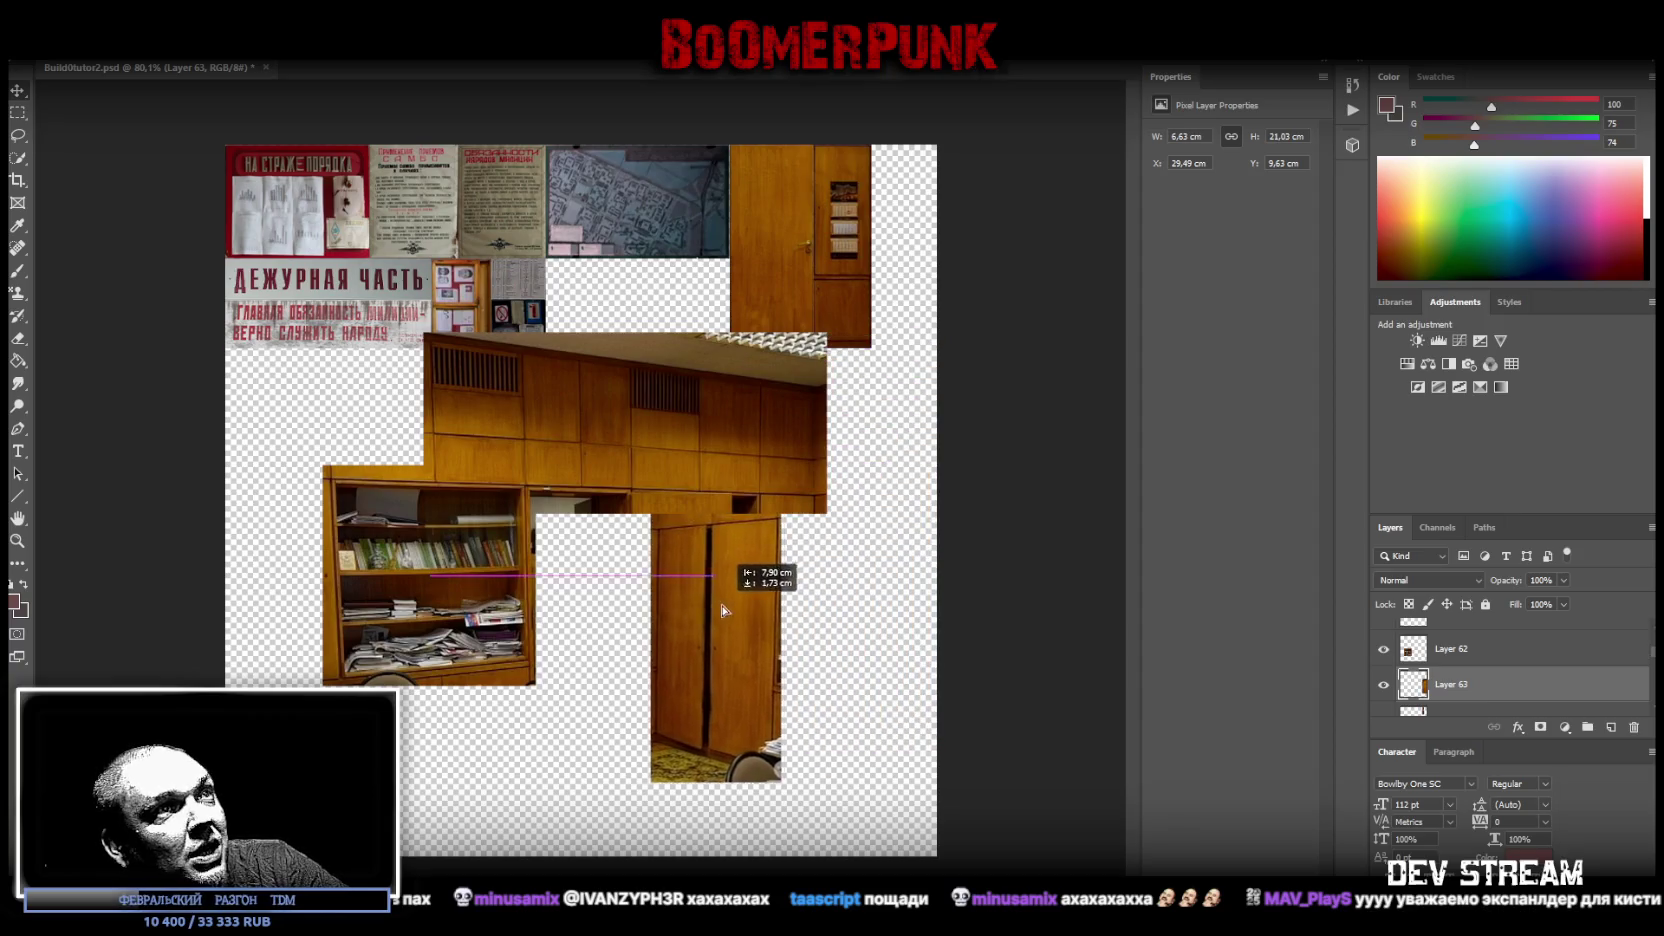
- Hide the bookshelf and ceiling room pieces and zoom in on the wardrobe
{"action": "left_click", "coordinate": [1386, 652]}
{"action": "scroll", "coordinate": [1398, 660], "scroll_direction": "up", "scroll_amount": 1}
{"action": "left_click", "coordinate": [1387, 651]}
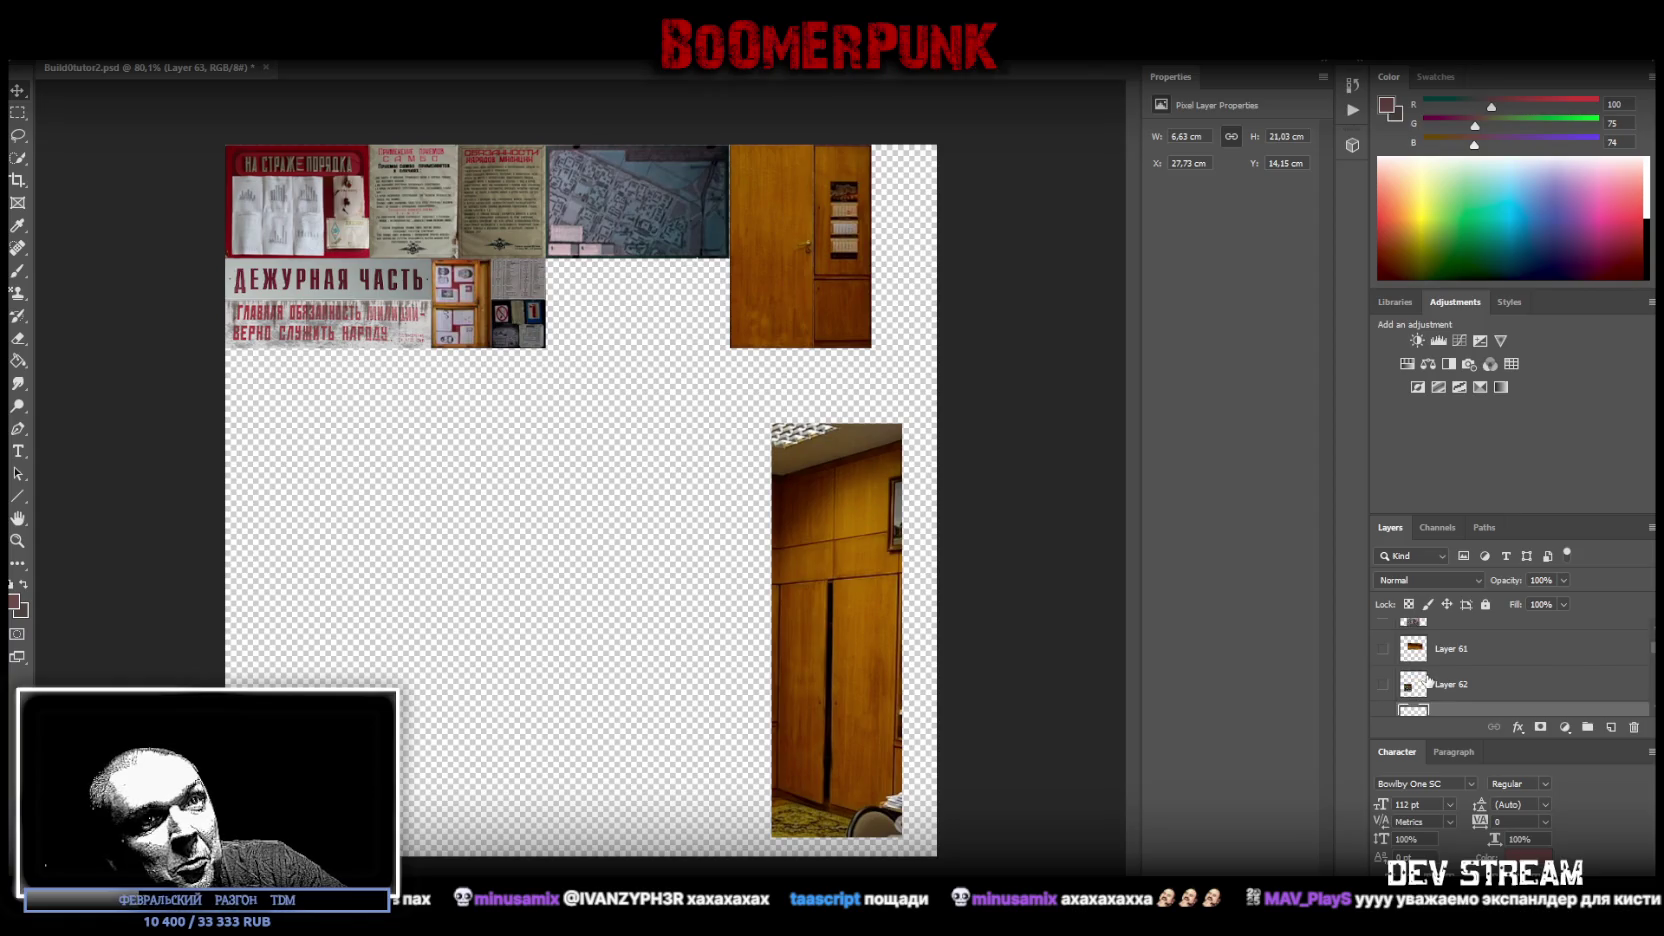
{"action": "scroll", "coordinate": [1400, 670], "scroll_direction": "down", "scroll_amount": 2}
{"action": "key", "text": "z"}
{"action": "mouse_move", "coordinate": [817, 794]}
{"action": "left_mouse_down"}
{"action": "mouse_move", "coordinate": [959, 847]}
{"action": "mouse_move", "coordinate": [962, 614]}
{"action": "left_mouse_up"}
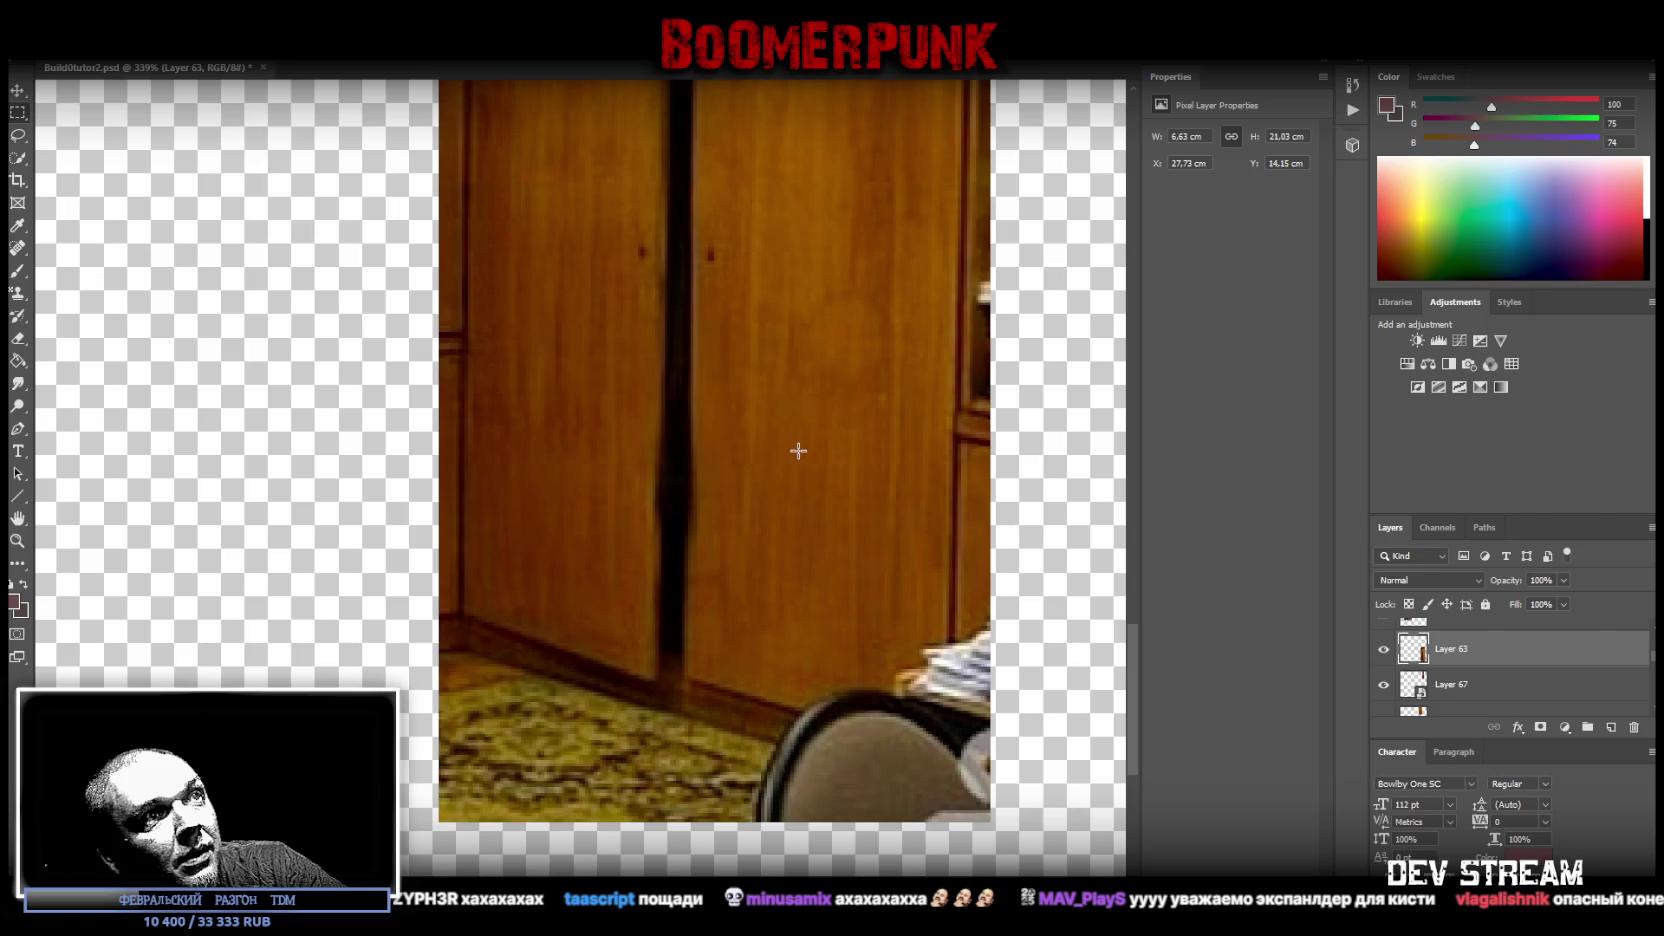
- Copy a wardrobe-door area to Layer 68 and move it down over the chair
{"action": "left_click_drag", "start_coordinate": [782, 437], "coordinate": [976, 628]}
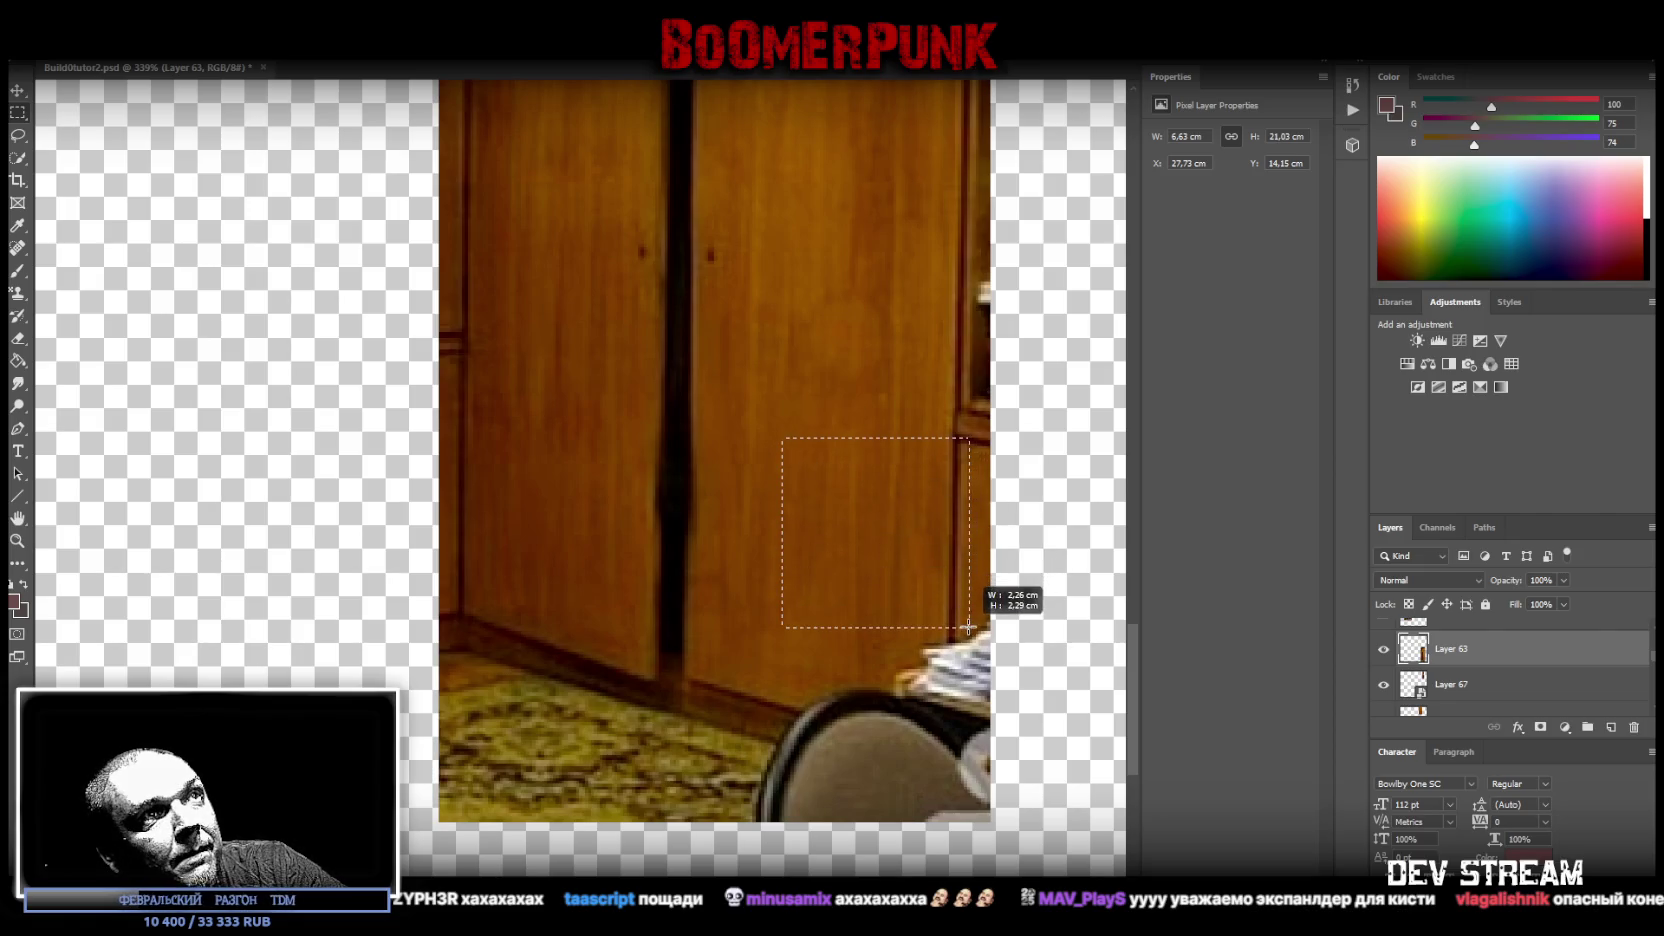
{"action": "left_click_drag", "start_coordinate": [774, 397], "coordinate": [1015, 468]}
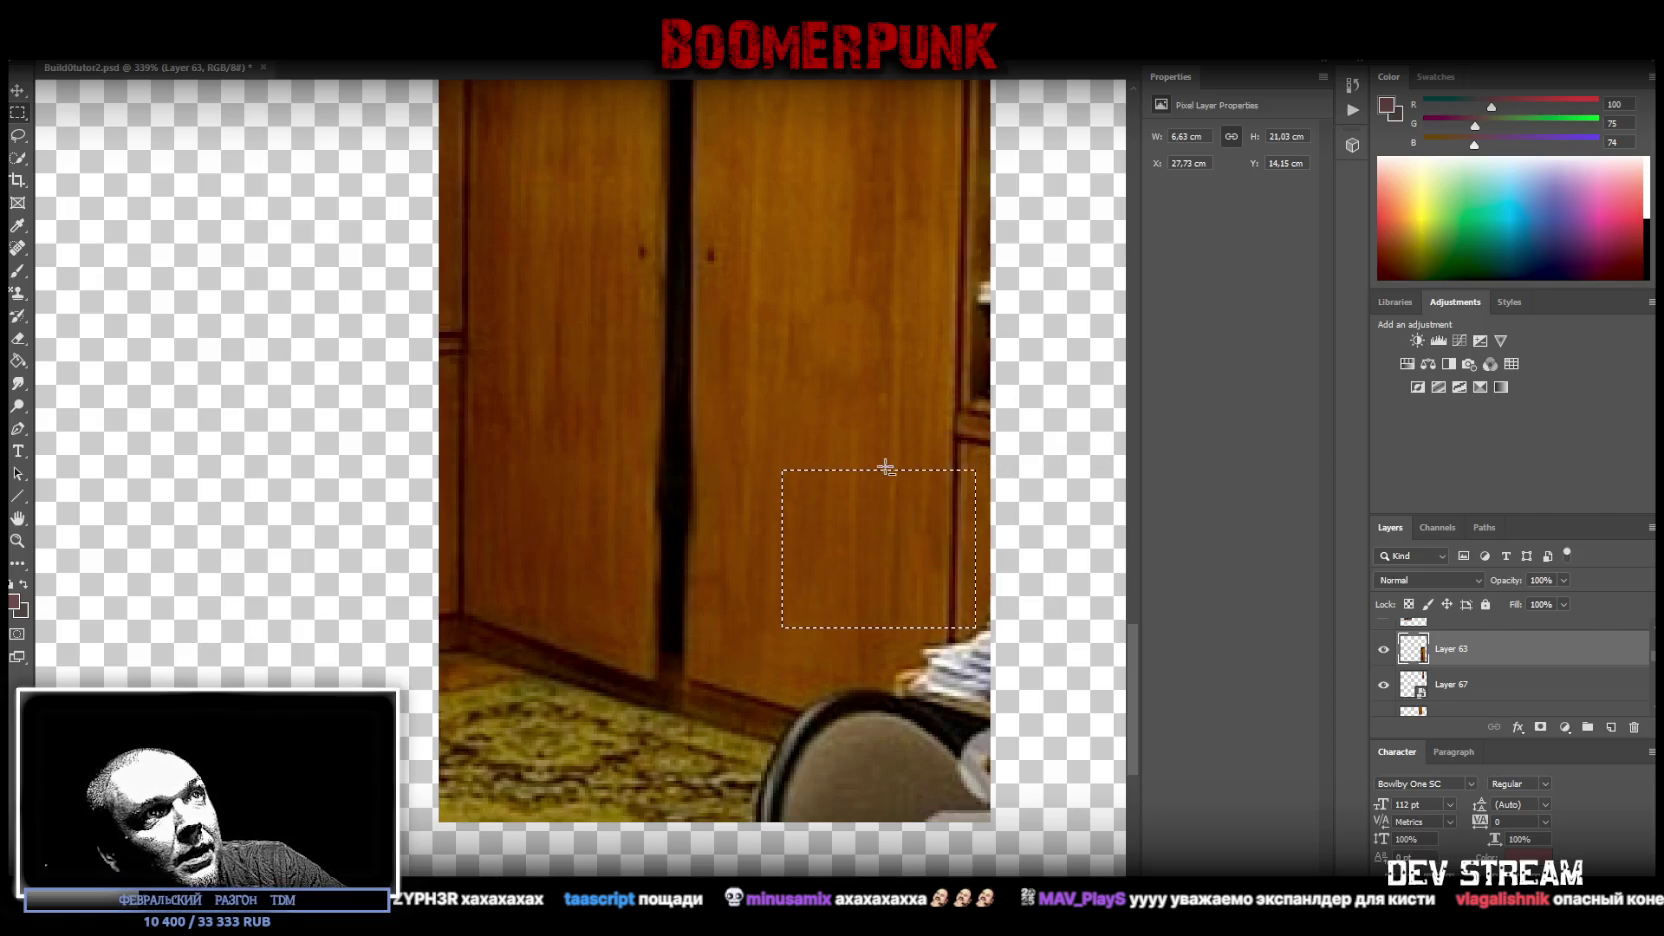
{"action": "right_click", "coordinate": [885, 470]}
{"action": "right_click", "coordinate": [848, 505]}
{"action": "left_click", "coordinate": [940, 621]}
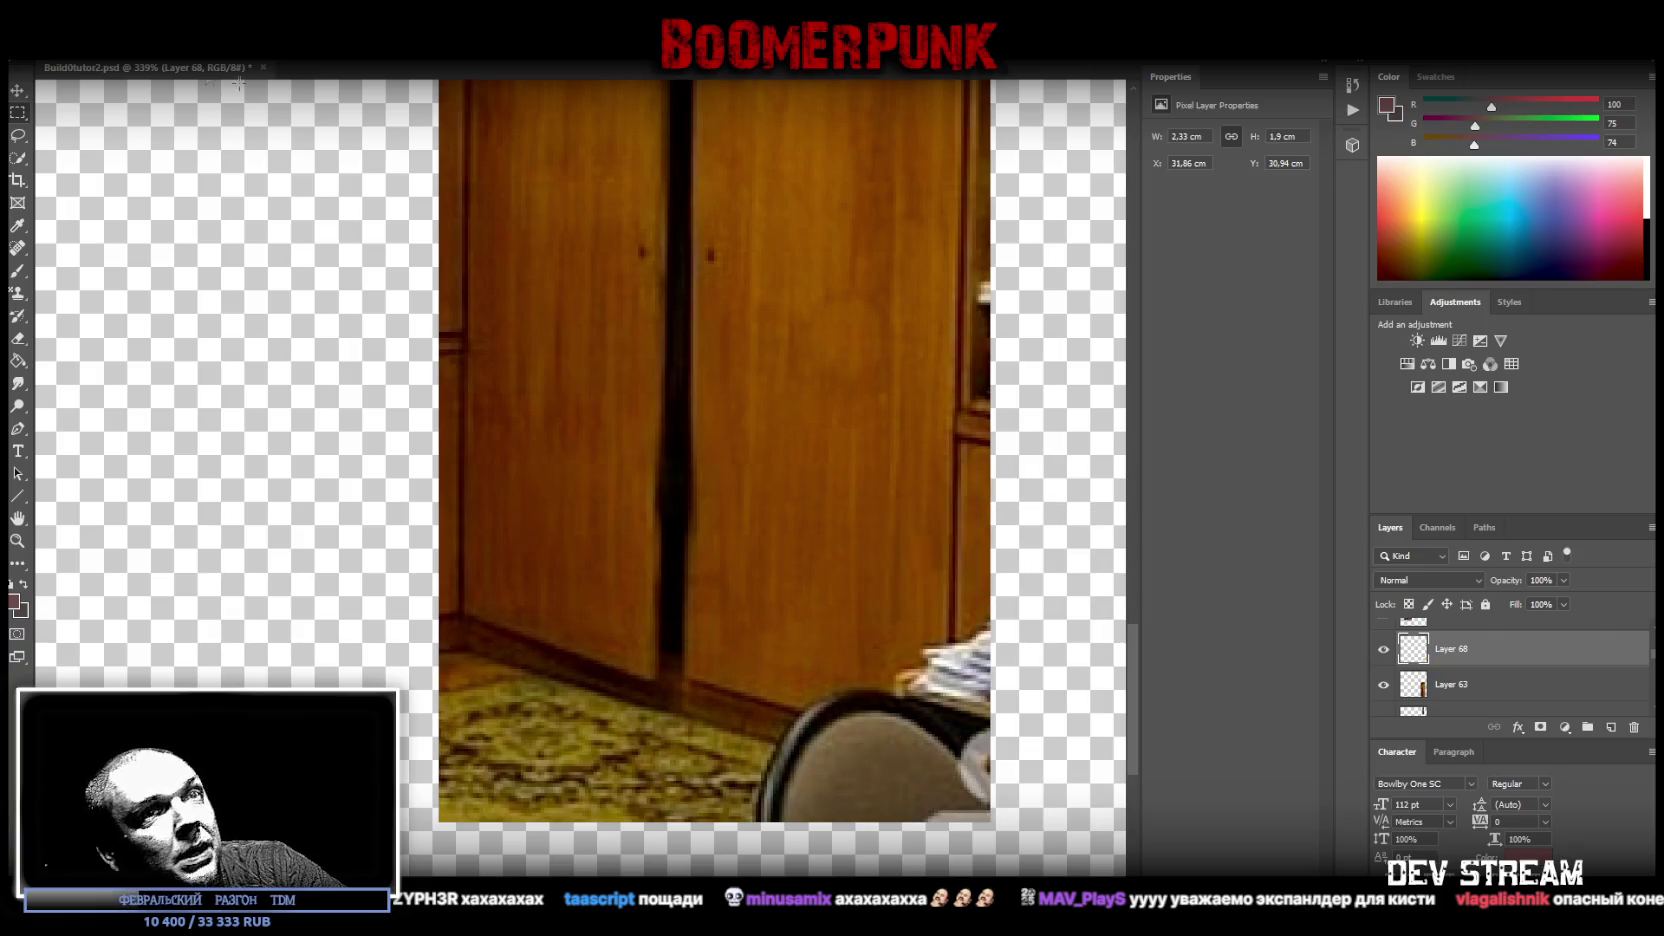
{"action": "left_click_drag", "start_coordinate": [876, 566], "coordinate": [879, 711]}
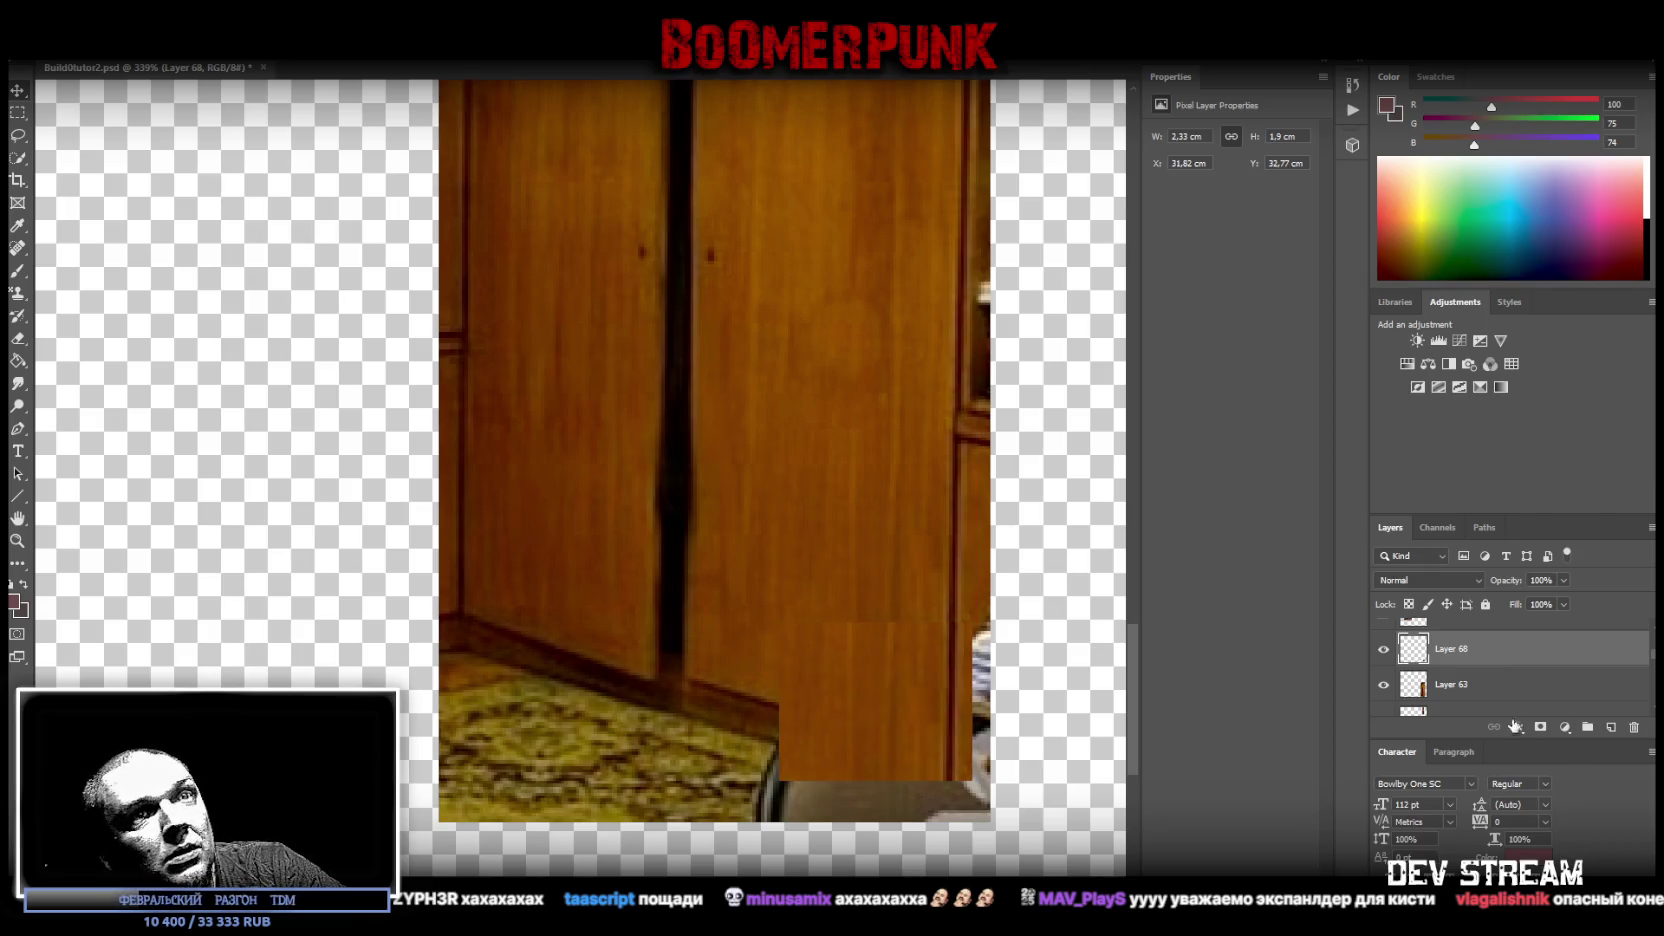
- Copy the door and carpet strip to Layer 69 and move it over the chair
{"action": "left_click", "coordinate": [1465, 688]}
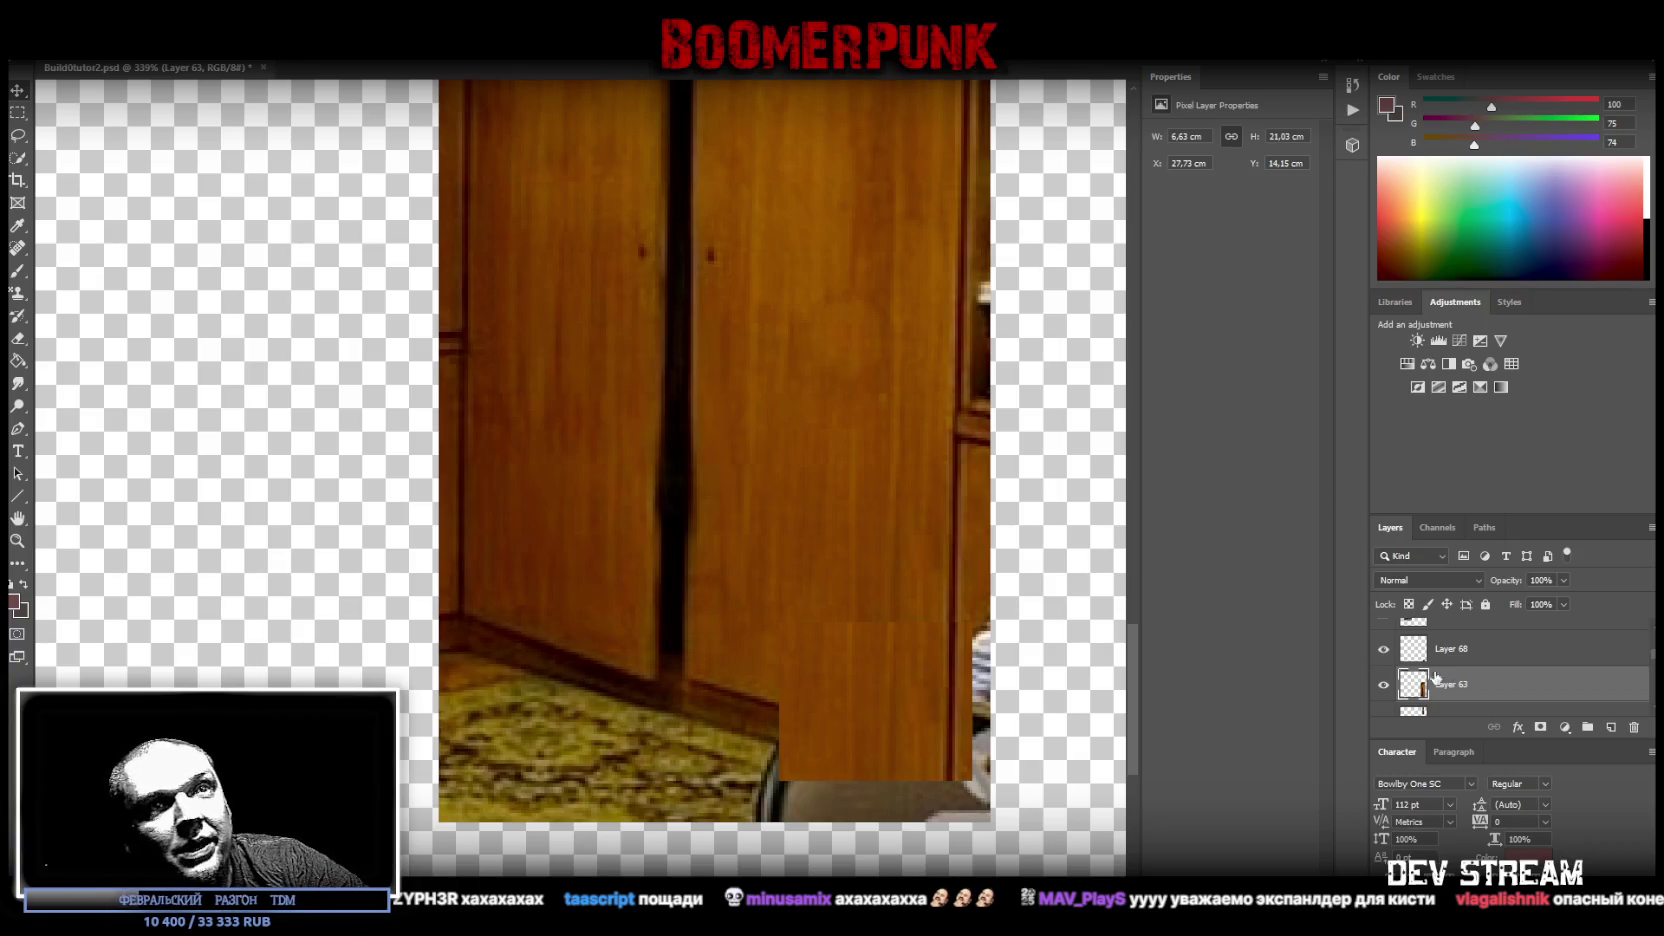
{"action": "scroll", "coordinate": [1473, 683], "scroll_direction": "down", "scroll_amount": 2}
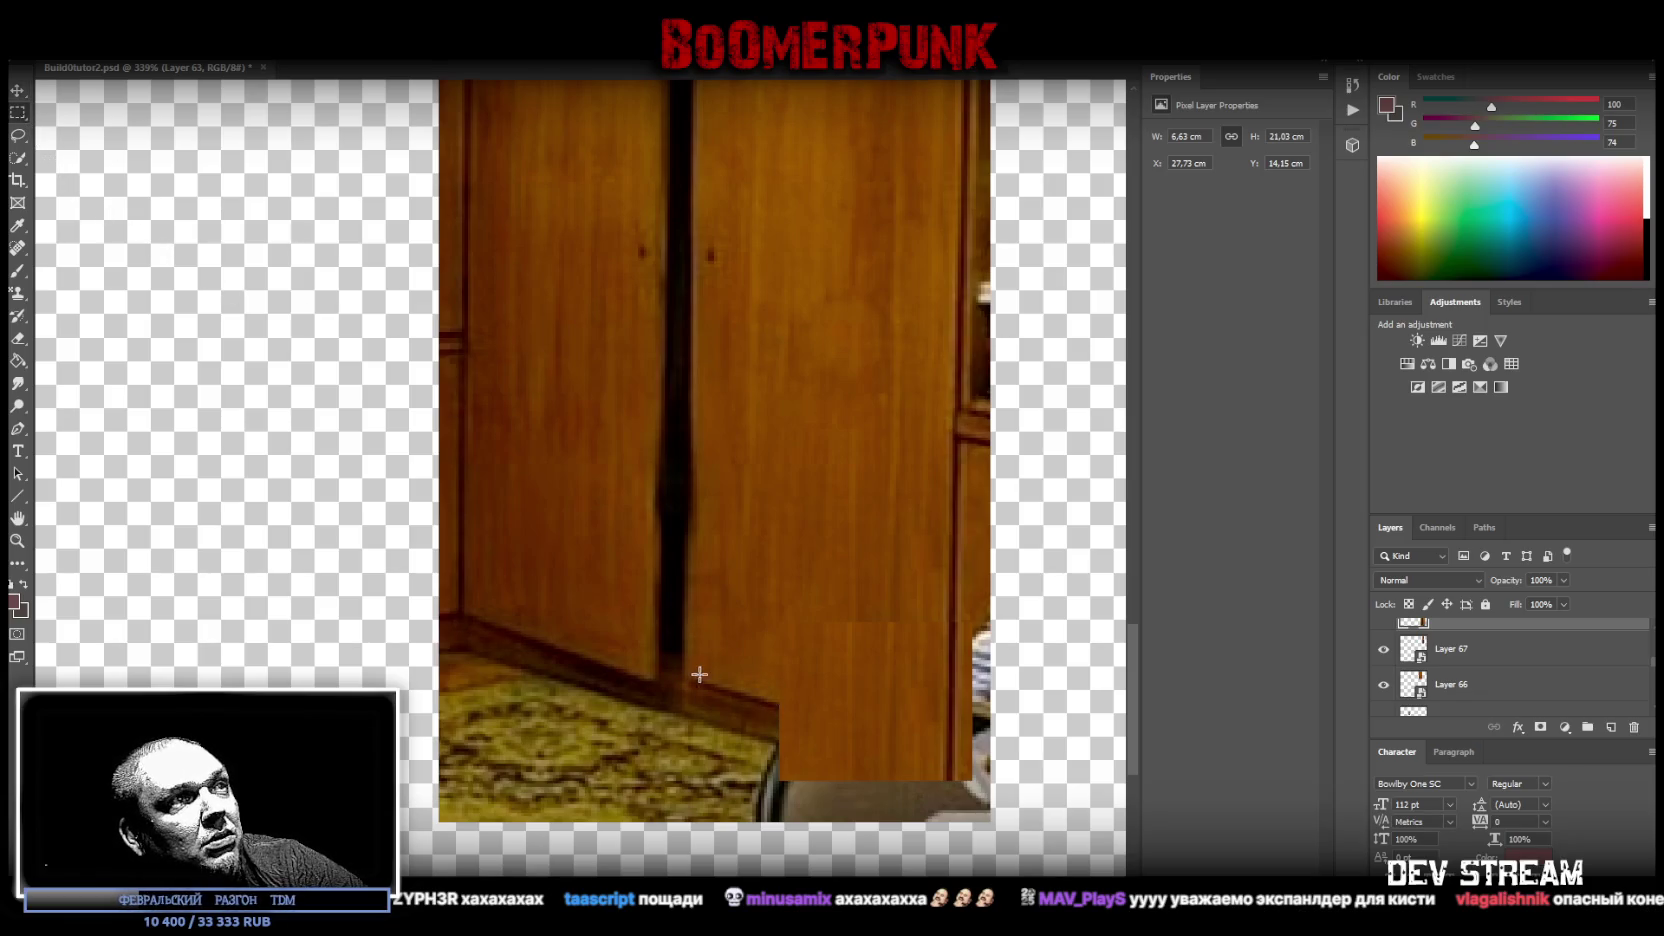
{"action": "left_click_drag", "start_coordinate": [684, 617], "coordinate": [787, 796]}
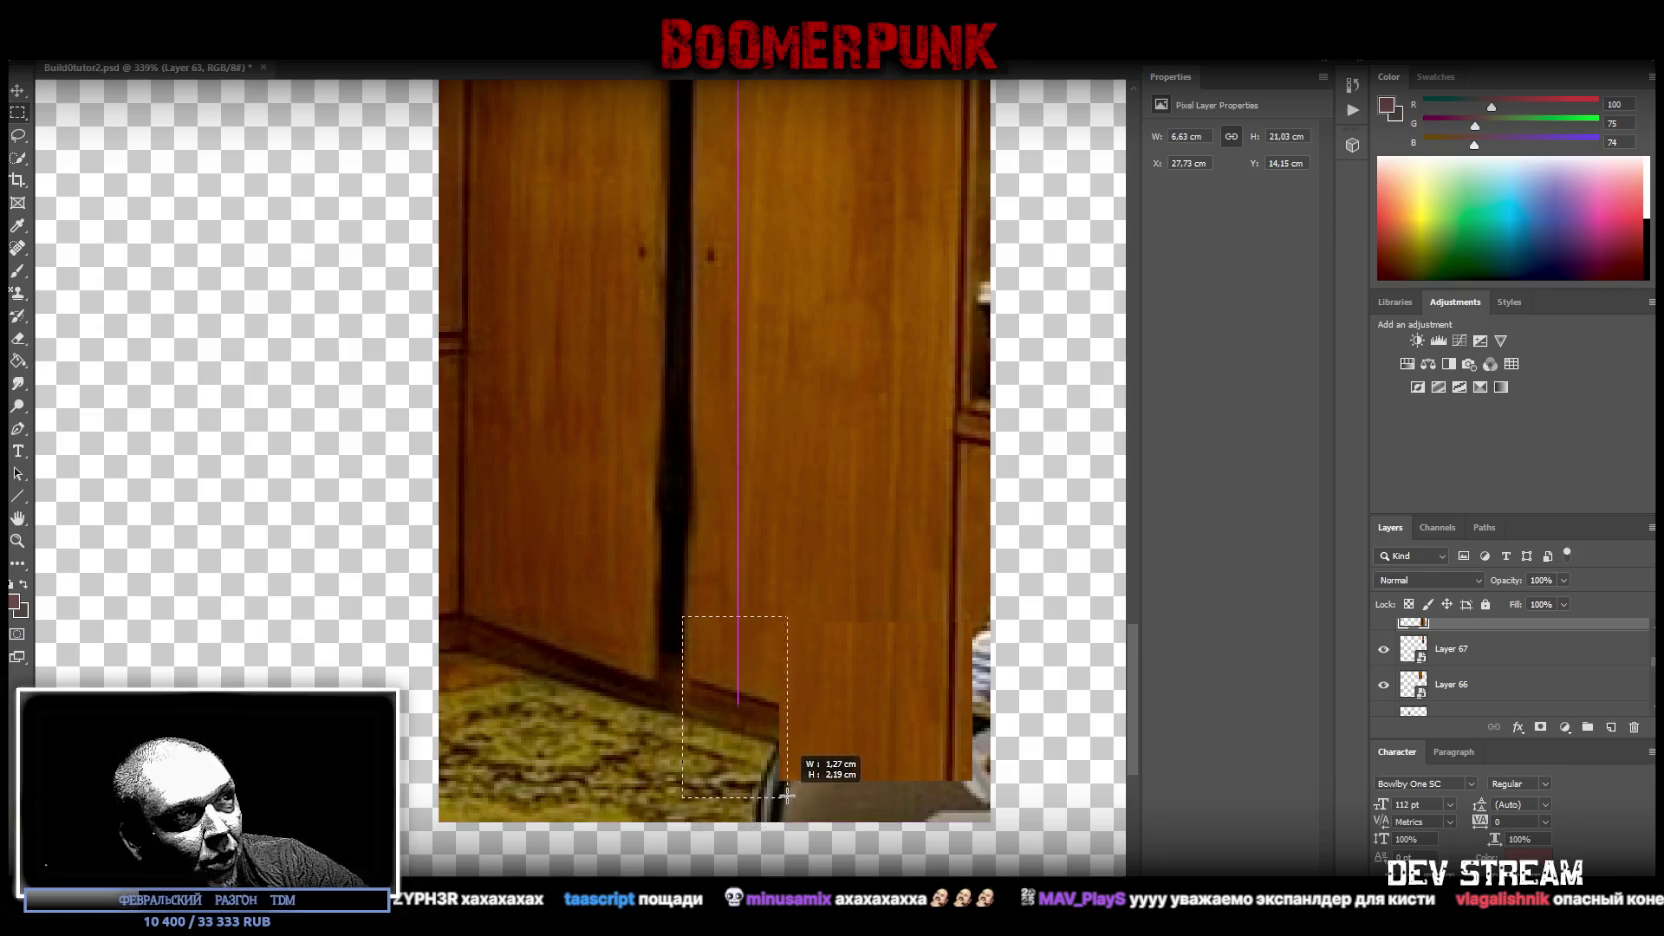
{"action": "left_click_drag", "start_coordinate": [787, 796], "coordinate": [779, 789]}
{"action": "right_click", "coordinate": [740, 700]}
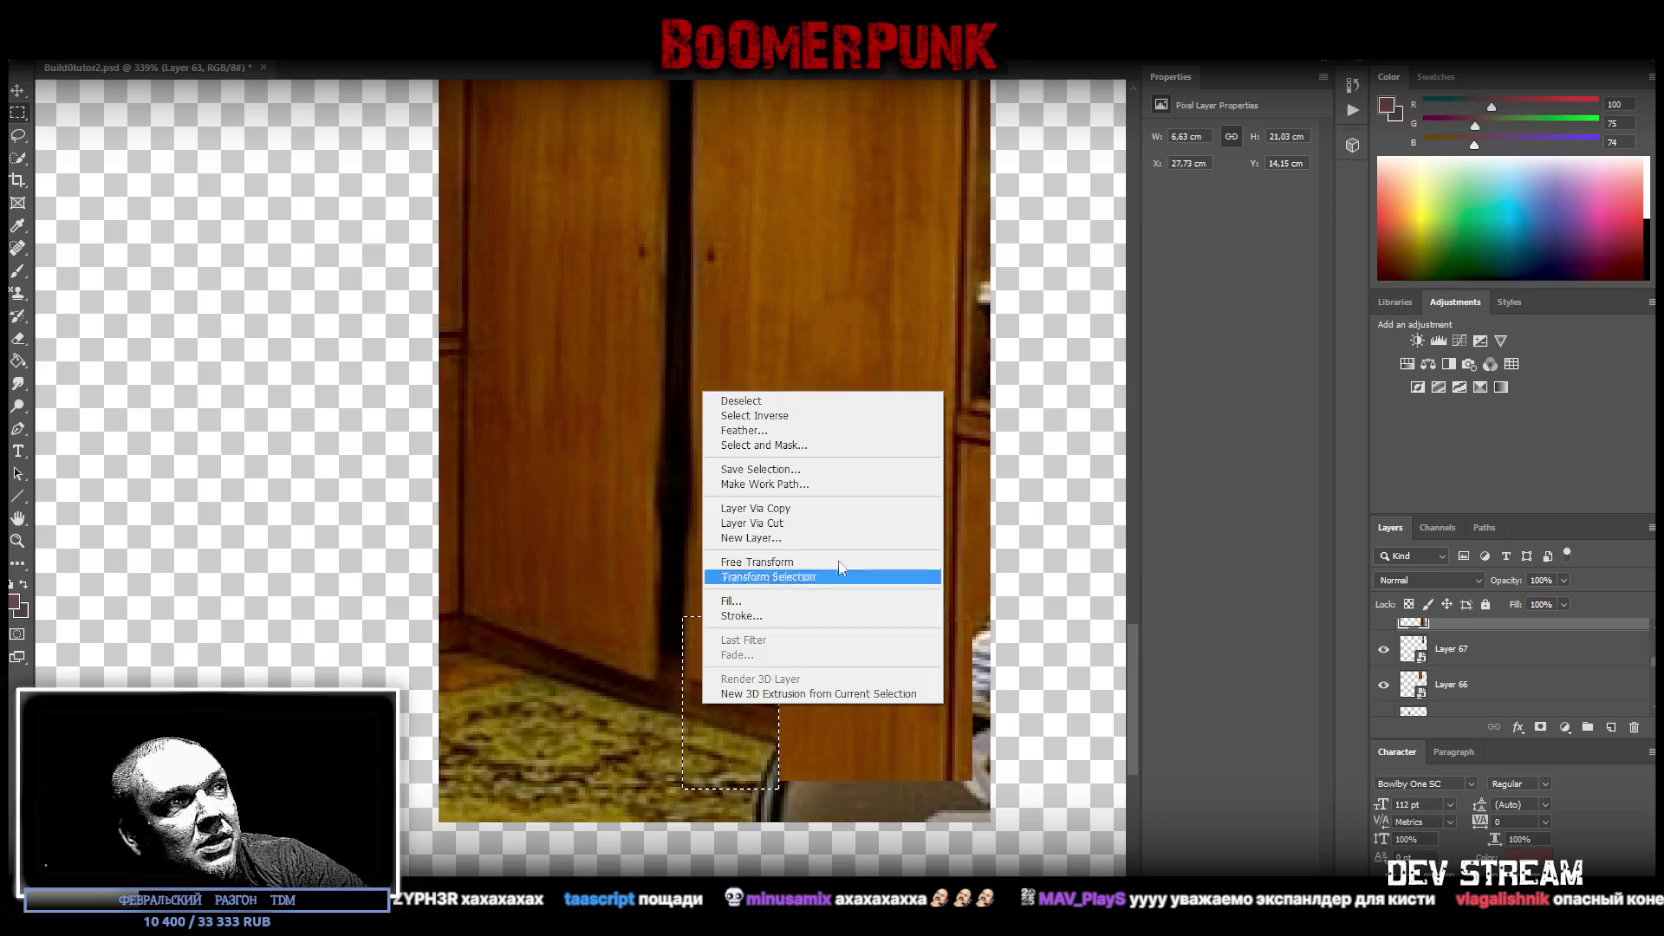
{"action": "left_click", "coordinate": [805, 510]}
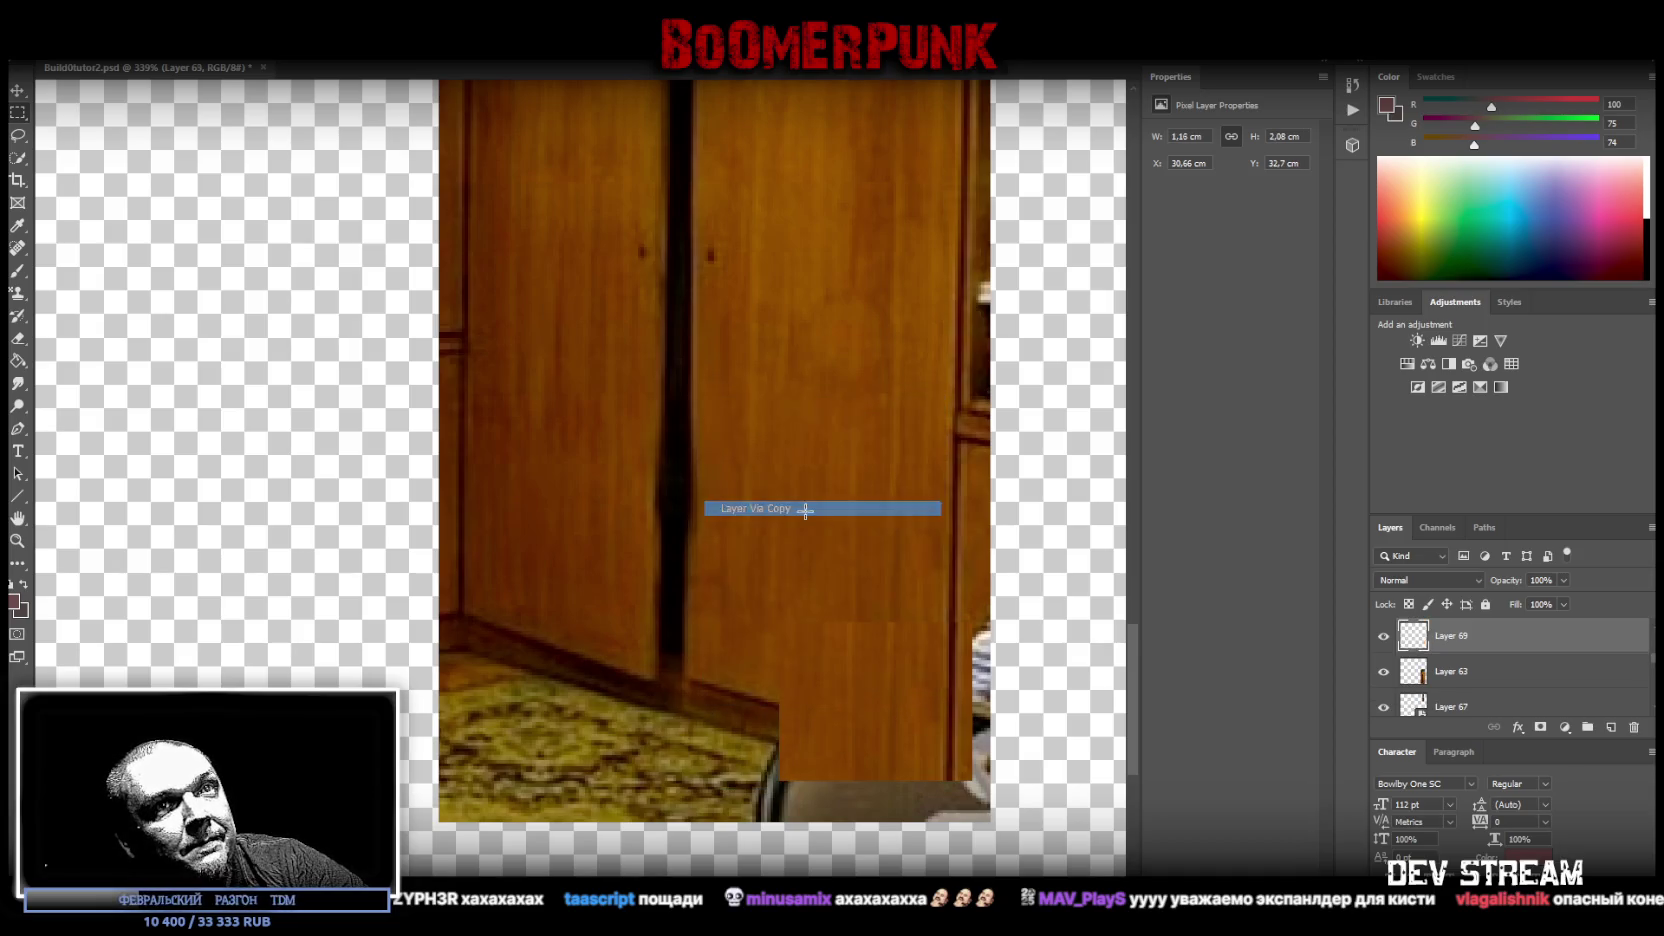
{"action": "mouse_move", "coordinate": [721, 708]}
{"action": "left_mouse_down"}
{"action": "mouse_move", "coordinate": [843, 737]}
{"action": "mouse_move", "coordinate": [779, 722]}
{"action": "left_mouse_up"}
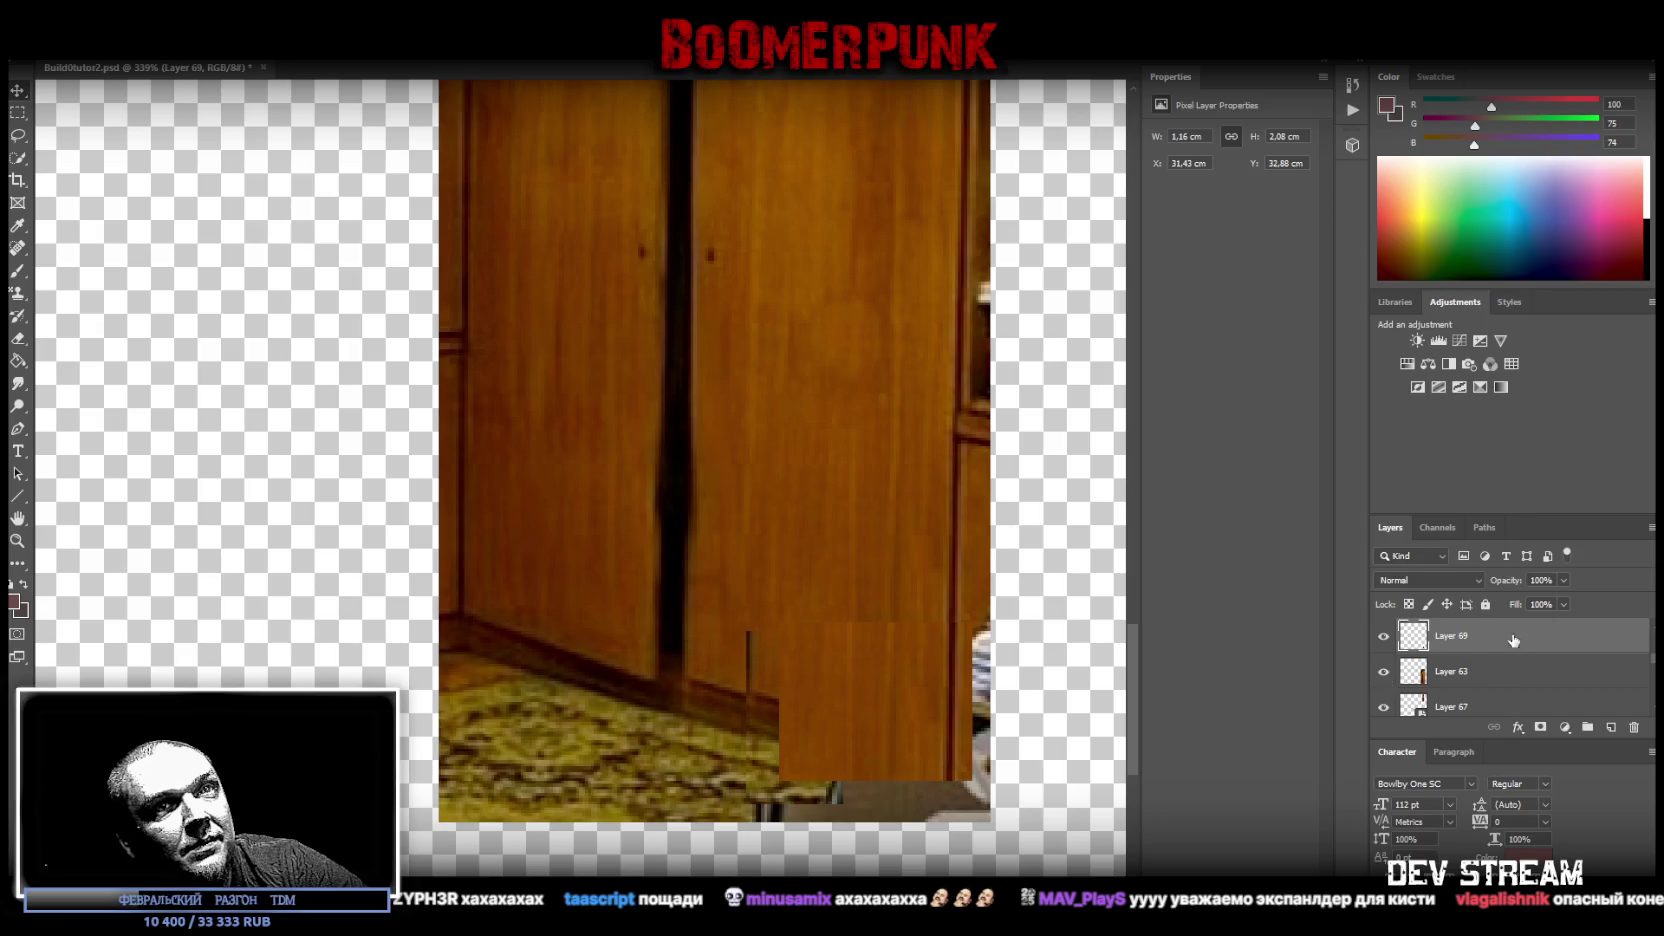
- Stack Layer 69 above Layer 68 and line its patch up over the chair
{"action": "scroll", "coordinate": [1472, 660], "scroll_direction": "up", "scroll_amount": 1}
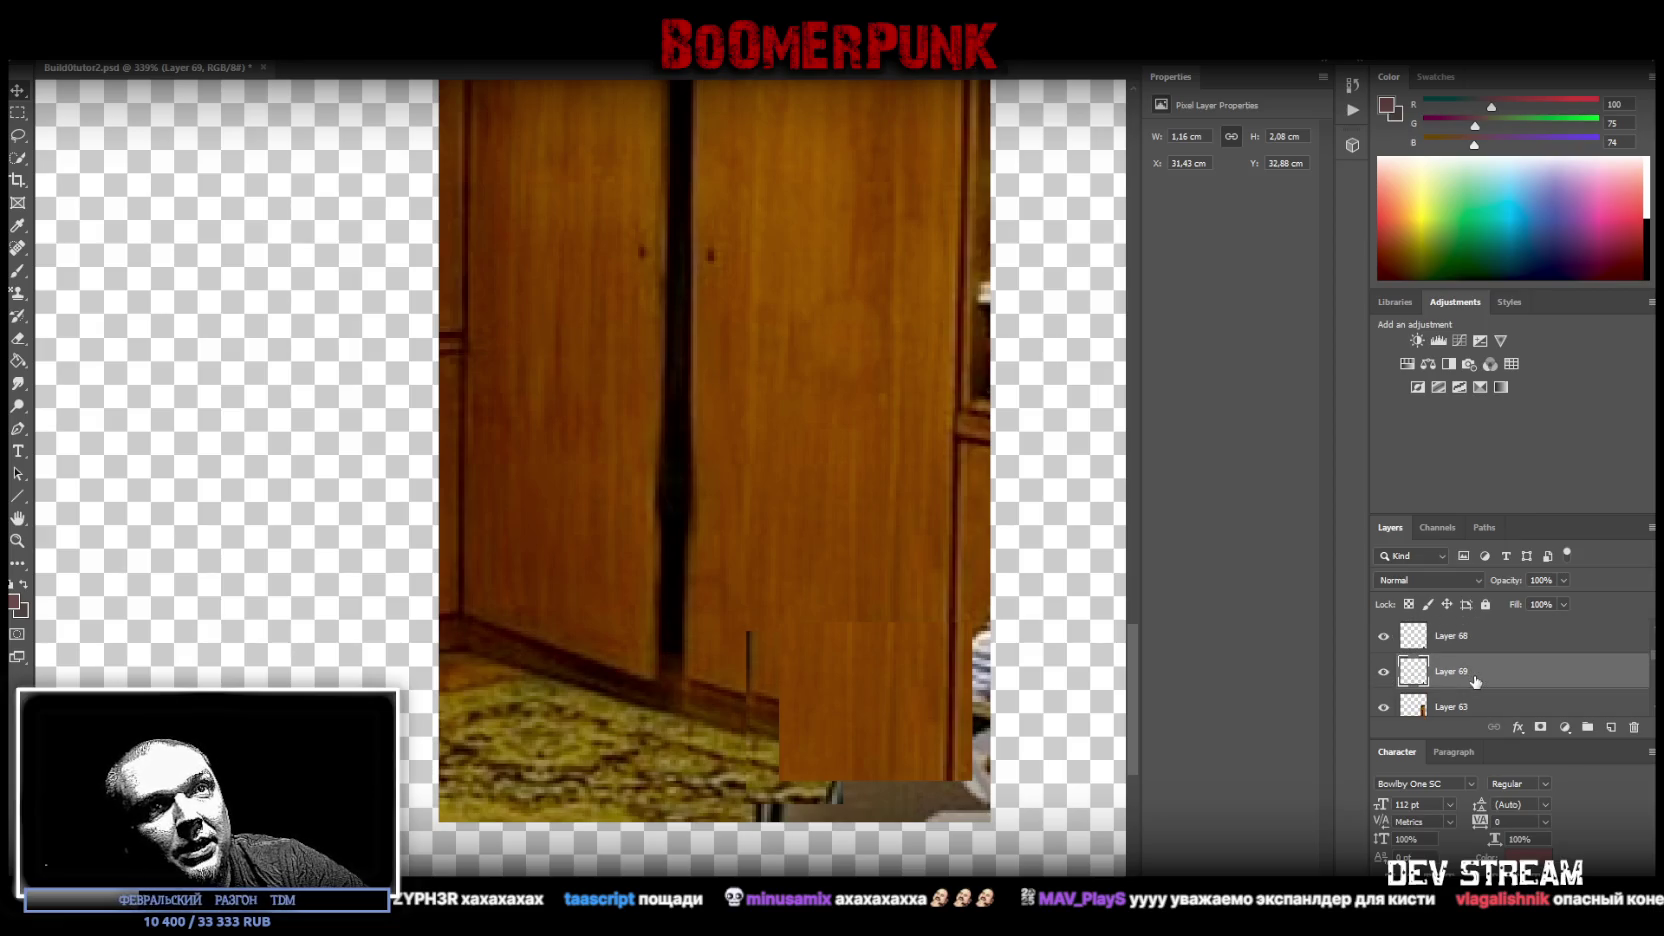
{"action": "mouse_move", "coordinate": [1481, 677]}
{"action": "left_mouse_down"}
{"action": "mouse_move", "coordinate": [1490, 622]}
{"action": "mouse_move", "coordinate": [1434, 640]}
{"action": "left_mouse_up"}
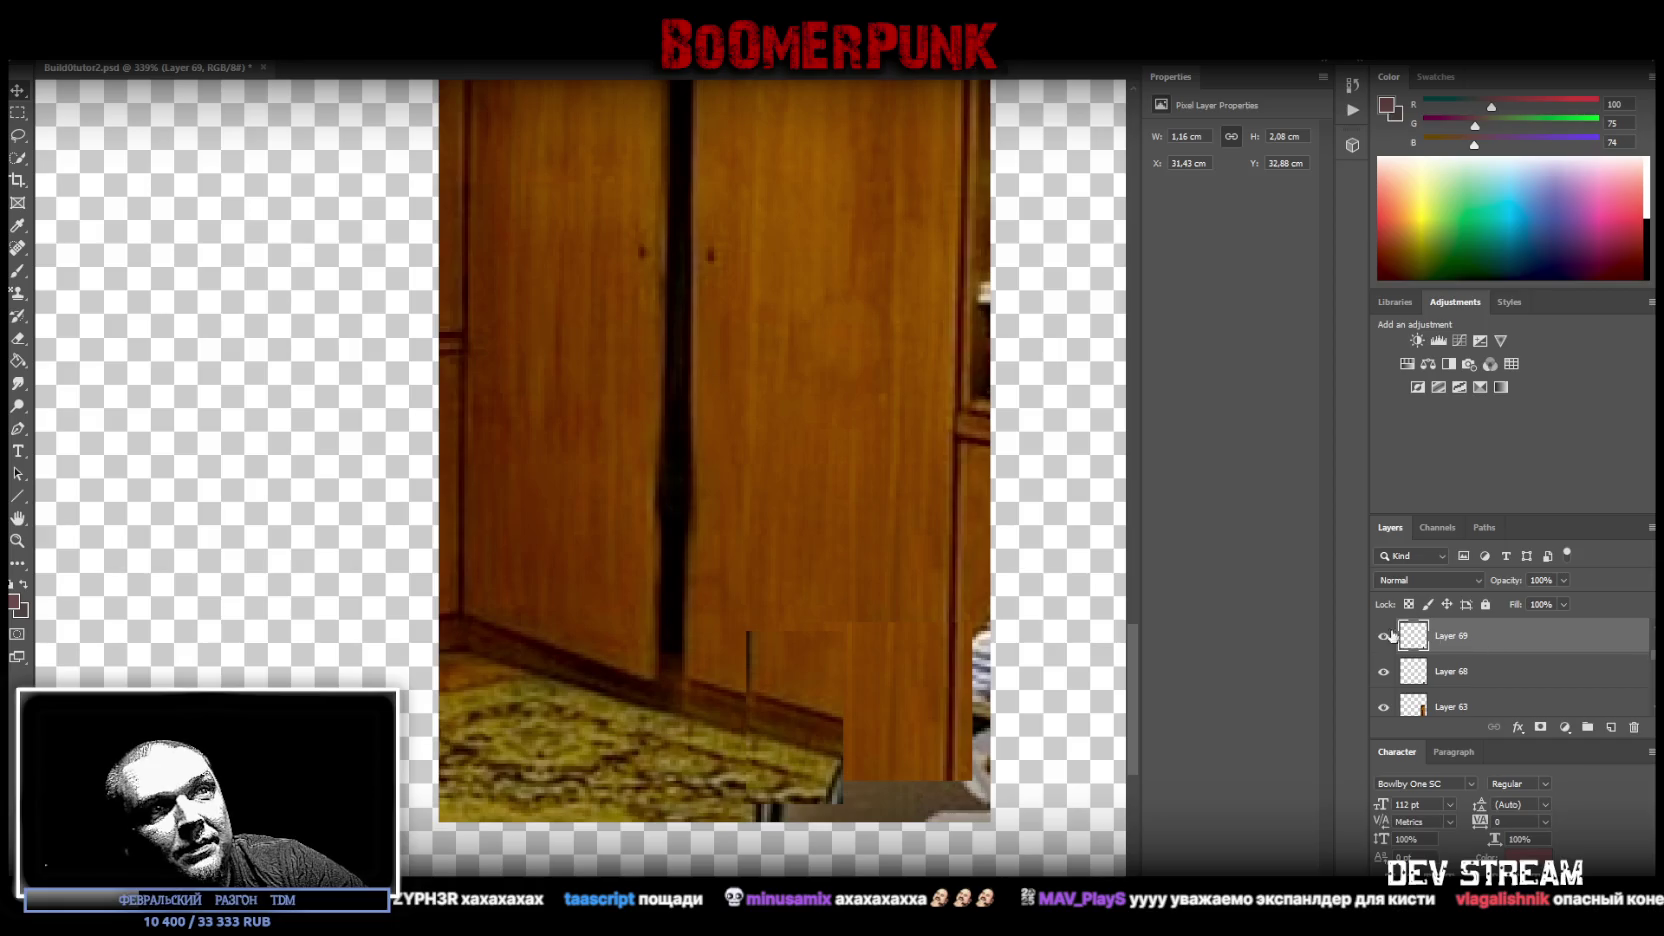
{"action": "left_click_drag", "start_coordinate": [797, 716], "coordinate": [821, 742]}
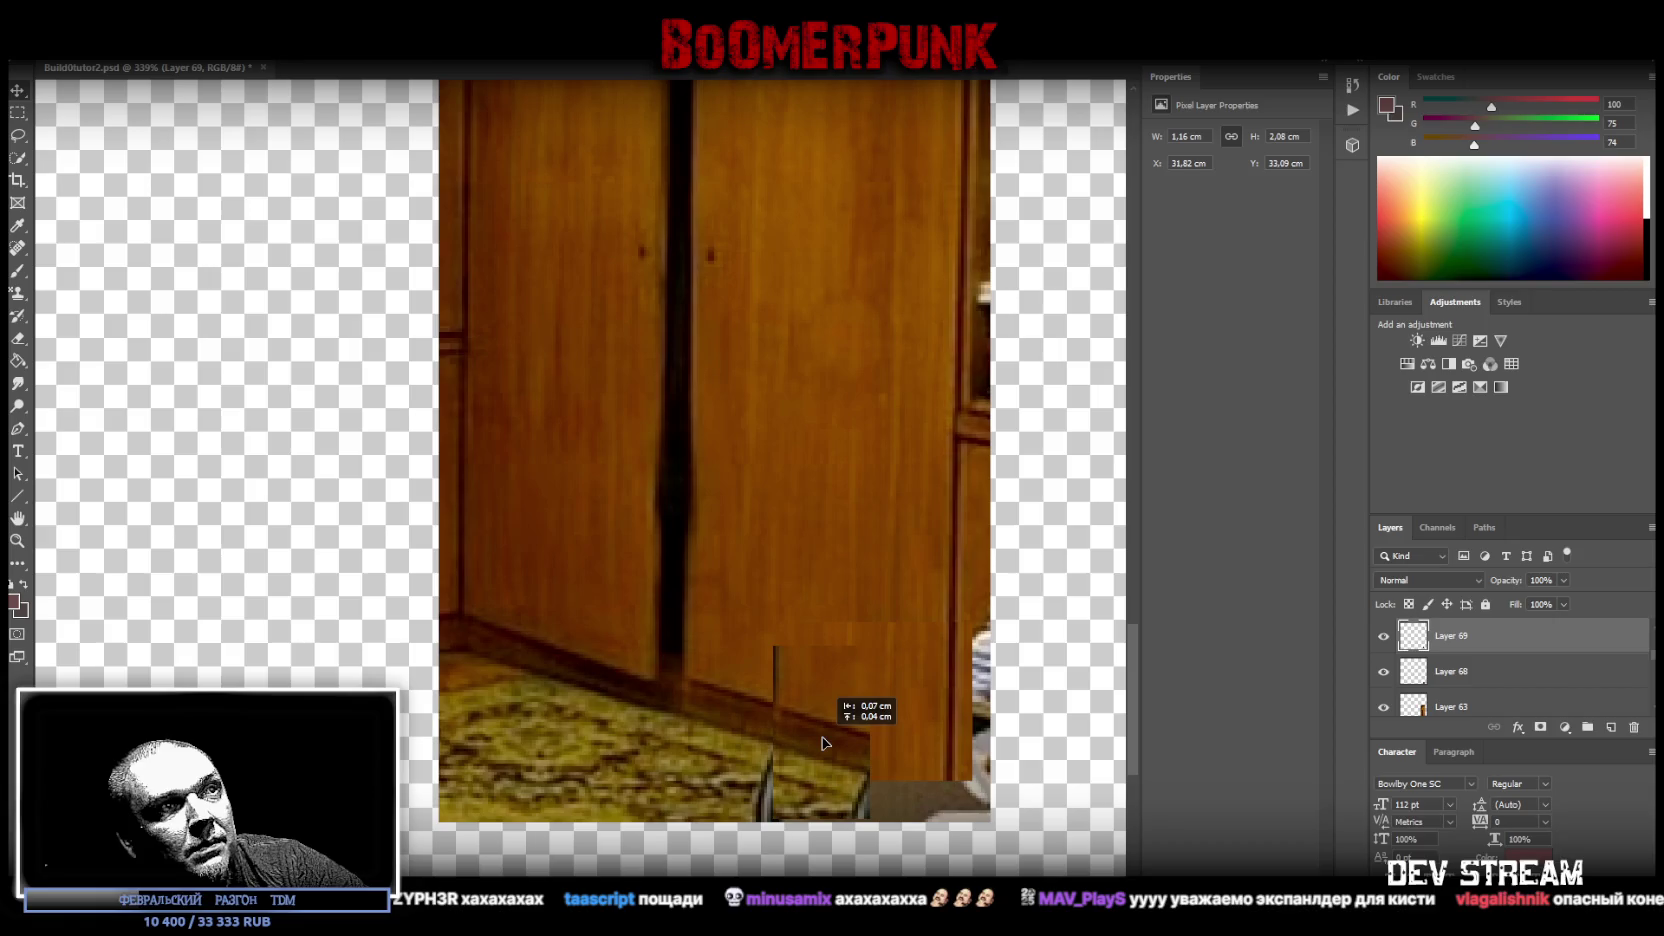
{"action": "left_click_drag", "start_coordinate": [821, 742], "coordinate": [809, 749]}
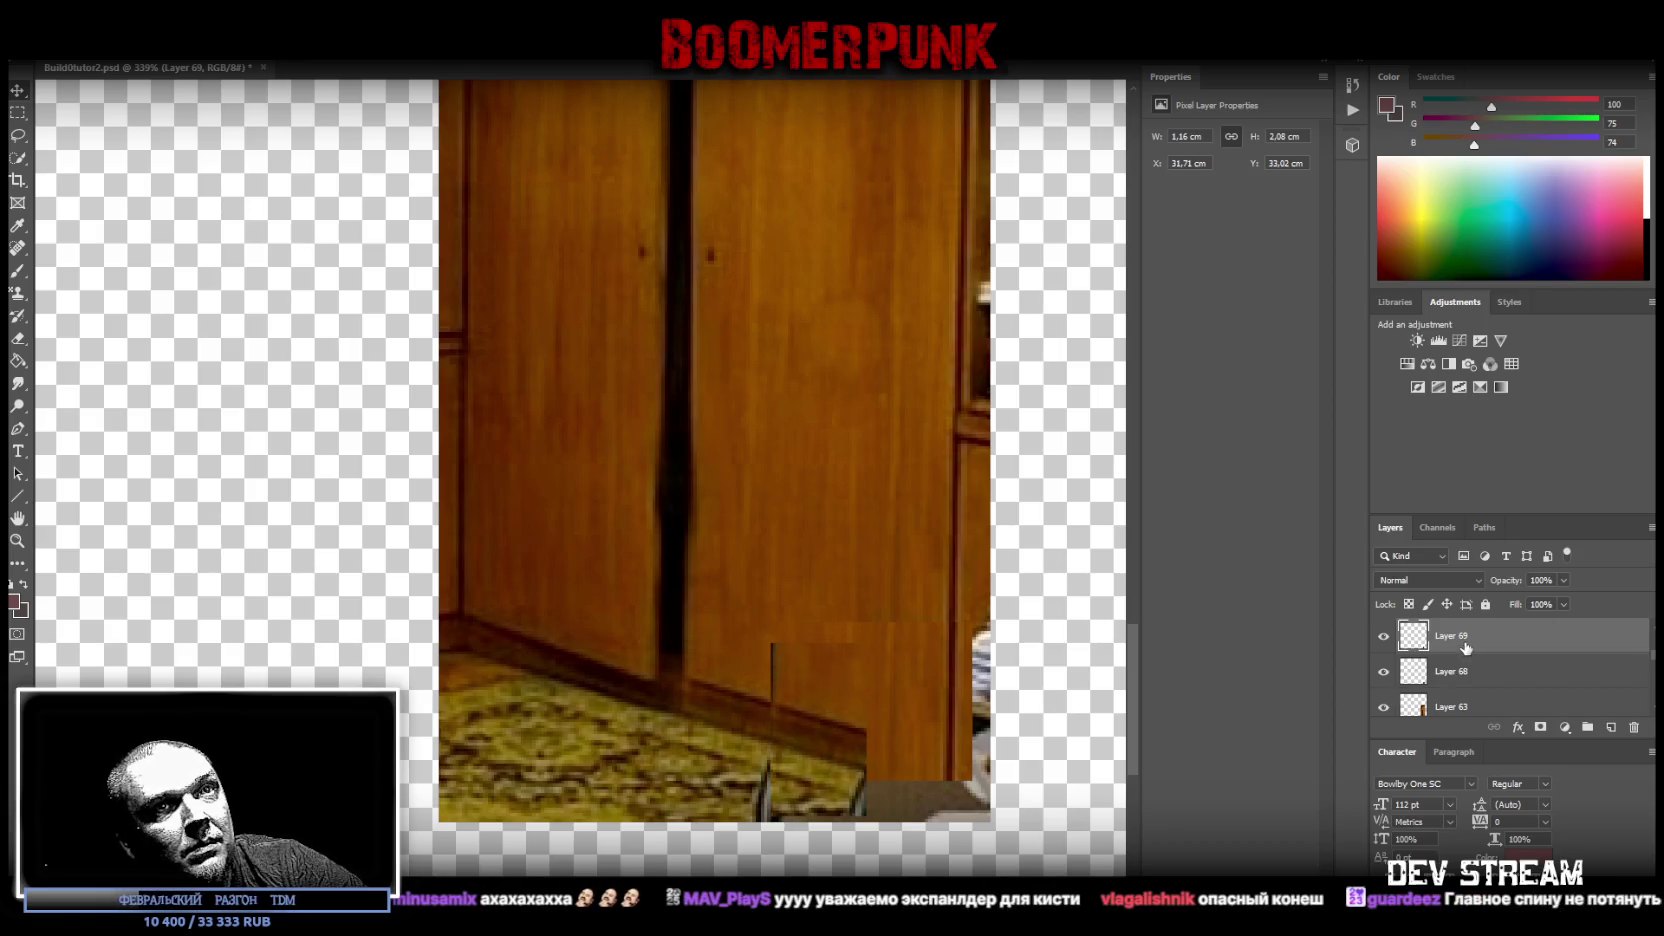
- Duplicate Layer 69 and position the copy further over the chair
{"action": "right_click", "coordinate": [1466, 648]}
{"action": "left_click", "coordinate": [1300, 297]}
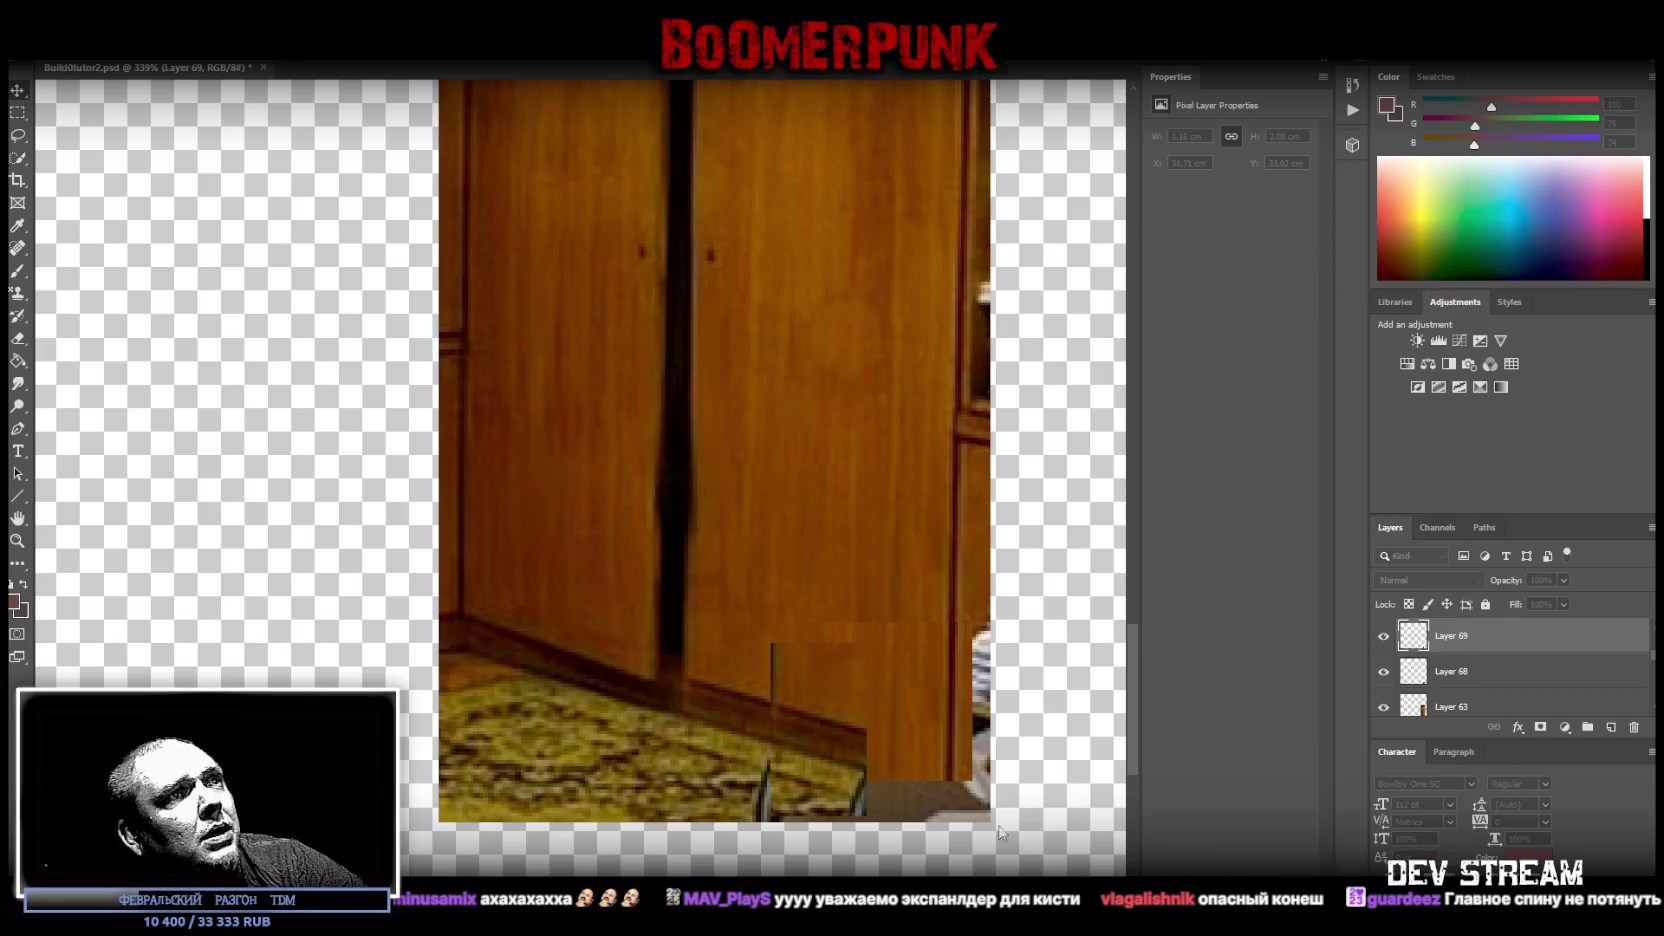
{"action": "key", "text": "Return"}
{"action": "left_click_drag", "start_coordinate": [829, 762], "coordinate": [924, 787]}
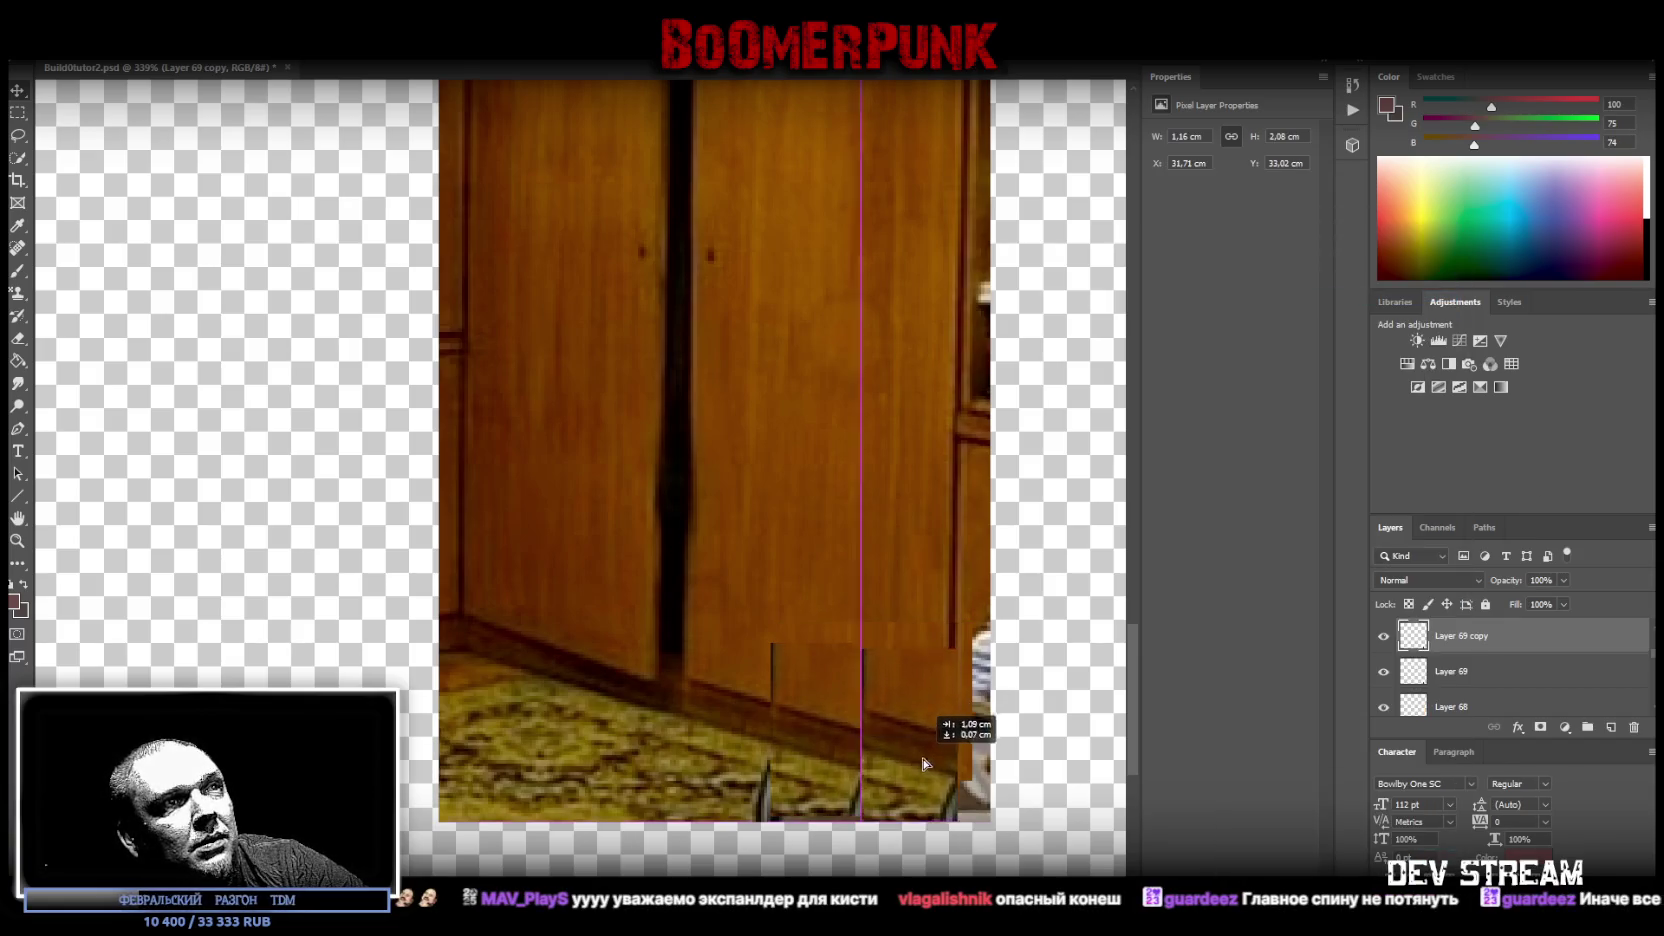
{"action": "mouse_move", "coordinate": [924, 787]}
{"action": "left_mouse_down"}
{"action": "mouse_move", "coordinate": [943, 769]}
{"action": "mouse_move", "coordinate": [919, 772]}
{"action": "left_mouse_up"}
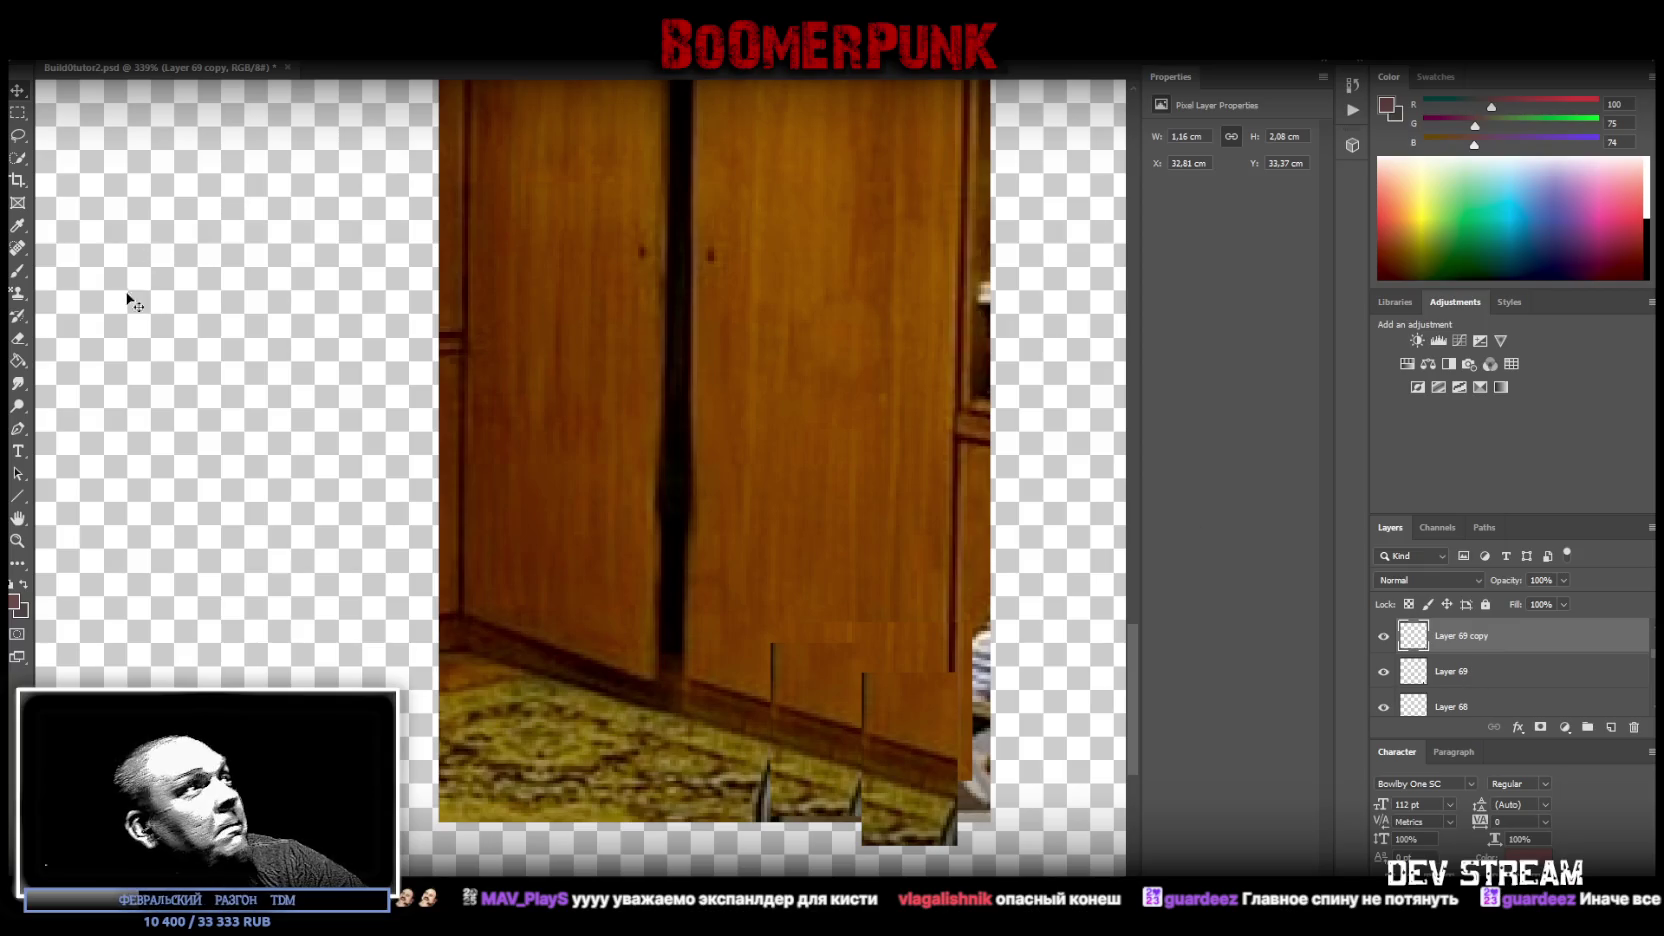
- Erase the patch overlap near the image bottom and along the door's right edge
{"action": "left_click", "coordinate": [18, 338]}
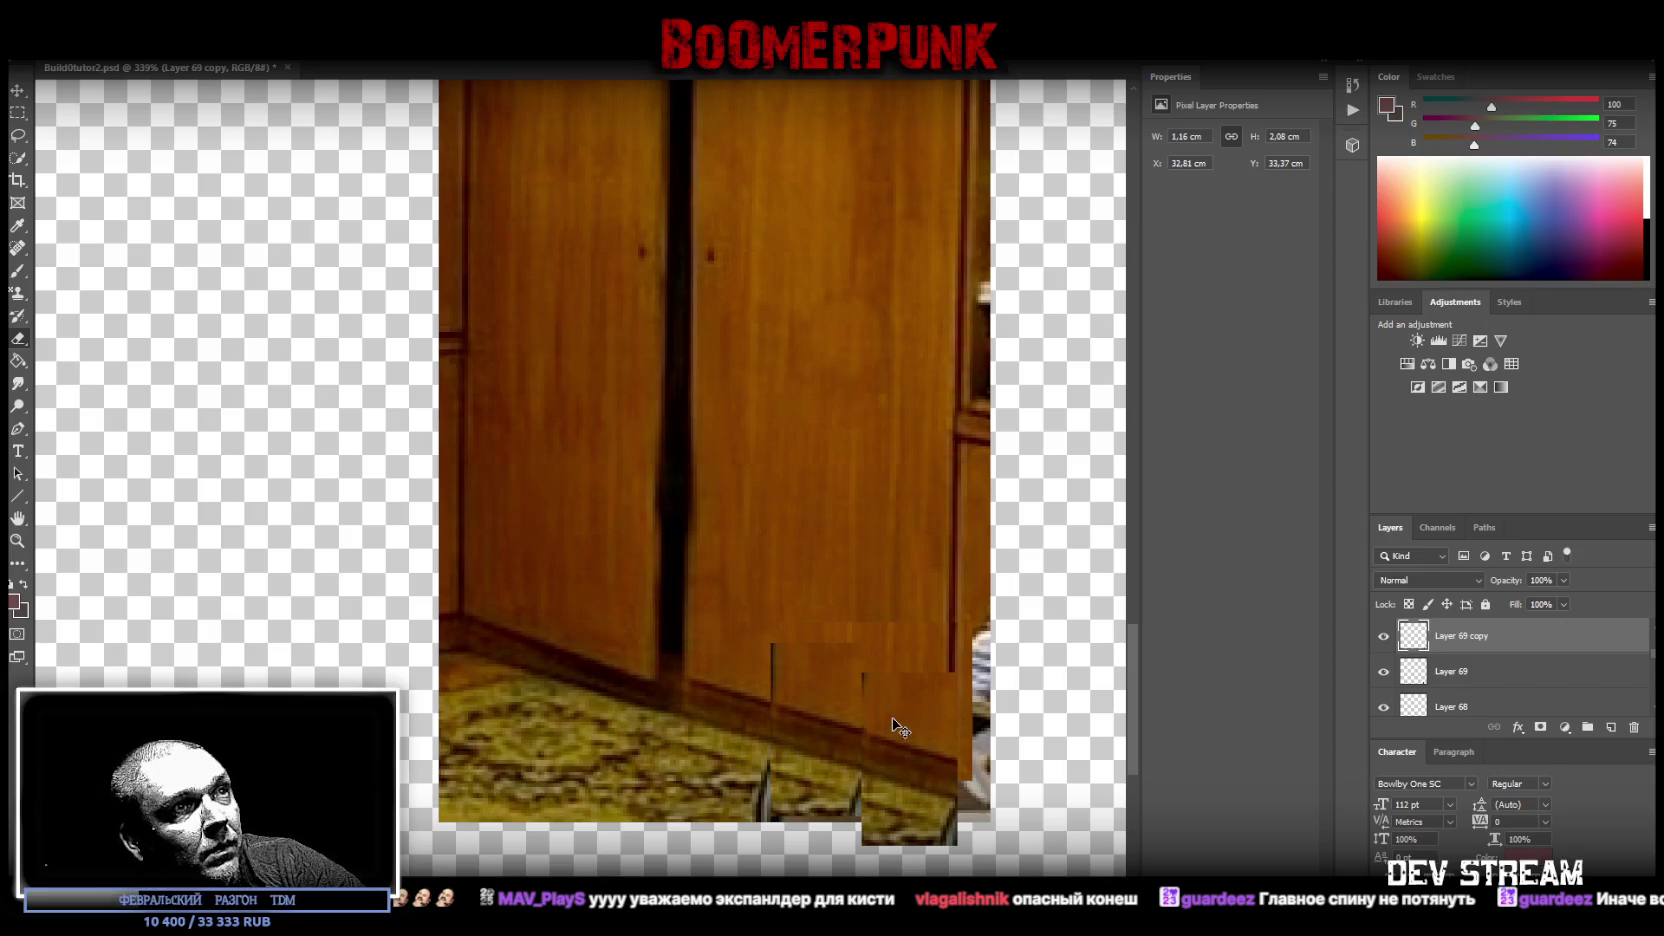
{"action": "key", "text": "ctrl+z"}
{"action": "key", "text": "e"}
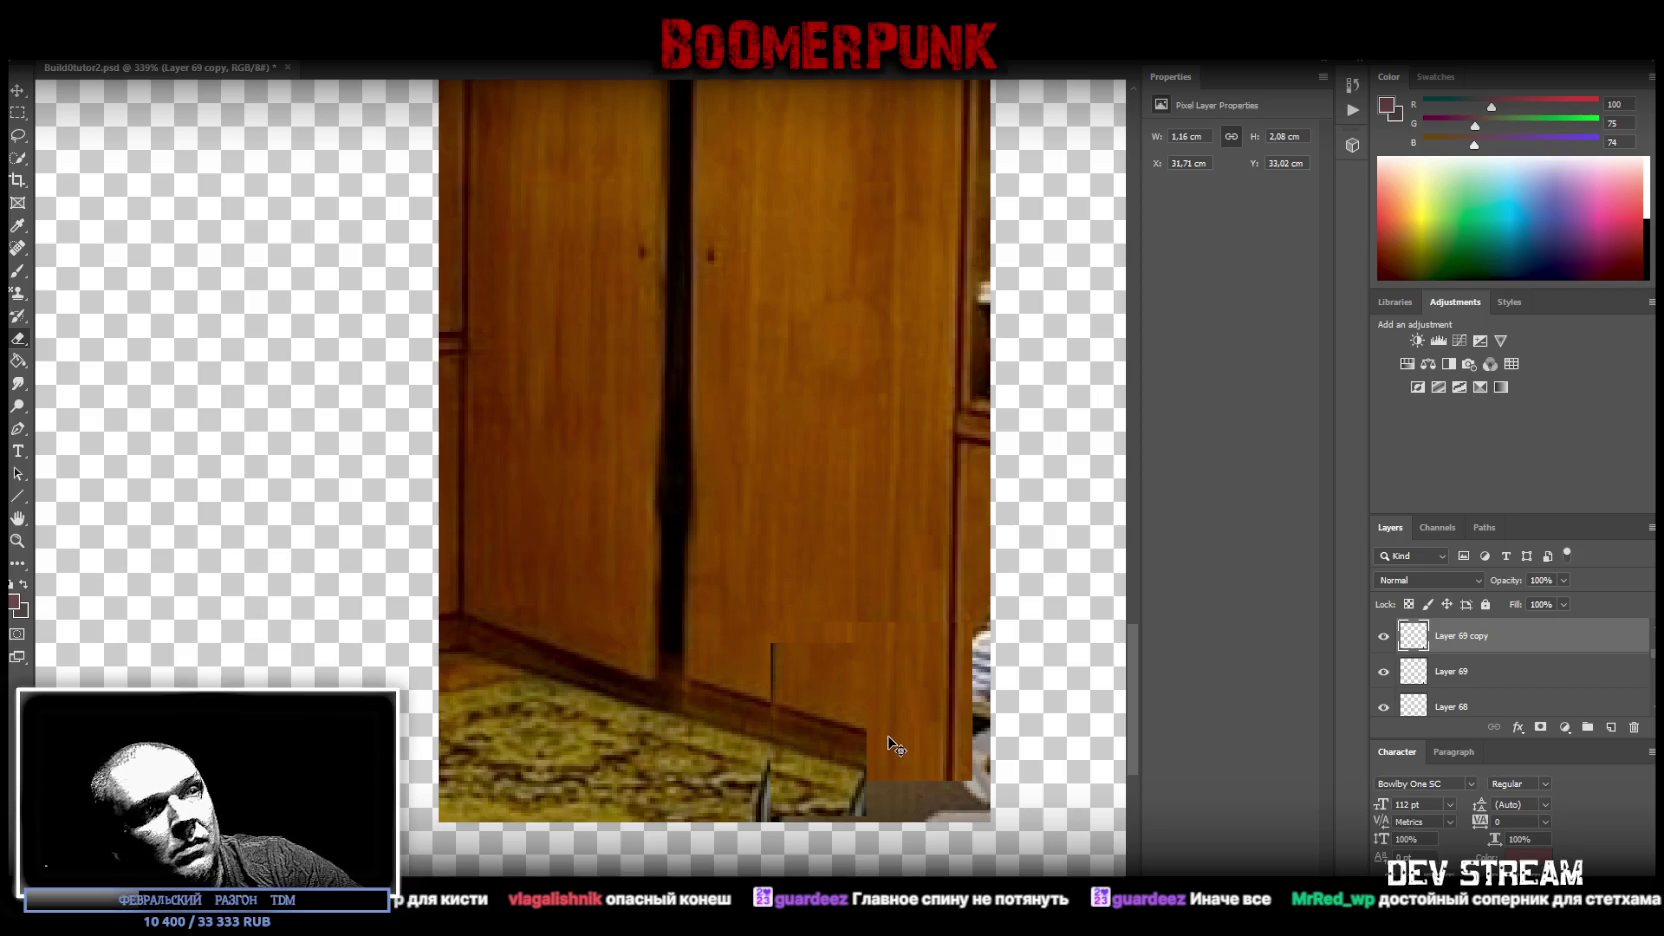
{"action": "key", "text": "ctrl+shift+z"}
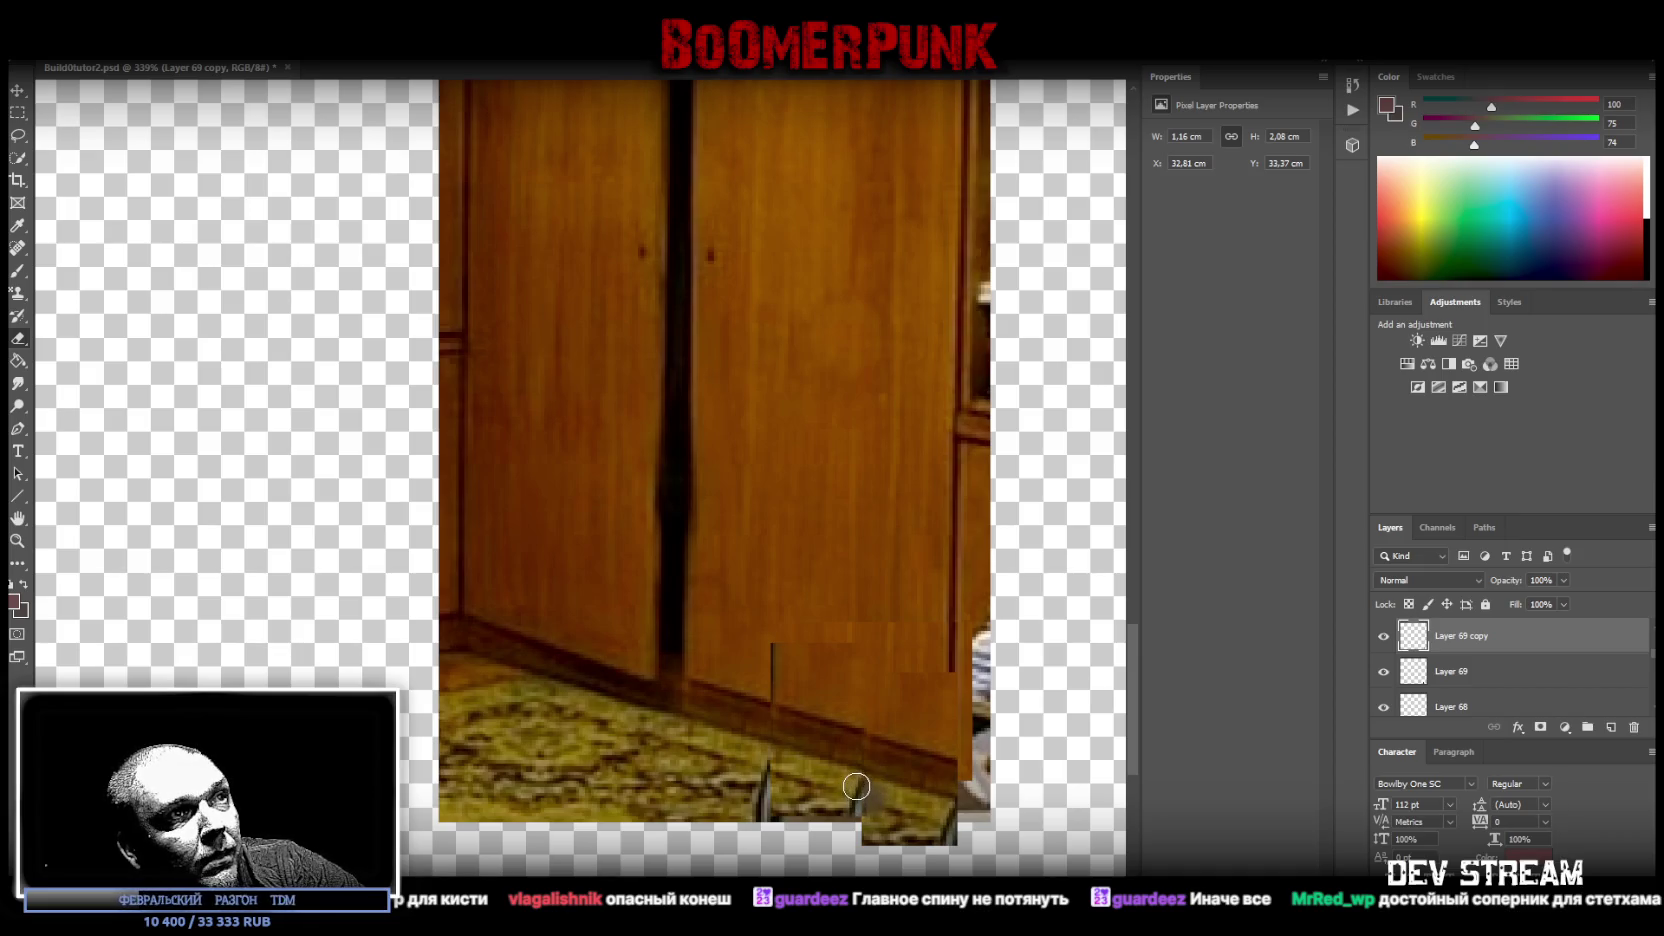
{"action": "left_click_drag", "start_coordinate": [859, 785], "coordinate": [955, 830]}
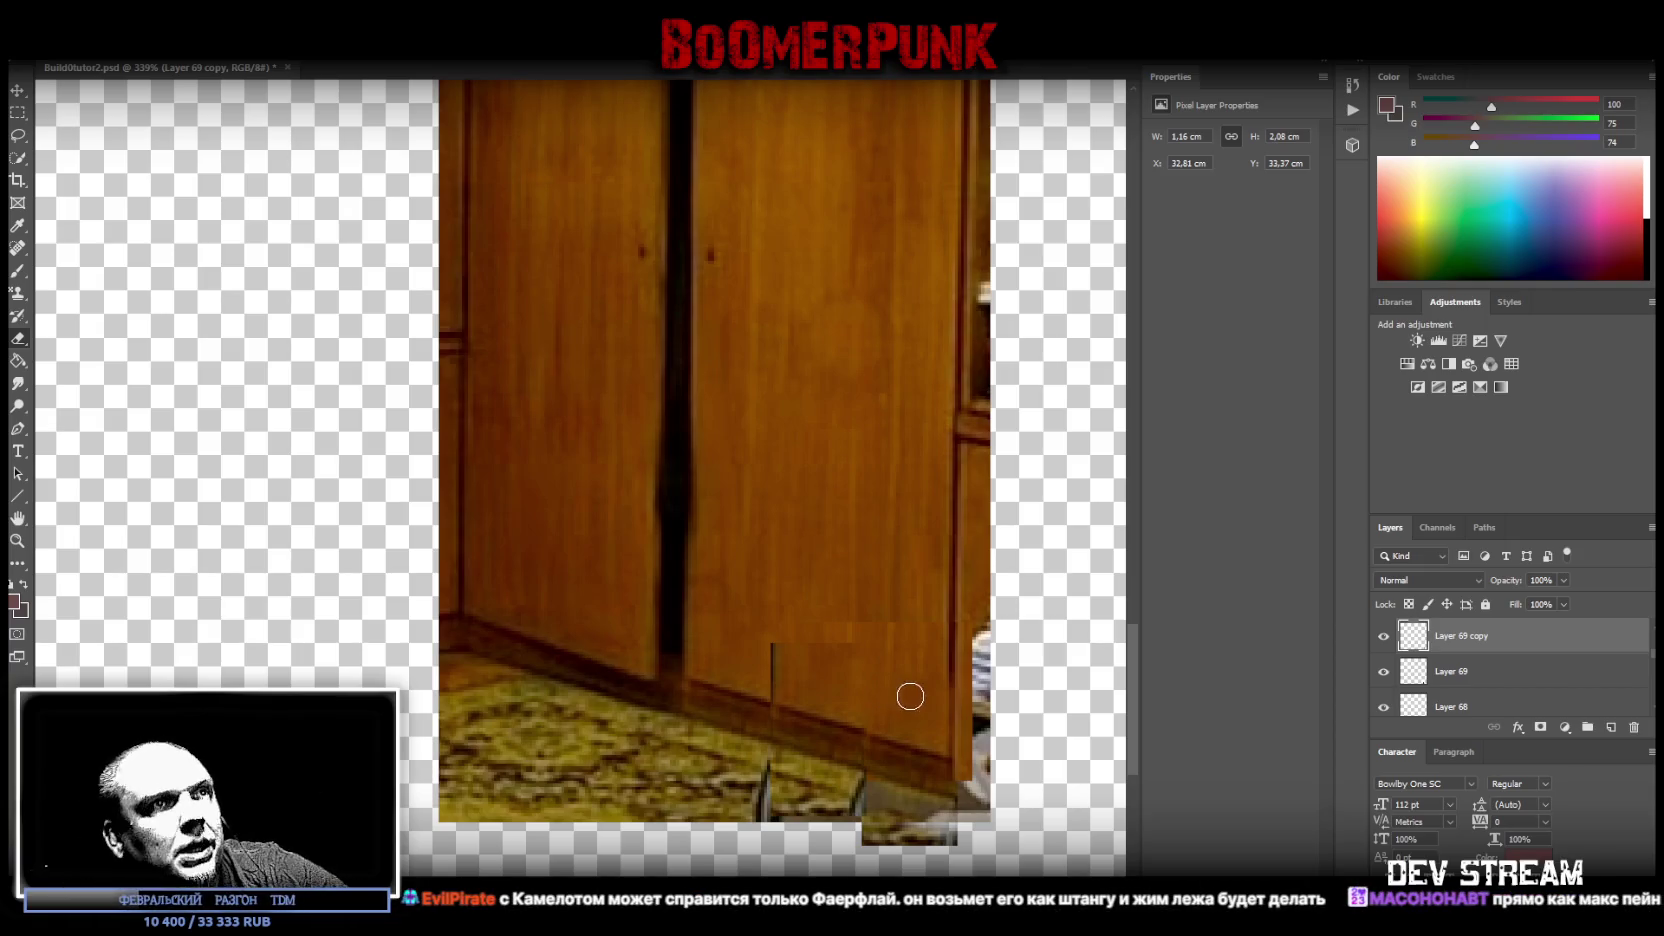
{"action": "mouse_move", "coordinate": [963, 698]}
{"action": "left_mouse_down"}
{"action": "mouse_move", "coordinate": [962, 791]}
{"action": "mouse_move", "coordinate": [992, 808]}
{"action": "left_mouse_up"}
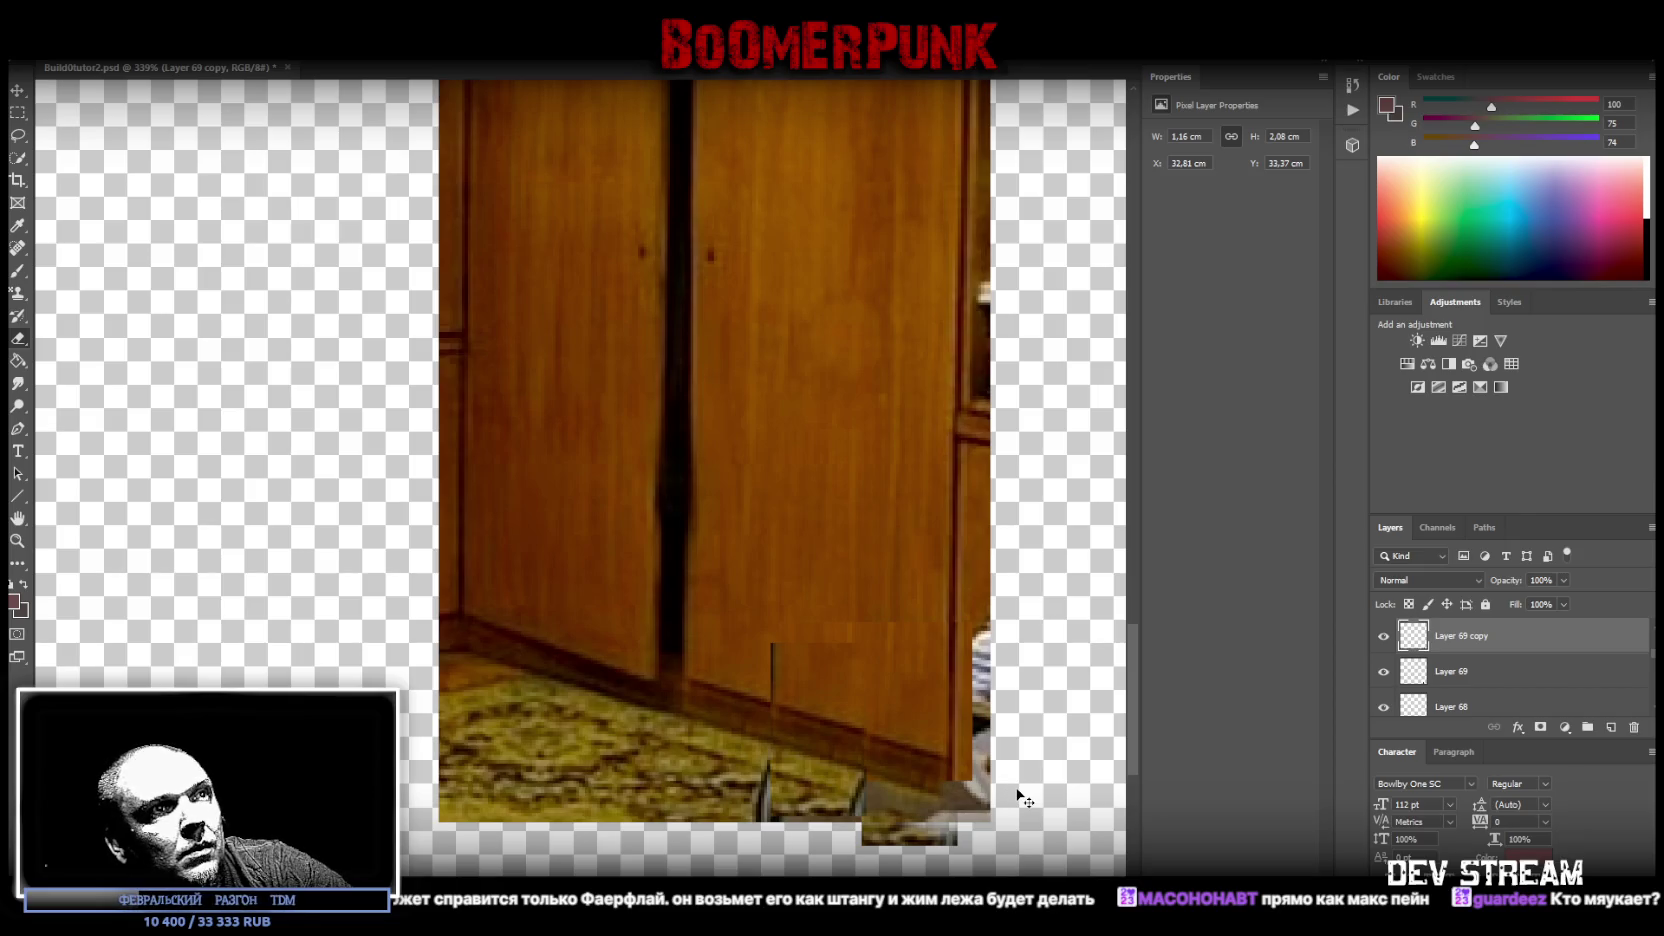
{"action": "key", "text": "v"}
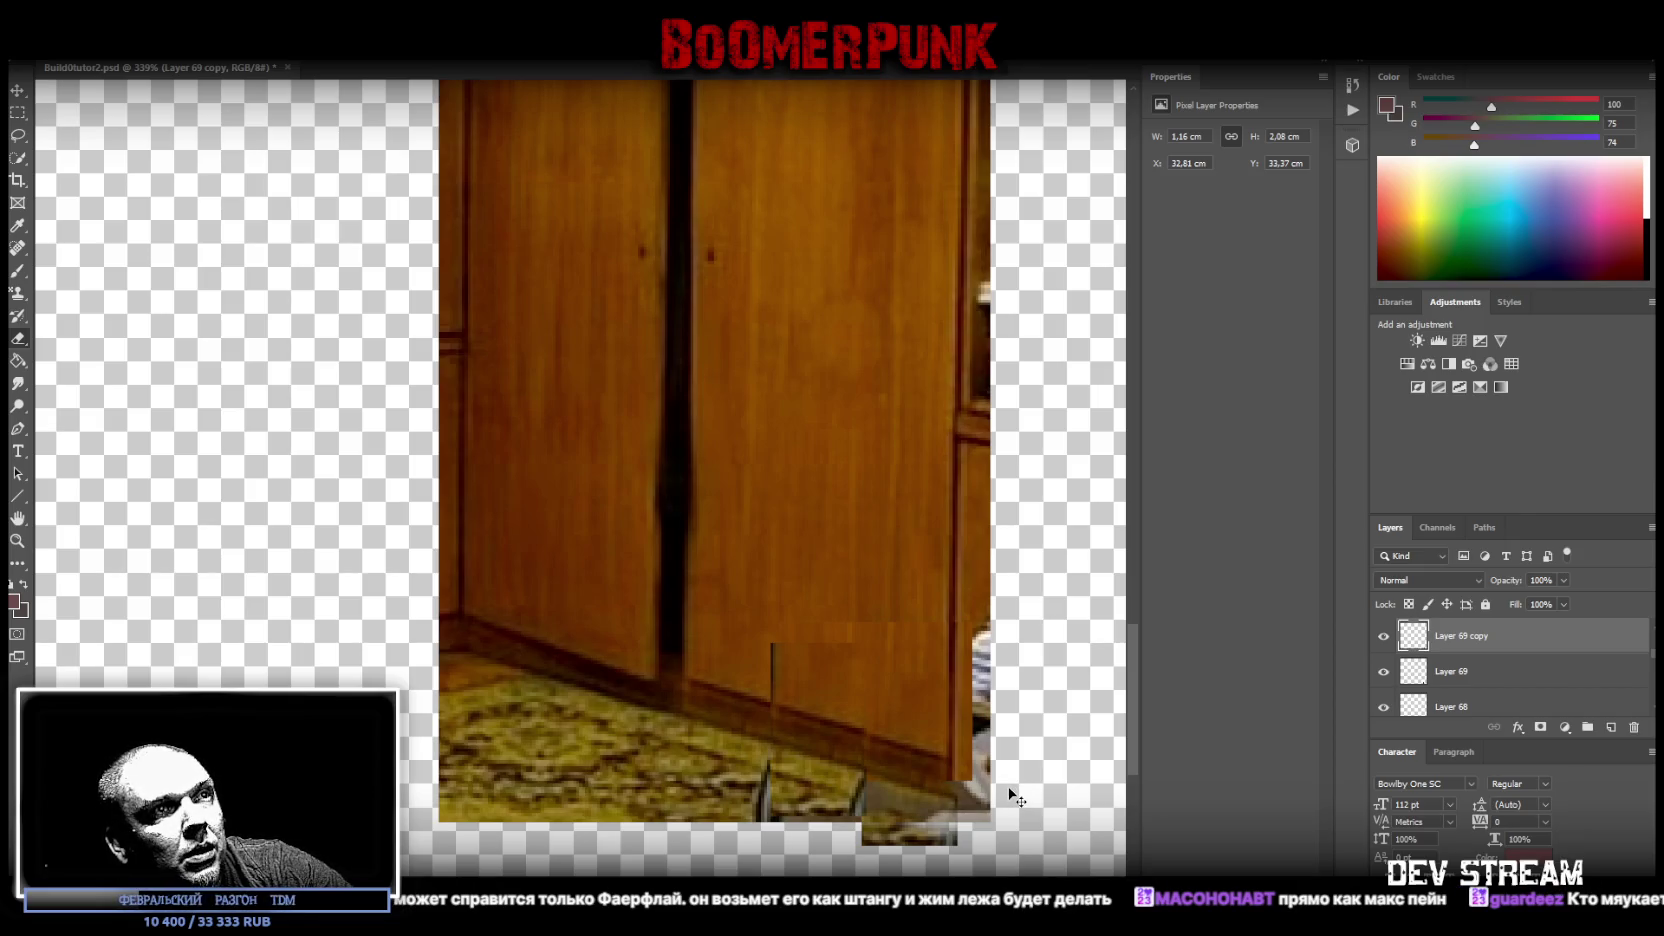
{"action": "key", "text": "e"}
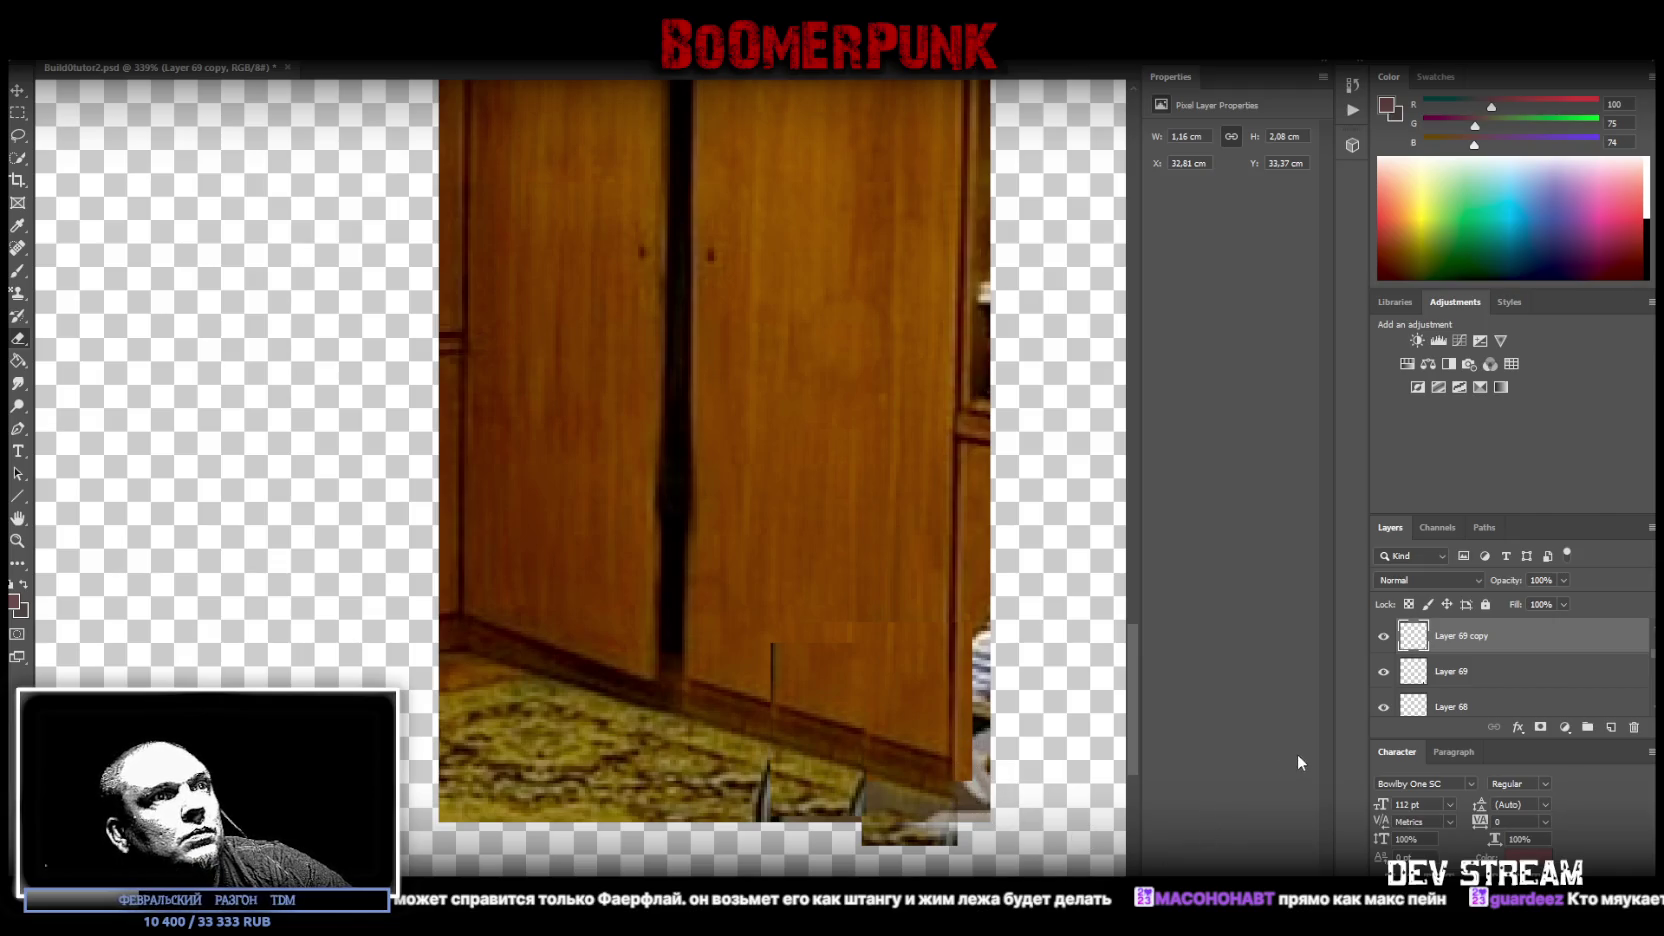
{"action": "left_click", "coordinate": [1457, 676]}
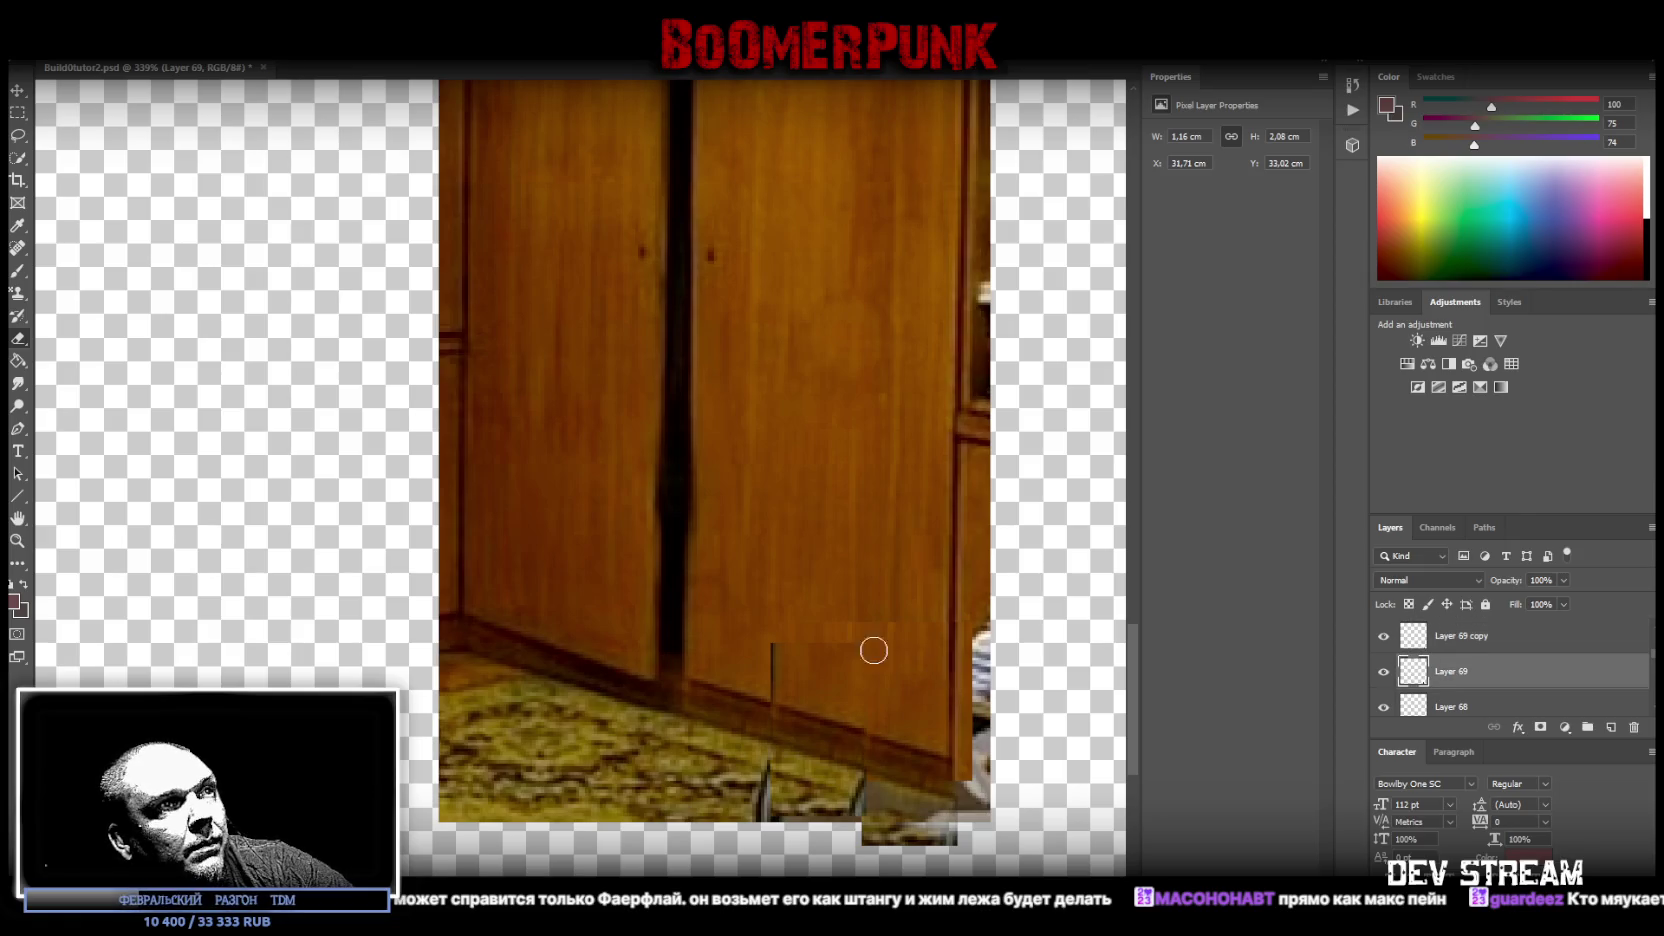
- Erase the dark line on Layer 69 and the white streak on Layer 68's door edge
{"action": "left_click_drag", "start_coordinate": [772, 650], "coordinate": [771, 708]}
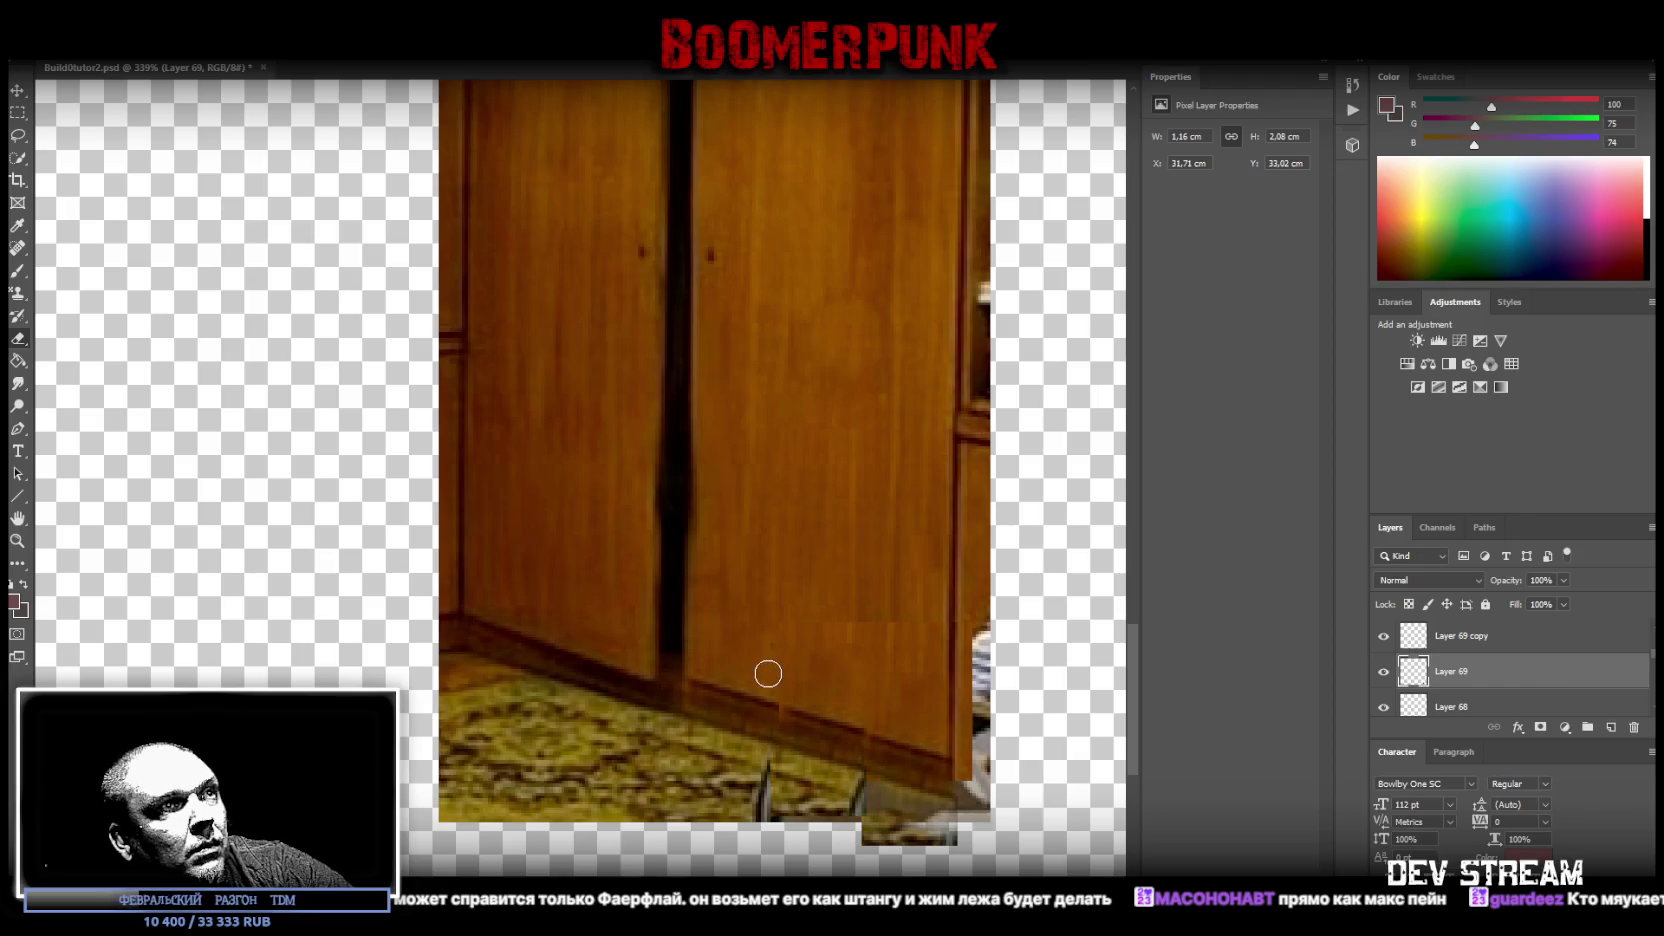
{"action": "scroll", "coordinate": [1478, 717], "scroll_direction": "down", "scroll_amount": 1}
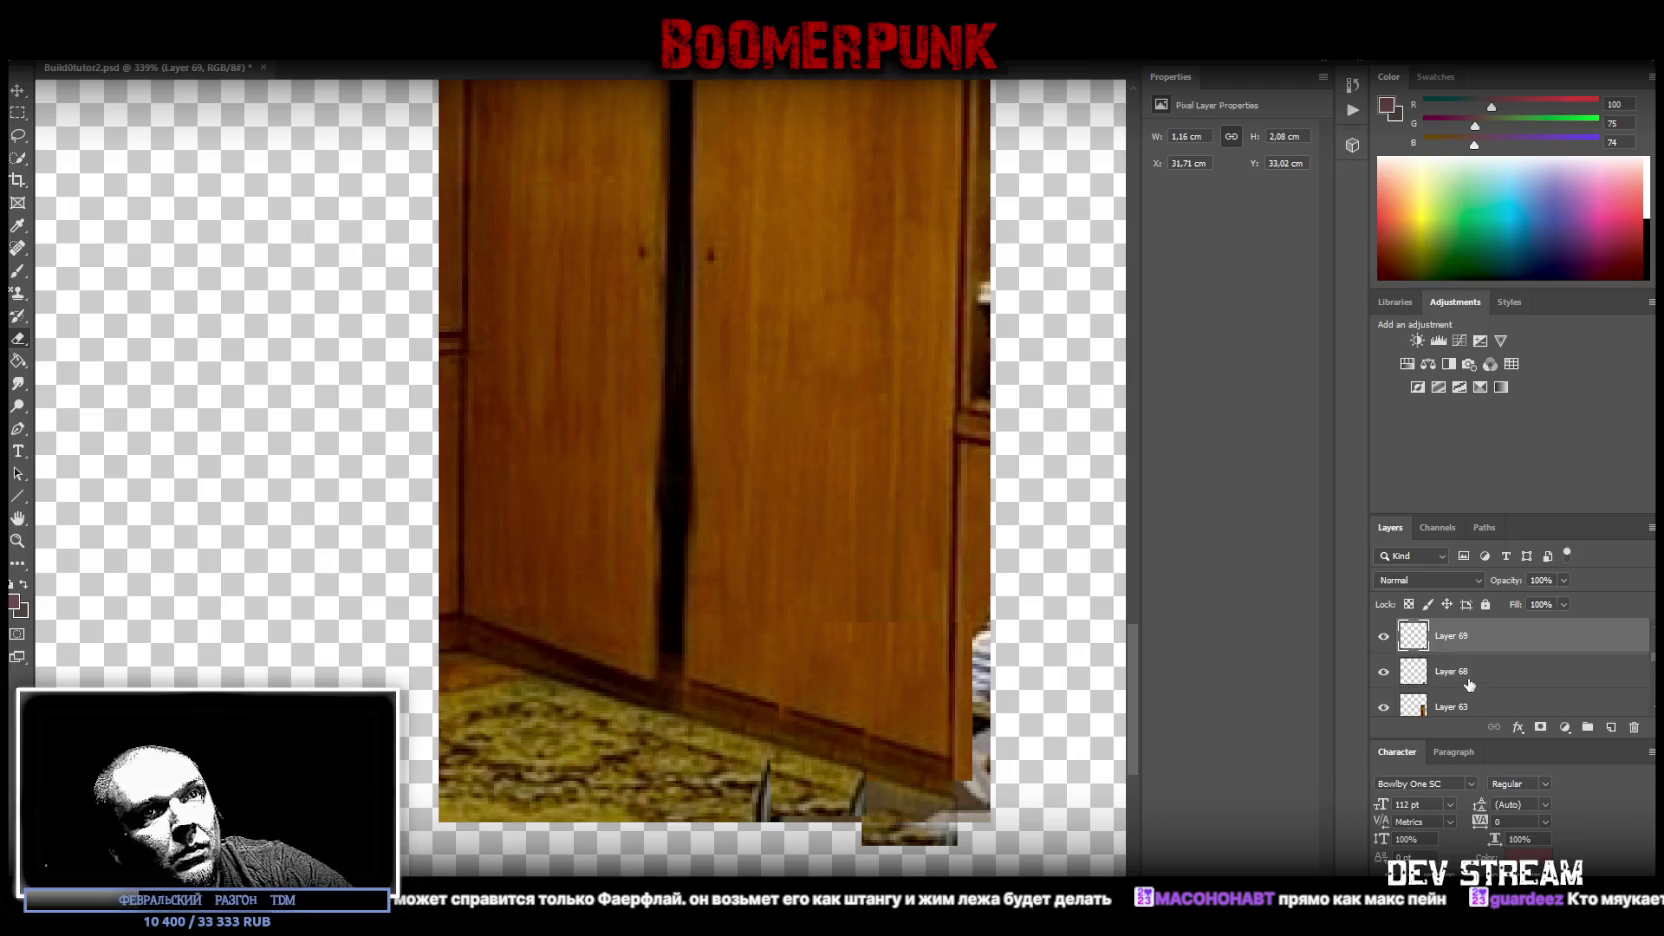
{"action": "left_click", "coordinate": [1467, 679]}
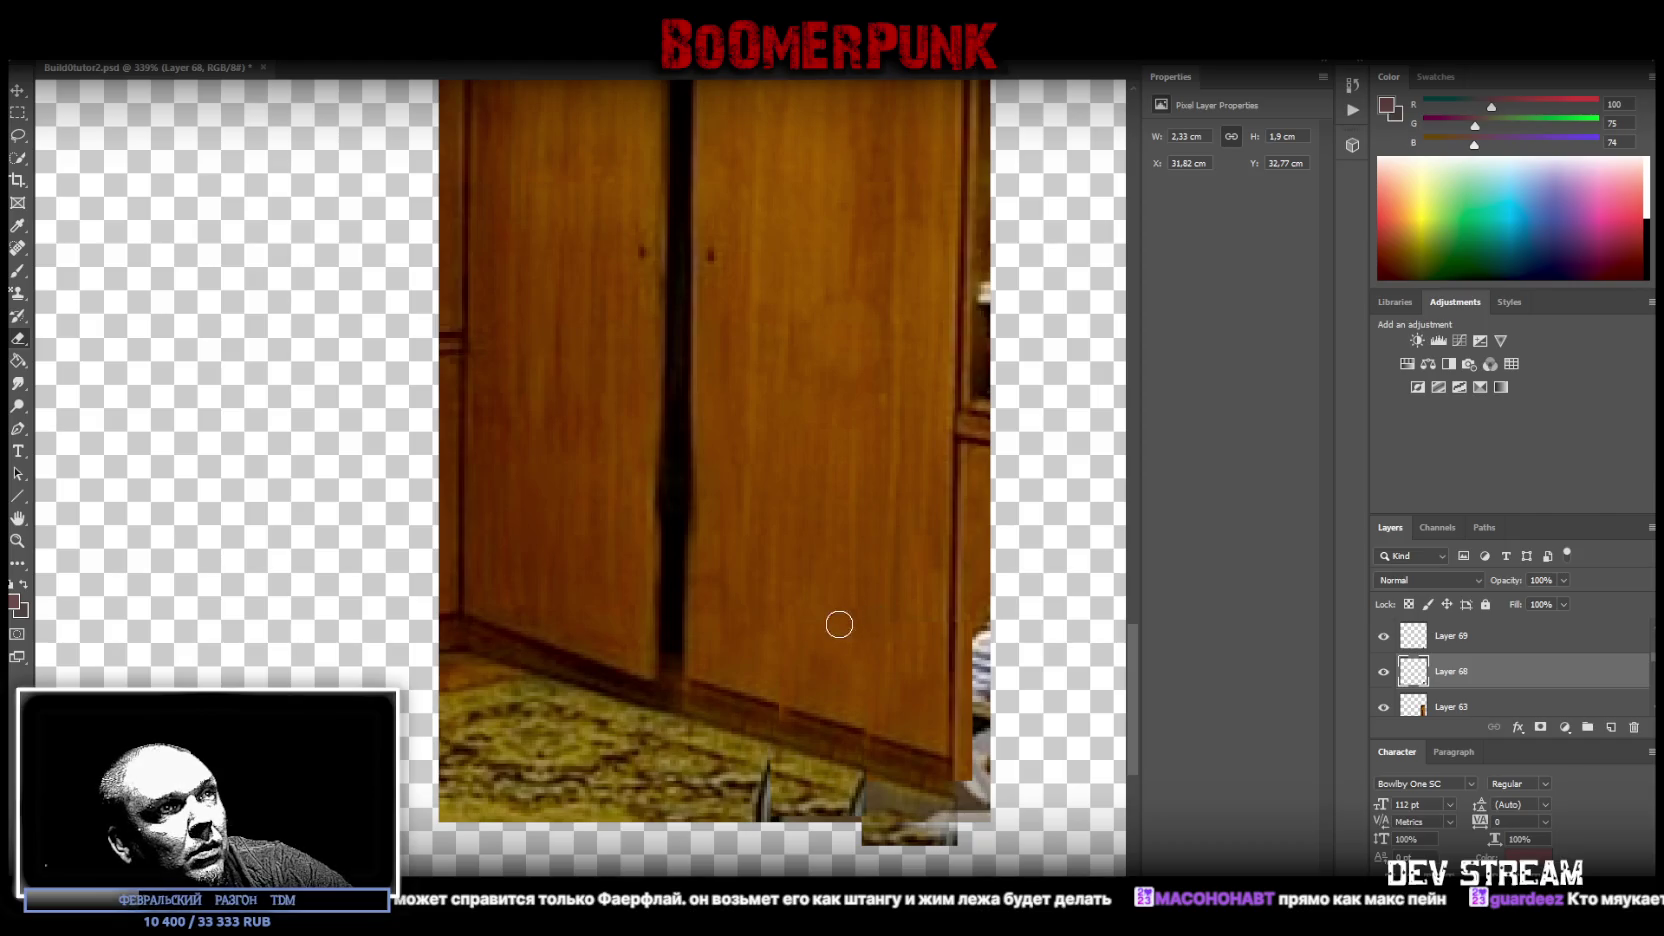
{"action": "key", "text": "v"}
{"action": "key", "text": "b"}
{"action": "left_click_drag", "start_coordinate": [962, 641], "coordinate": [945, 650]}
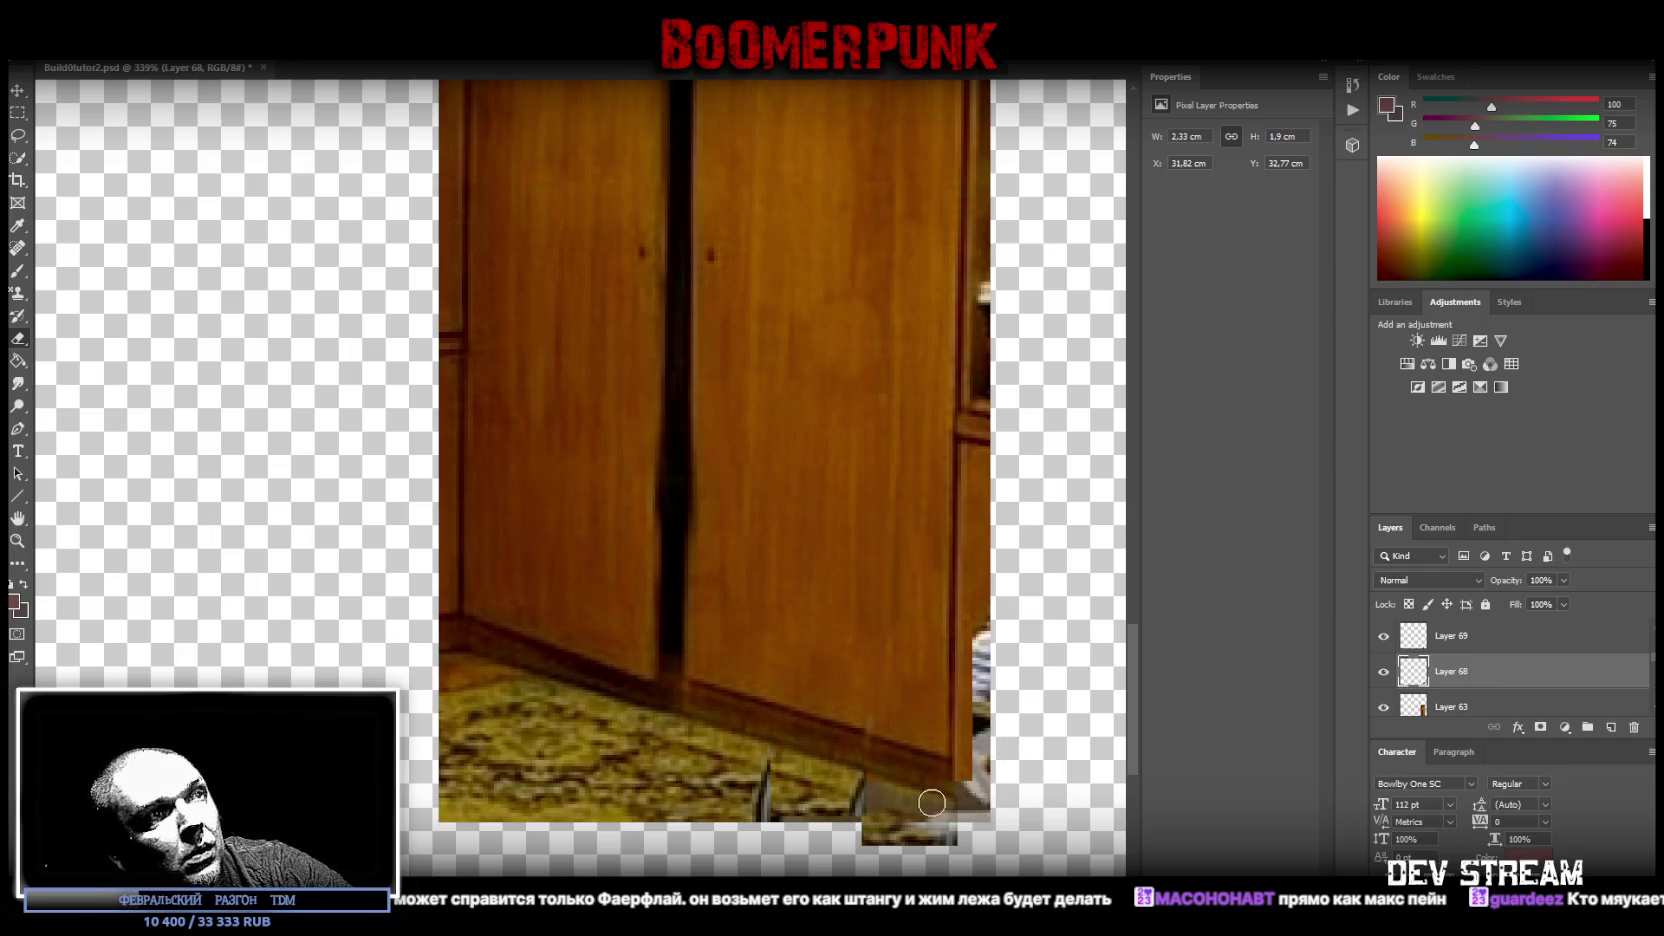
{"action": "left_click", "coordinate": [1472, 645]}
{"action": "key", "text": "ctrl+j"}
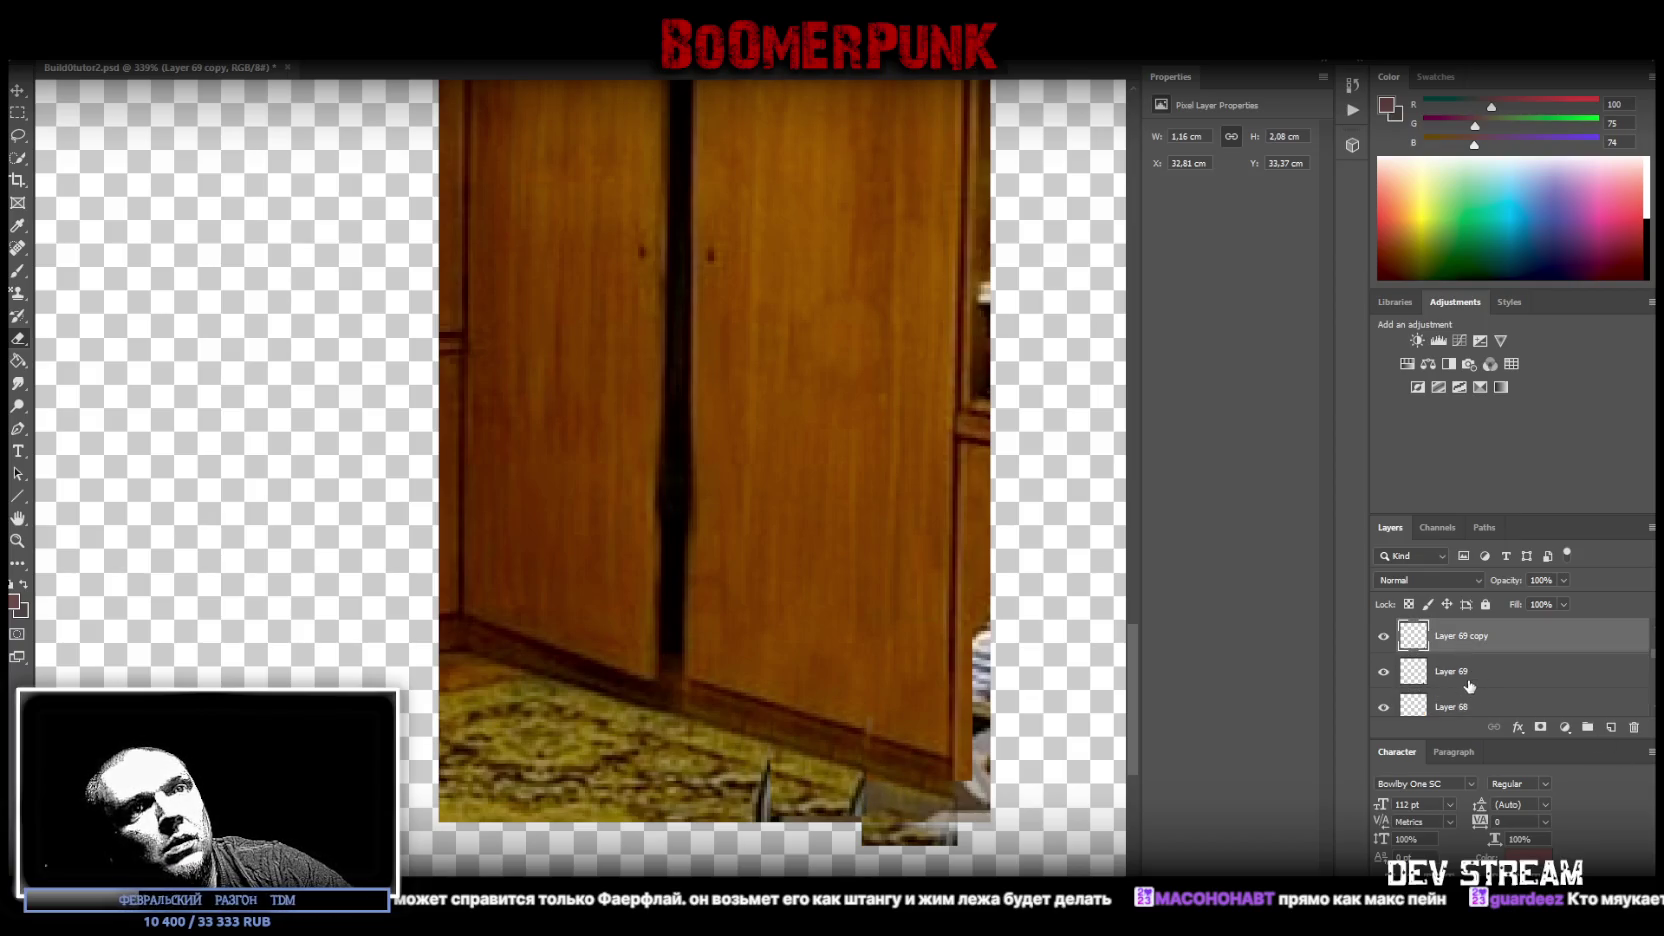
{"action": "key", "text": "ctrl+z"}
{"action": "key", "text": "ctrl+z"}
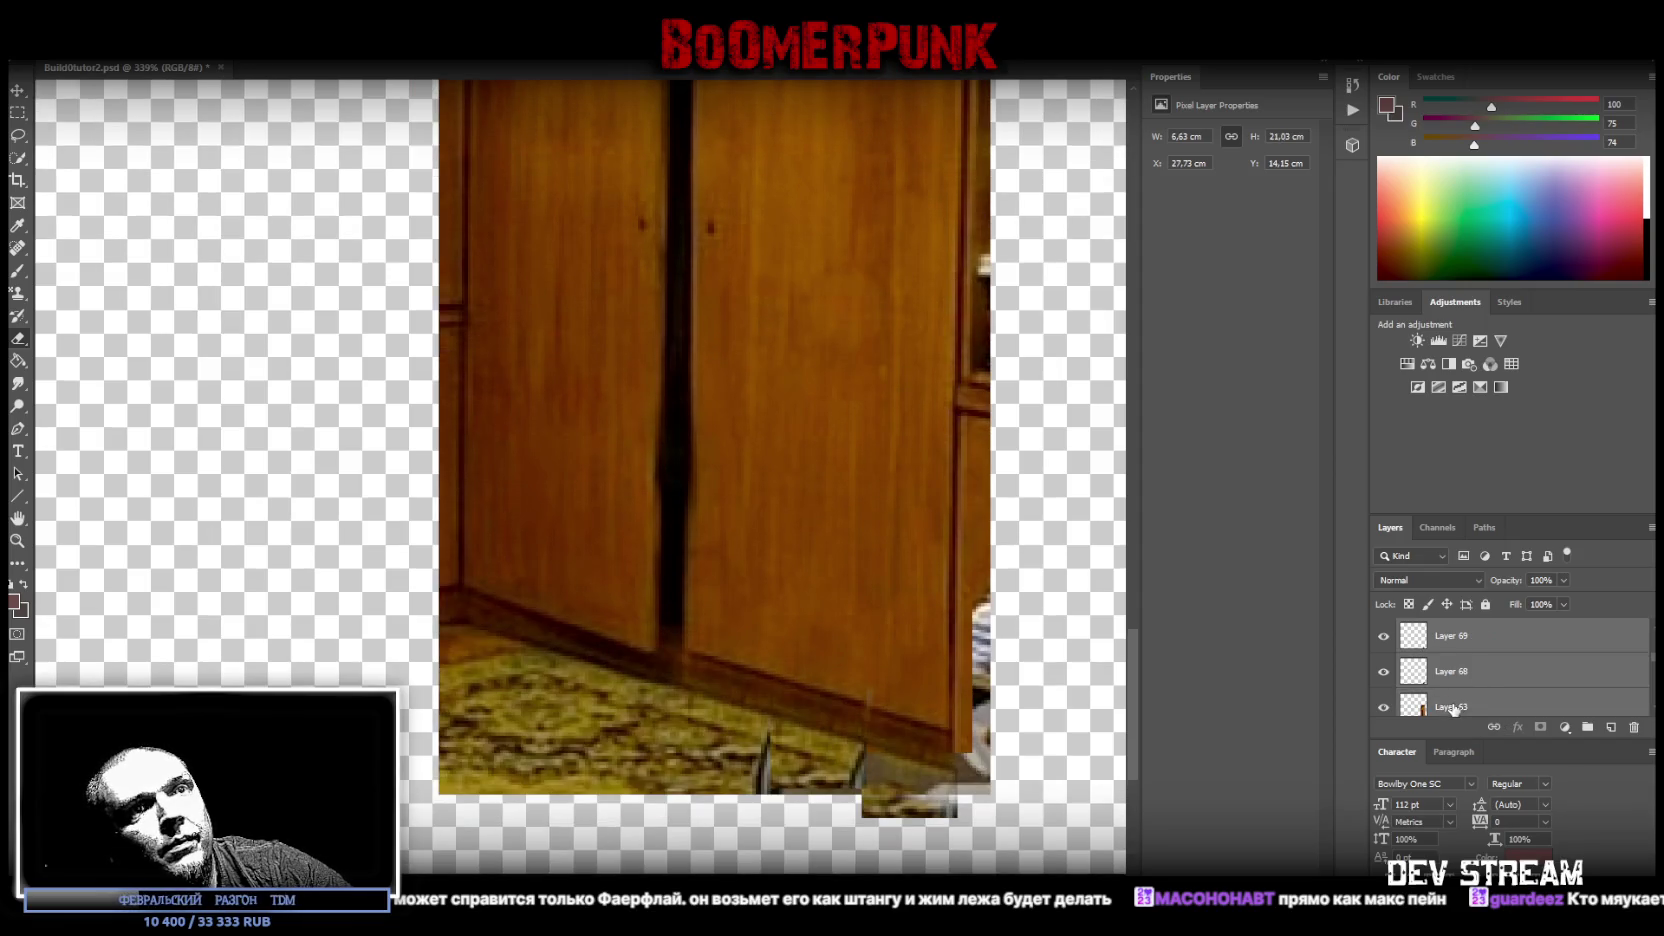
- Select Layer 69 copy, the wardrobe-door layer, and open its layer context menu
{"action": "right_click", "coordinate": [1453, 708]}
{"action": "left_click", "coordinate": [1280, 713]}
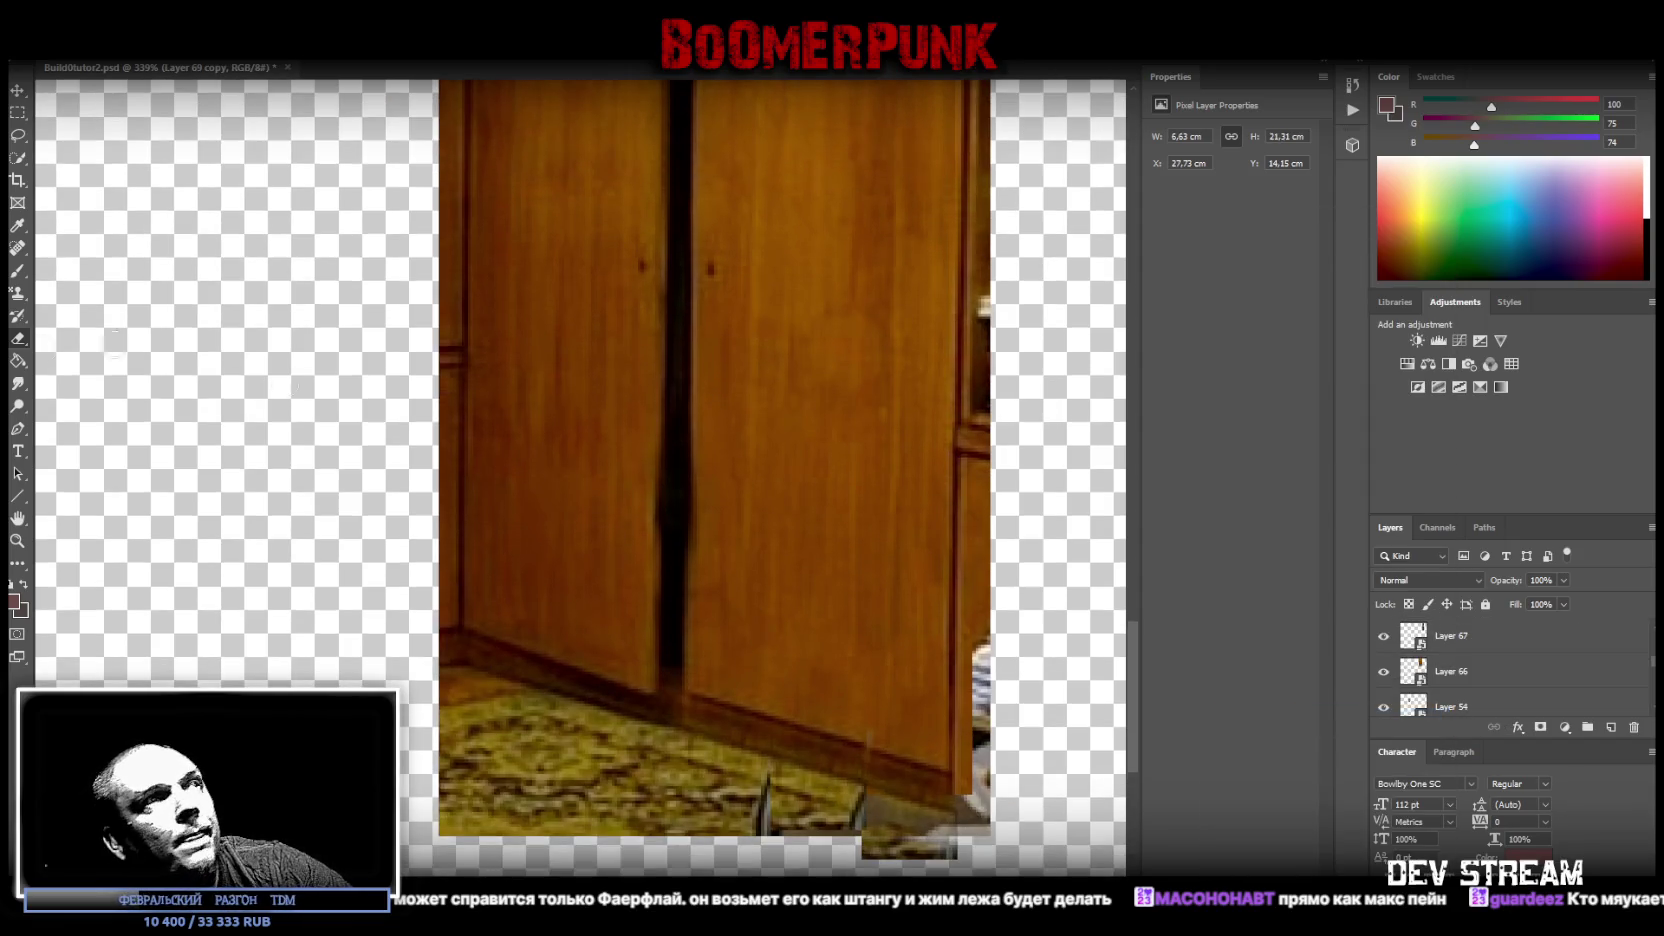
{"action": "scroll", "coordinate": [824, 680], "scroll_direction": "down", "scroll_amount": 5}
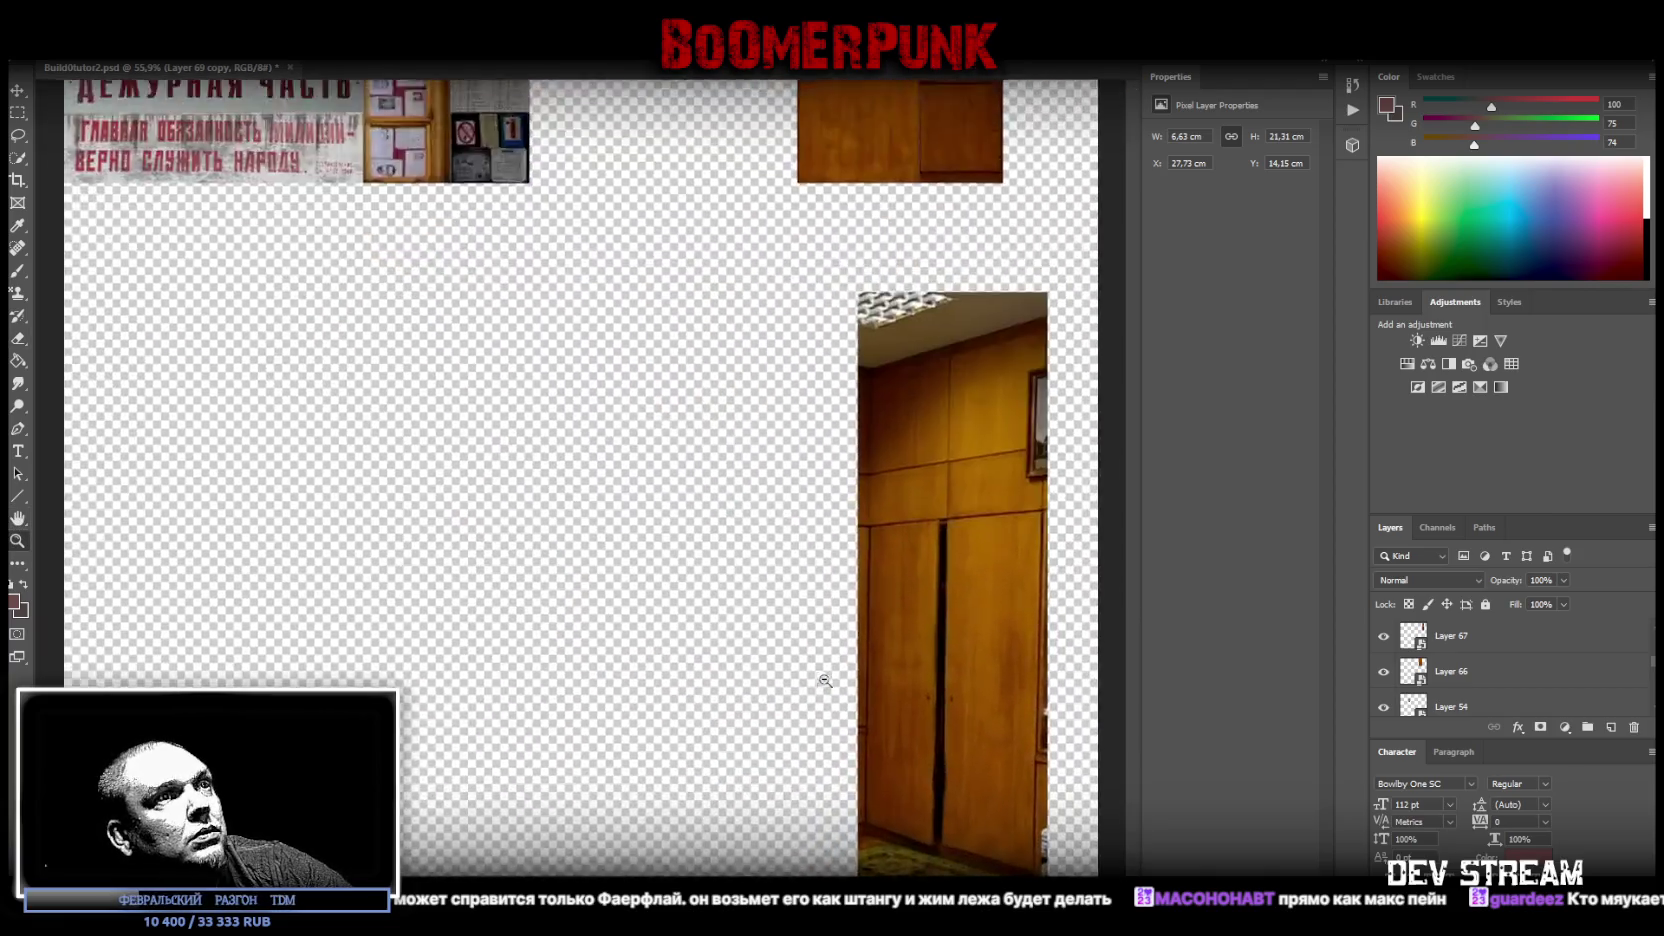
{"action": "scroll", "coordinate": [1013, 272], "scroll_direction": "up", "scroll_amount": 3}
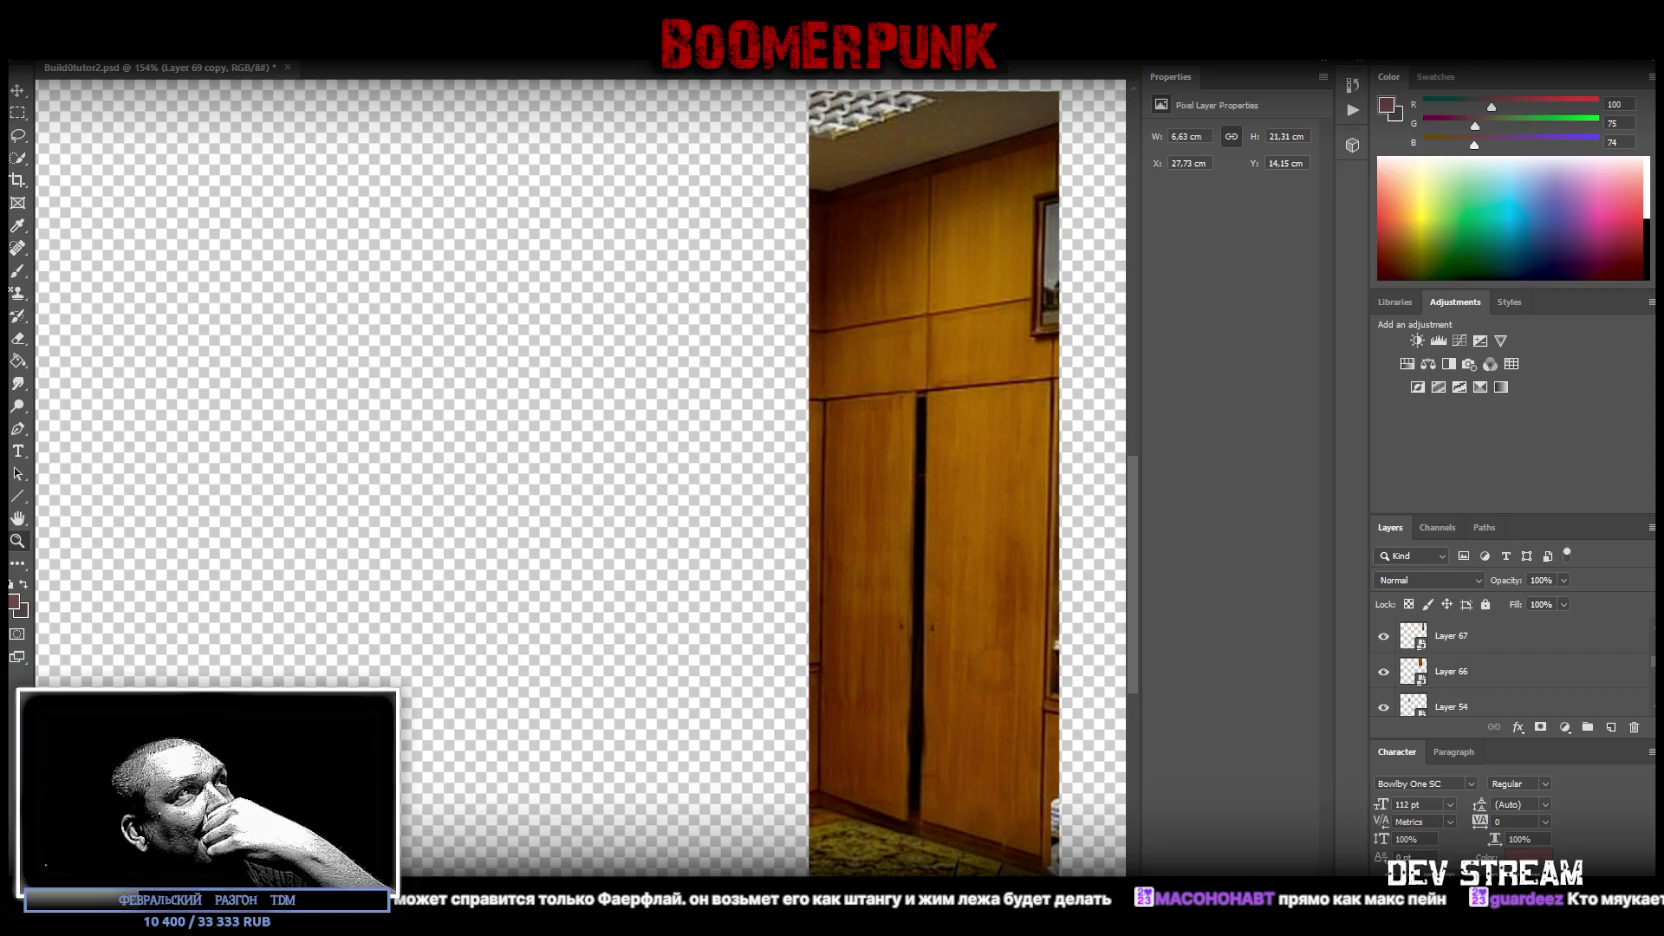
{"action": "key", "text": "alt+e"}
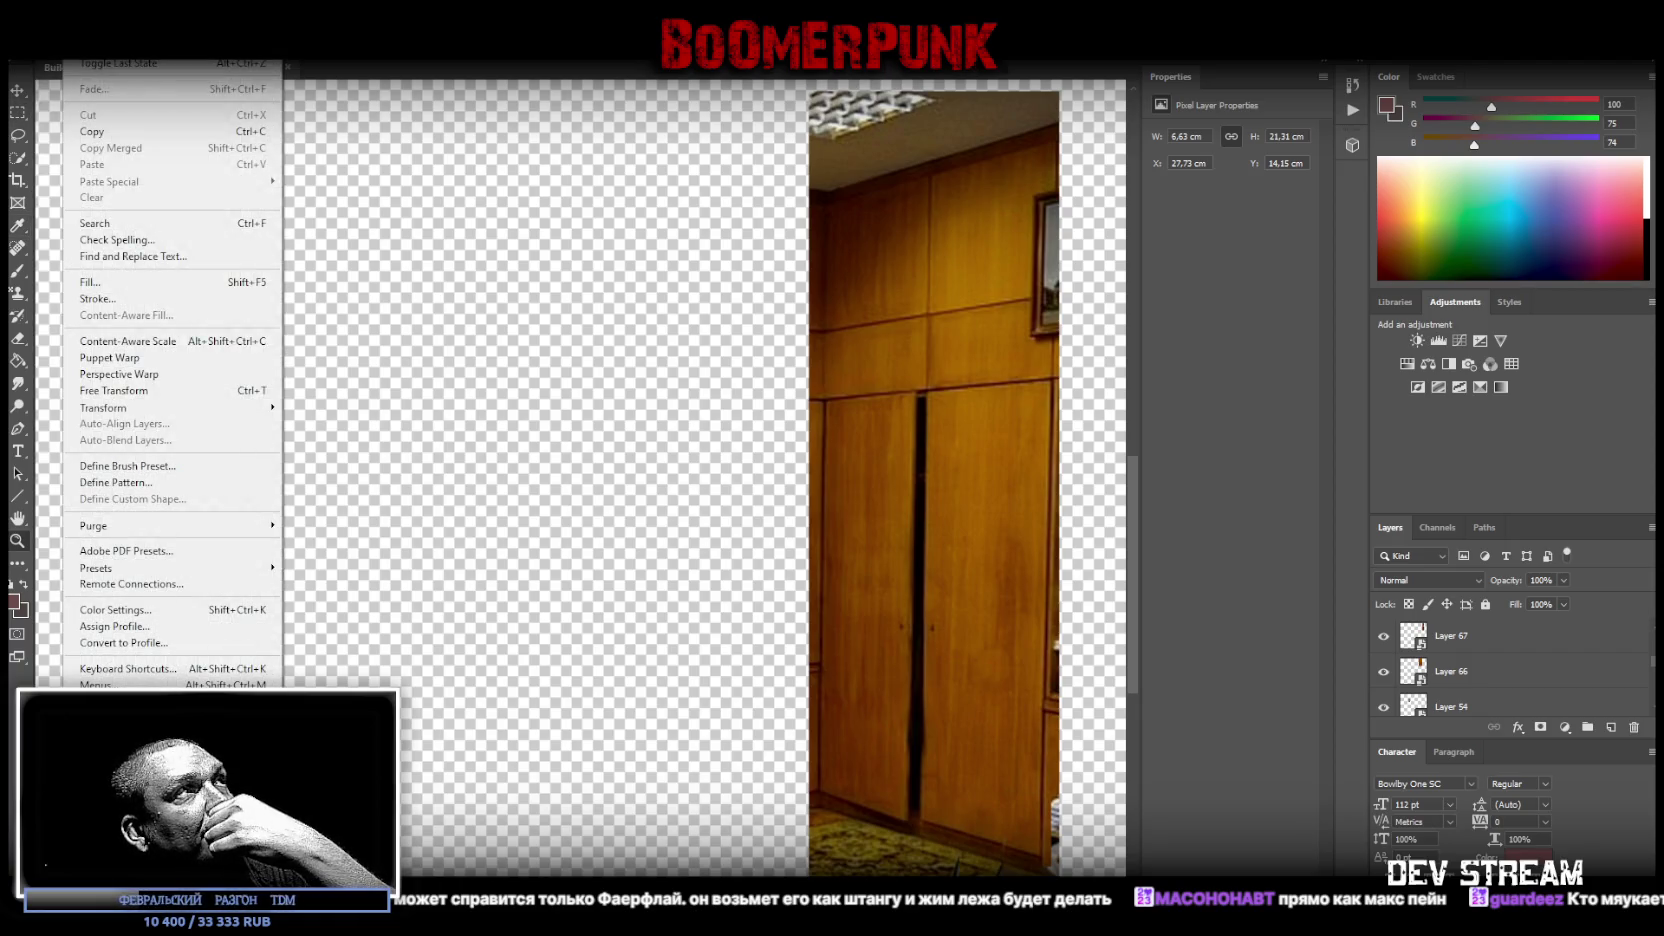
{"action": "key", "text": "Escape"}
{"action": "scroll", "coordinate": [1470, 665], "scroll_direction": "up", "scroll_amount": 1}
{"action": "left_click", "coordinate": [1457, 675]}
{"action": "right_click", "coordinate": [1457, 678]}
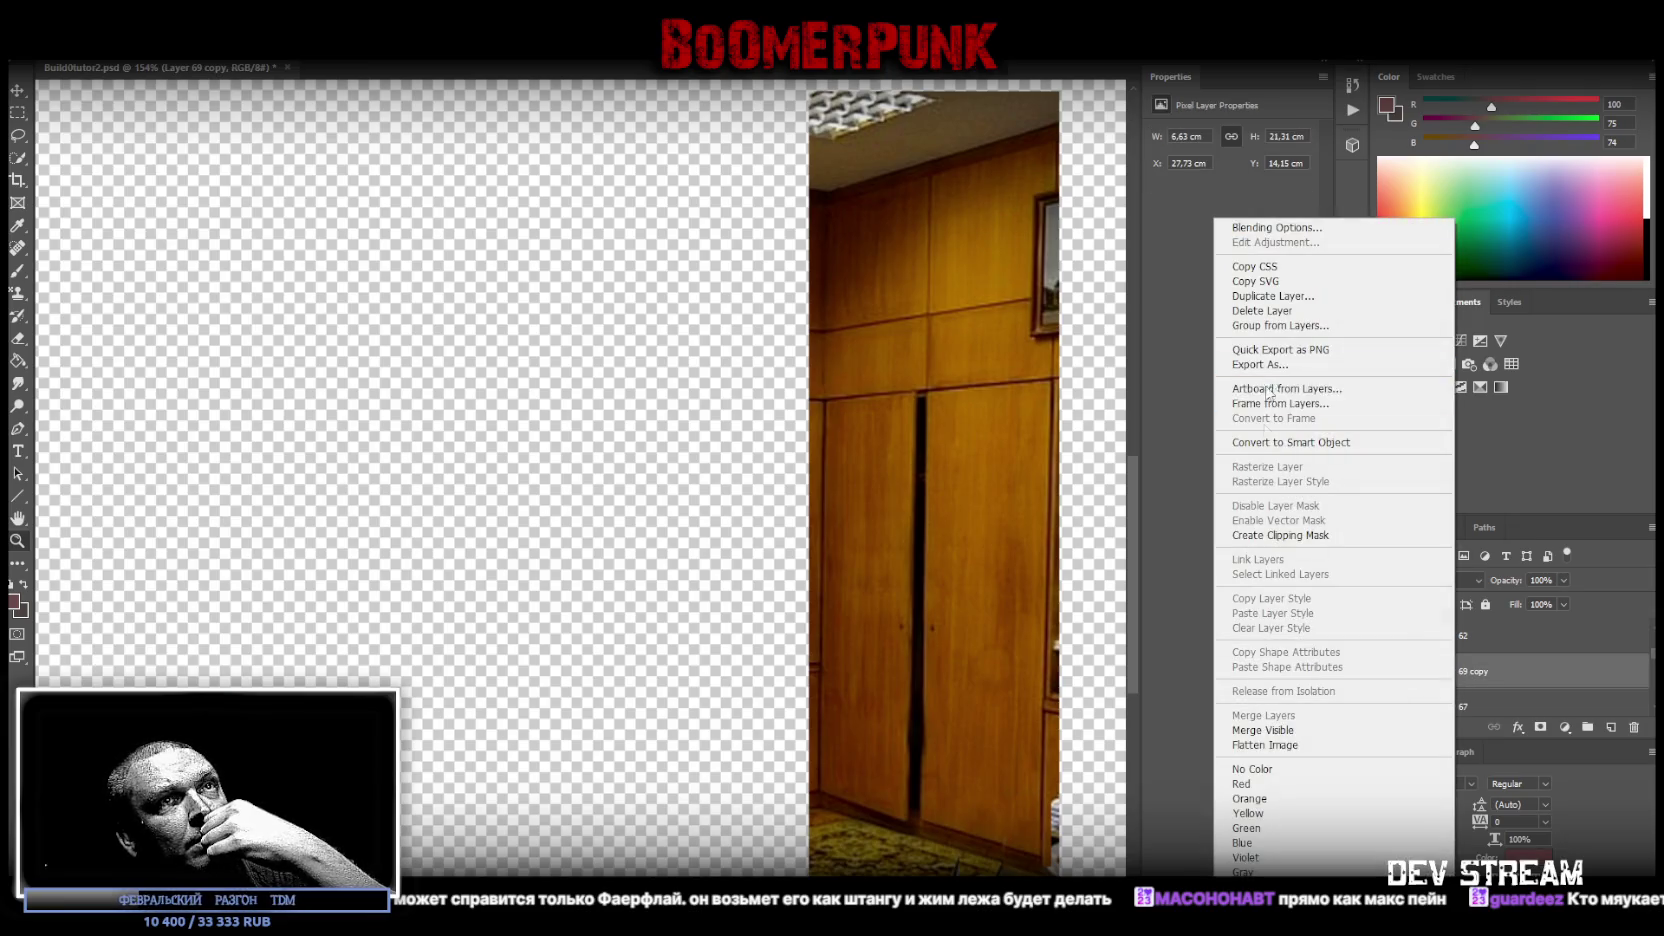
- Convert Layer 69 copy to a Smart Object and perspective-warp the right door front-on
{"action": "left_click", "coordinate": [1282, 442]}
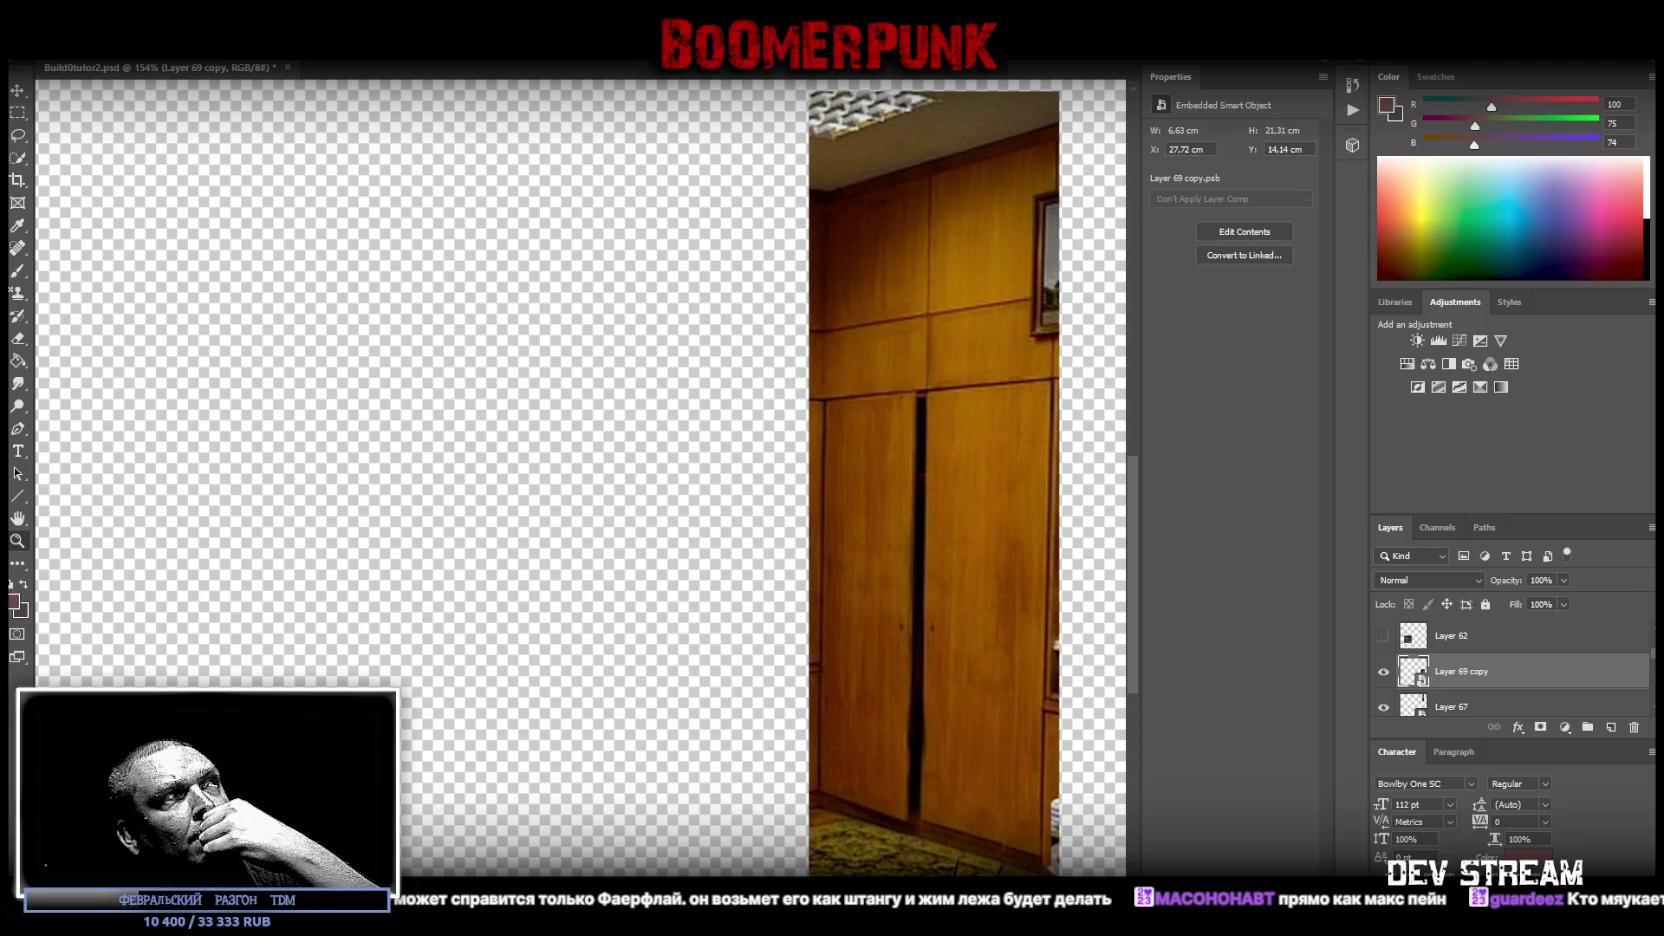
{"action": "key", "text": "alt+e"}
{"action": "left_click", "coordinate": [150, 377]}
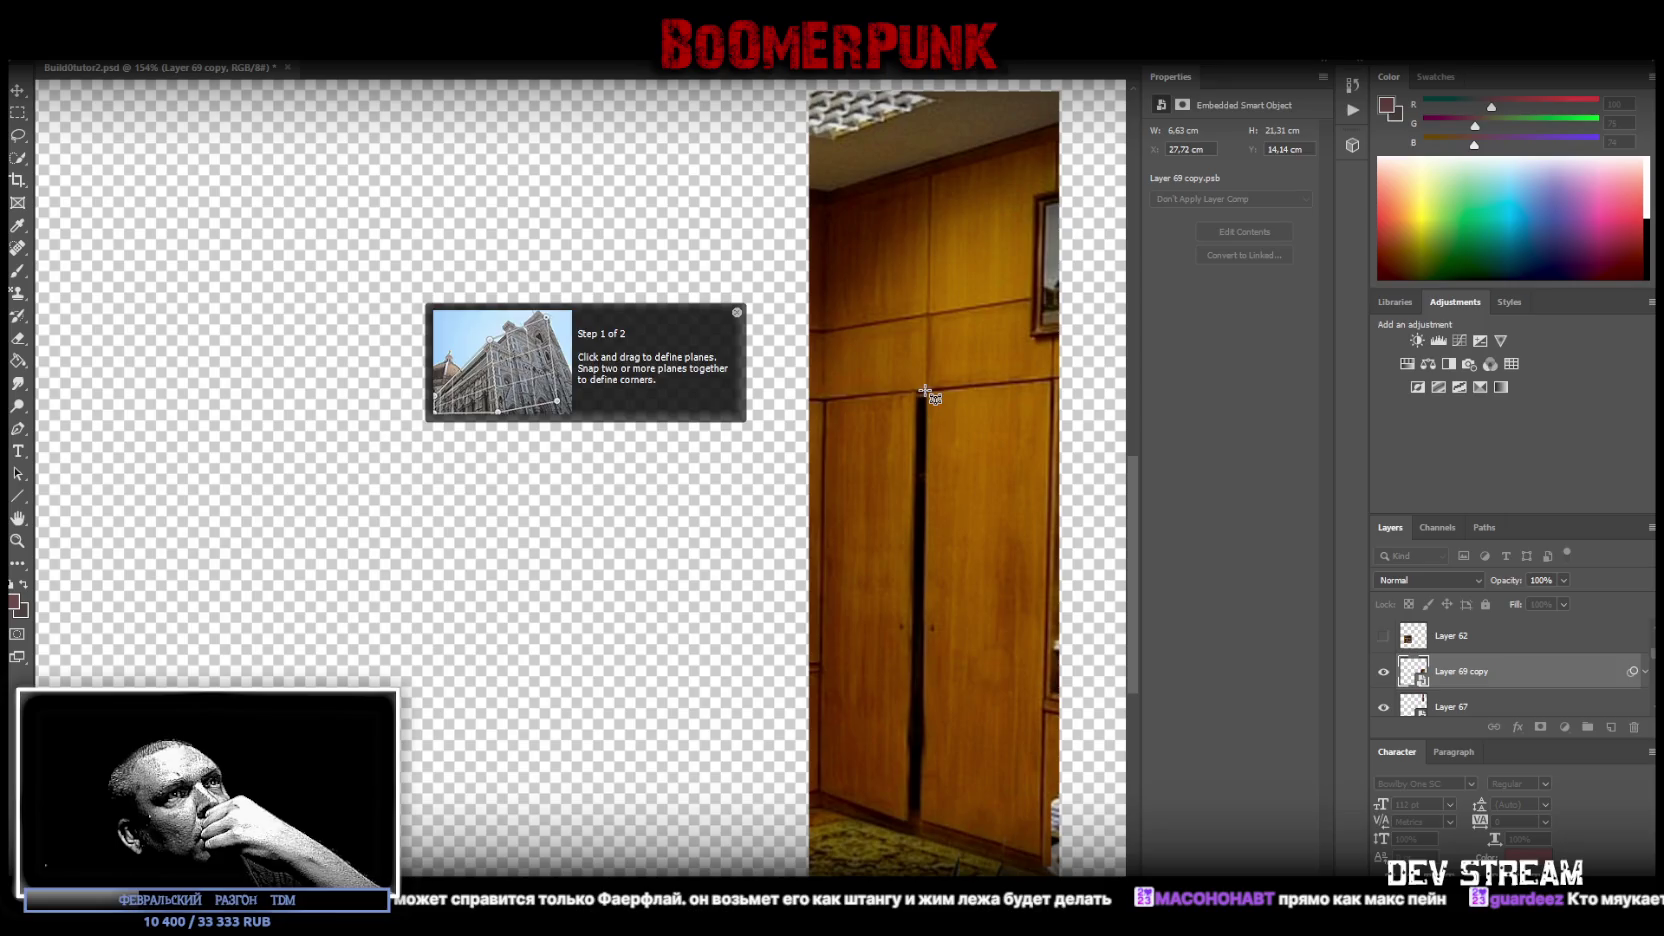
{"action": "left_click_drag", "start_coordinate": [925, 391], "coordinate": [1043, 875]}
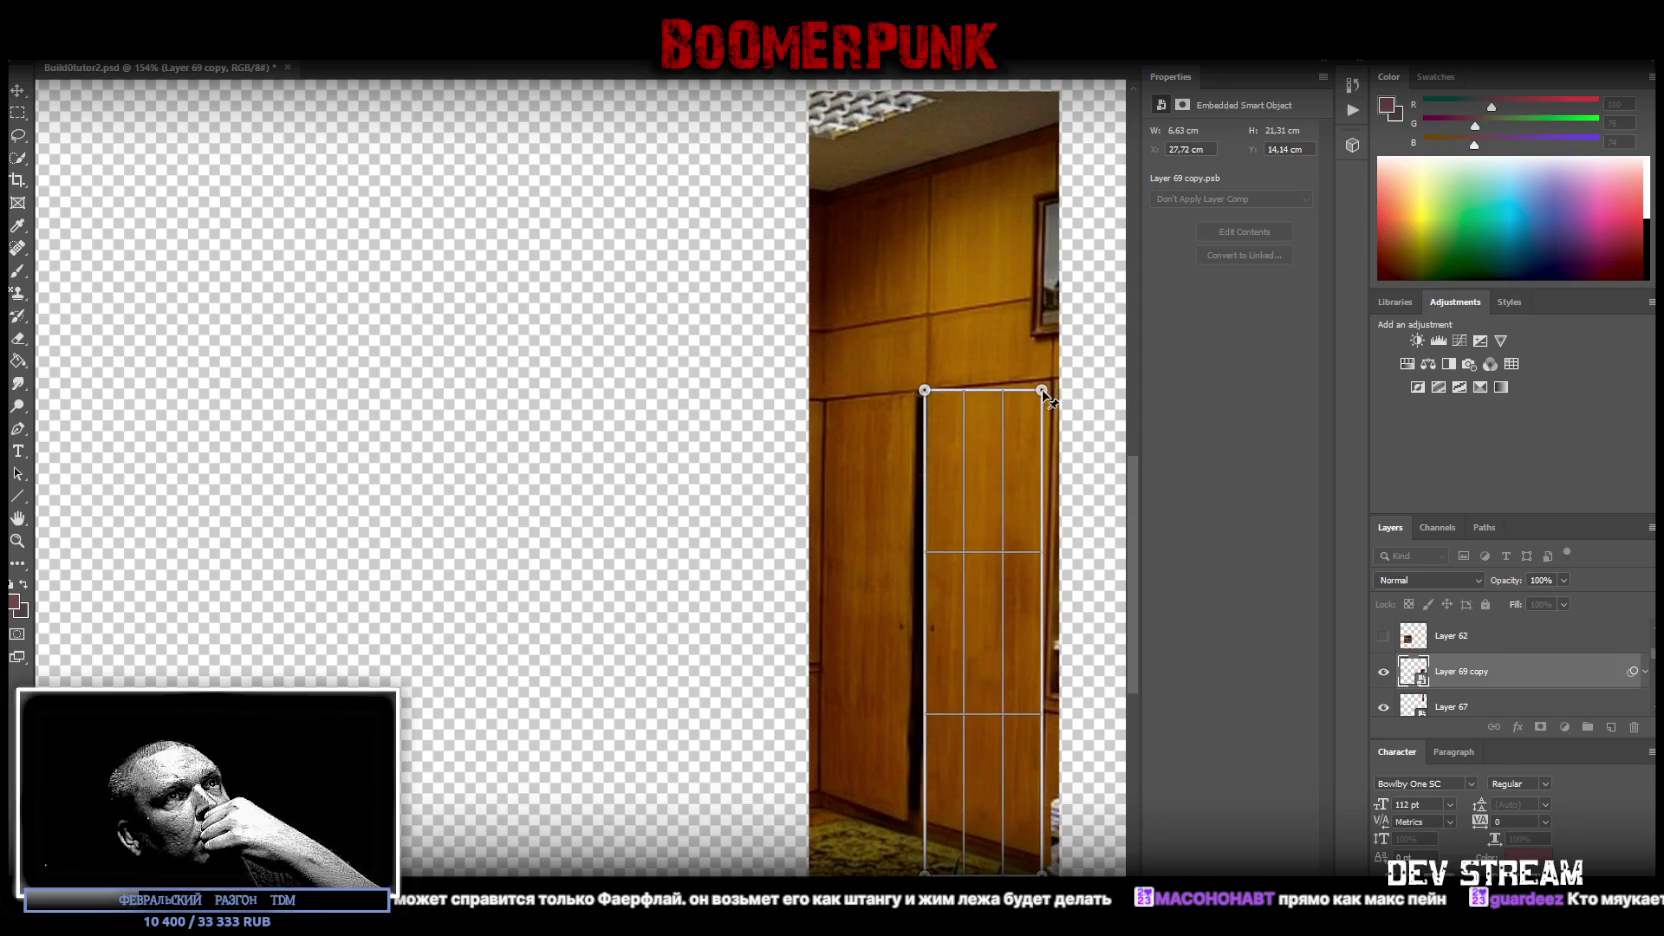
{"action": "left_click_drag", "start_coordinate": [1043, 391], "coordinate": [1053, 376]}
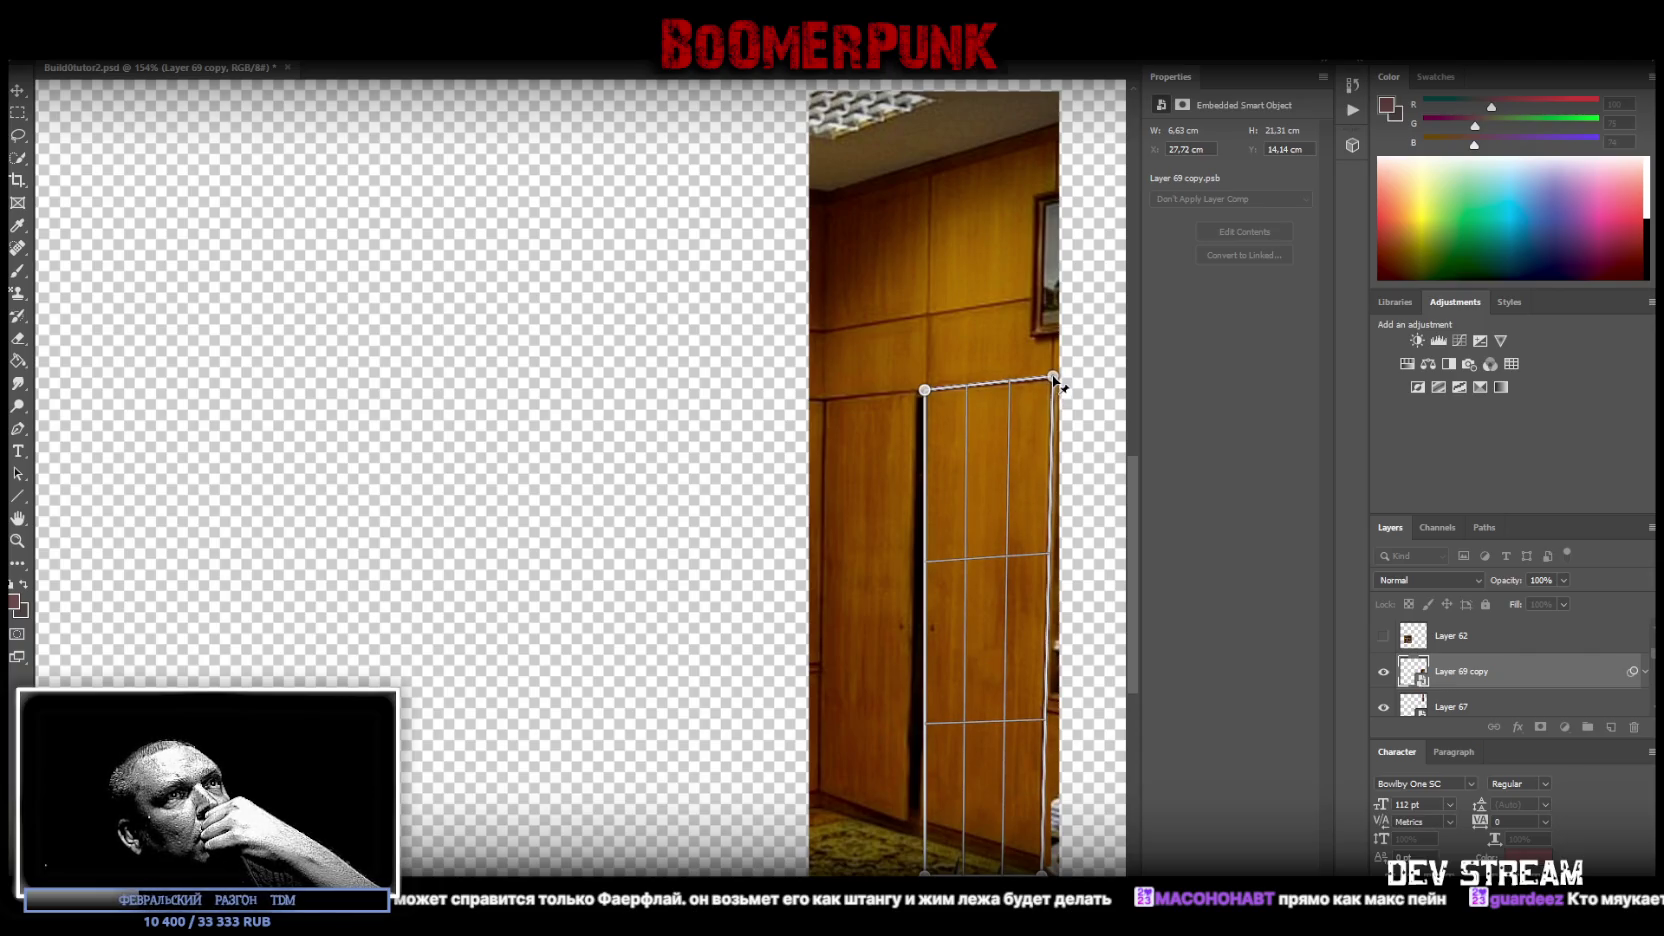
{"action": "left_click_drag", "start_coordinate": [925, 873], "coordinate": [920, 835]}
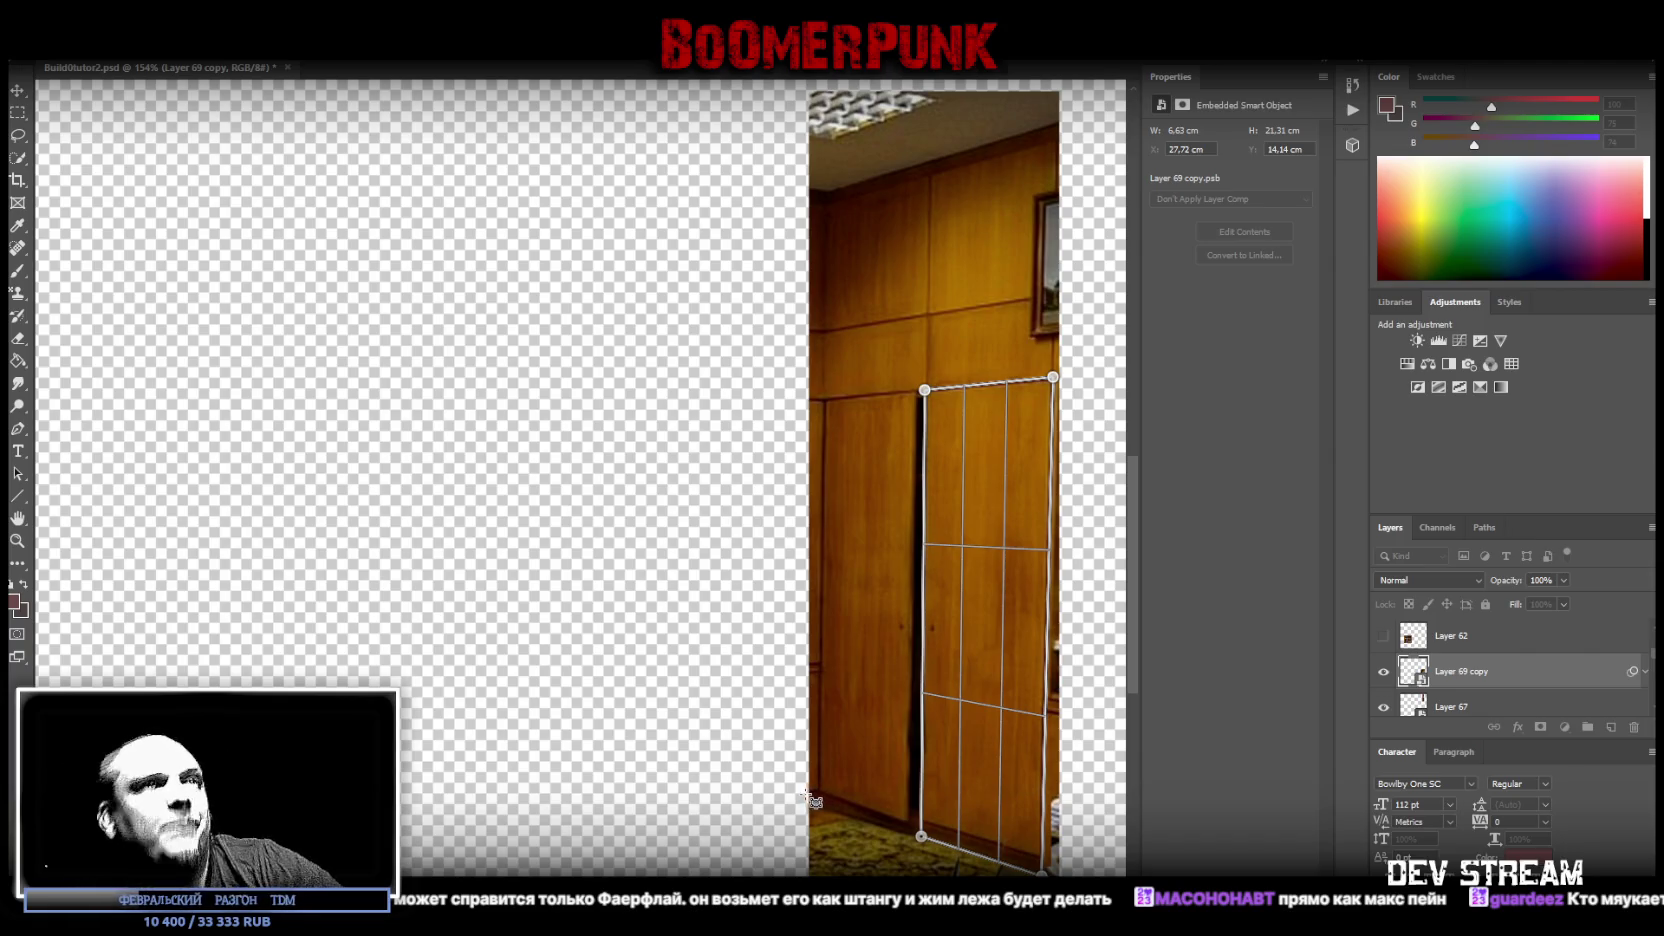
{"action": "key", "text": "w"}
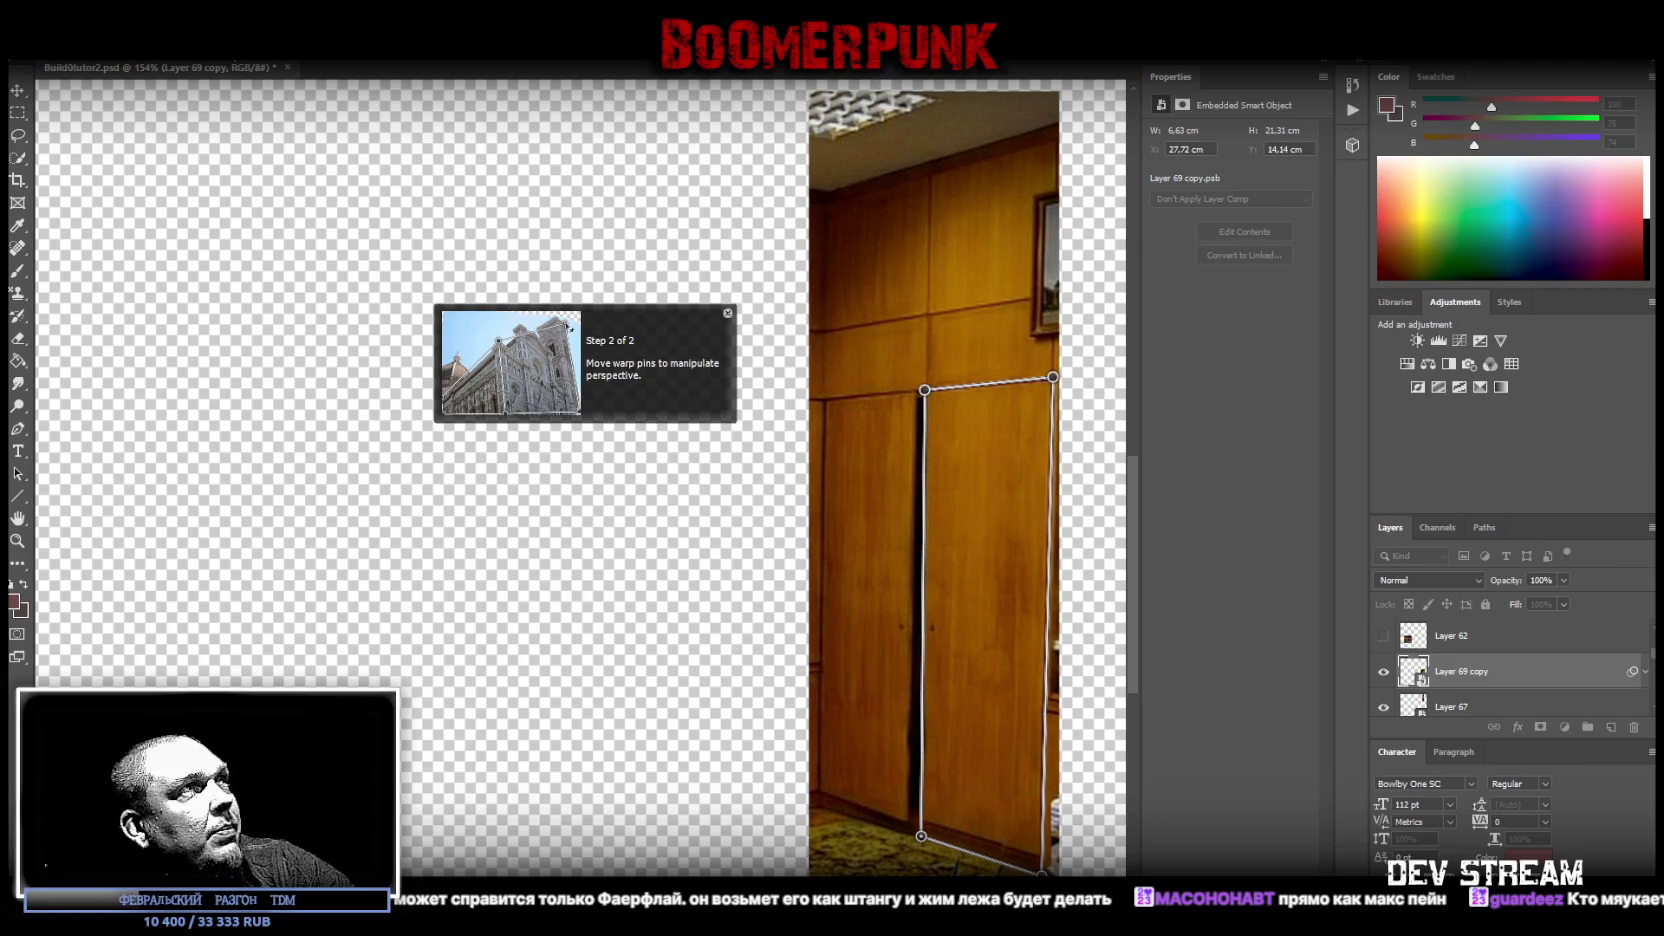
{"action": "key", "text": "Return"}
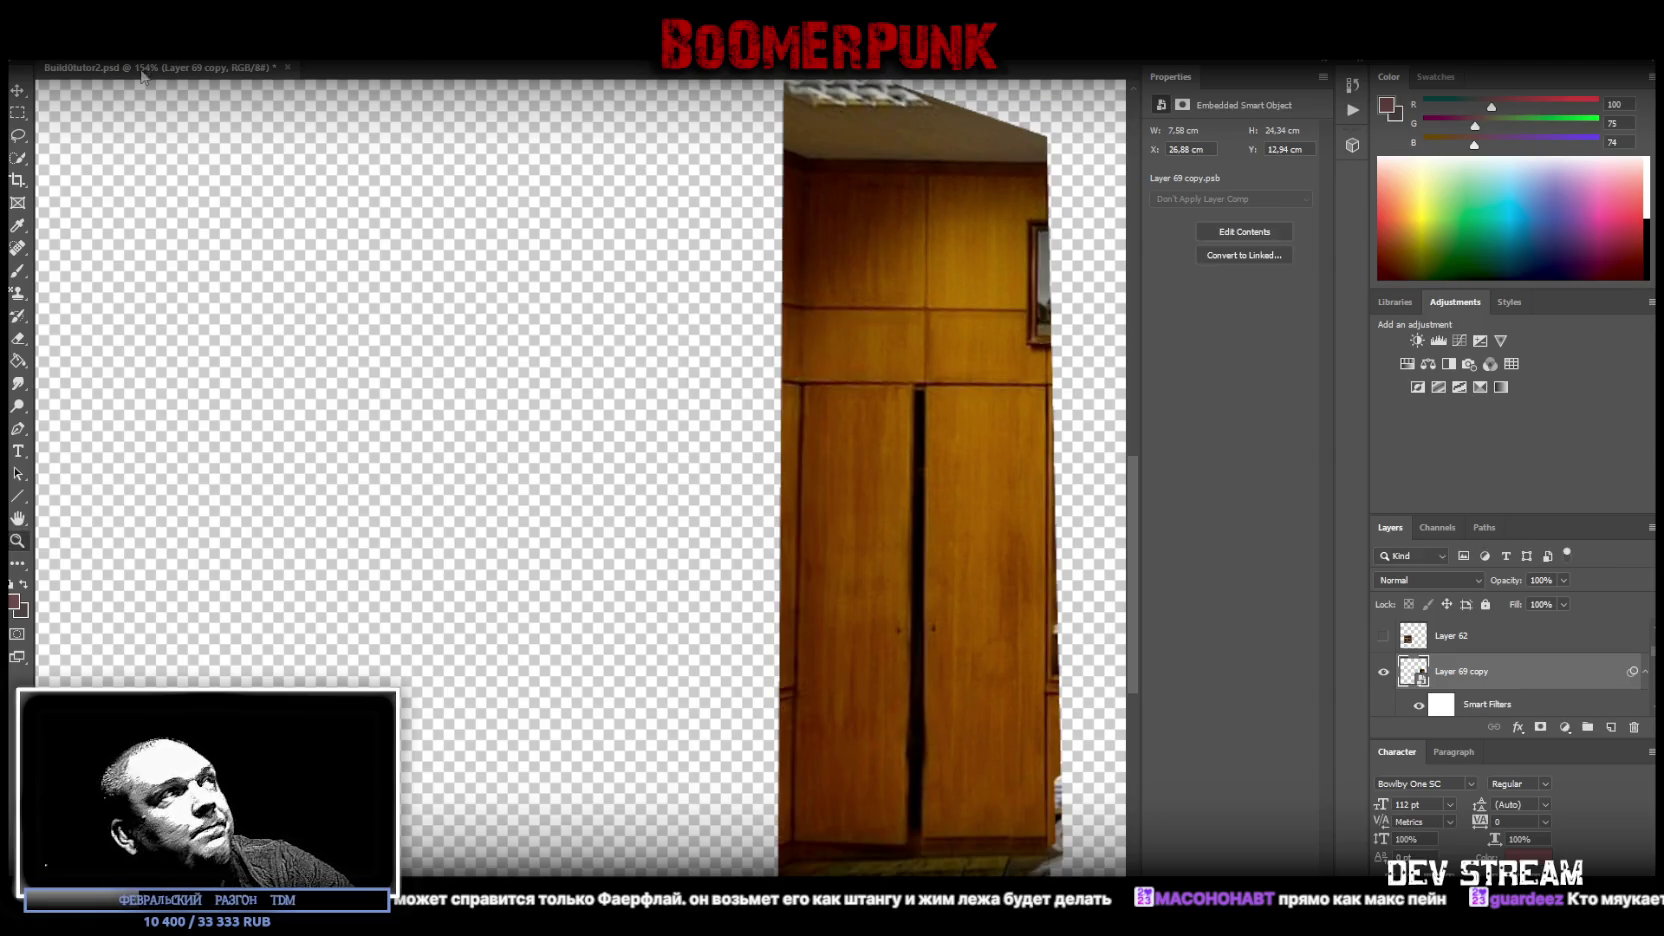
- Copy a strip of the cabinet's left edge, flip it horizontally, and place it on the right edge
{"action": "key", "text": "m"}
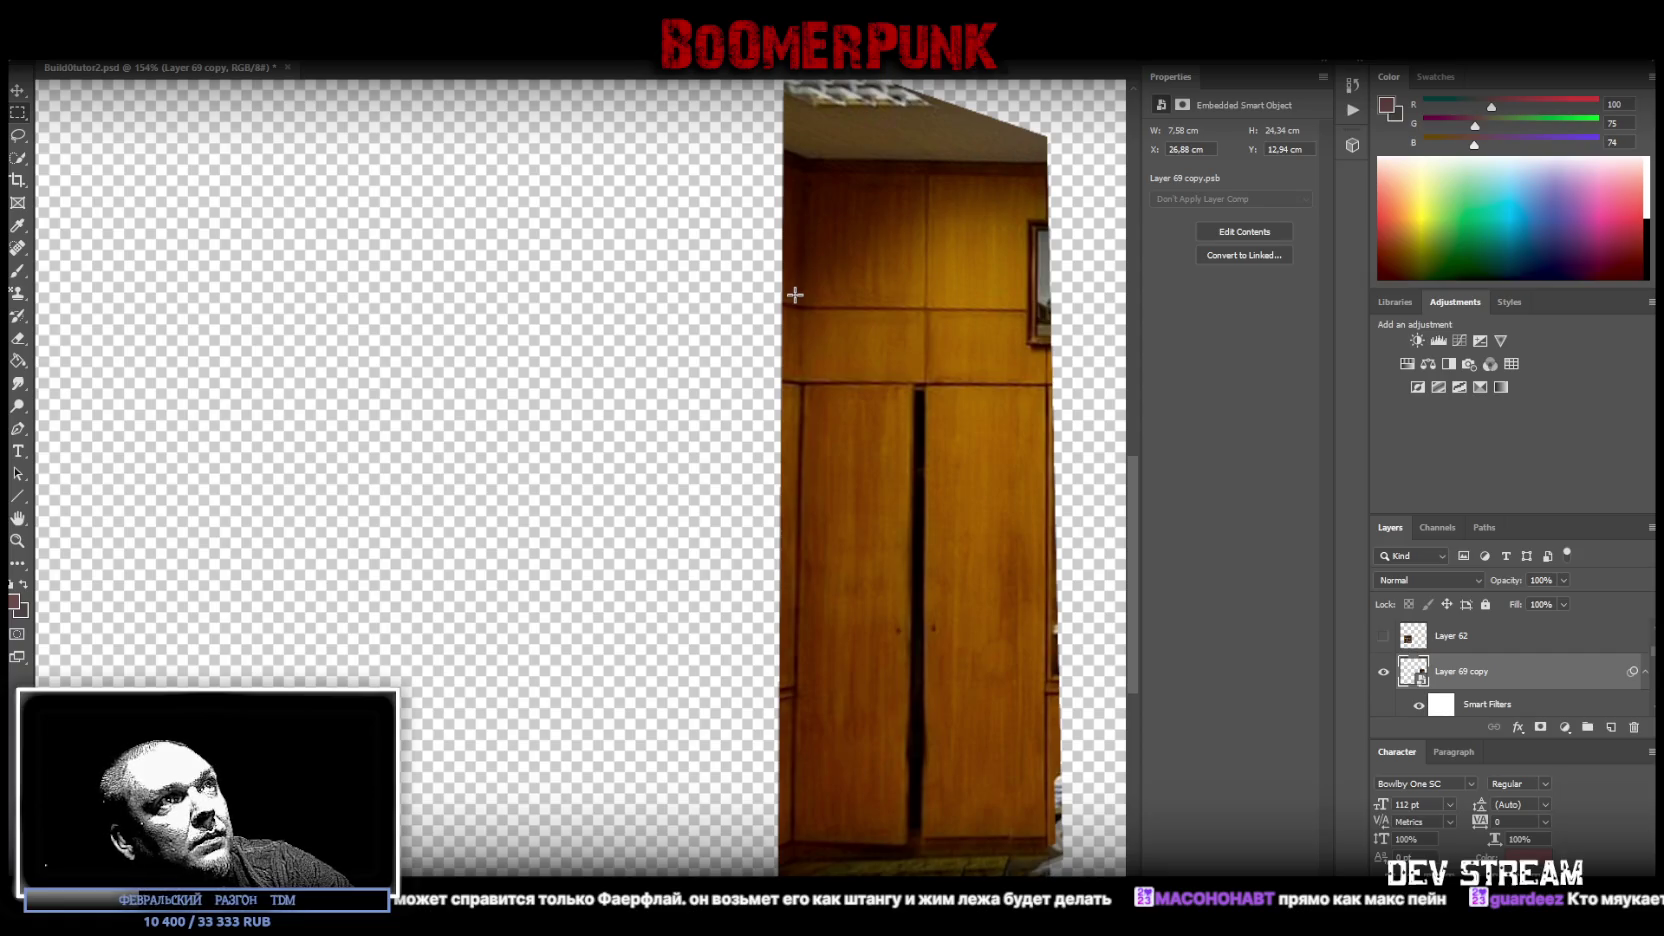
{"action": "left_click_drag", "start_coordinate": [795, 195], "coordinate": [849, 435]}
{"action": "right_click", "coordinate": [811, 300]}
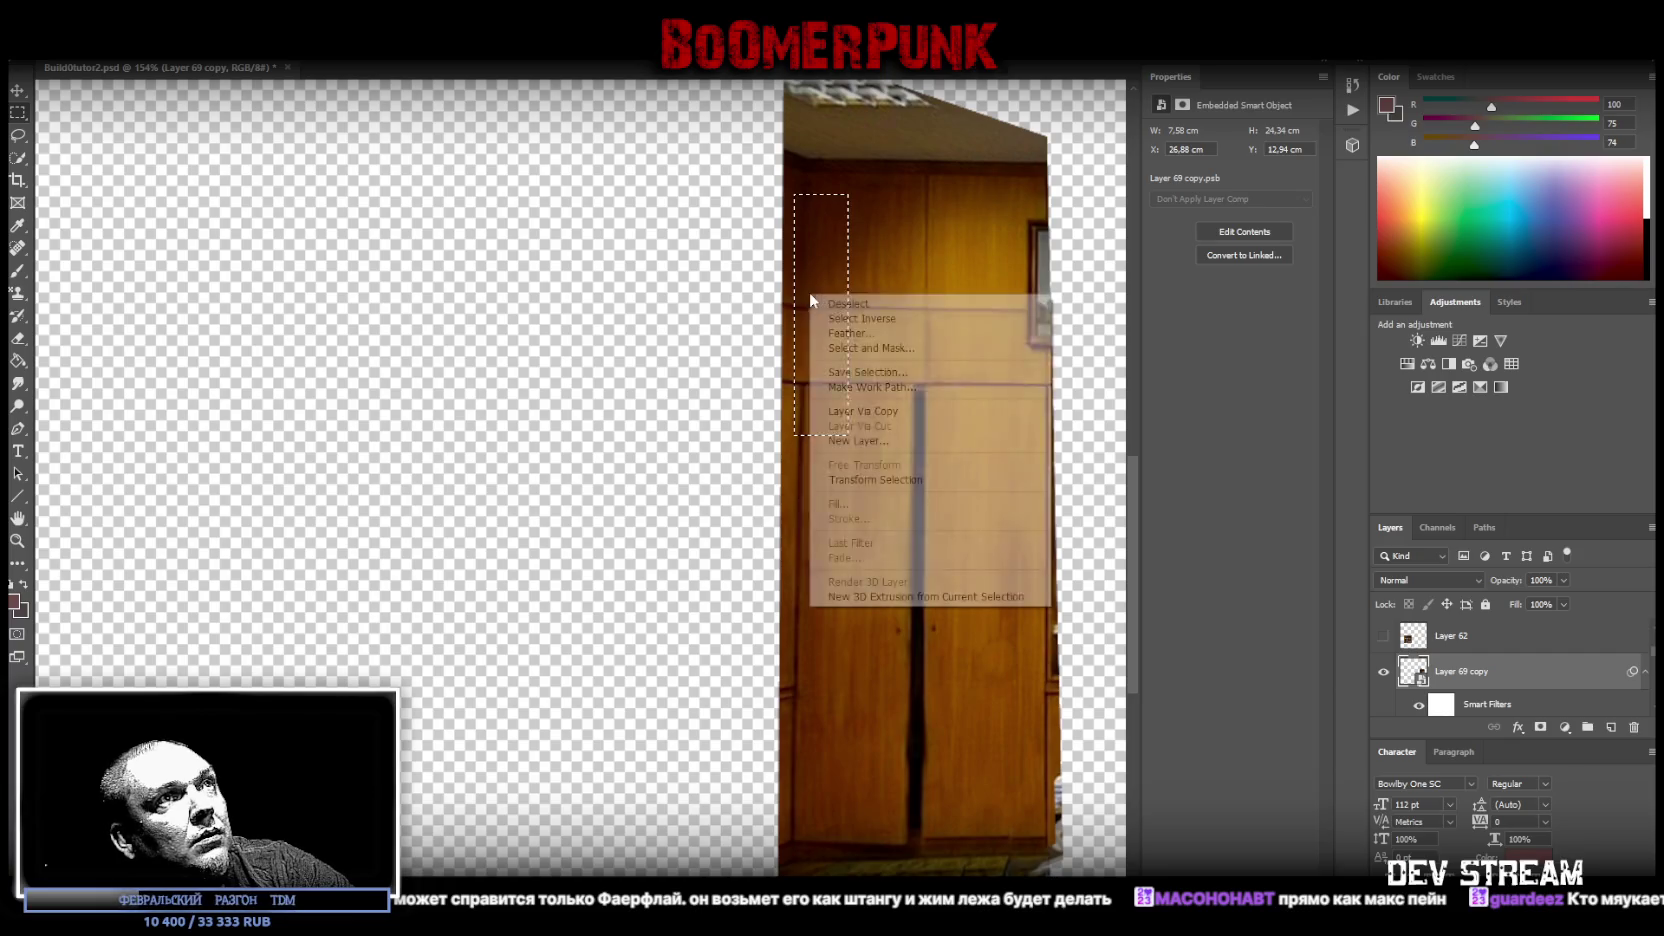
{"action": "left_click", "coordinate": [905, 419]}
{"action": "key", "text": "ctrl+t"}
{"action": "right_click", "coordinate": [829, 366]}
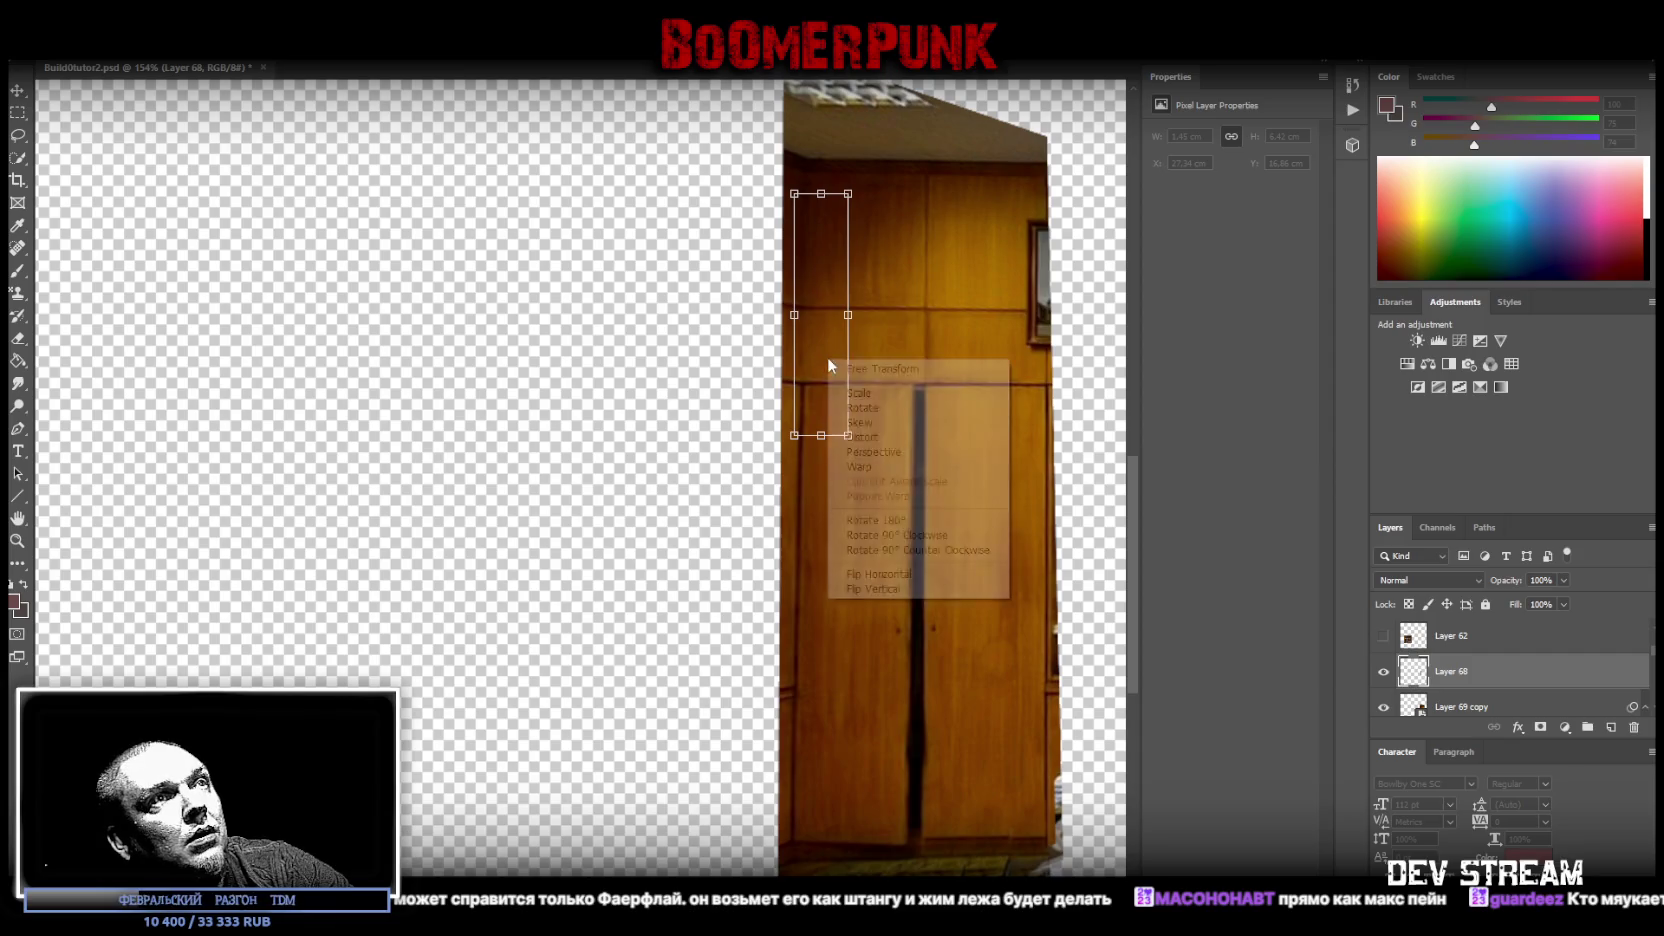
{"action": "left_click", "coordinate": [872, 574]}
{"action": "mouse_move", "coordinate": [828, 409]}
{"action": "left_mouse_down"}
{"action": "mouse_move", "coordinate": [1034, 375]}
{"action": "mouse_move", "coordinate": [1038, 404]}
{"action": "left_mouse_up"}
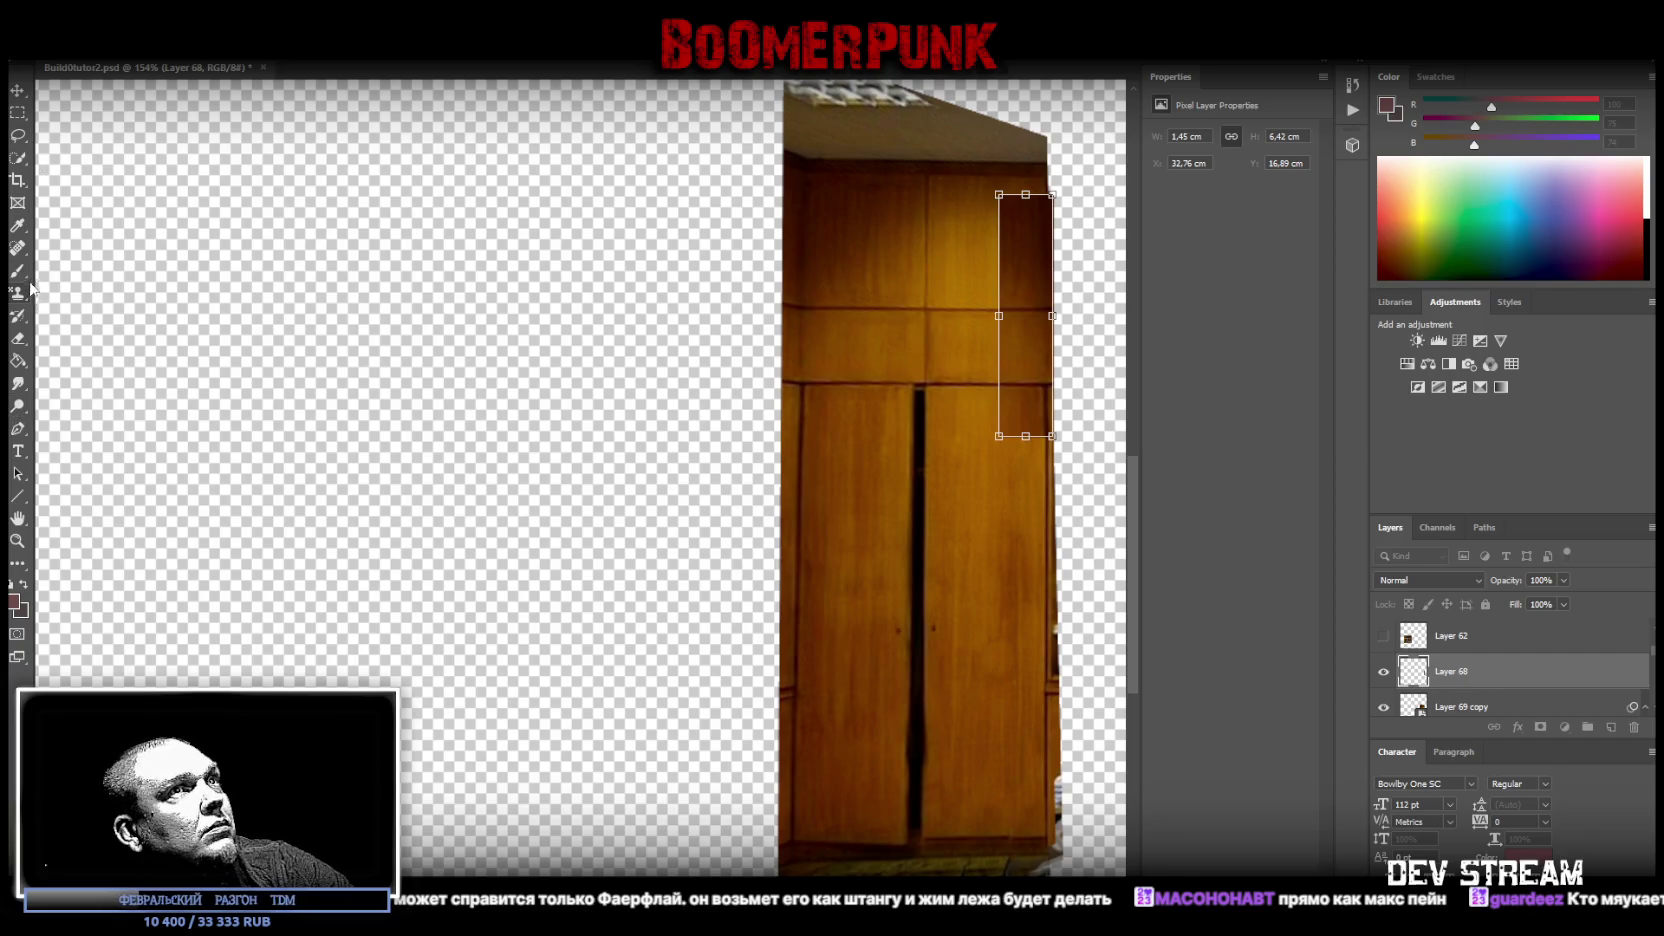
- Erase the mirrored patch's hard top, upper-right and lower-left edges
{"action": "left_click", "coordinate": [22, 339]}
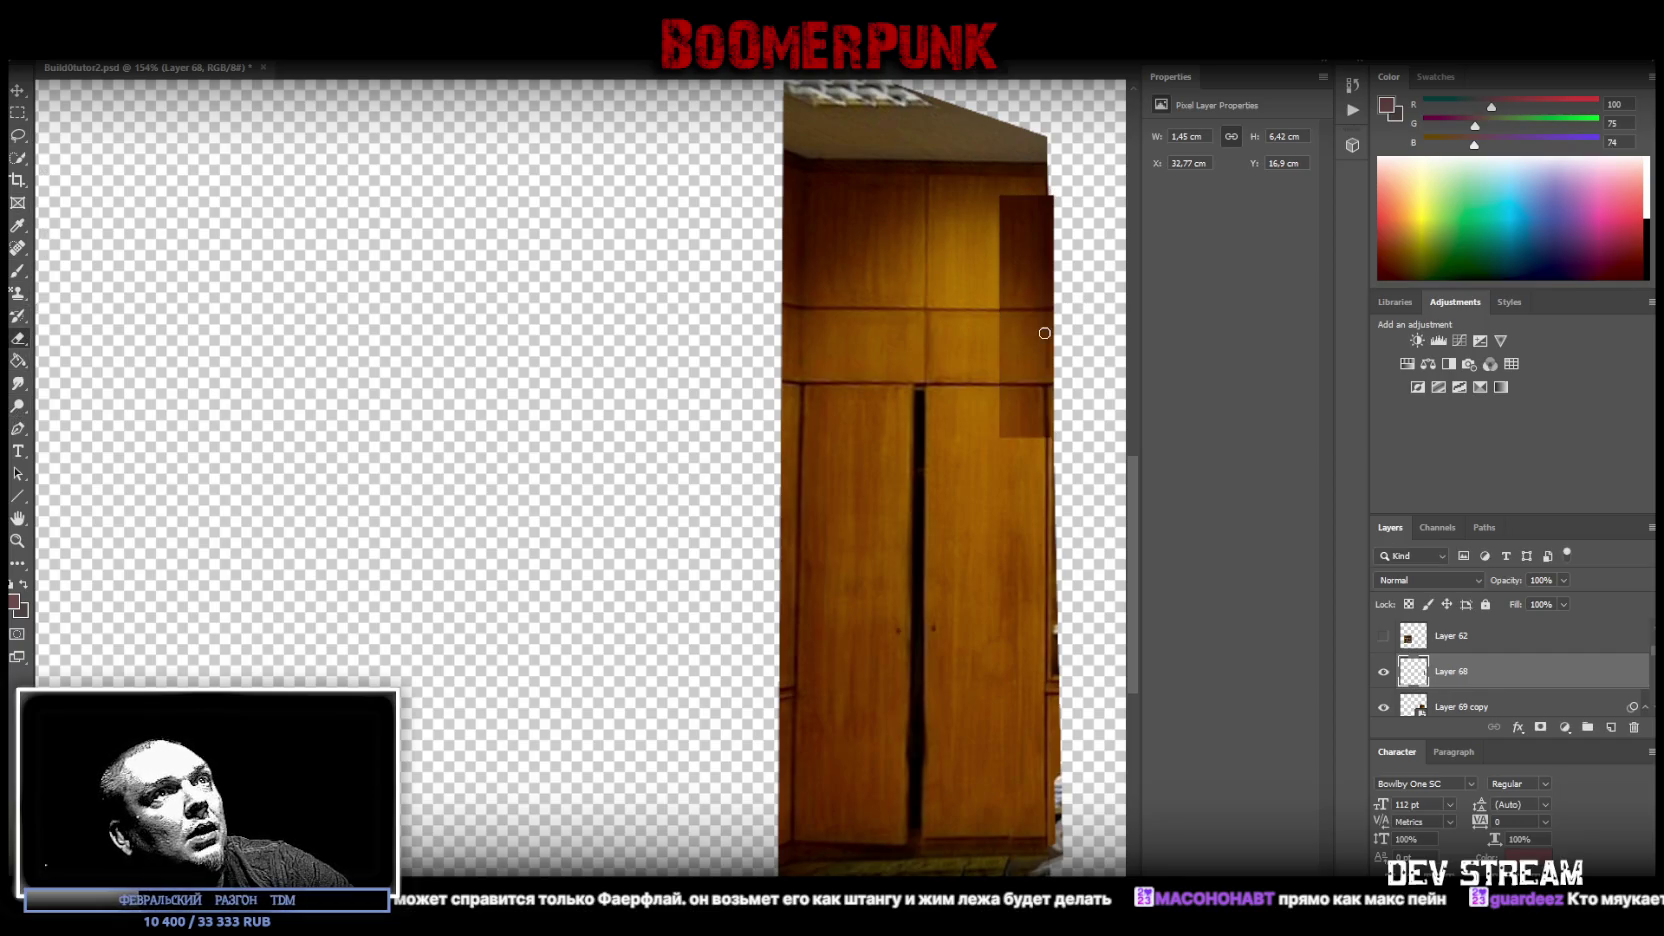
{"action": "mouse_move", "coordinate": [1011, 192]}
{"action": "left_mouse_down"}
{"action": "mouse_move", "coordinate": [999, 225]}
{"action": "mouse_move", "coordinate": [1036, 181]}
{"action": "left_mouse_up"}
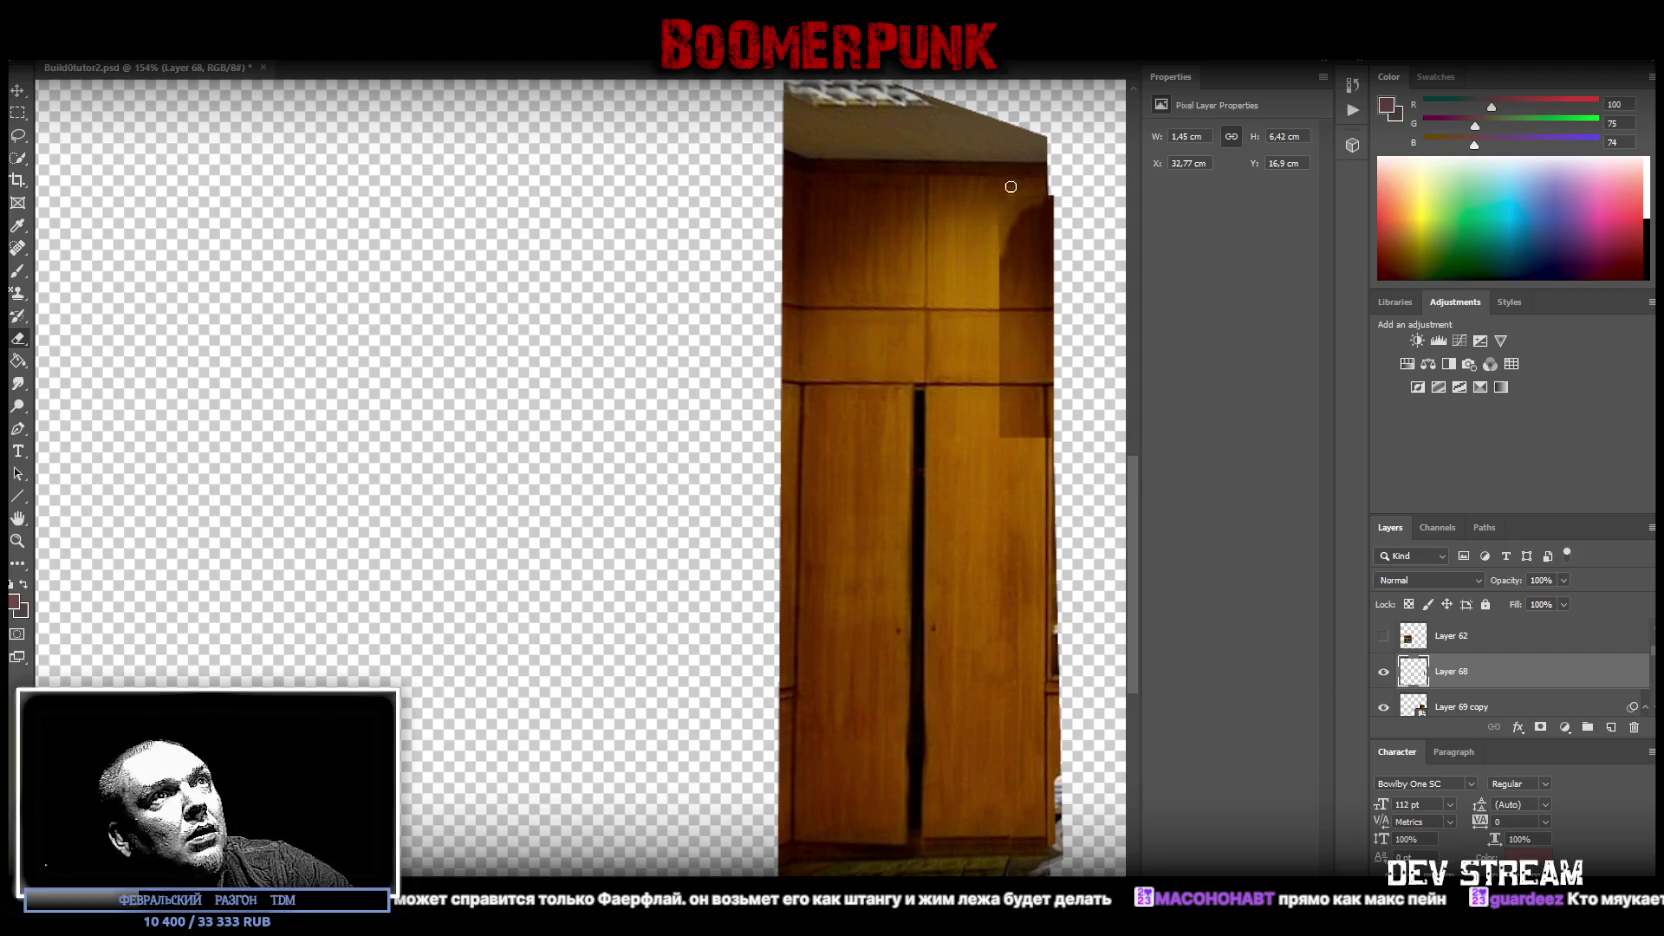
{"action": "left_click_drag", "start_coordinate": [1002, 250], "coordinate": [990, 300]}
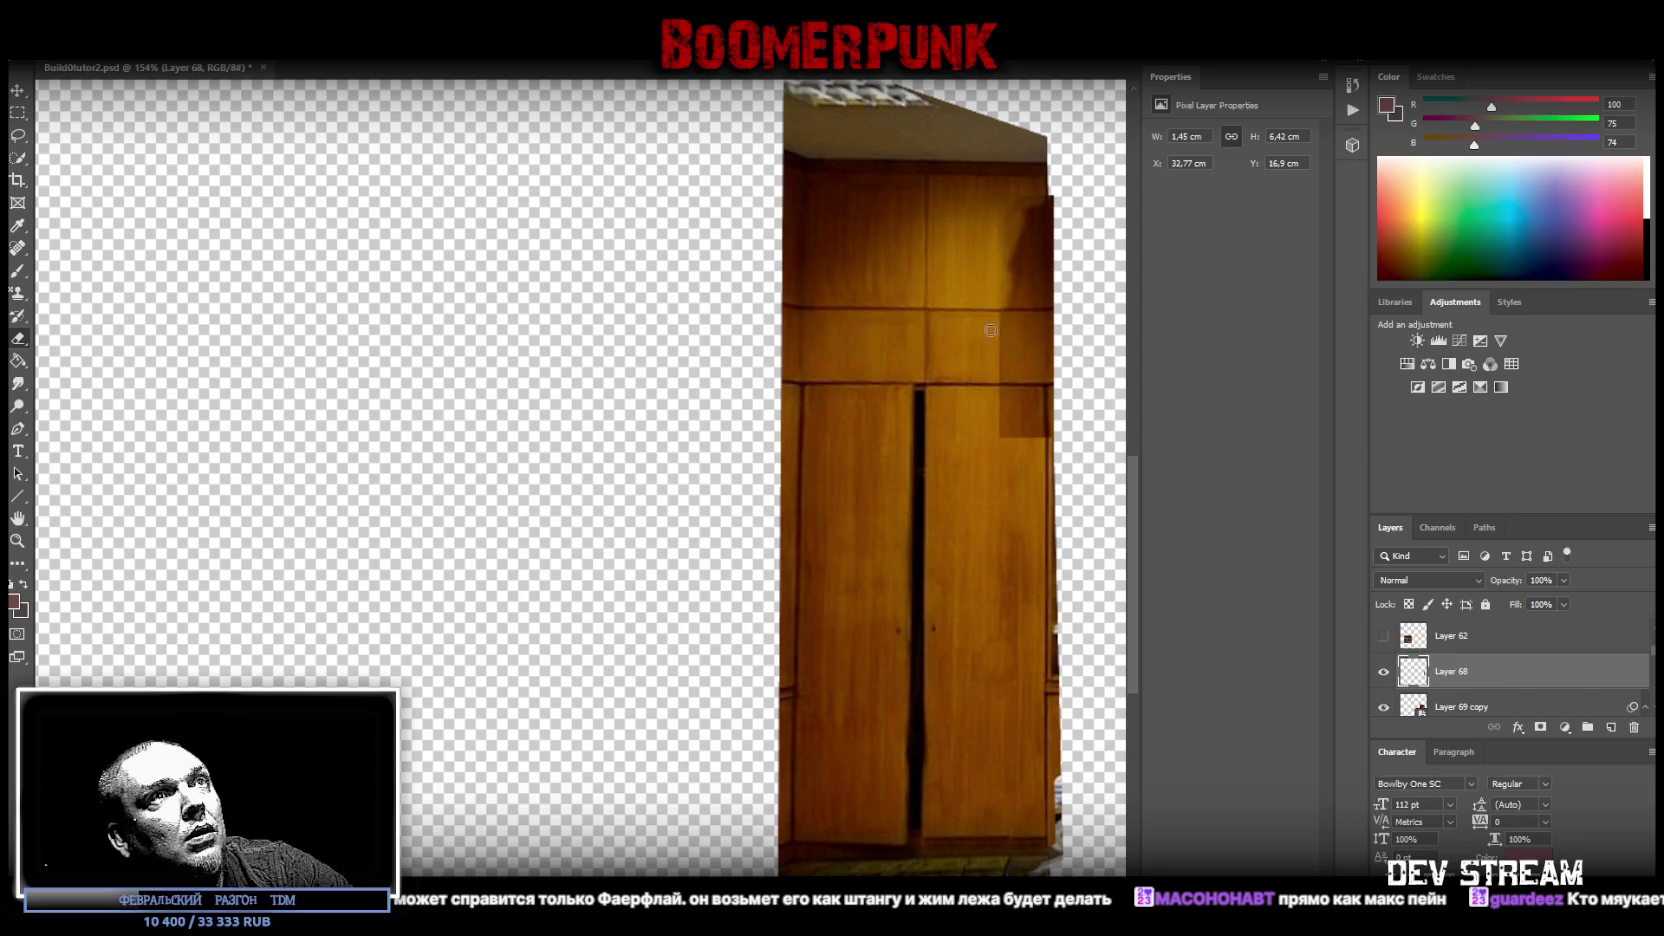
{"action": "mouse_move", "coordinate": [999, 373]}
{"action": "left_mouse_down"}
{"action": "mouse_move", "coordinate": [995, 431]}
{"action": "mouse_move", "coordinate": [1039, 432]}
{"action": "left_mouse_up"}
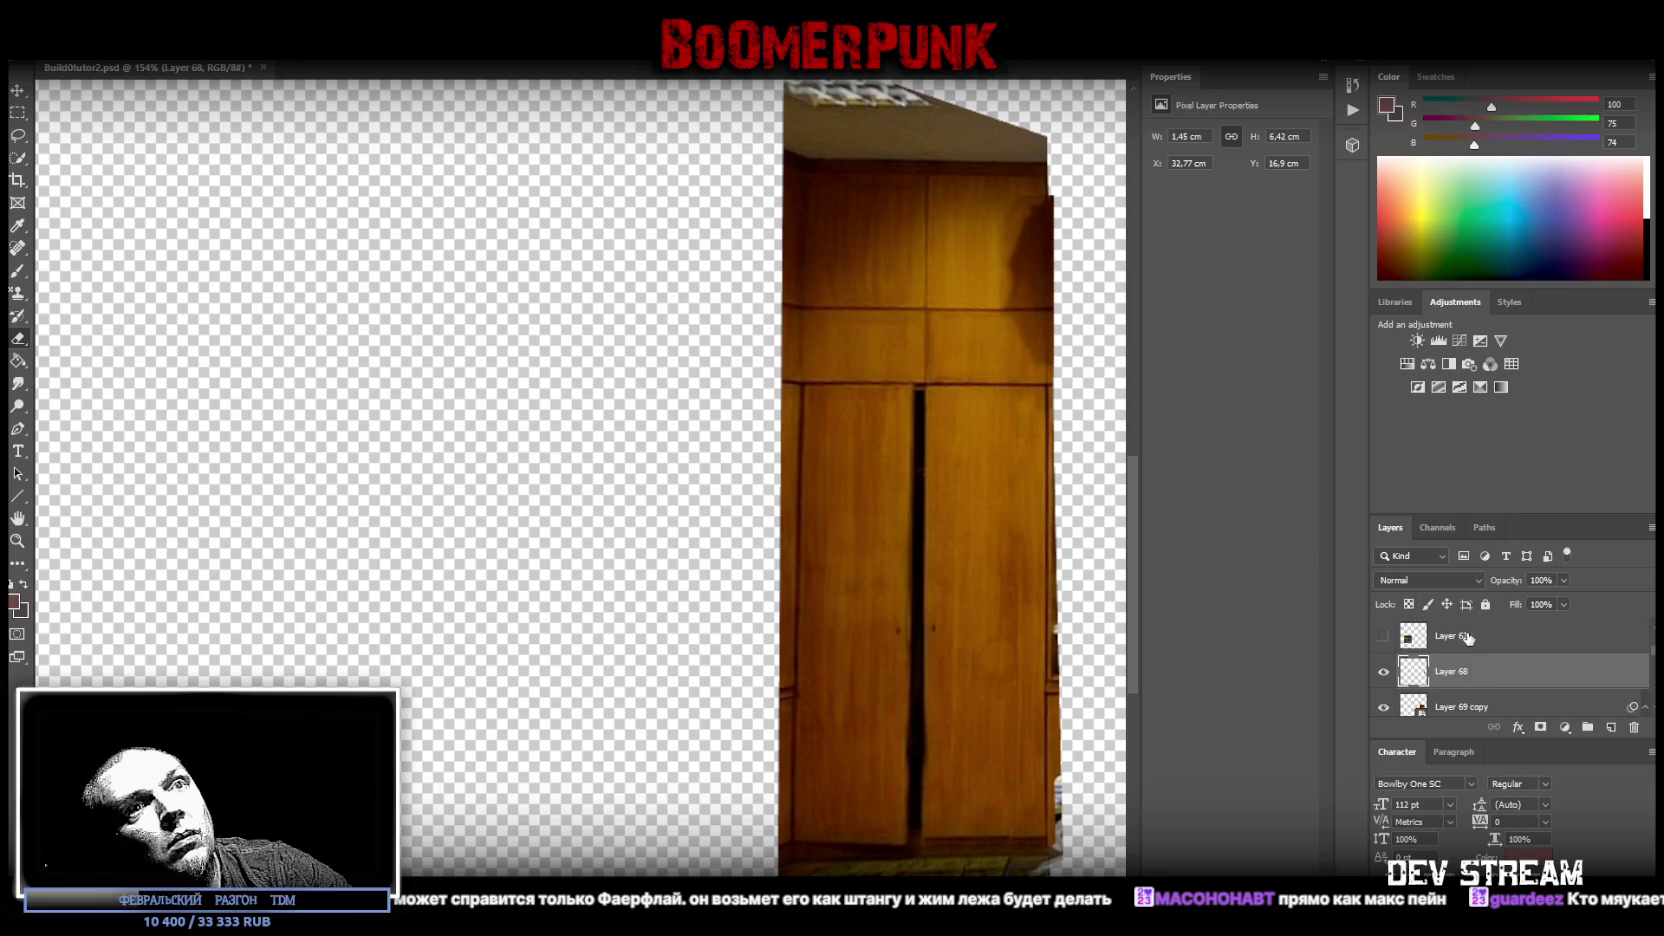
- Add a Brightness/Contrast adjustment with raised brightness and lowered contrast, then merge it down into the patch
{"action": "left_click", "coordinate": [1417, 341]}
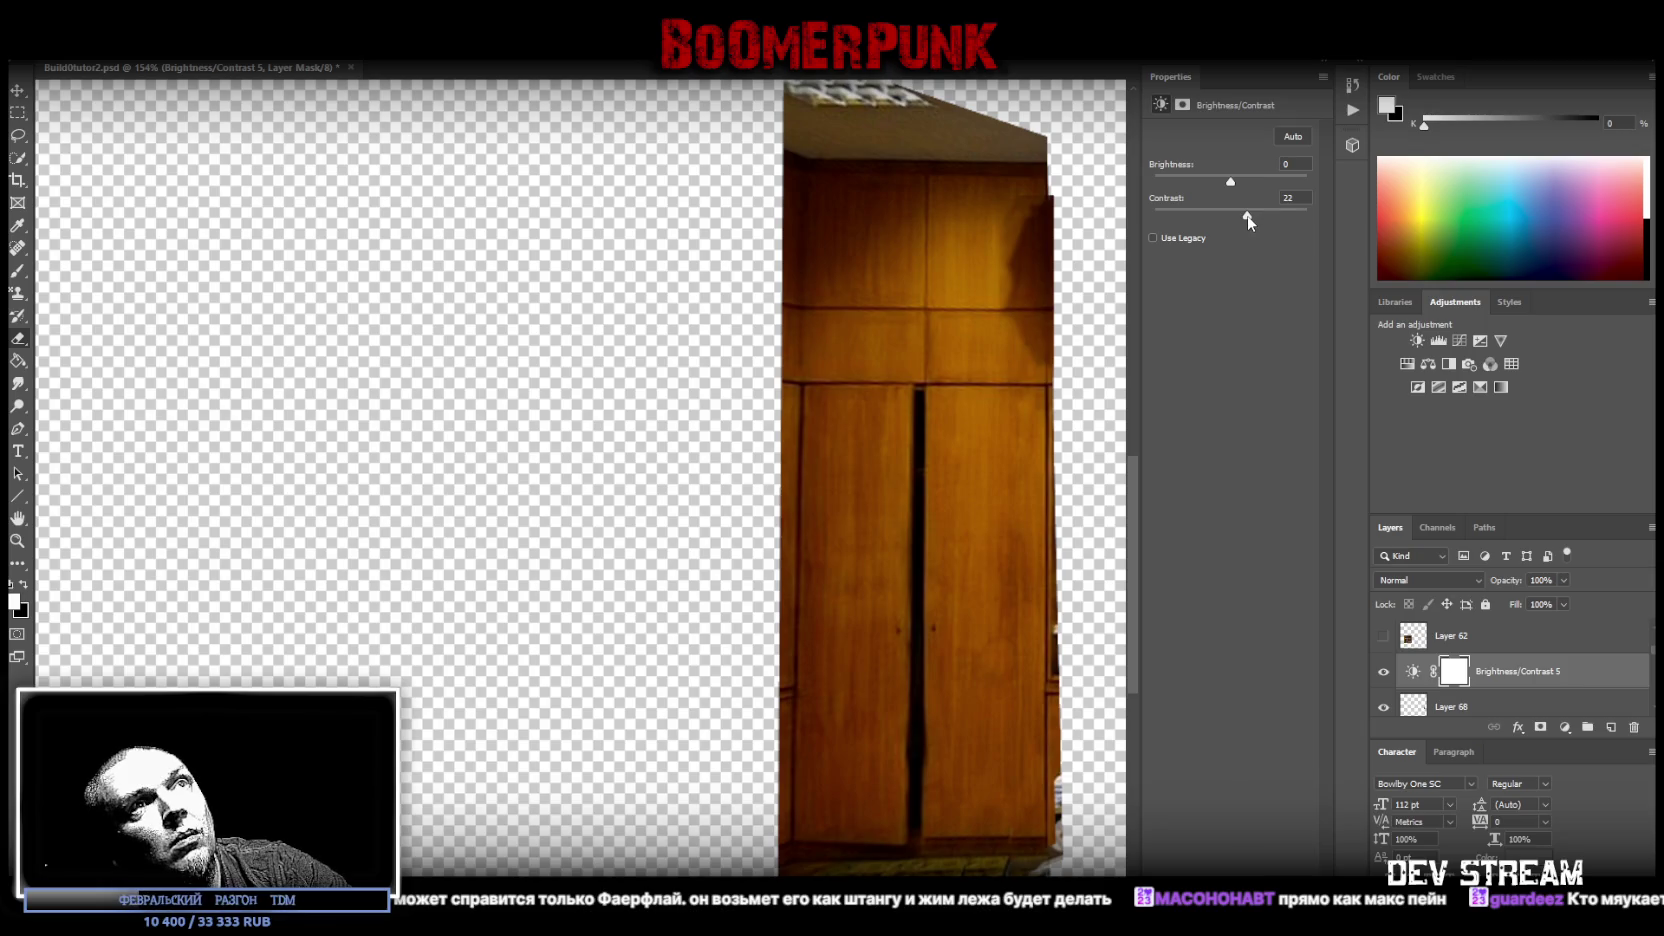
{"action": "left_click_drag", "start_coordinate": [1232, 189], "coordinate": [1266, 188]}
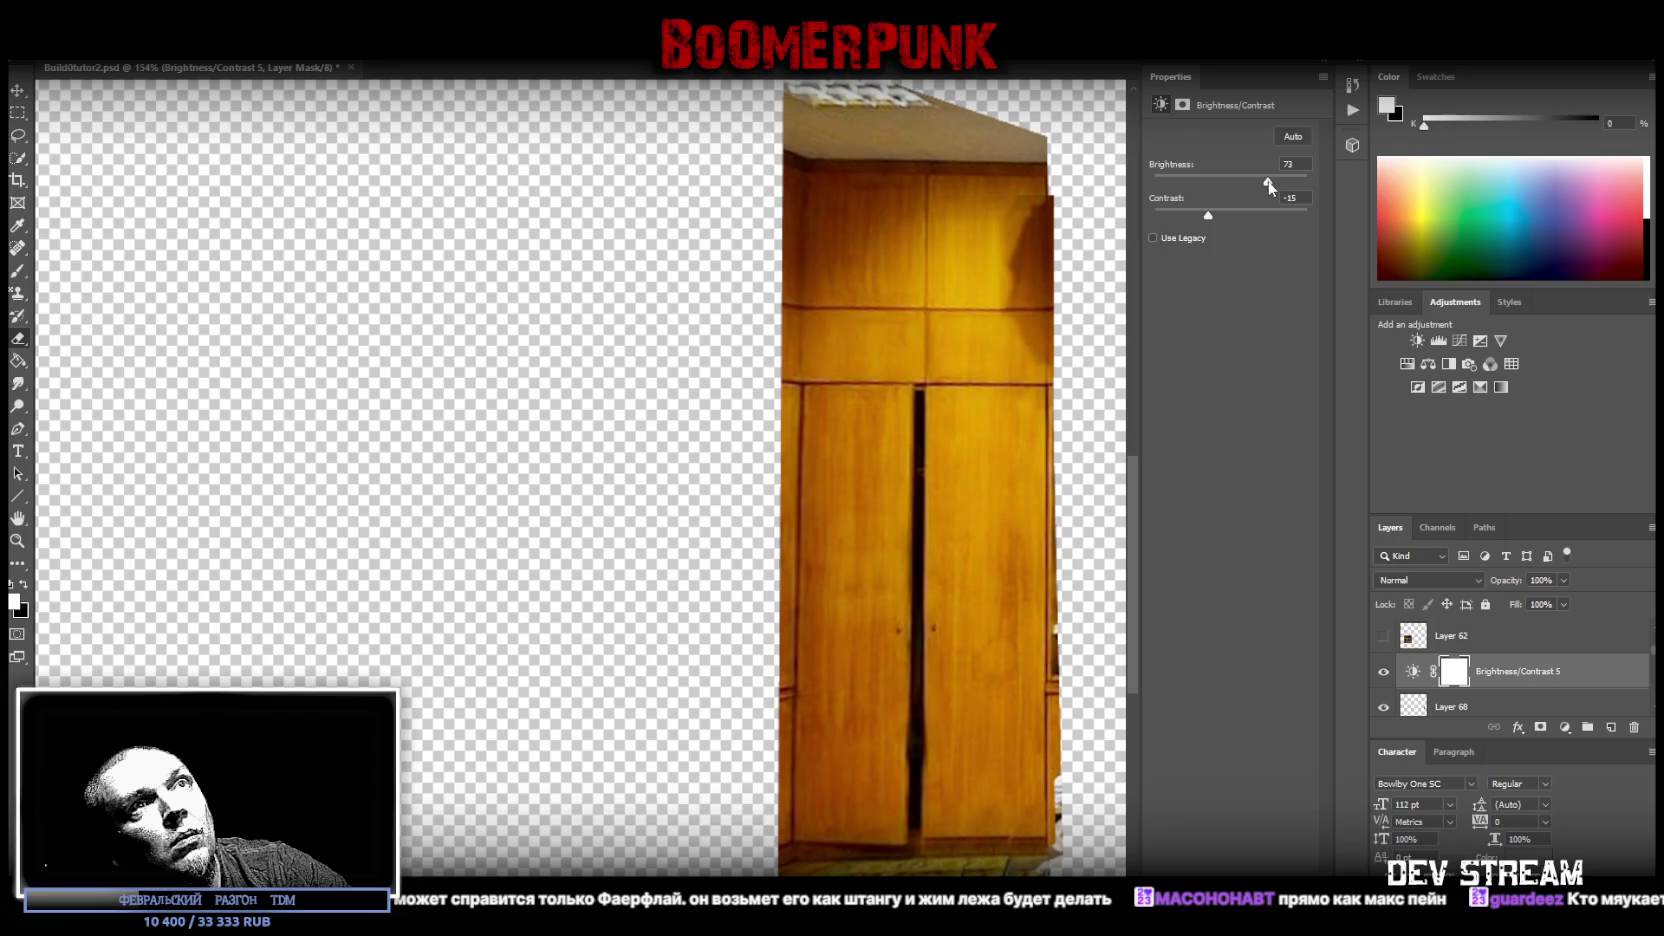
{"action": "mouse_move", "coordinate": [1209, 220]}
{"action": "left_mouse_down"}
{"action": "mouse_move", "coordinate": [1247, 220]}
{"action": "mouse_move", "coordinate": [1198, 220]}
{"action": "mouse_move", "coordinate": [1279, 183]}
{"action": "left_mouse_up"}
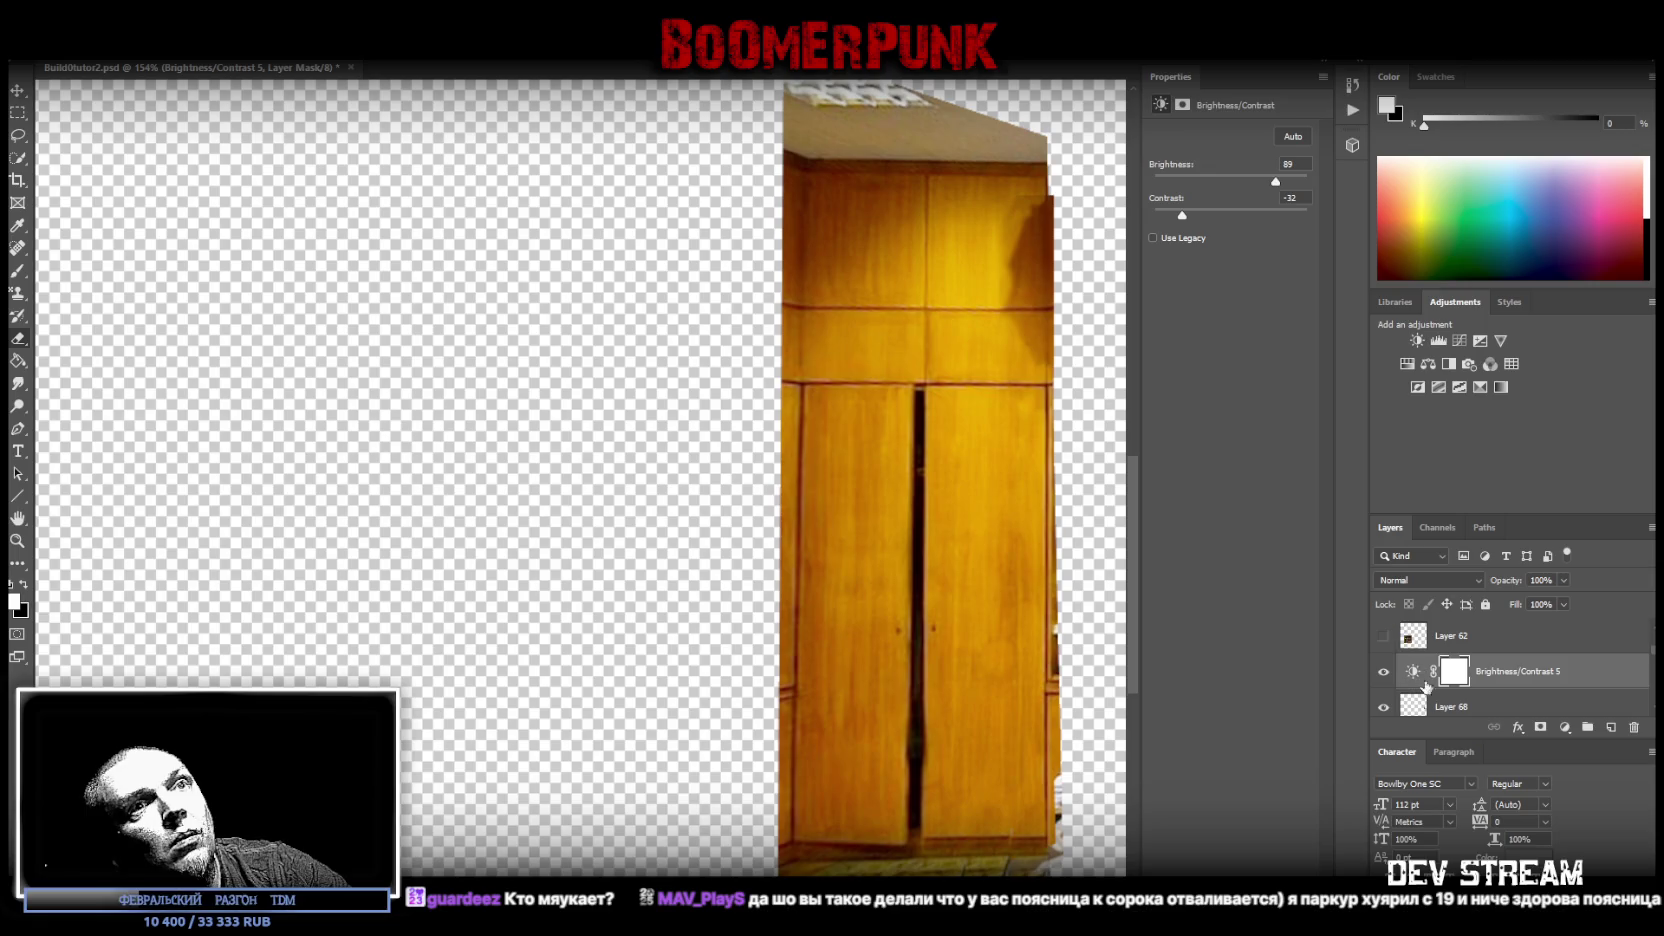
{"action": "right_click", "coordinate": [1455, 712]}
{"action": "left_click", "coordinate": [1266, 715]}
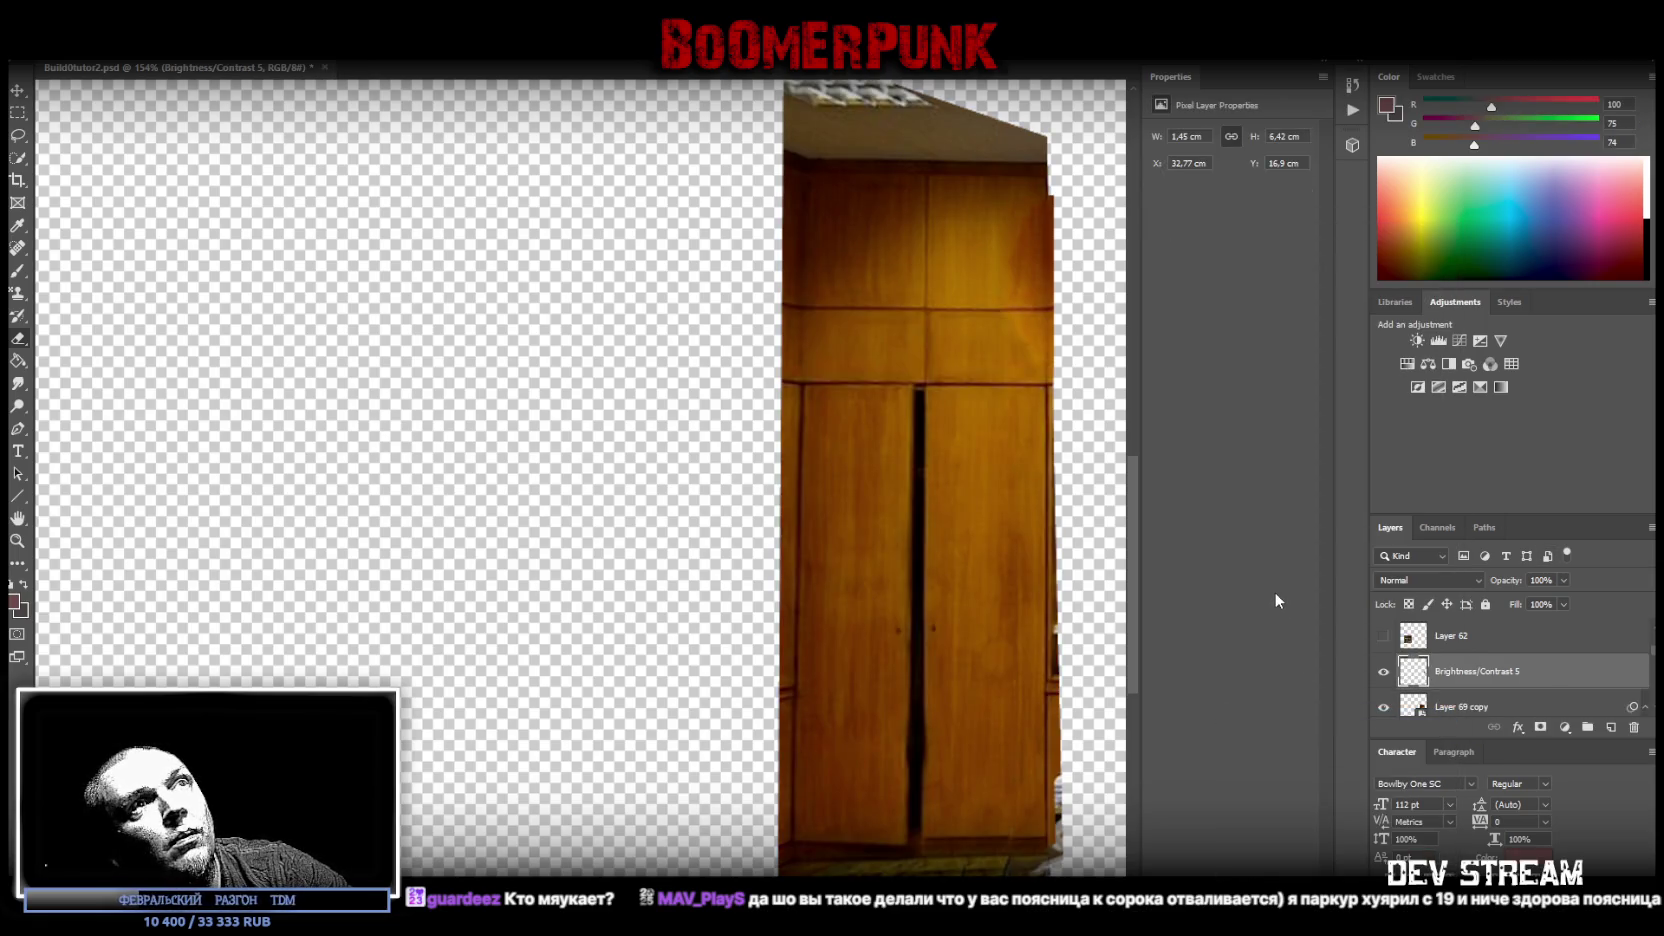
{"action": "left_click", "coordinate": [1490, 636]}
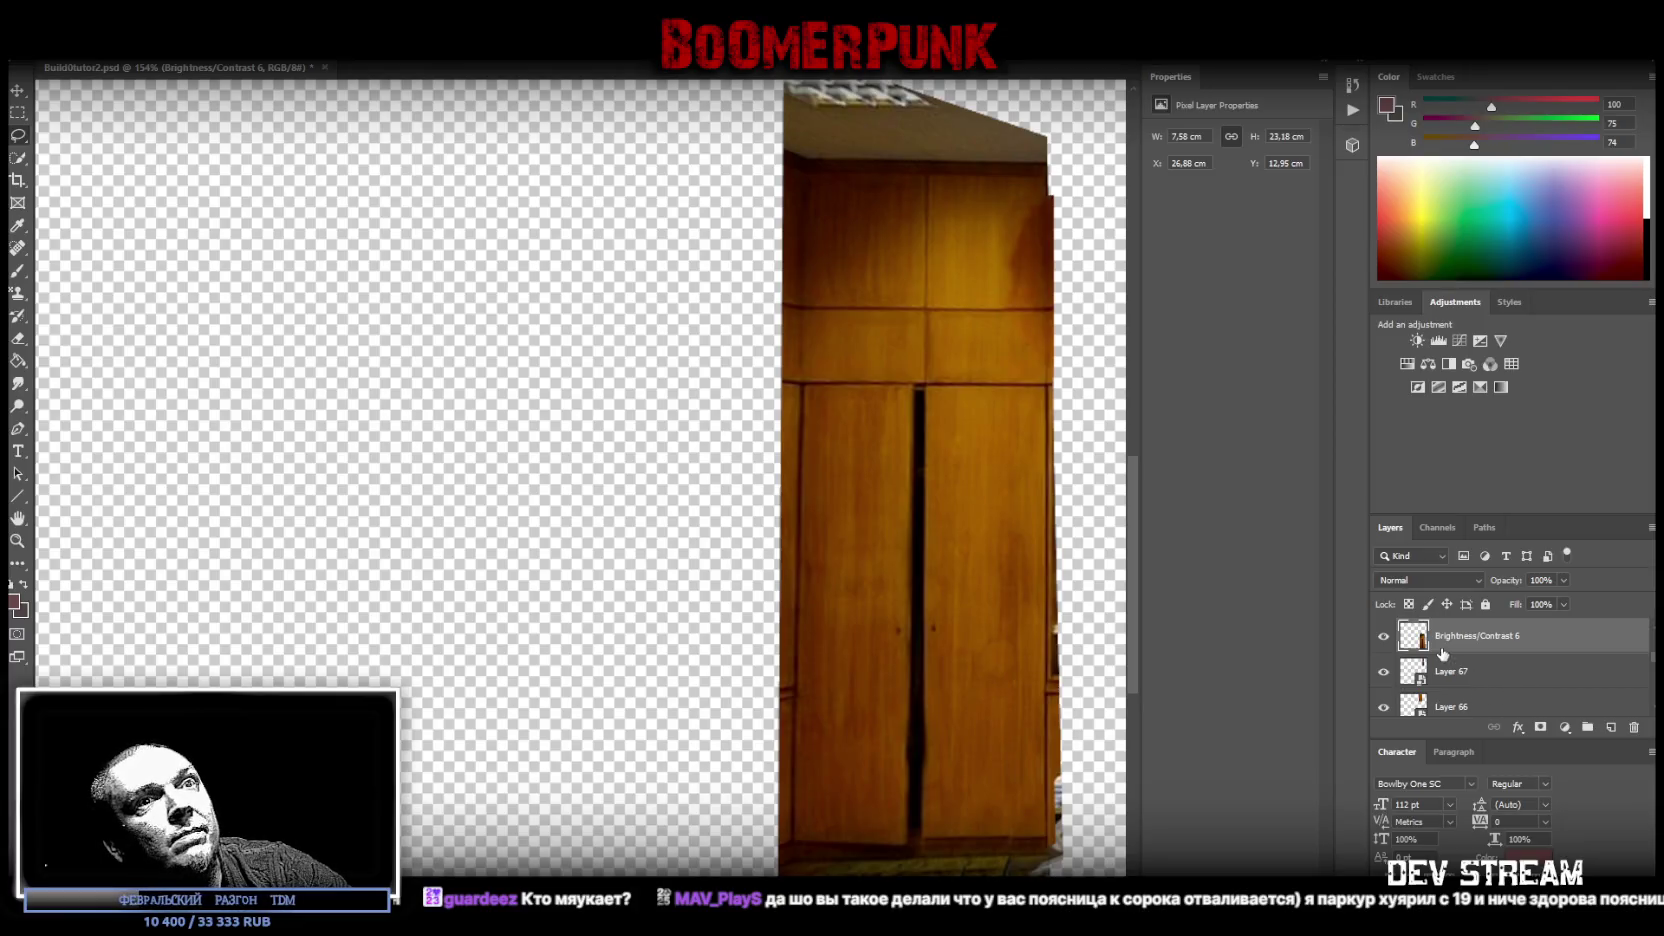
- Convert the wardrobe layer to a smart object and fit a Perspective Warp plane over the cabinet
{"action": "right_click", "coordinate": [1443, 655]}
{"action": "left_click", "coordinate": [1348, 442]}
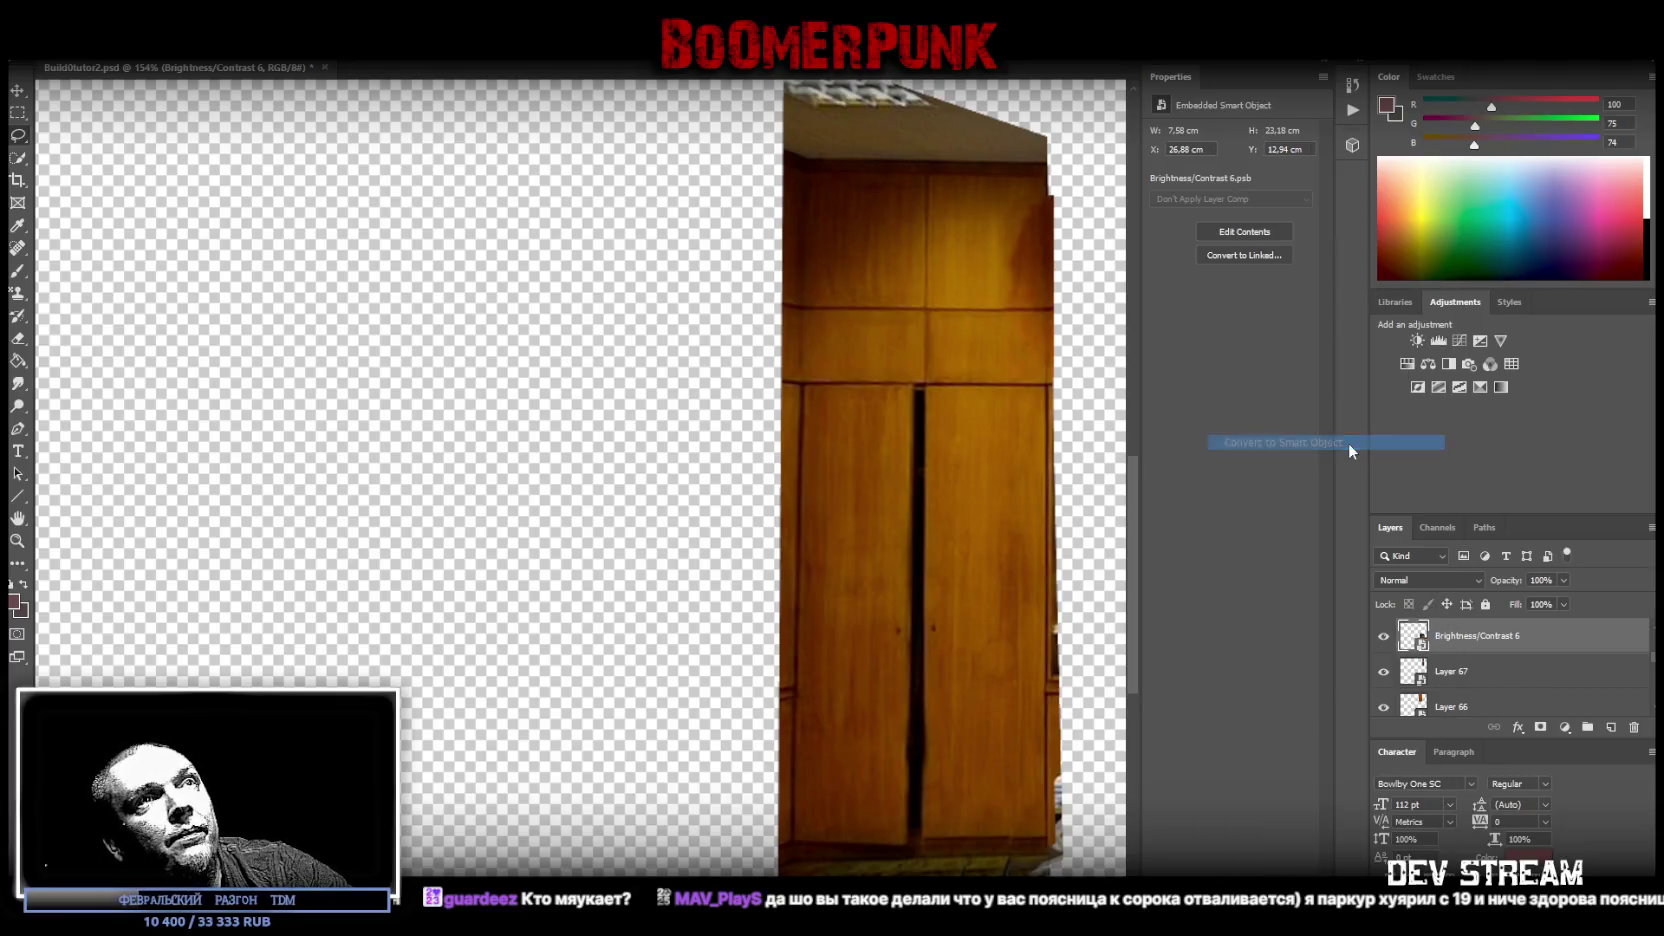
{"action": "left_click", "coordinate": [72, 8]}
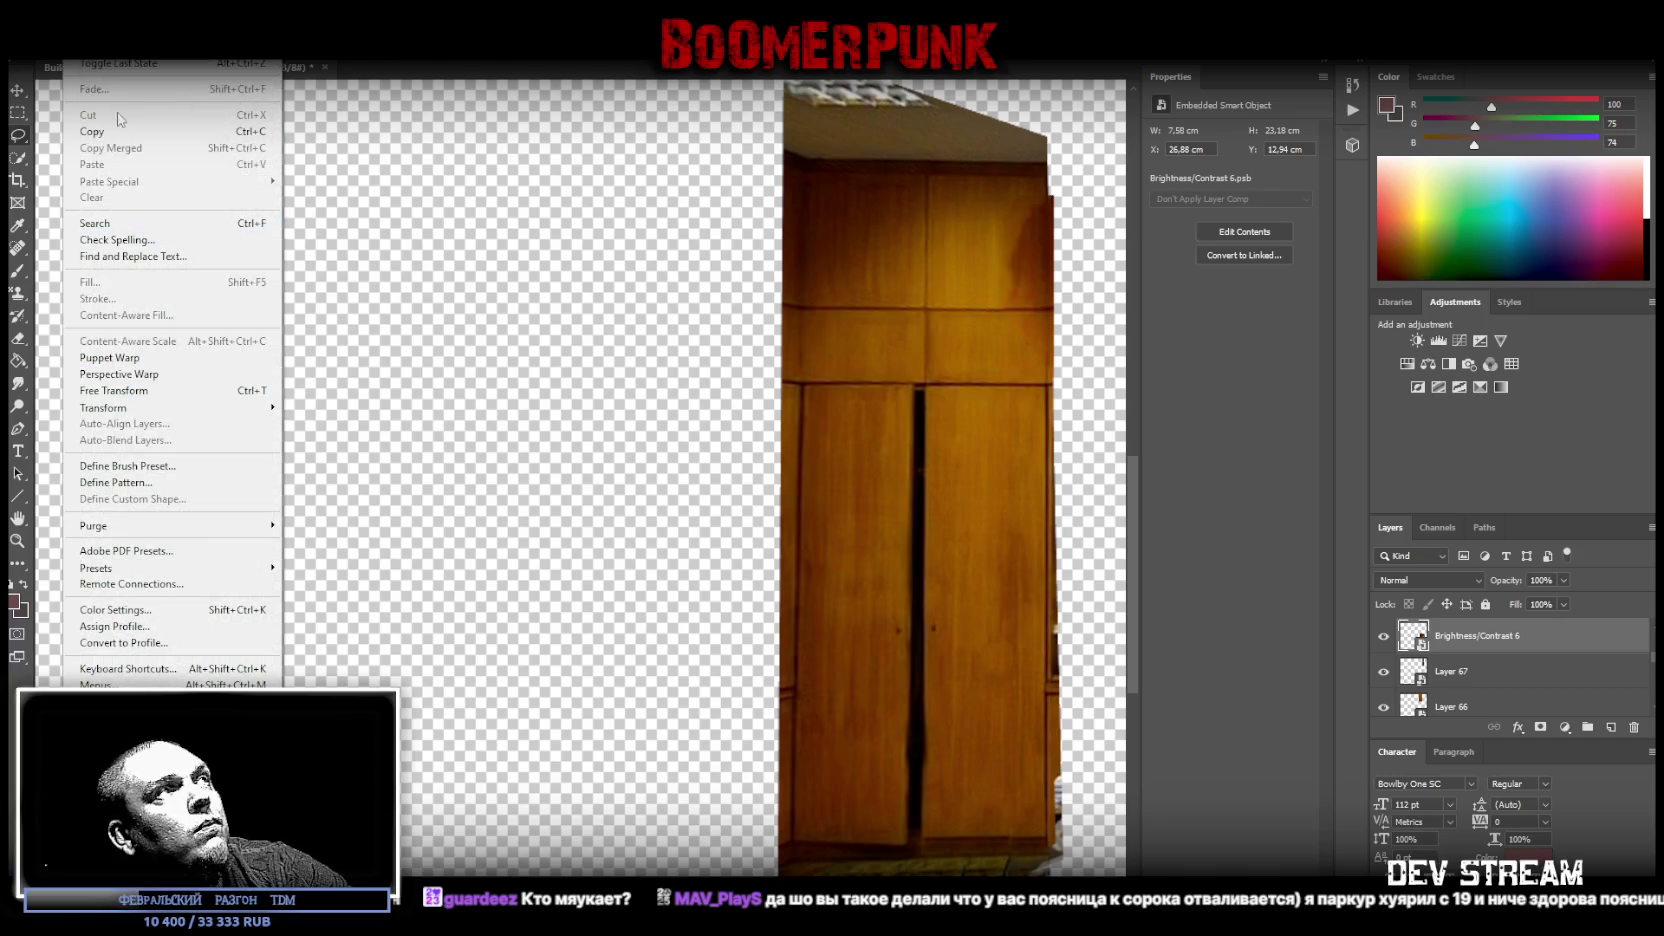
{"action": "left_click", "coordinate": [118, 374]}
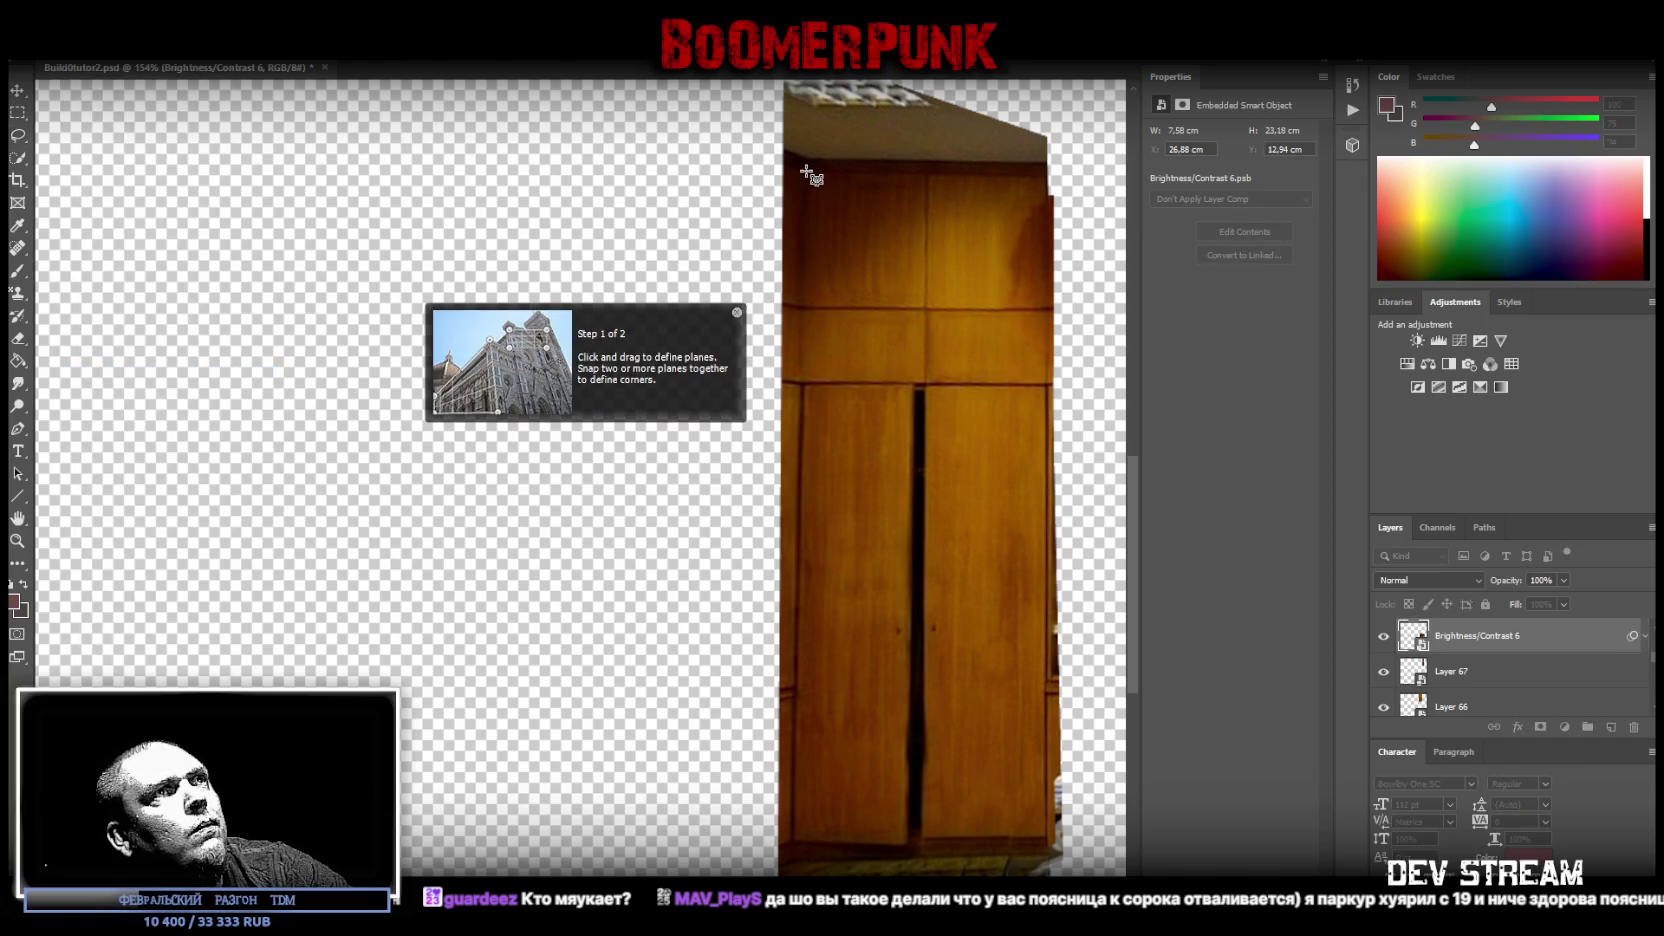
{"action": "left_click_drag", "start_coordinate": [806, 170], "coordinate": [853, 360]}
{"action": "left_click_drag", "start_coordinate": [873, 460], "coordinate": [1052, 858]}
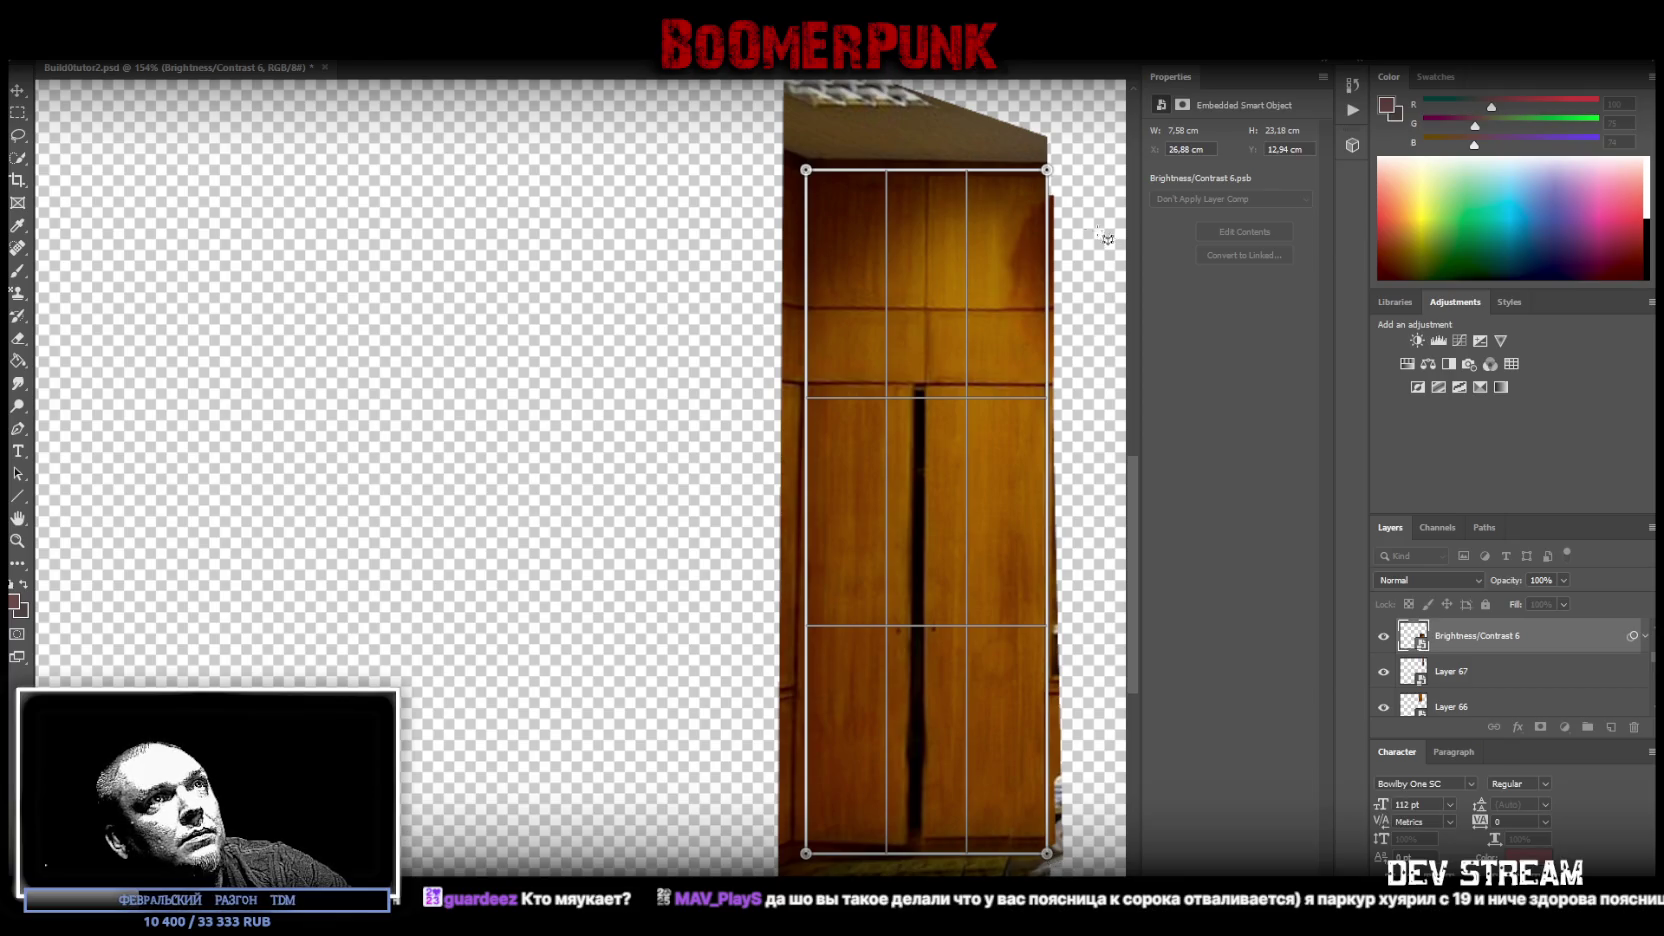
{"action": "left_click_drag", "start_coordinate": [1047, 171], "coordinate": [1048, 175]}
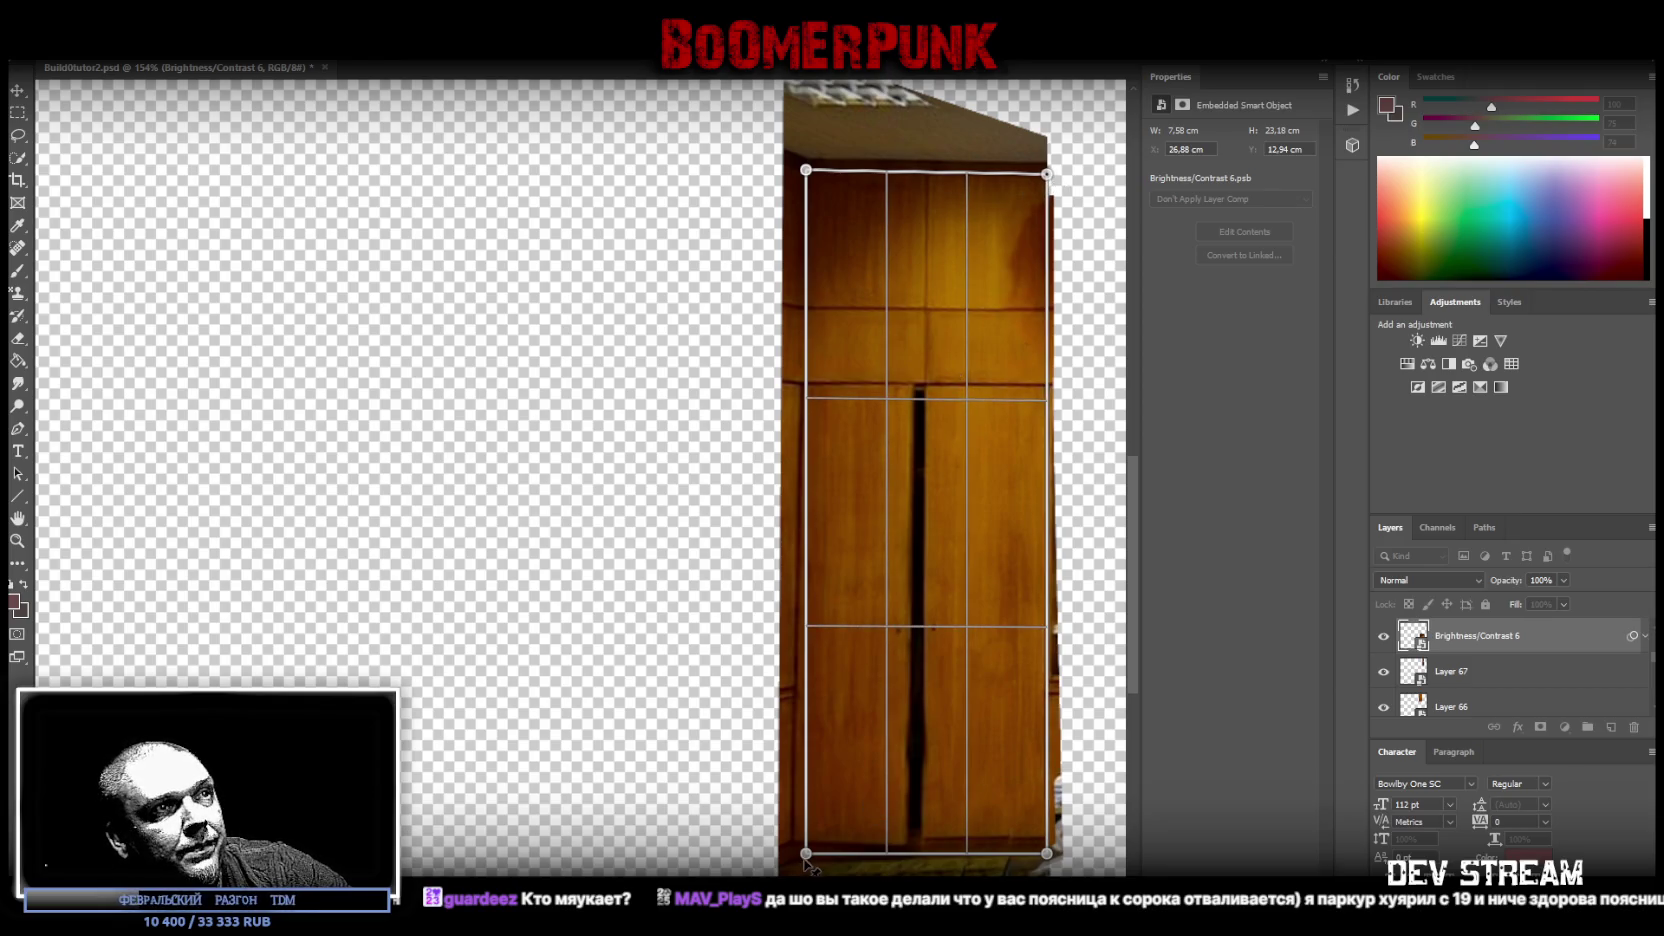
{"action": "left_click_drag", "start_coordinate": [806, 855], "coordinate": [794, 862]}
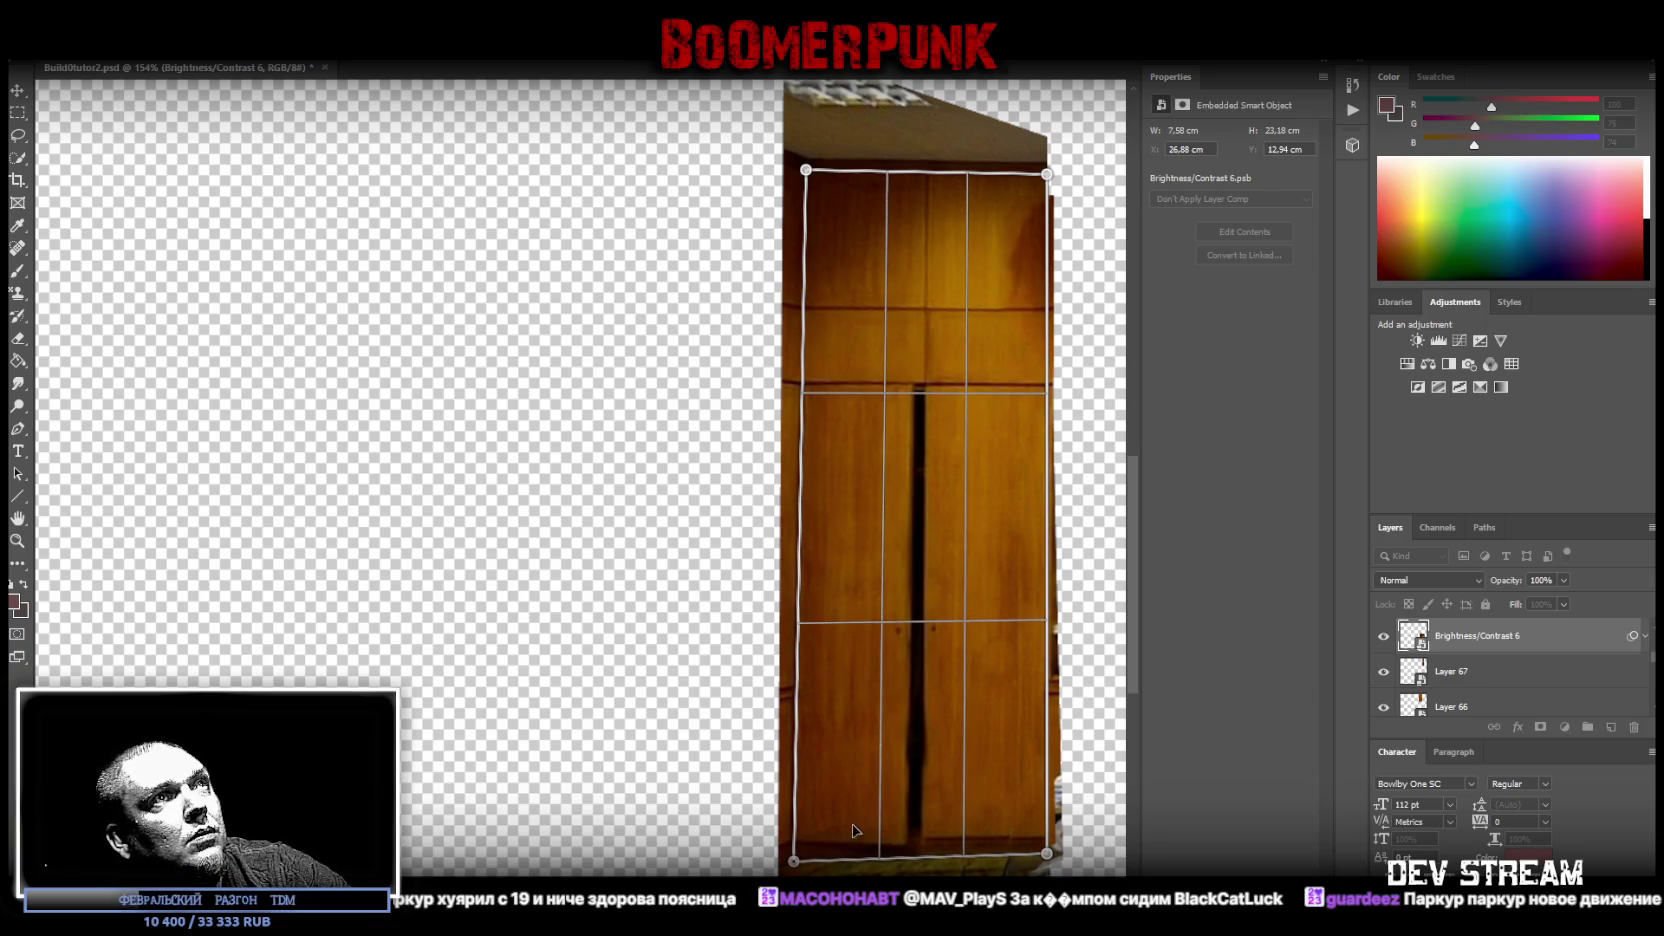
- Auto-straighten the plane in Warp mode and apply the perspective warp
{"action": "key", "text": "w"}
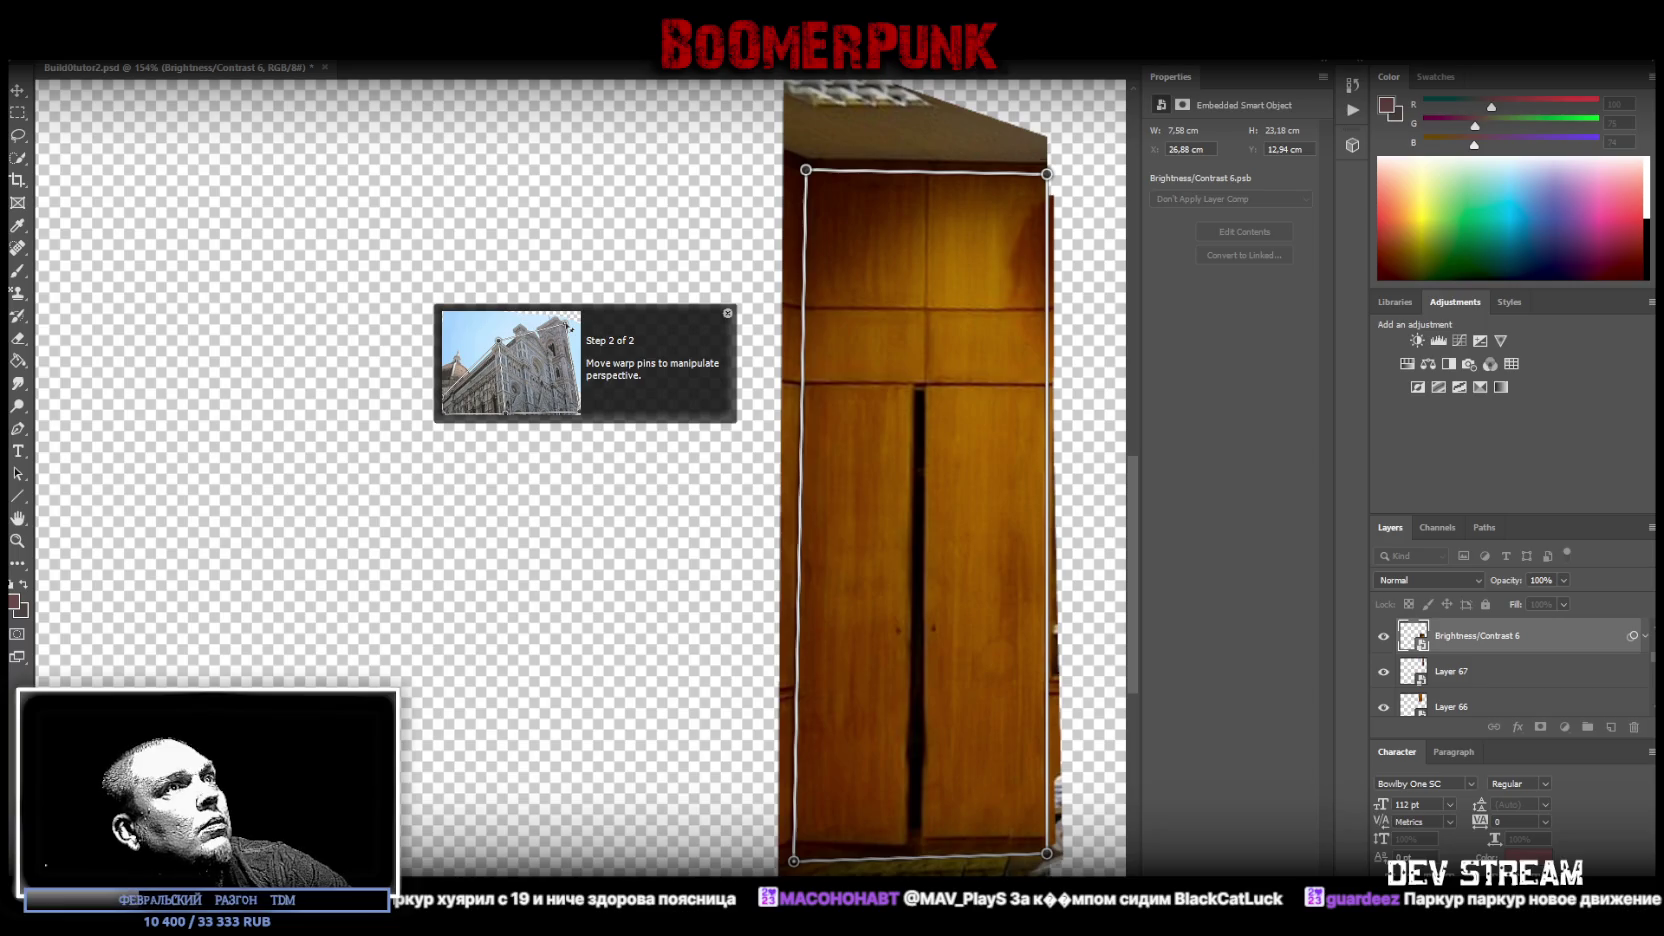
{"action": "key", "text": "shift+l"}
{"action": "left_click", "coordinate": [28, 111]}
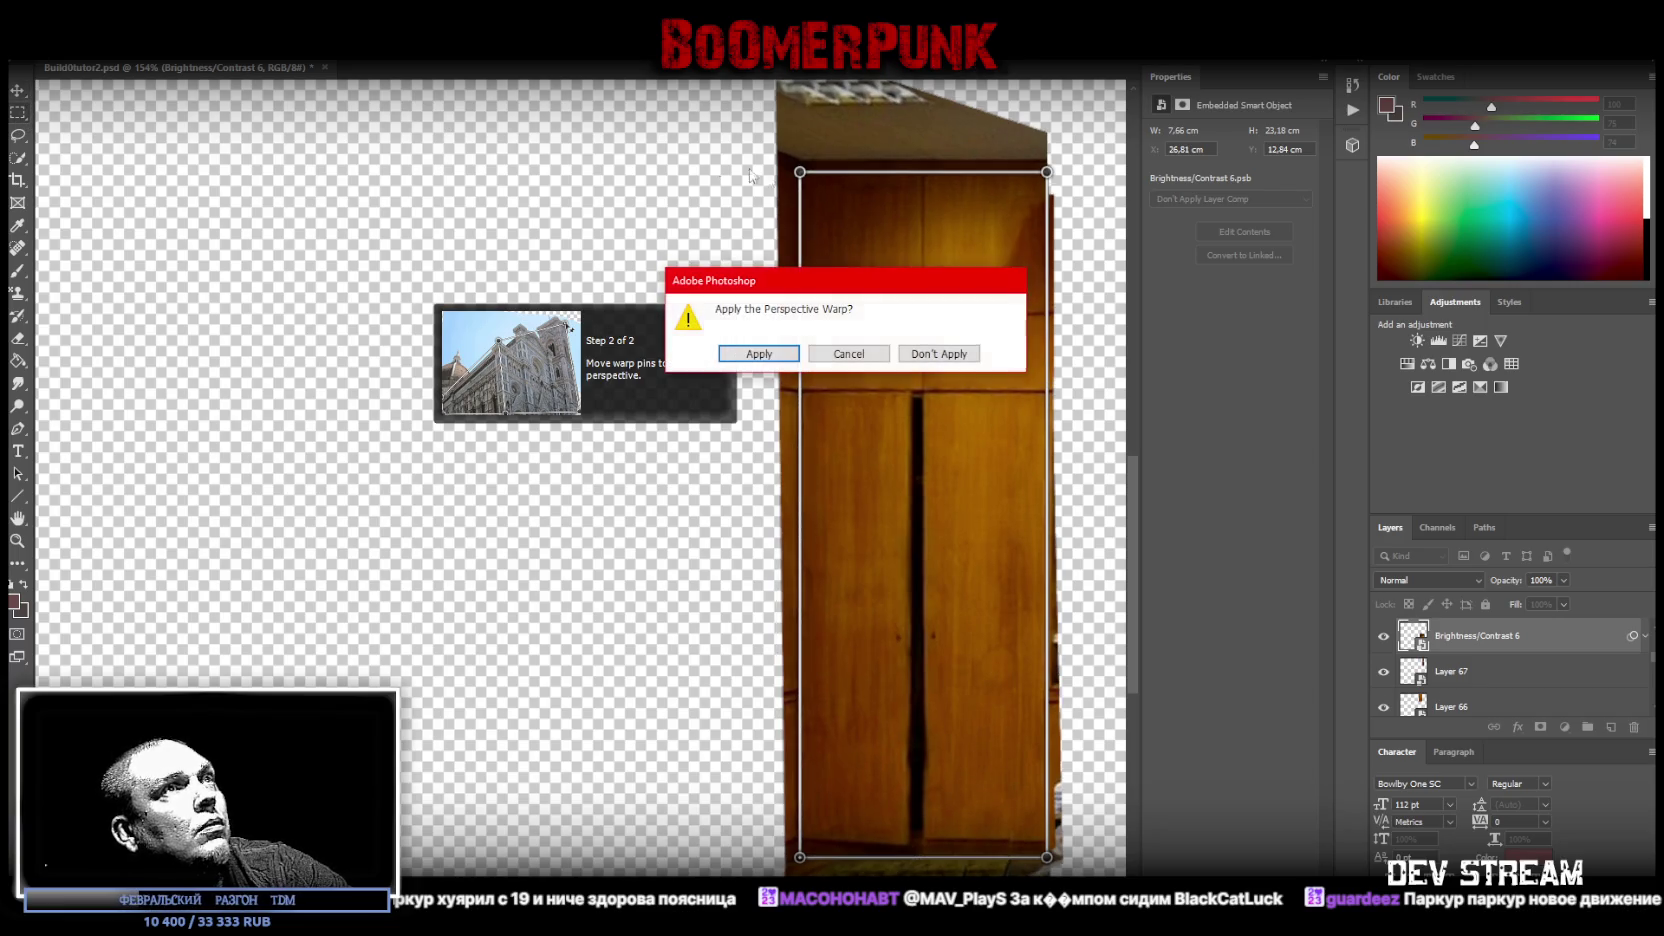
{"action": "left_click", "coordinate": [786, 362]}
- Copy the squared doors onto new Layer 68 and make it a smart object
{"action": "left_click_drag", "start_coordinate": [800, 174], "coordinate": [1046, 858]}
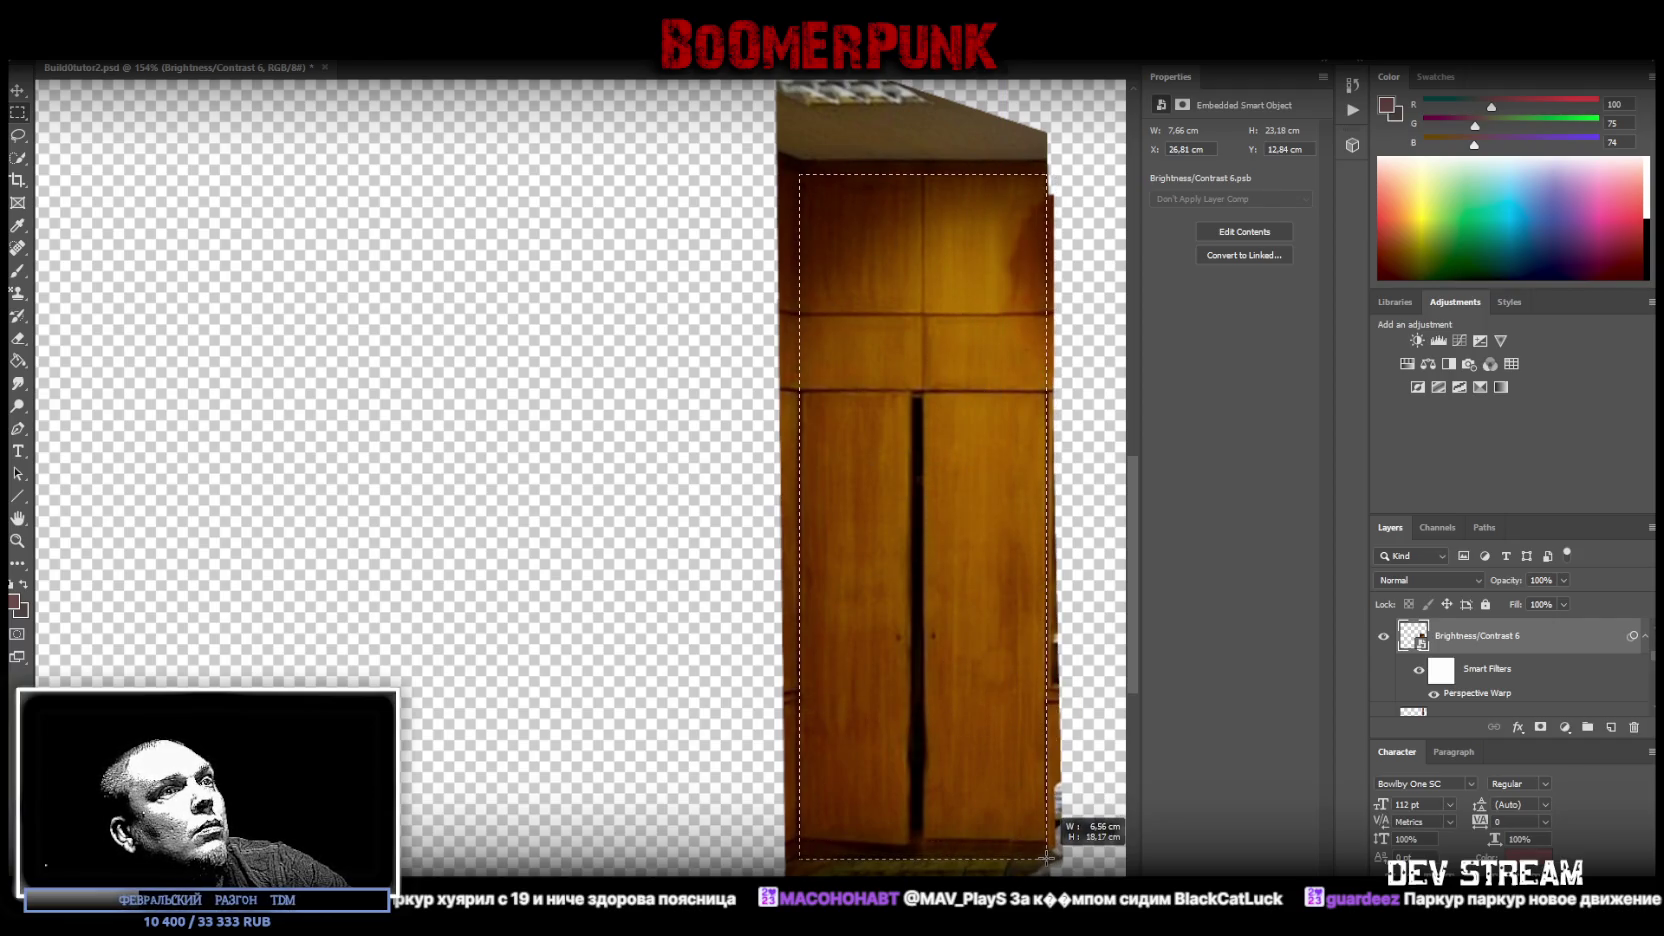
{"action": "right_click", "coordinate": [966, 674]}
{"action": "left_click", "coordinate": [1042, 475]}
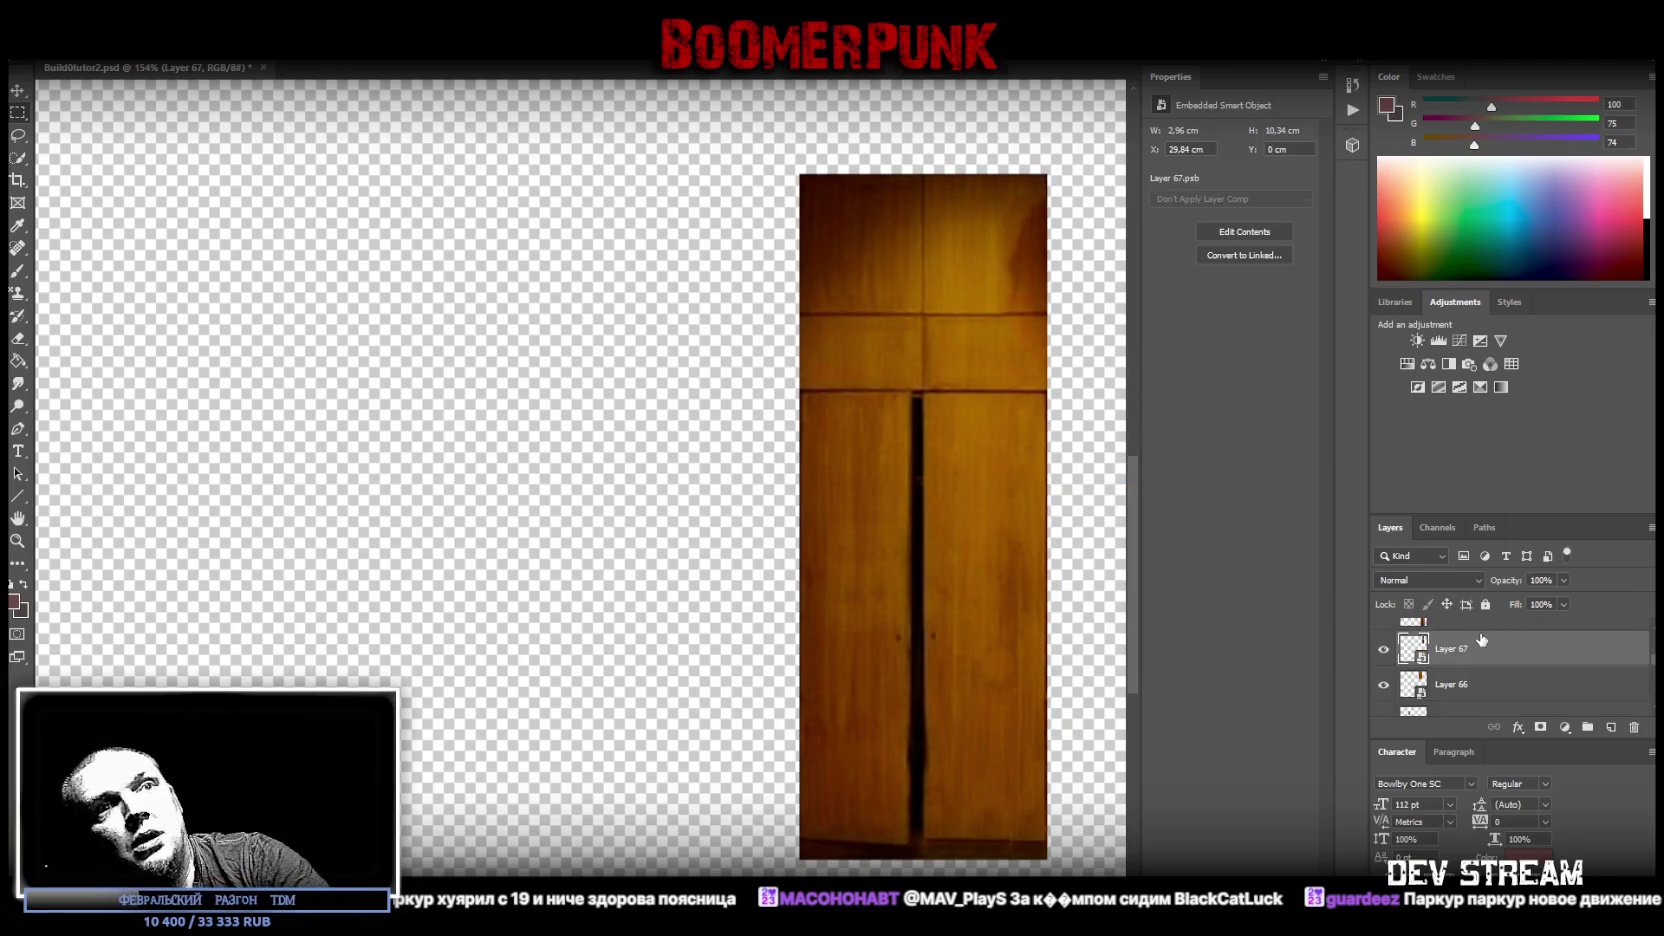
{"action": "right_click", "coordinate": [1470, 660]}
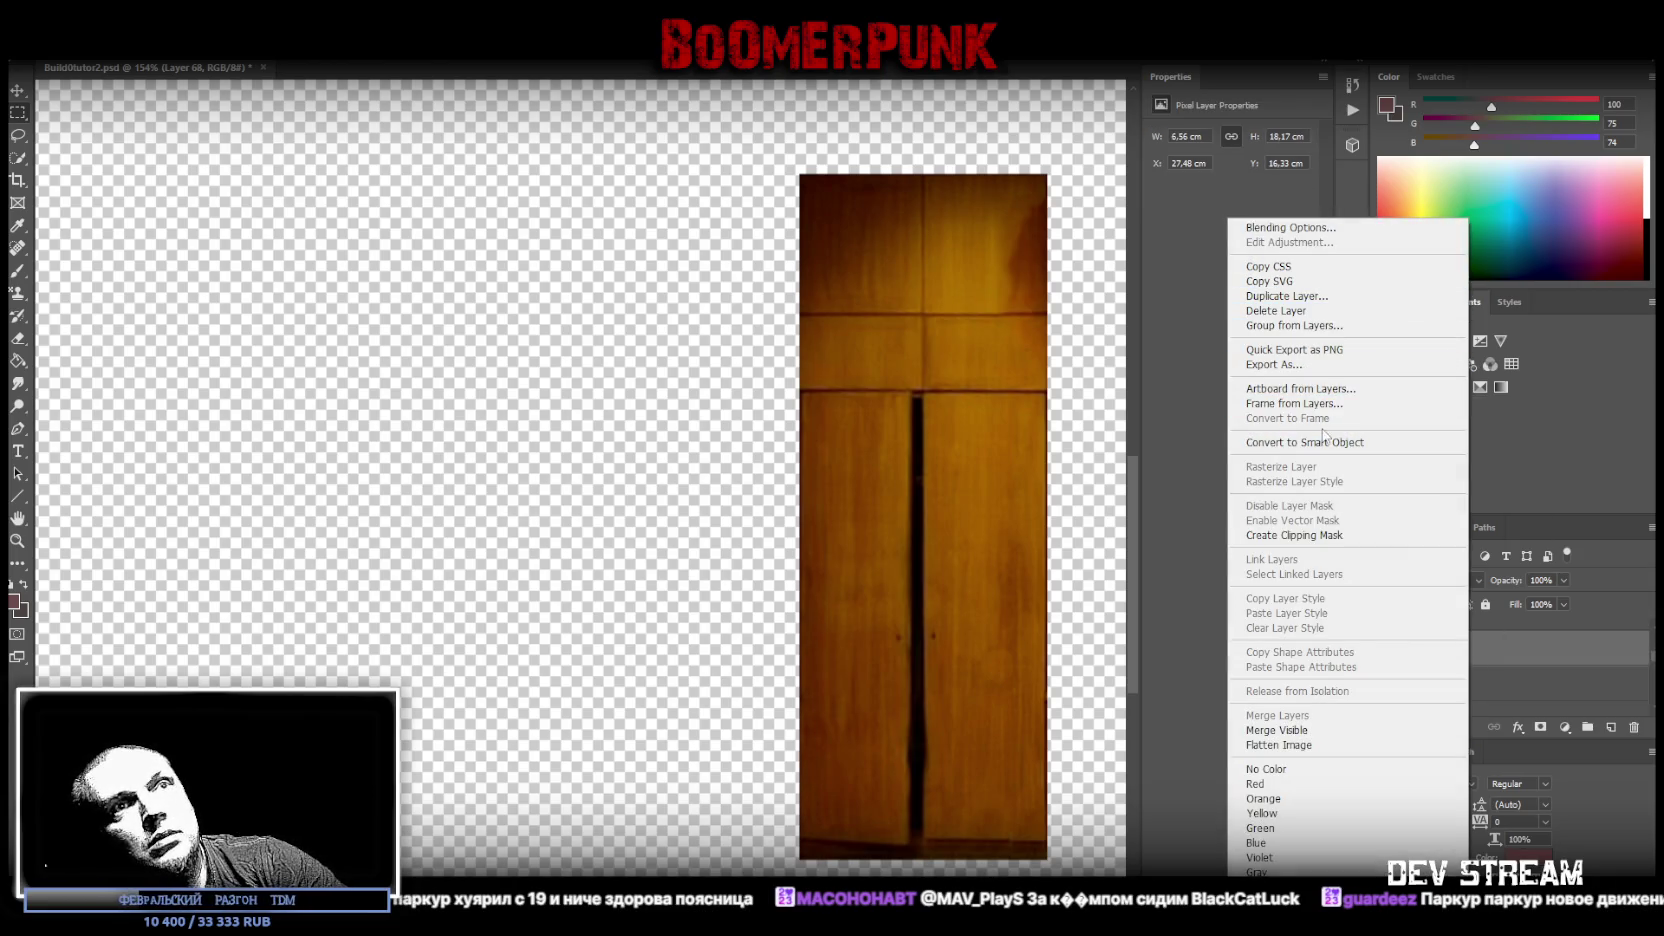
{"action": "left_click", "coordinate": [1323, 442]}
{"action": "left_click", "coordinate": [17, 540]}
{"action": "left_click_drag", "start_coordinate": [593, 528], "coordinate": [497, 494]}
- Rotate the wardrobe doors 90° and narrow them to 16.26 × 6.56 cm under the posters
{"action": "key", "text": "ctrl+0"}
{"action": "key", "text": "ctrl+t"}
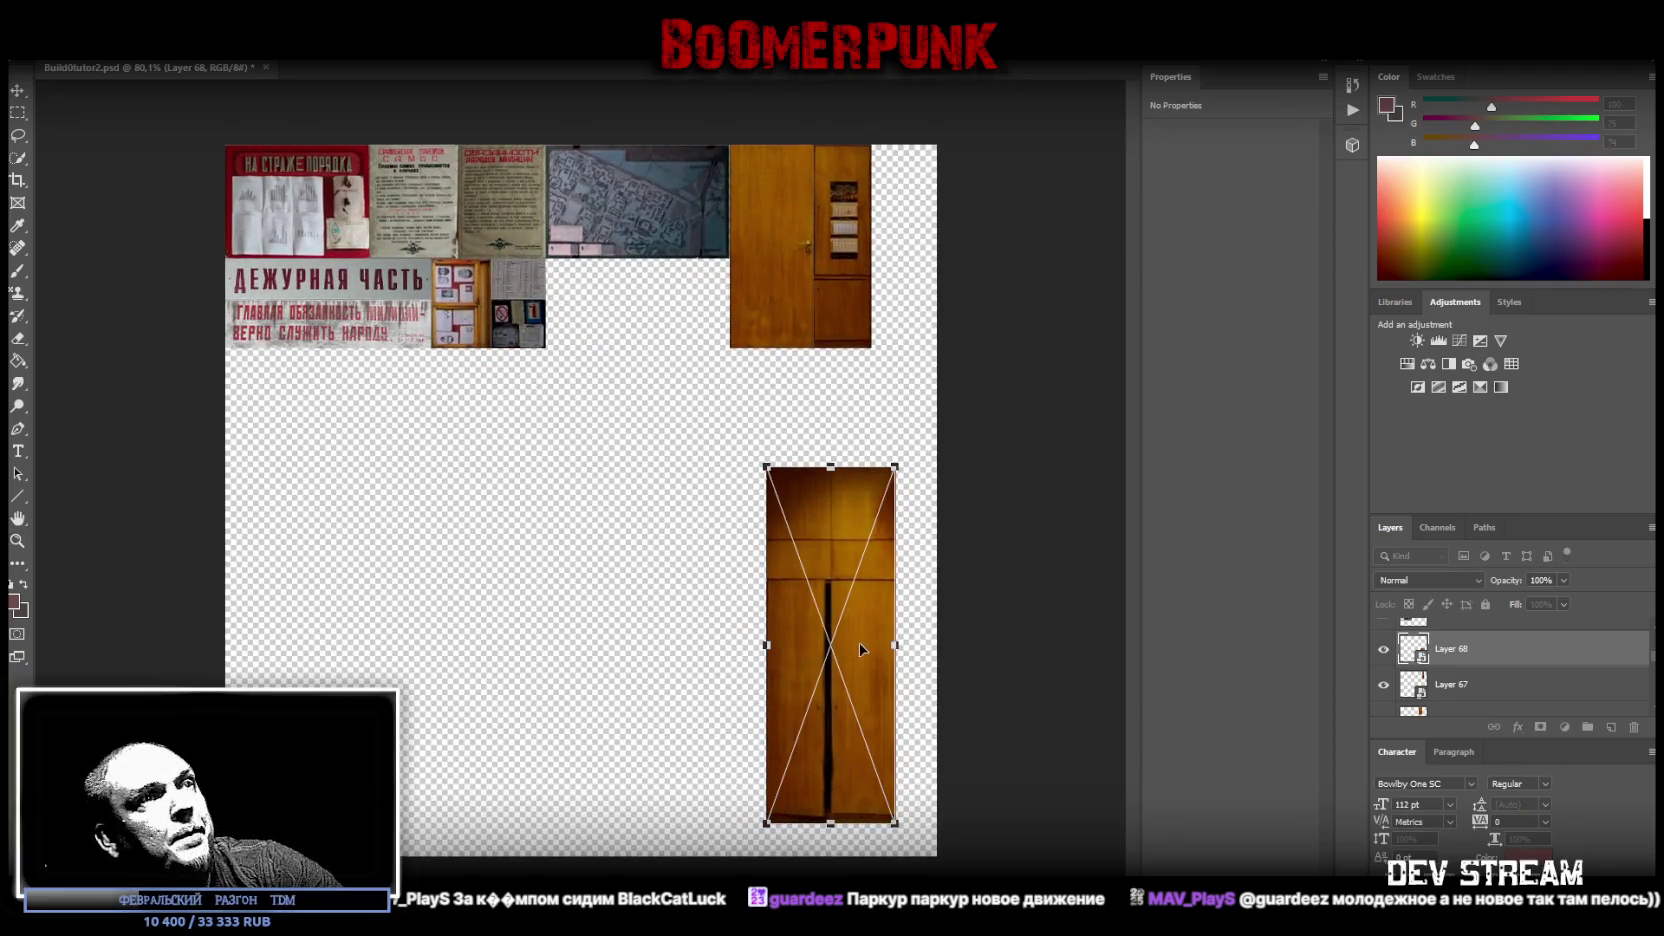
{"action": "left_click_drag", "start_coordinate": [859, 644], "coordinate": [459, 579]}
{"action": "mouse_move", "coordinate": [410, 379]}
{"action": "left_mouse_down"}
{"action": "mouse_move", "coordinate": [359, 391]}
{"action": "mouse_move", "coordinate": [240, 590]}
{"action": "left_mouse_up"}
{"action": "mouse_move", "coordinate": [387, 526]}
{"action": "left_mouse_down"}
{"action": "mouse_move", "coordinate": [374, 378]}
{"action": "mouse_move", "coordinate": [413, 392]}
{"action": "left_mouse_up"}
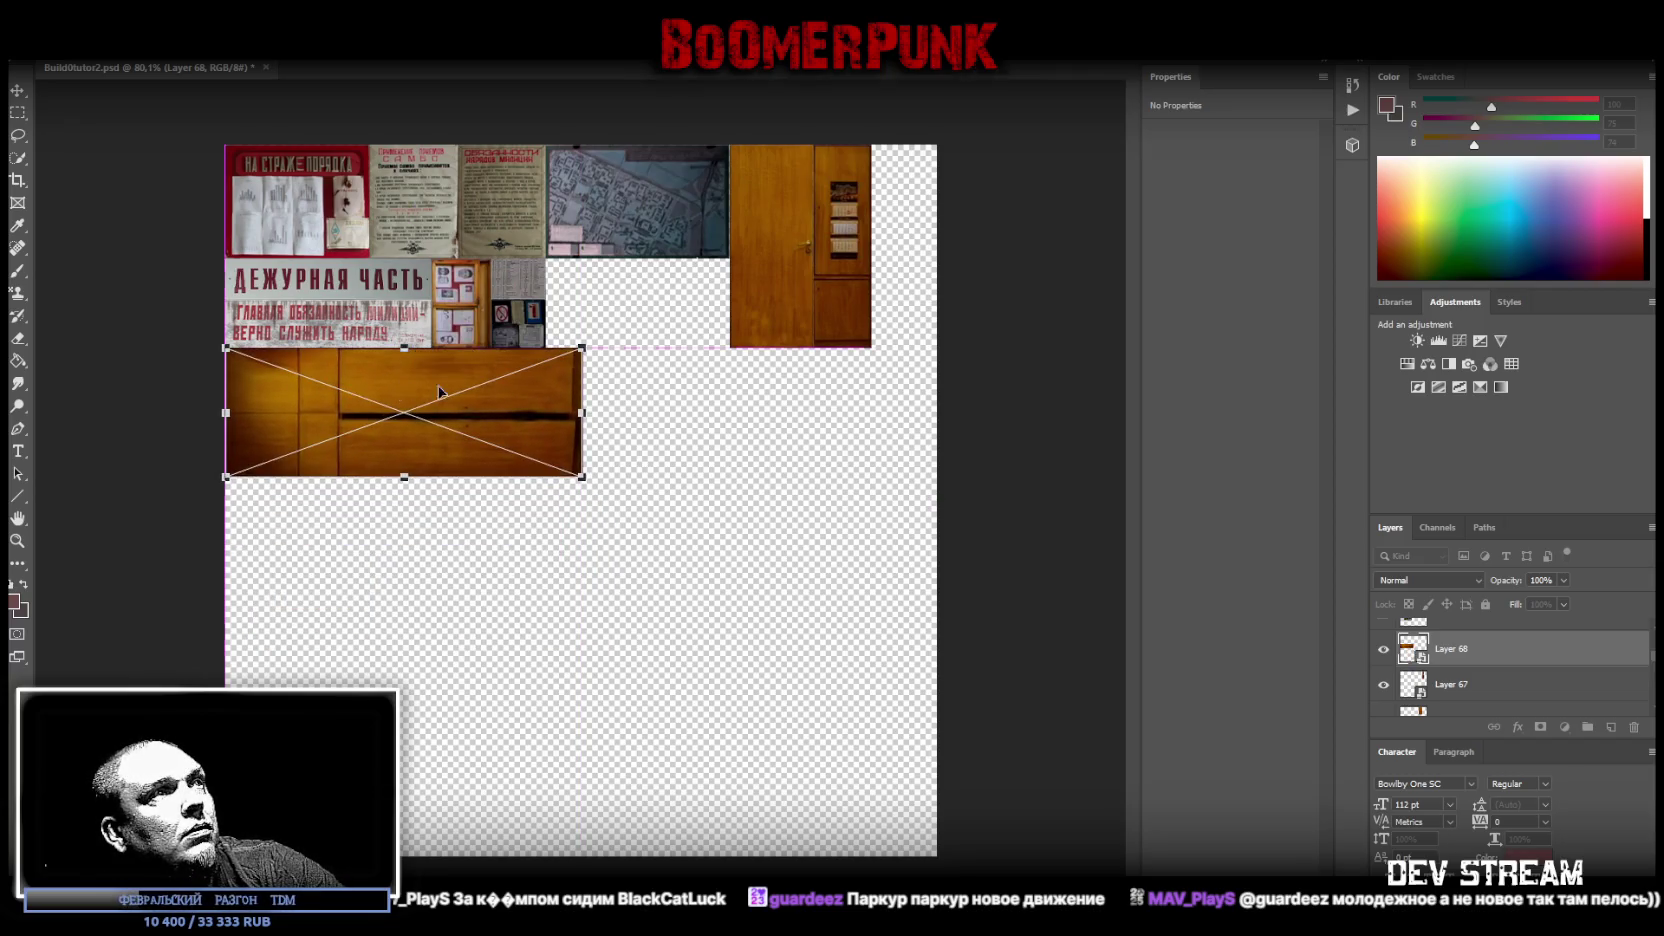
{"action": "left_click_drag", "start_coordinate": [582, 412], "coordinate": [546, 412]}
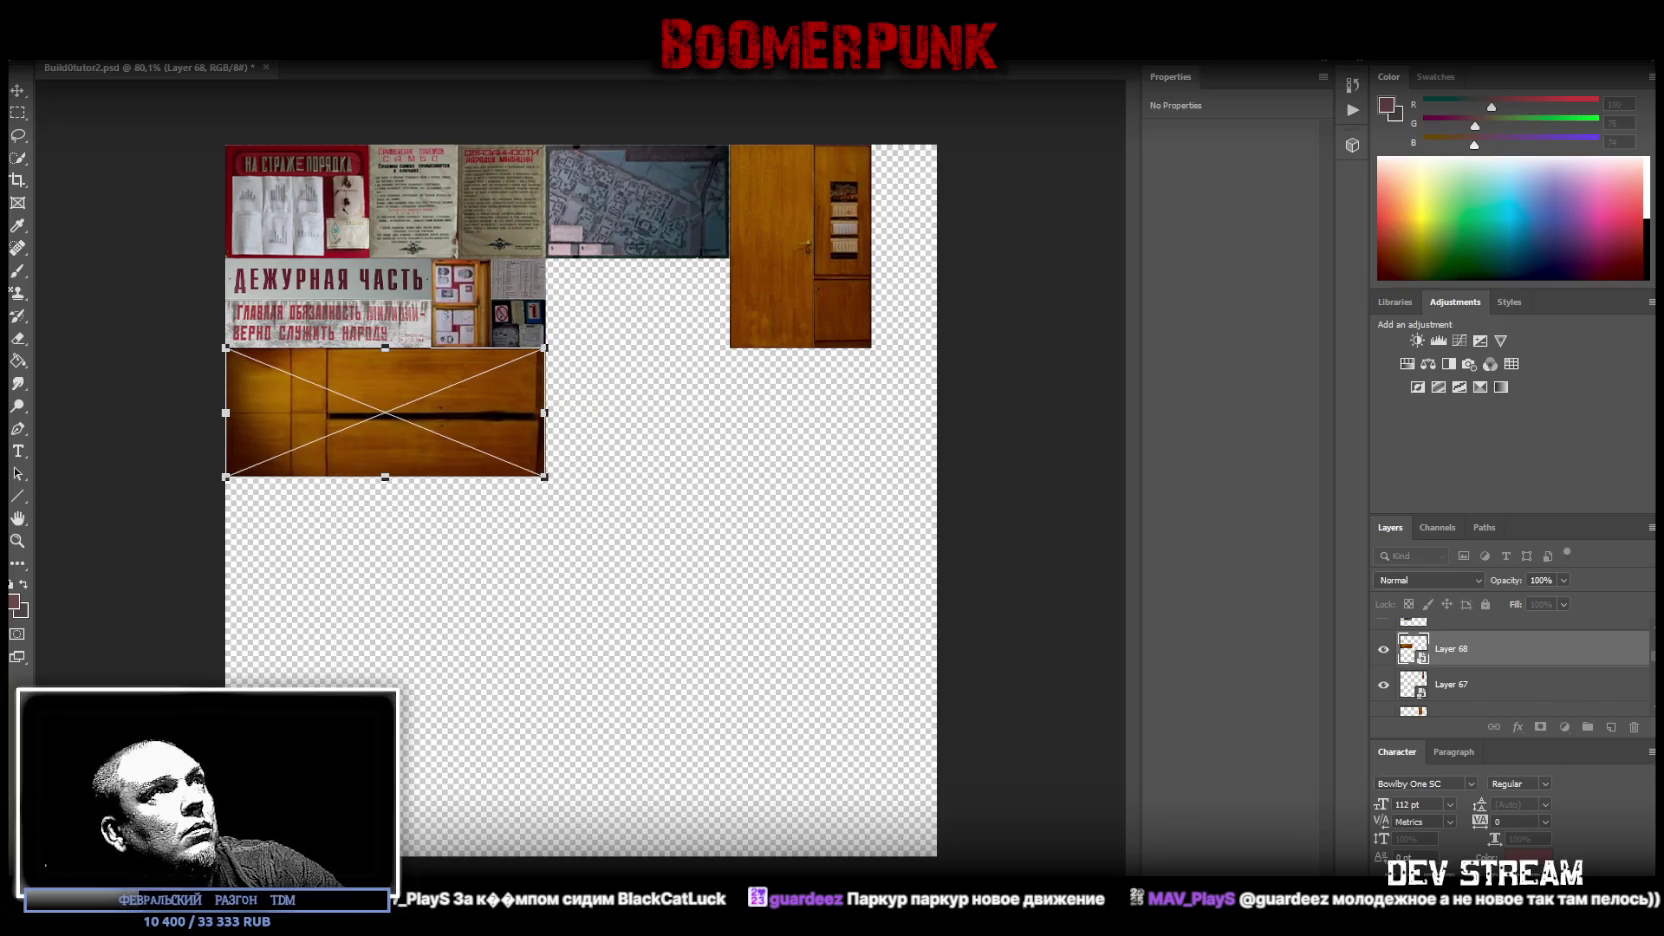
{"action": "key", "text": "Return"}
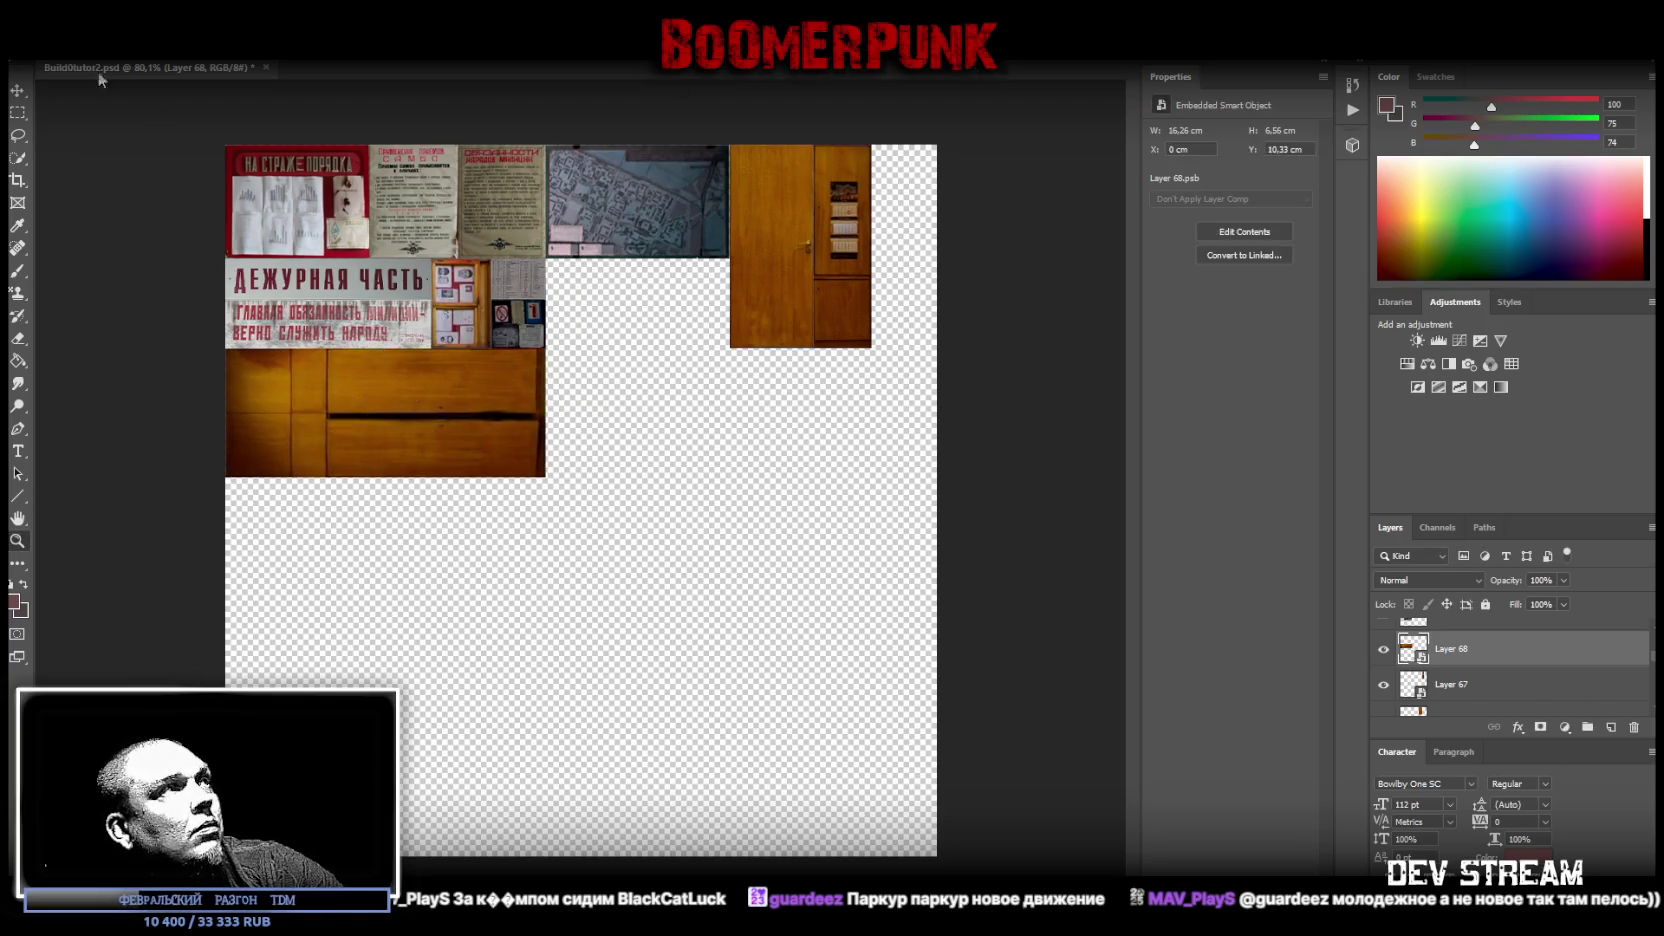
- Slide the door panel down to X 0, Y 10.33 cm and show bookshelf Layer 62
{"action": "left_click_drag", "start_coordinate": [405, 400], "coordinate": [435, 405]}
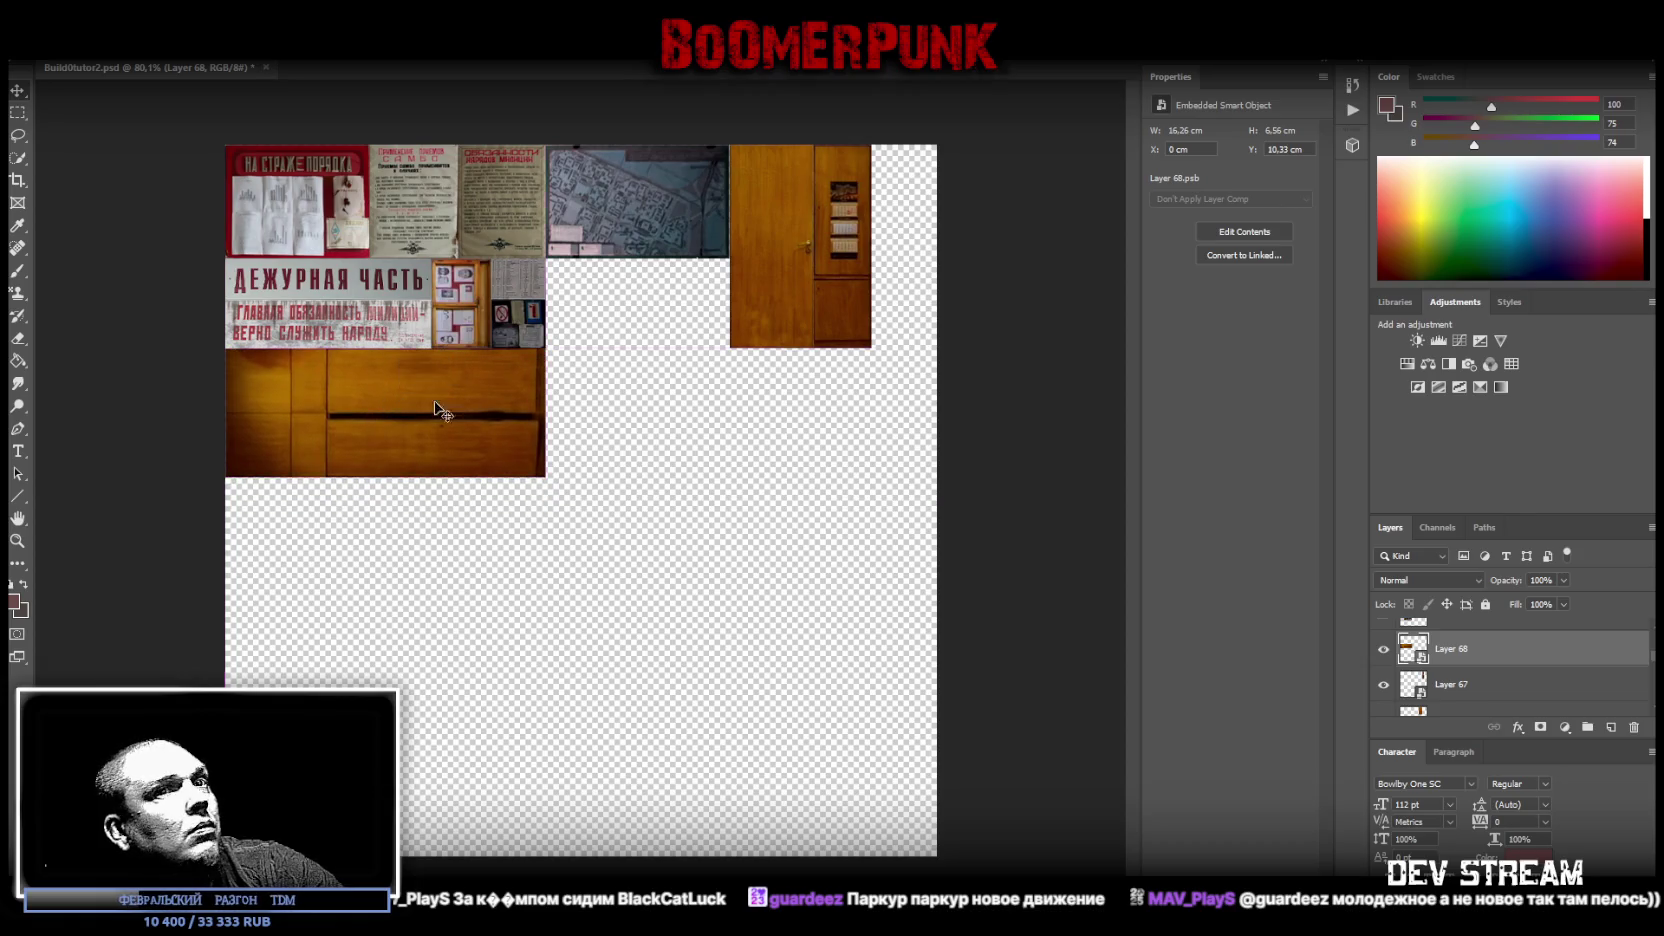
{"action": "scroll", "coordinate": [1554, 692], "scroll_direction": "up", "scroll_amount": 1}
{"action": "left_click", "coordinate": [1384, 649]}
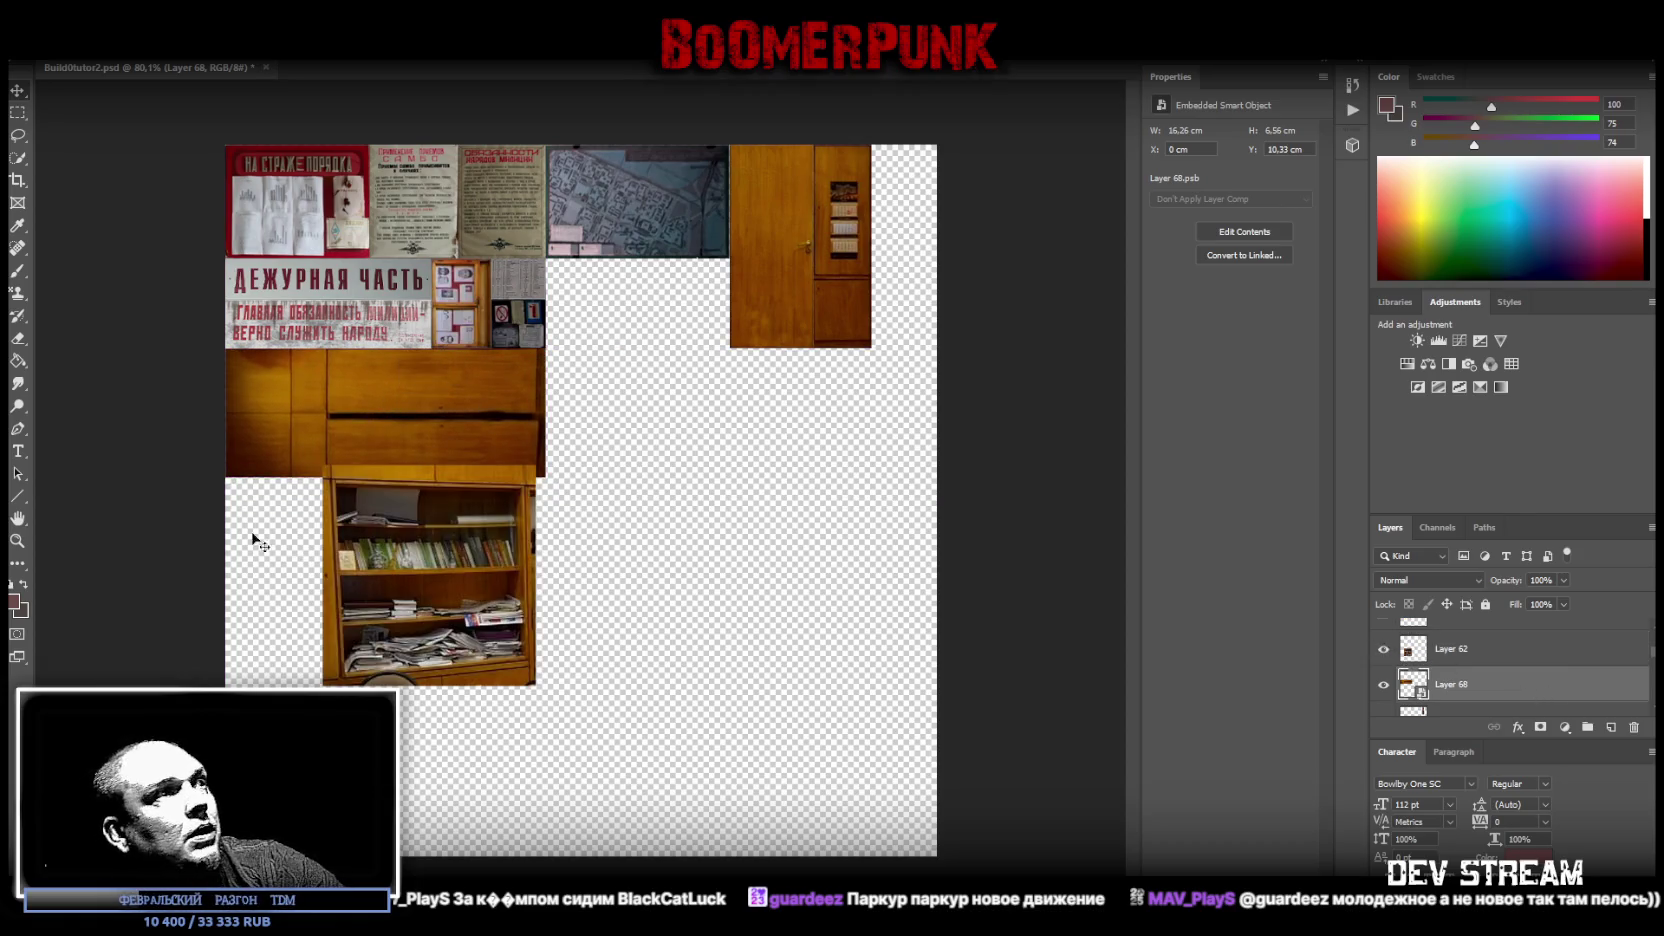
- Convert bookshelf Layer 62 to a smart object, nudge it right and down, and zoom in
{"action": "right_click", "coordinate": [1470, 662]}
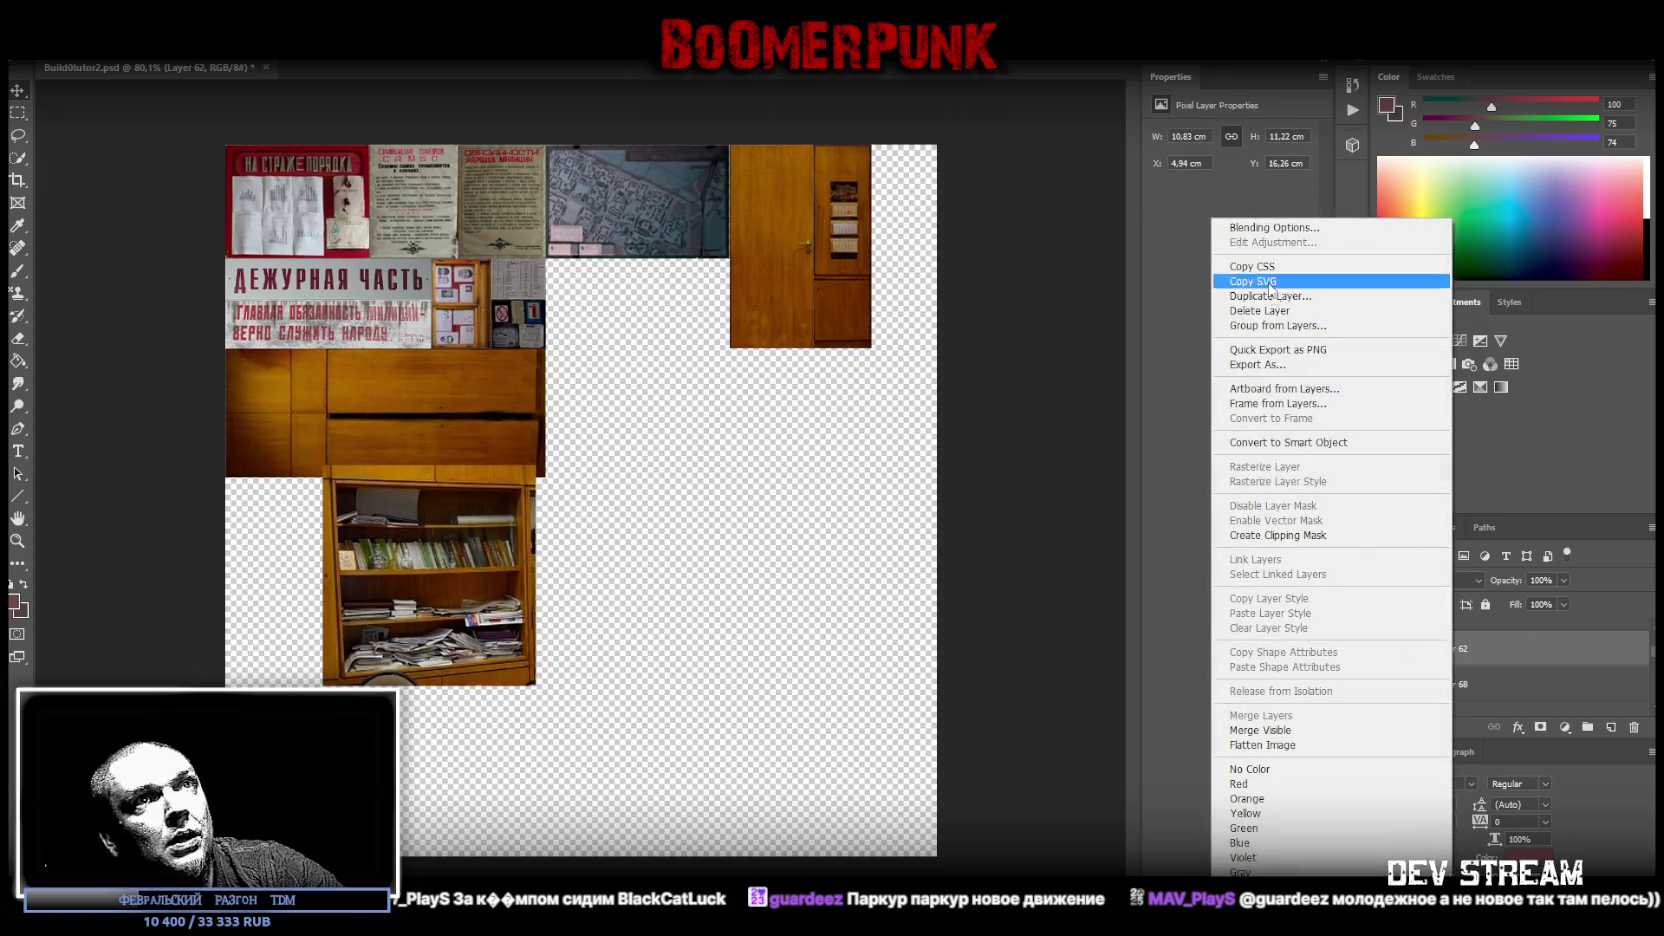
{"action": "left_click", "coordinate": [1288, 442]}
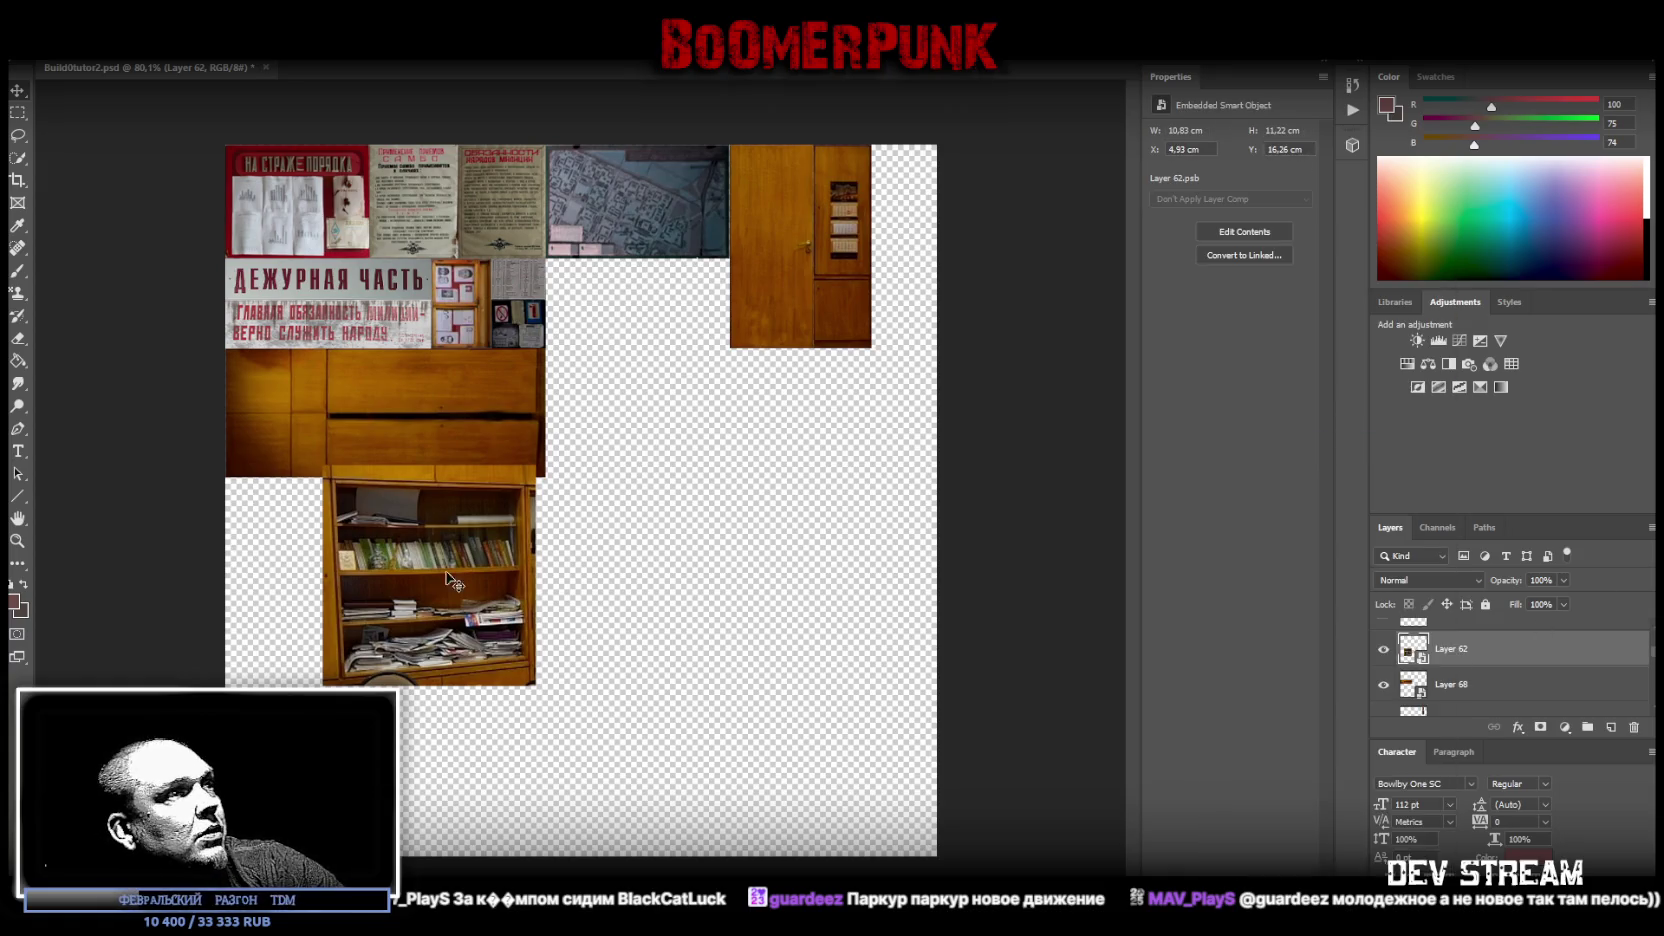
{"action": "mouse_move", "coordinate": [393, 597]}
{"action": "left_mouse_down"}
{"action": "mouse_move", "coordinate": [588, 631]}
{"action": "mouse_move", "coordinate": [660, 667]}
{"action": "left_mouse_up"}
{"action": "left_click", "coordinate": [17, 540]}
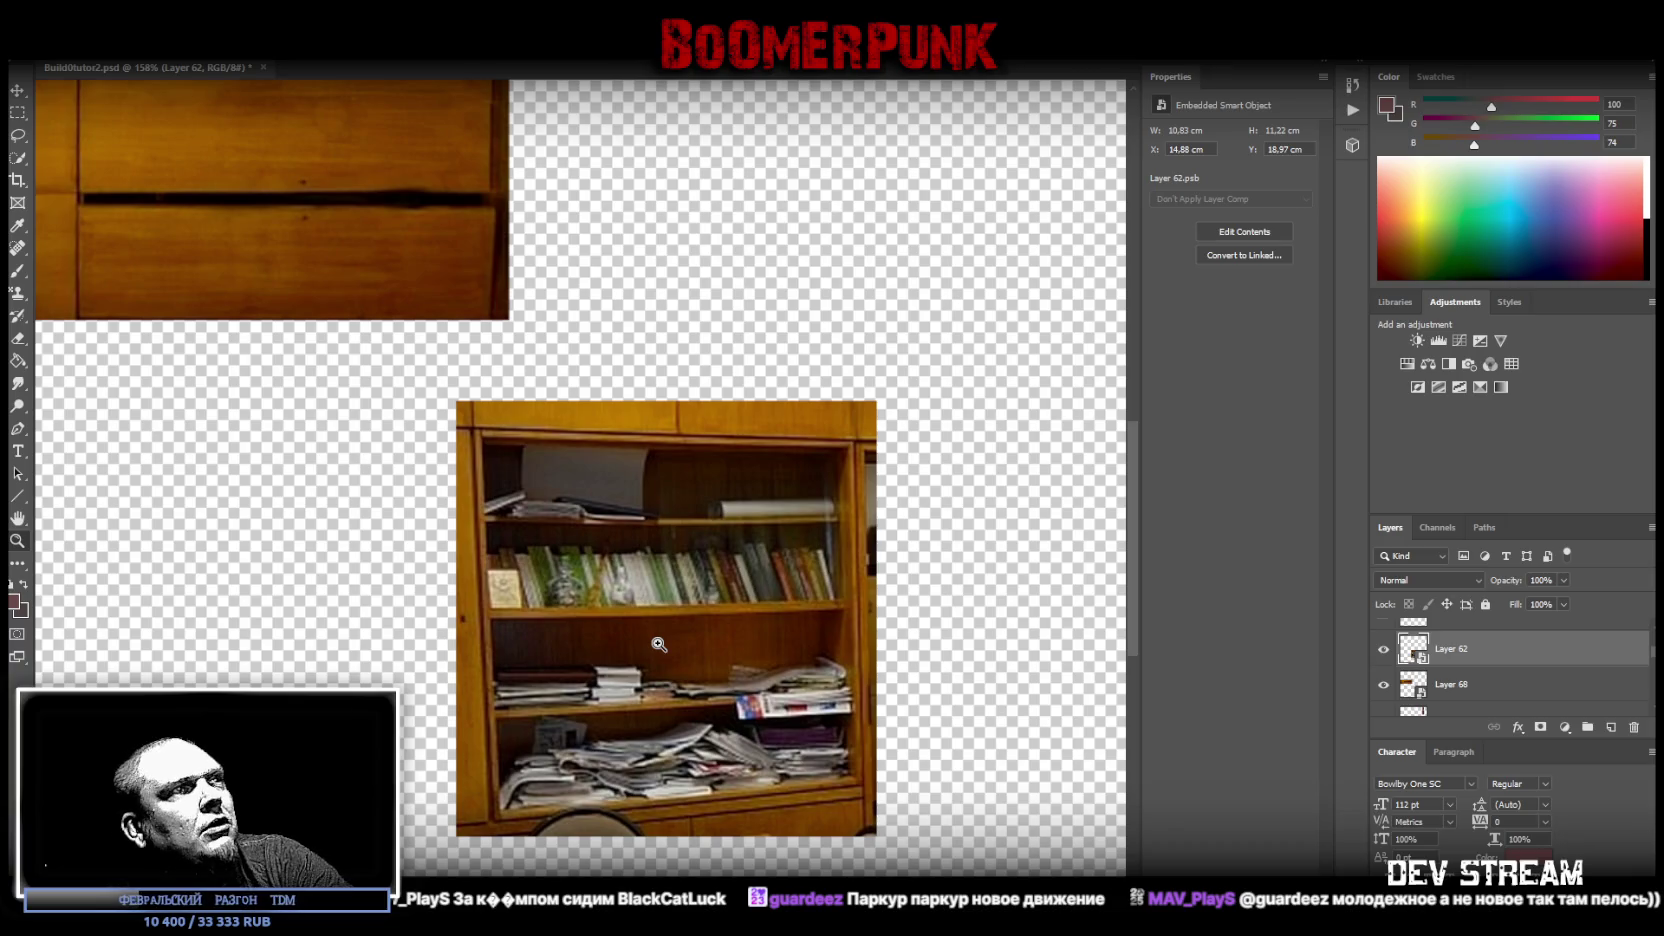
{"action": "mouse_move", "coordinate": [819, 767]}
{"action": "left_mouse_down"}
{"action": "mouse_move", "coordinate": [522, 860]}
{"action": "mouse_move", "coordinate": [575, 834]}
{"action": "mouse_move", "coordinate": [779, 588]}
{"action": "left_mouse_up"}
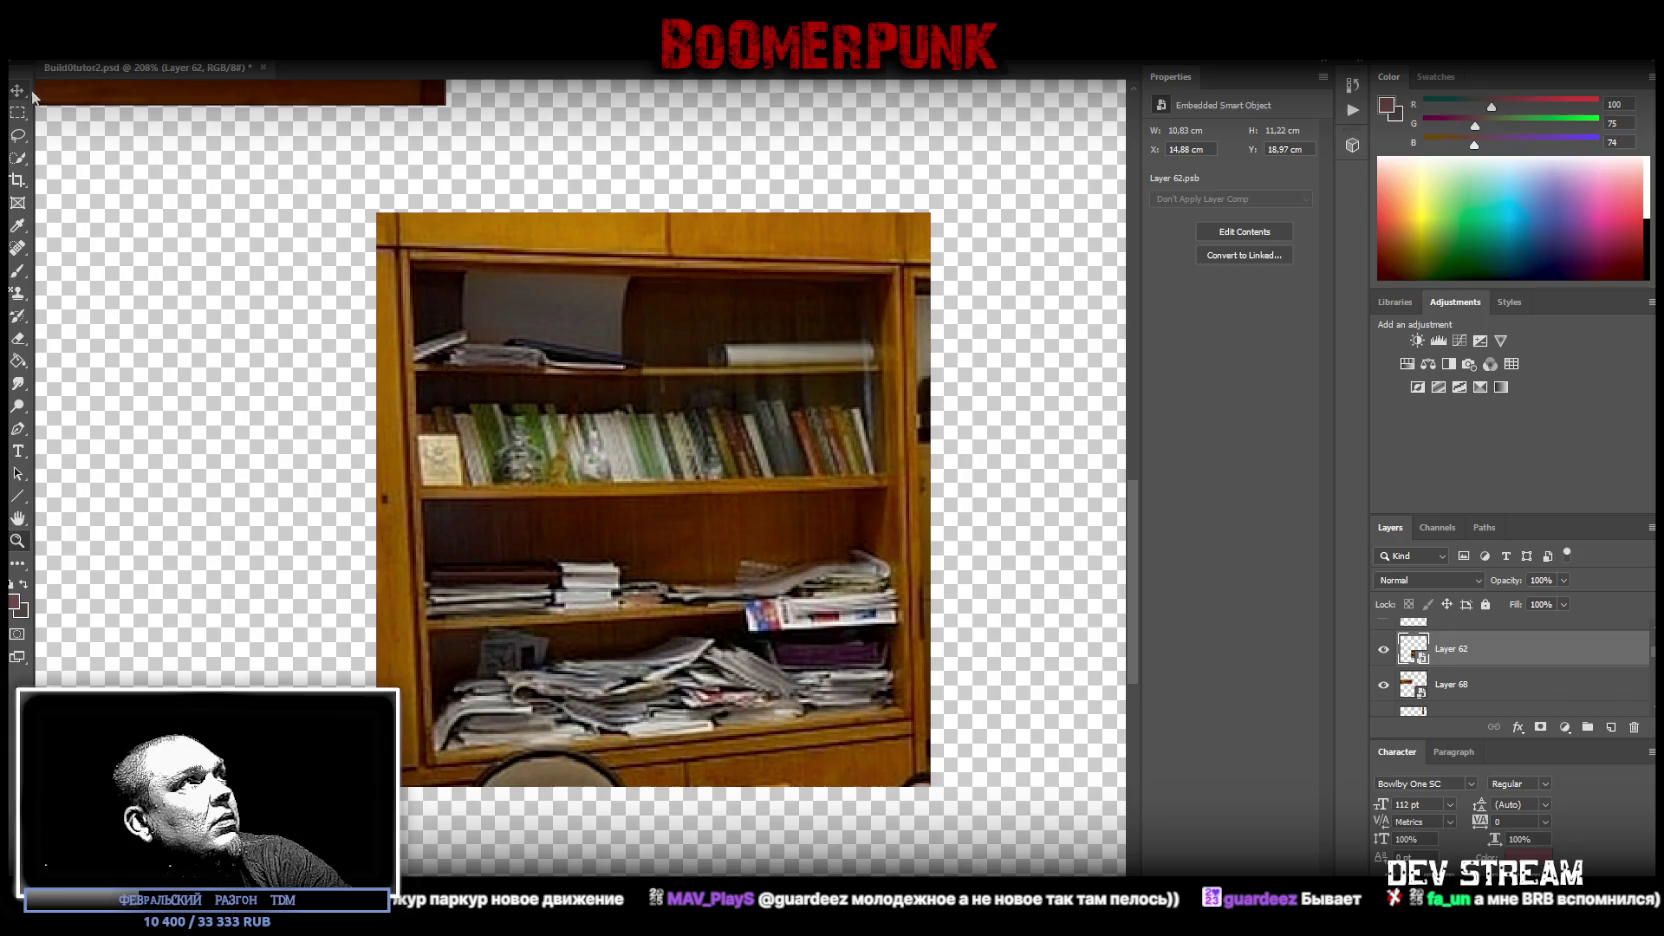
{"action": "left_click", "coordinate": [75, 25]}
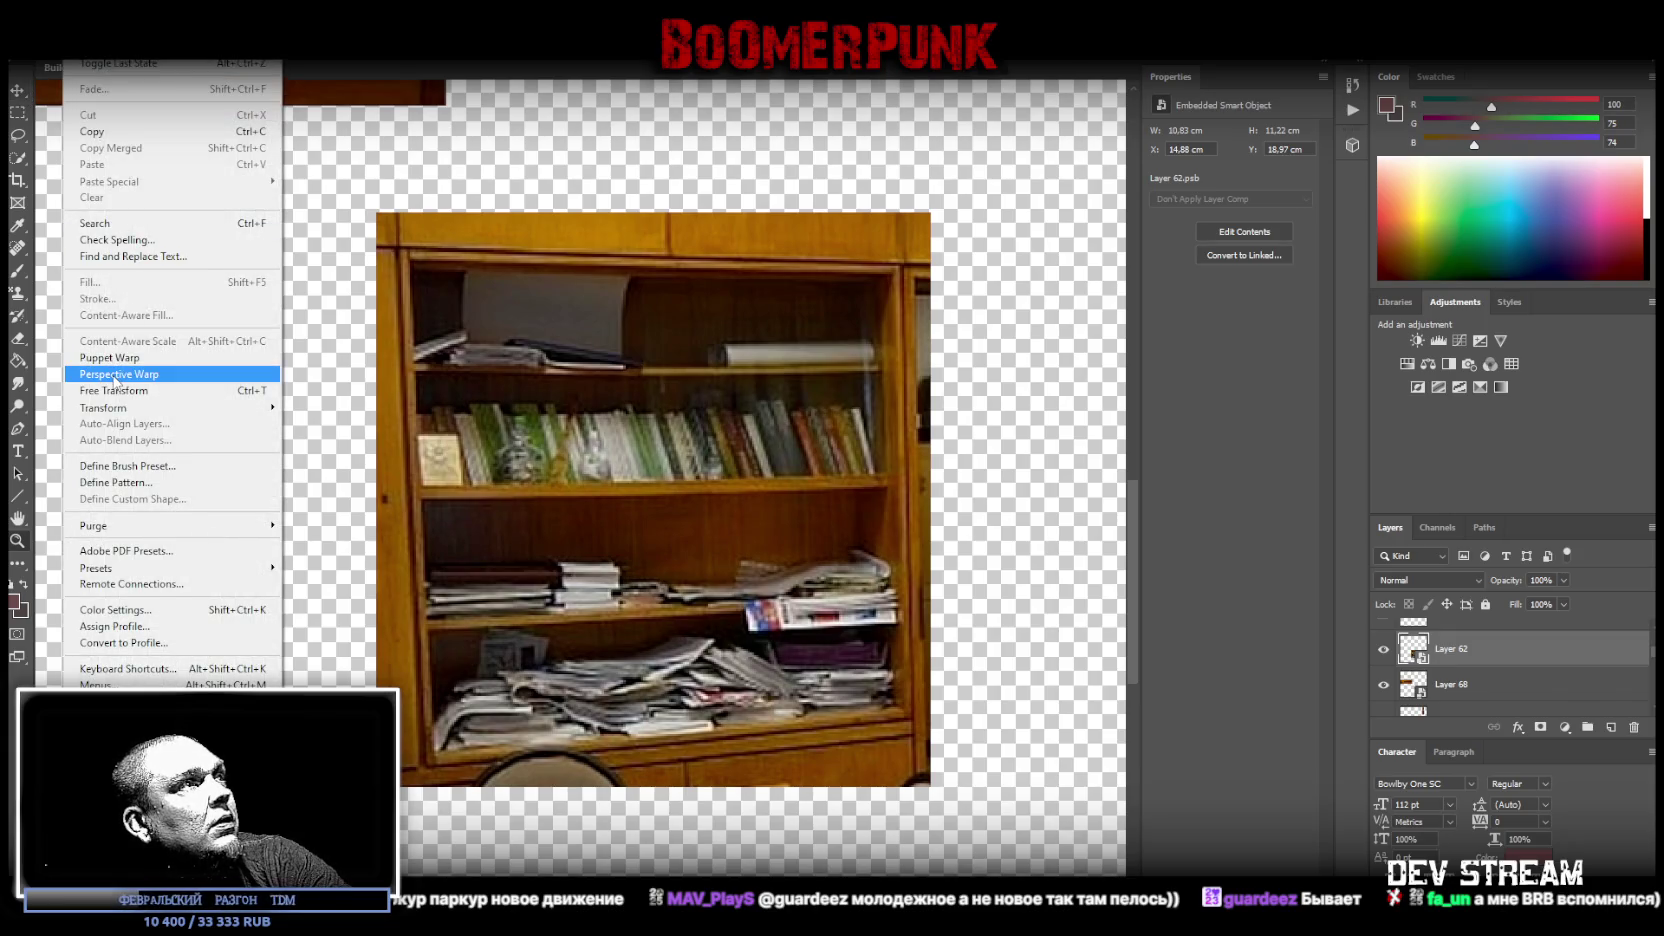
- Perspective-warp the bookcase square with a corner-fitted plane, then marquee-select its front
{"action": "left_click", "coordinate": [117, 375]}
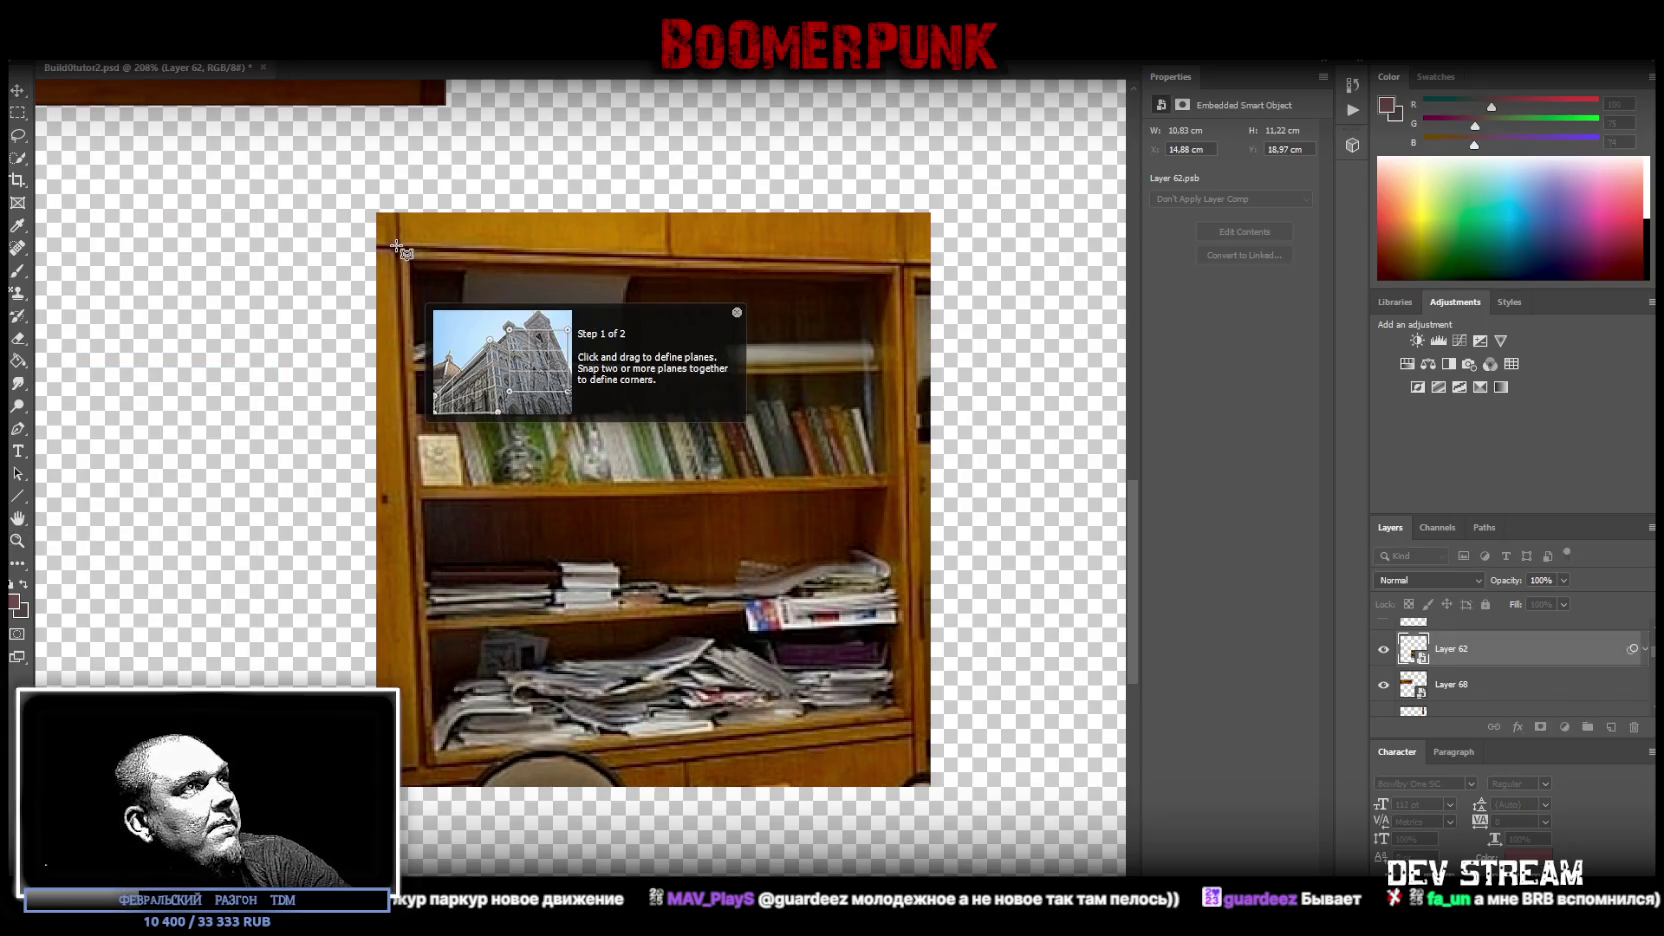
{"action": "left_click", "coordinate": [397, 248]}
{"action": "left_click_drag", "start_coordinate": [569, 405], "coordinate": [913, 720]}
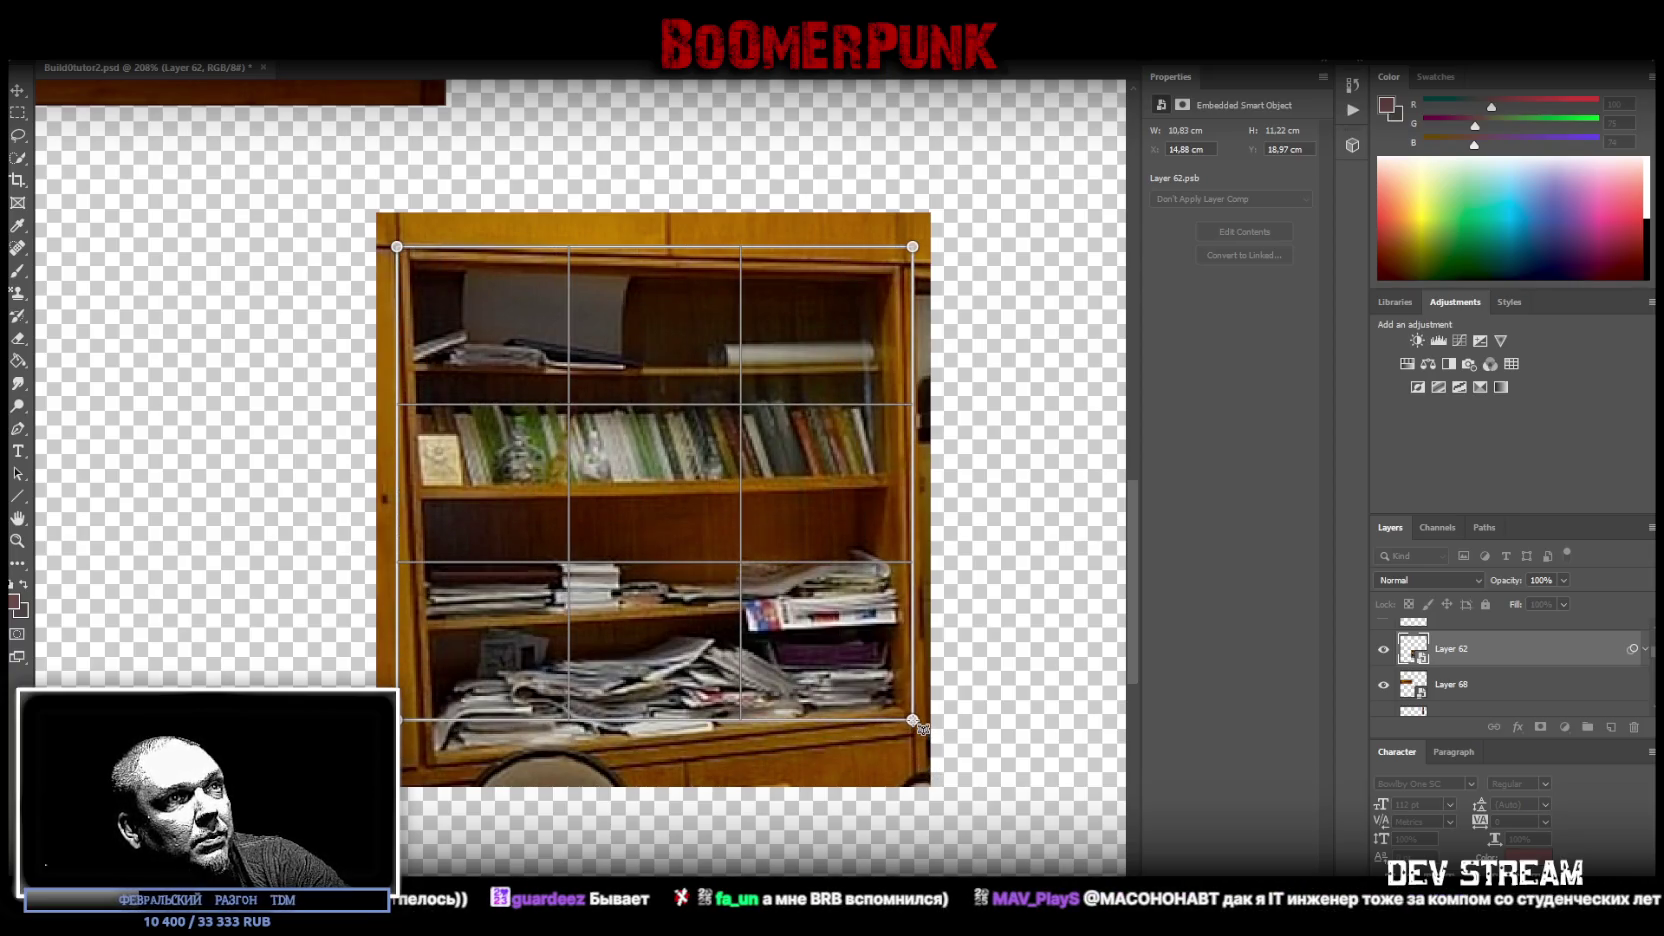
{"action": "left_click_drag", "start_coordinate": [913, 247], "coordinate": [903, 266]}
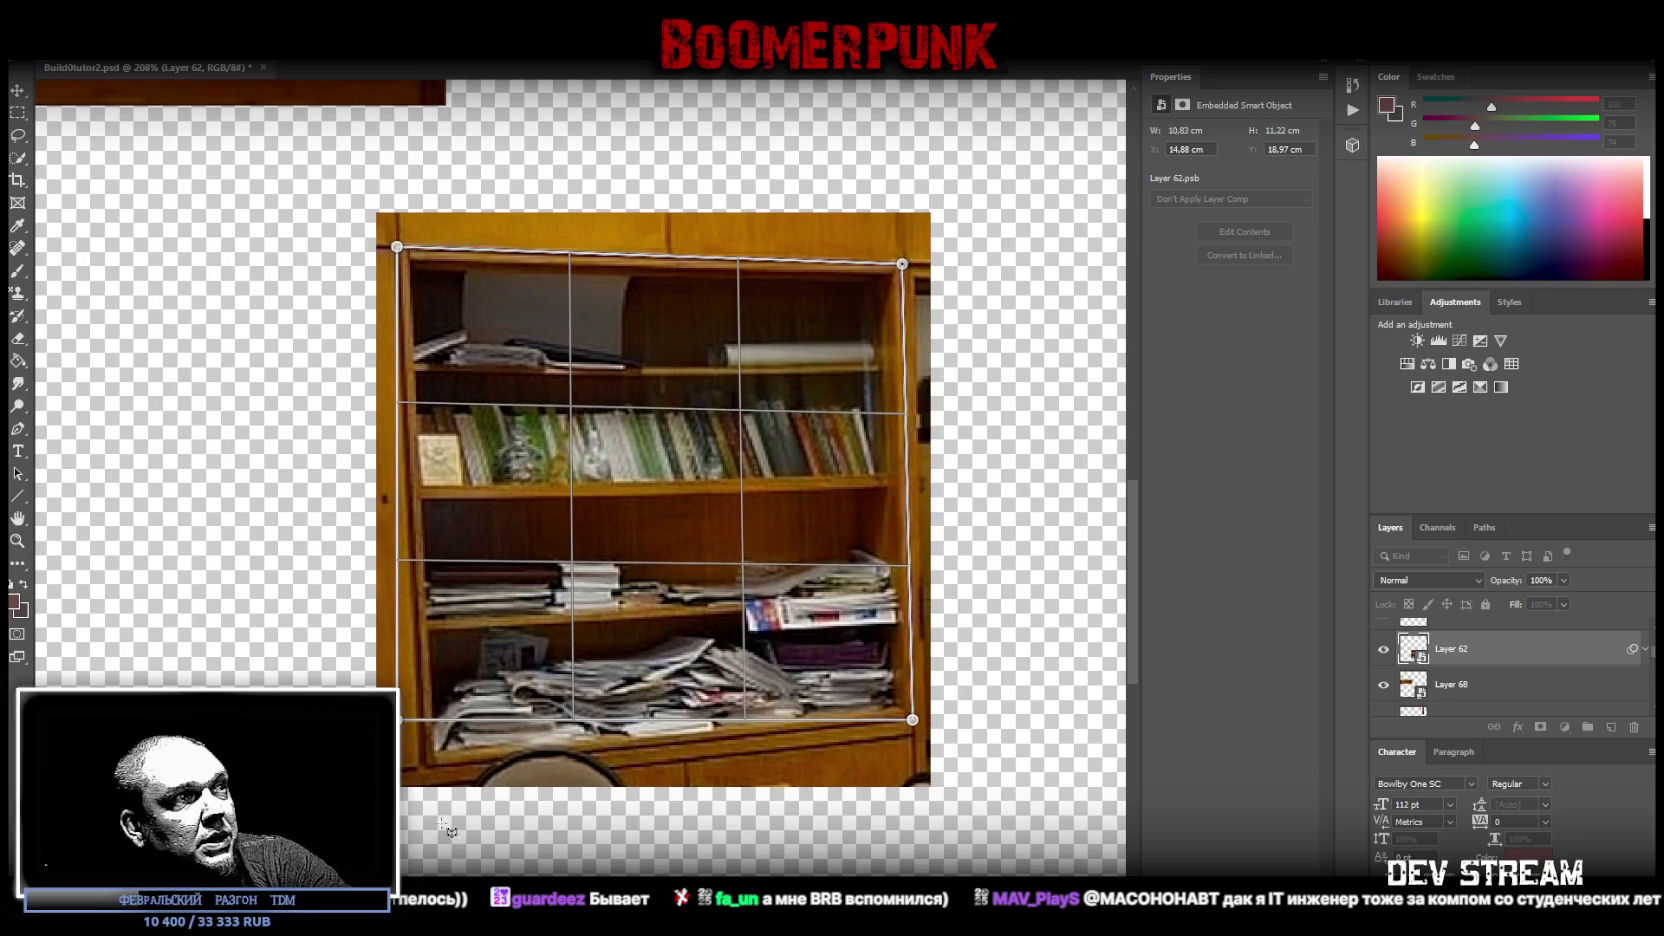
{"action": "left_click_drag", "start_coordinate": [406, 731], "coordinate": [423, 772]}
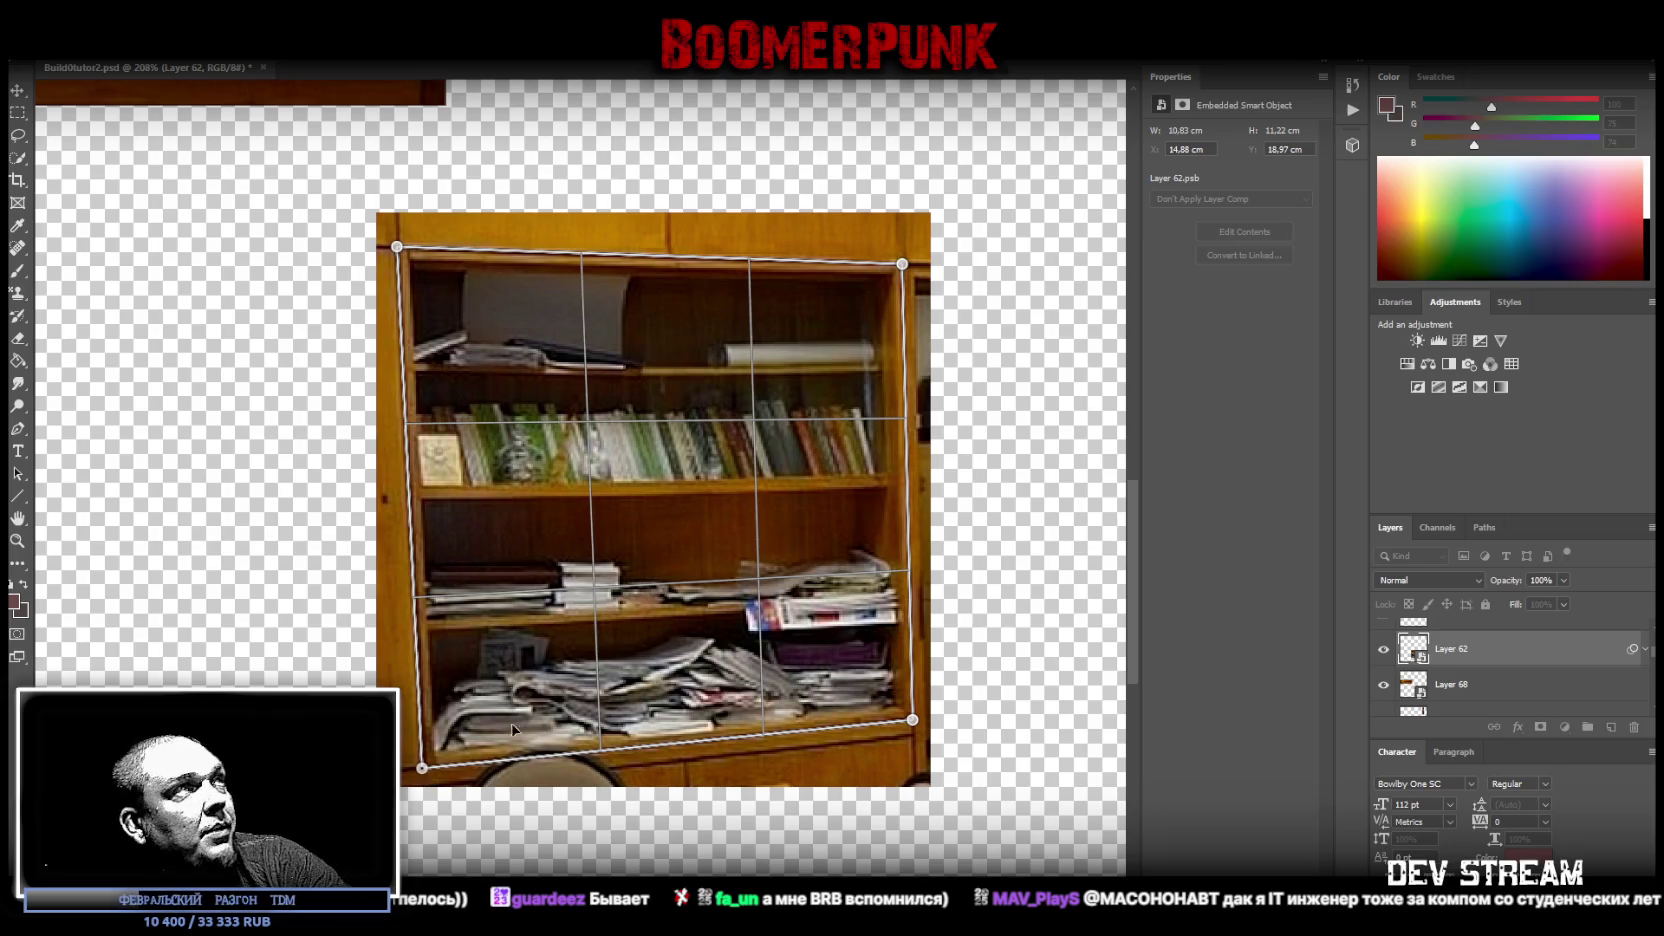
{"action": "left_click", "coordinate": [363, 67]}
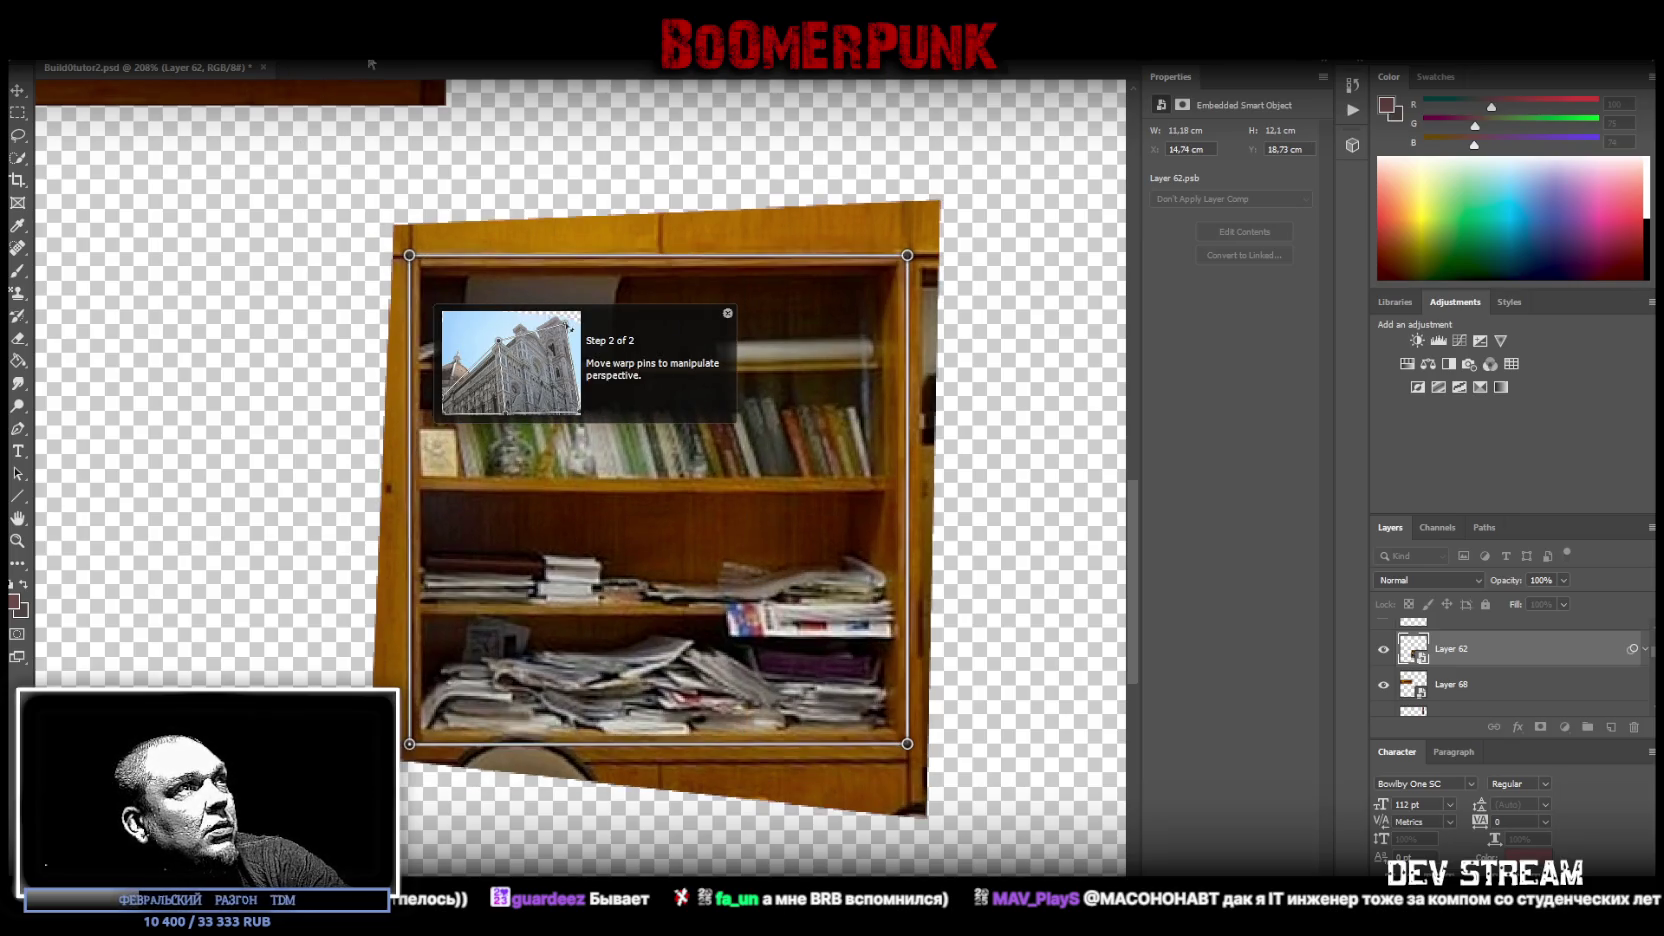
{"action": "key", "text": "Return"}
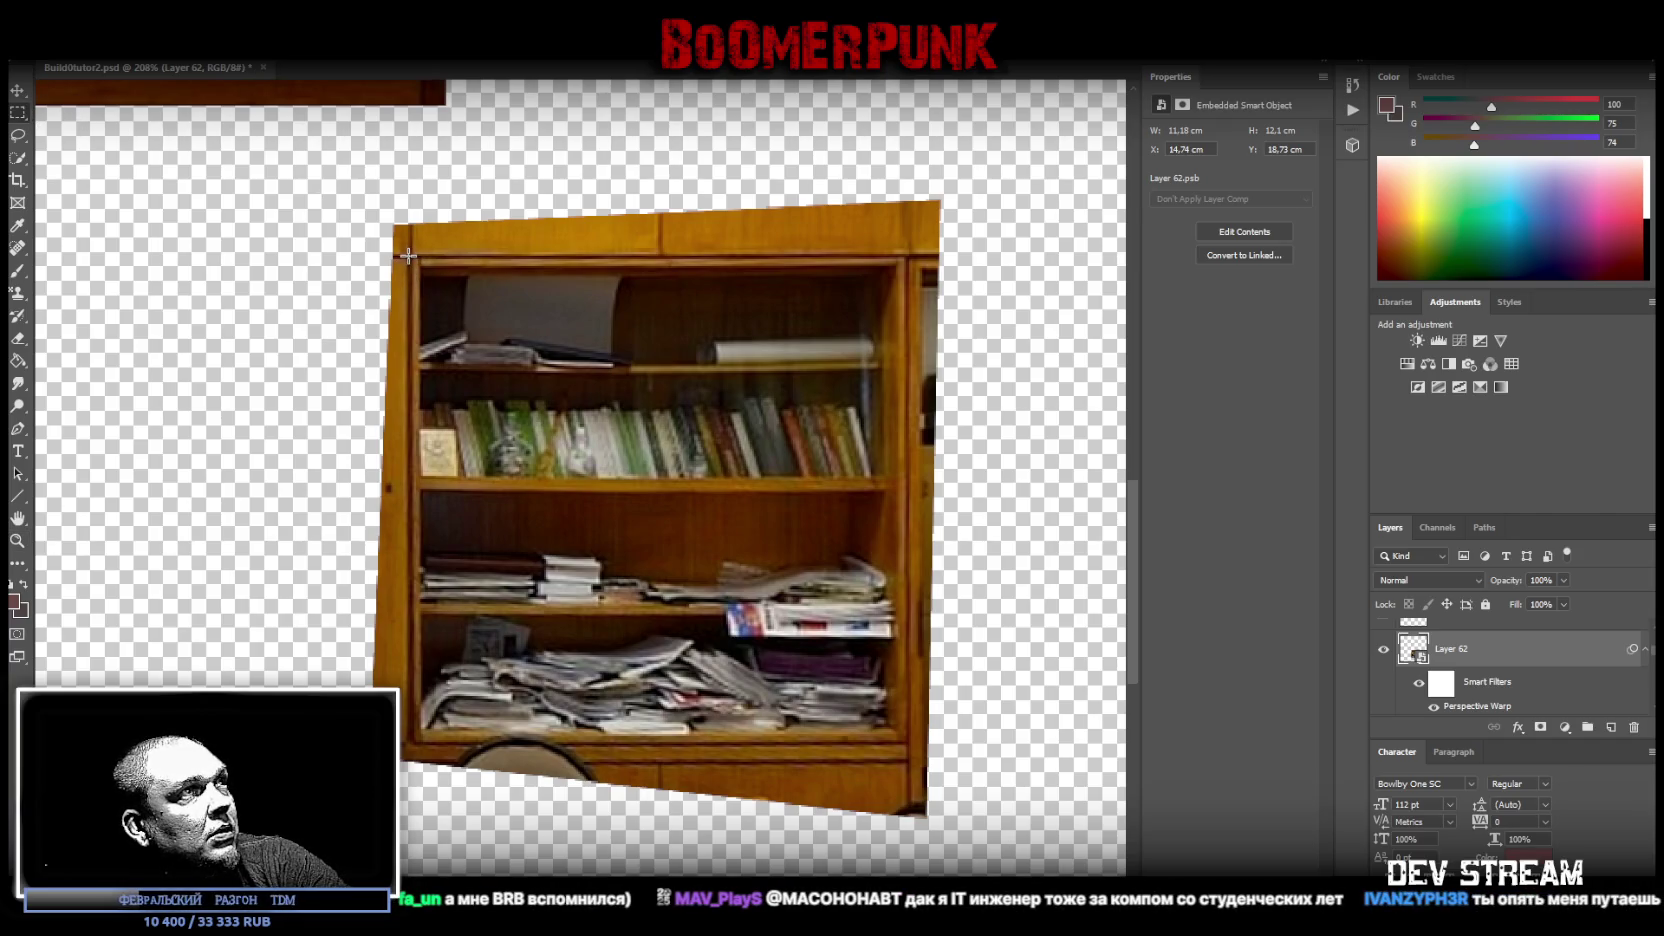
{"action": "left_click_drag", "start_coordinate": [409, 256], "coordinate": [907, 743]}
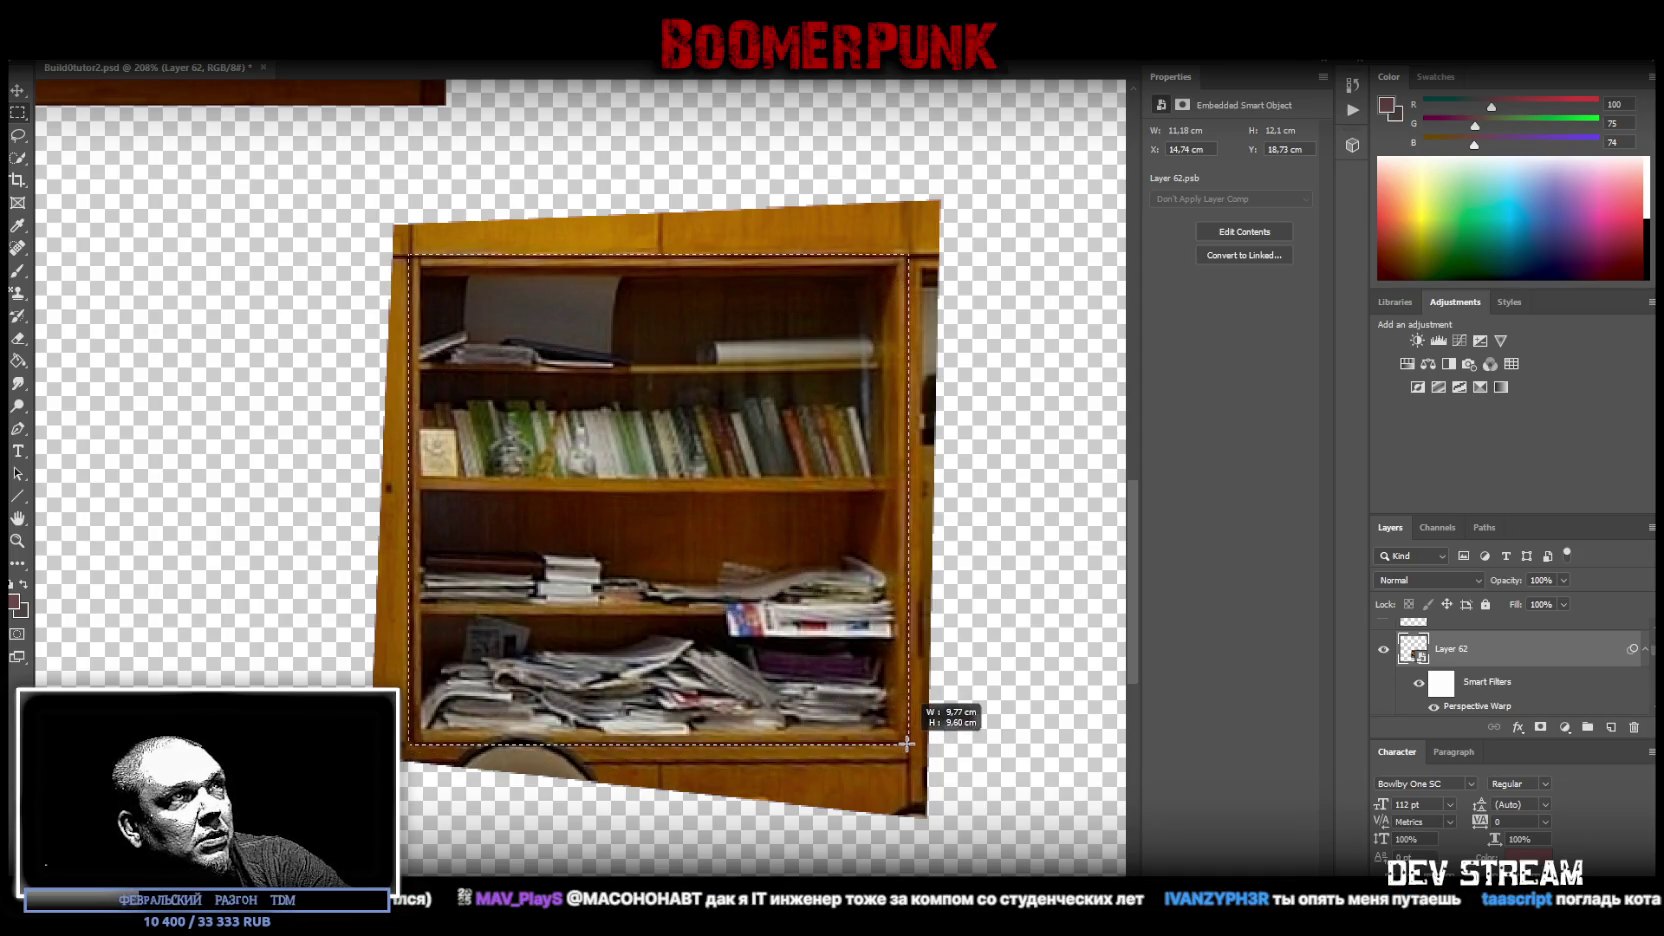
- Copy the bookcase front onto Layer 69 and hide the skewed original
{"action": "right_click", "coordinate": [591, 537]}
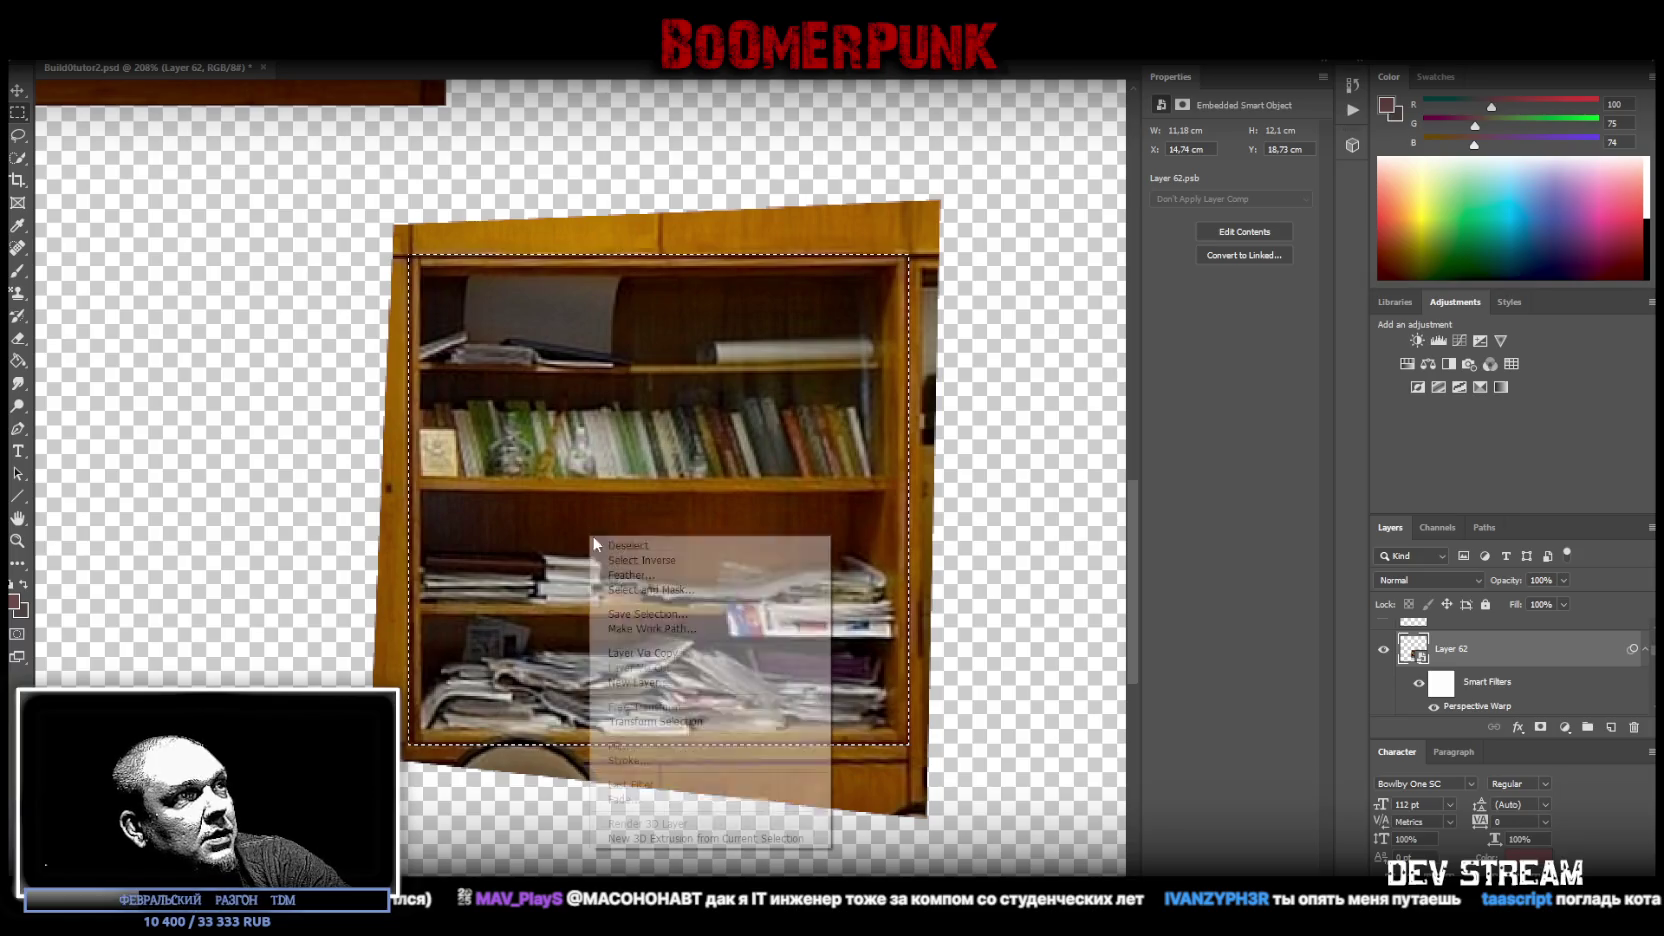
{"action": "left_click", "coordinate": [721, 655]}
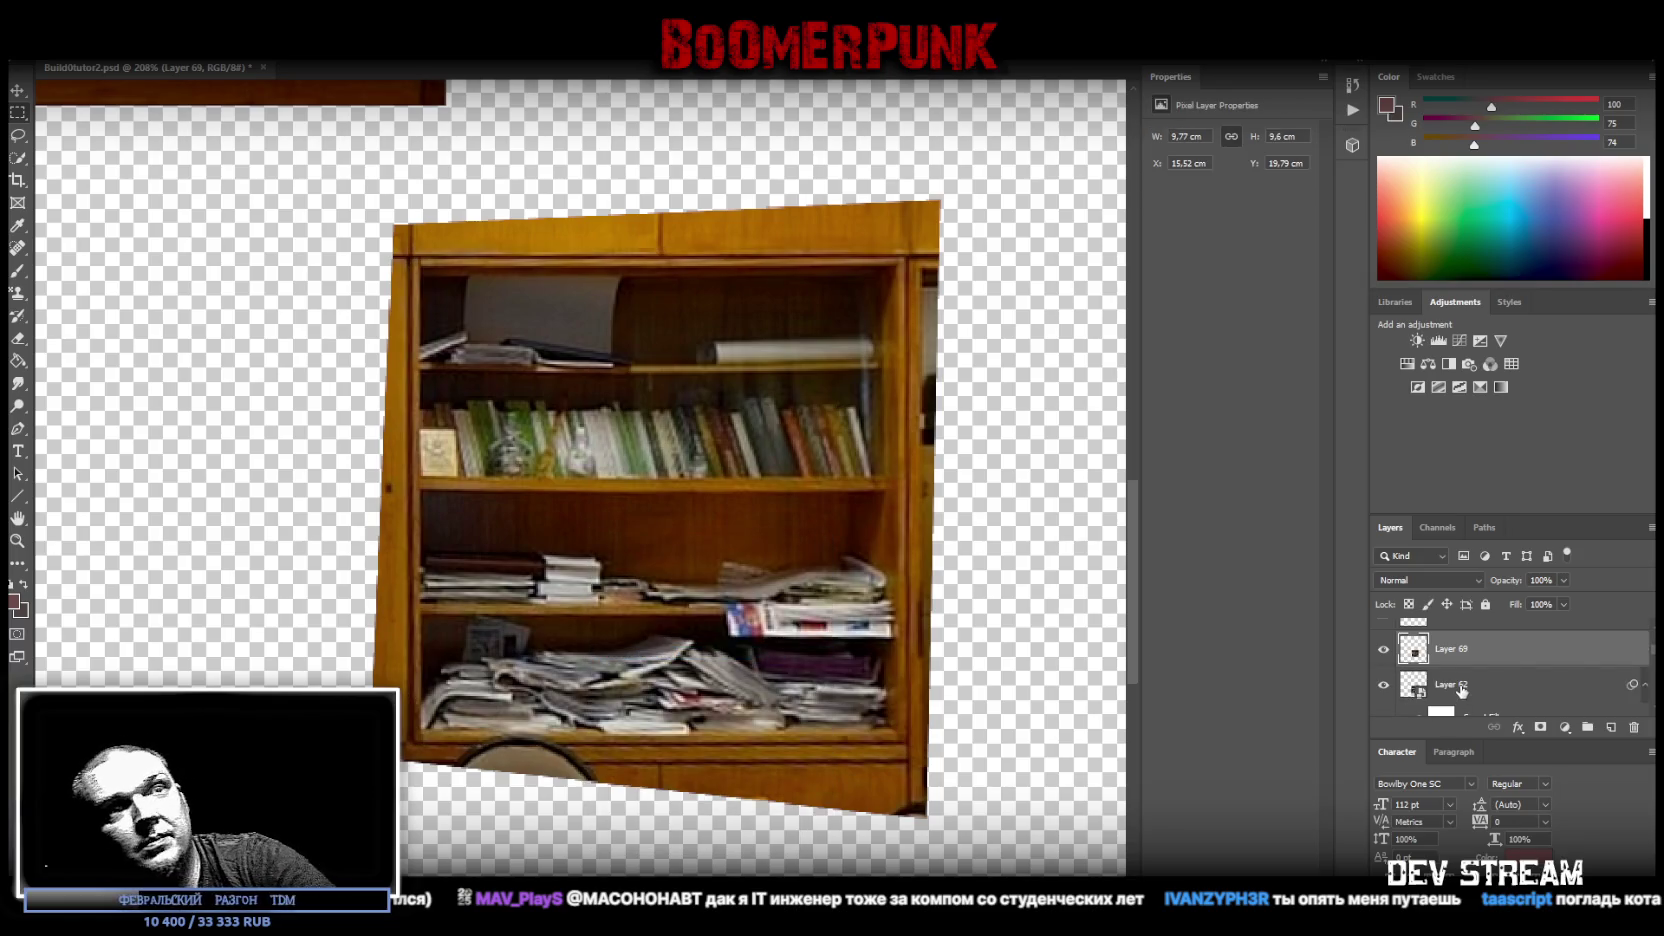
{"action": "key", "text": "ctrl+z"}
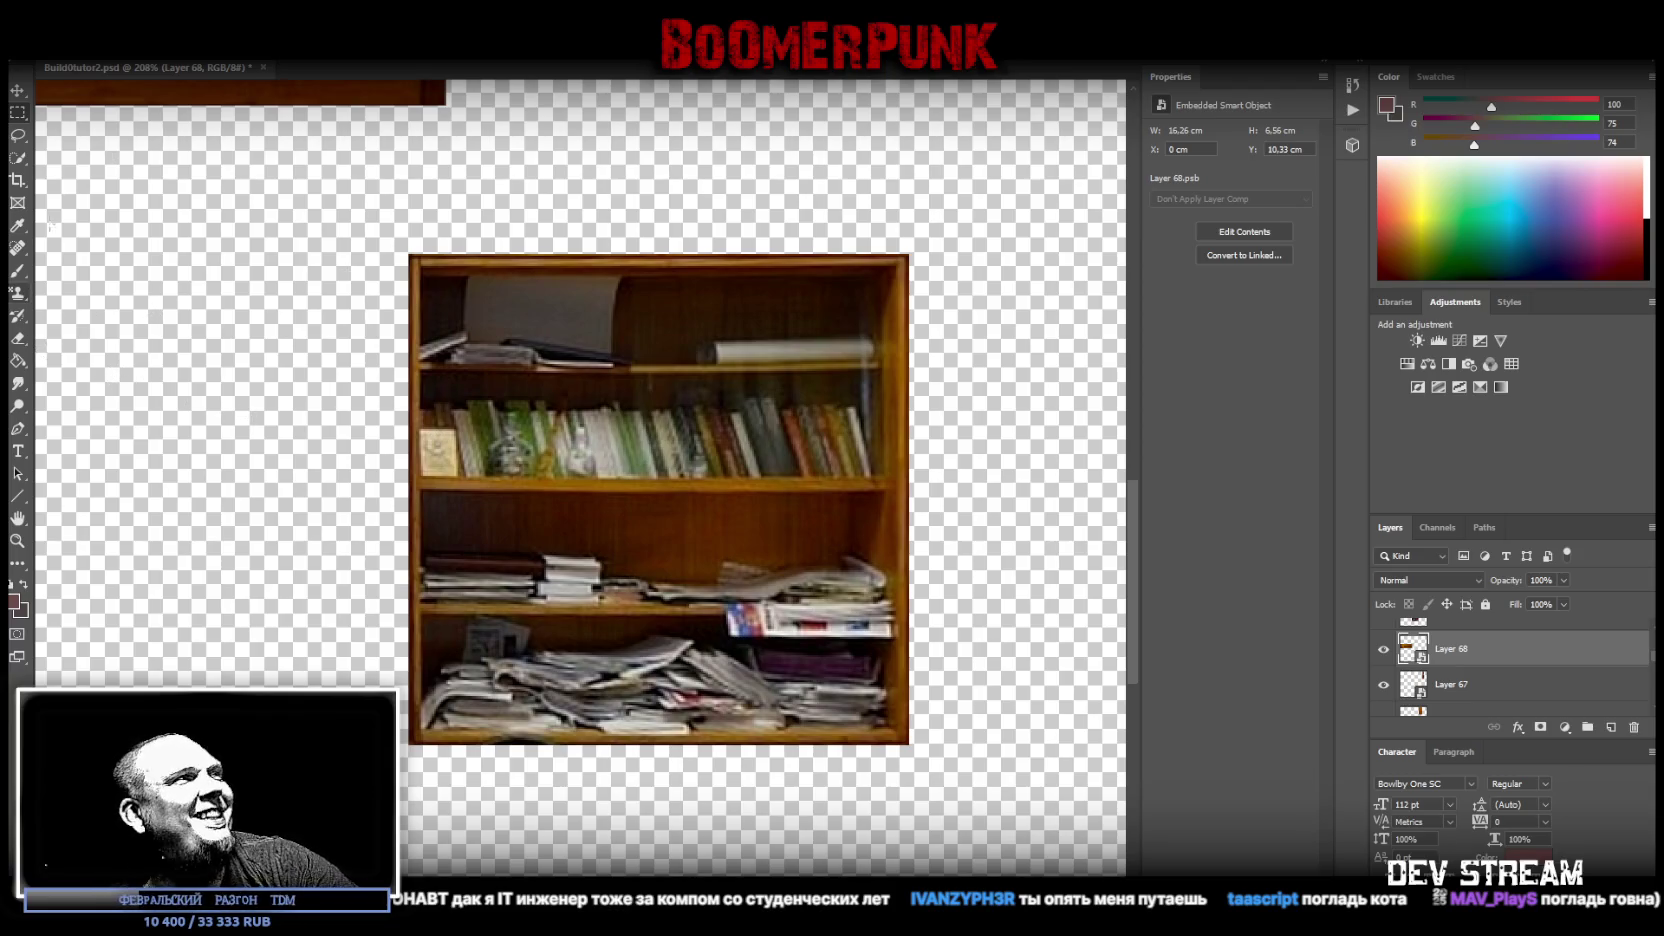
- Heal along the shelf's bottom edge on Layer 69 with the Healing Brush
{"action": "left_click", "coordinate": [24, 258]}
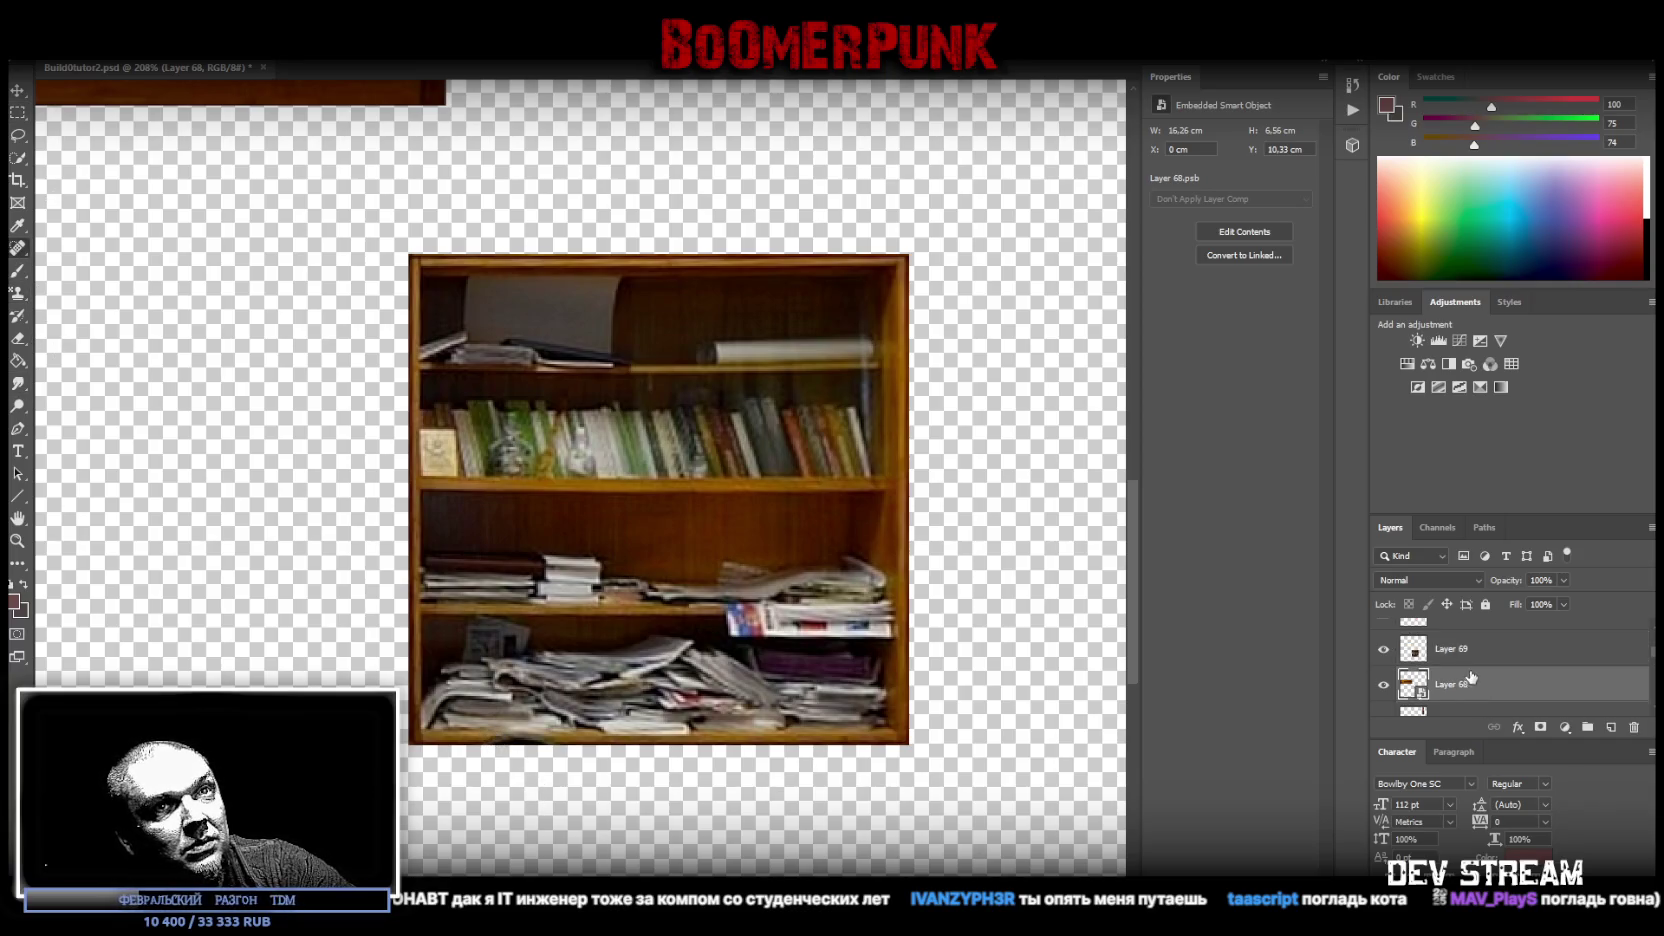
{"action": "scroll", "coordinate": [1470, 680], "scroll_direction": "up", "scroll_amount": 1}
{"action": "left_click", "coordinate": [1460, 648]}
{"action": "left_click_drag", "start_coordinate": [487, 751], "coordinate": [505, 738]}
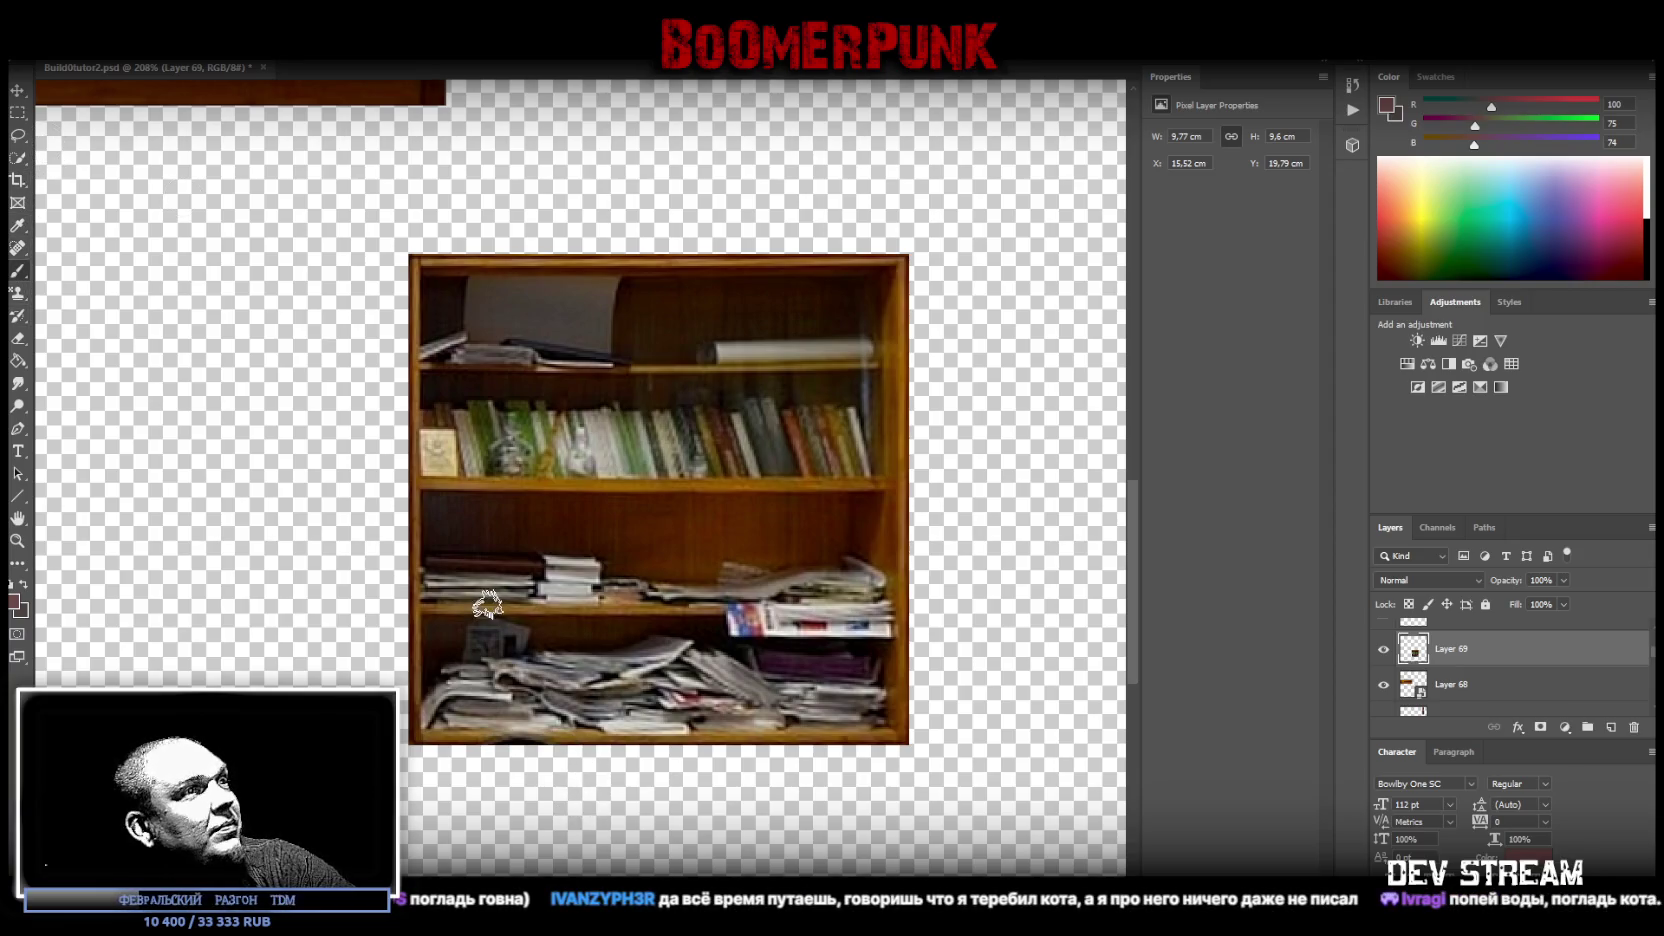
- Sample progressively darker shelf browns and paint them beneath the bookshelf's bottom edge
{"action": "left_click", "coordinate": [580, 728], "text": "alt"}
{"action": "mouse_move", "coordinate": [578, 748]}
{"action": "left_mouse_down"}
{"action": "mouse_move", "coordinate": [510, 760]}
{"action": "mouse_move", "coordinate": [600, 752]}
{"action": "left_mouse_up"}
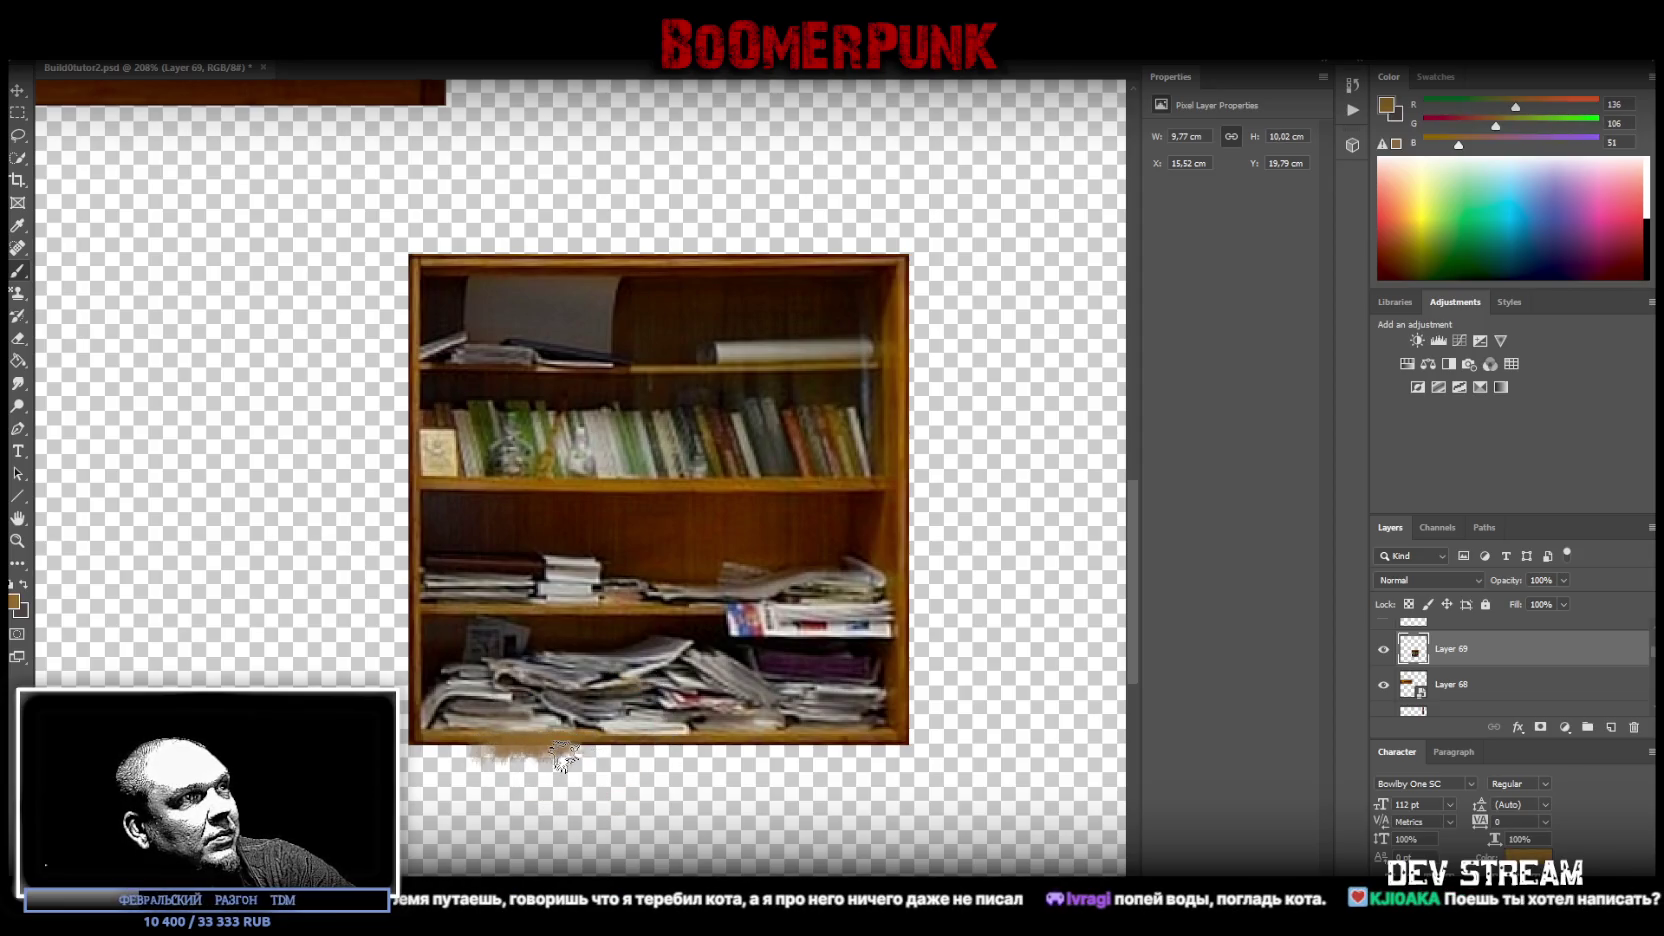
{"action": "left_click", "coordinate": [611, 740], "text": "alt"}
{"action": "mouse_move", "coordinate": [550, 755]}
{"action": "left_mouse_down"}
{"action": "mouse_move", "coordinate": [480, 760]}
{"action": "mouse_move", "coordinate": [565, 760]}
{"action": "mouse_move", "coordinate": [505, 757]}
{"action": "left_mouse_up"}
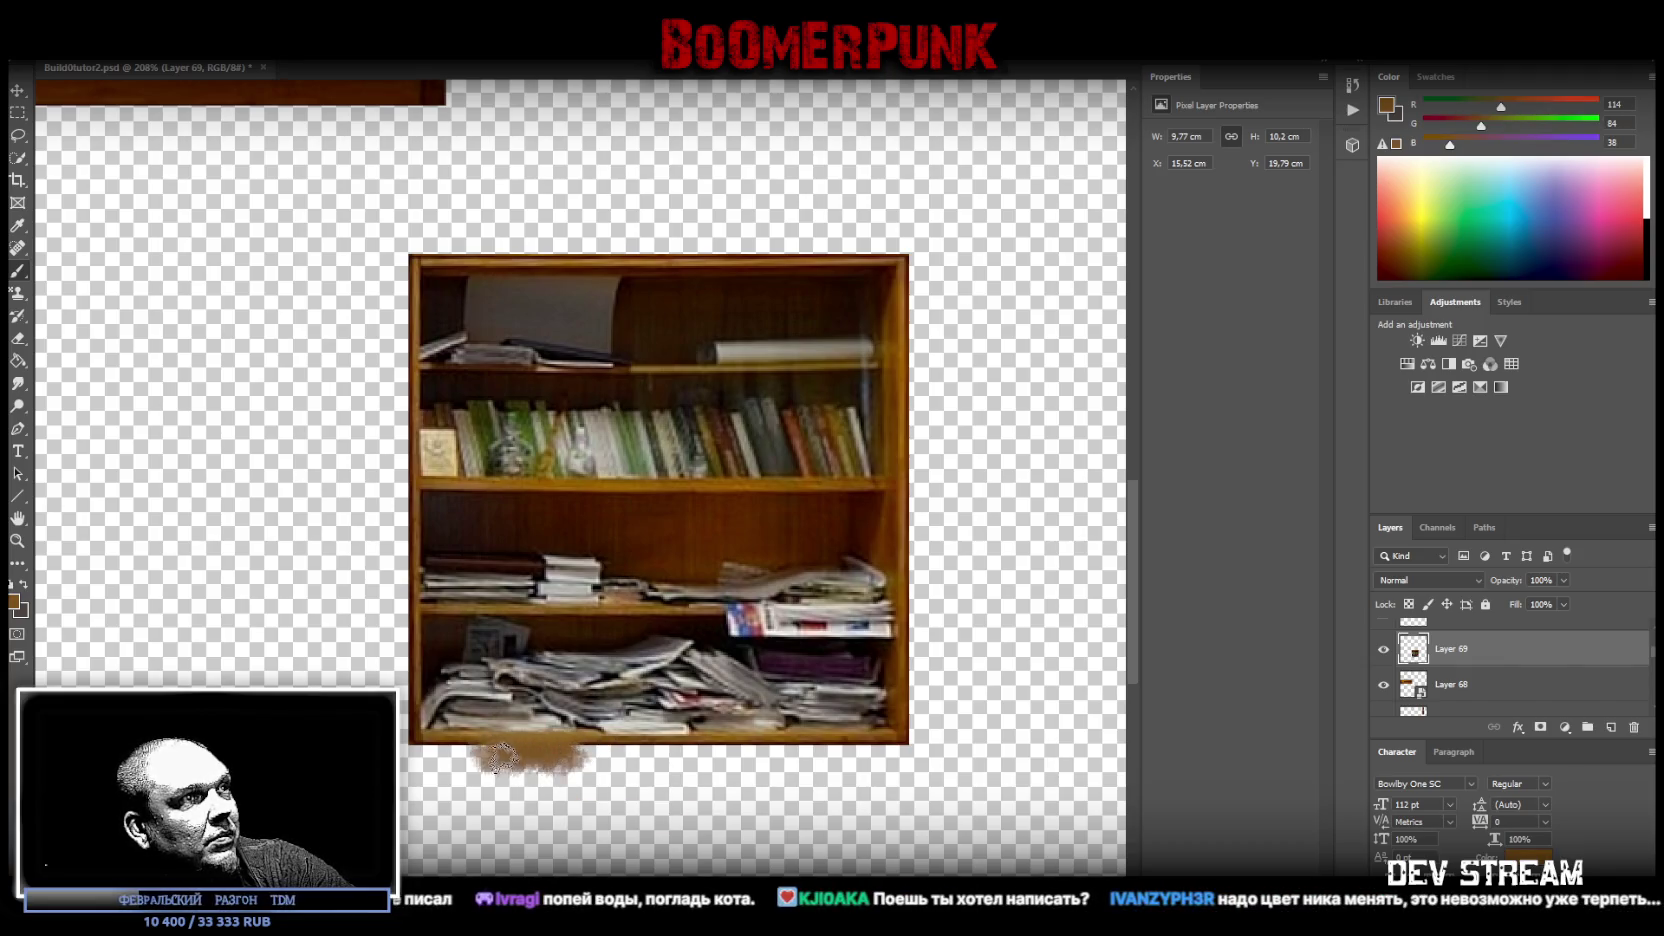
{"action": "left_click", "coordinate": [616, 741], "text": "alt"}
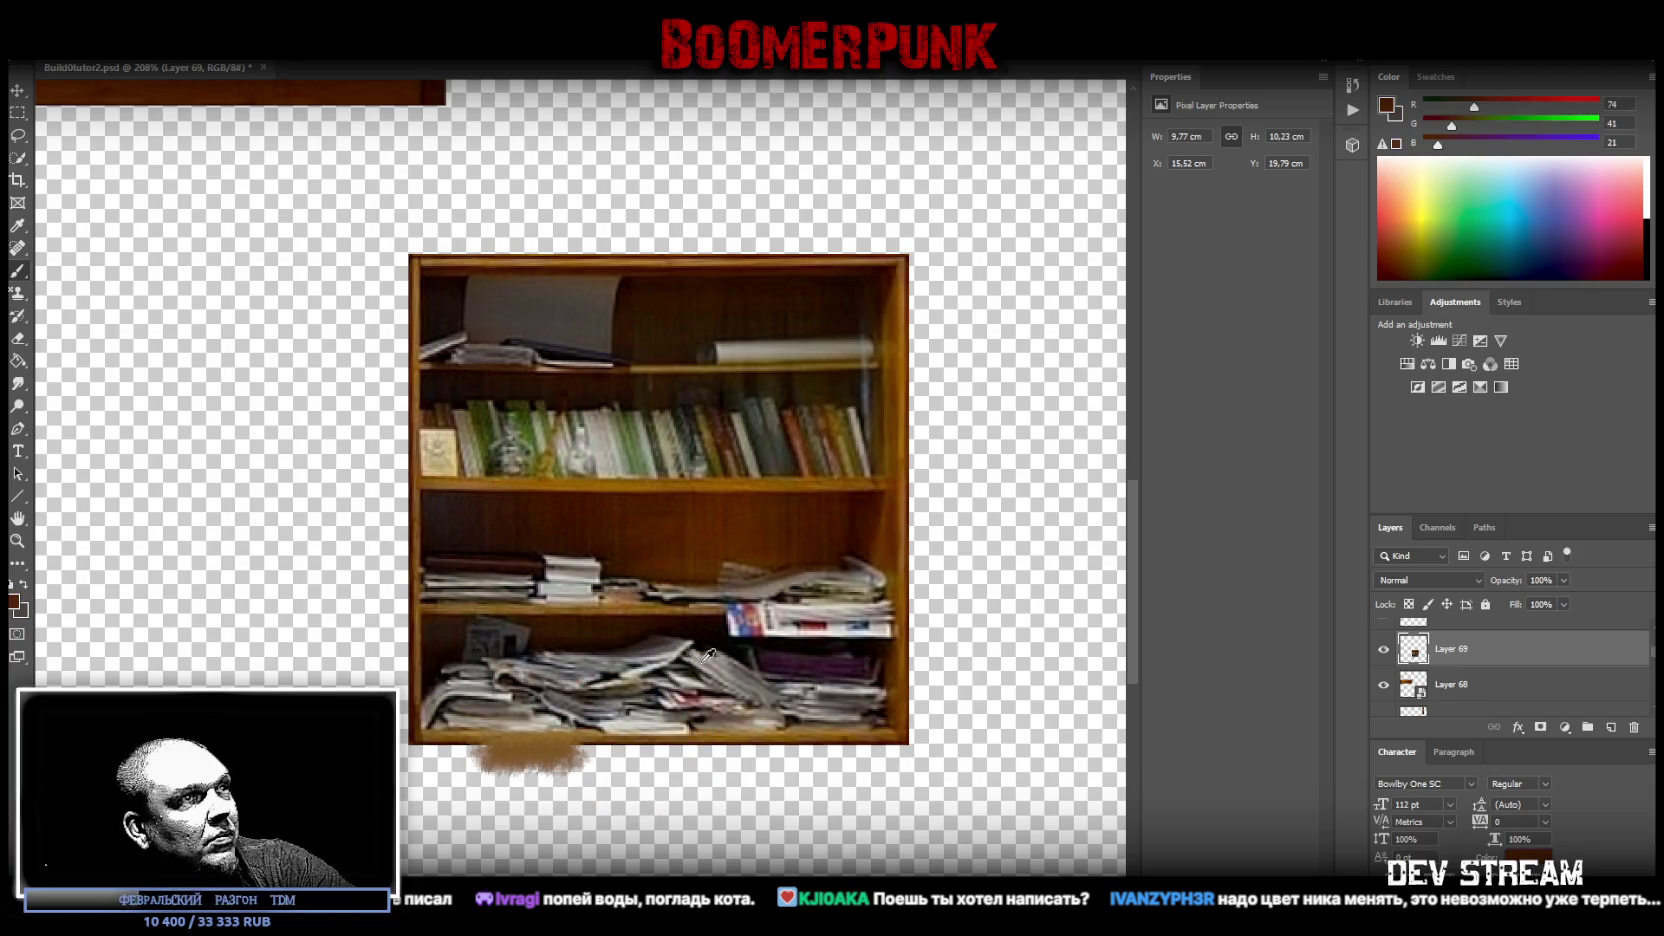
{"action": "mouse_move", "coordinate": [530, 760]}
{"action": "left_mouse_down"}
{"action": "mouse_move", "coordinate": [575, 762]}
{"action": "mouse_move", "coordinate": [492, 762]}
{"action": "mouse_move", "coordinate": [572, 752]}
{"action": "left_mouse_up"}
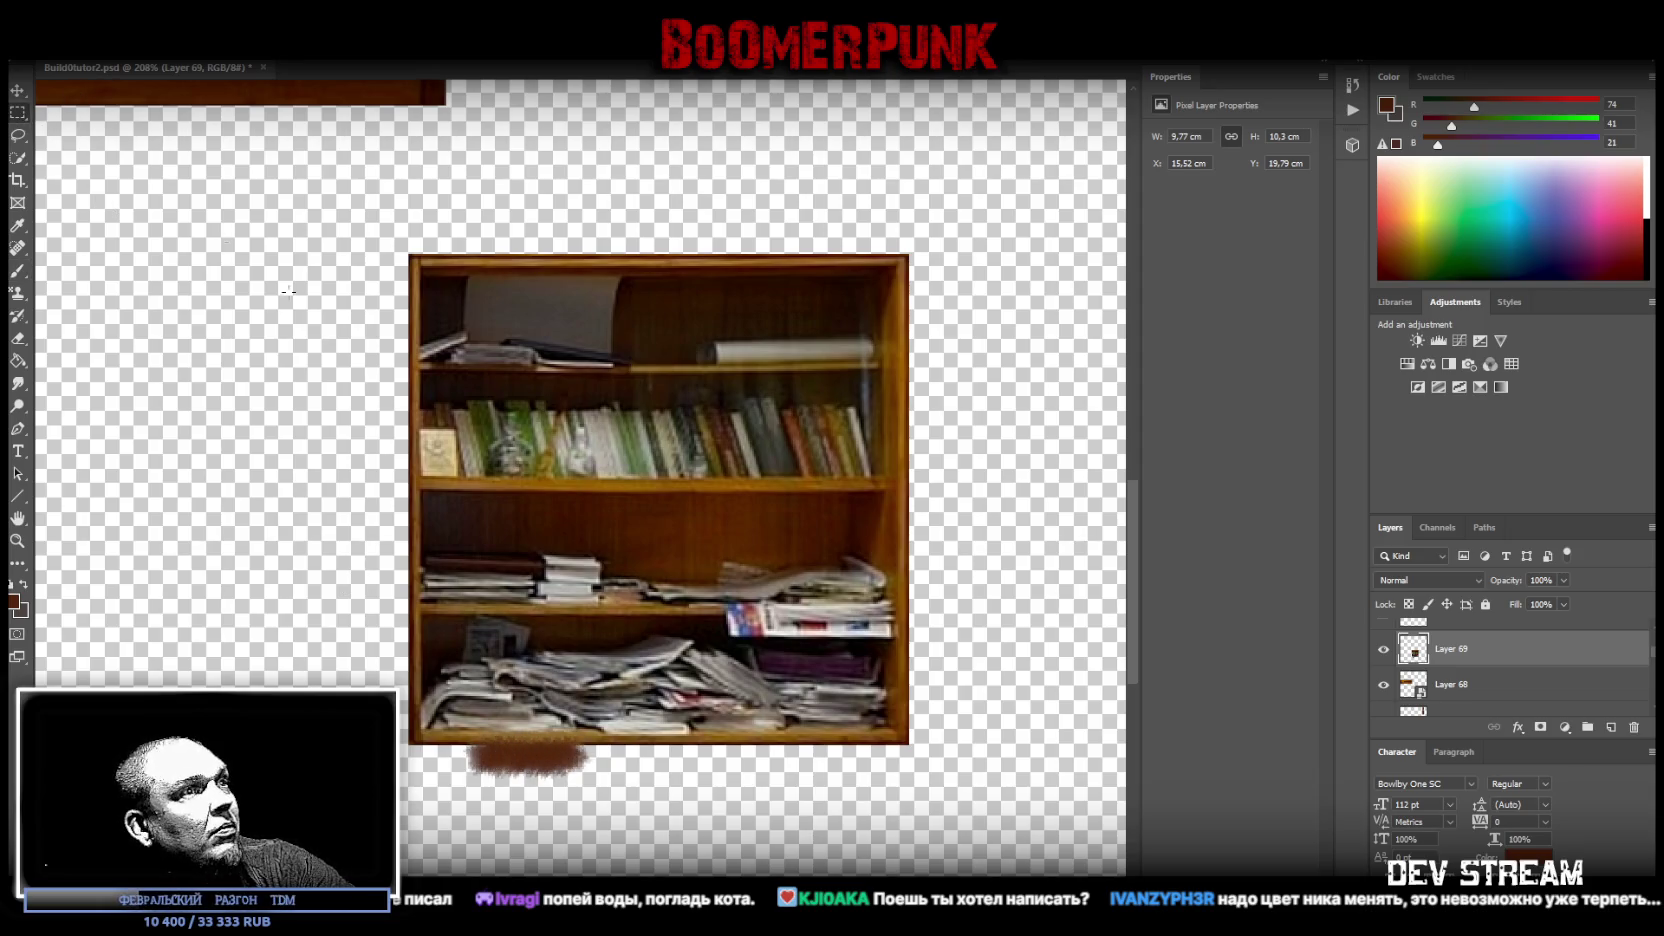
- Marquee the brown smudge under the bookshelf and delete it
{"action": "left_click_drag", "start_coordinate": [1002, 845], "coordinate": [403, 743]}
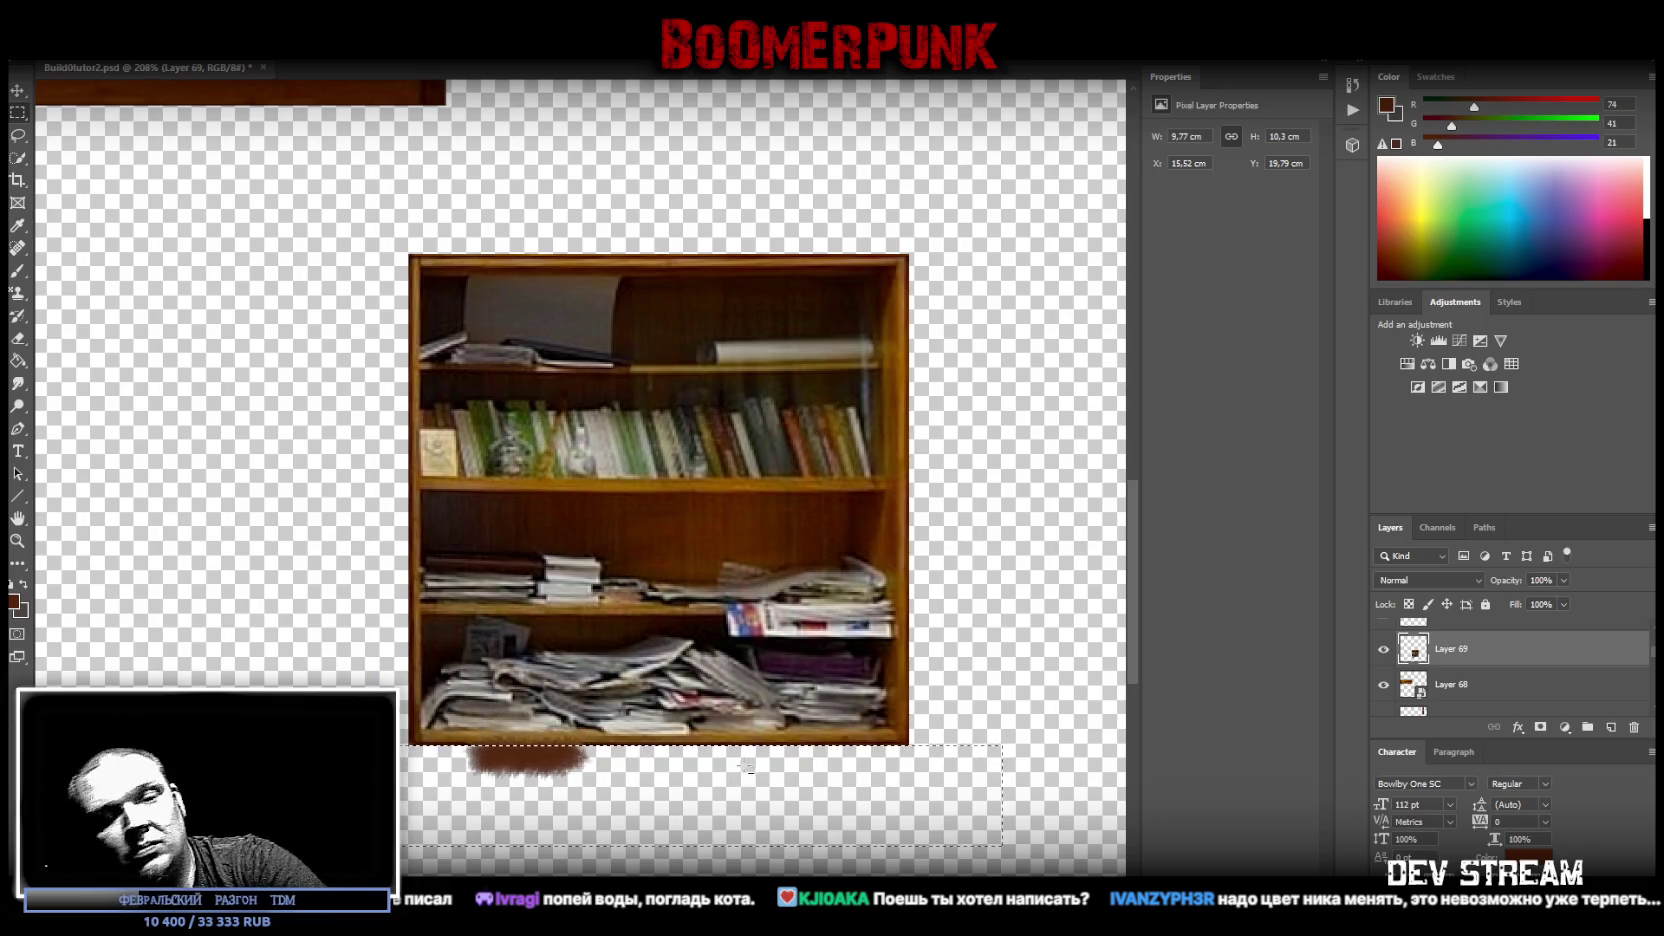
{"action": "key", "text": "Delete"}
{"action": "key", "text": "l"}
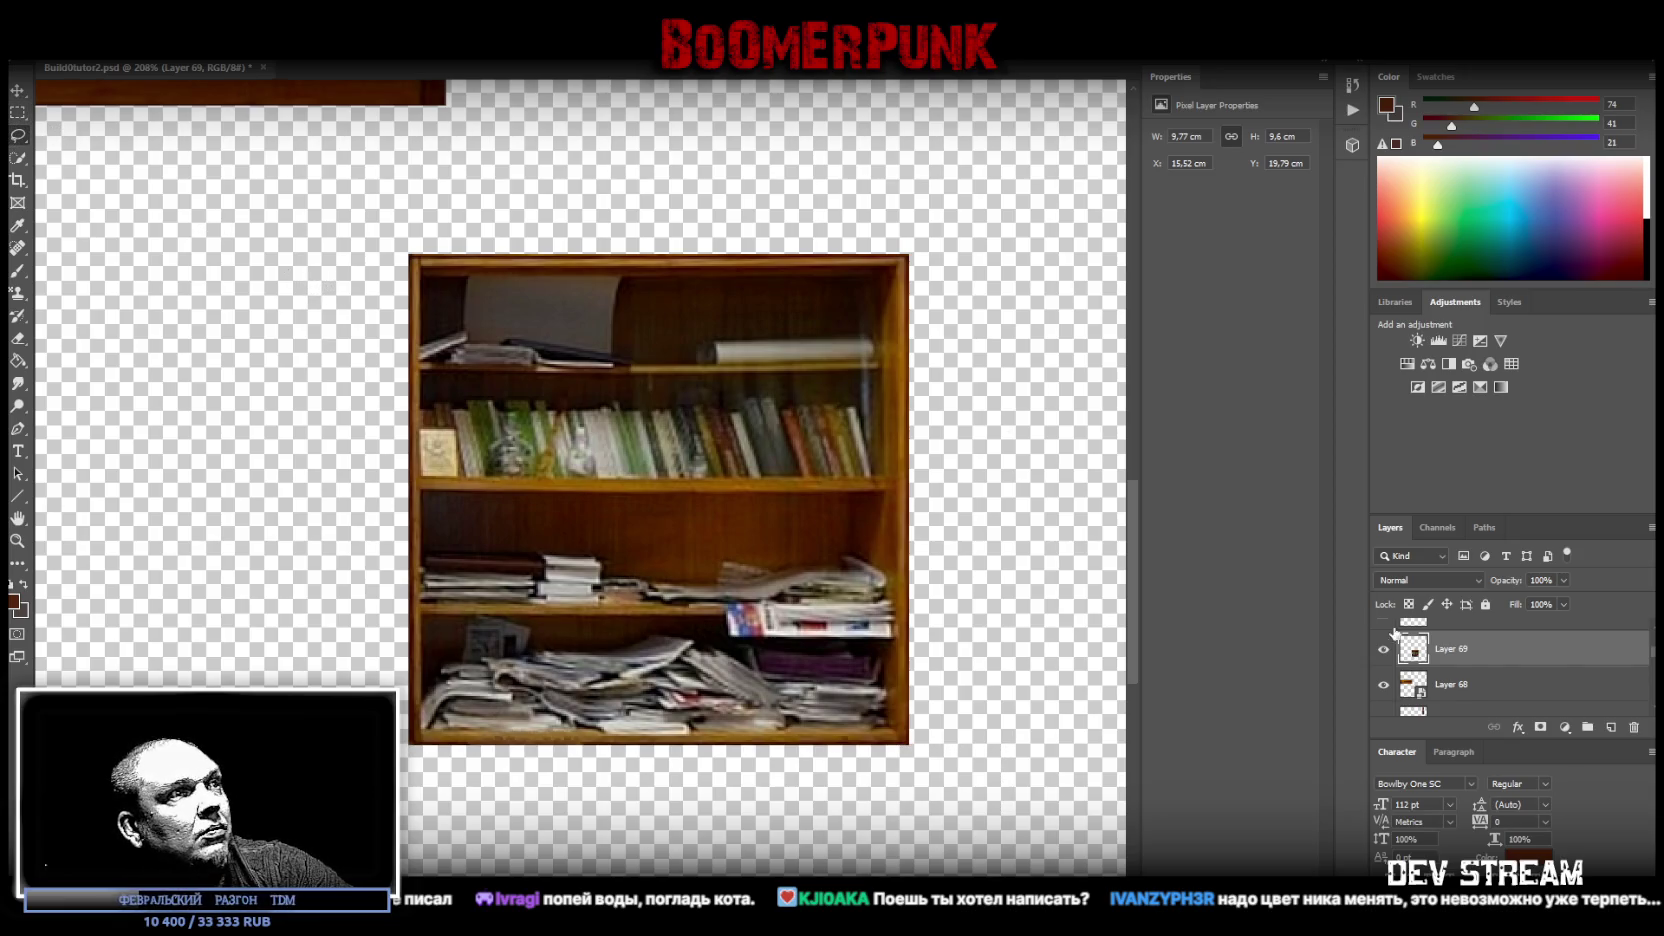
- Convert Layer 69 to a smart object and place it at X 16.26, Y 5.78 cm beside the posters
{"action": "right_click", "coordinate": [1479, 652]}
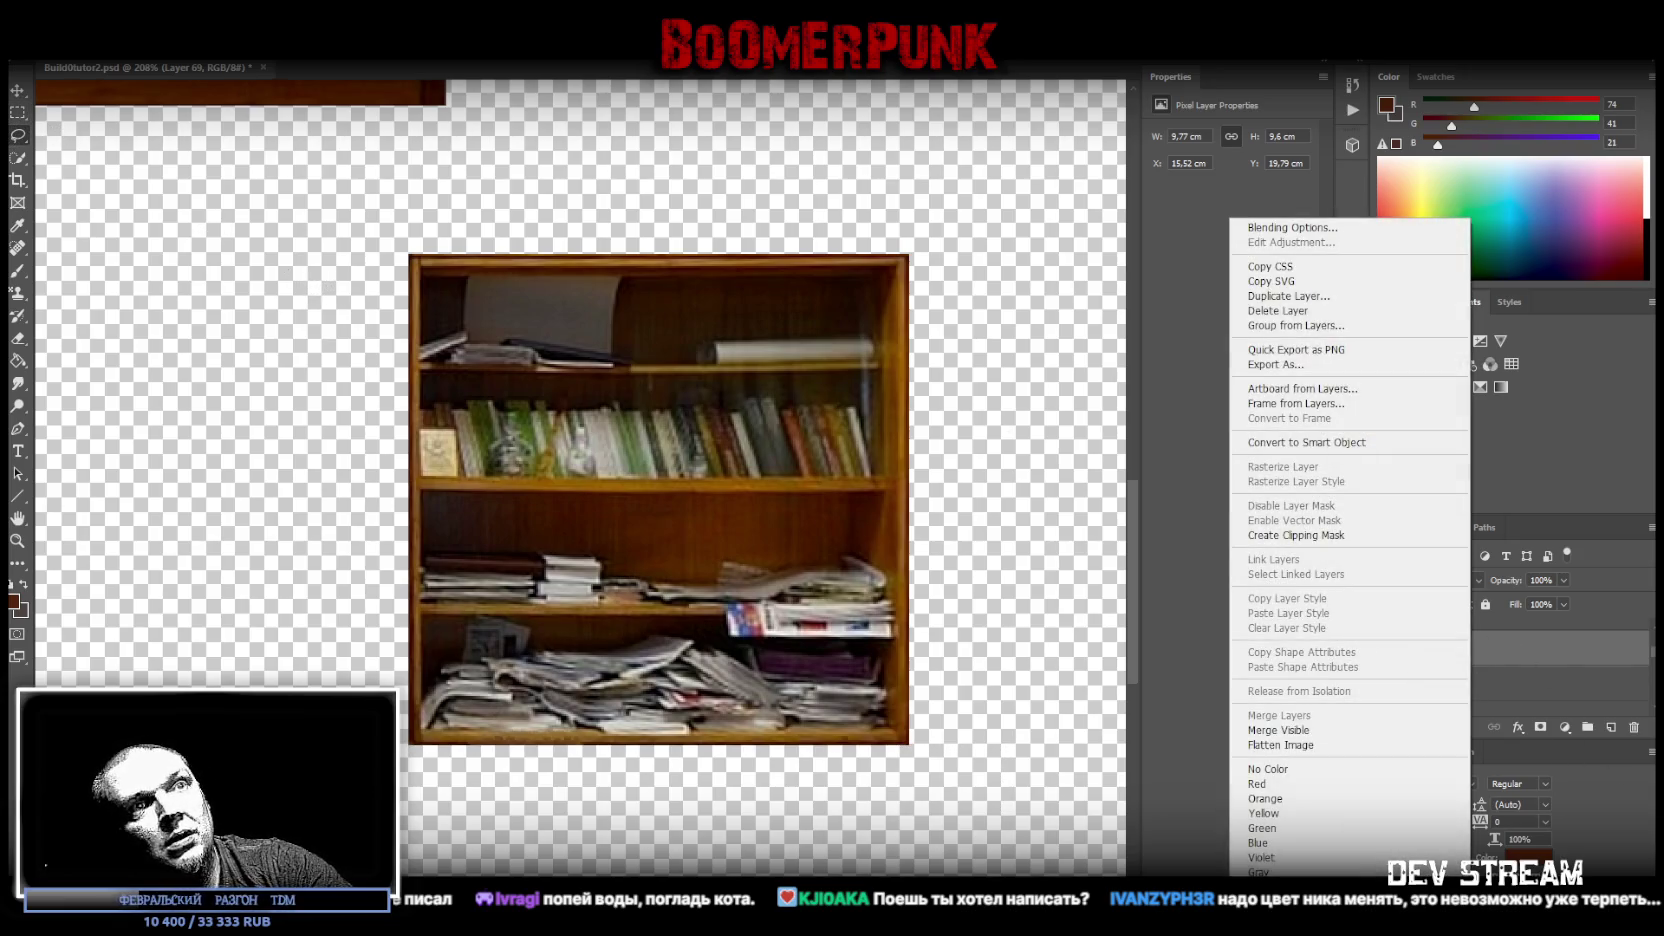
{"action": "left_click", "coordinate": [1306, 448]}
{"action": "key", "text": "ctrl+t"}
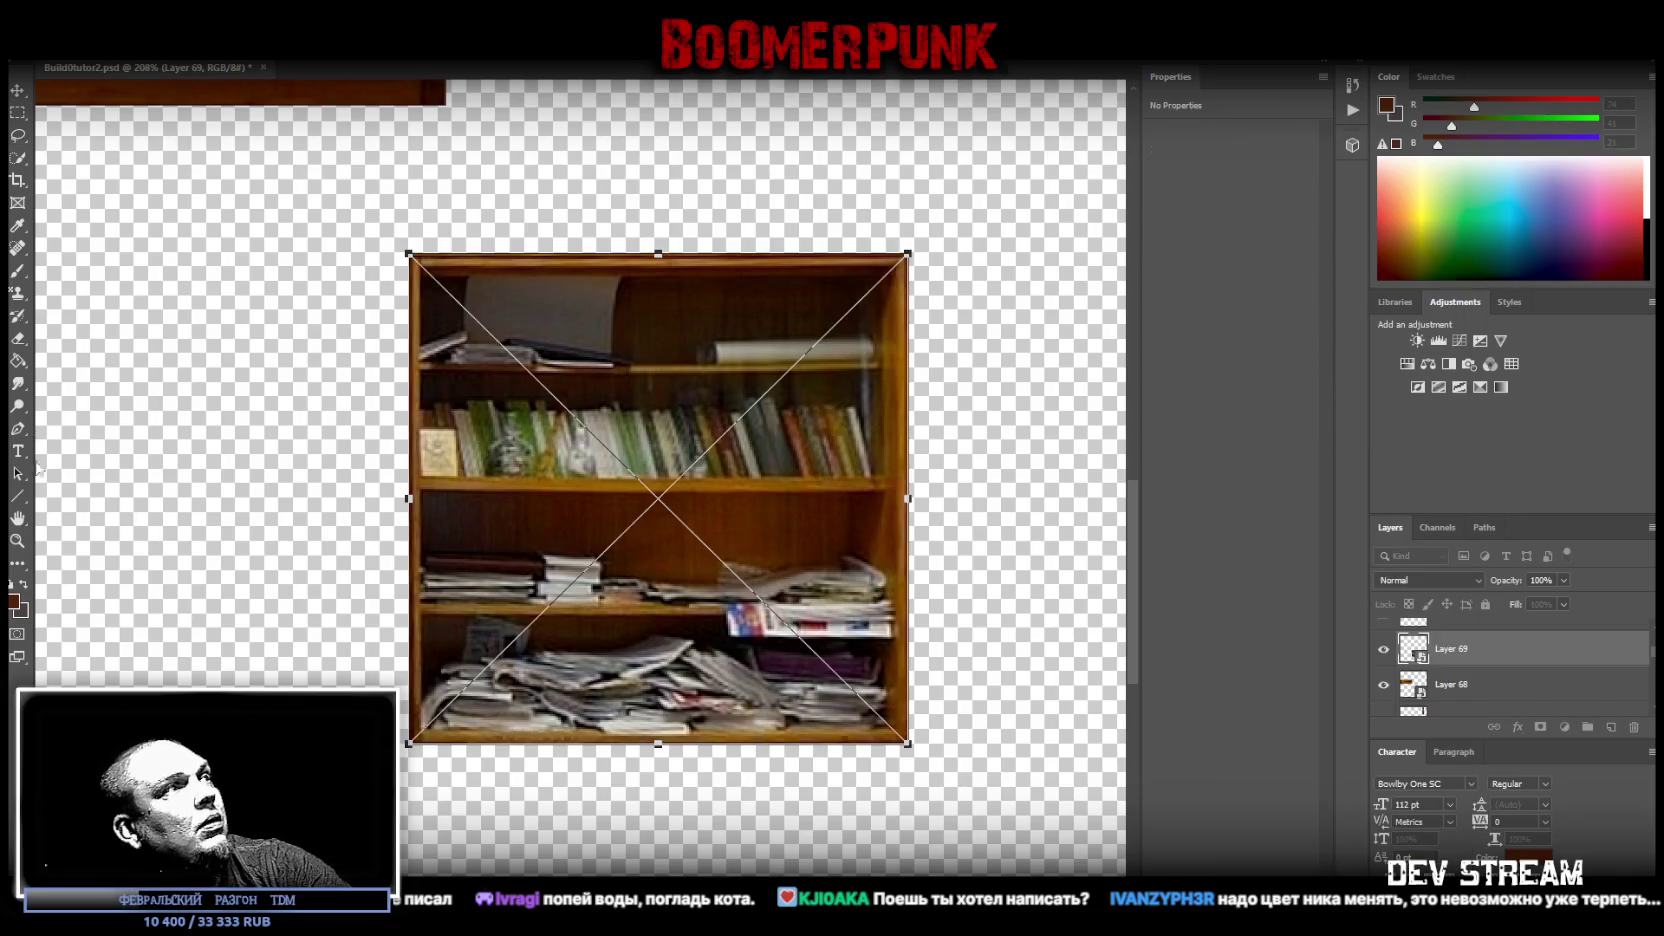
{"action": "key", "text": "ctrl+0"}
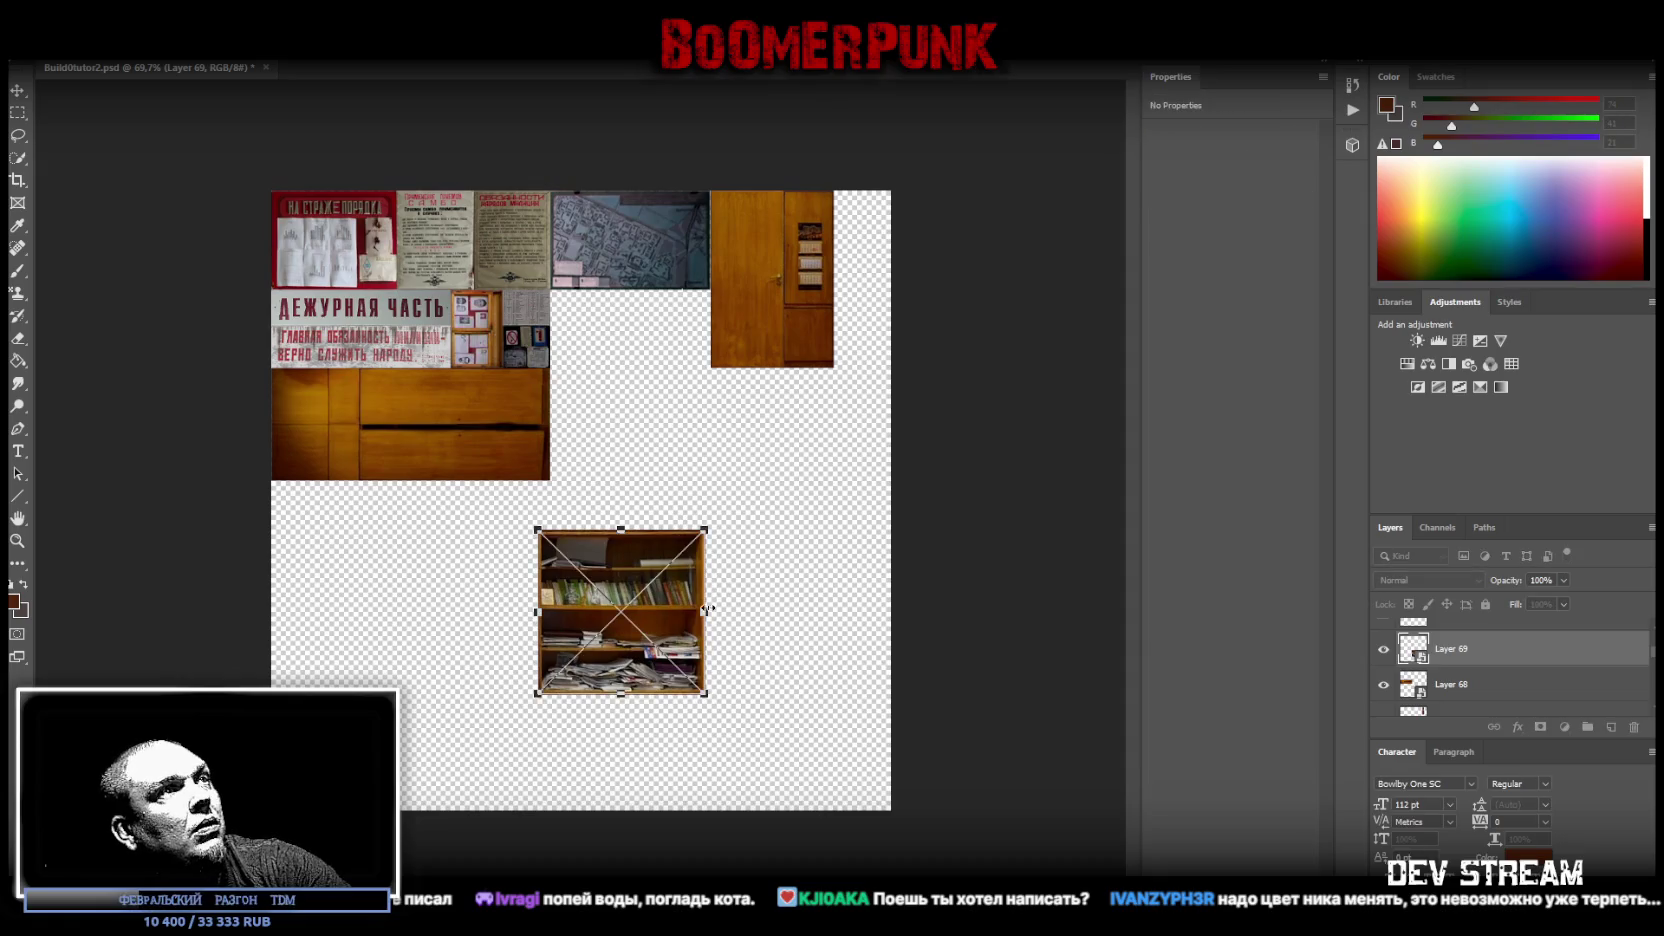
{"action": "mouse_move", "coordinate": [691, 630]}
{"action": "left_mouse_down"}
{"action": "mouse_move", "coordinate": [854, 504]}
{"action": "mouse_move", "coordinate": [774, 525]}
{"action": "mouse_move", "coordinate": [724, 514]}
{"action": "mouse_move", "coordinate": [679, 397]}
{"action": "left_mouse_up"}
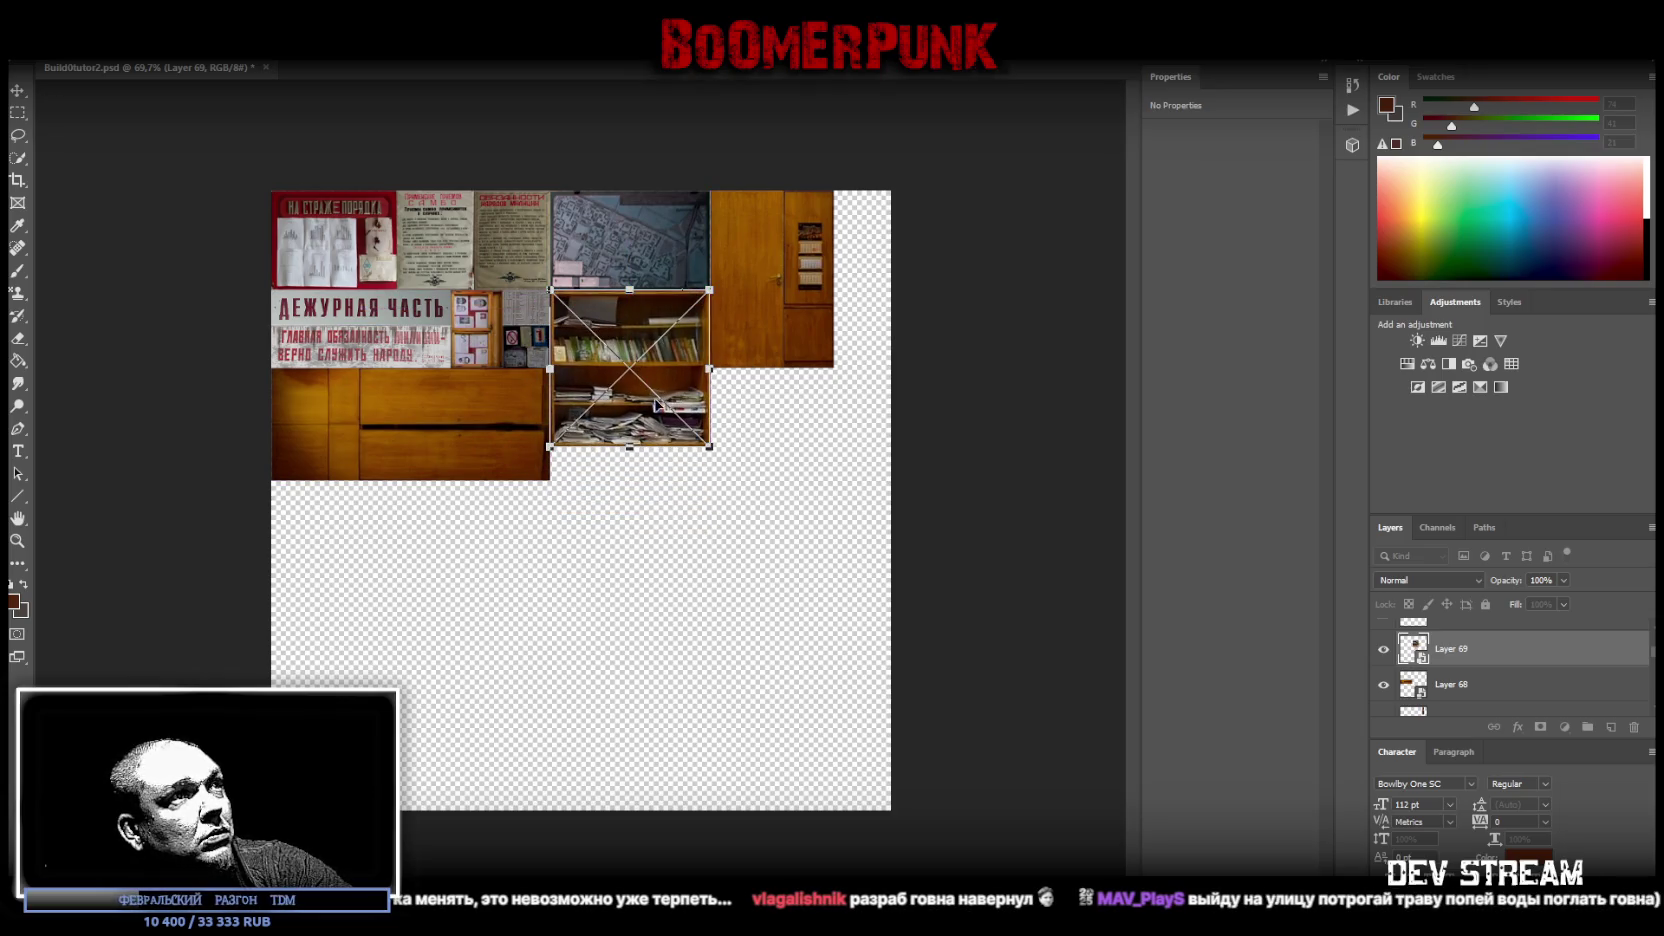
{"action": "left_click", "coordinate": [17, 540]}
{"action": "left_click_drag", "start_coordinate": [620, 310], "coordinate": [690, 512]}
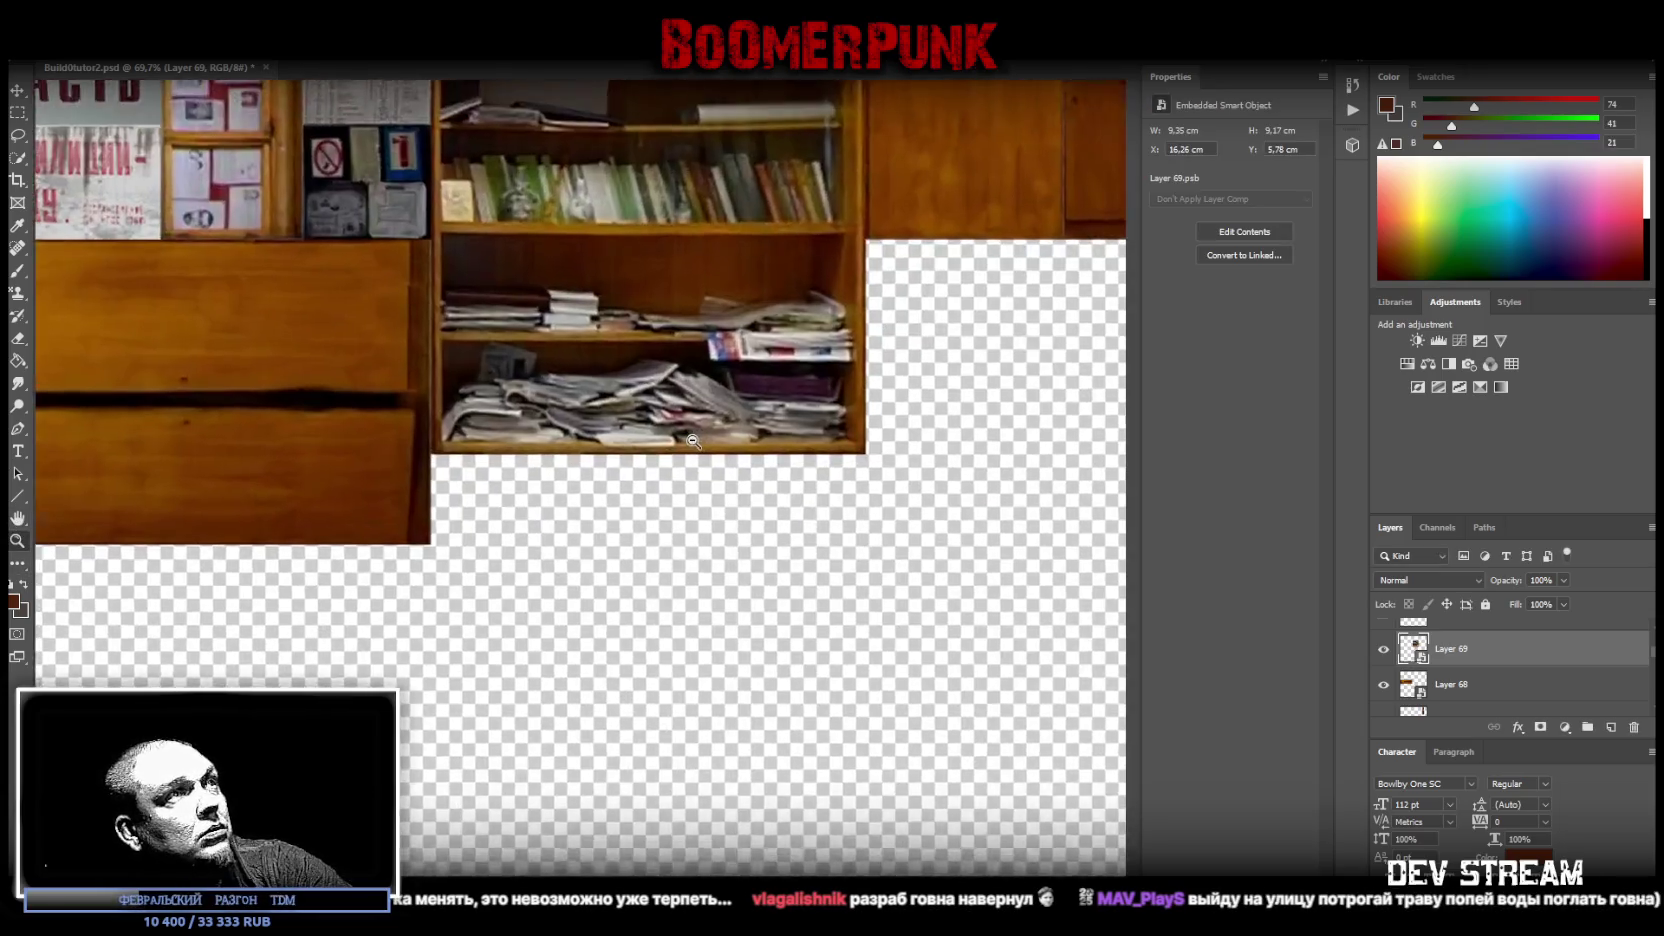
{"action": "key", "text": "ctrl+t"}
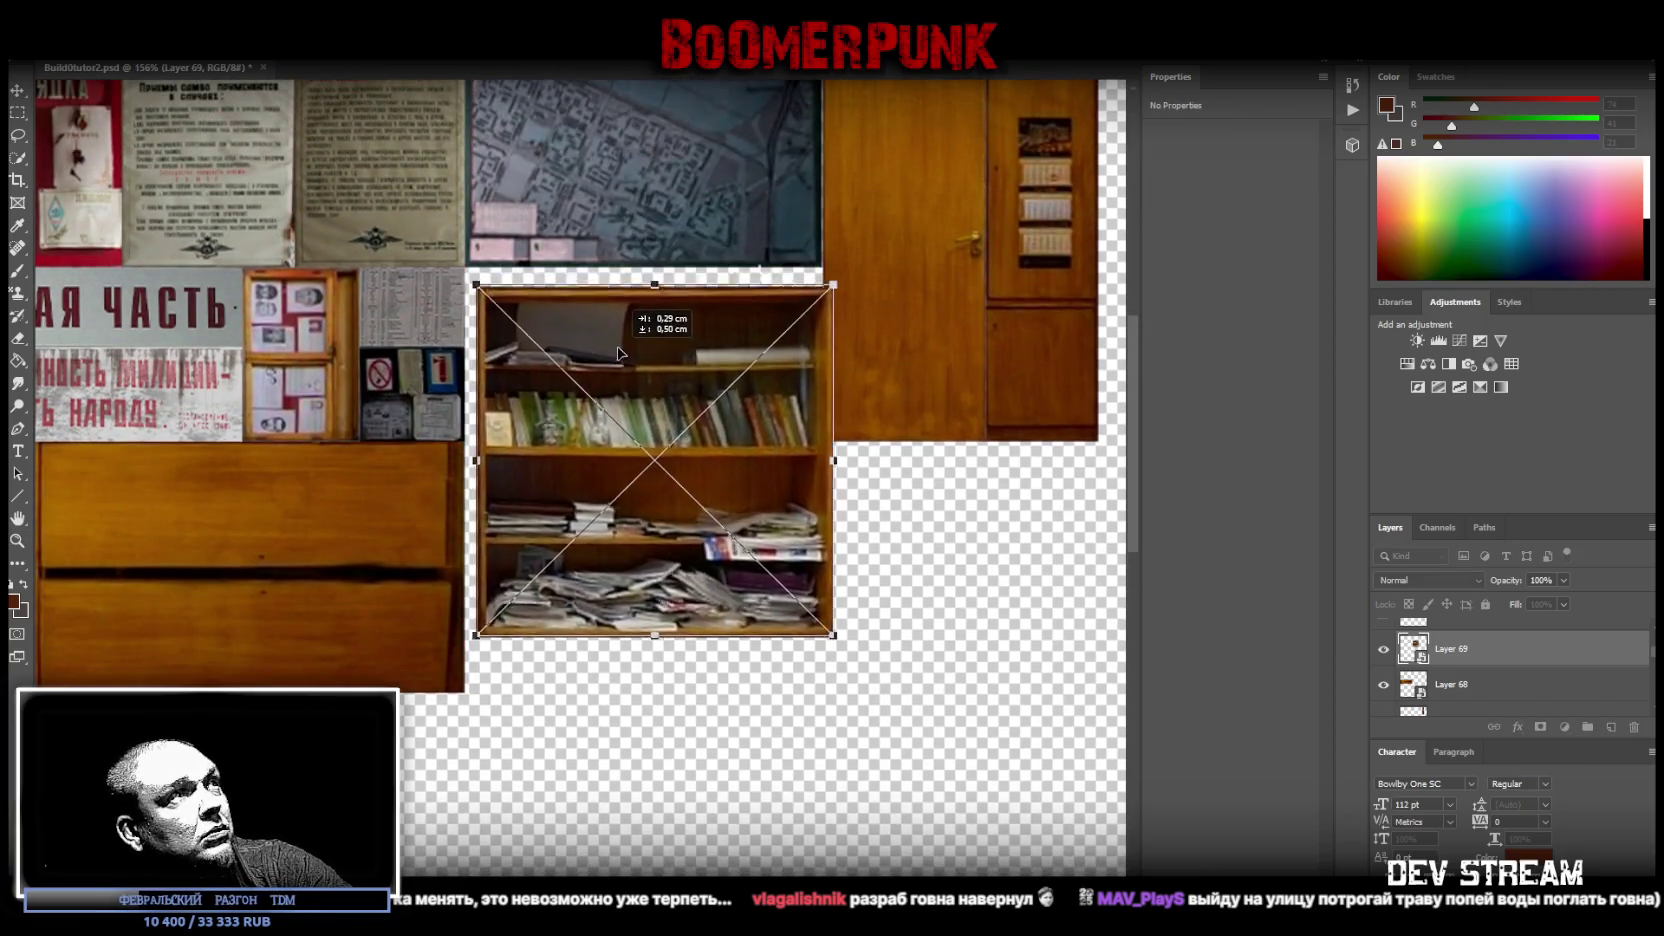
{"action": "key", "text": "Return"}
{"action": "mouse_move", "coordinate": [700, 530]}
{"action": "left_mouse_down"}
{"action": "mouse_move", "coordinate": [652, 540]}
{"action": "mouse_move", "coordinate": [657, 508]}
{"action": "left_mouse_up"}
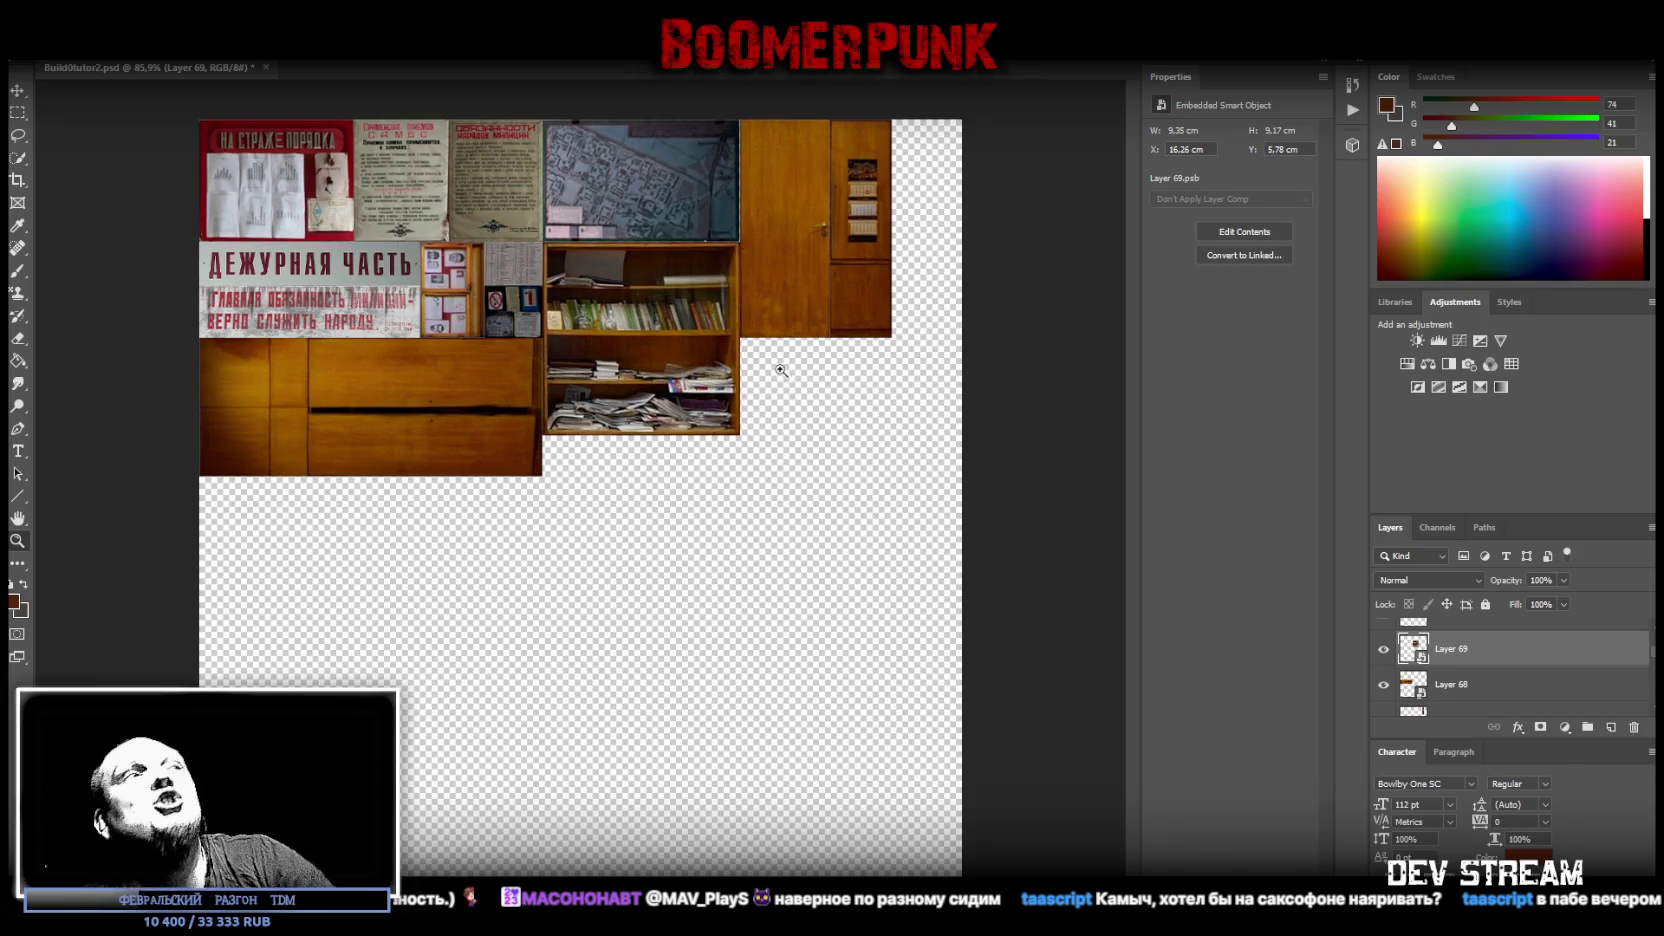
- Scale the bookshelf to 6.46 × 6.35 cm and place it at X 0, Y 16.89 cm under the cabinet
{"action": "key", "text": "ctrl+t"}
{"action": "left_click_drag", "start_coordinate": [640, 435], "coordinate": [640, 399]}
{"action": "left_click_drag", "start_coordinate": [692, 334], "coordinate": [673, 334]}
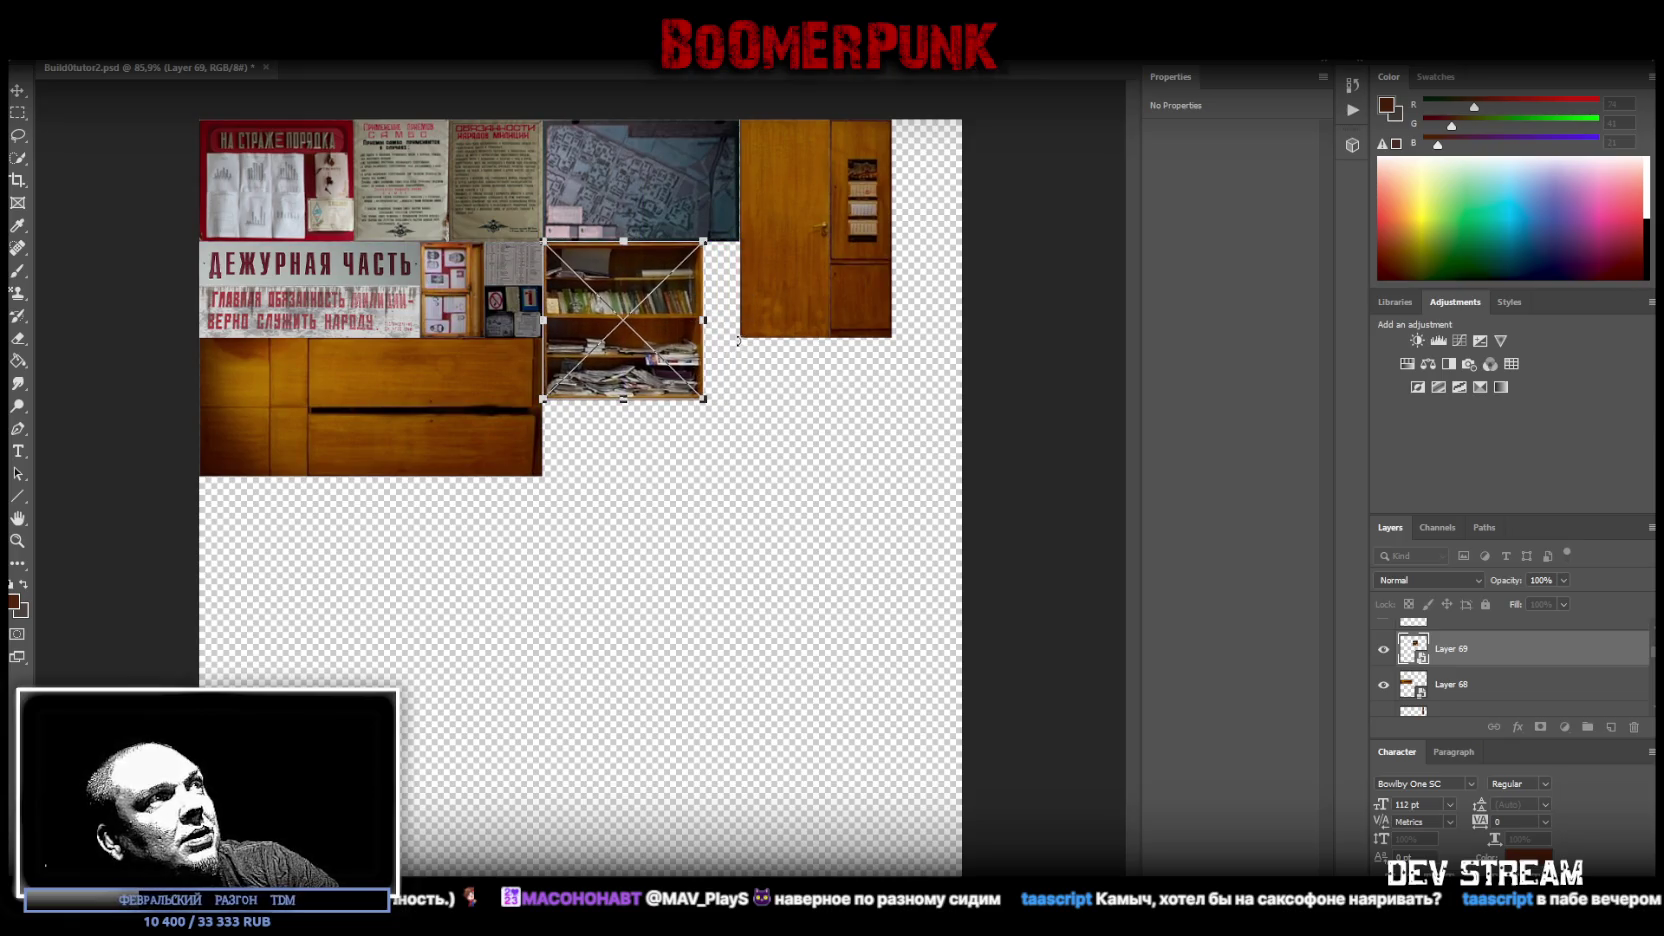
{"action": "left_click_drag", "start_coordinate": [670, 337], "coordinate": [327, 572]}
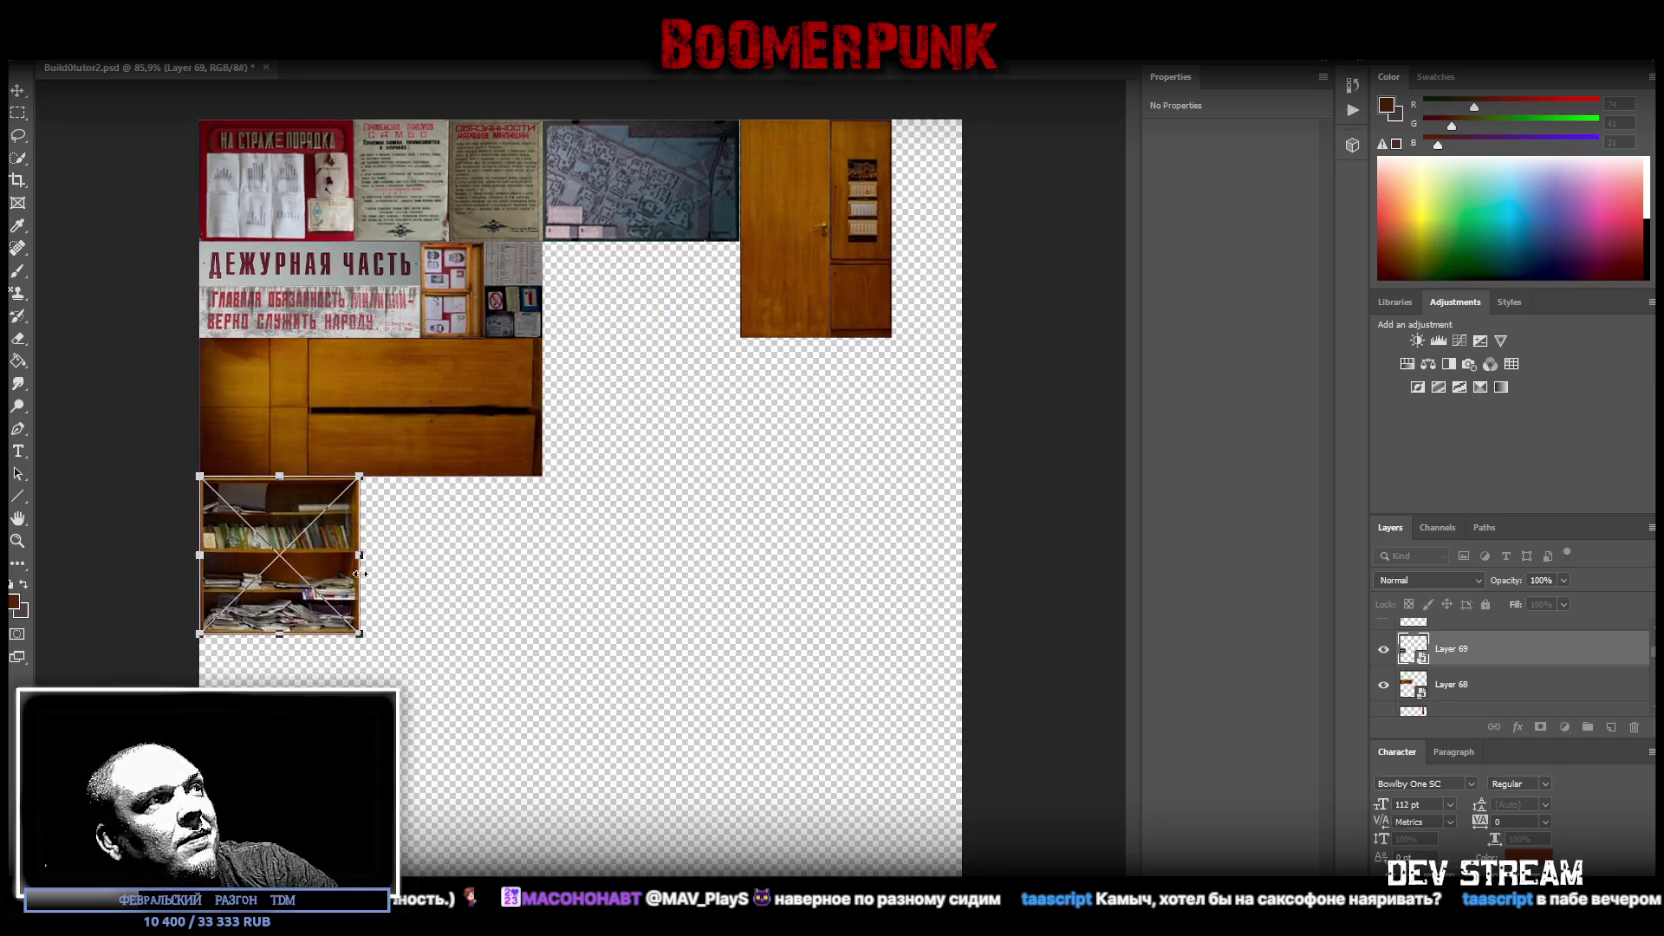
{"action": "left_click_drag", "start_coordinate": [336, 565], "coordinate": [368, 469]}
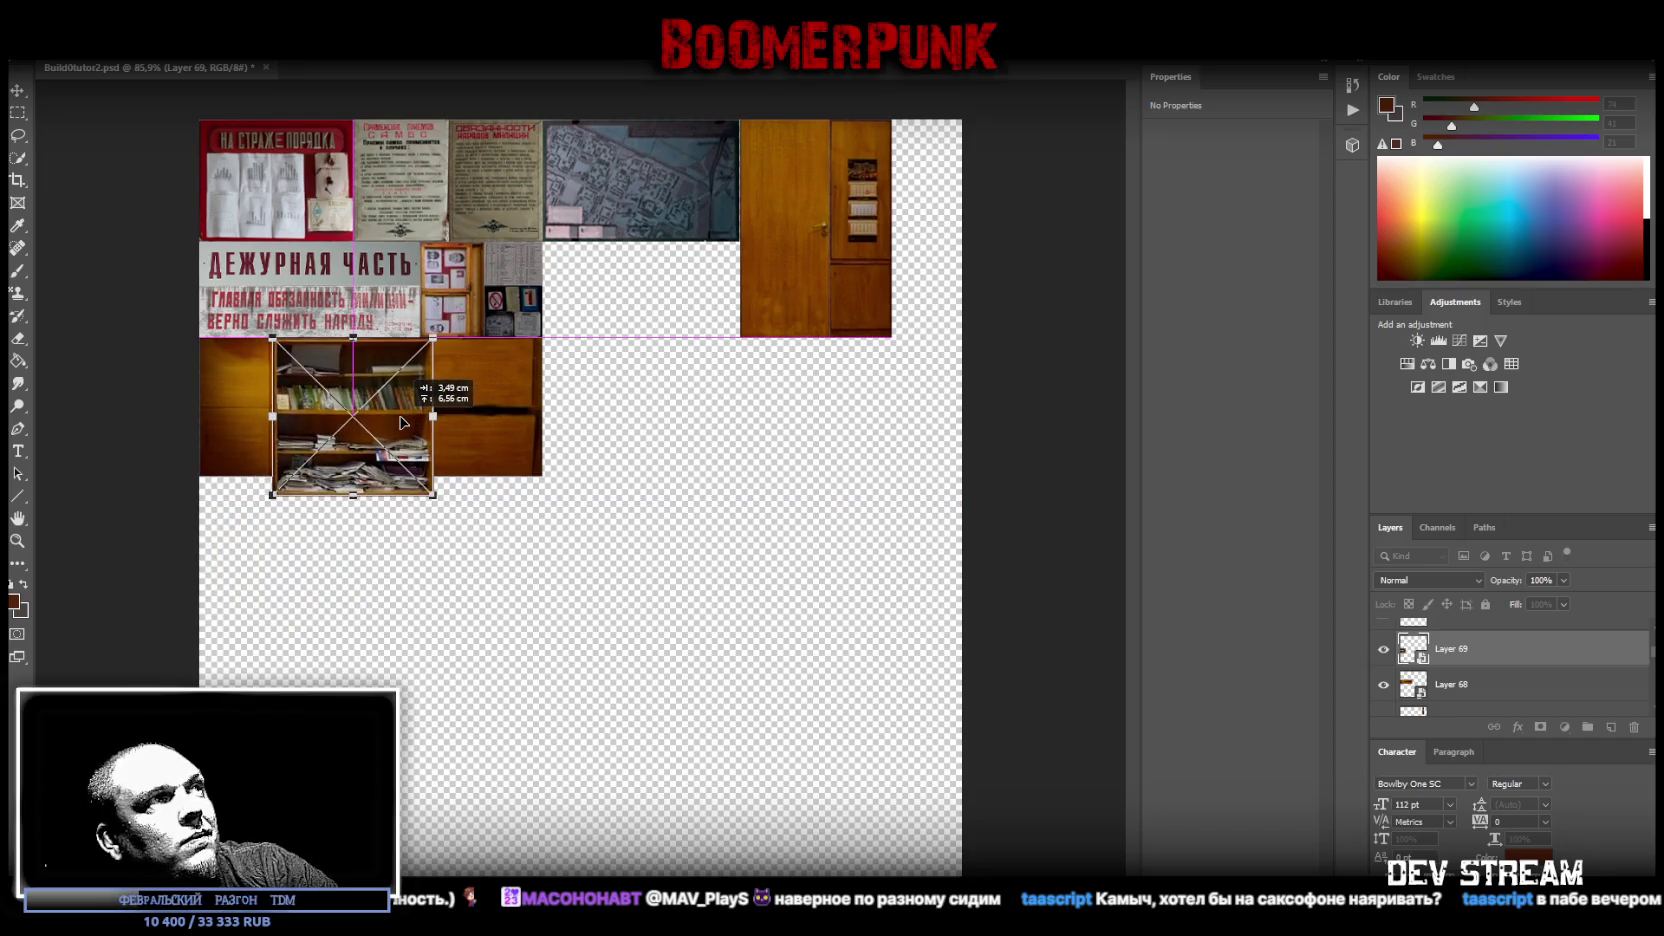
{"action": "left_click_drag", "start_coordinate": [486, 360], "coordinate": [296, 282]}
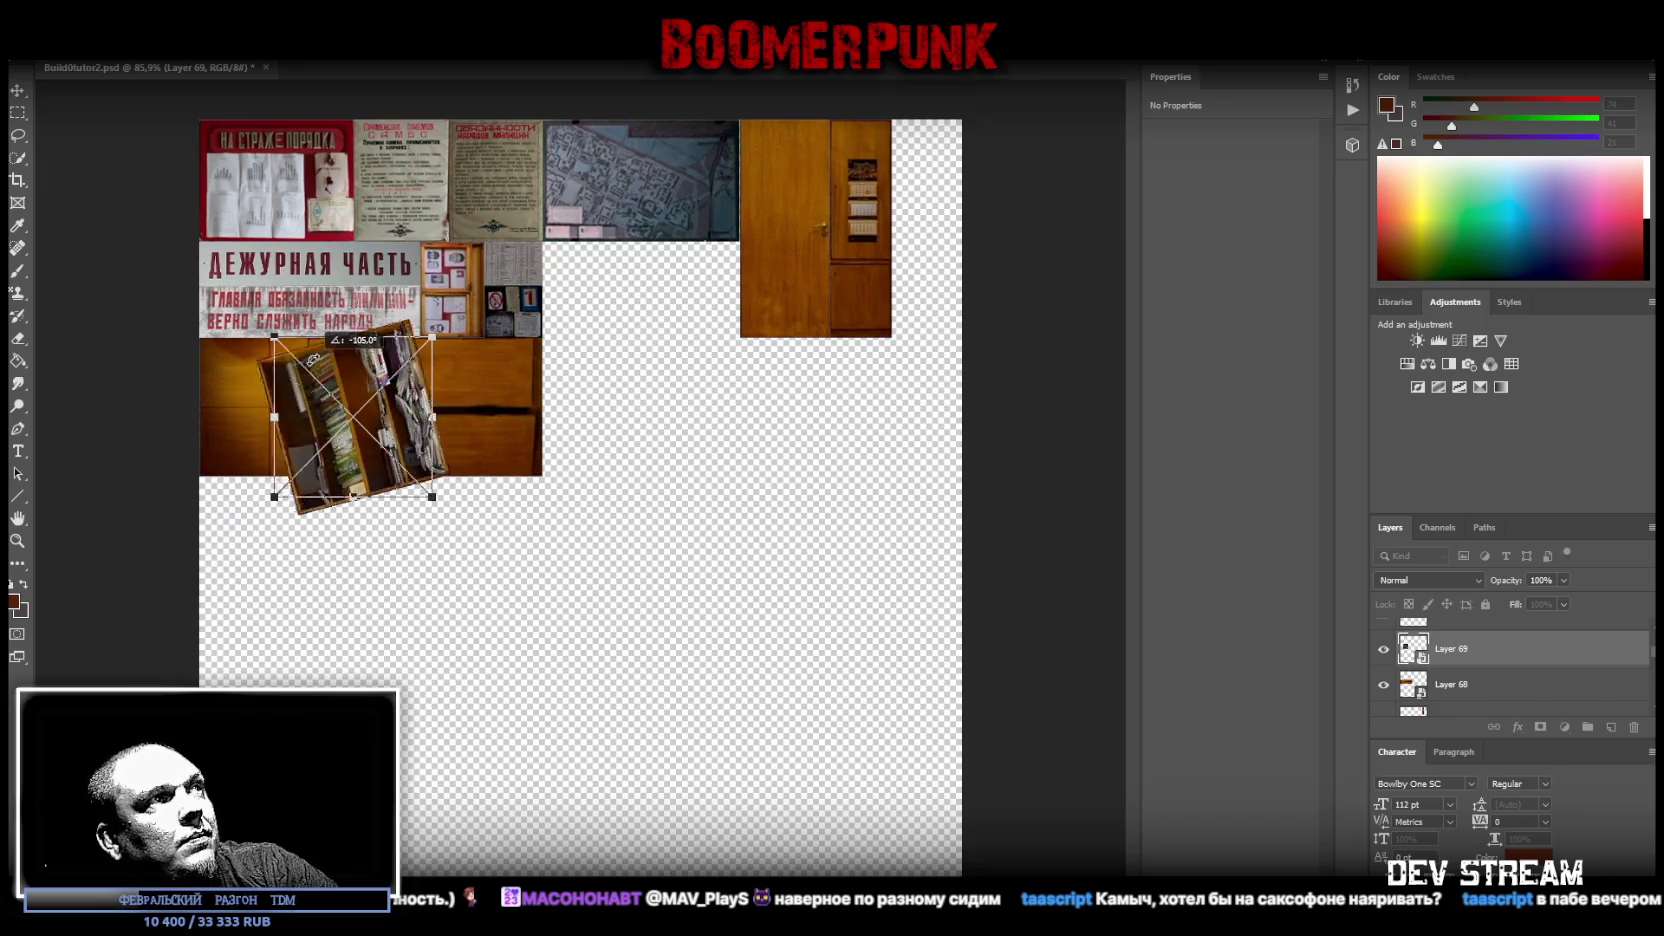
{"action": "left_click_drag", "start_coordinate": [316, 358], "coordinate": [343, 380]}
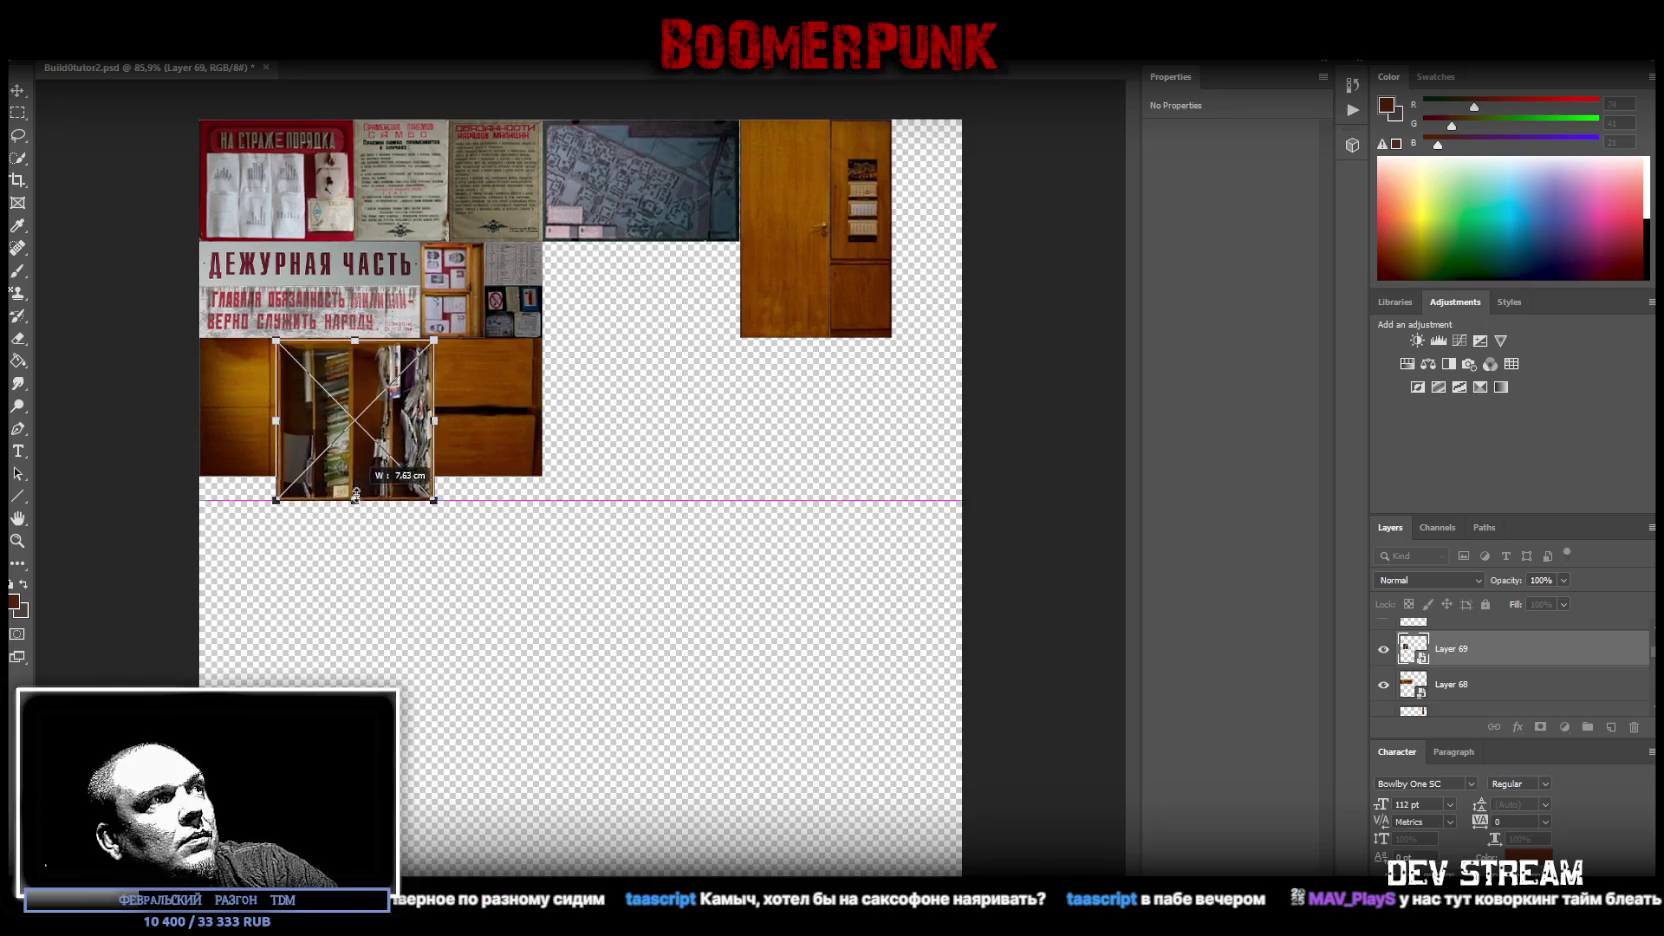
{"action": "left_click_drag", "start_coordinate": [355, 499], "coordinate": [355, 475]}
{"action": "left_click_drag", "start_coordinate": [447, 300], "coordinate": [463, 495]}
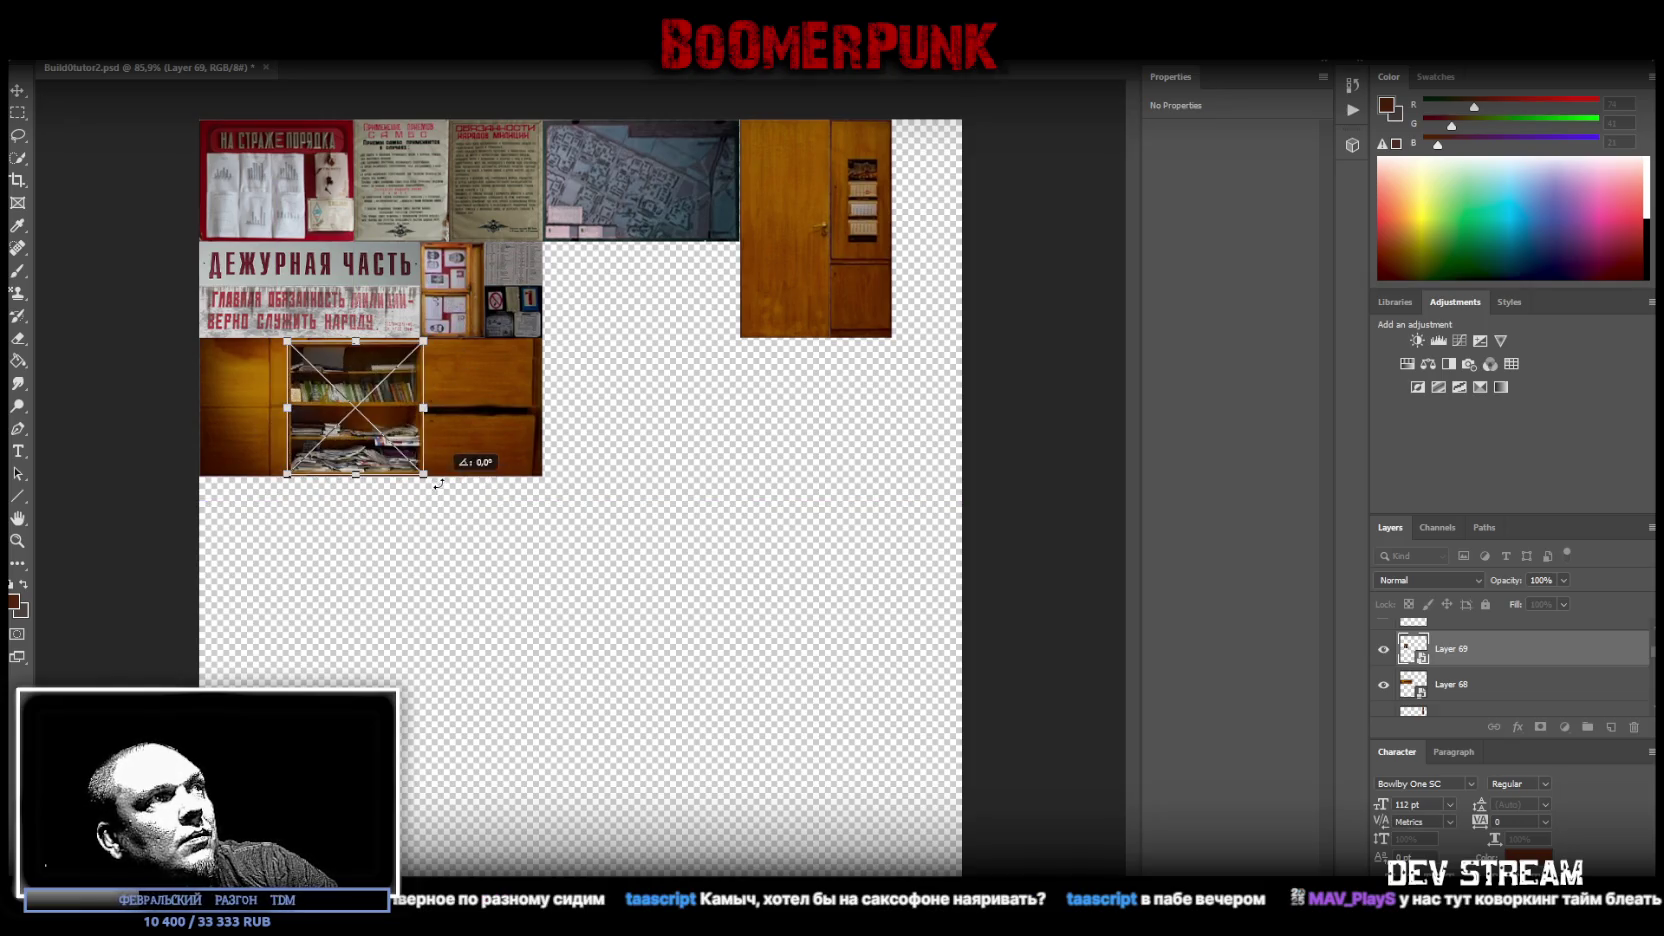
{"action": "mouse_move", "coordinate": [387, 414]}
{"action": "left_mouse_down"}
{"action": "mouse_move", "coordinate": [303, 557]}
{"action": "mouse_move", "coordinate": [293, 547]}
{"action": "left_mouse_up"}
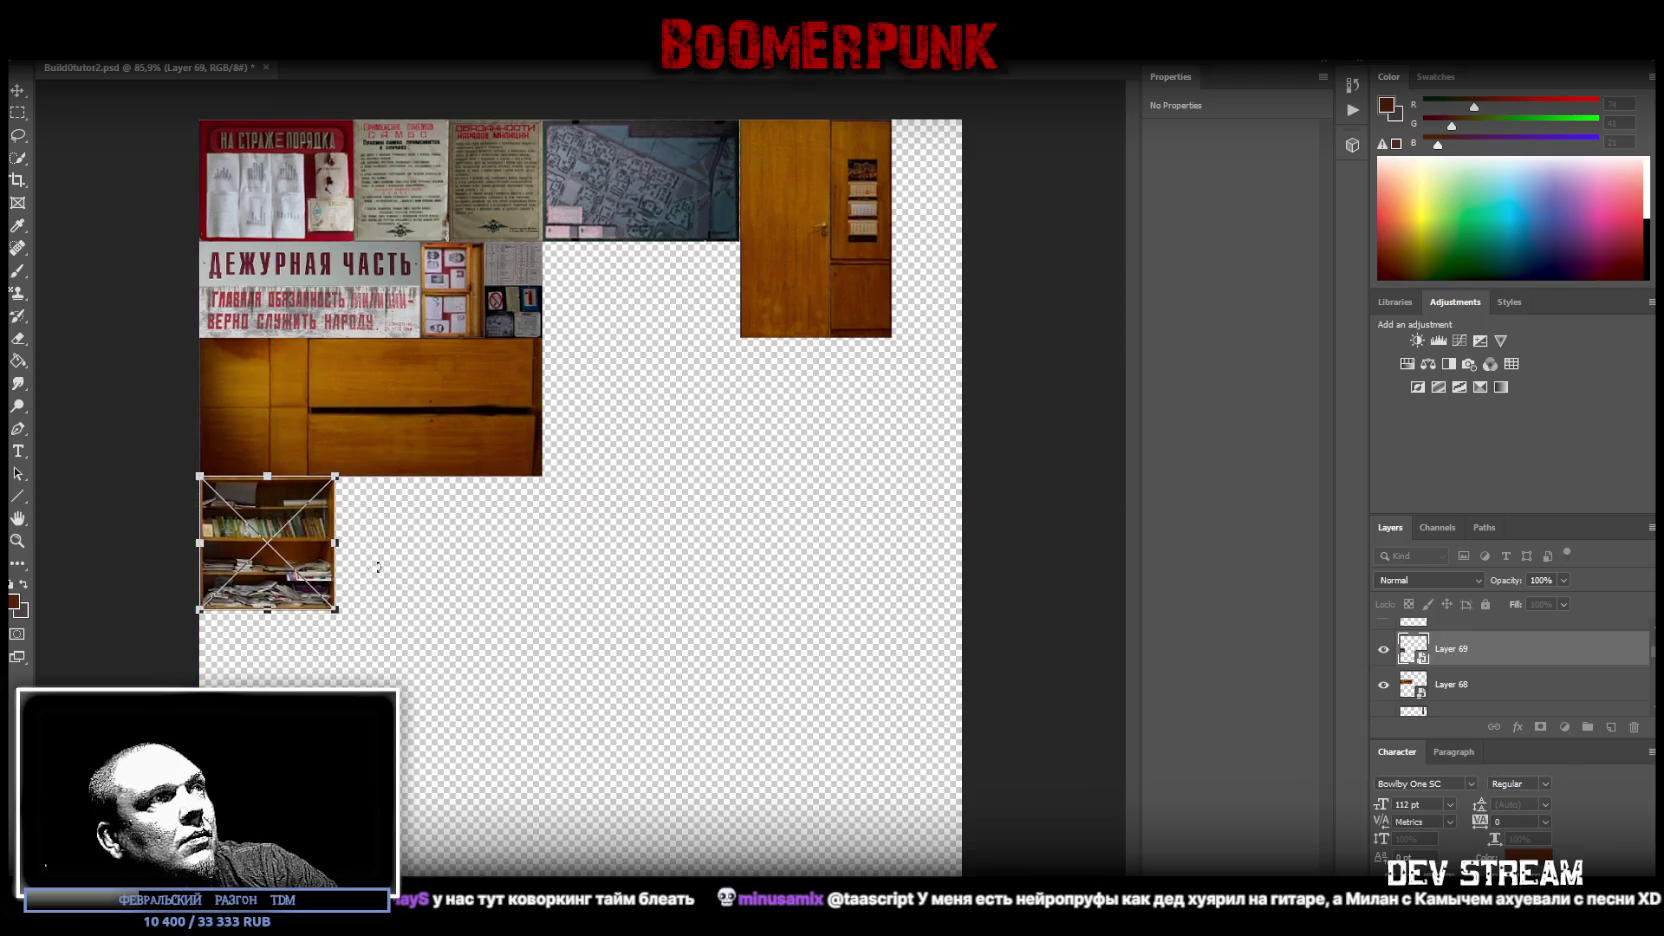
{"action": "key", "text": "Return"}
{"action": "key", "text": "z"}
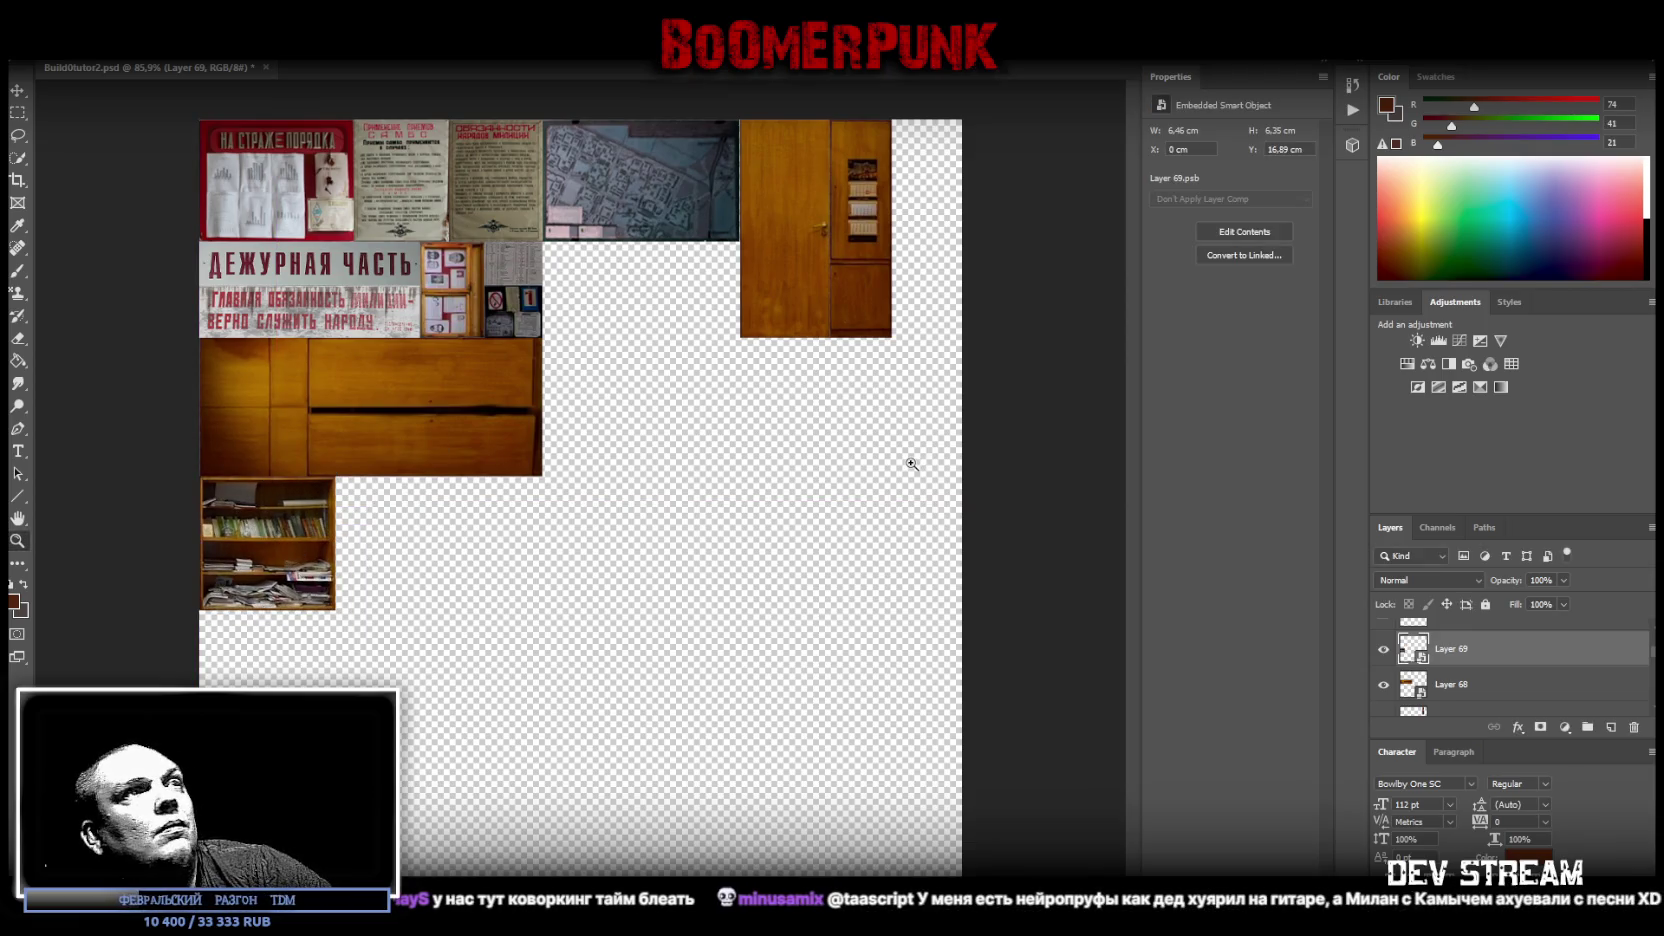
- With the Move tool, select the door's Layer 66
{"action": "left_click", "coordinate": [17, 90]}
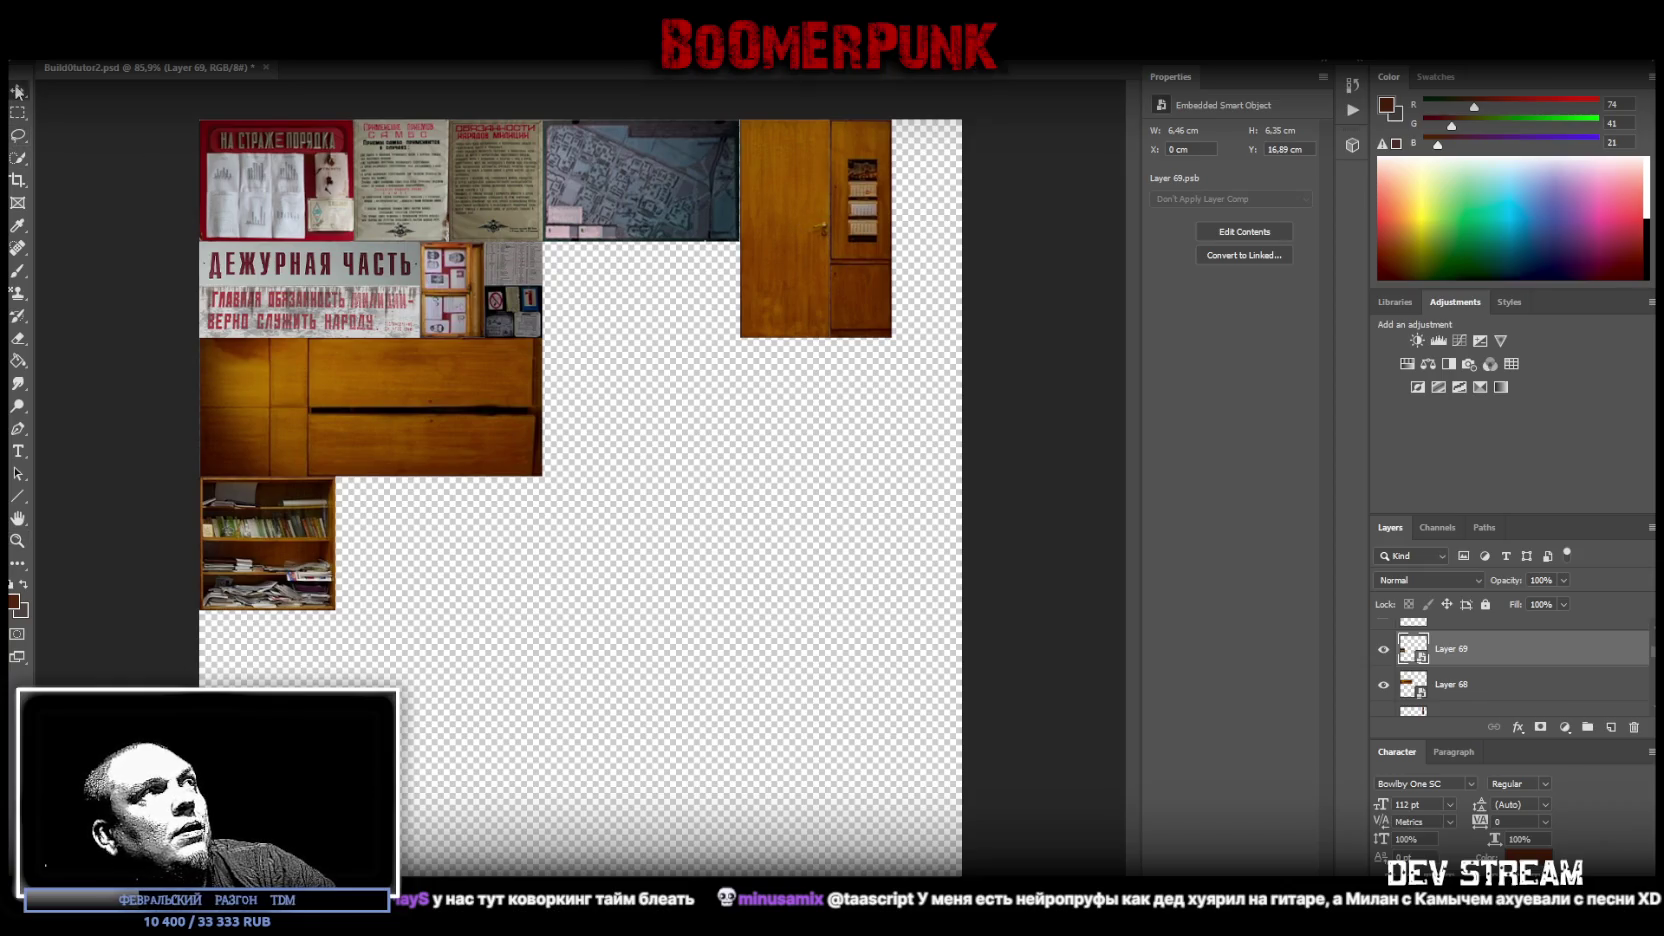
{"action": "right_click", "coordinate": [790, 233]}
{"action": "left_click", "coordinate": [815, 250]}
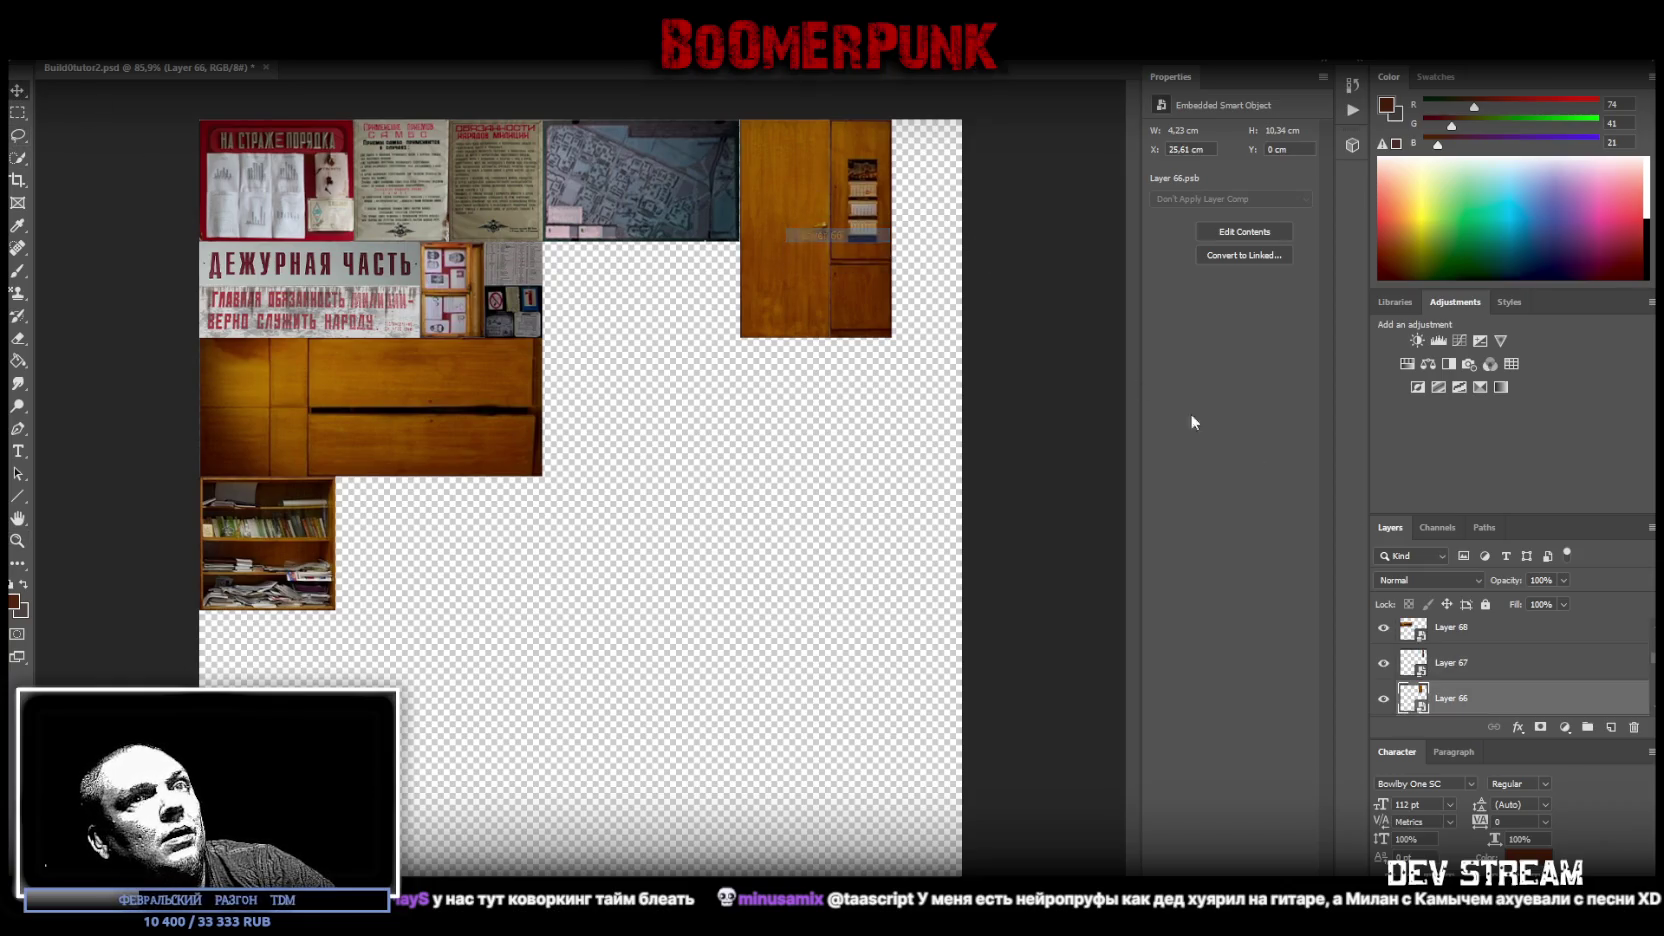
- Turn the Layers 66–67 door sideways and scale it to fill the row beside the bookshelf
{"action": "left_click", "coordinate": [1473, 671], "text": "shift"}
{"action": "key", "text": "ctrl+t"}
{"action": "left_click_drag", "start_coordinate": [805, 178], "coordinate": [608, 522]}
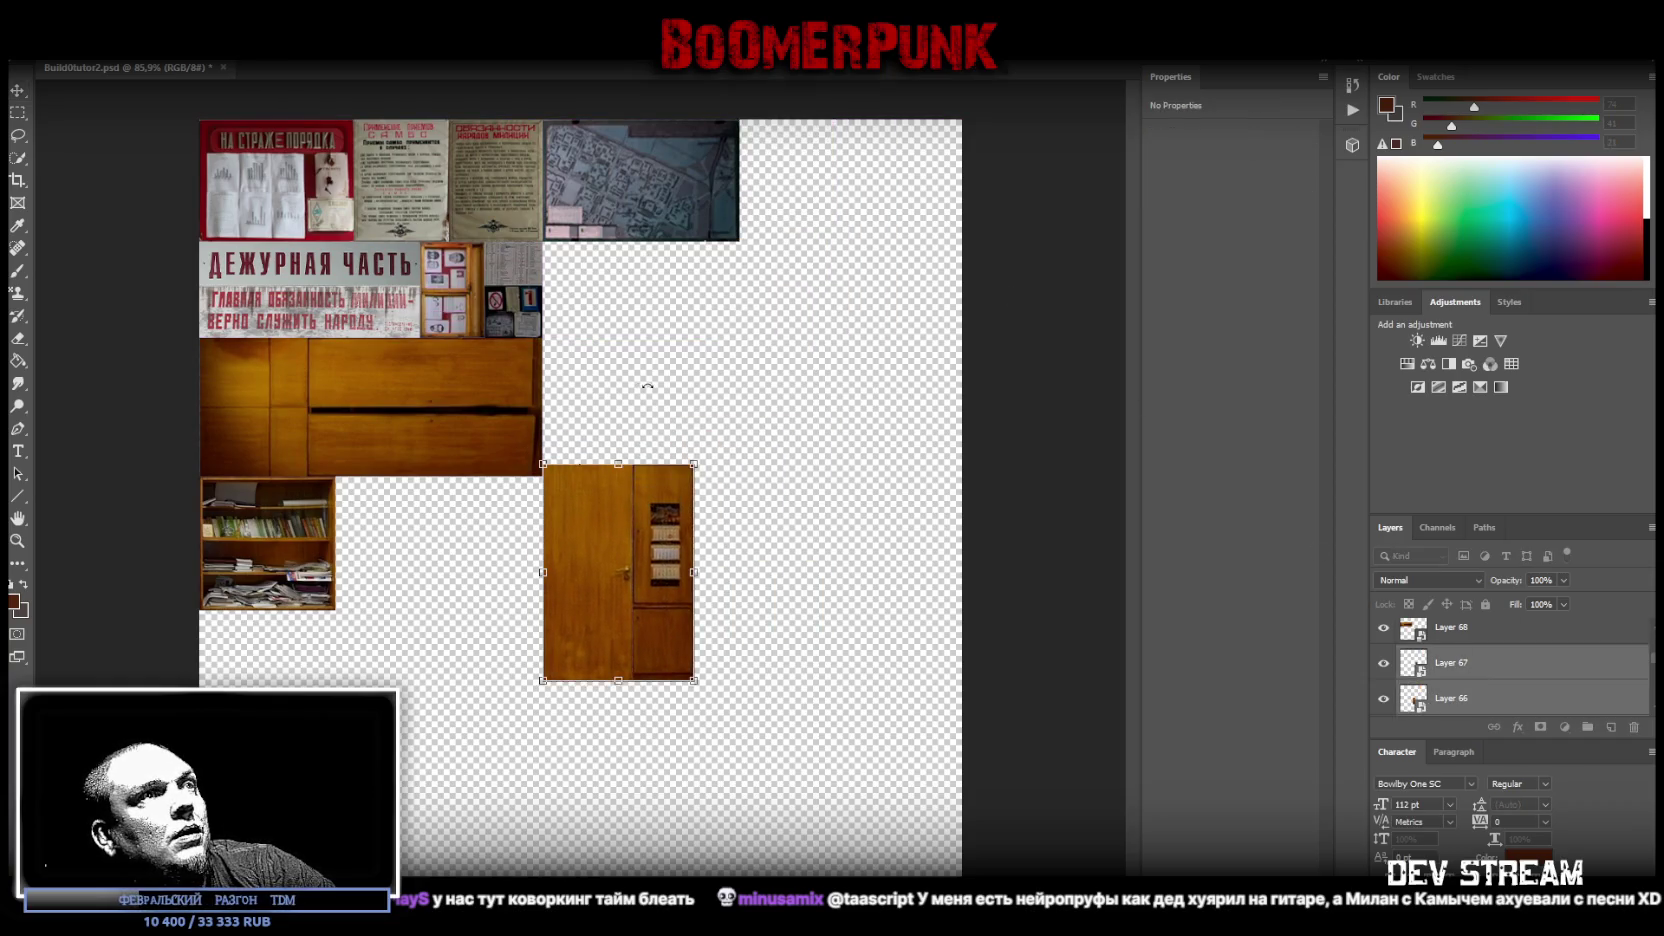
{"action": "left_click_drag", "start_coordinate": [648, 386], "coordinate": [385, 515]}
{"action": "left_click_drag", "start_coordinate": [604, 604], "coordinate": [417, 586]}
{"action": "left_click_drag", "start_coordinate": [551, 553], "coordinate": [541, 545]}
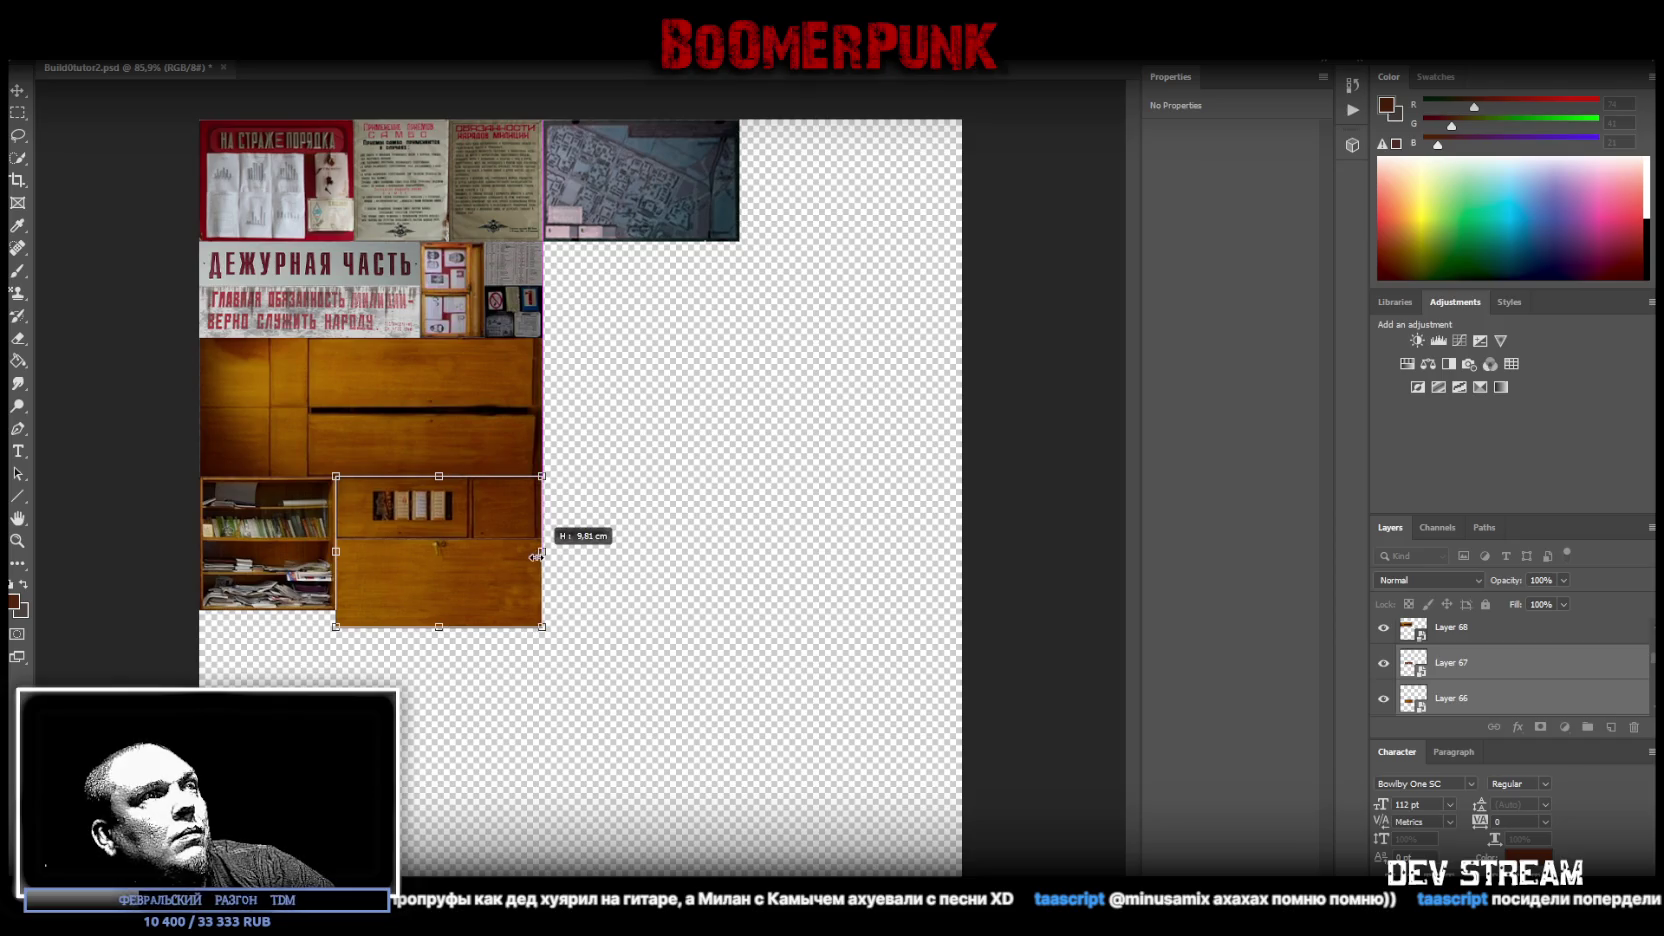
{"action": "left_click_drag", "start_coordinate": [439, 627], "coordinate": [441, 611]}
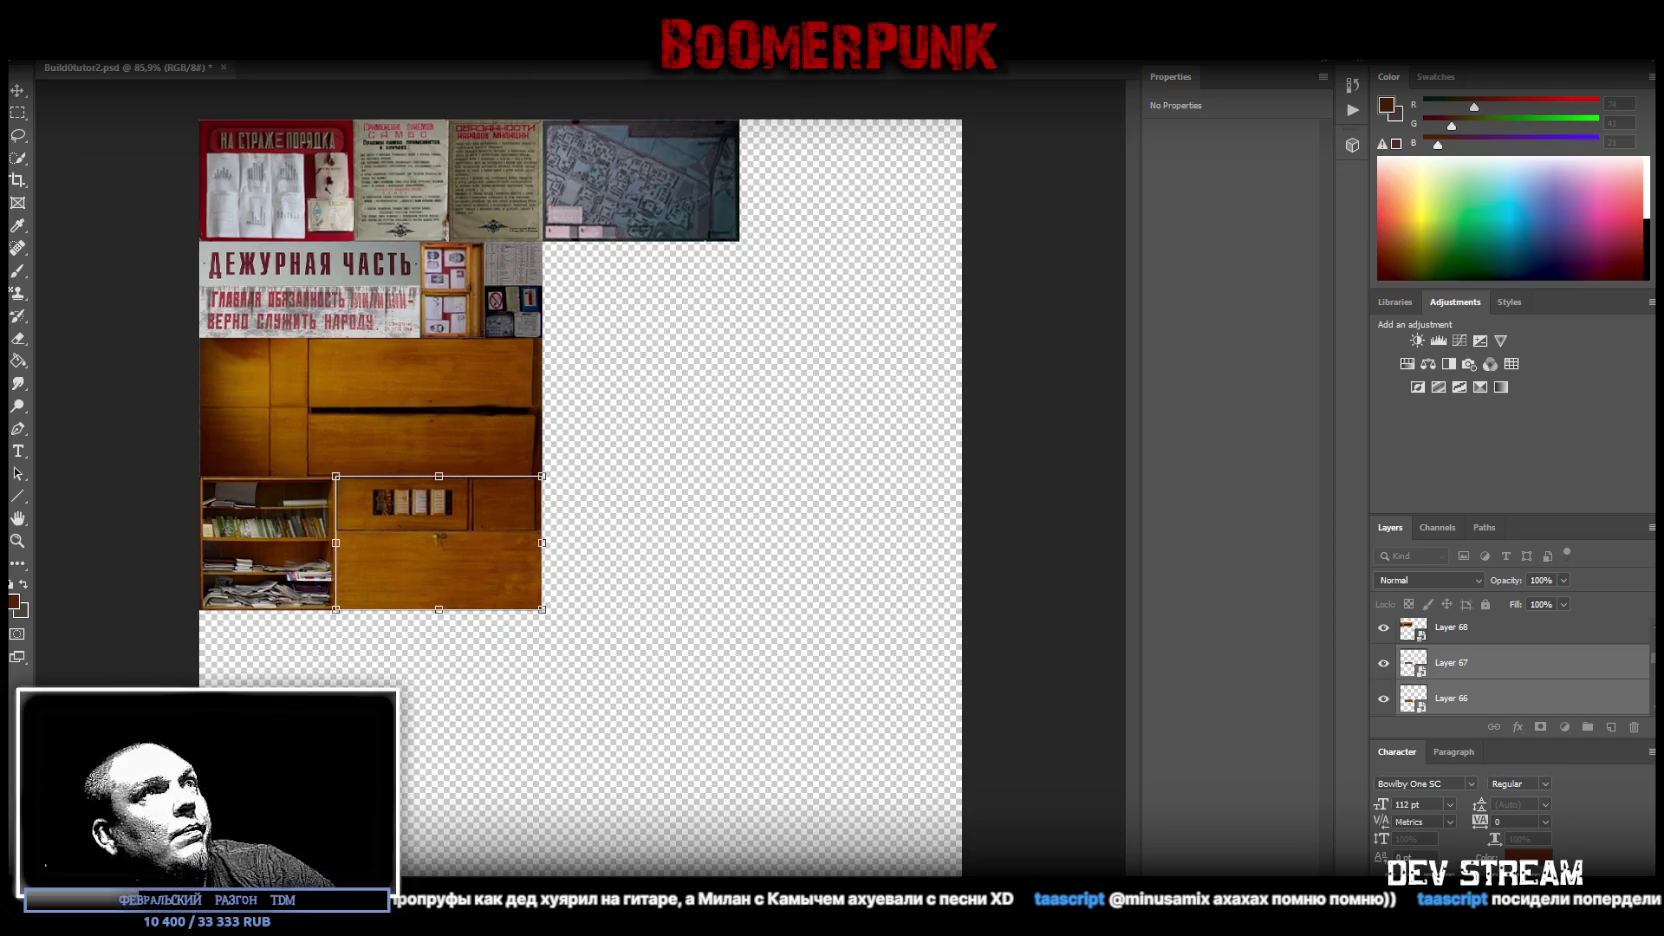
{"action": "key", "text": "Return"}
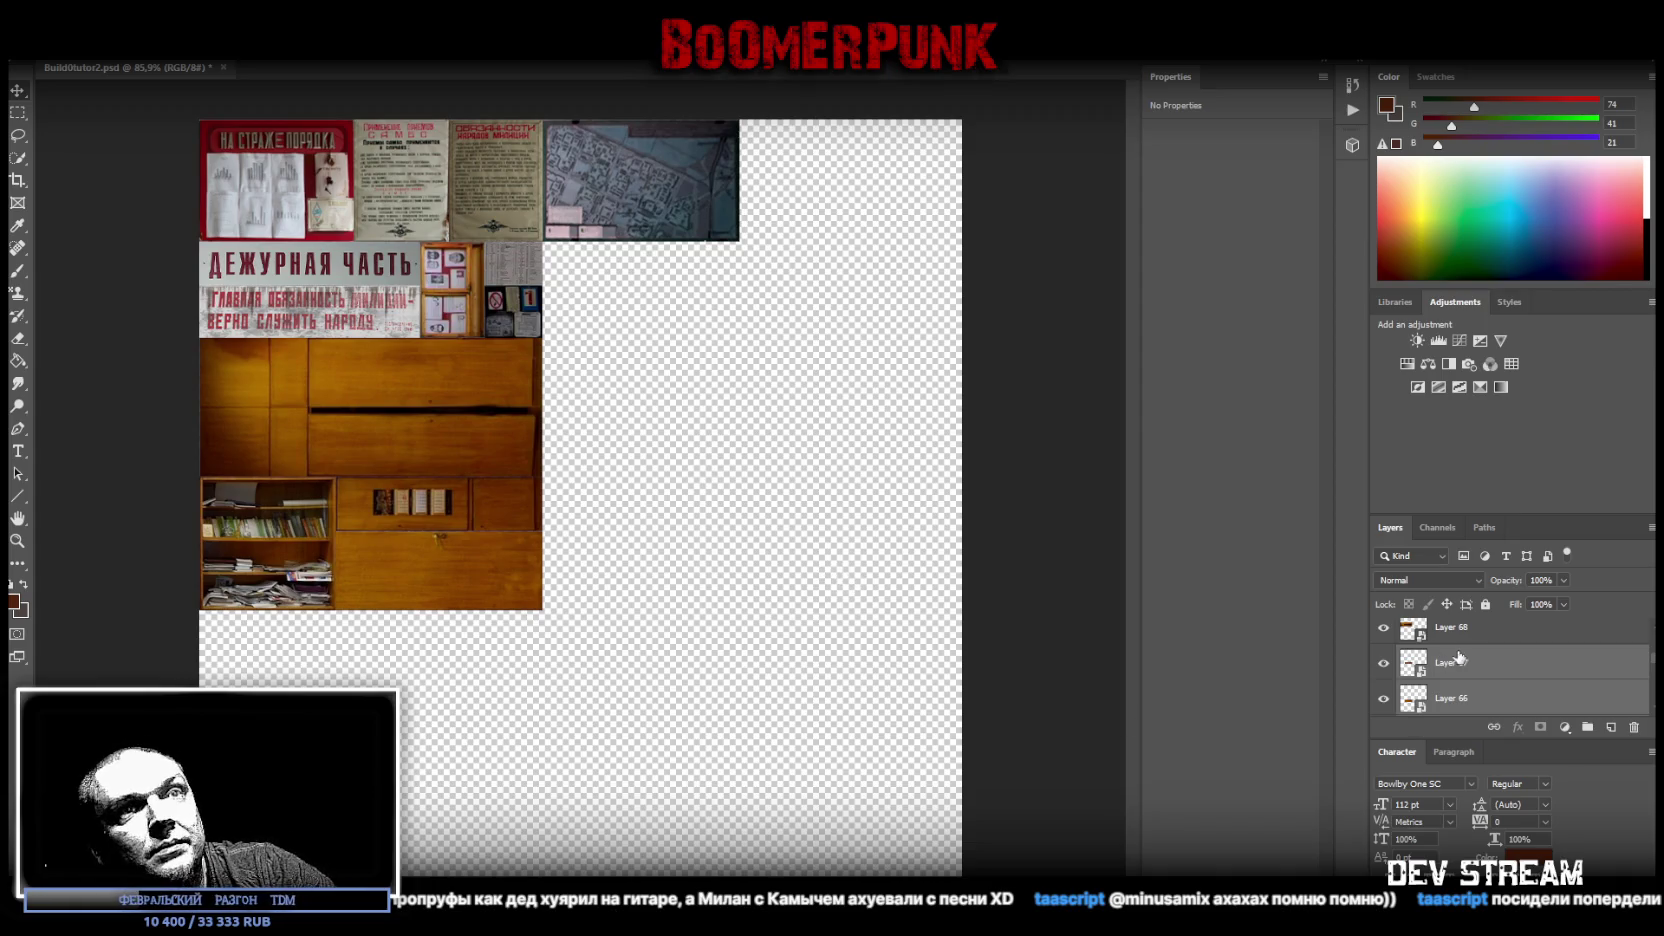
- Toggle cabinet Layer 68's visibility to check it, then select hidden Layer 61
{"action": "scroll", "coordinate": [1451, 667], "scroll_direction": "up", "scroll_amount": 2}
{"action": "scroll", "coordinate": [1452, 668], "scroll_direction": "down", "scroll_amount": 1}
{"action": "left_click", "coordinate": [1383, 662]}
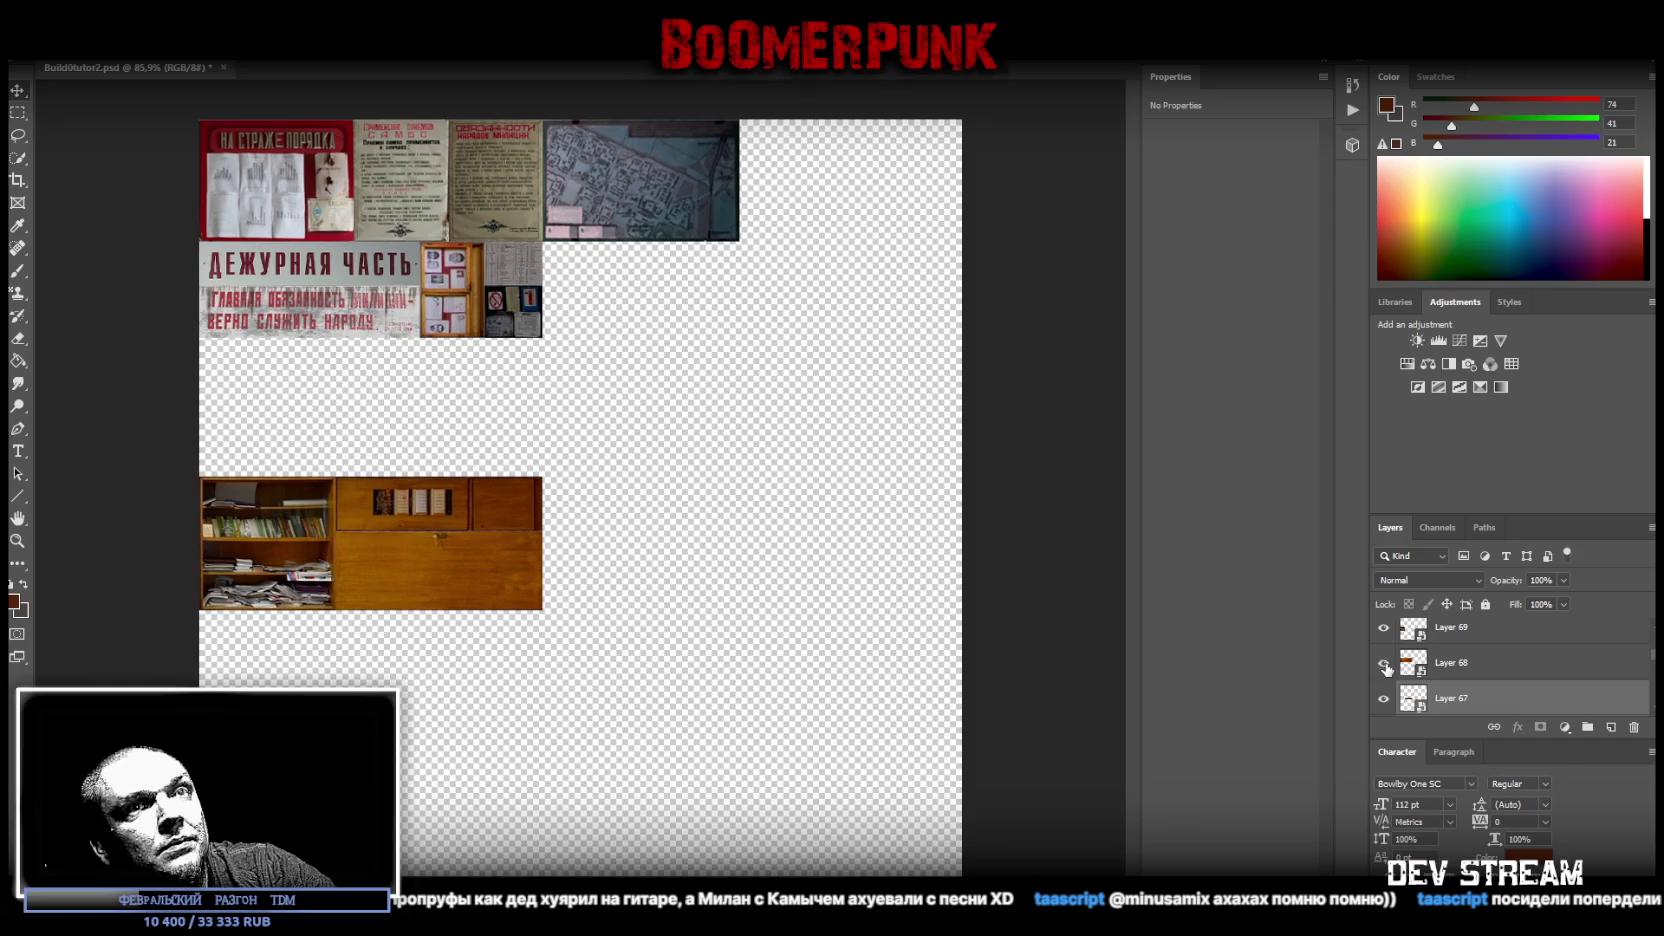
{"action": "left_click", "coordinate": [1383, 662]}
{"action": "scroll", "coordinate": [1457, 681], "scroll_direction": "up", "scroll_amount": 2}
{"action": "left_click", "coordinate": [1411, 668]}
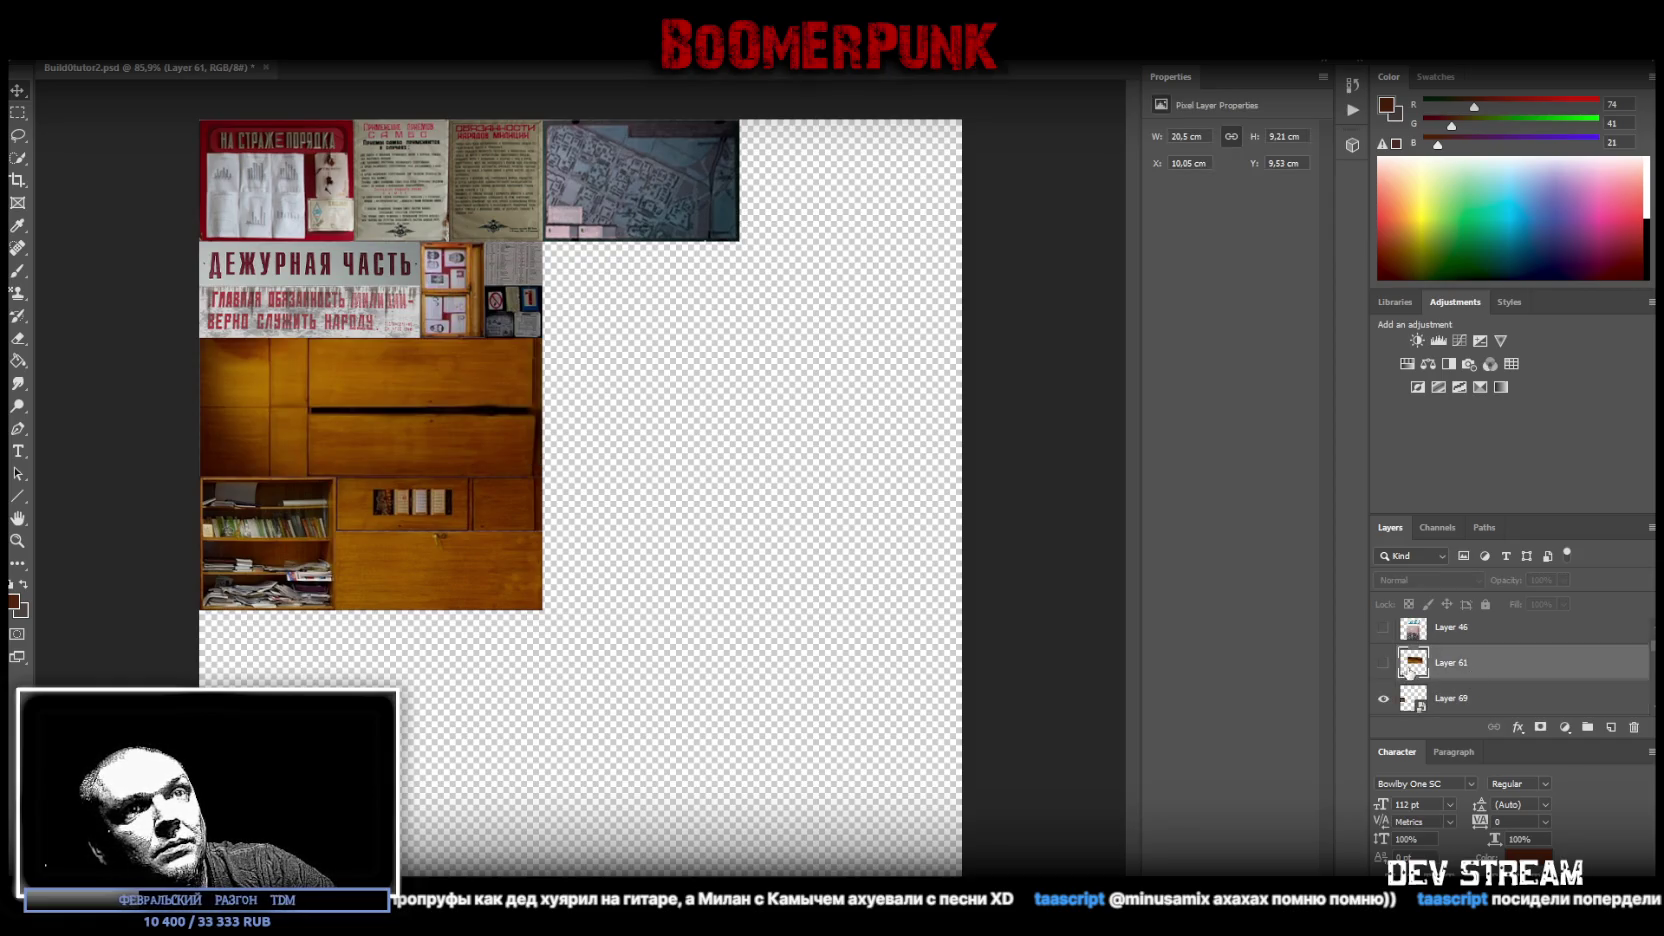
- Show Layer 61's wood panelling photo, move it below the cabinet, and make it a smart object
{"action": "left_click", "coordinate": [1383, 664]}
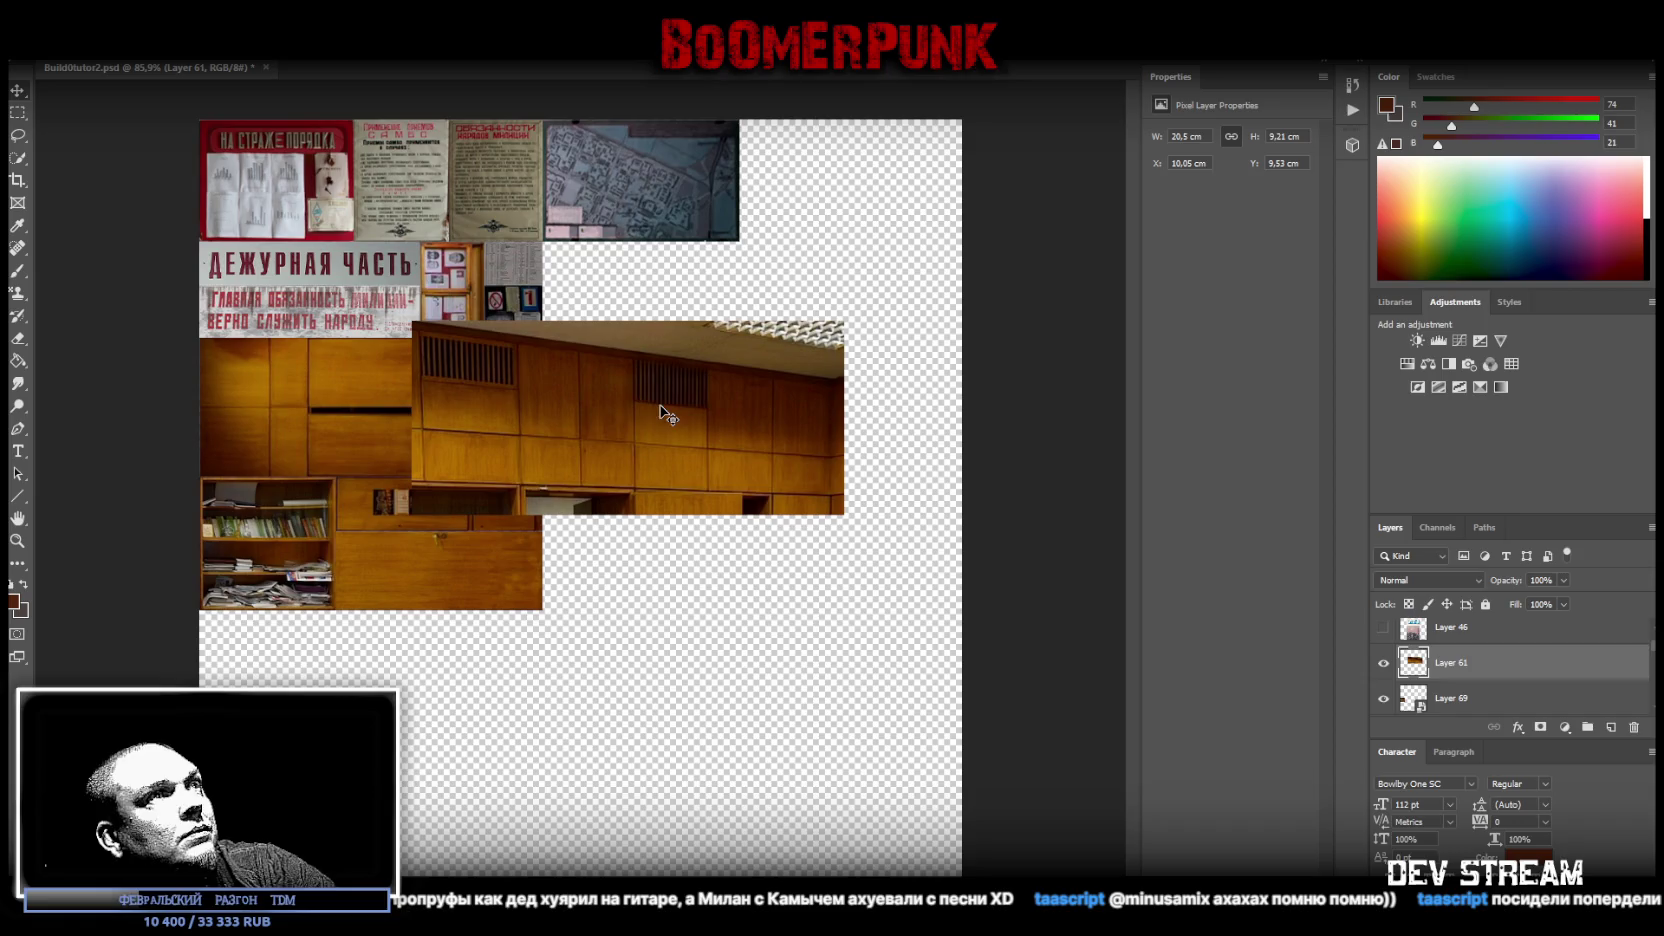
{"action": "left_click_drag", "start_coordinate": [660, 408], "coordinate": [669, 646]}
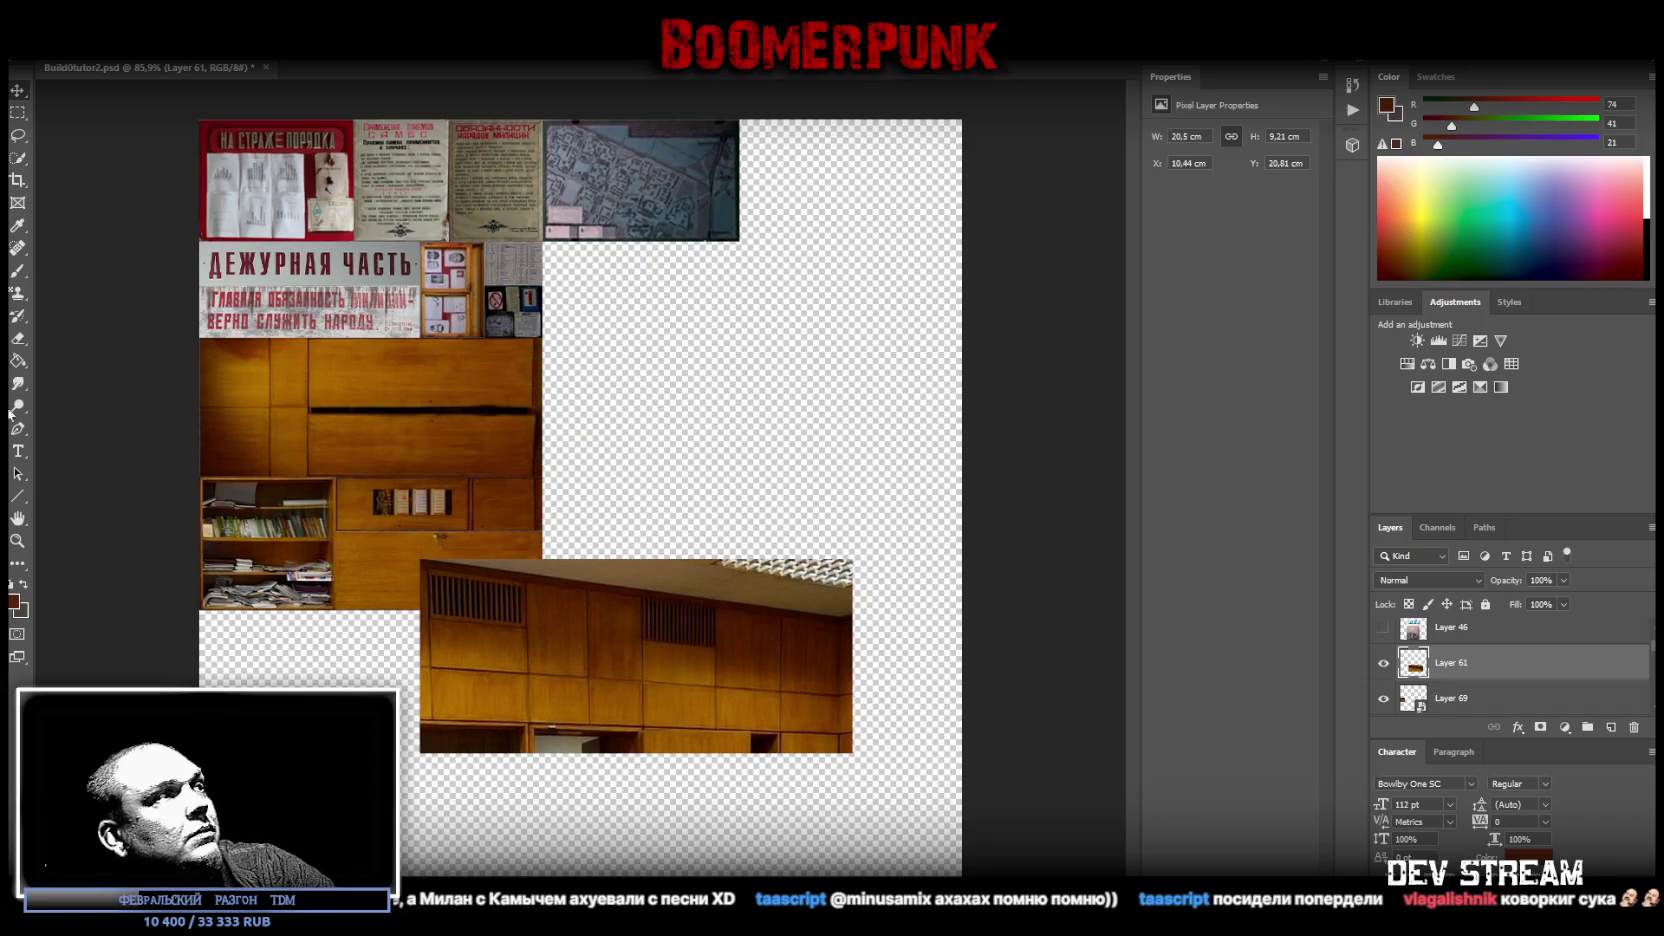
{"action": "scroll", "coordinate": [742, 651], "scroll_direction": "up", "scroll_amount": 3}
{"action": "right_click", "coordinate": [1443, 664]}
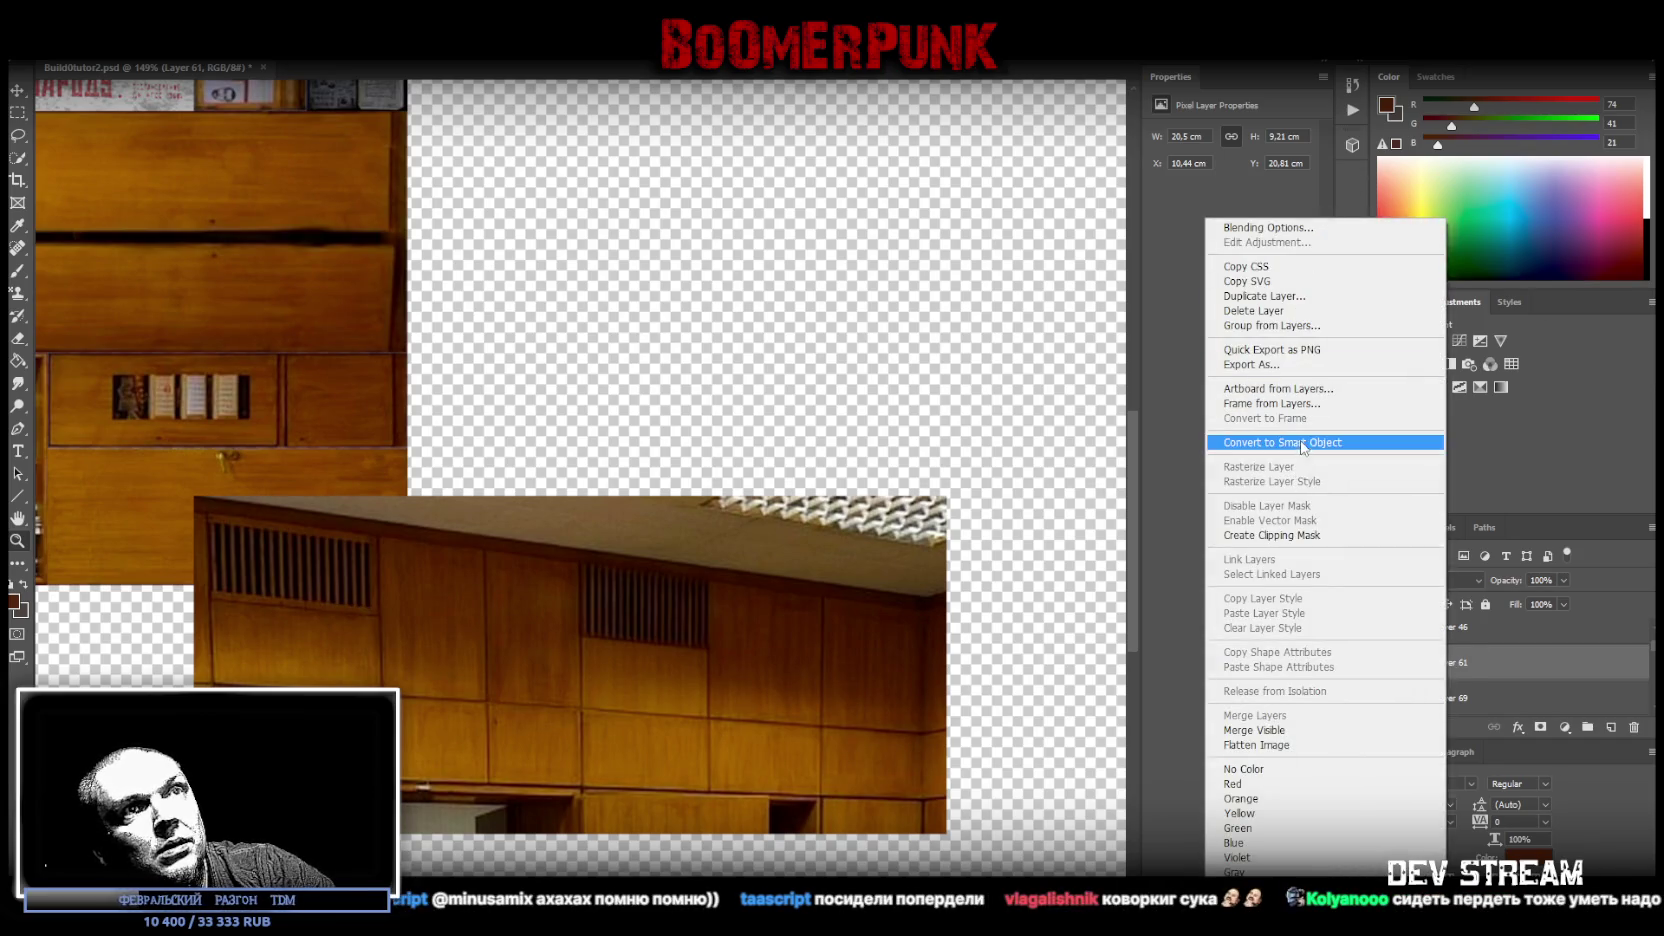
{"action": "left_click", "coordinate": [1280, 442]}
- Perspective-warp the panelling with a fitted plane, auto-straightened to 20.81 × 11.36 cm
{"action": "left_click", "coordinate": [75, 48]}
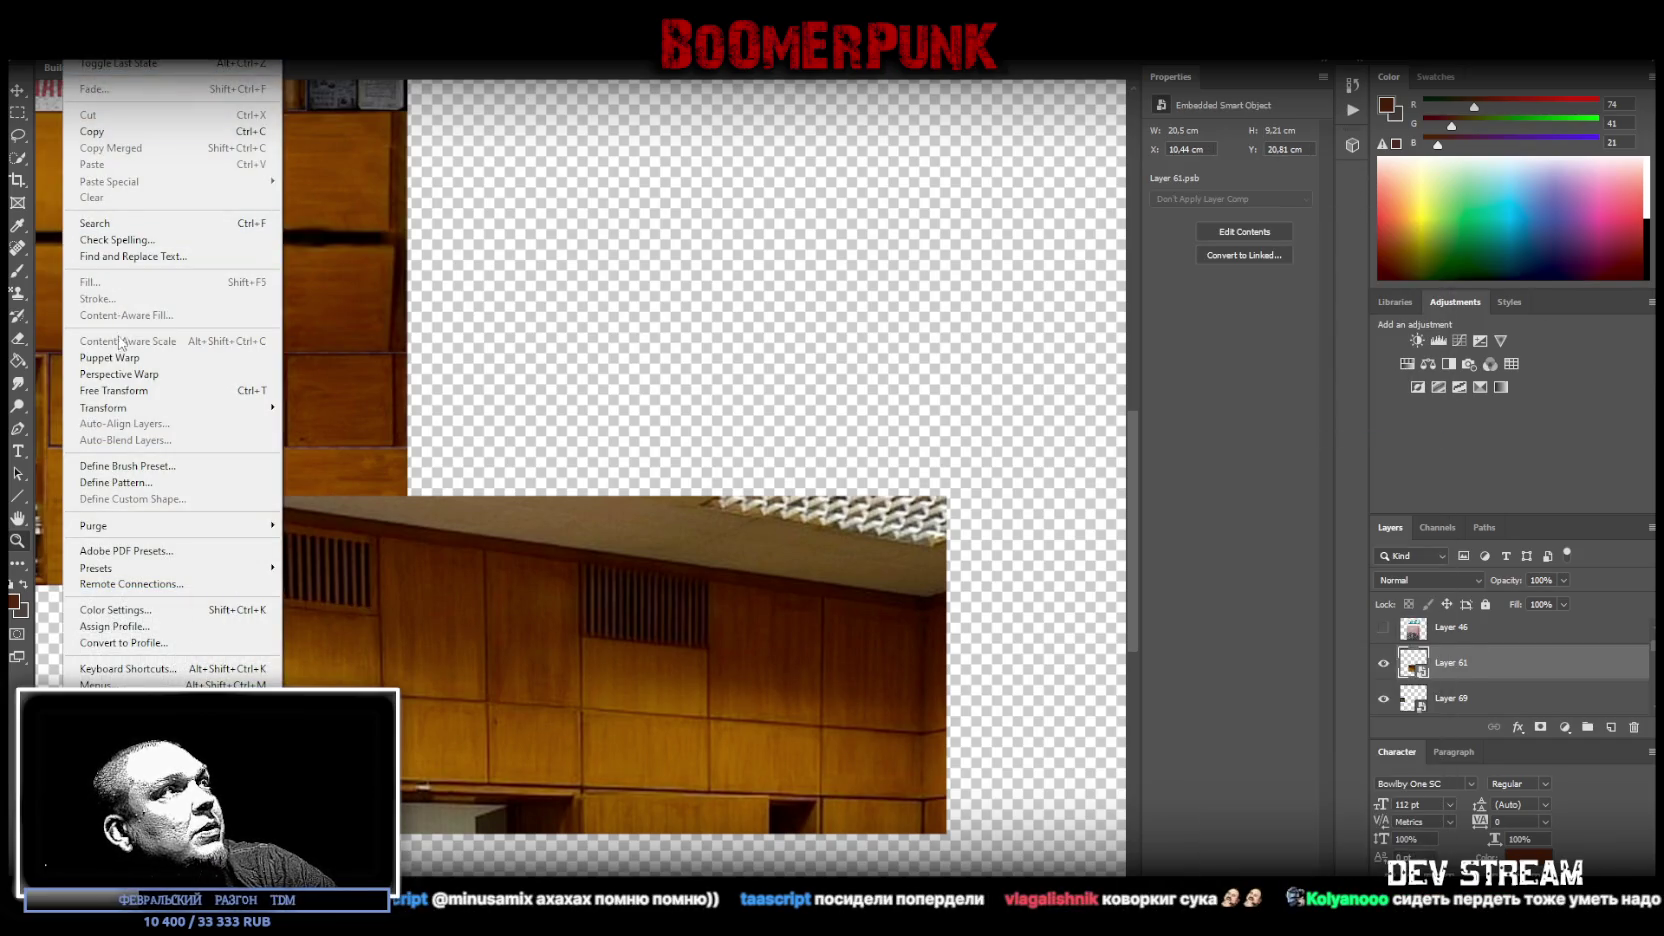
{"action": "left_click", "coordinate": [123, 375]}
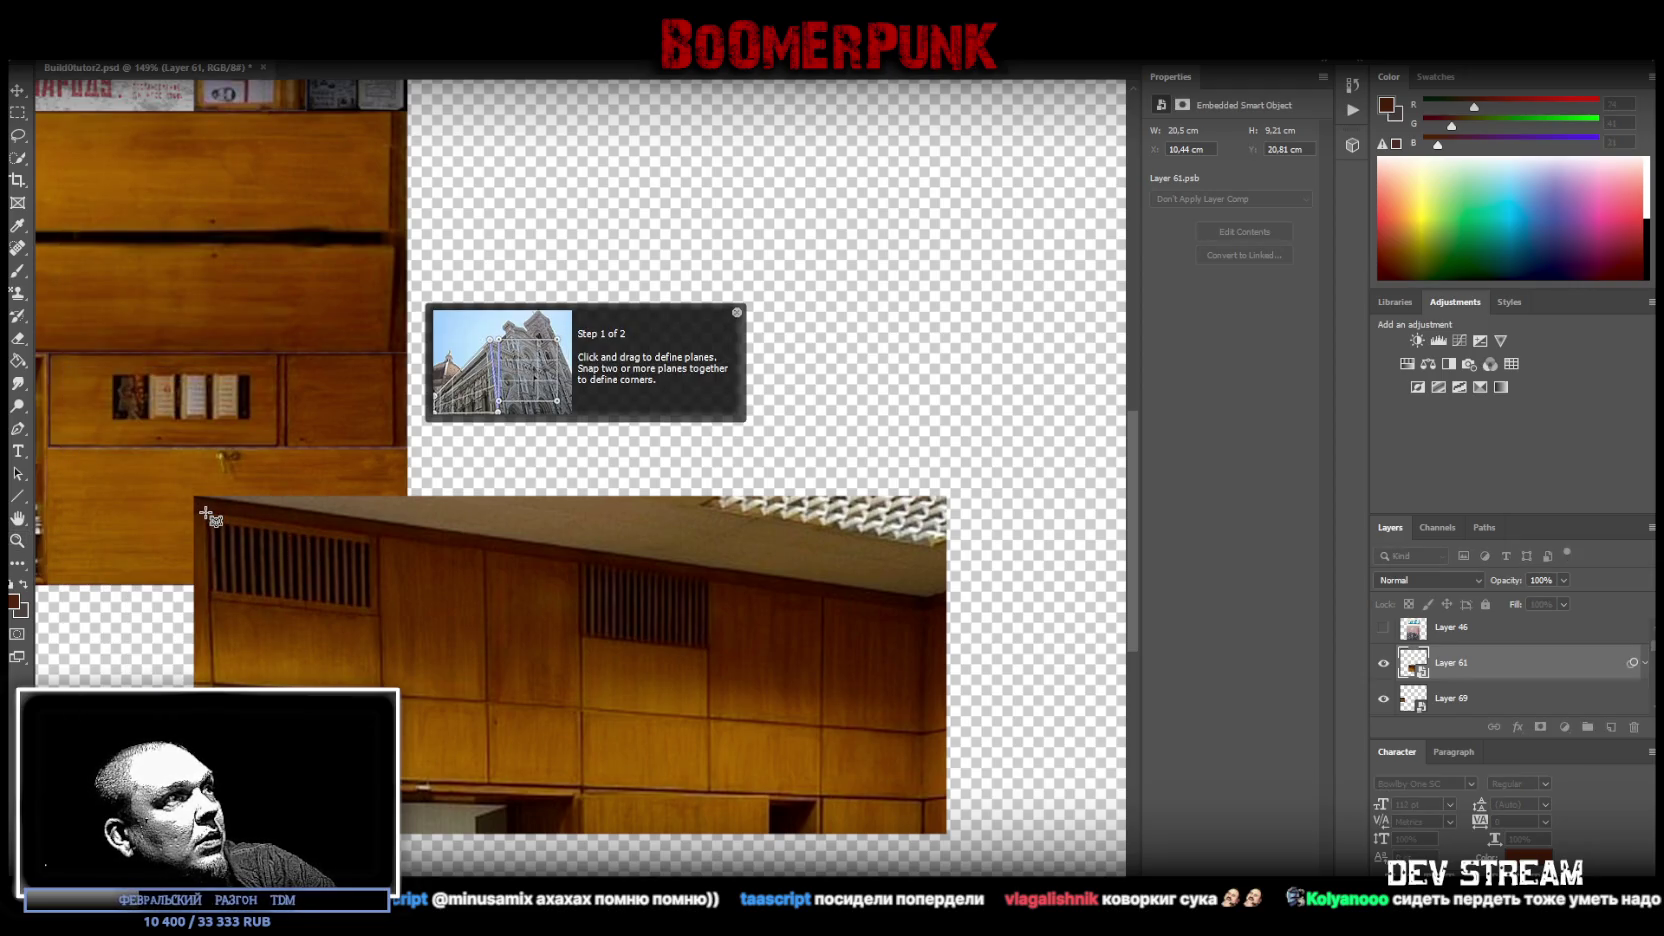
{"action": "left_click_drag", "start_coordinate": [207, 513], "coordinate": [921, 802]}
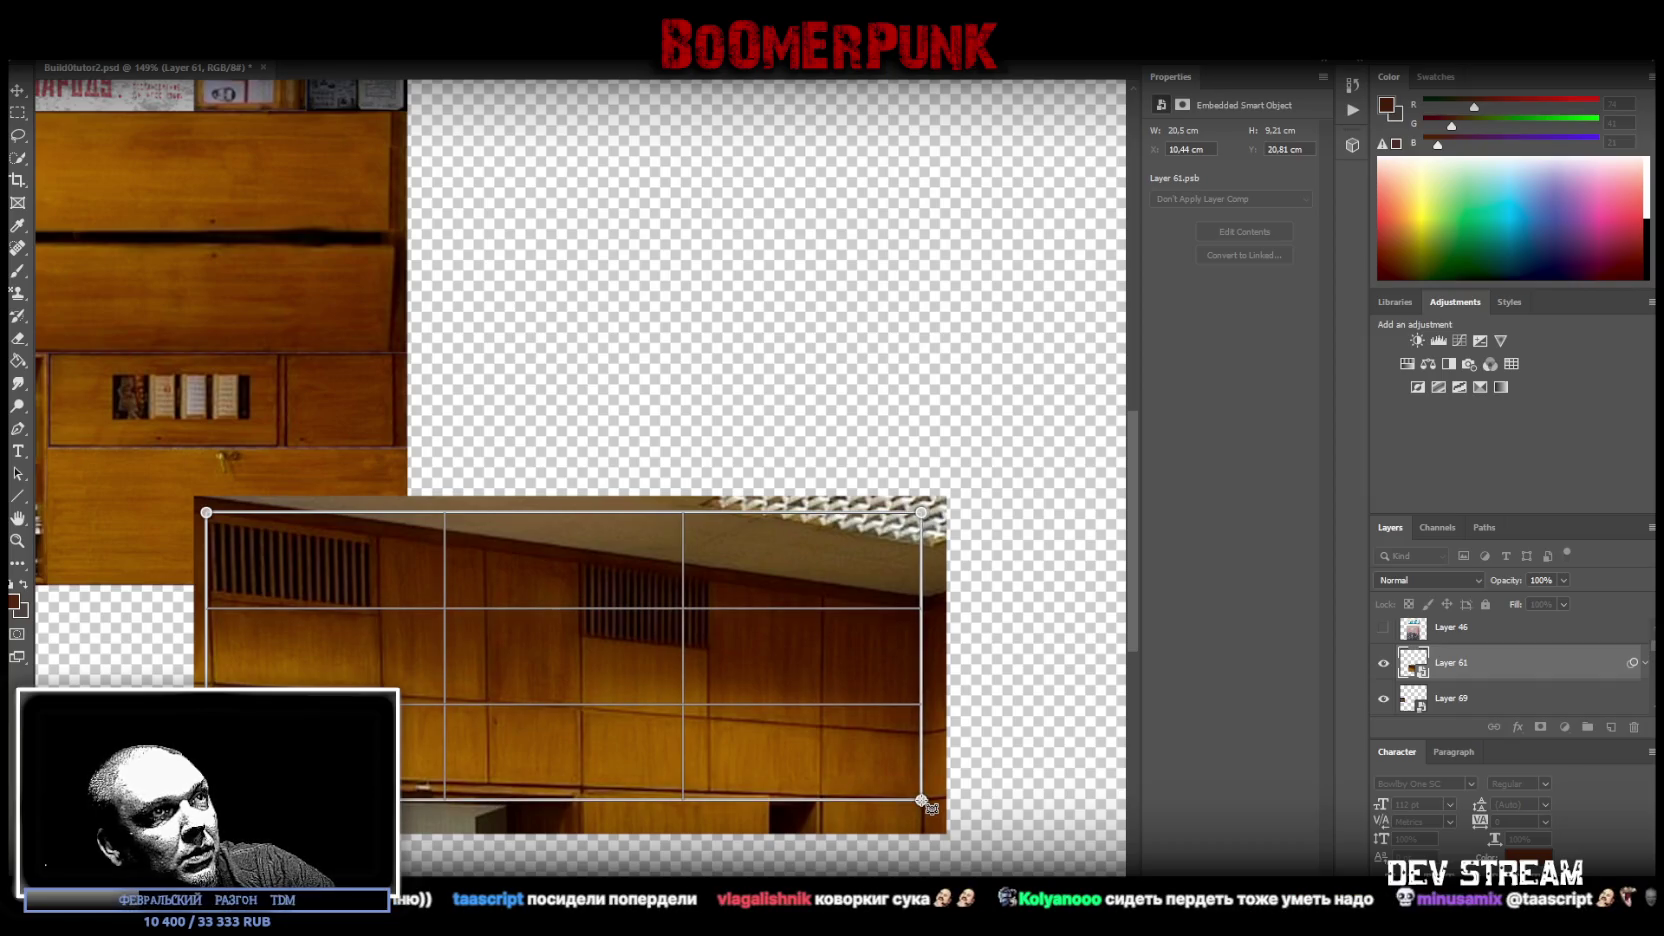
{"action": "left_click_drag", "start_coordinate": [921, 513], "coordinate": [924, 611]}
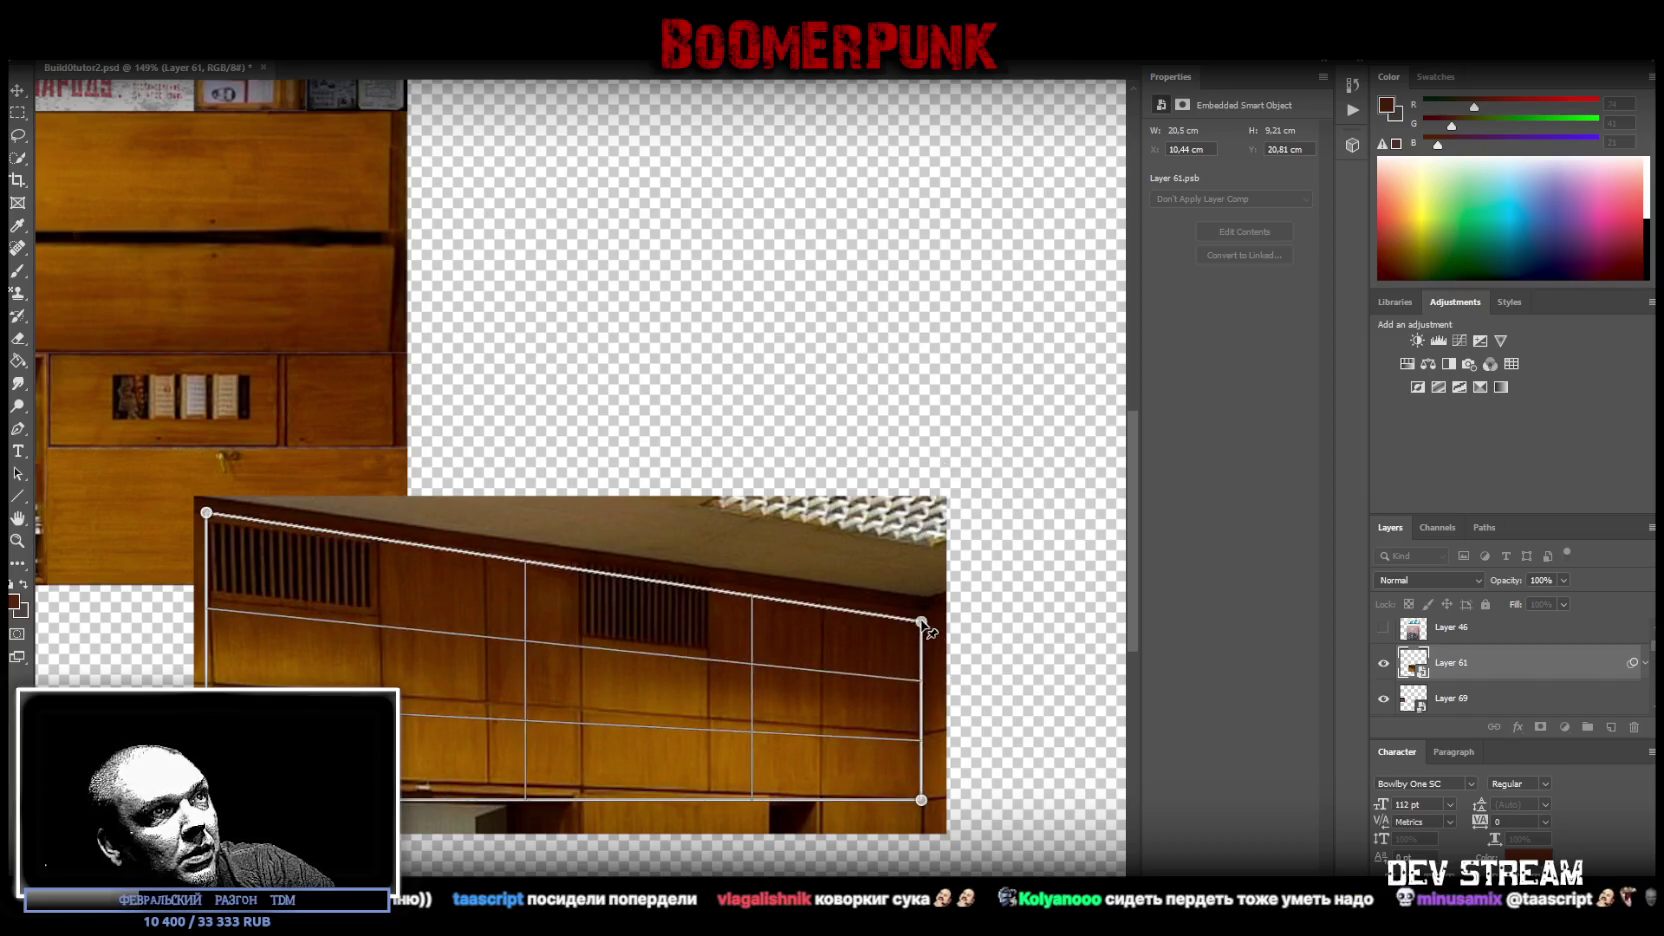
{"action": "left_click_drag", "start_coordinate": [921, 800], "coordinate": [921, 798]}
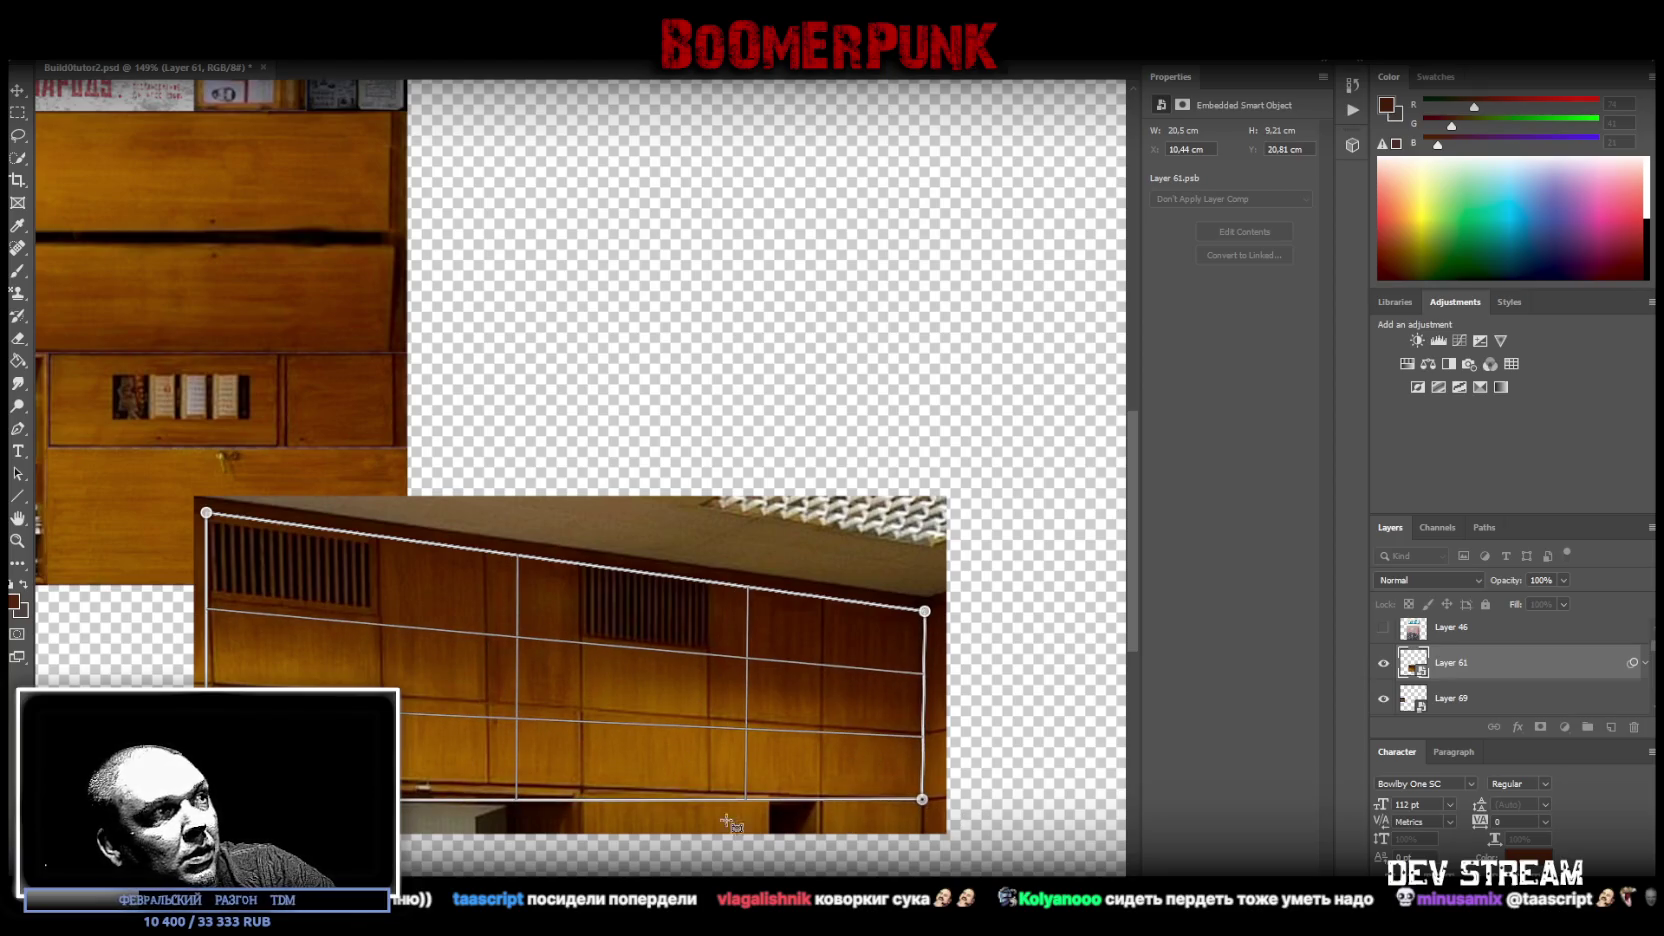
{"action": "left_click_drag", "start_coordinate": [206, 800], "coordinate": [206, 798]}
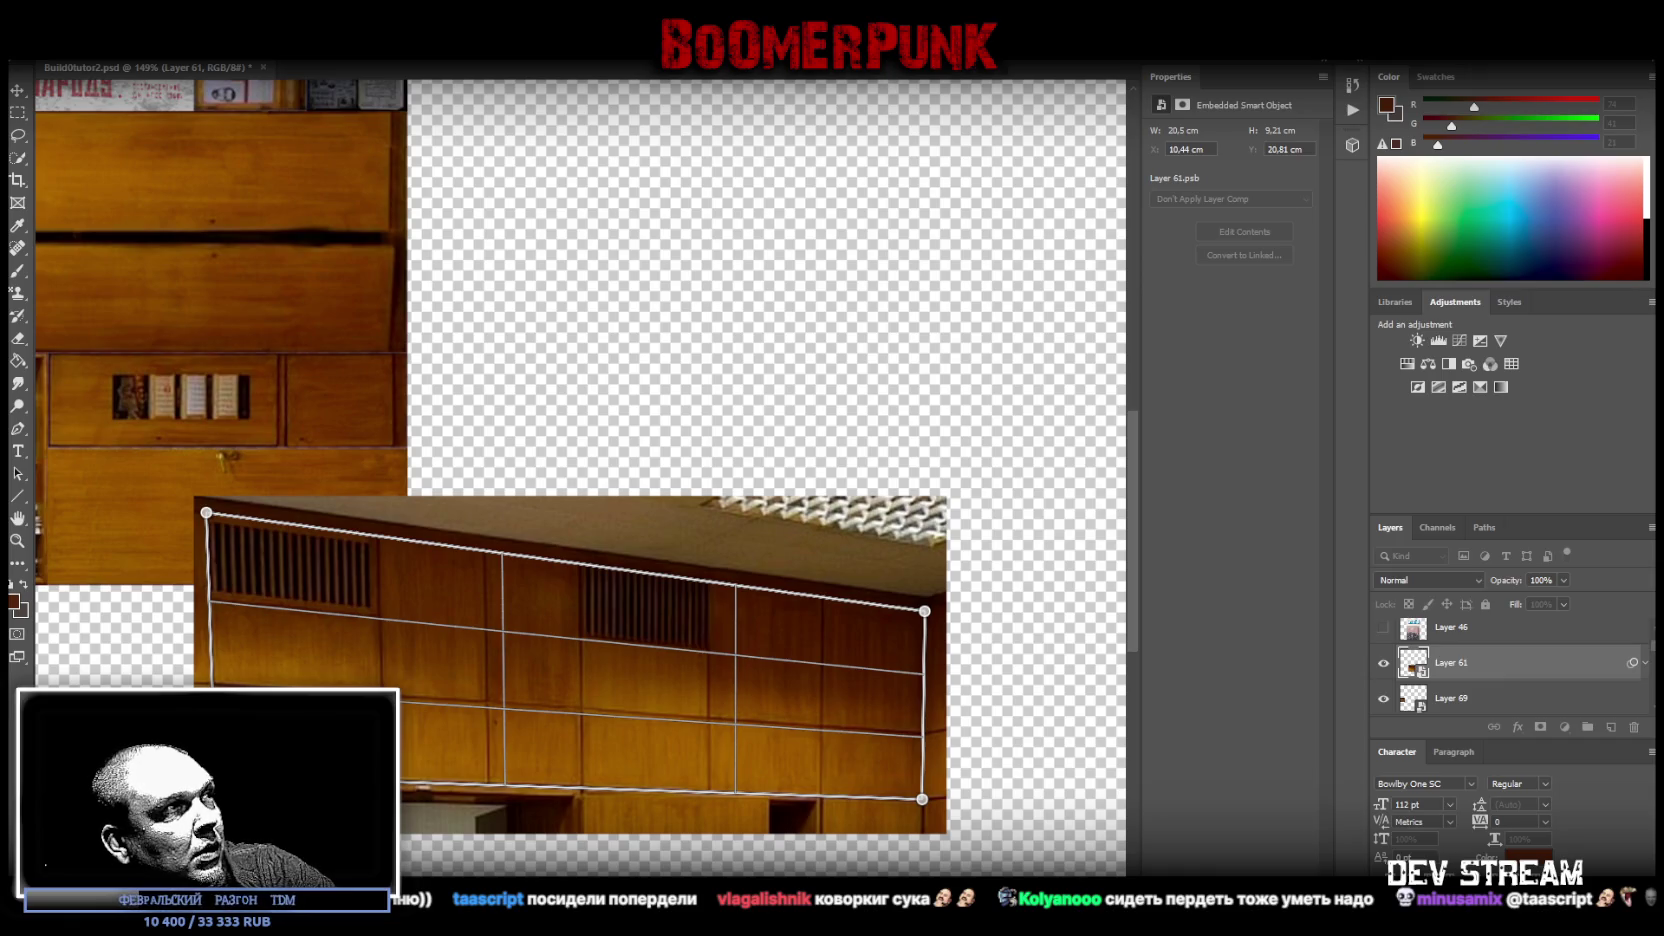
{"action": "key", "text": "w"}
{"action": "key", "text": "shift+l"}
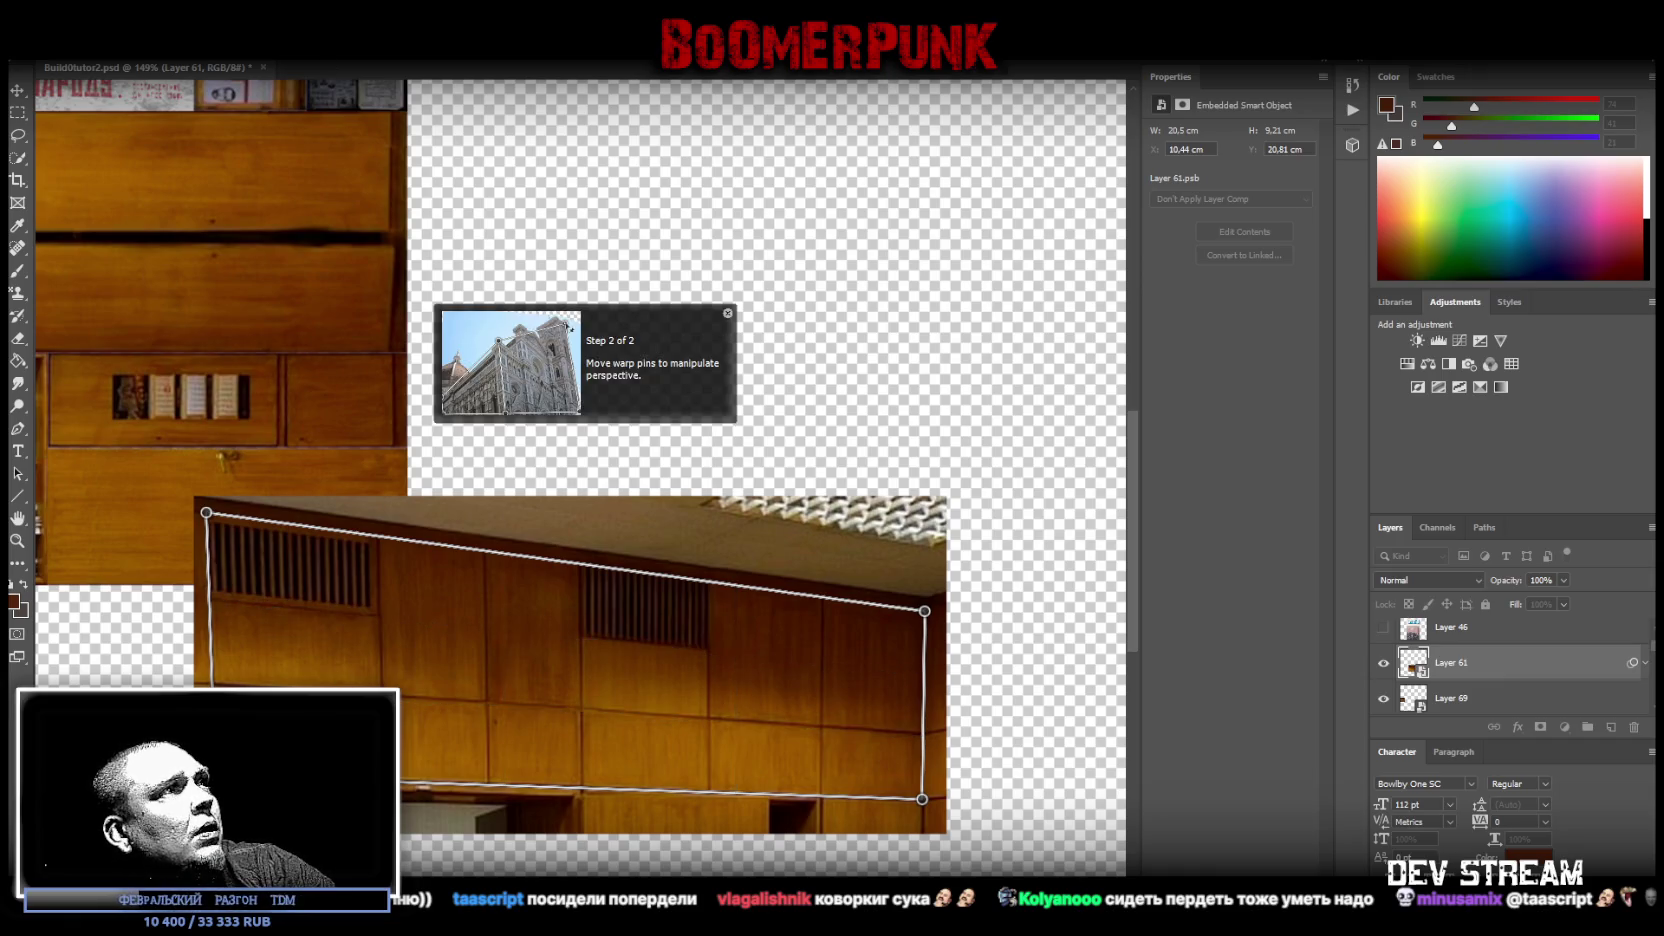
{"action": "key", "text": "Return"}
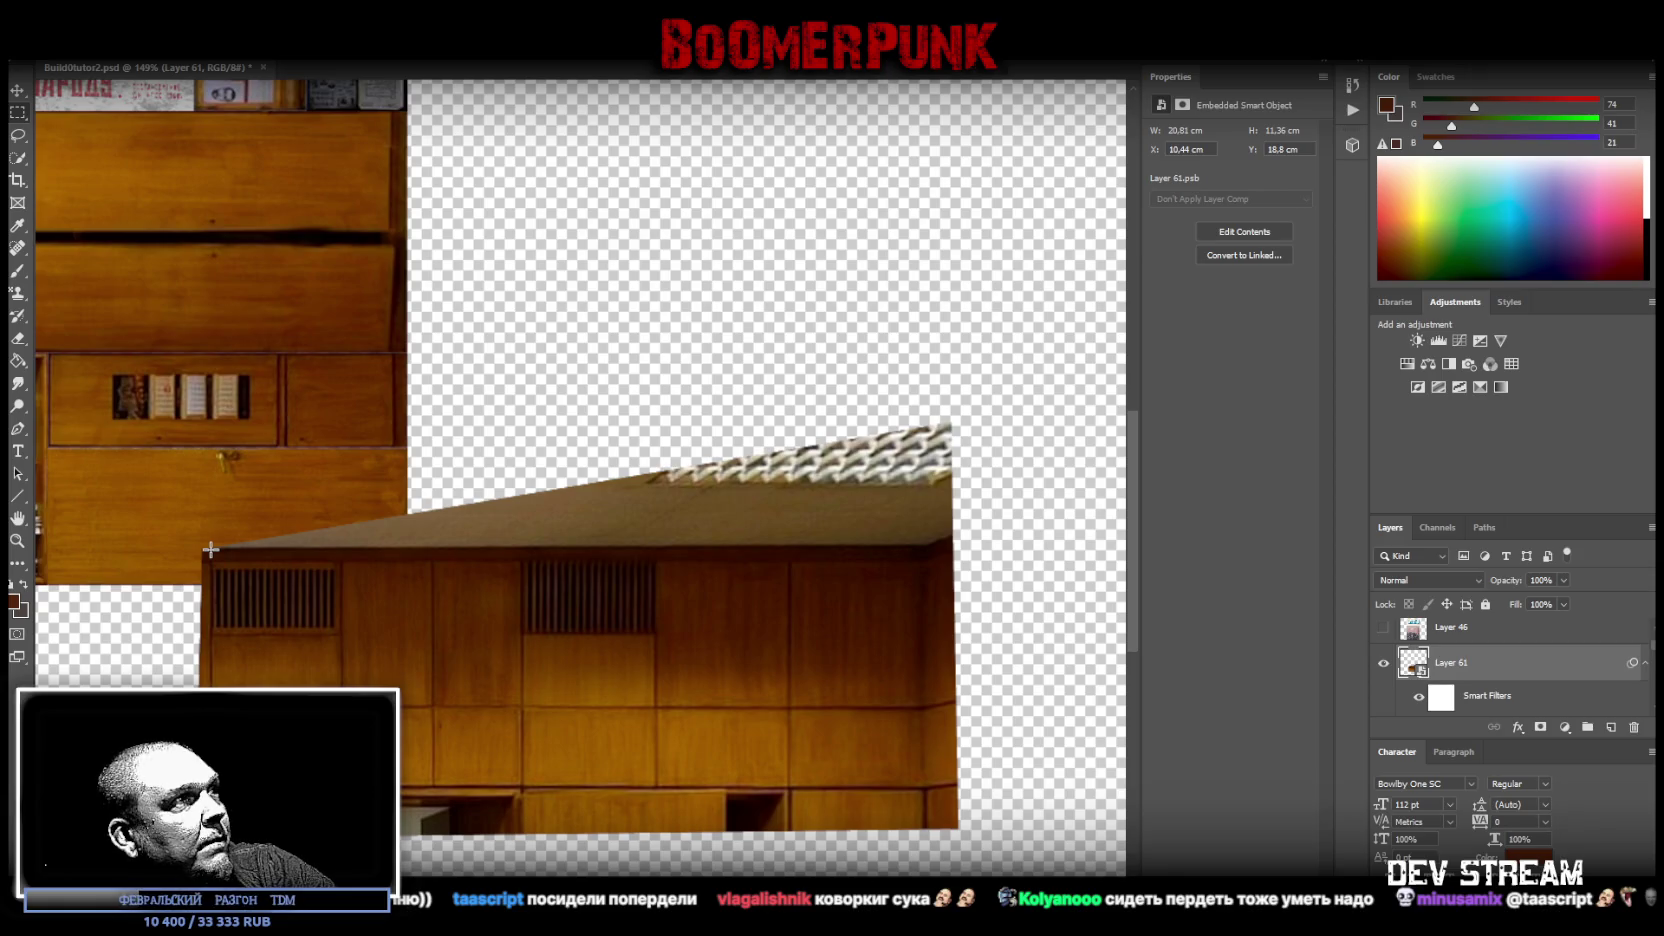
- Copy the level wood-panel rectangle onto its own Layer 70 and convert it to a smart object
{"action": "left_click_drag", "start_coordinate": [210, 549], "coordinate": [927, 788]}
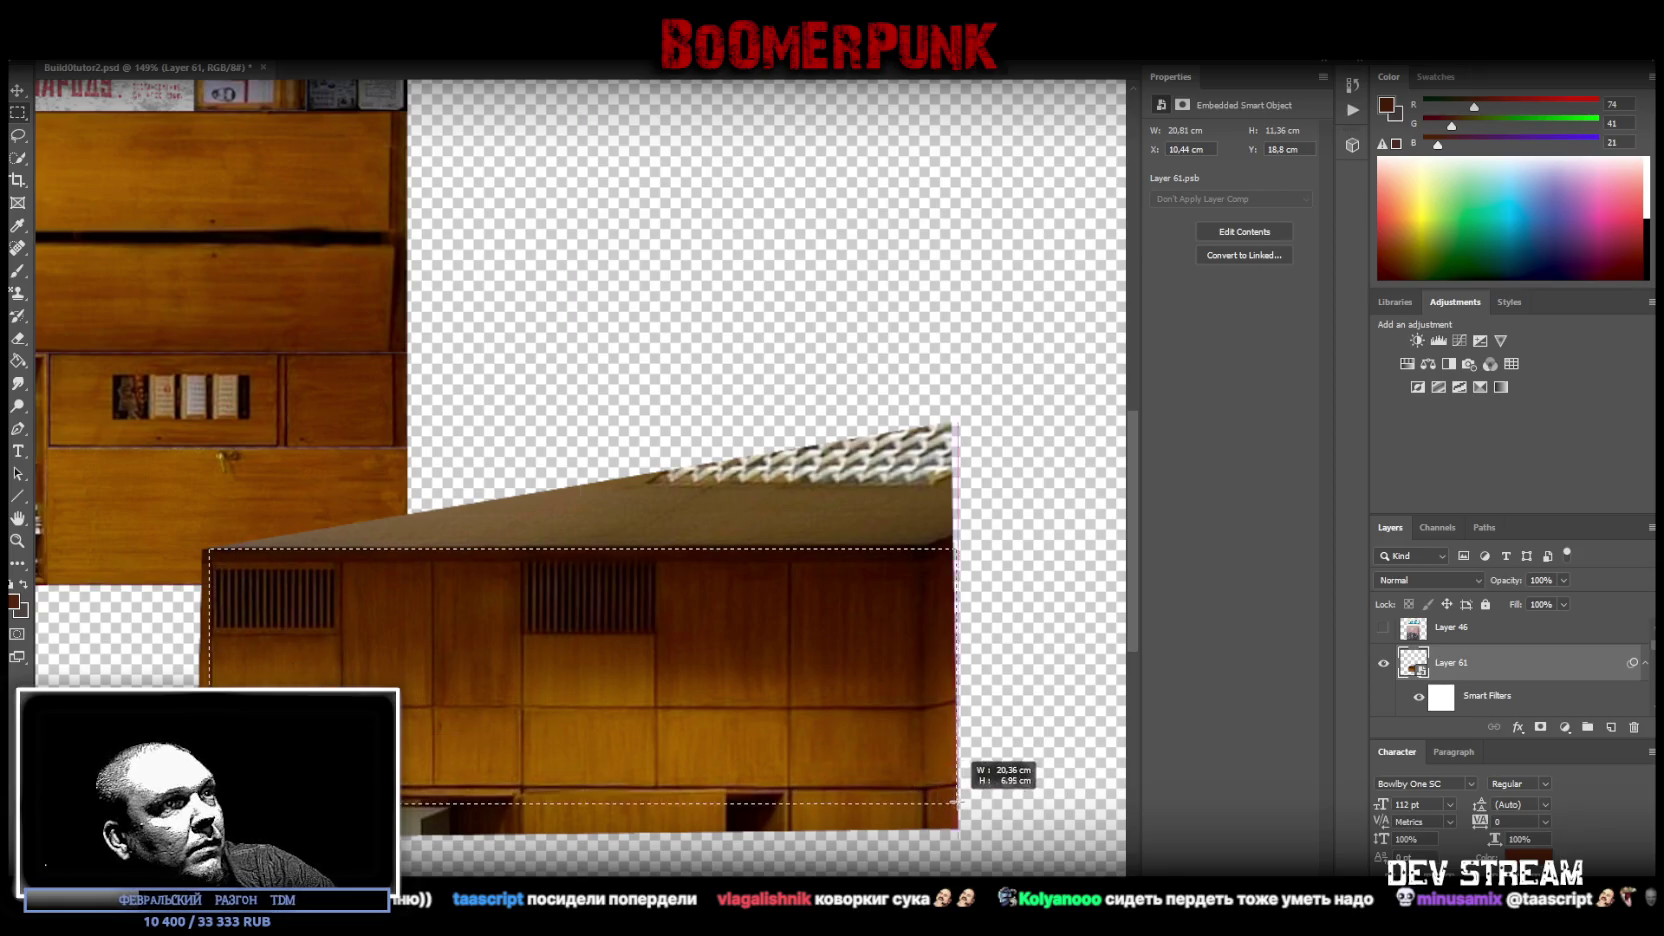
{"action": "left_click_drag", "start_coordinate": [927, 788], "coordinate": [923, 789]}
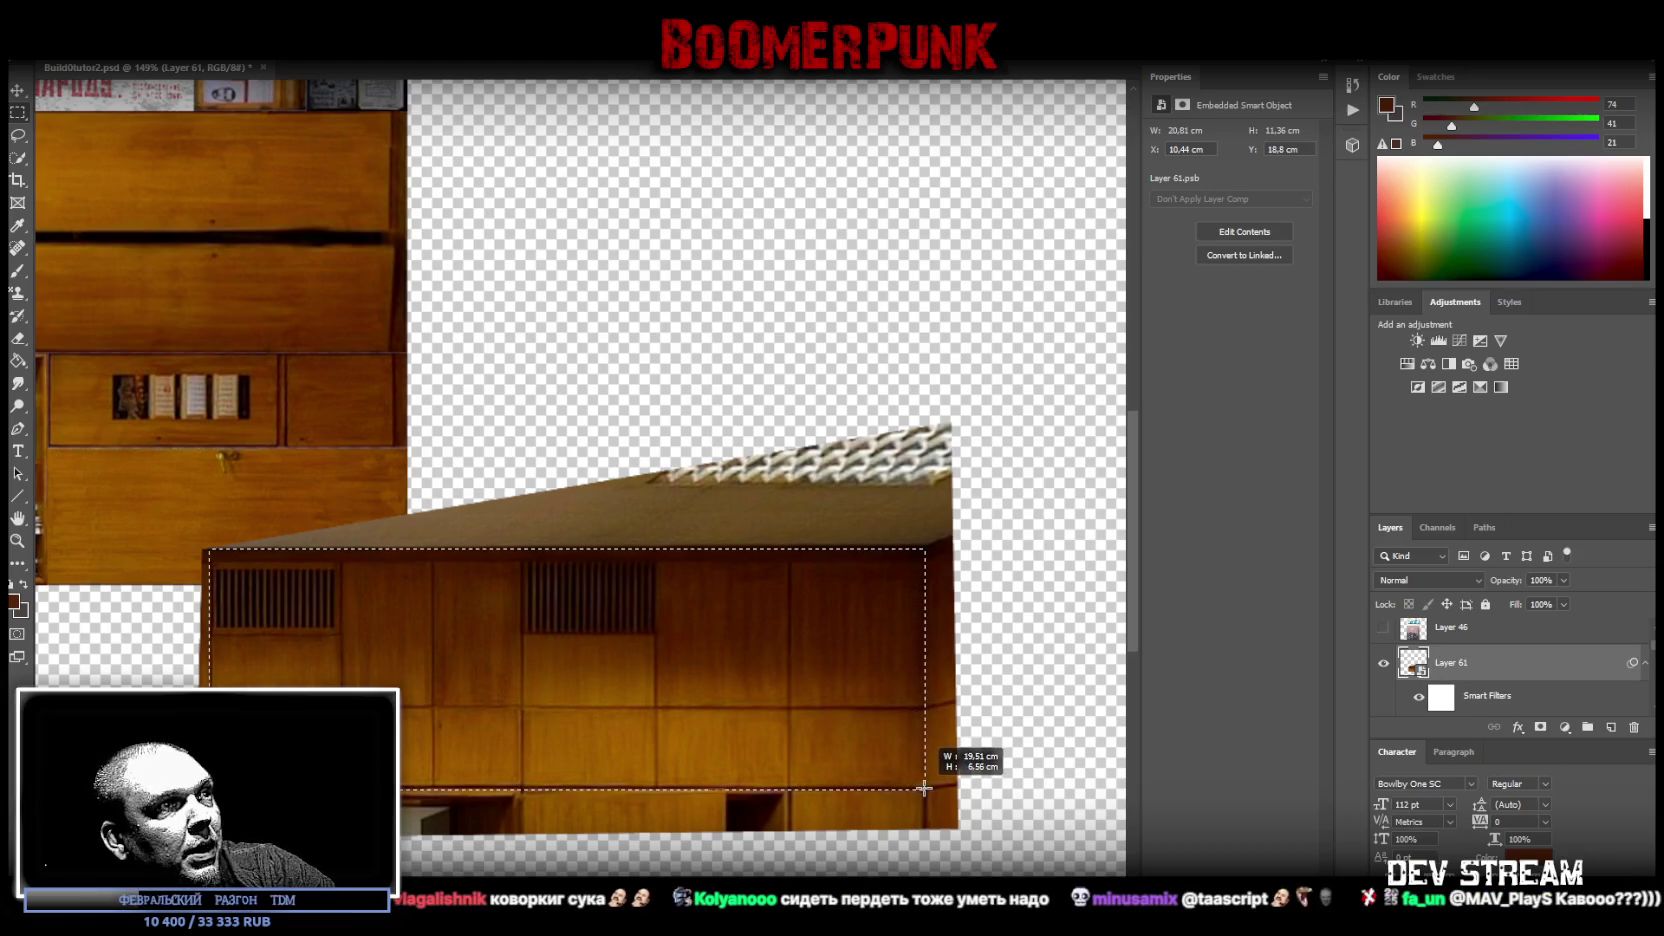
{"action": "left_click_drag", "start_coordinate": [923, 789], "coordinate": [923, 789]}
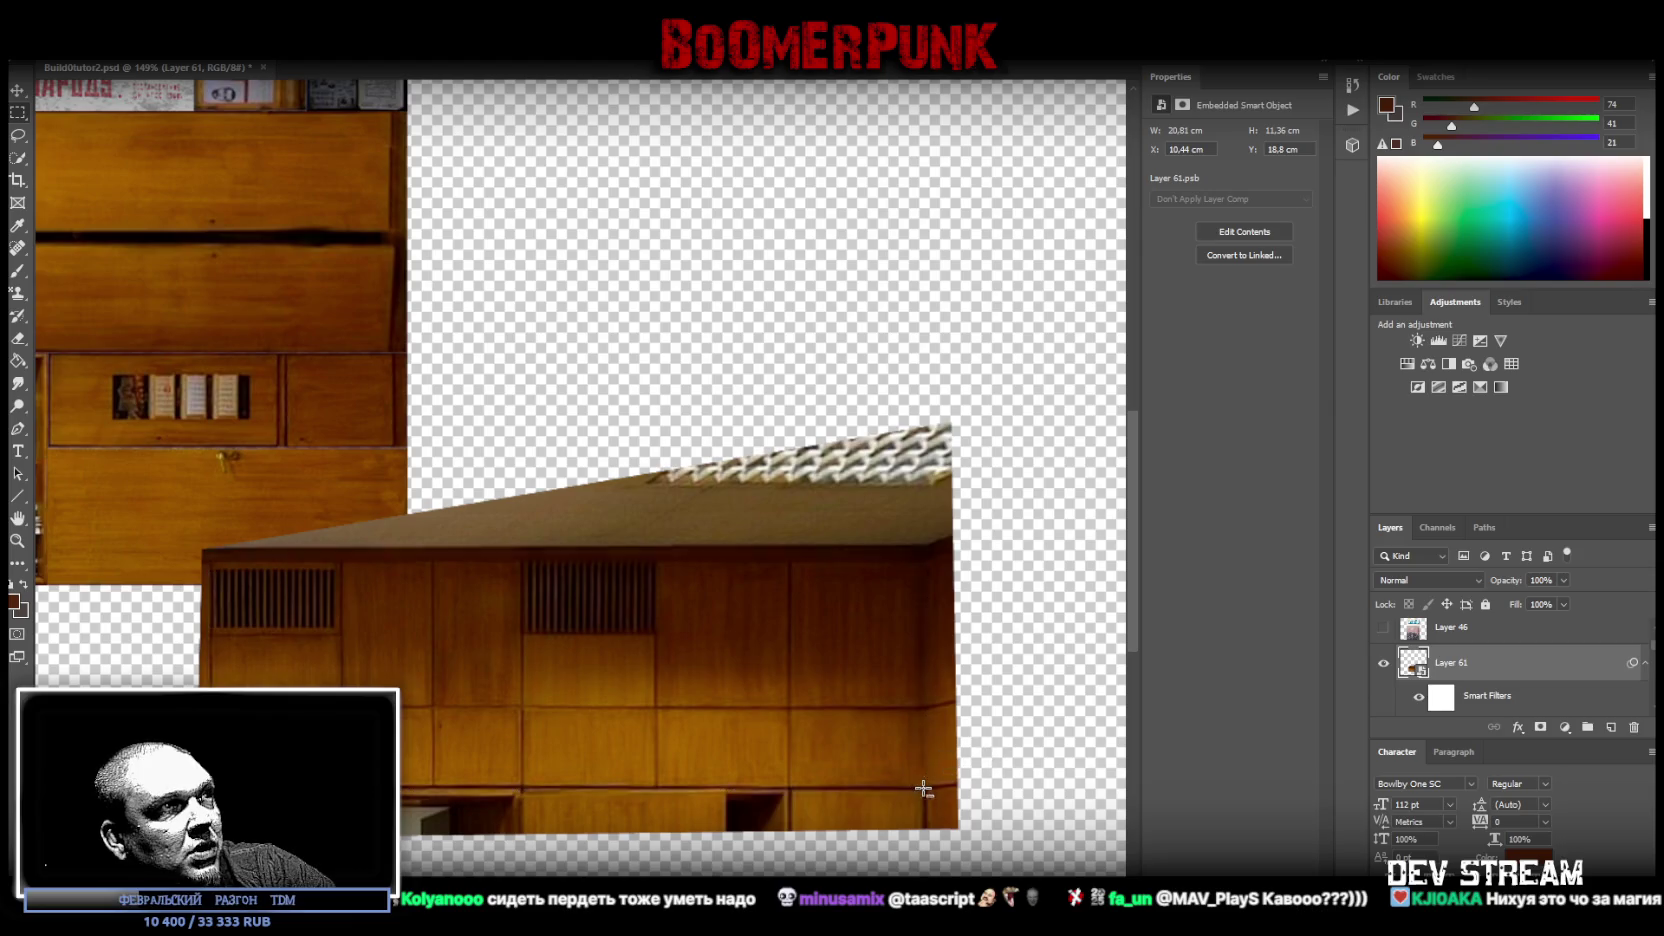
{"action": "right_click", "coordinate": [283, 374]}
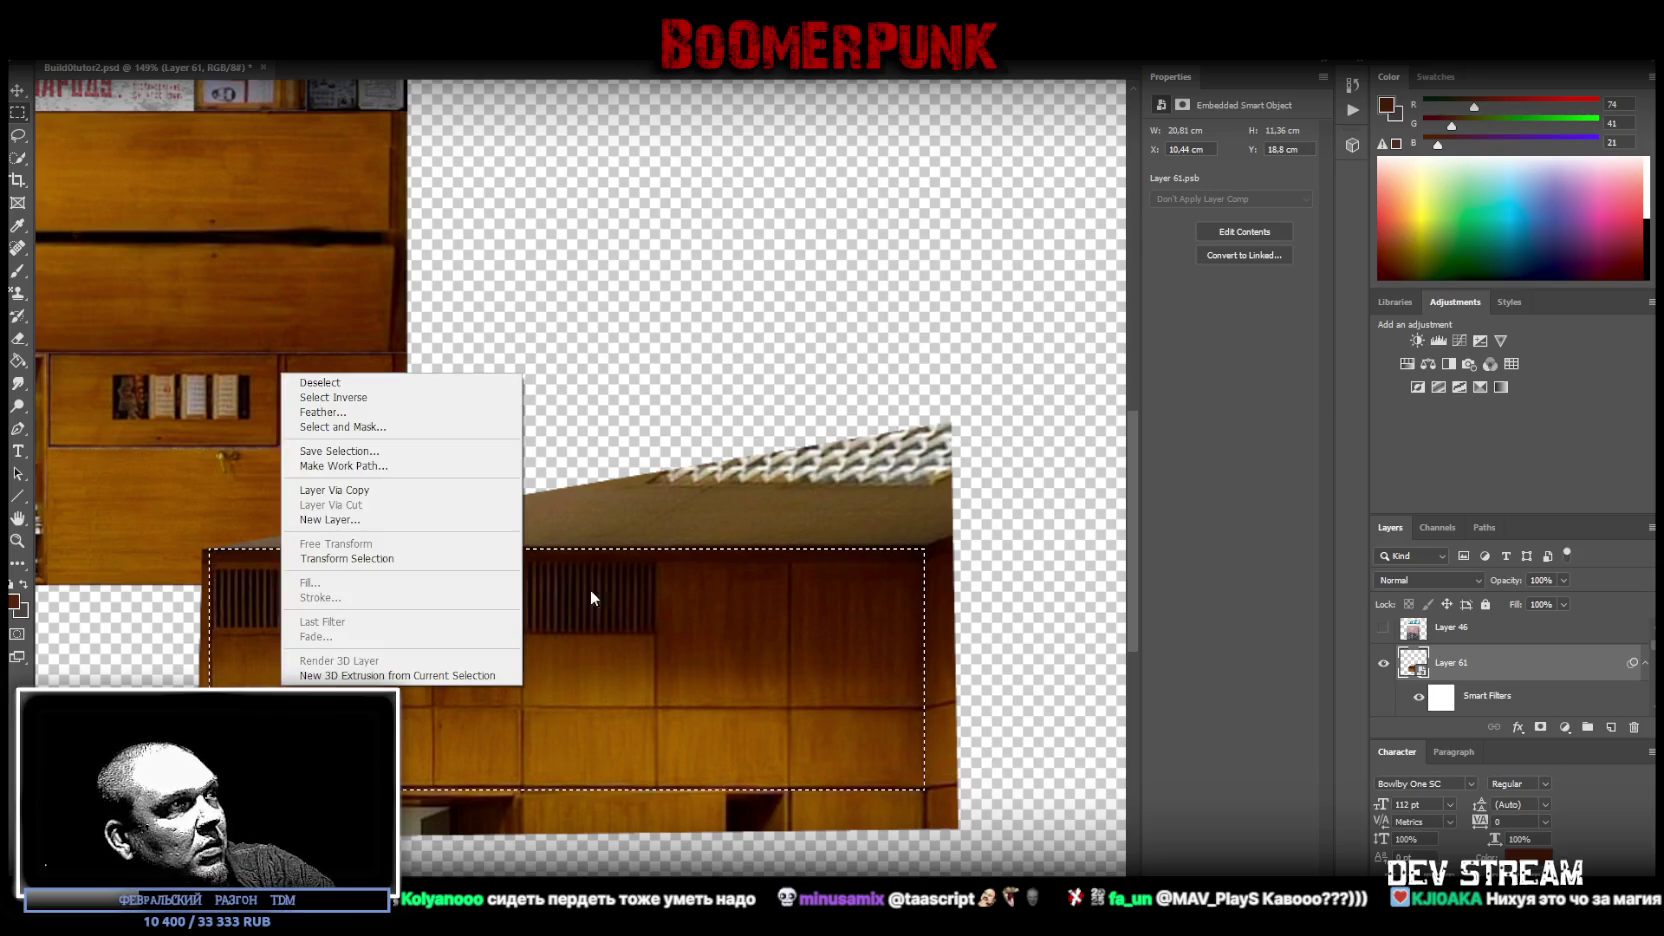
{"action": "left_click", "coordinate": [420, 490]}
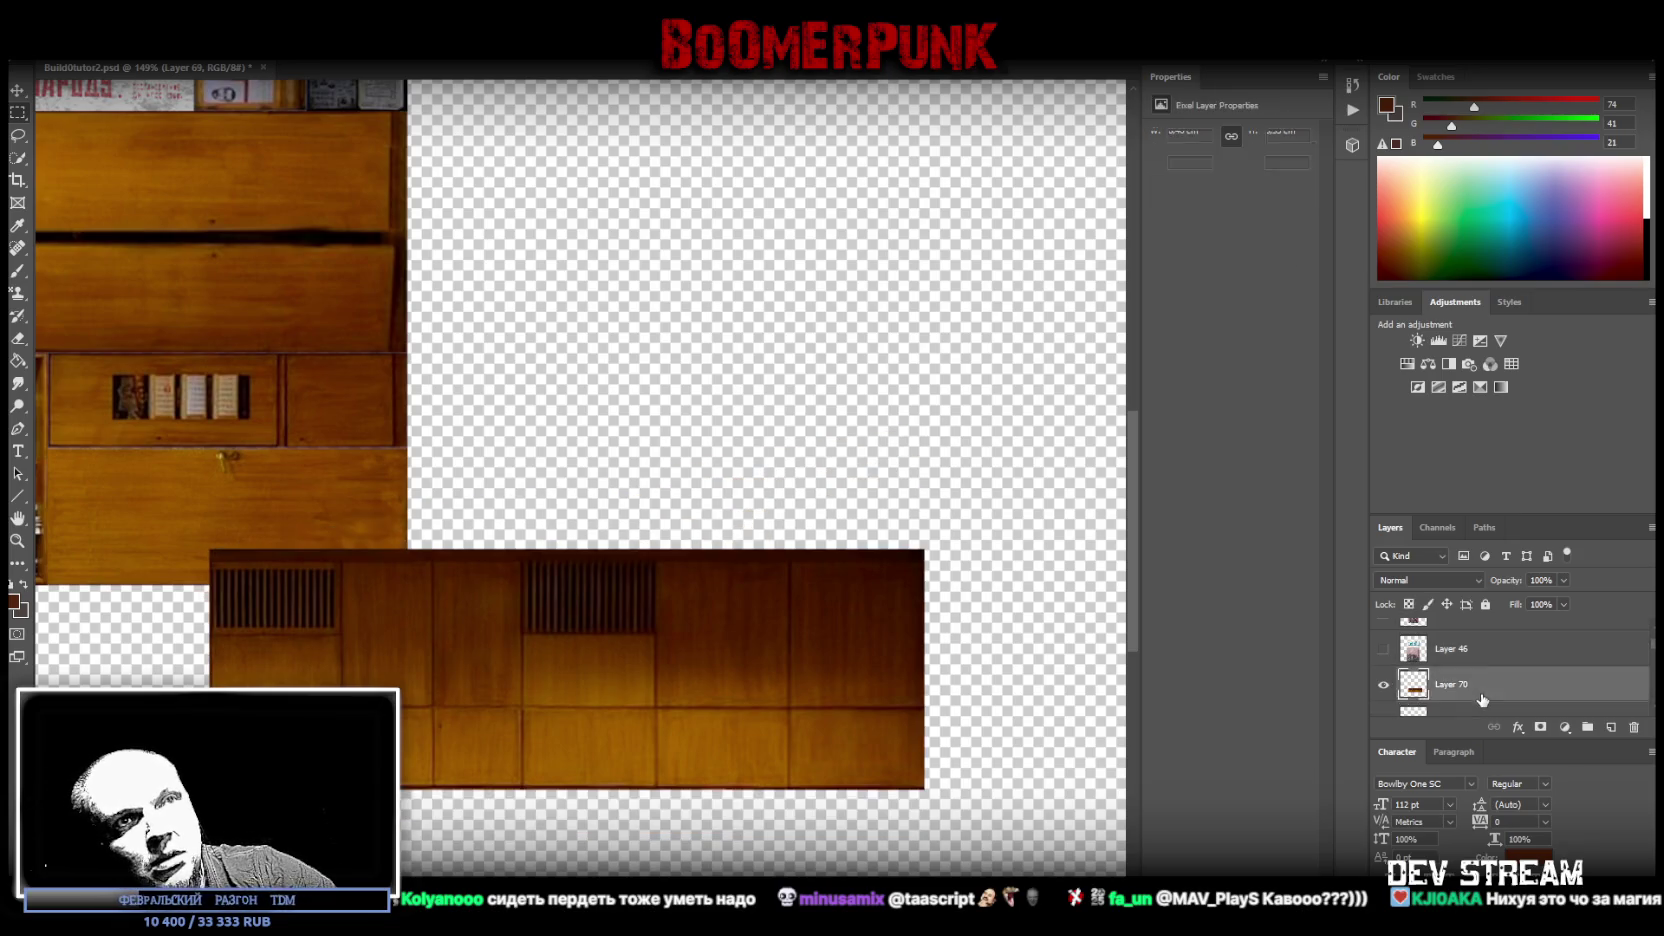
{"action": "right_click", "coordinate": [1488, 634]}
{"action": "left_click", "coordinate": [1316, 442]}
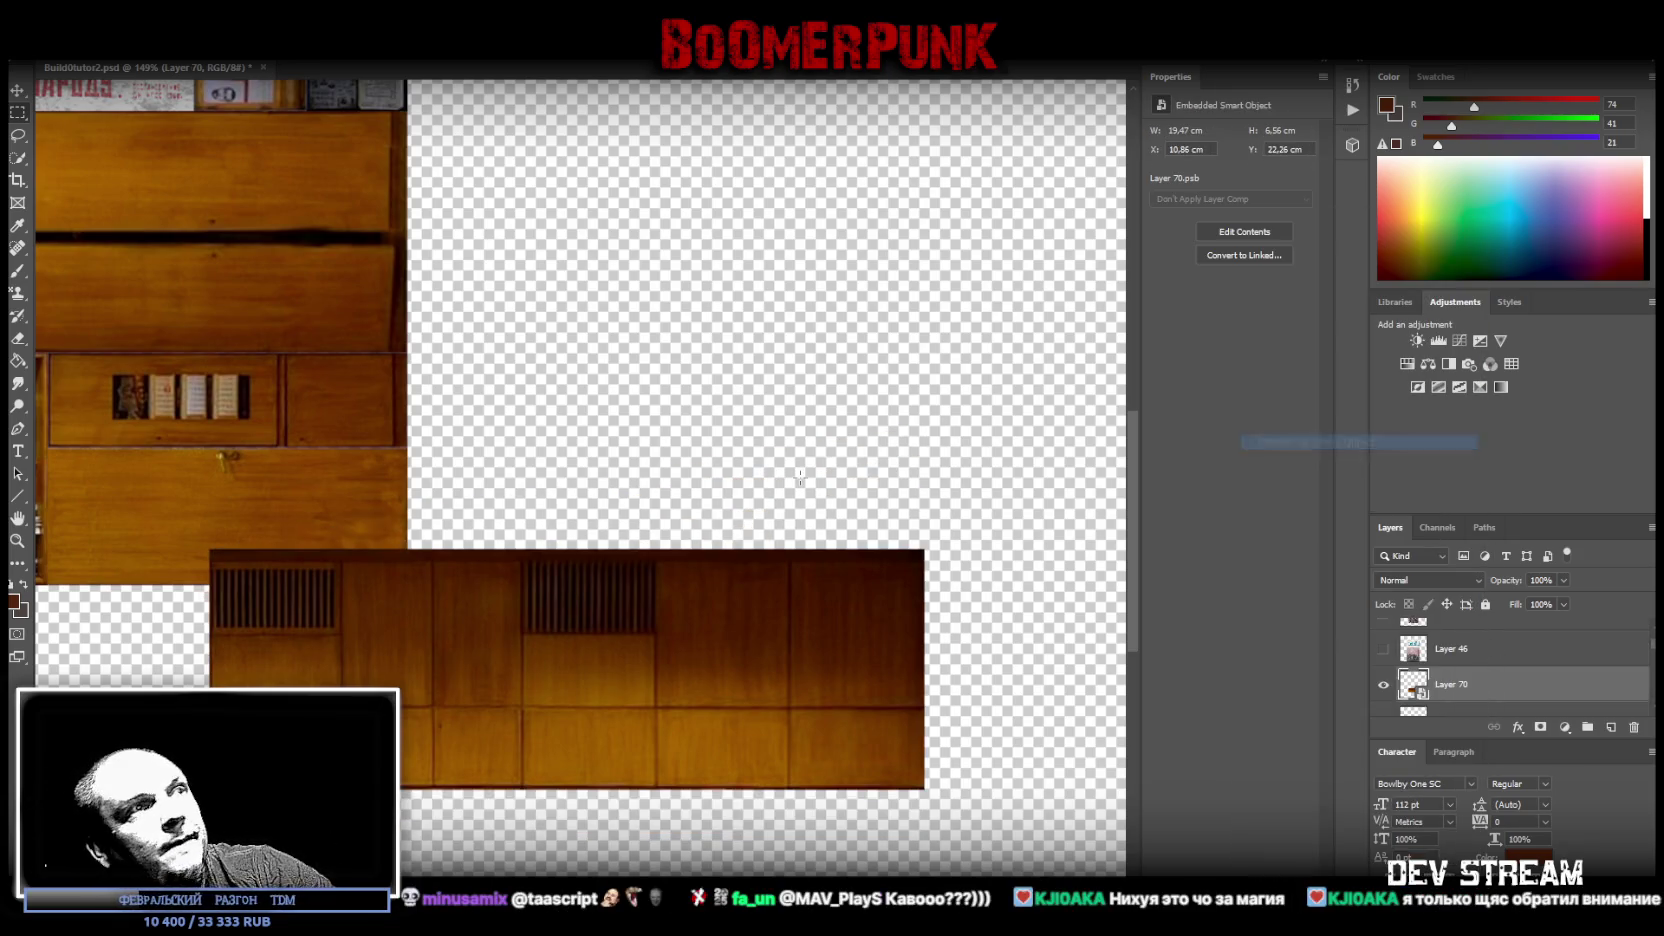
{"action": "key", "text": "ctrl+0"}
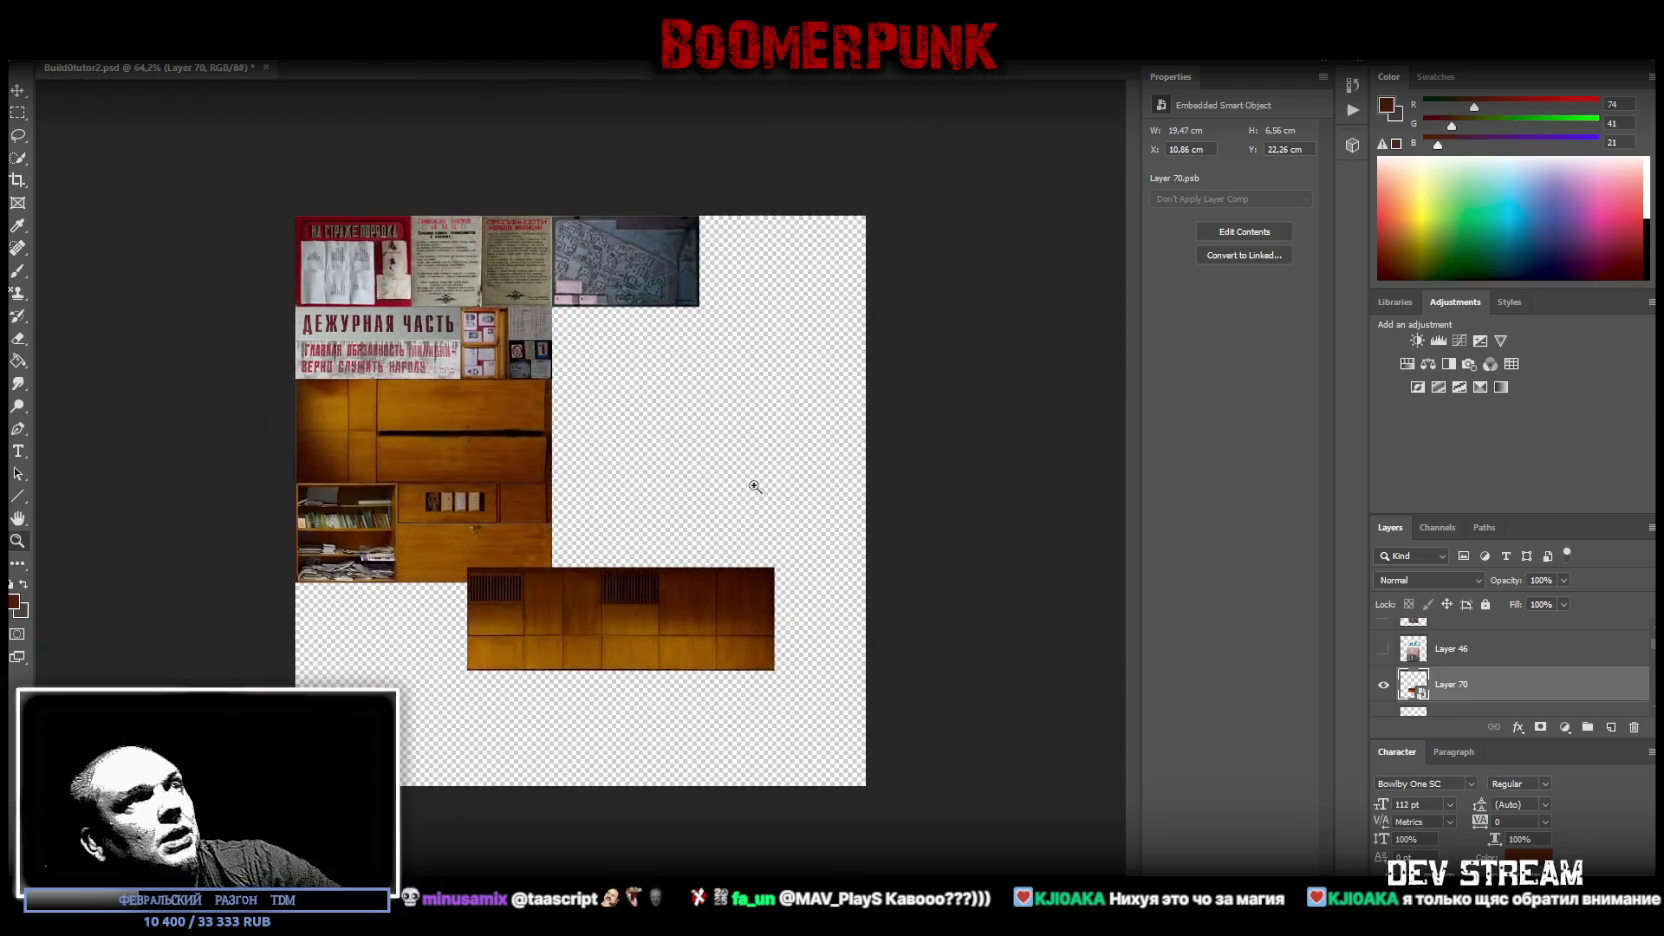
- Resize the wood-panel strip to 16.26 × 5.47 cm and place it at X 0 under the cabinets
{"action": "key", "text": "ctrl+t"}
{"action": "left_click_drag", "start_coordinate": [785, 483], "coordinate": [728, 524]}
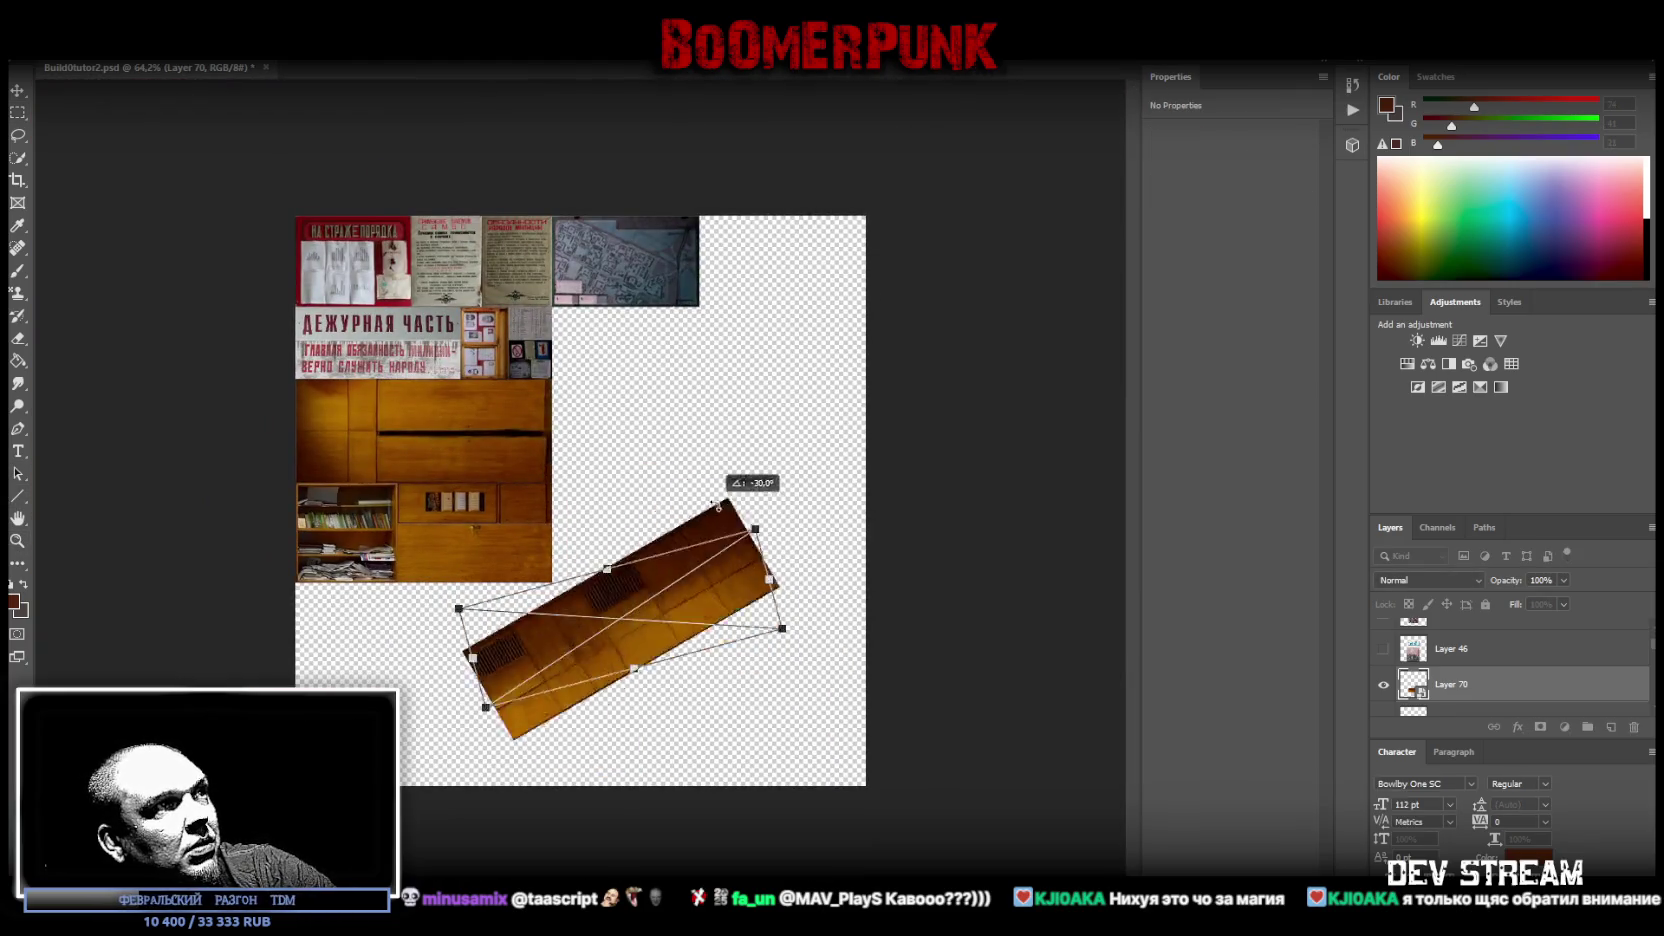
{"action": "left_click_drag", "start_coordinate": [630, 600], "coordinate": [457, 620]}
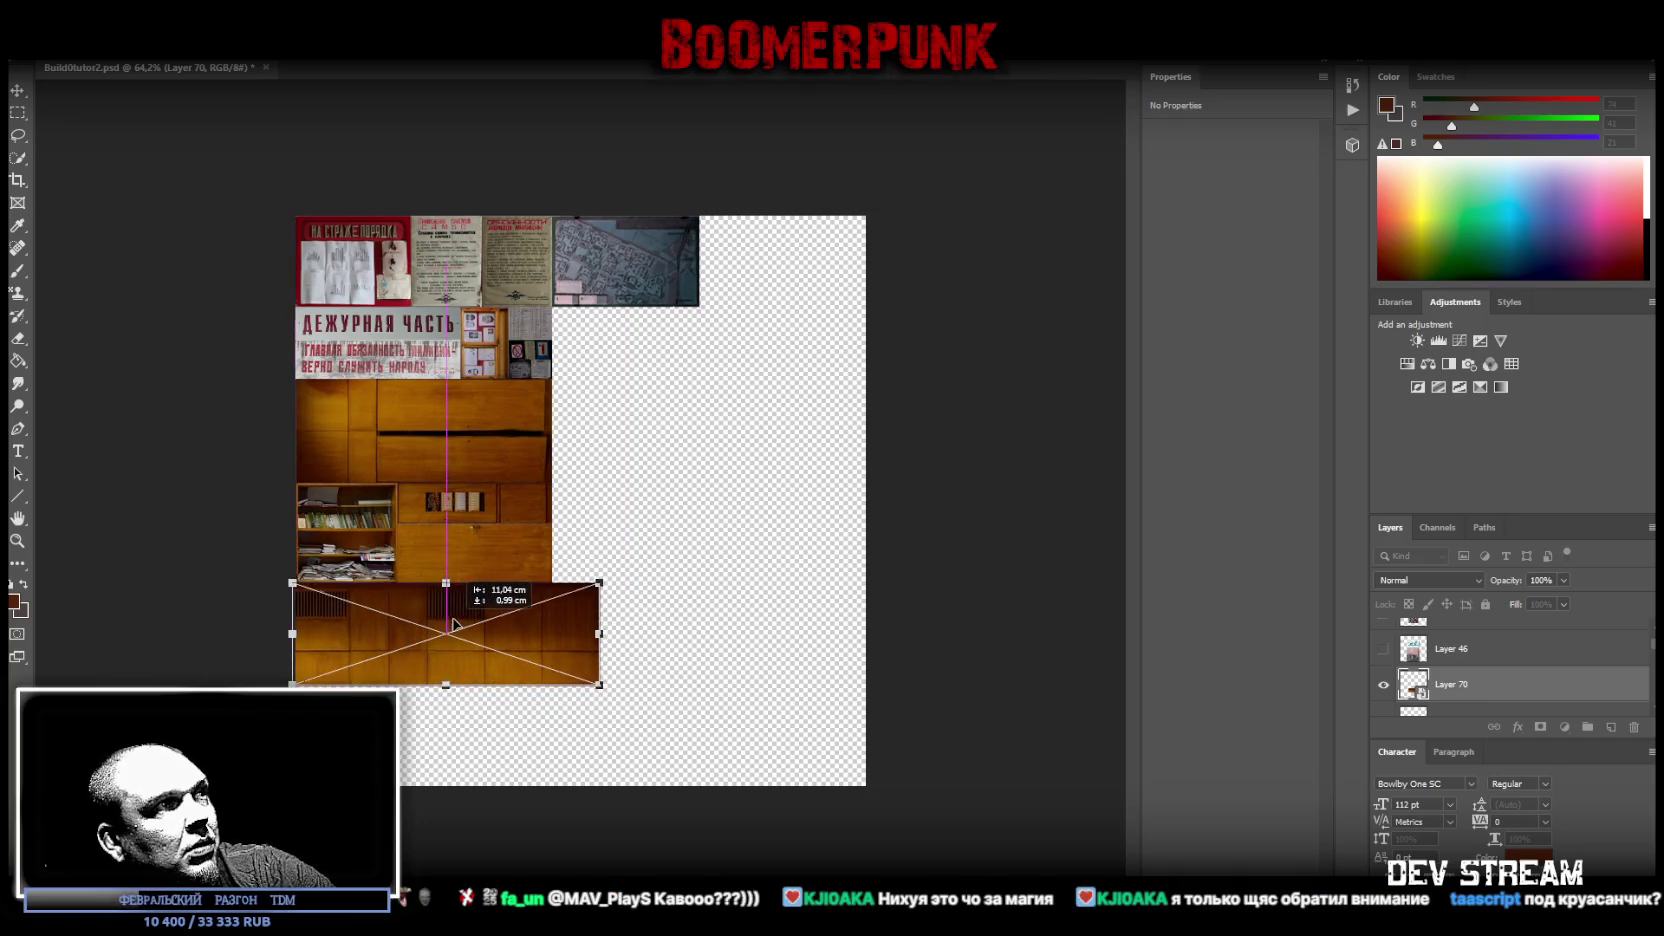
{"action": "left_click_drag", "start_coordinate": [602, 634], "coordinate": [552, 635]}
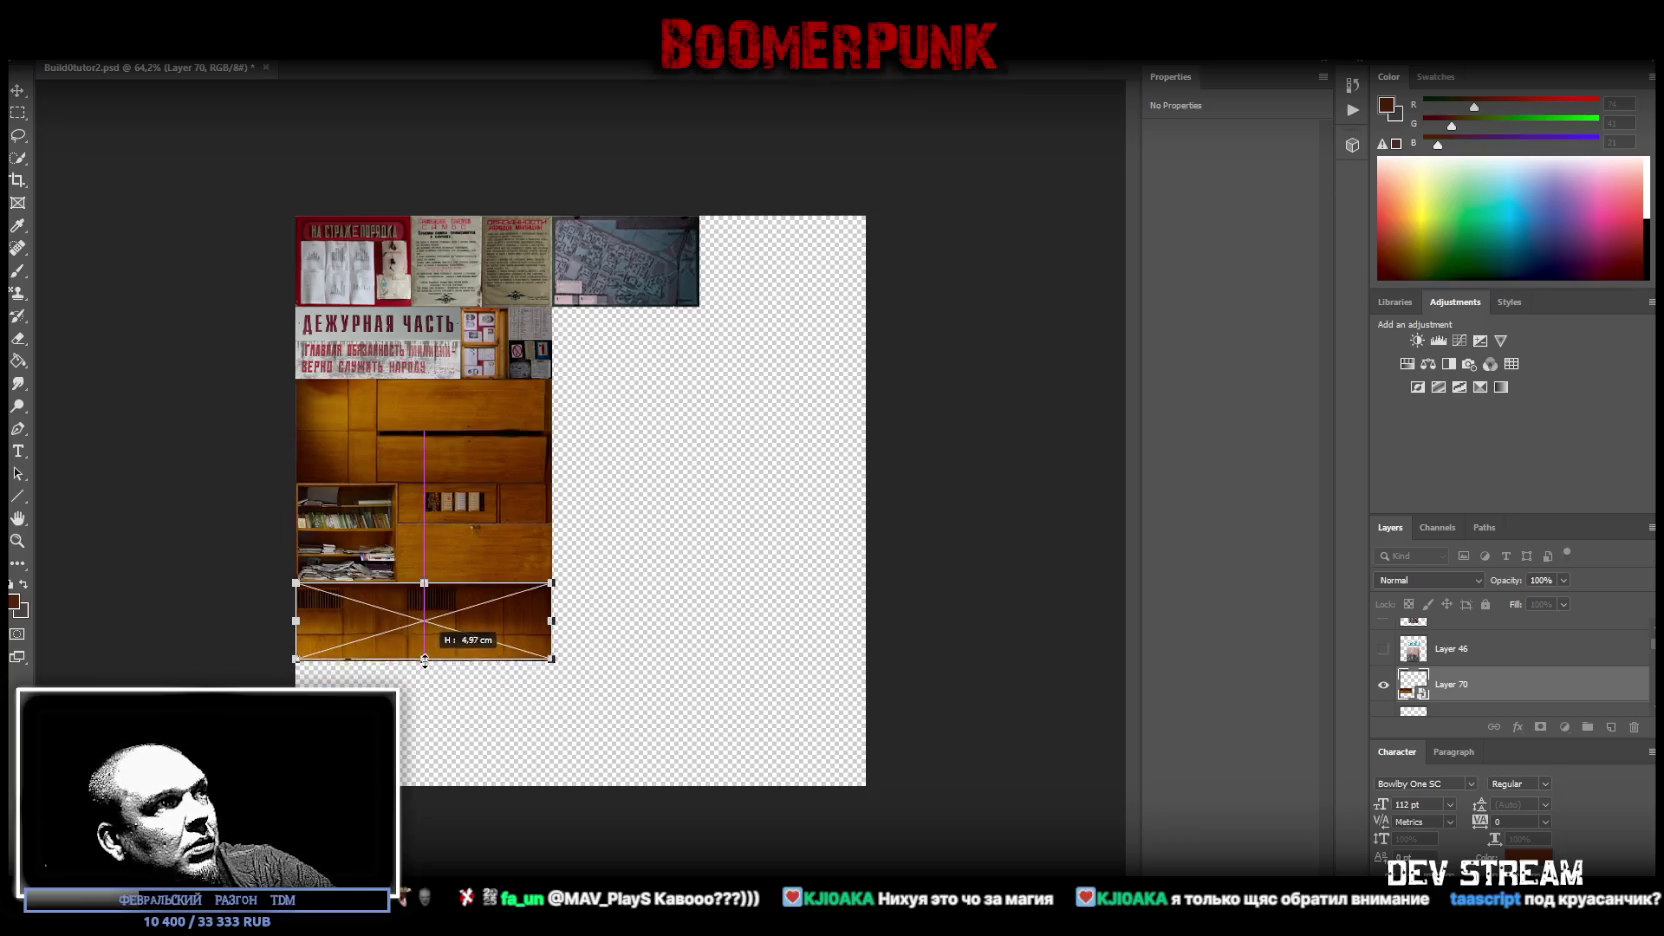
{"action": "left_click_drag", "start_coordinate": [425, 688], "coordinate": [425, 686]}
{"action": "key", "text": "ctrl+z"}
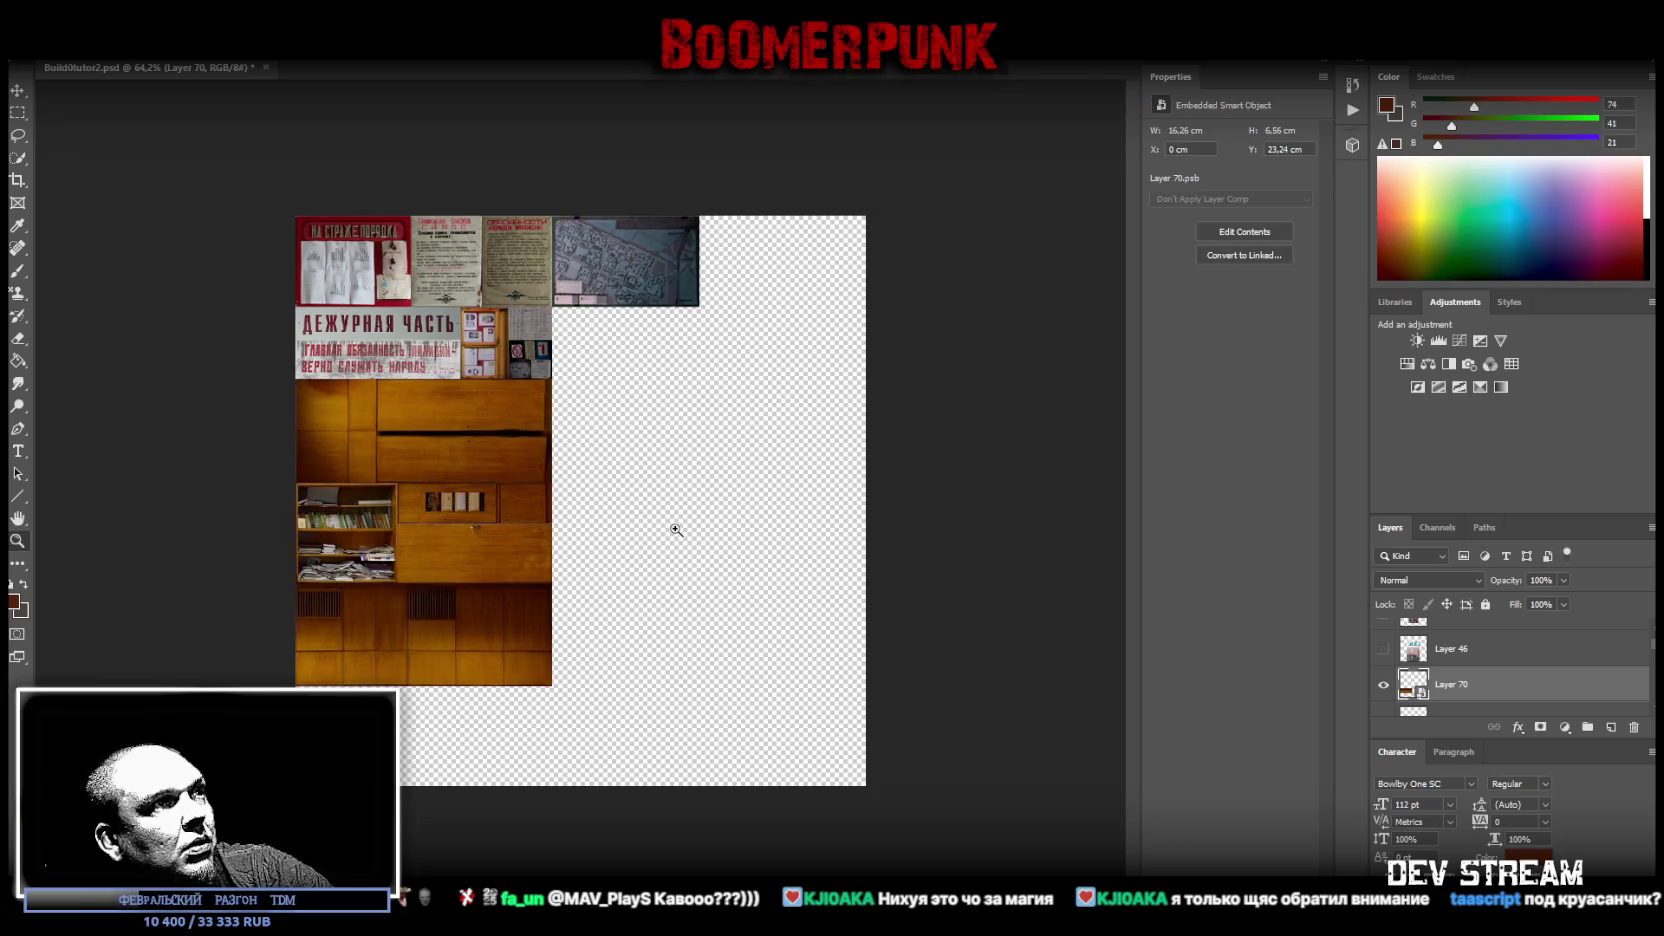
{"action": "mouse_move", "coordinate": [693, 590]}
{"action": "left_mouse_down"}
{"action": "mouse_move", "coordinate": [519, 616]}
{"action": "mouse_move", "coordinate": [556, 644]}
{"action": "left_mouse_up"}
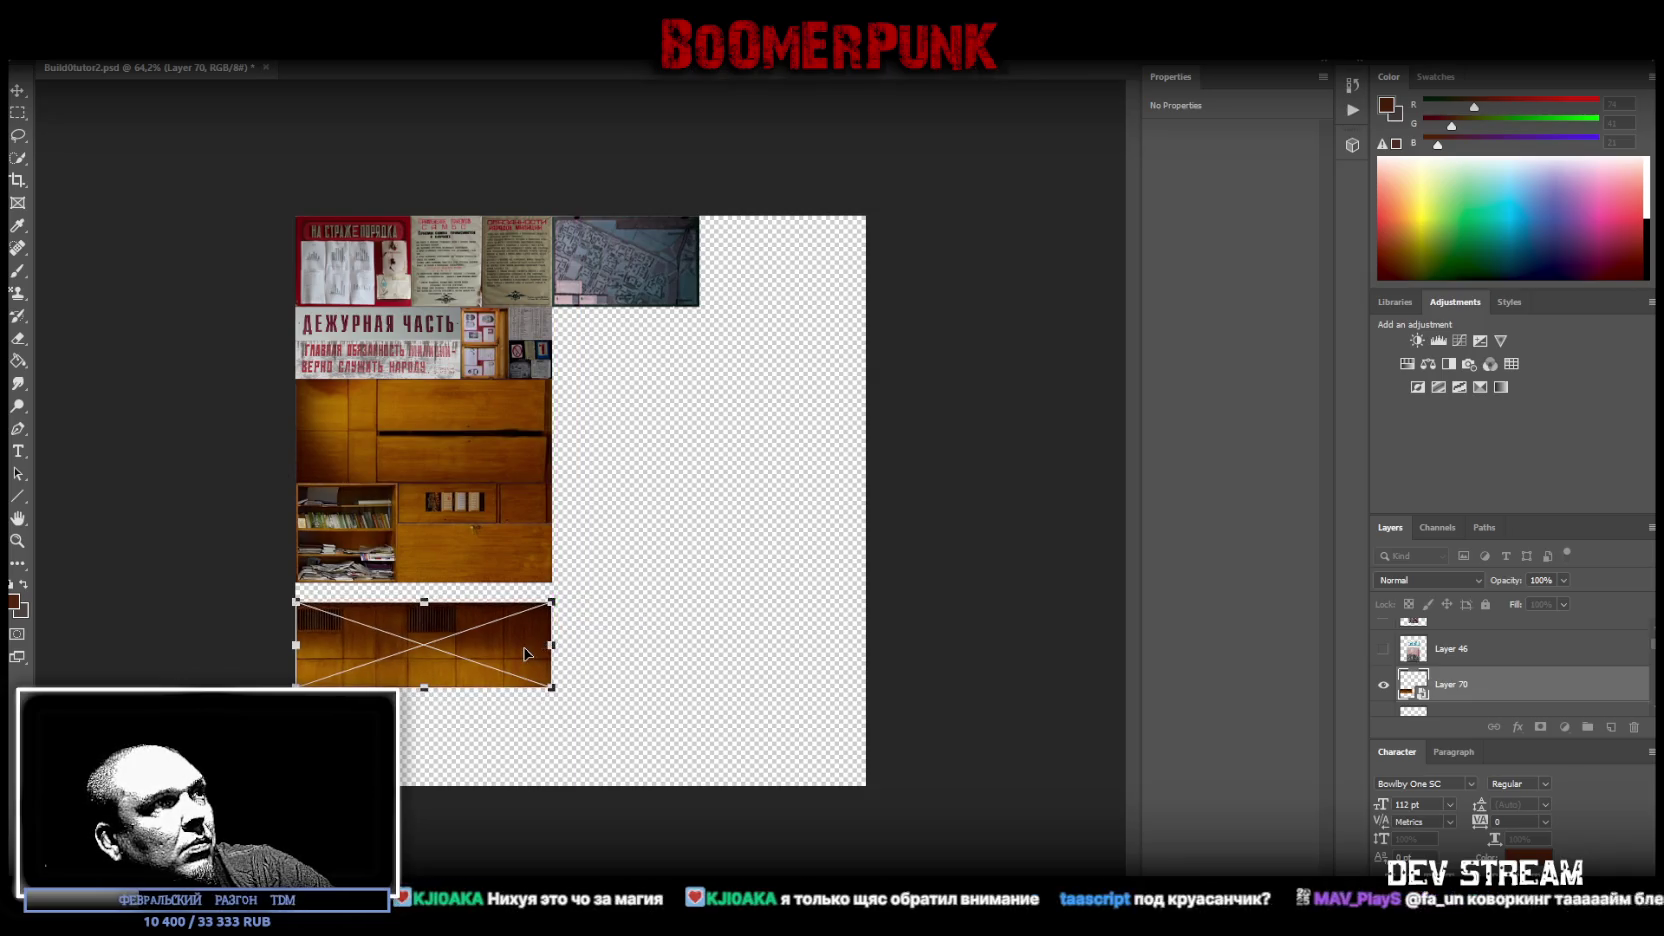
{"action": "left_click_drag", "start_coordinate": [523, 648], "coordinate": [523, 630]}
{"action": "key", "text": "Return"}
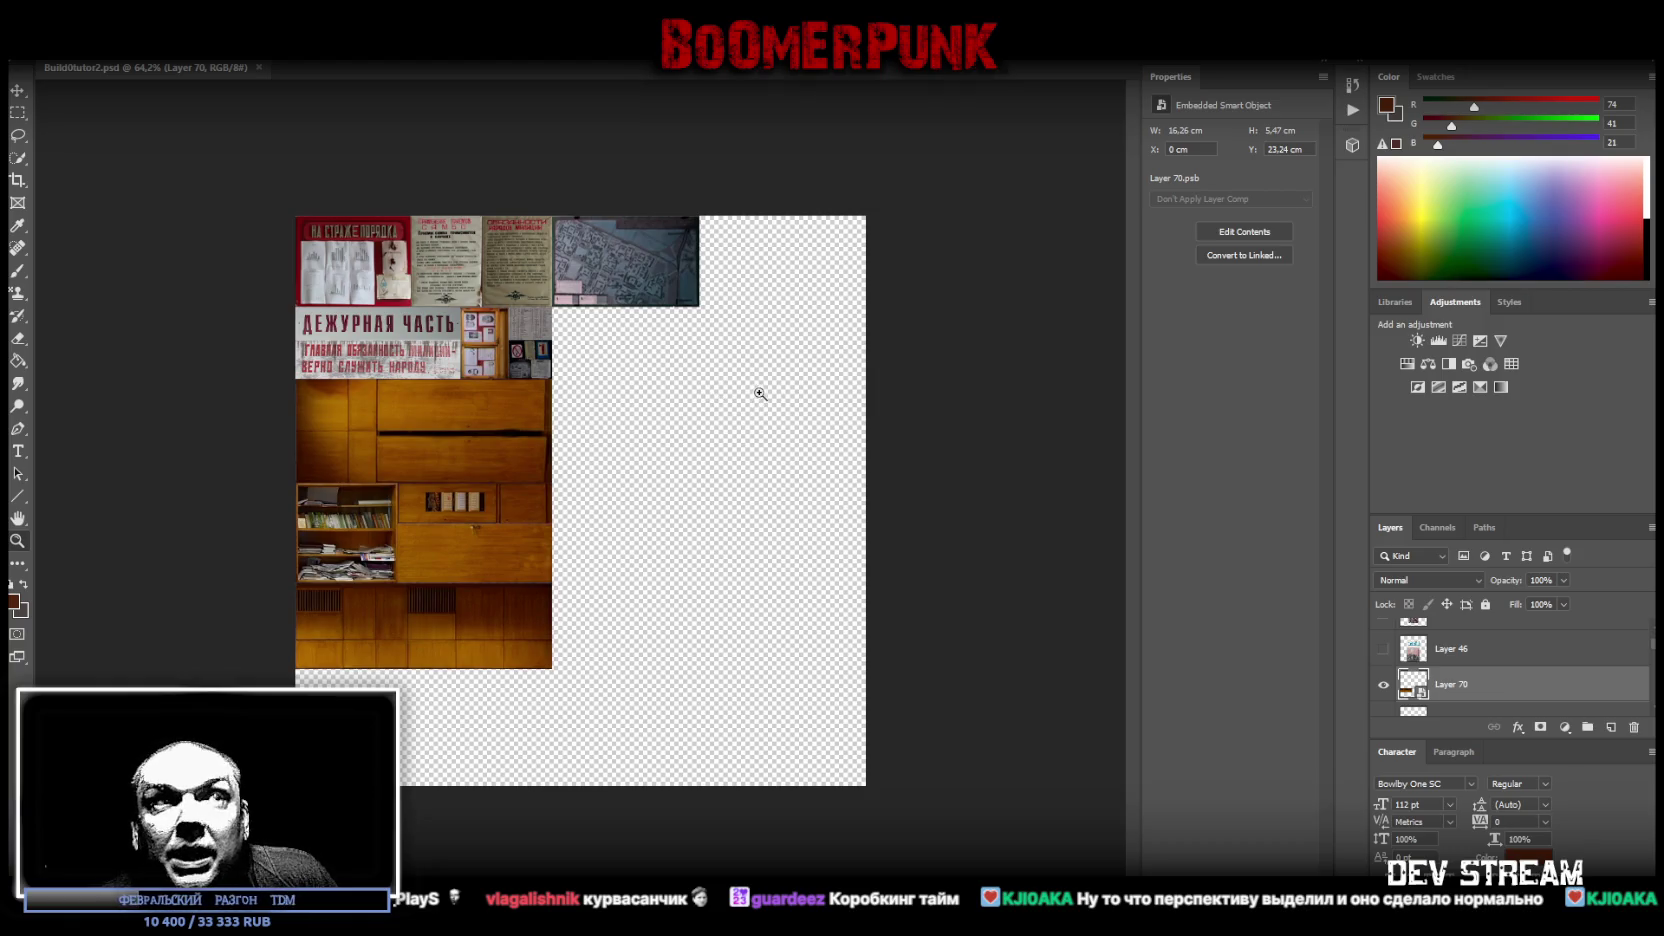
- Show the first Советская милиция cover, make it a smart object and shrink it into the top row's right end
{"action": "key", "text": "Delete"}
{"action": "left_click", "coordinate": [1384, 688]}
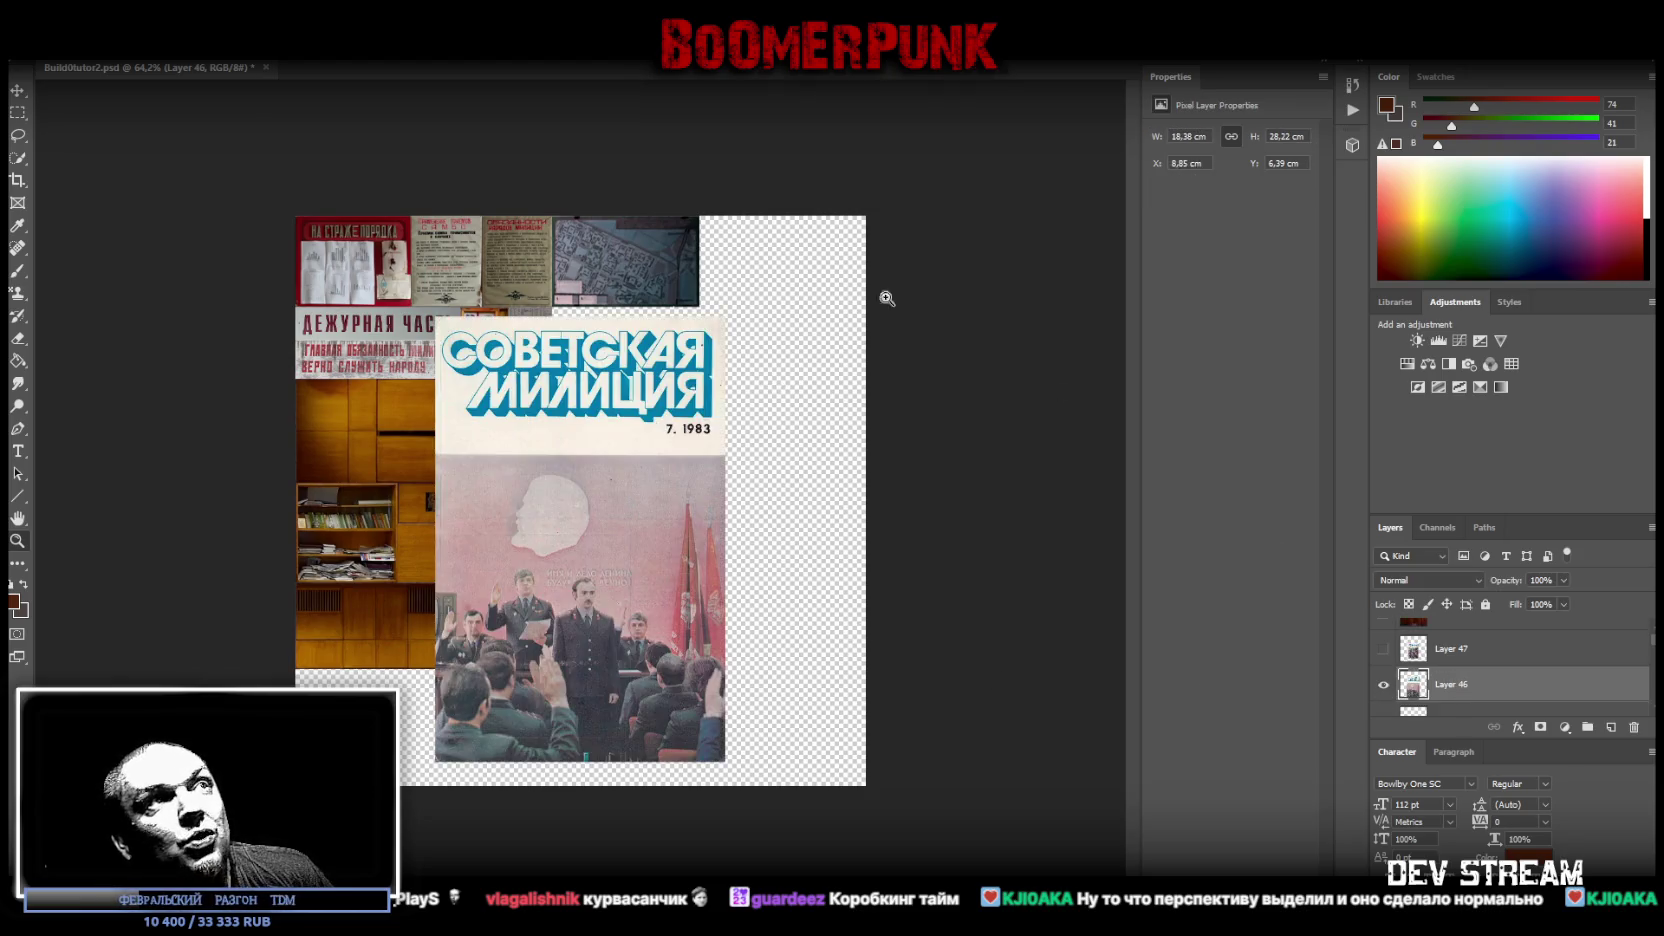
{"action": "right_click", "coordinate": [1464, 668]}
{"action": "left_click", "coordinate": [1312, 442]}
{"action": "key", "text": "ctrl+t"}
{"action": "left_click_drag", "start_coordinate": [749, 561], "coordinate": [788, 553]}
{"action": "left_click_drag", "start_coordinate": [792, 562], "coordinate": [784, 454]}
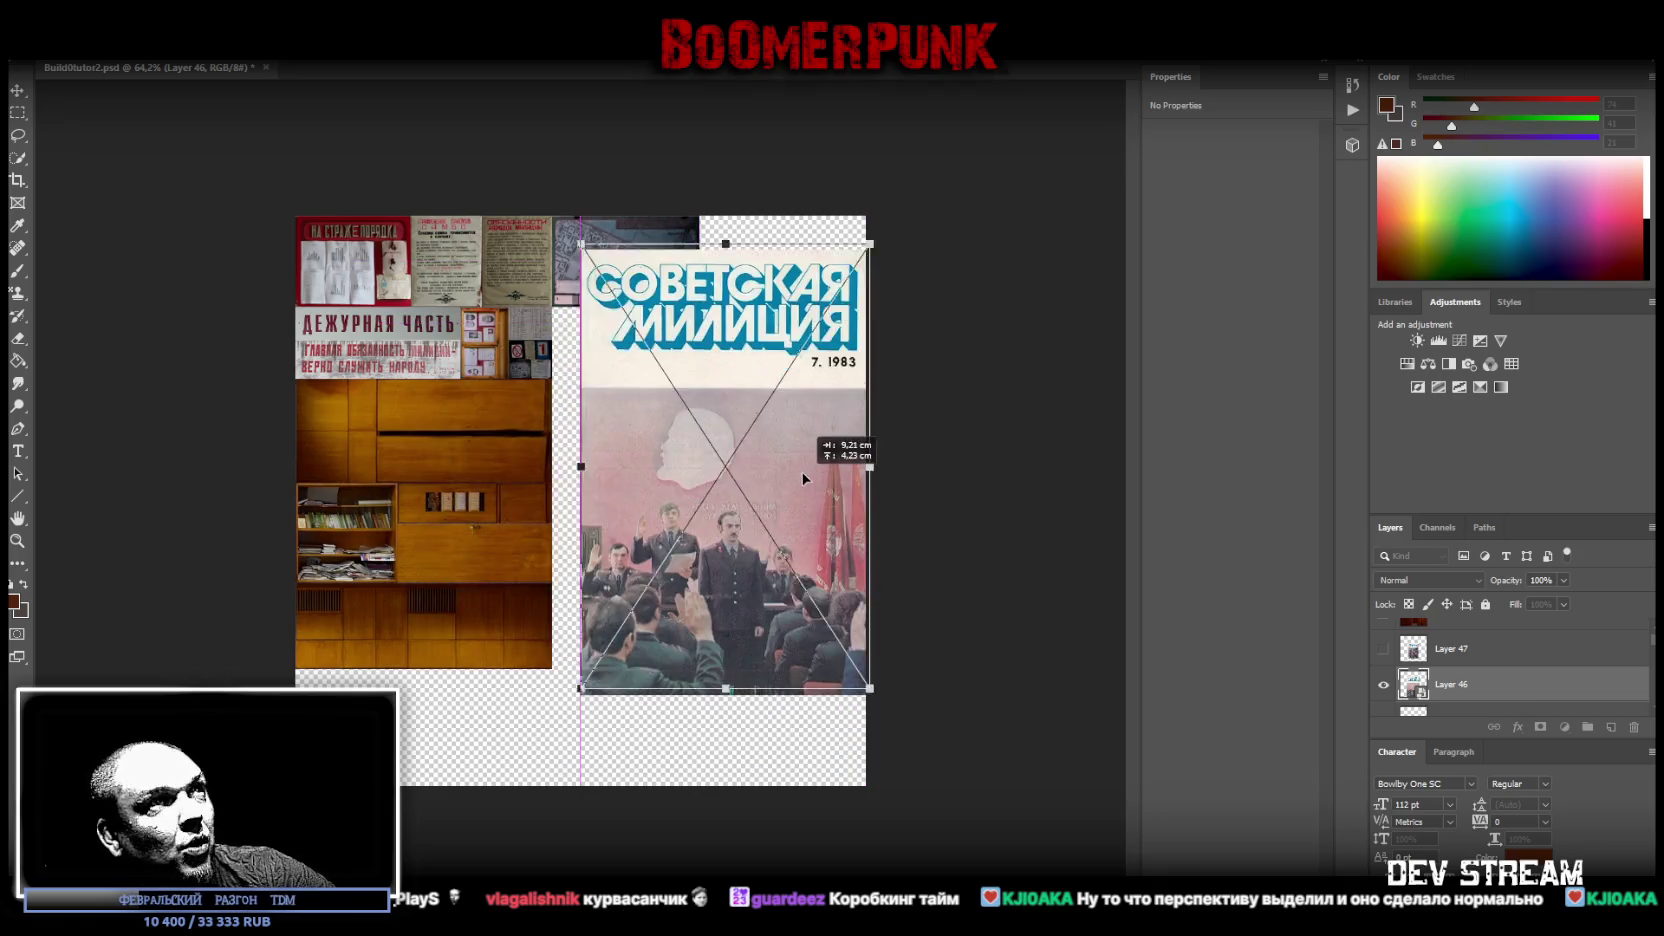
{"action": "mouse_move", "coordinate": [712, 648]}
{"action": "left_mouse_down"}
{"action": "mouse_move", "coordinate": [706, 306]}
{"action": "mouse_move", "coordinate": [748, 292]}
{"action": "mouse_move", "coordinate": [717, 292]}
{"action": "left_mouse_up"}
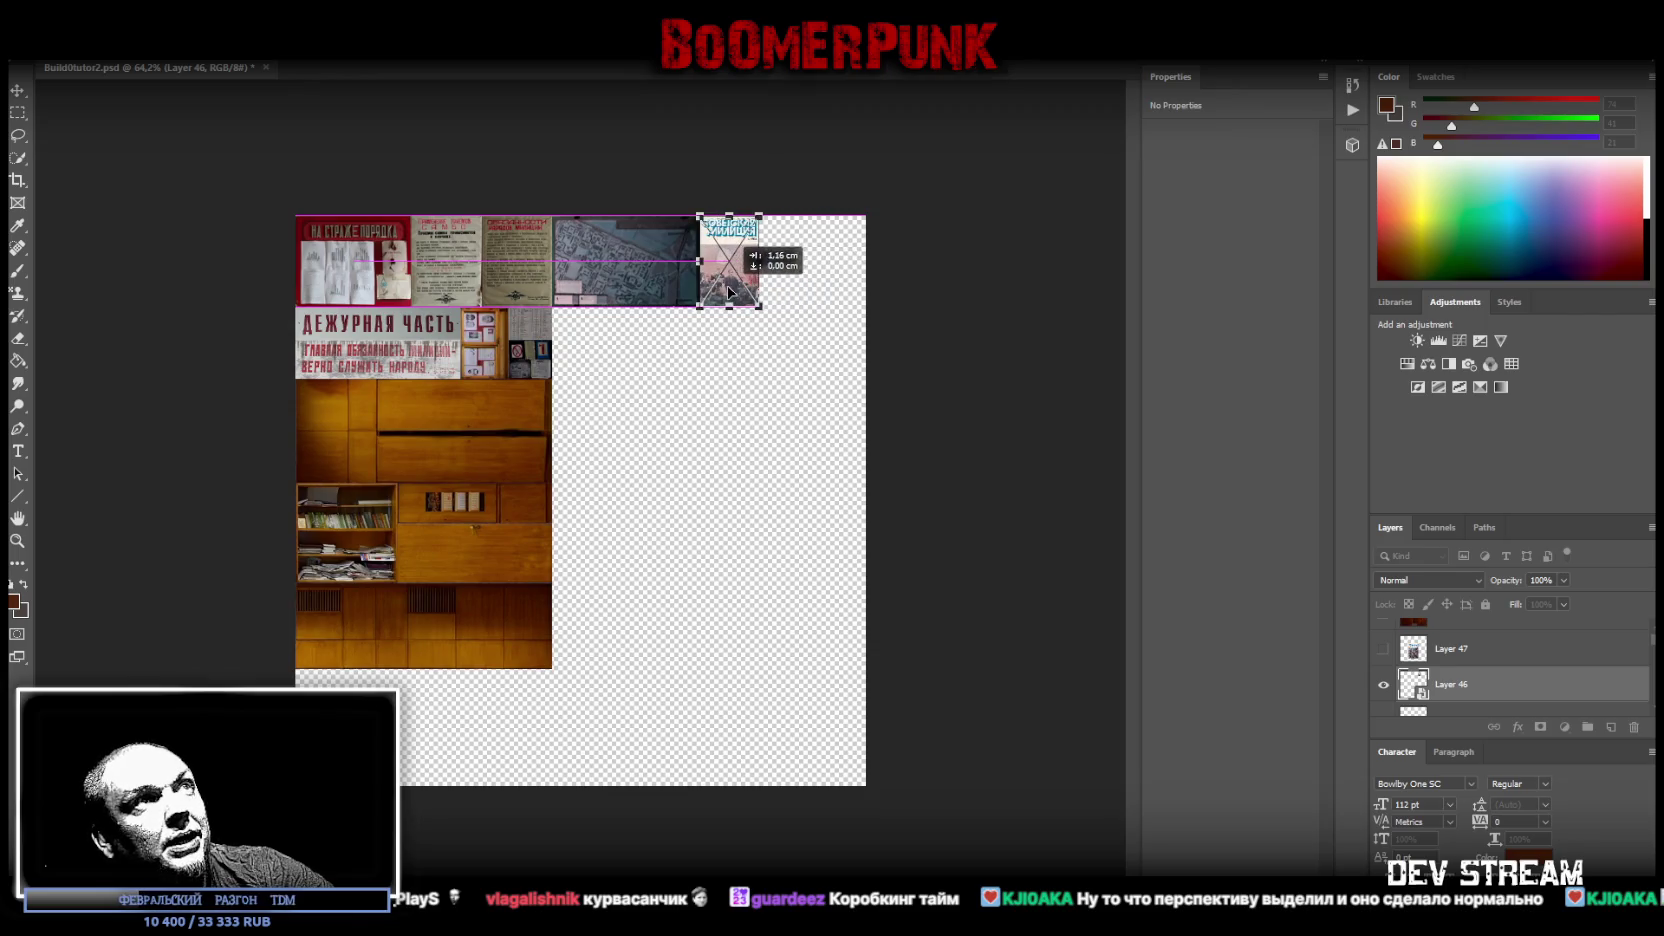
{"action": "key", "text": "Return"}
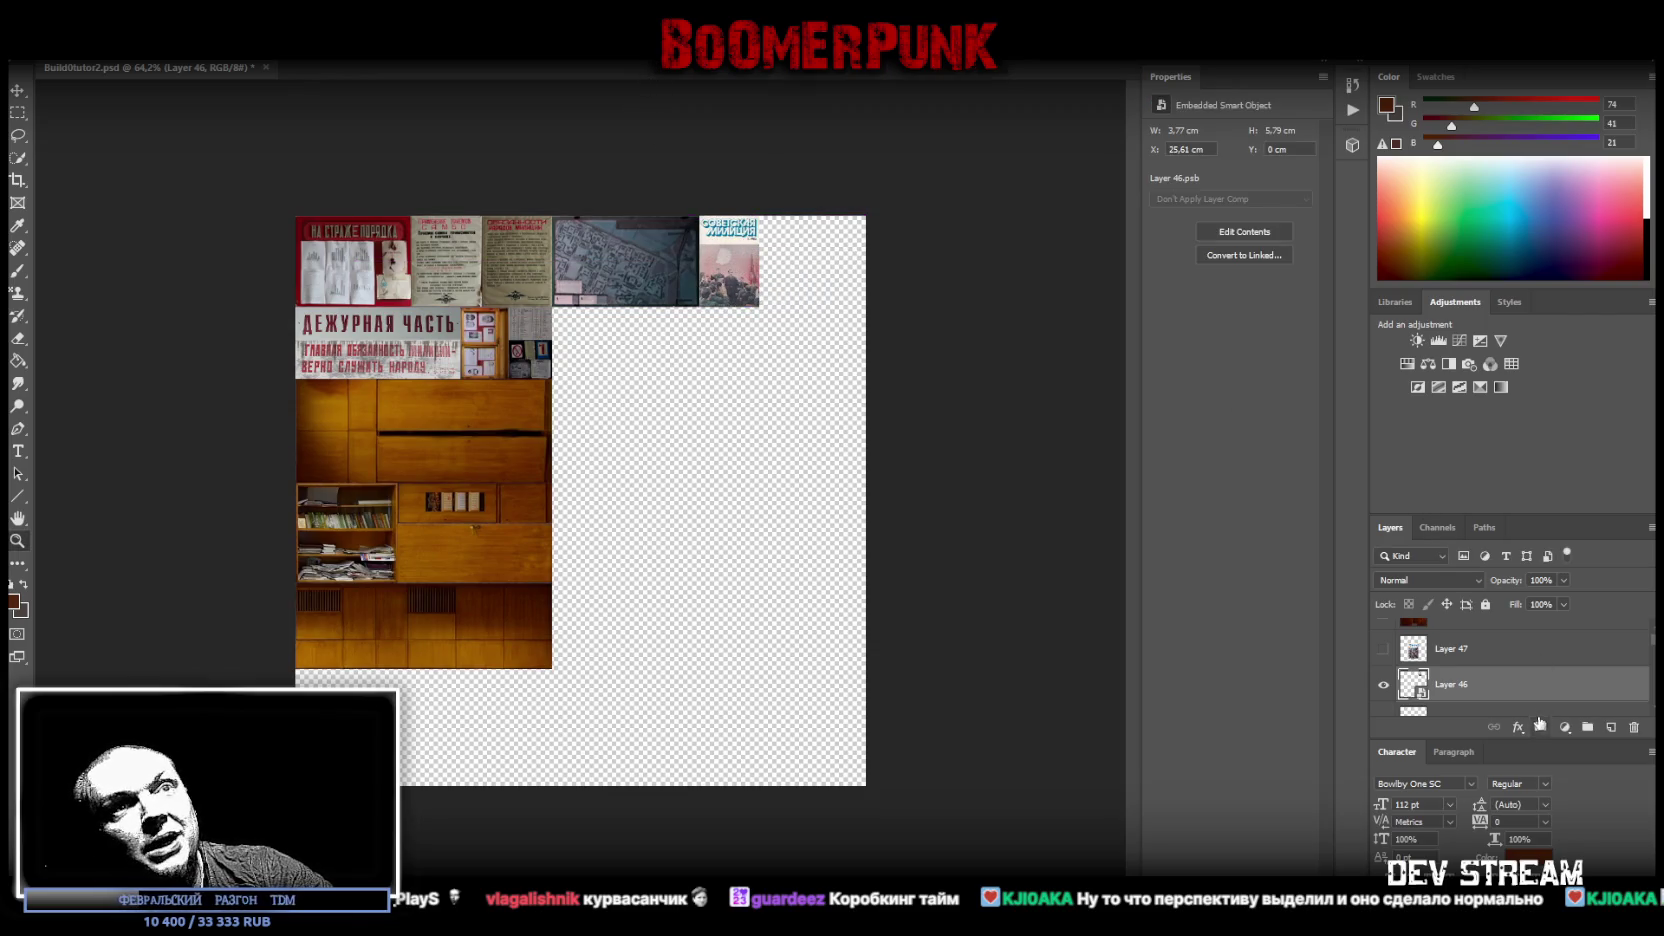
- Make the second cover a smart object and shrink it to 3.67 × 5.79 cm beside the first at X 29.38 cm
{"action": "right_click", "coordinate": [1465, 645]}
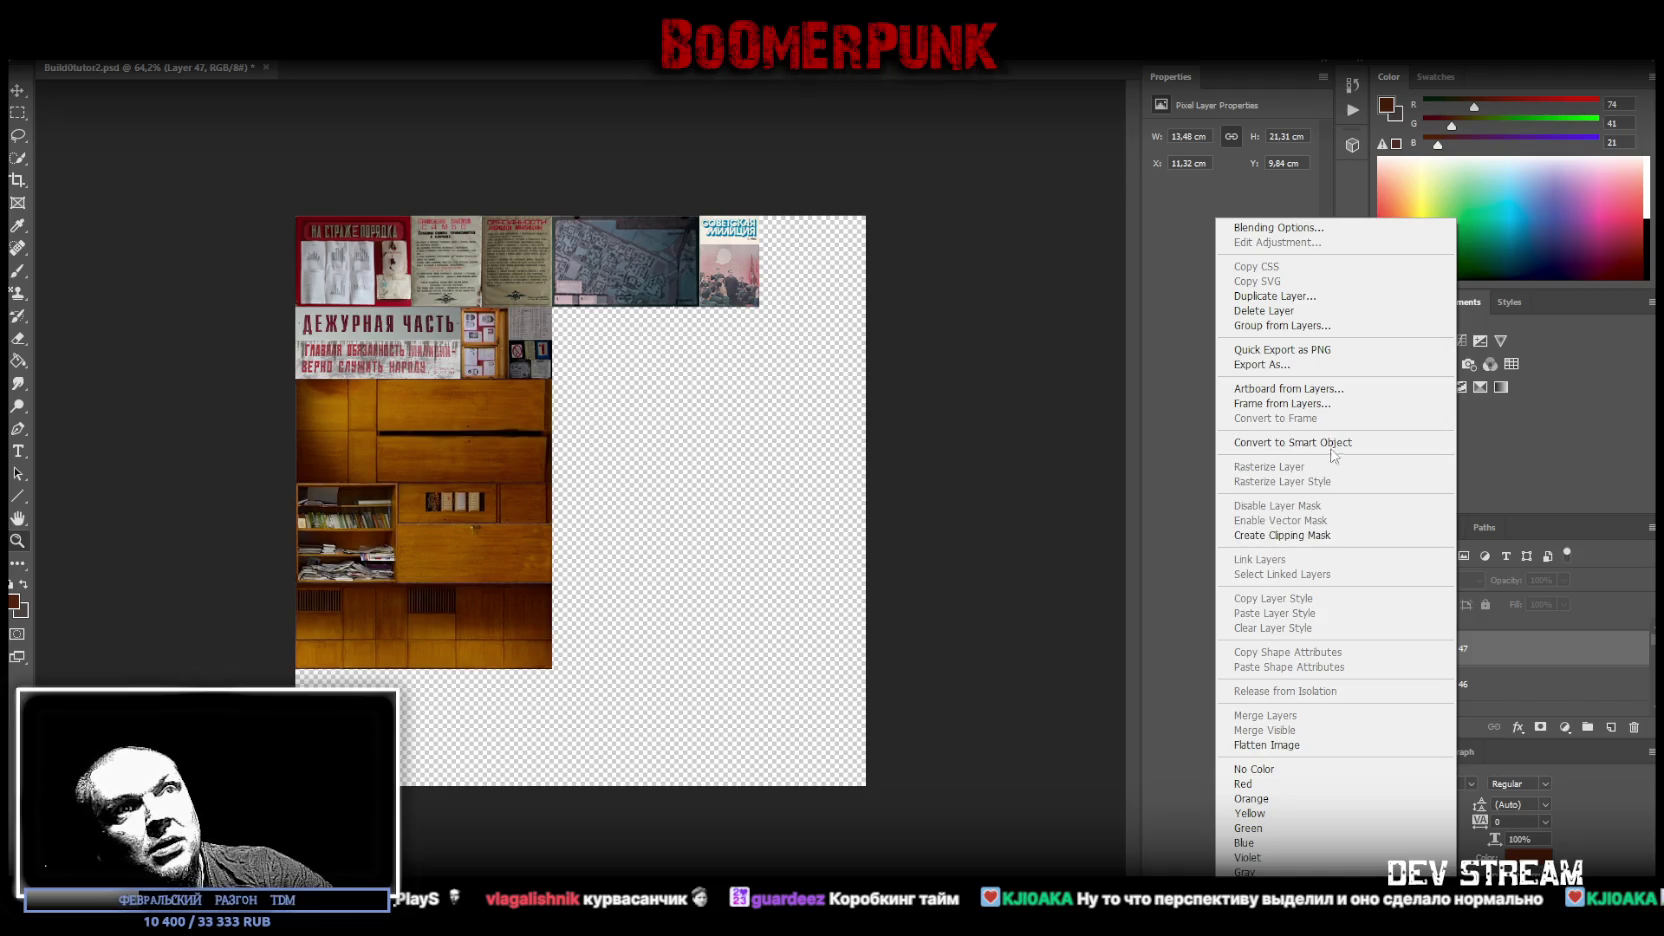
{"action": "left_click", "coordinate": [1331, 446]}
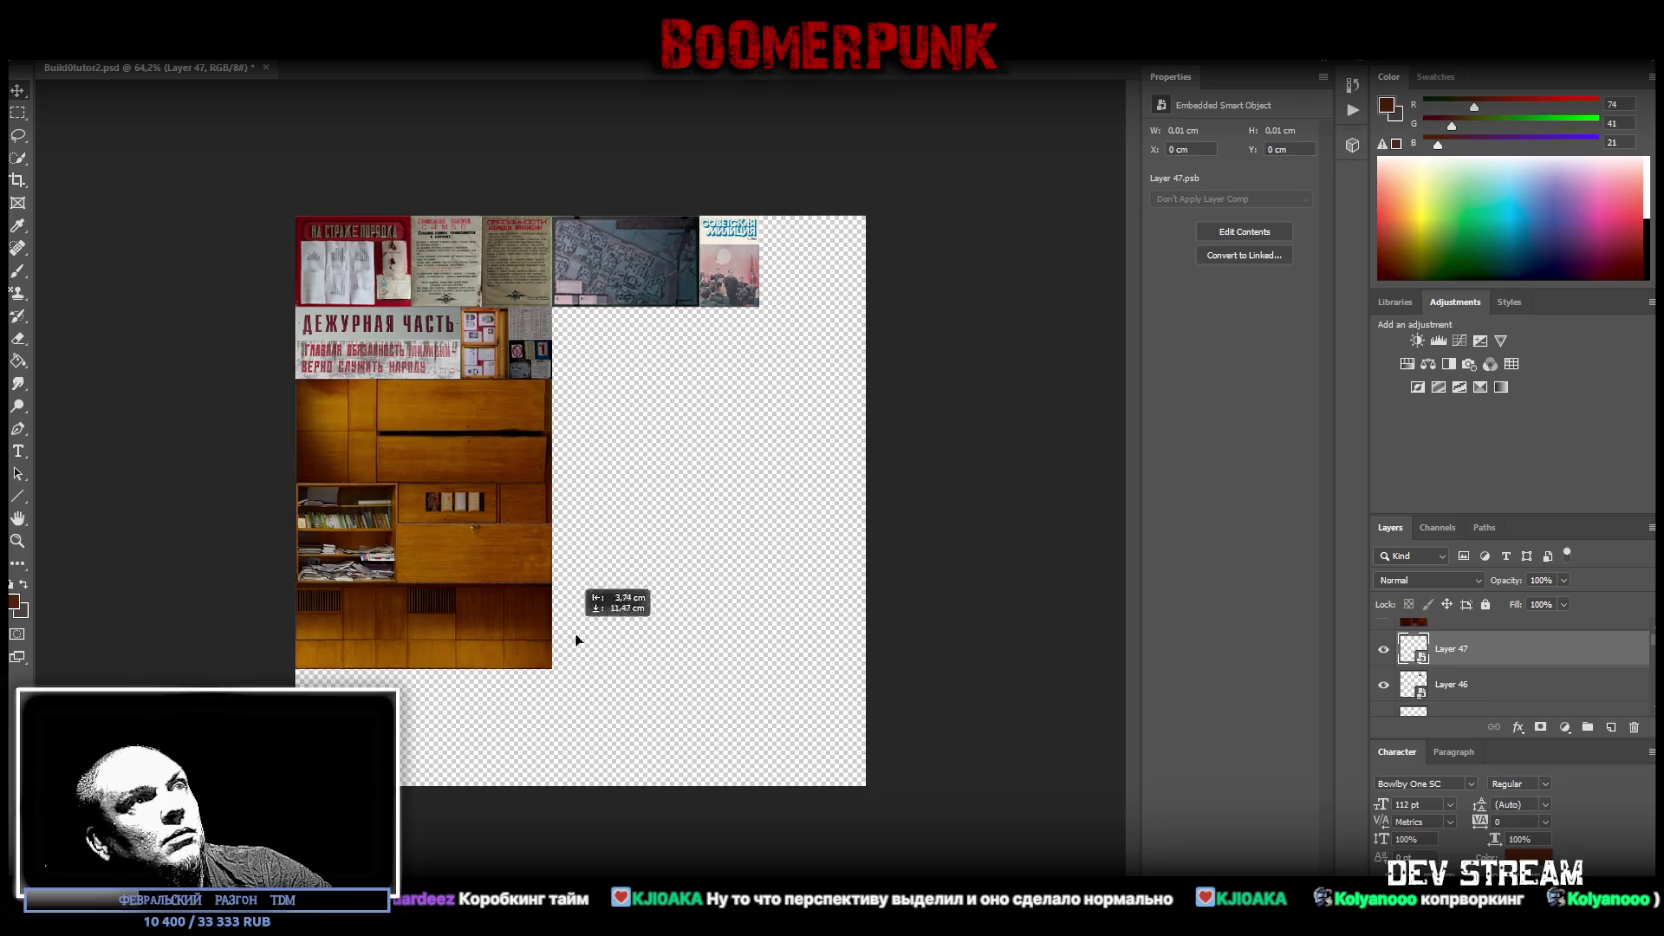
{"action": "left_click", "coordinate": [1422, 704]}
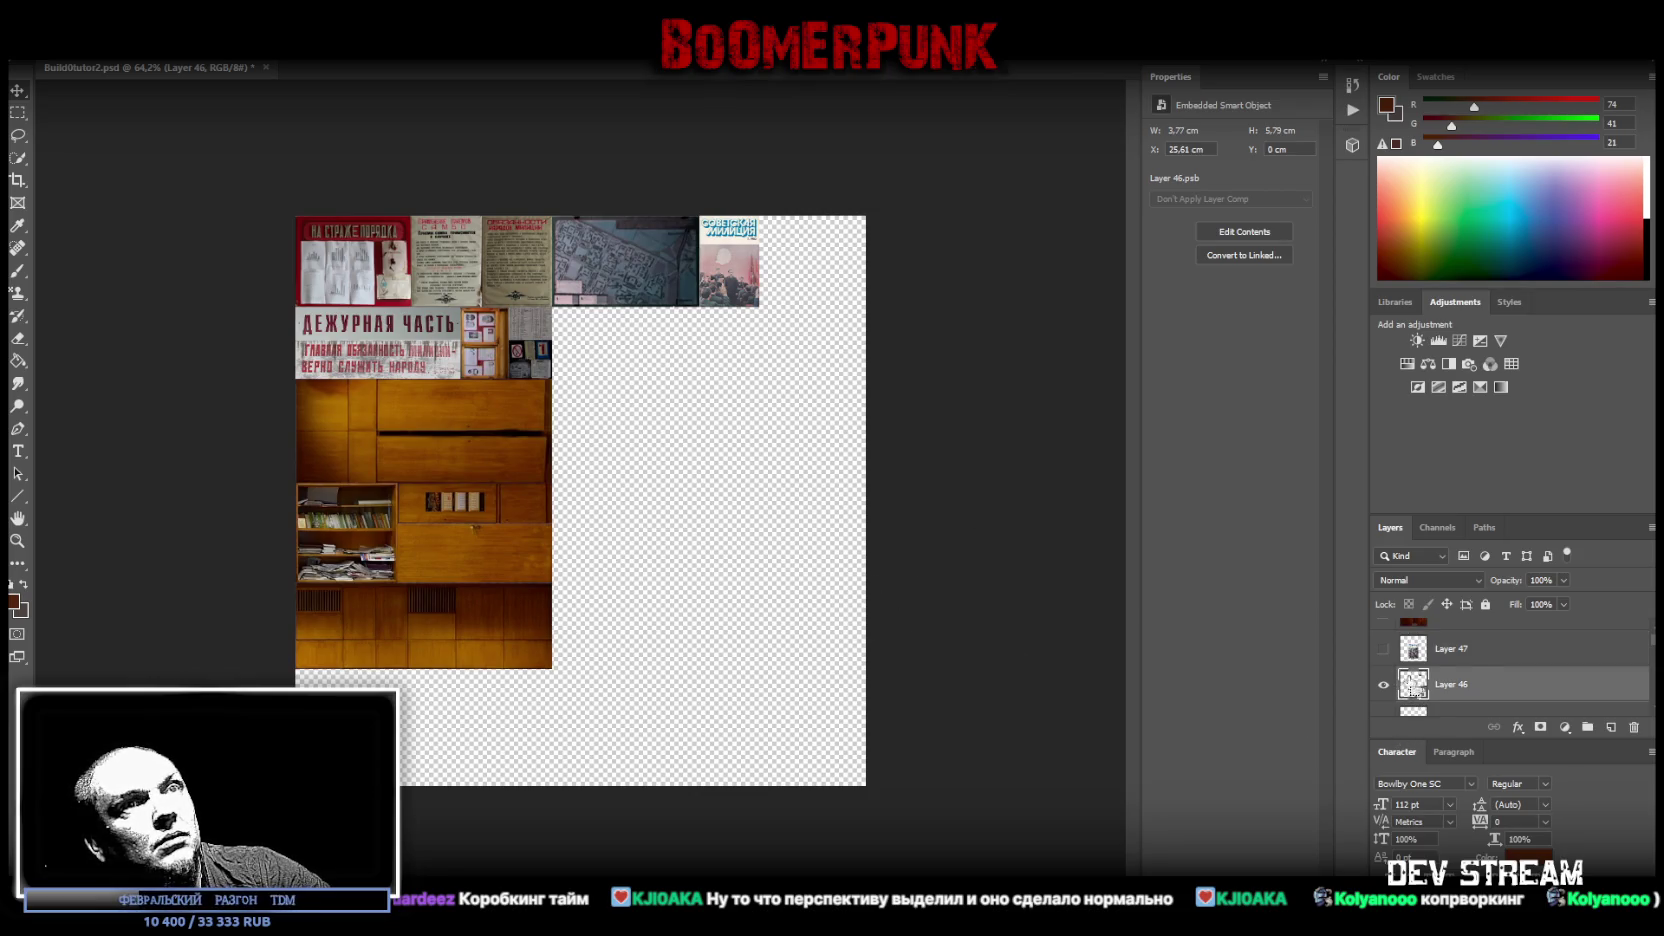
{"action": "left_click", "coordinate": [1480, 650]}
{"action": "left_click", "coordinate": [1384, 648]}
{"action": "right_click", "coordinate": [1452, 658]}
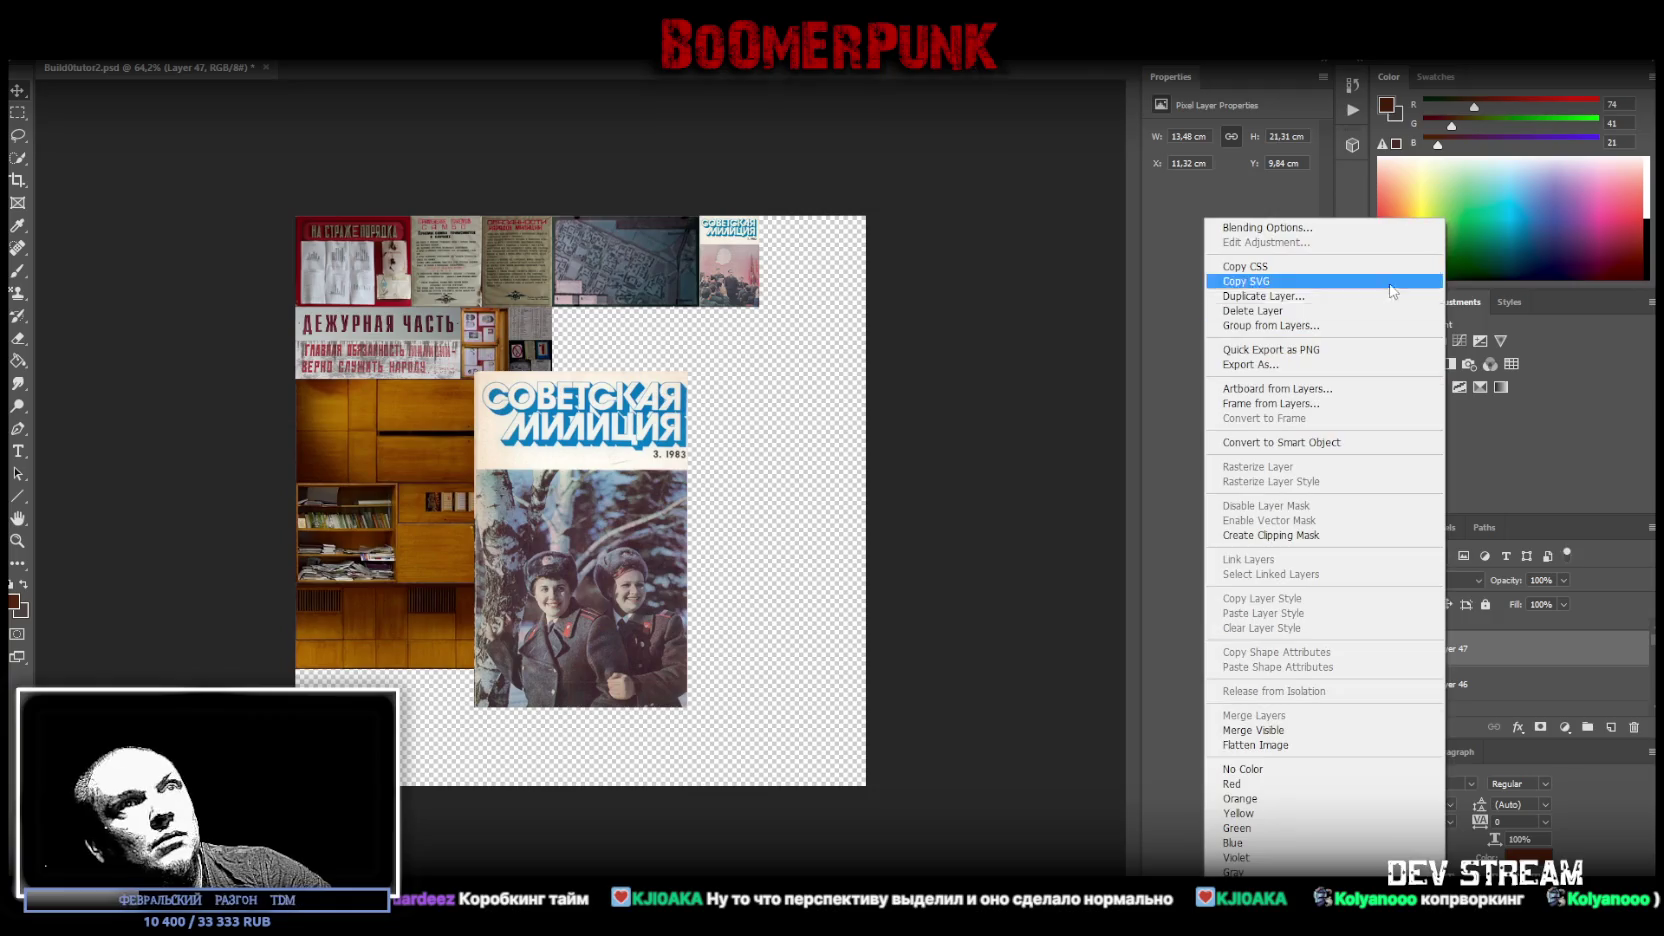
{"action": "left_click", "coordinate": [1300, 442]}
{"action": "key", "text": "ctrl+t"}
{"action": "left_click_drag", "start_coordinate": [656, 544], "coordinate": [823, 388]}
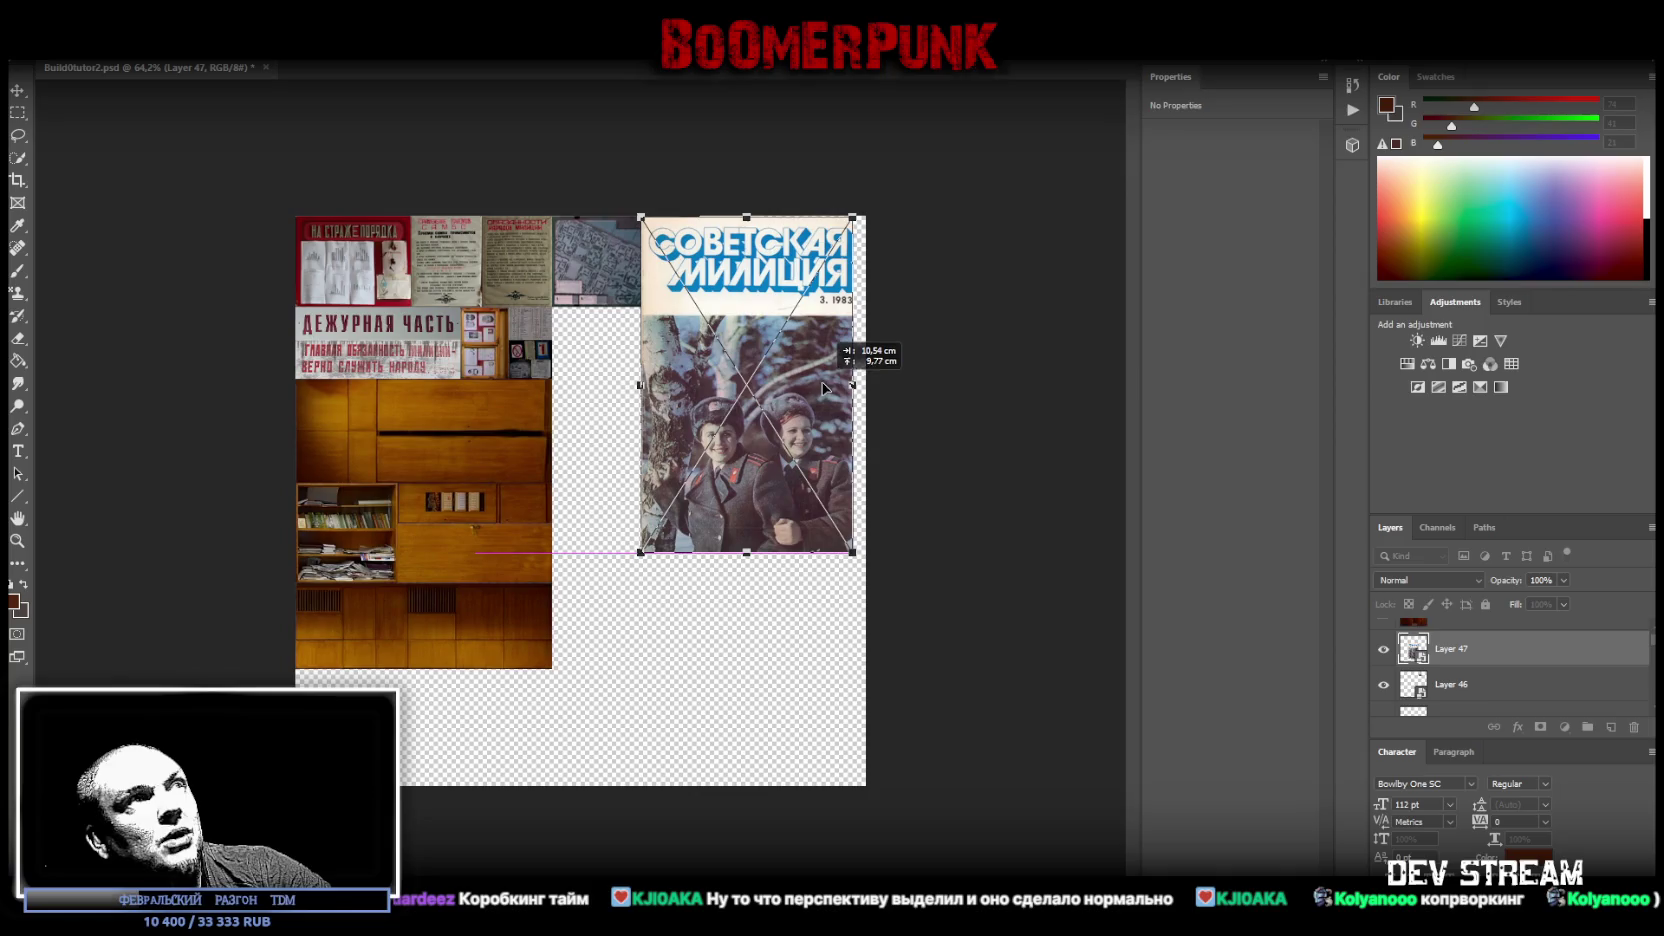
{"action": "mouse_move", "coordinate": [750, 552]}
{"action": "left_mouse_down"}
{"action": "mouse_move", "coordinate": [753, 313]}
{"action": "mouse_move", "coordinate": [781, 294]}
{"action": "left_mouse_up"}
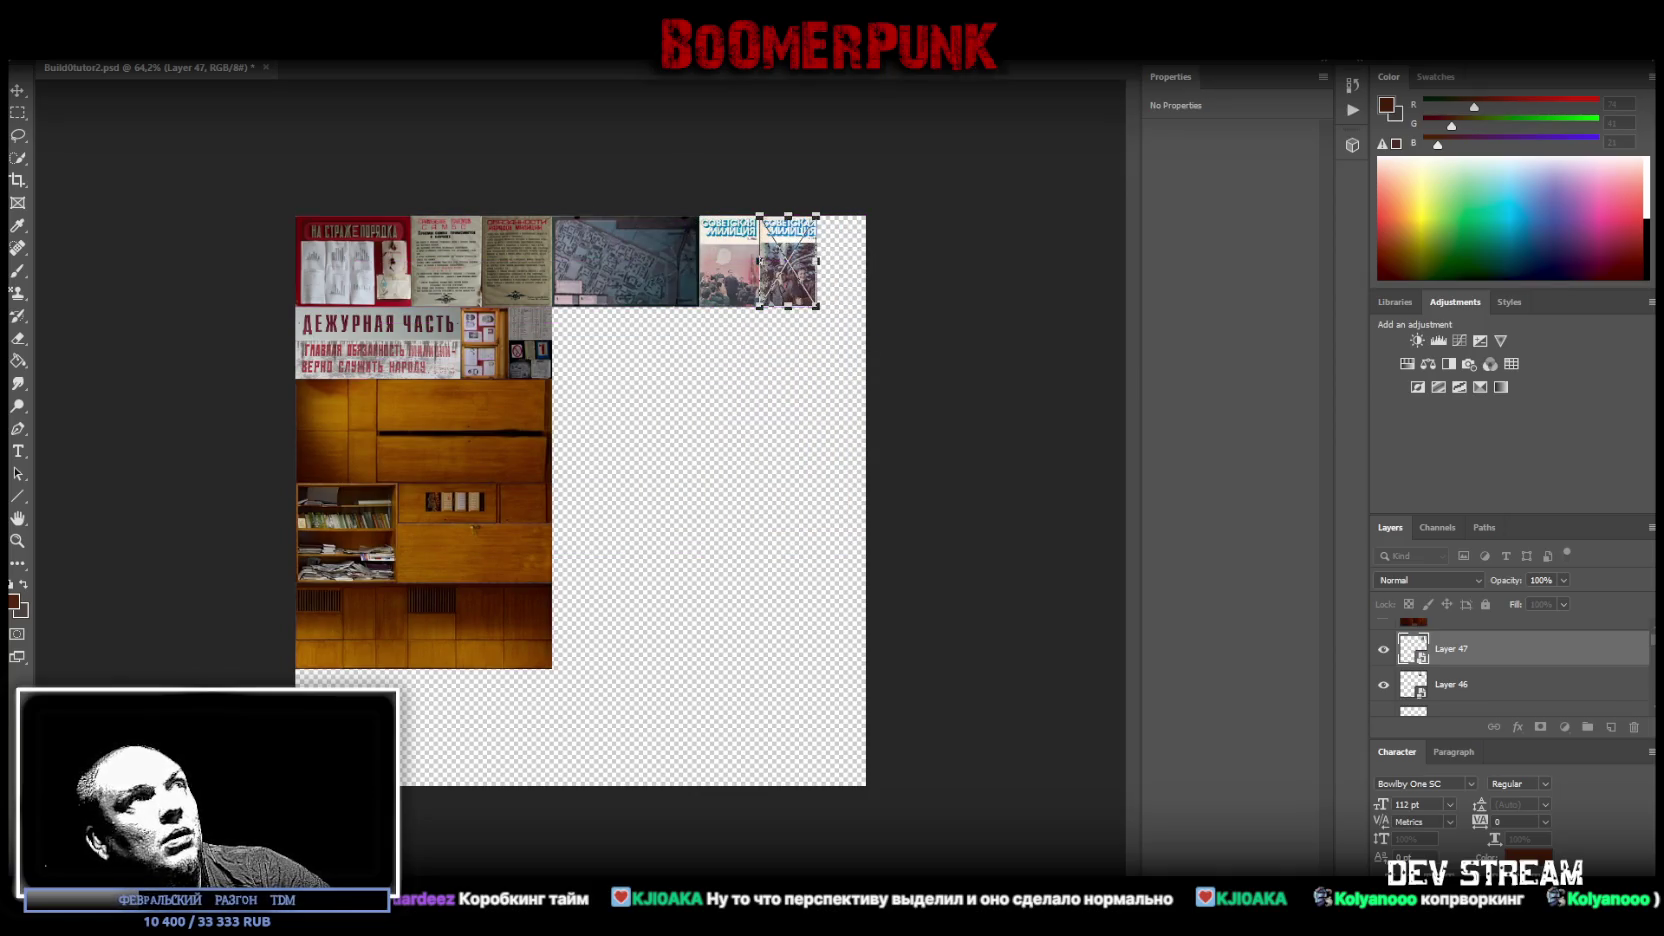
{"action": "key", "text": "Return"}
{"action": "scroll", "coordinate": [1499, 688], "scroll_direction": "up", "scroll_amount": 1}
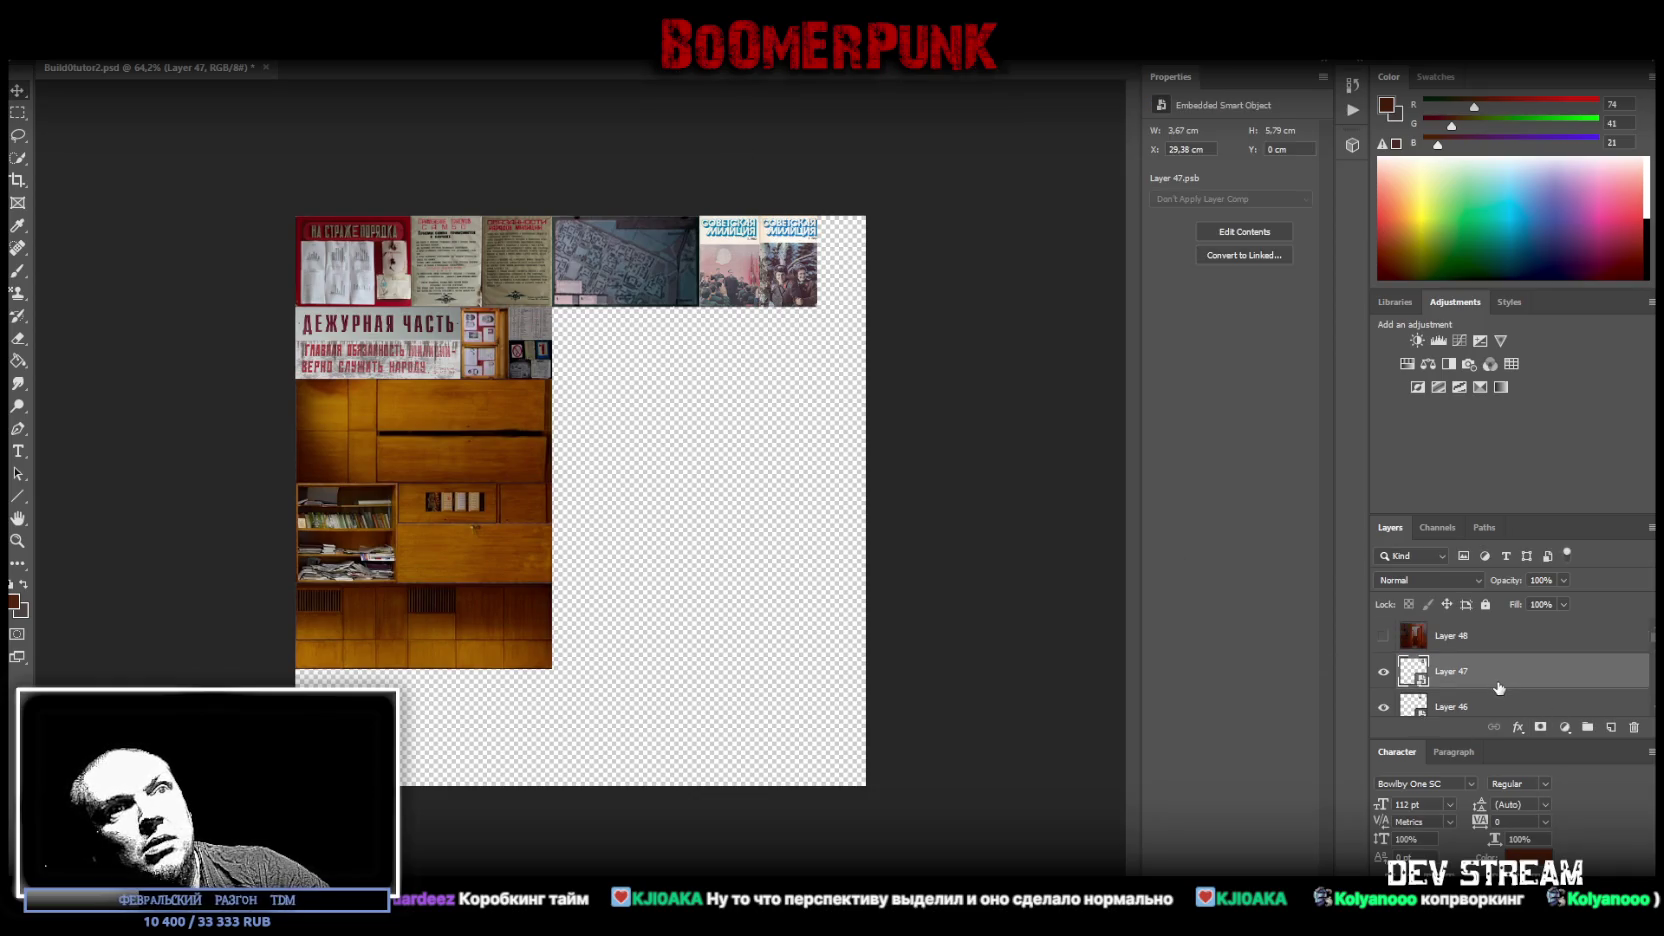
- Show Layer 48's hallway photo, convert it to a smart object and shrink it below the top row
{"action": "left_click", "coordinate": [1475, 638]}
{"action": "left_click", "coordinate": [1384, 636]}
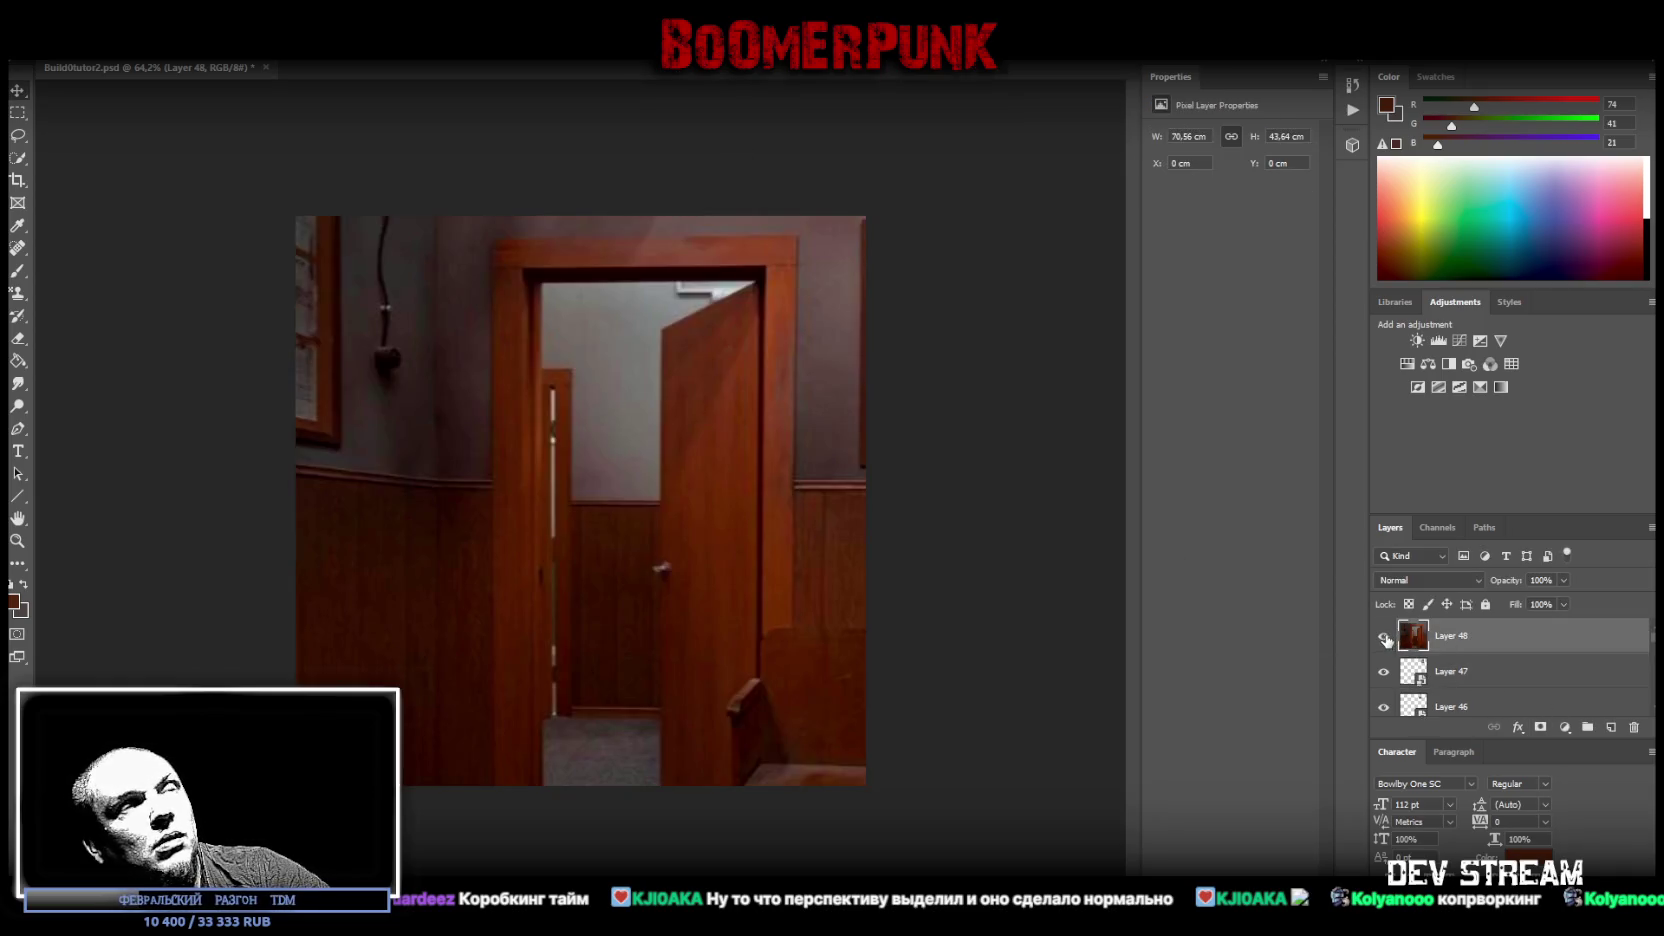
{"action": "right_click", "coordinate": [1459, 641]}
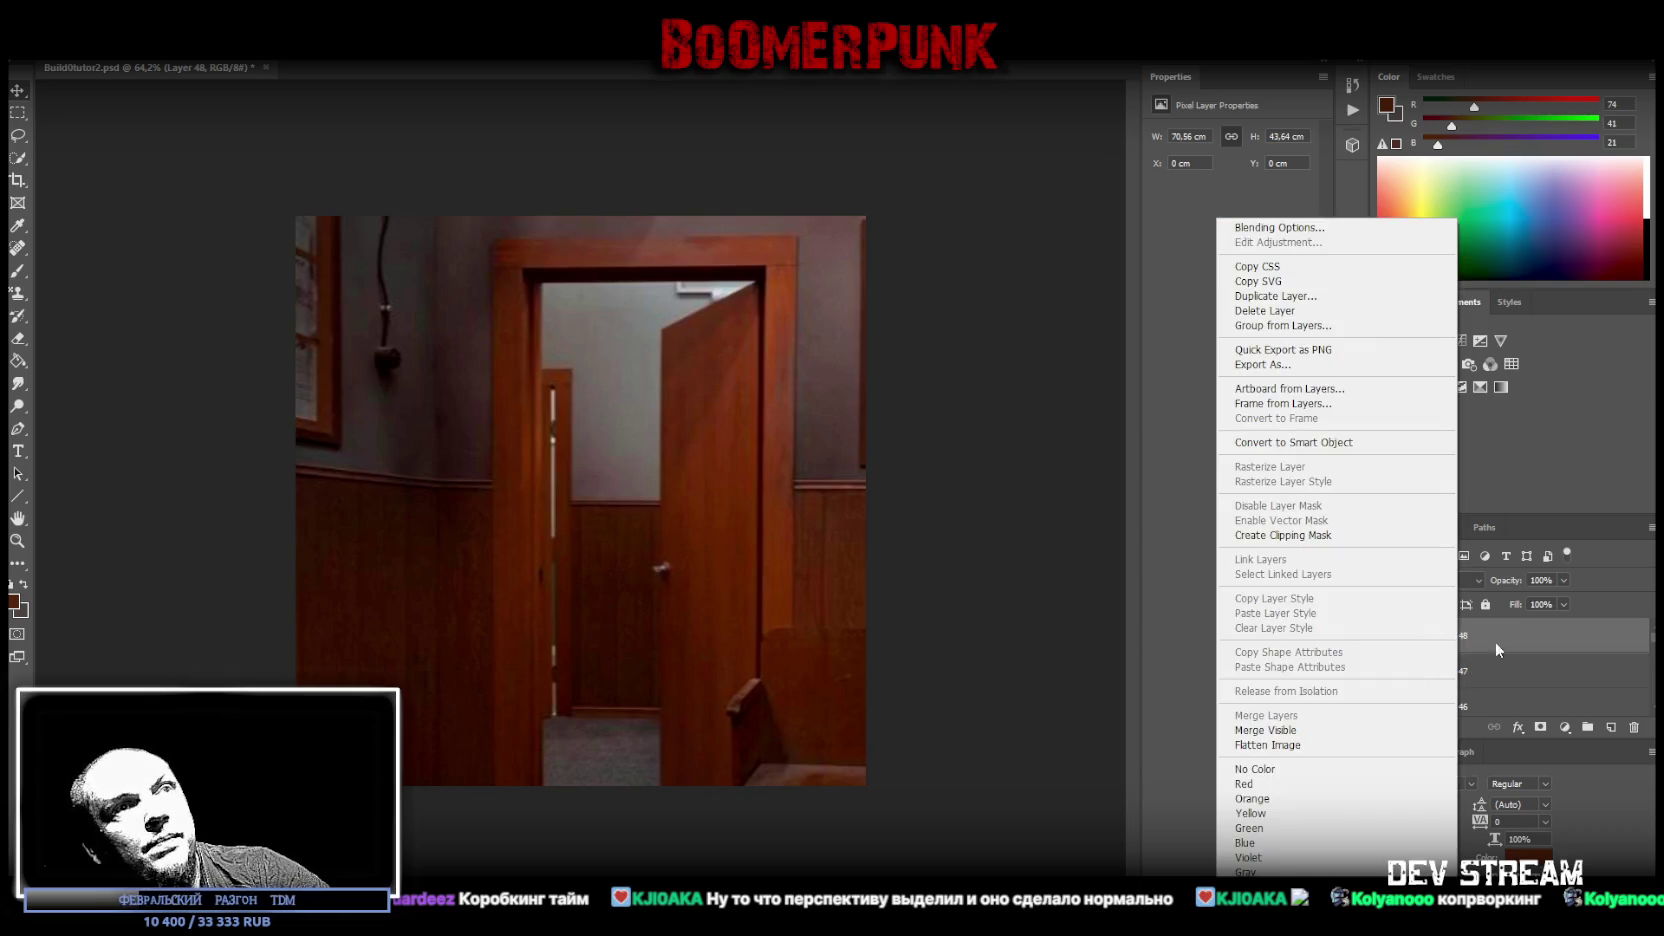
{"action": "left_click", "coordinate": [1330, 440]}
{"action": "key", "text": "ctrl+t"}
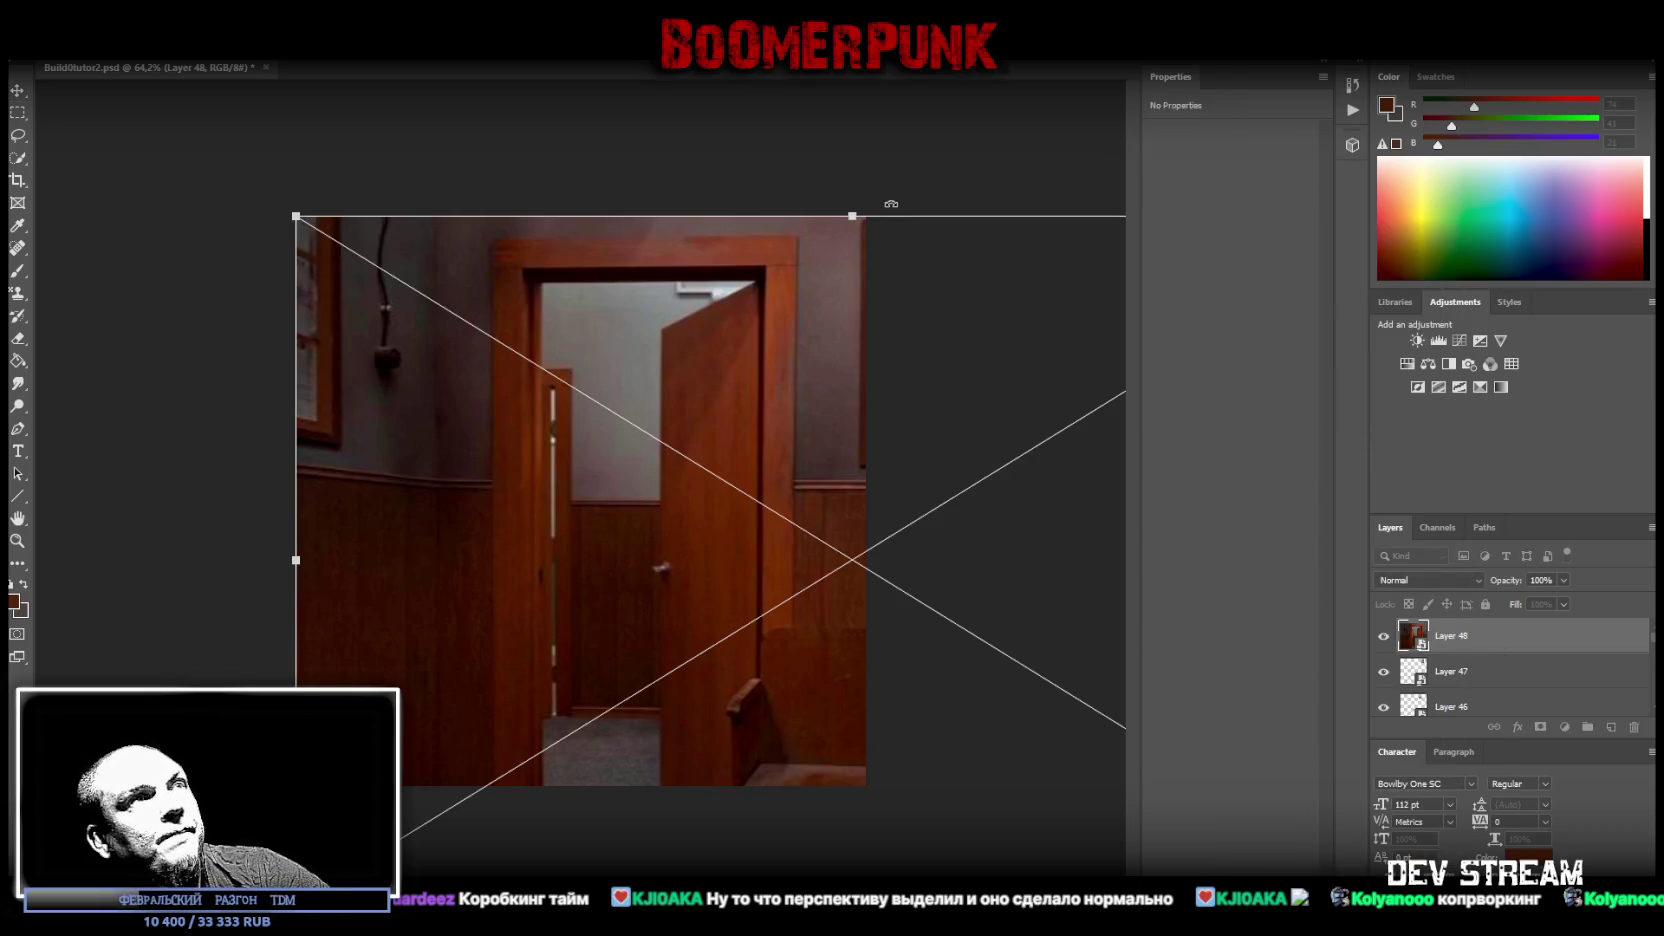
{"action": "left_click_drag", "start_coordinate": [850, 227], "coordinate": [843, 470]}
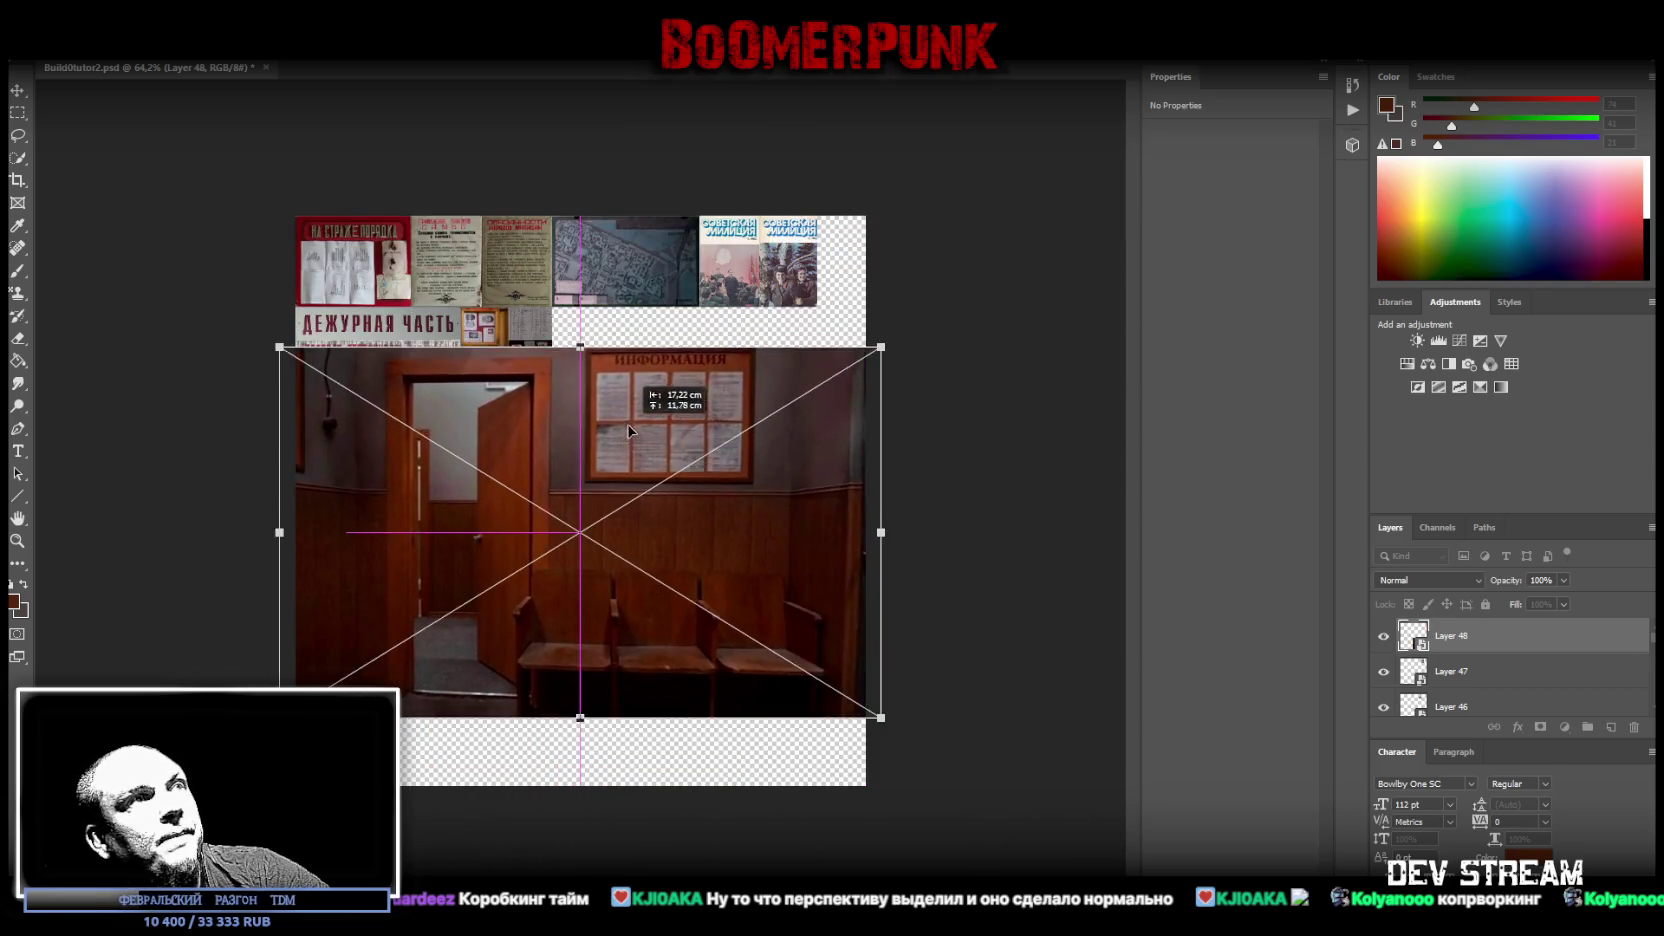
{"action": "left_click", "coordinate": [18, 541]}
{"action": "left_click_drag", "start_coordinate": [621, 402], "coordinate": [709, 391]}
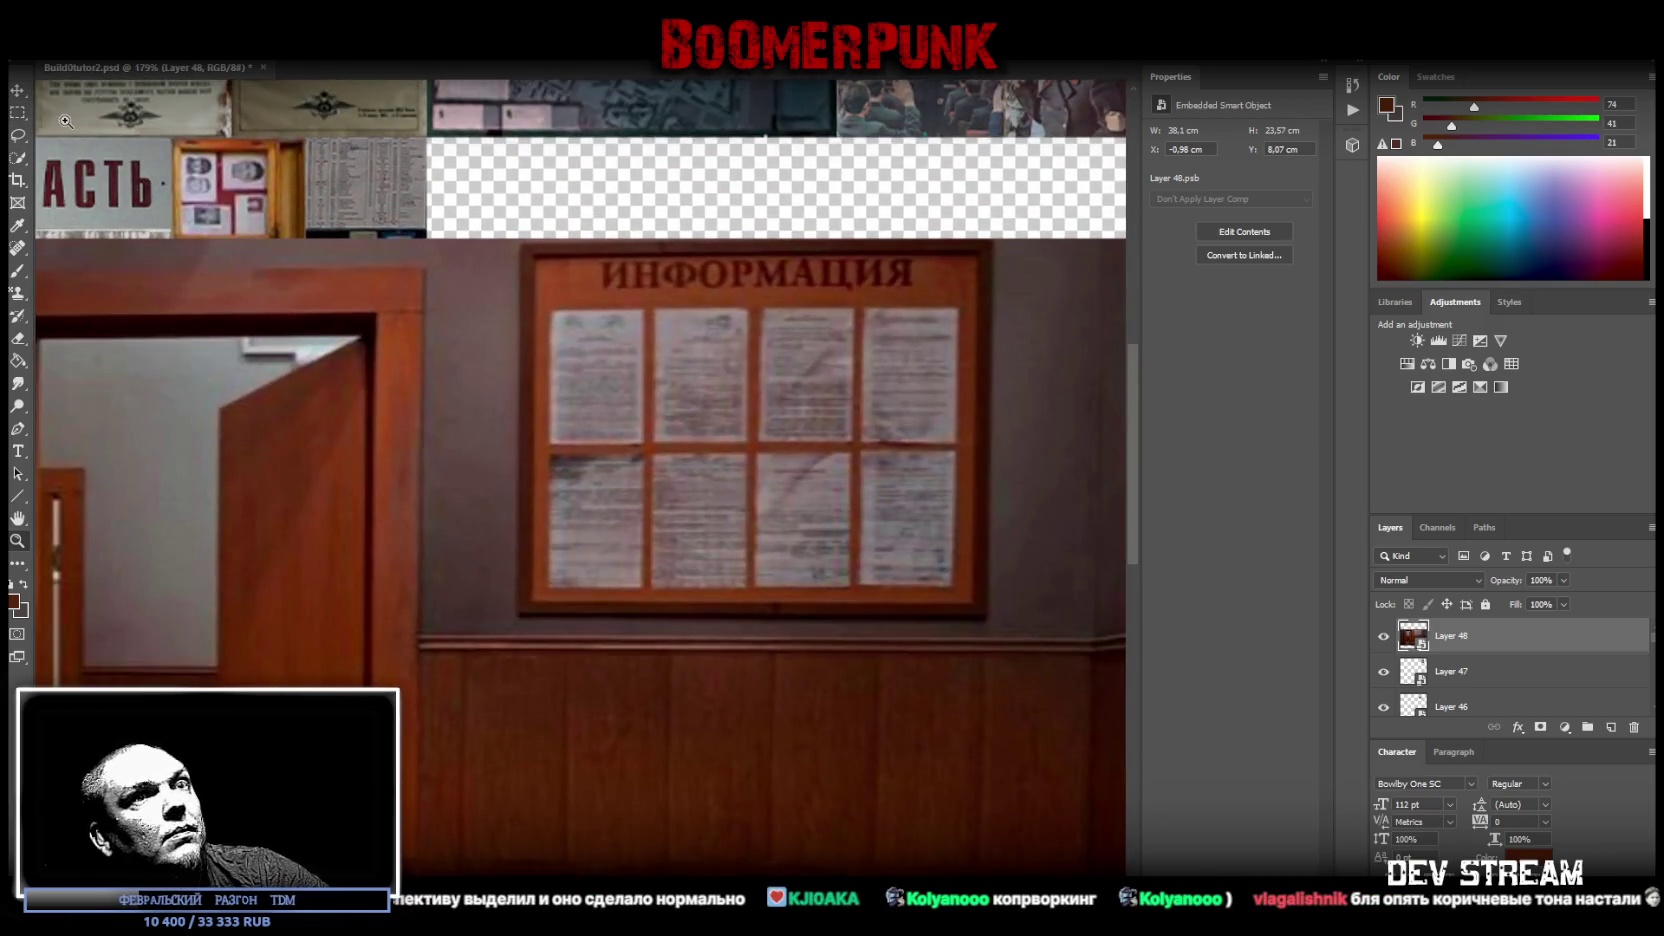
{"action": "left_click", "coordinate": [62, 50]}
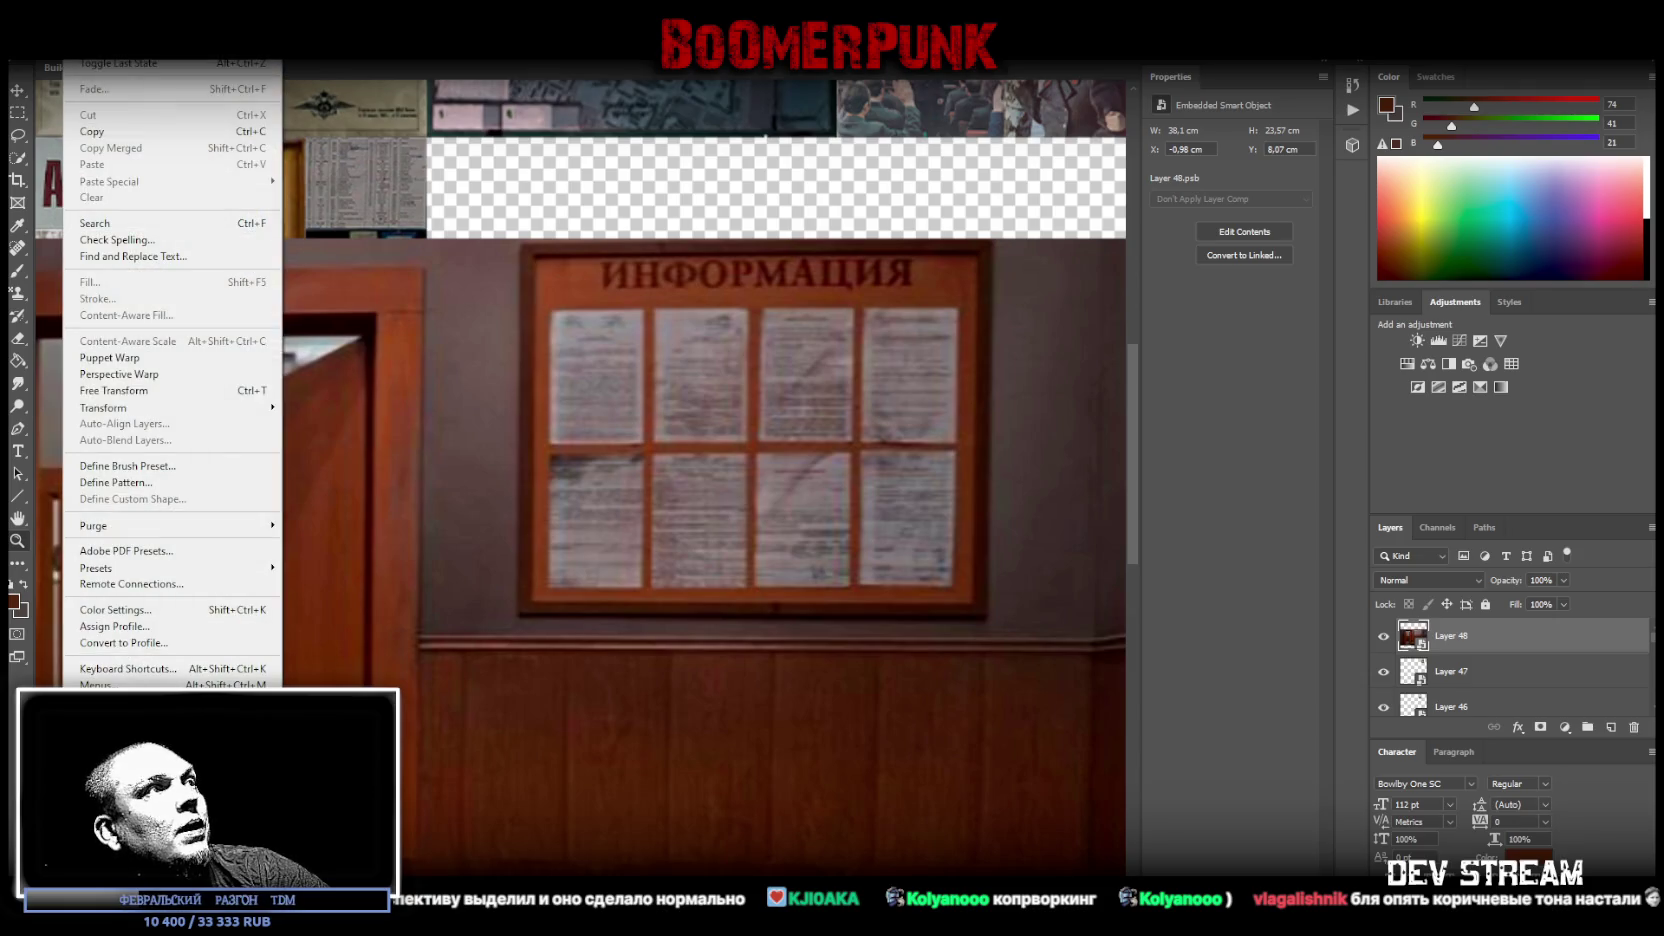
- Perspective-warp the hallway photo using a plane fitted to the corners of the ИНФОРМАЦИЯ notice board
{"action": "left_click", "coordinate": [126, 373]}
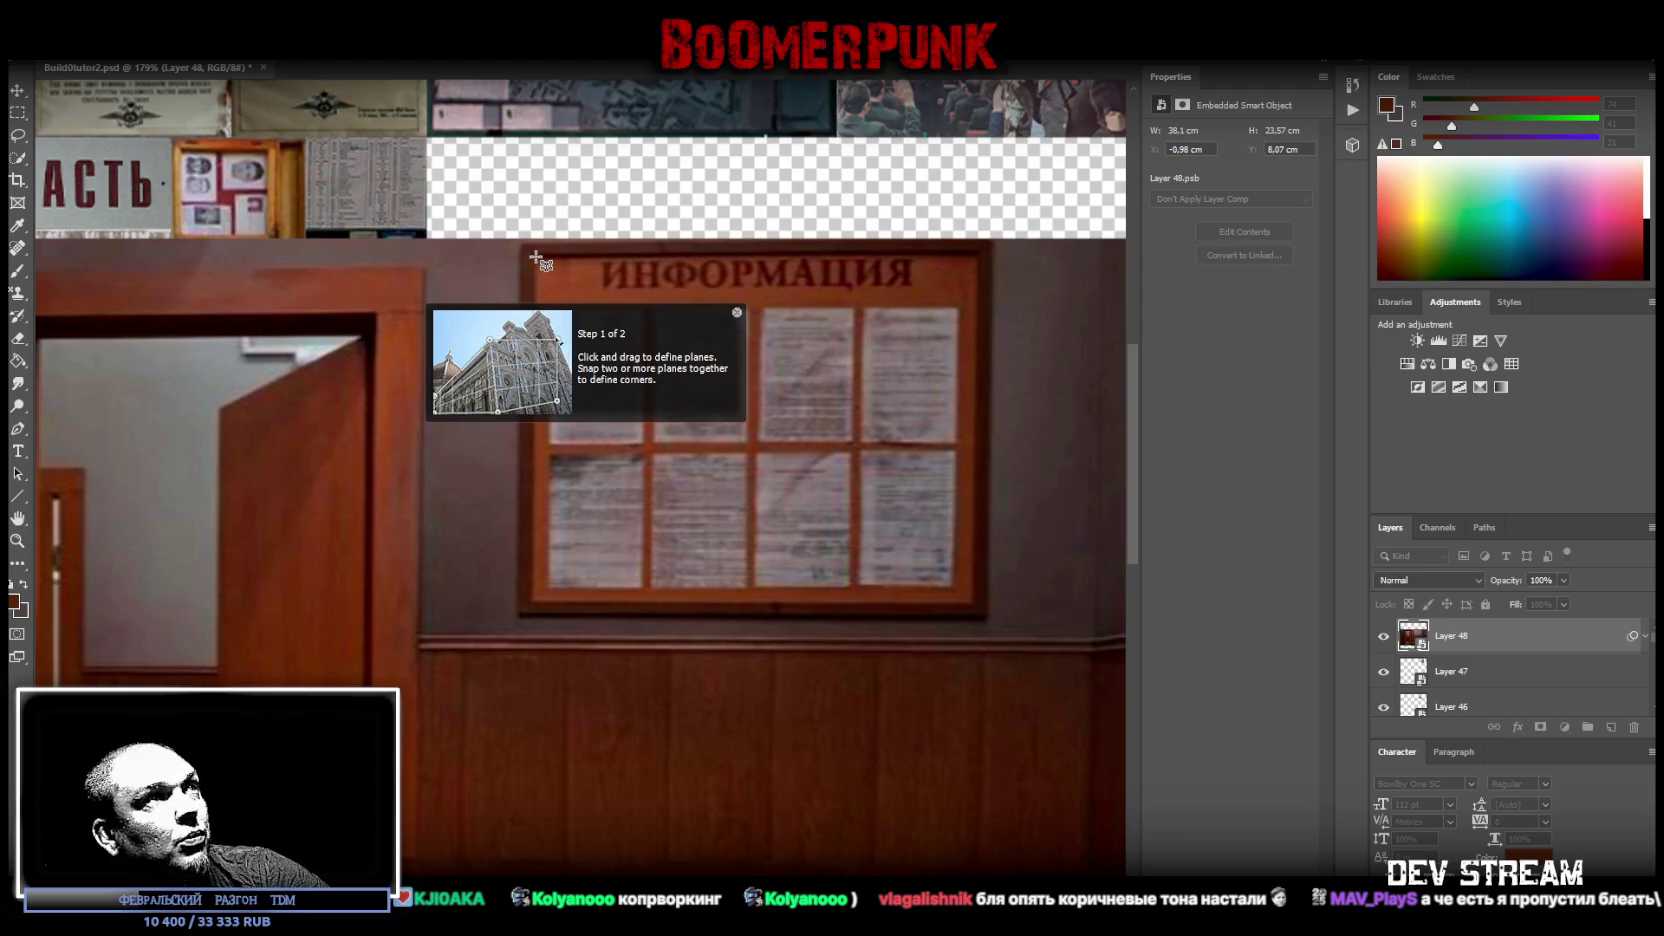
{"action": "left_click_drag", "start_coordinate": [536, 258], "coordinate": [974, 604]}
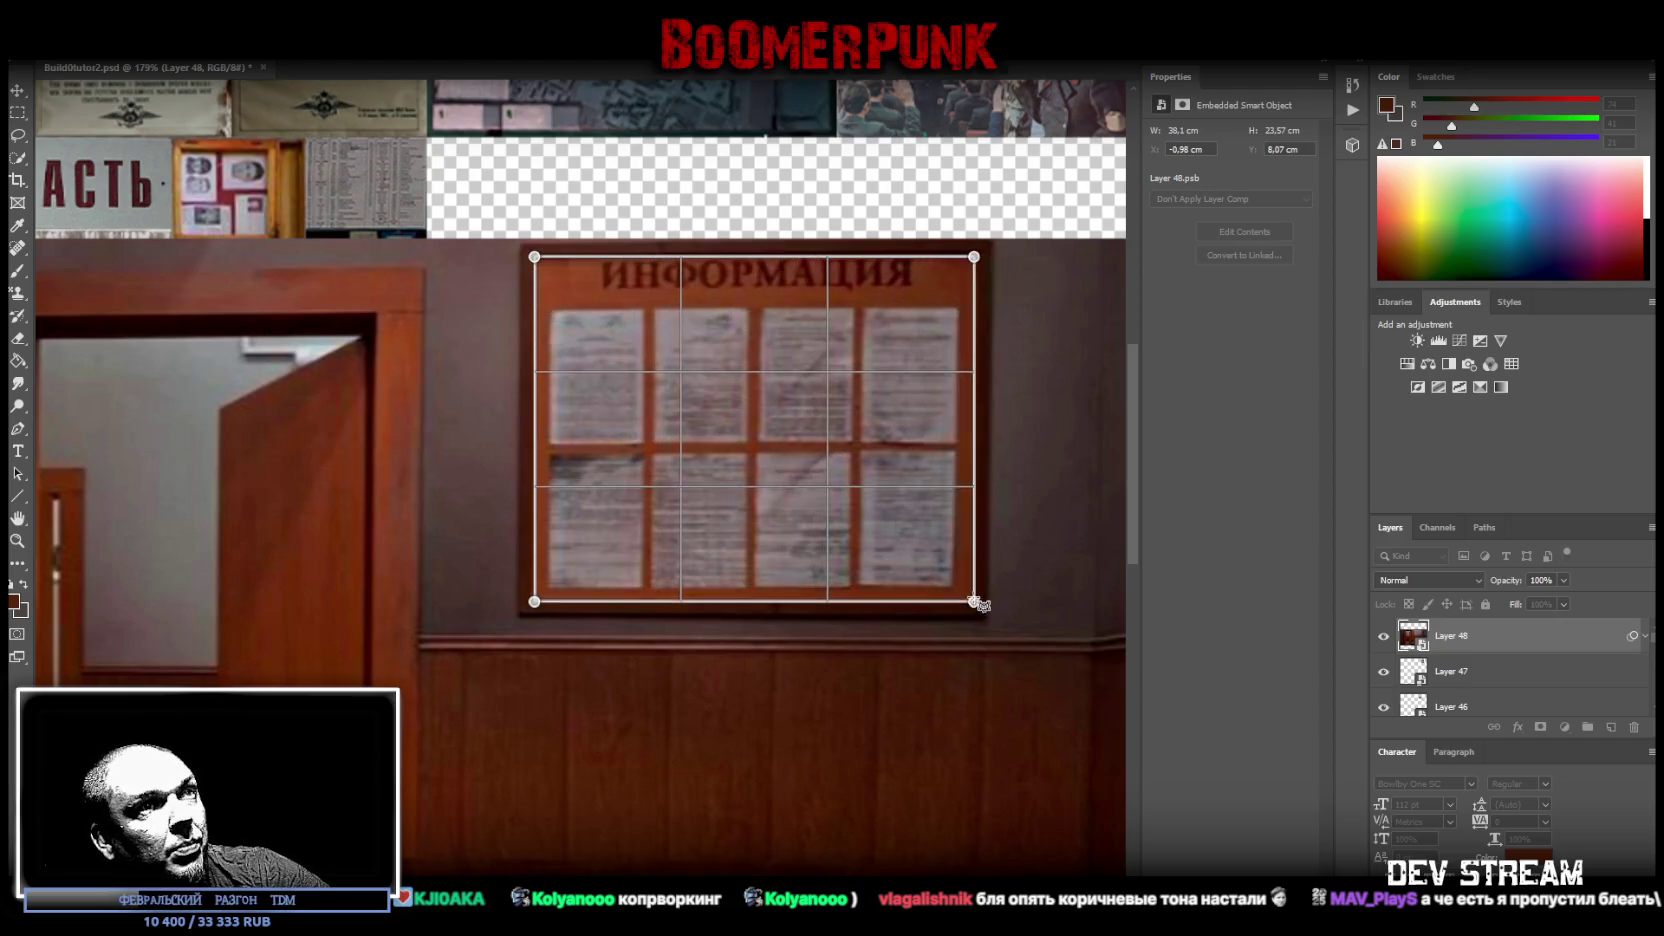
{"action": "left_click_drag", "start_coordinate": [973, 603], "coordinate": [973, 604]}
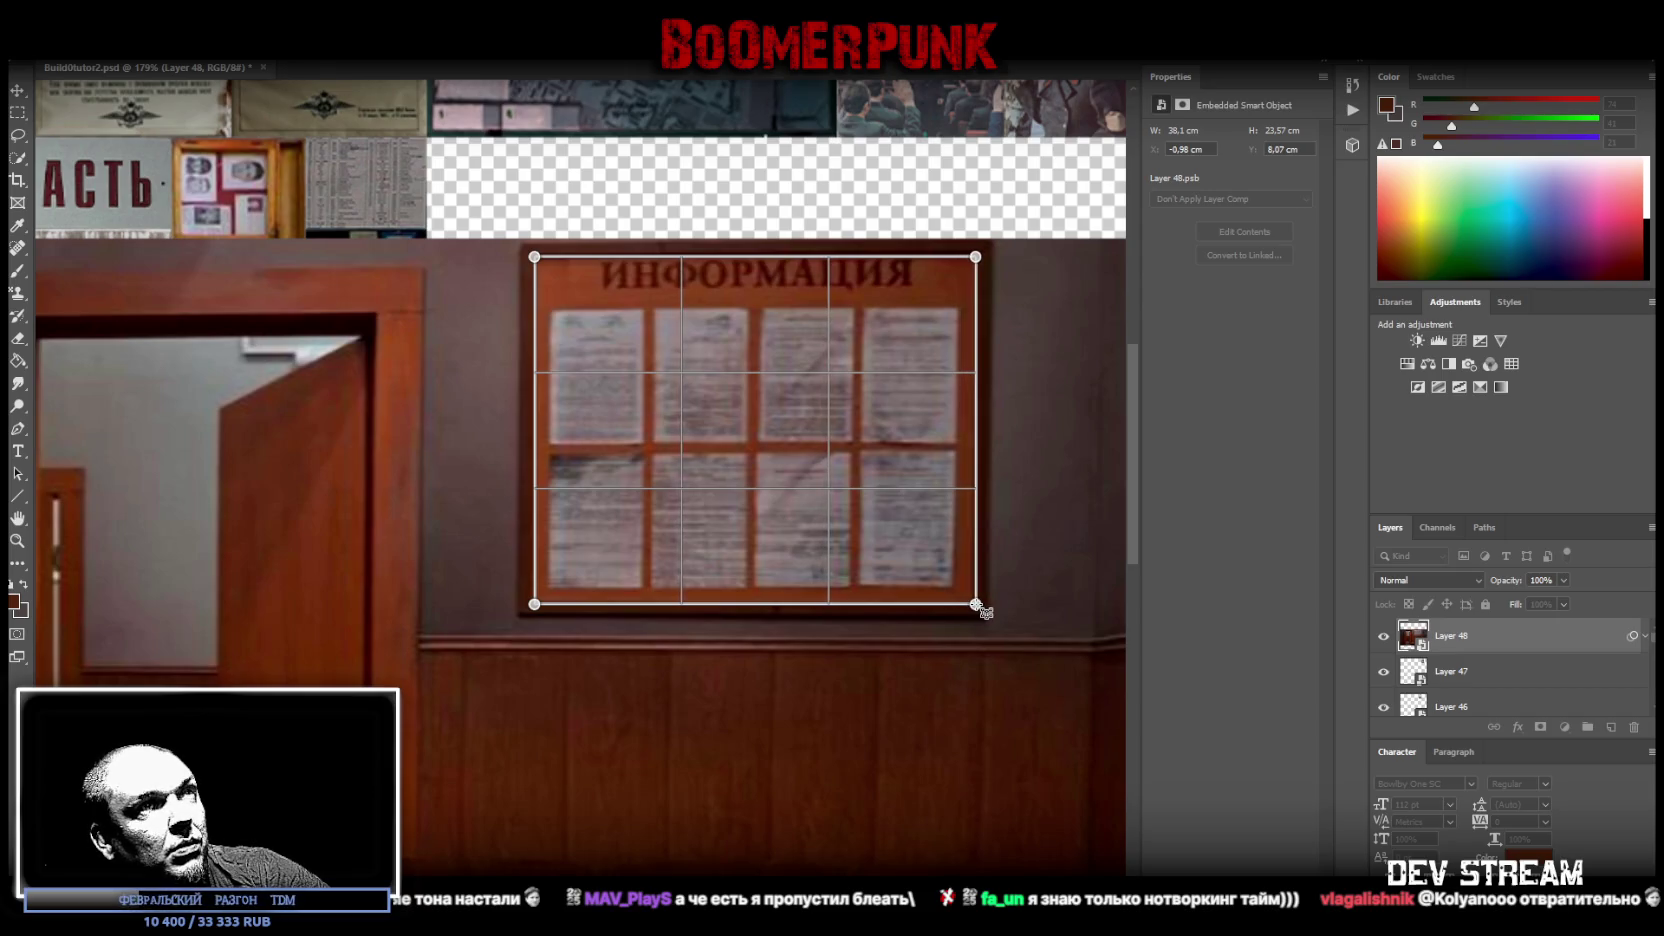
{"action": "left_click_drag", "start_coordinate": [966, 257], "coordinate": [978, 254]}
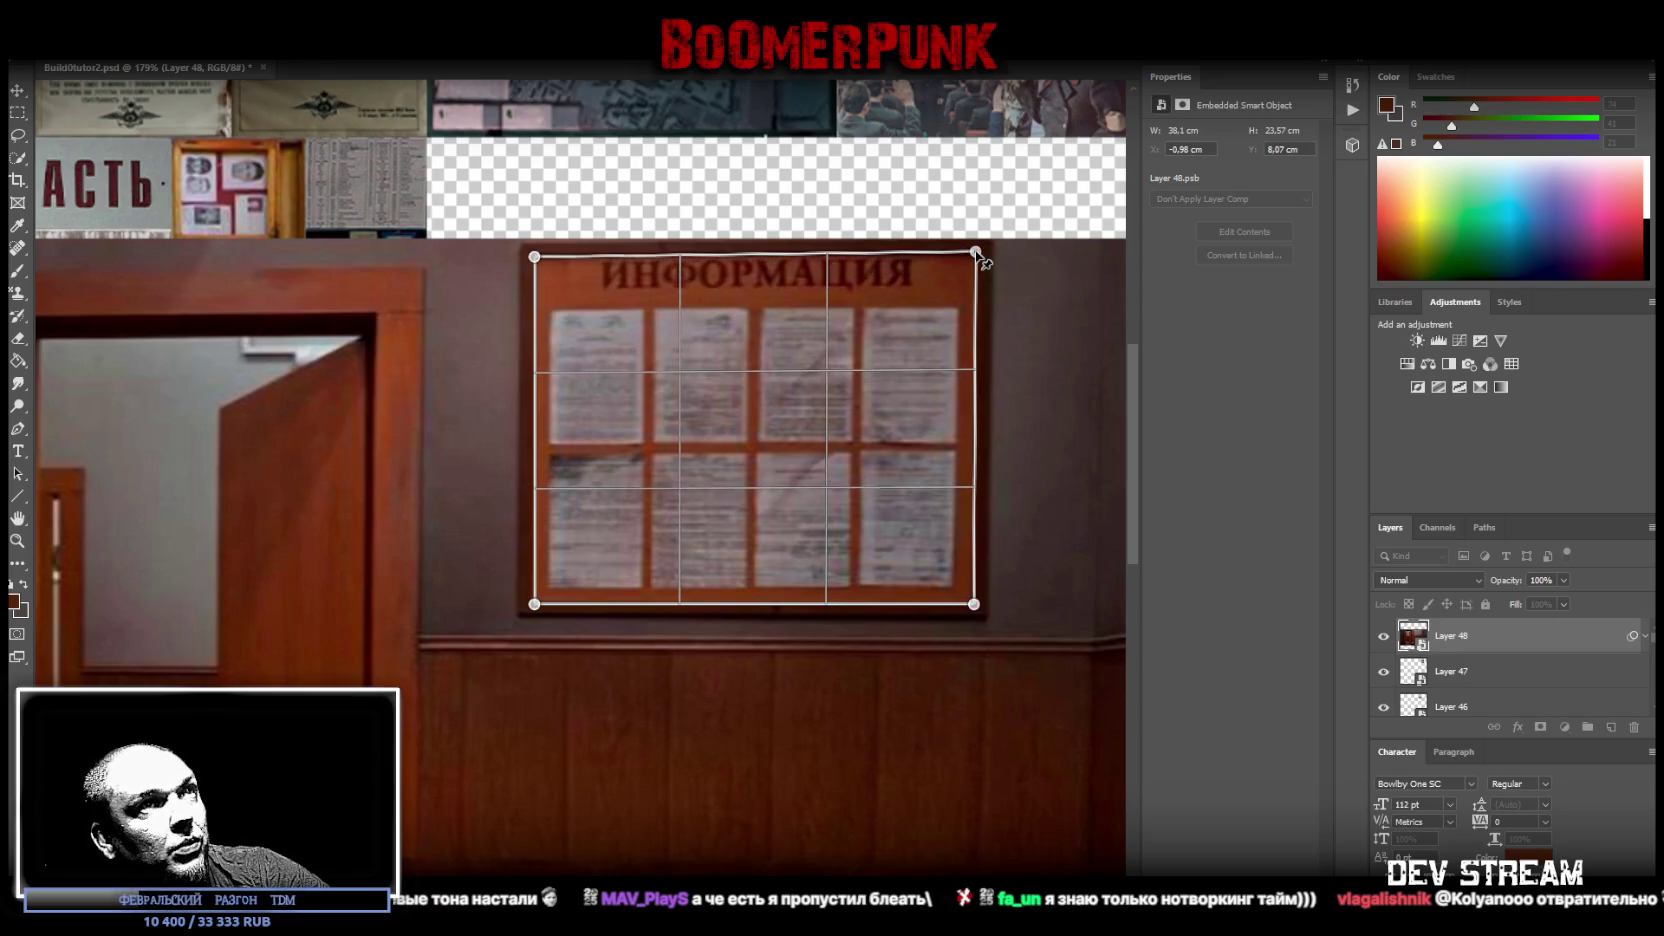
{"action": "left_click_drag", "start_coordinate": [535, 605], "coordinate": [533, 601]}
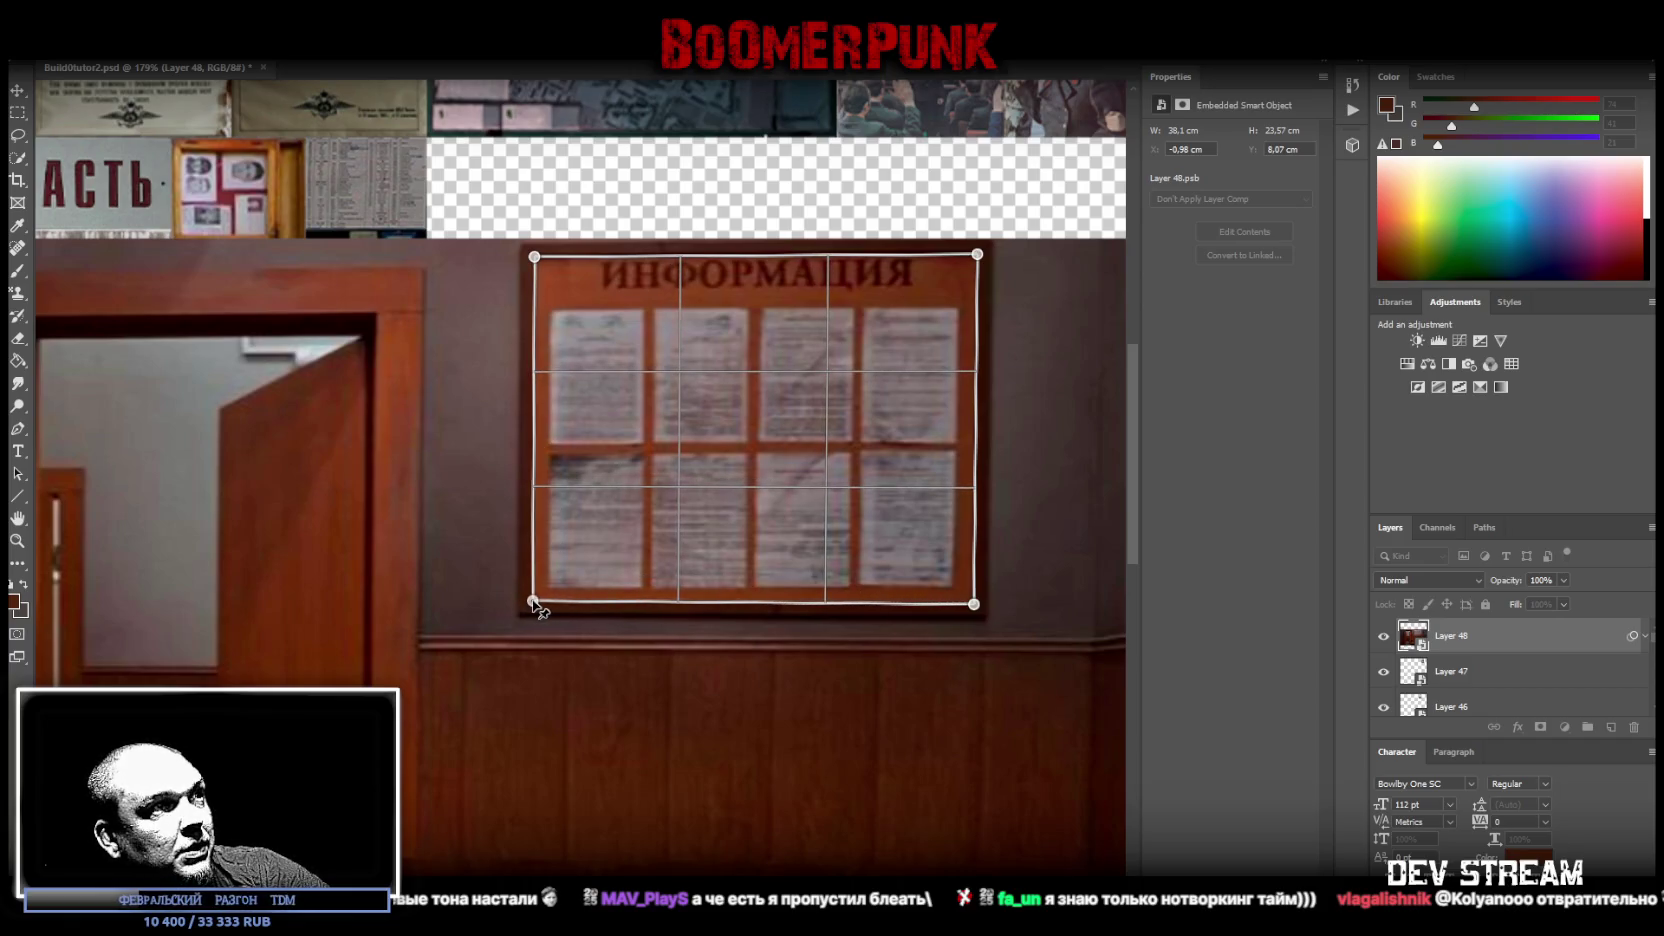
{"action": "key", "text": "w"}
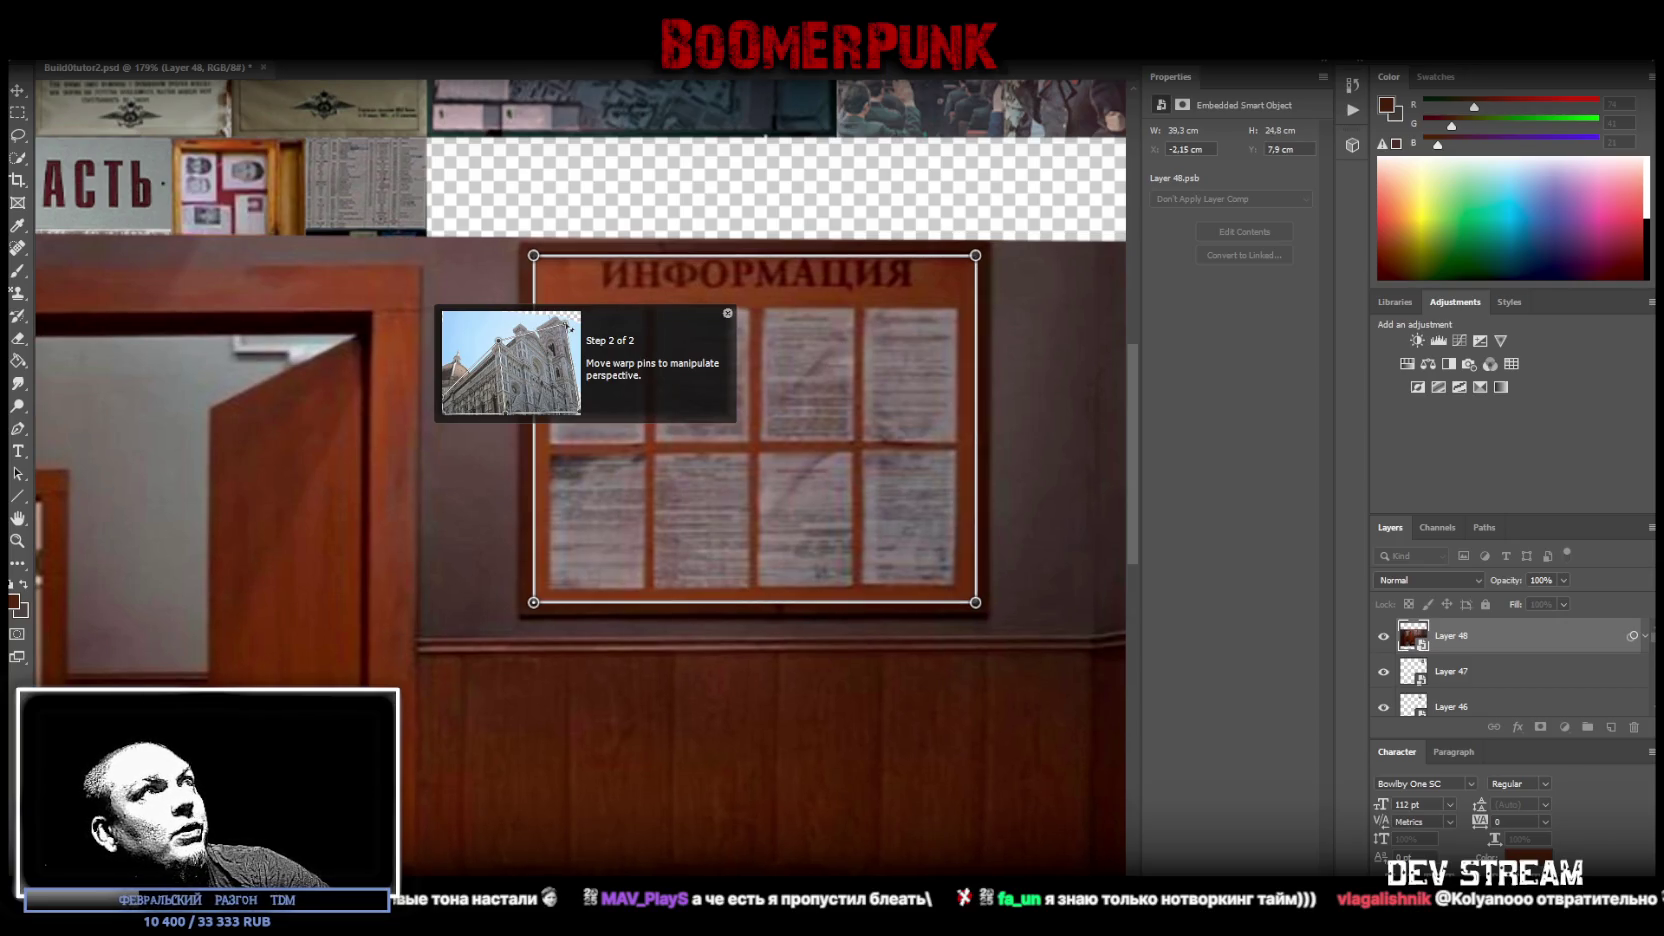
{"action": "key", "text": "Return"}
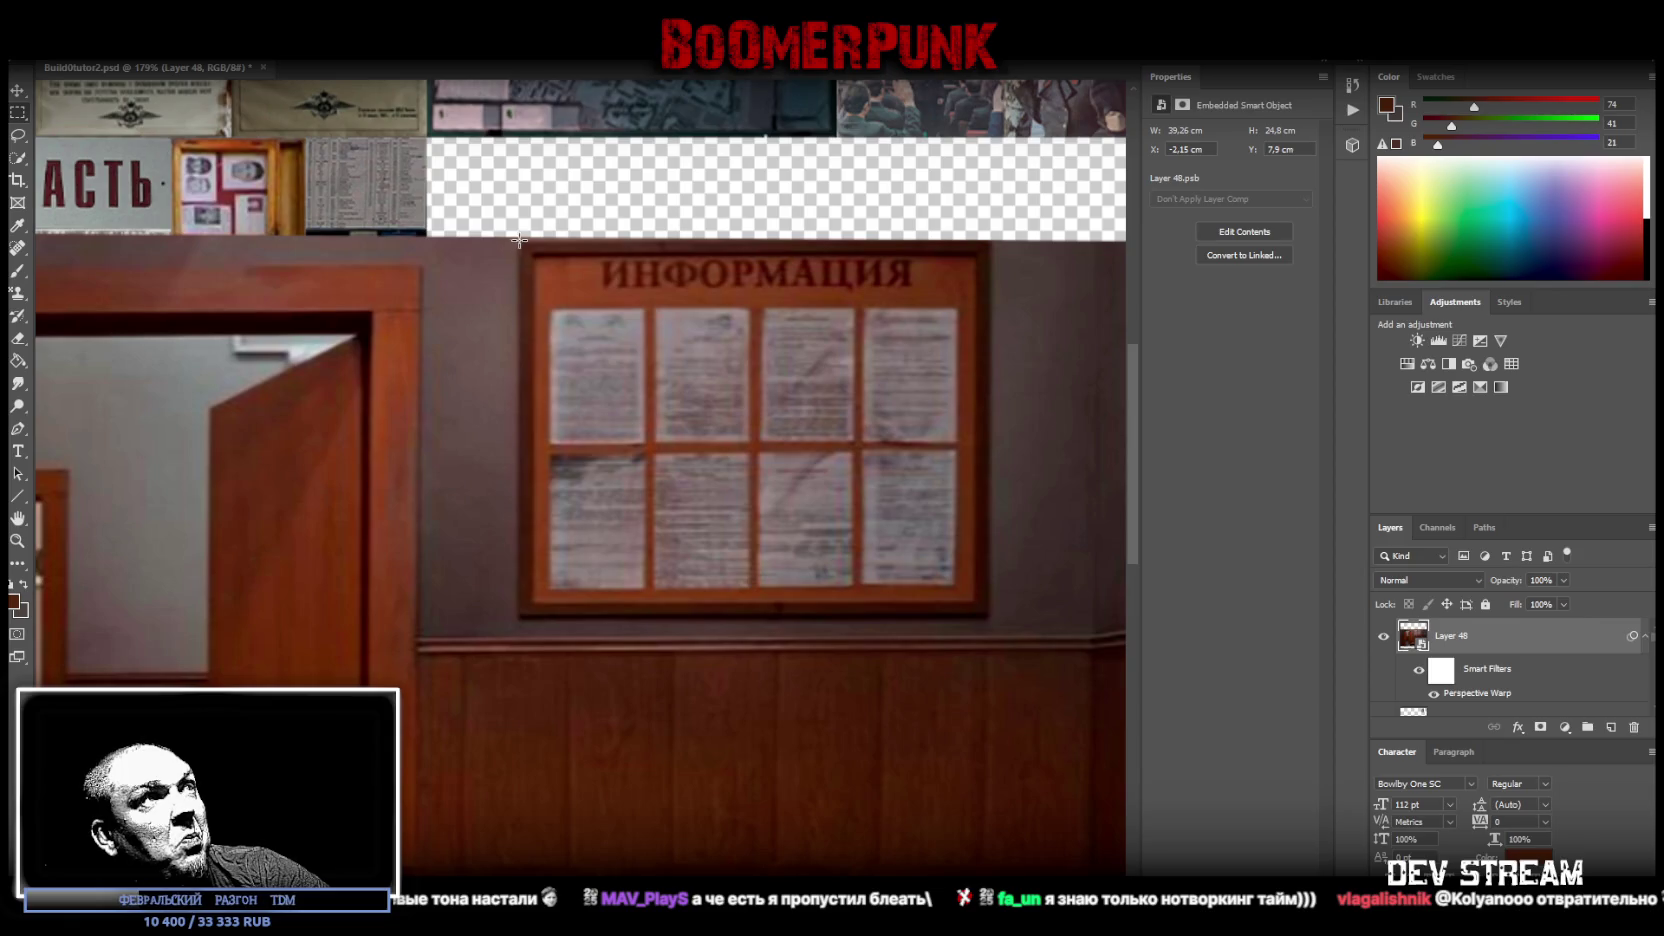
- Copy the squared ИНФОРМАЦИЯ board to Layer 71 as a smart object and delete the hallway layer
{"action": "left_click_drag", "start_coordinate": [516, 240], "coordinate": [991, 617]}
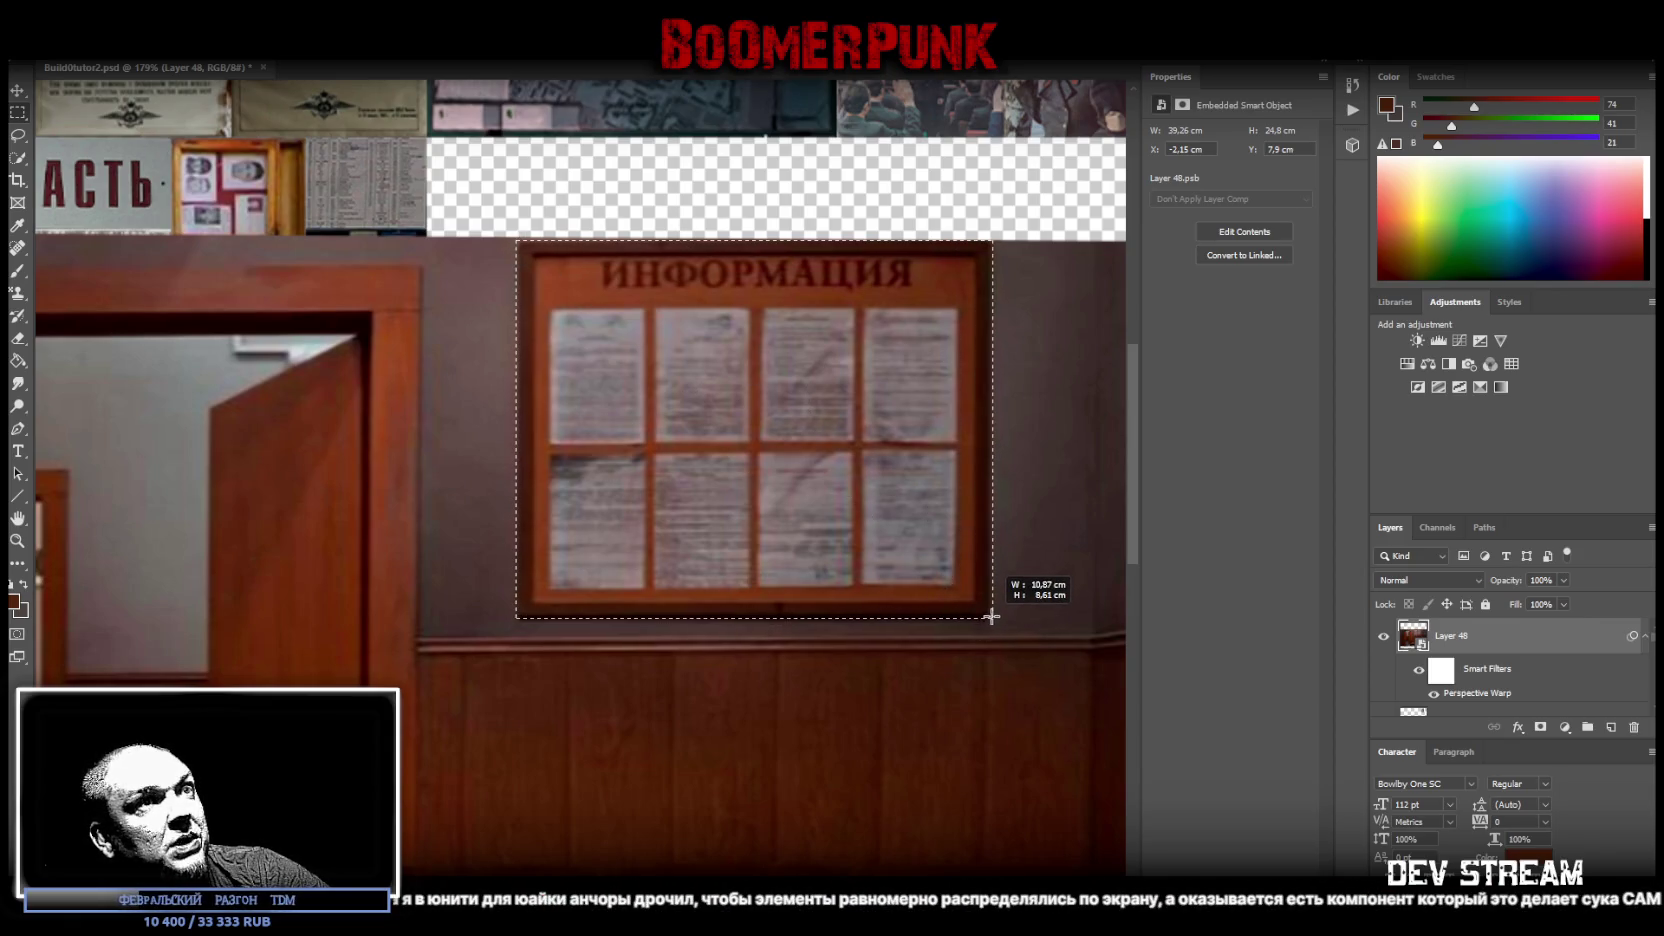
{"action": "left_click_drag", "start_coordinate": [991, 617], "coordinate": [990, 617]}
{"action": "right_click", "coordinate": [628, 357]}
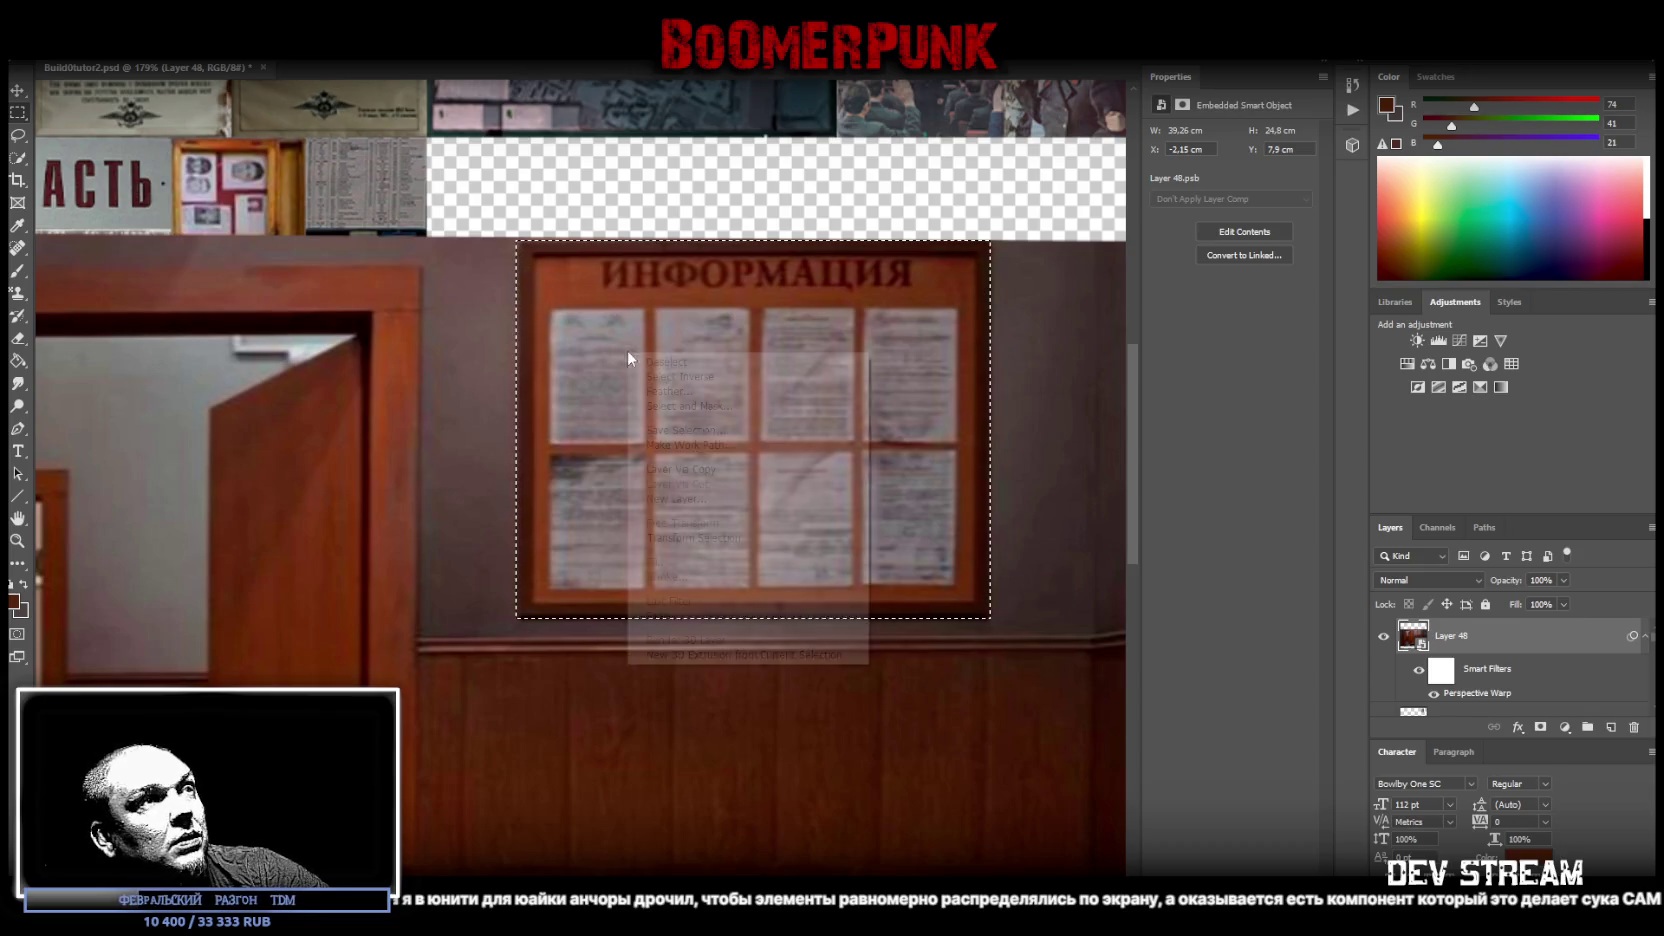
{"action": "left_click", "coordinate": [754, 469]}
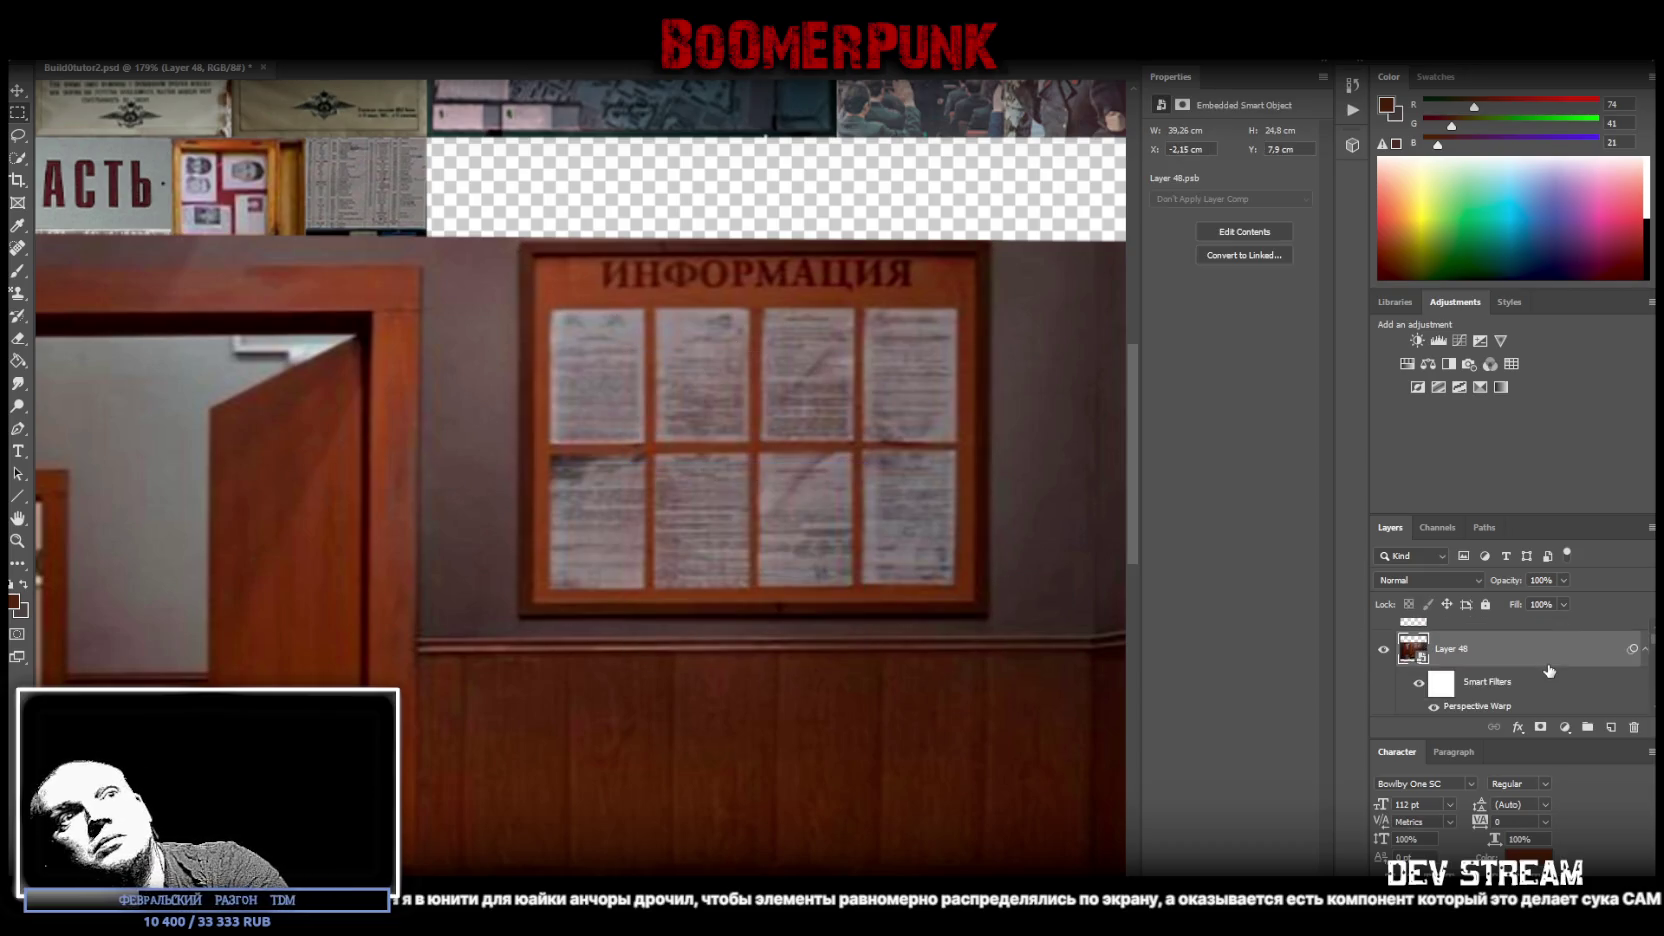
{"action": "left_click_drag", "start_coordinate": [1549, 670], "coordinate": [1634, 727]}
{"action": "right_click", "coordinate": [1470, 636]}
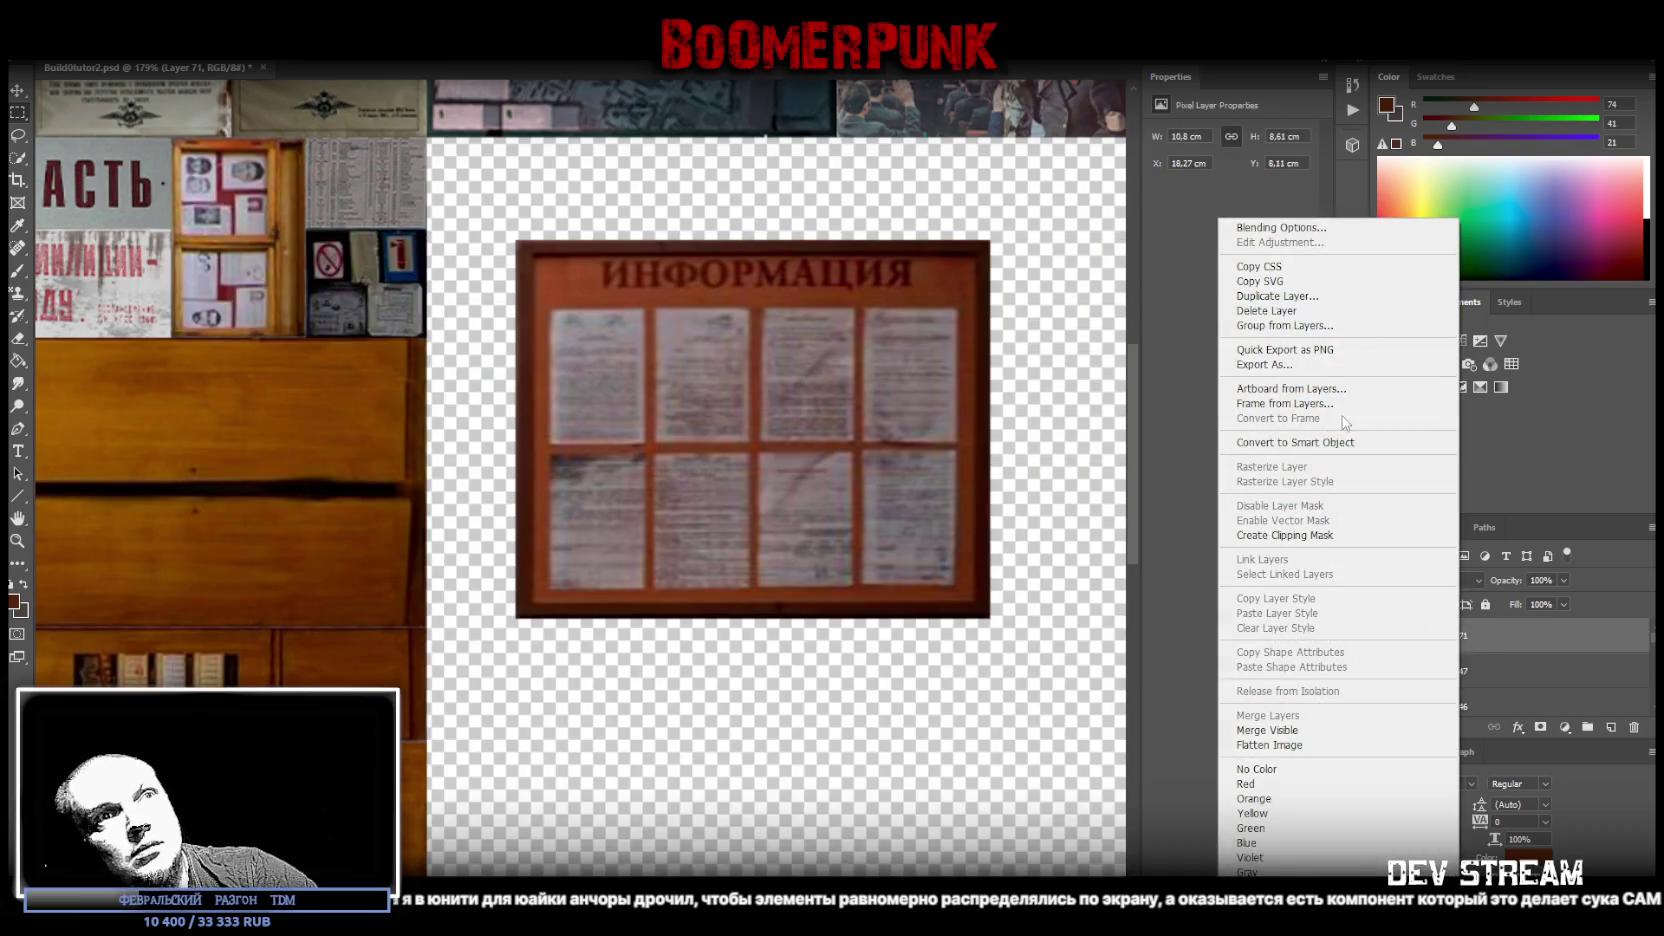
{"action": "left_click", "coordinate": [1300, 442]}
{"action": "left_click", "coordinate": [17, 540]}
{"action": "left_click", "coordinate": [735, 539], "text": "alt"}
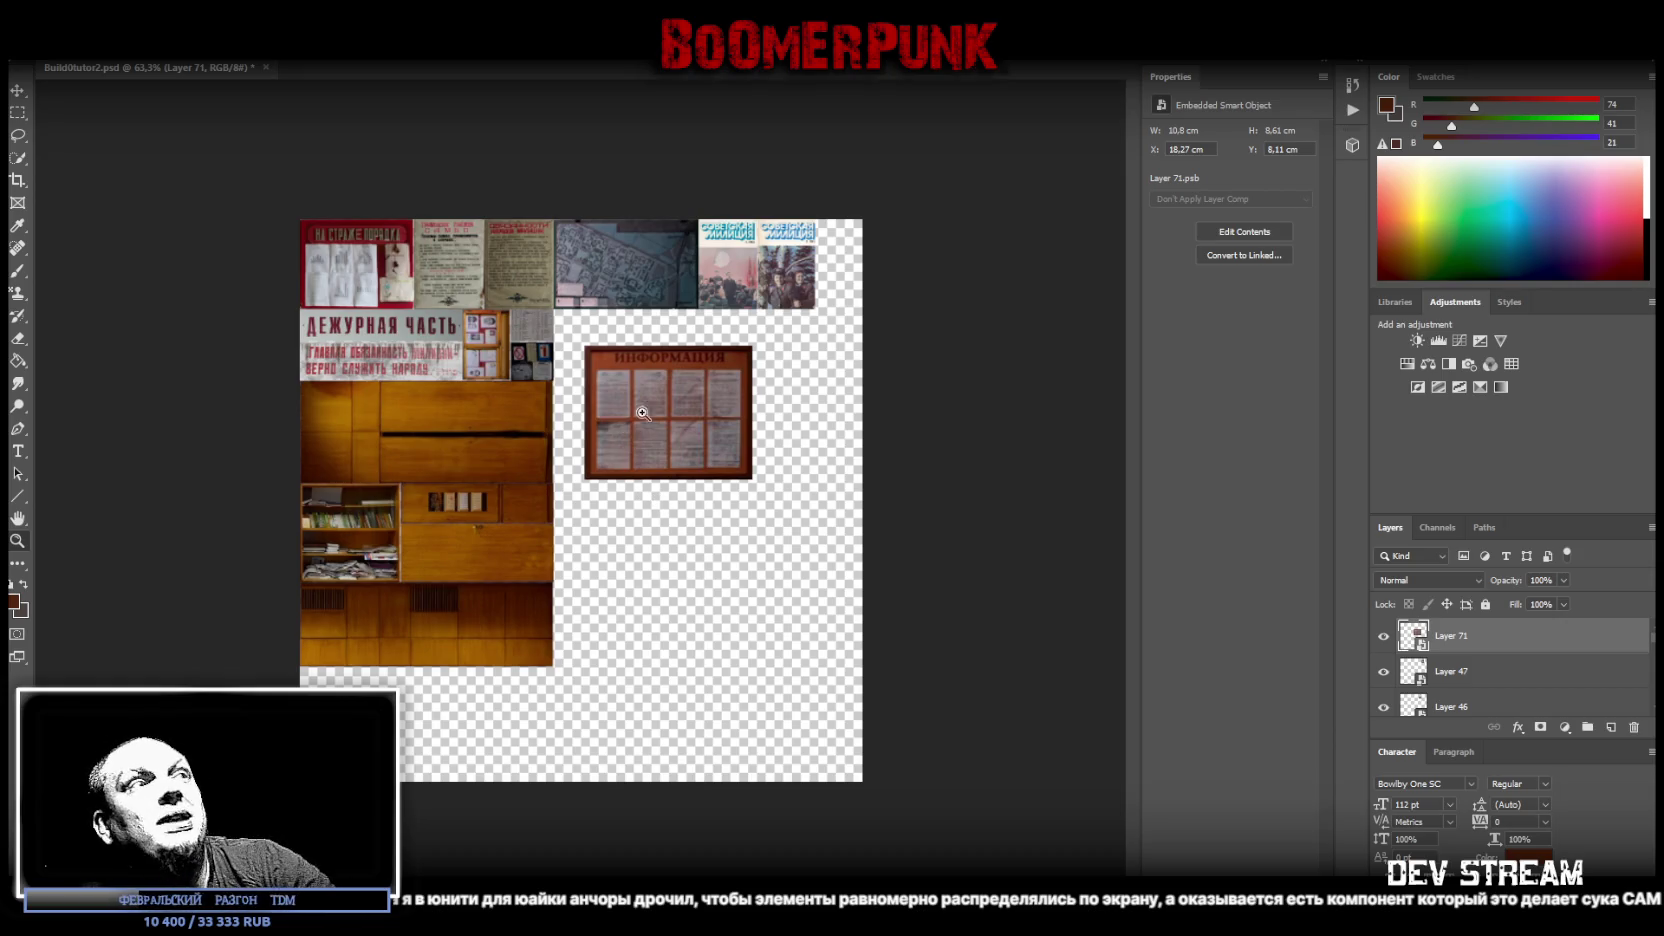
- Move the ИНФОРМАЦИЯ board up-left beside the ДЕЖУРНАЯ ЧАСТЬ sign and narrow it to fit under the top row
{"action": "key", "text": "ctrl+t"}
{"action": "left_click_drag", "start_coordinate": [679, 398], "coordinate": [648, 352]}
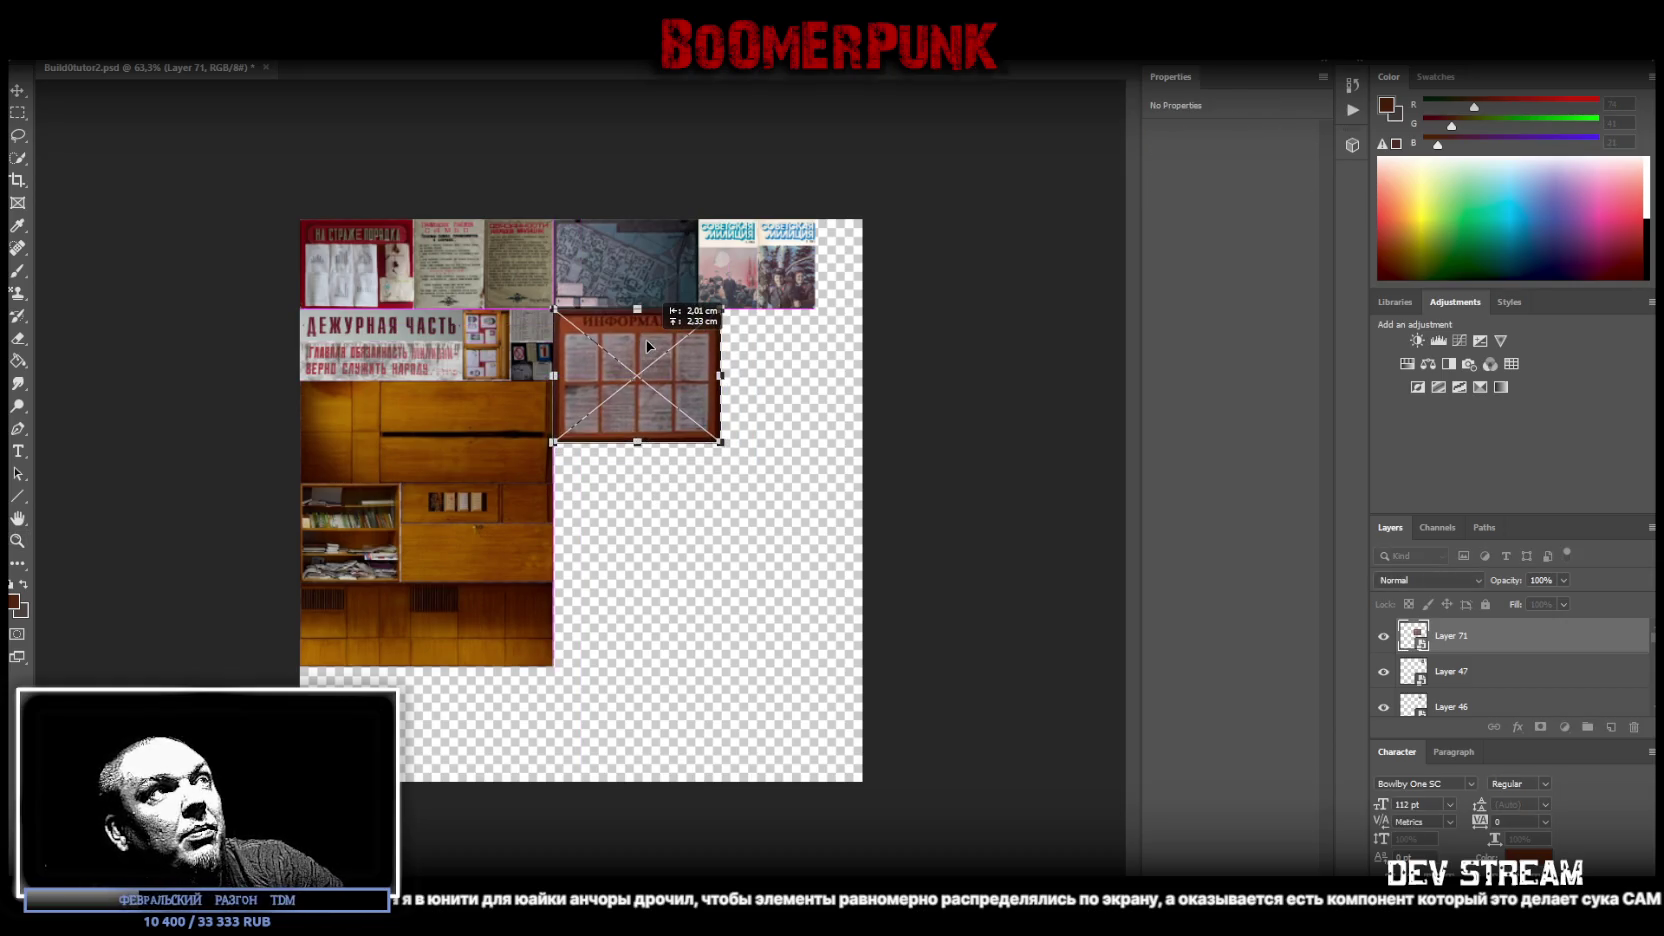
{"action": "left_click_drag", "start_coordinate": [720, 380], "coordinate": [698, 376]}
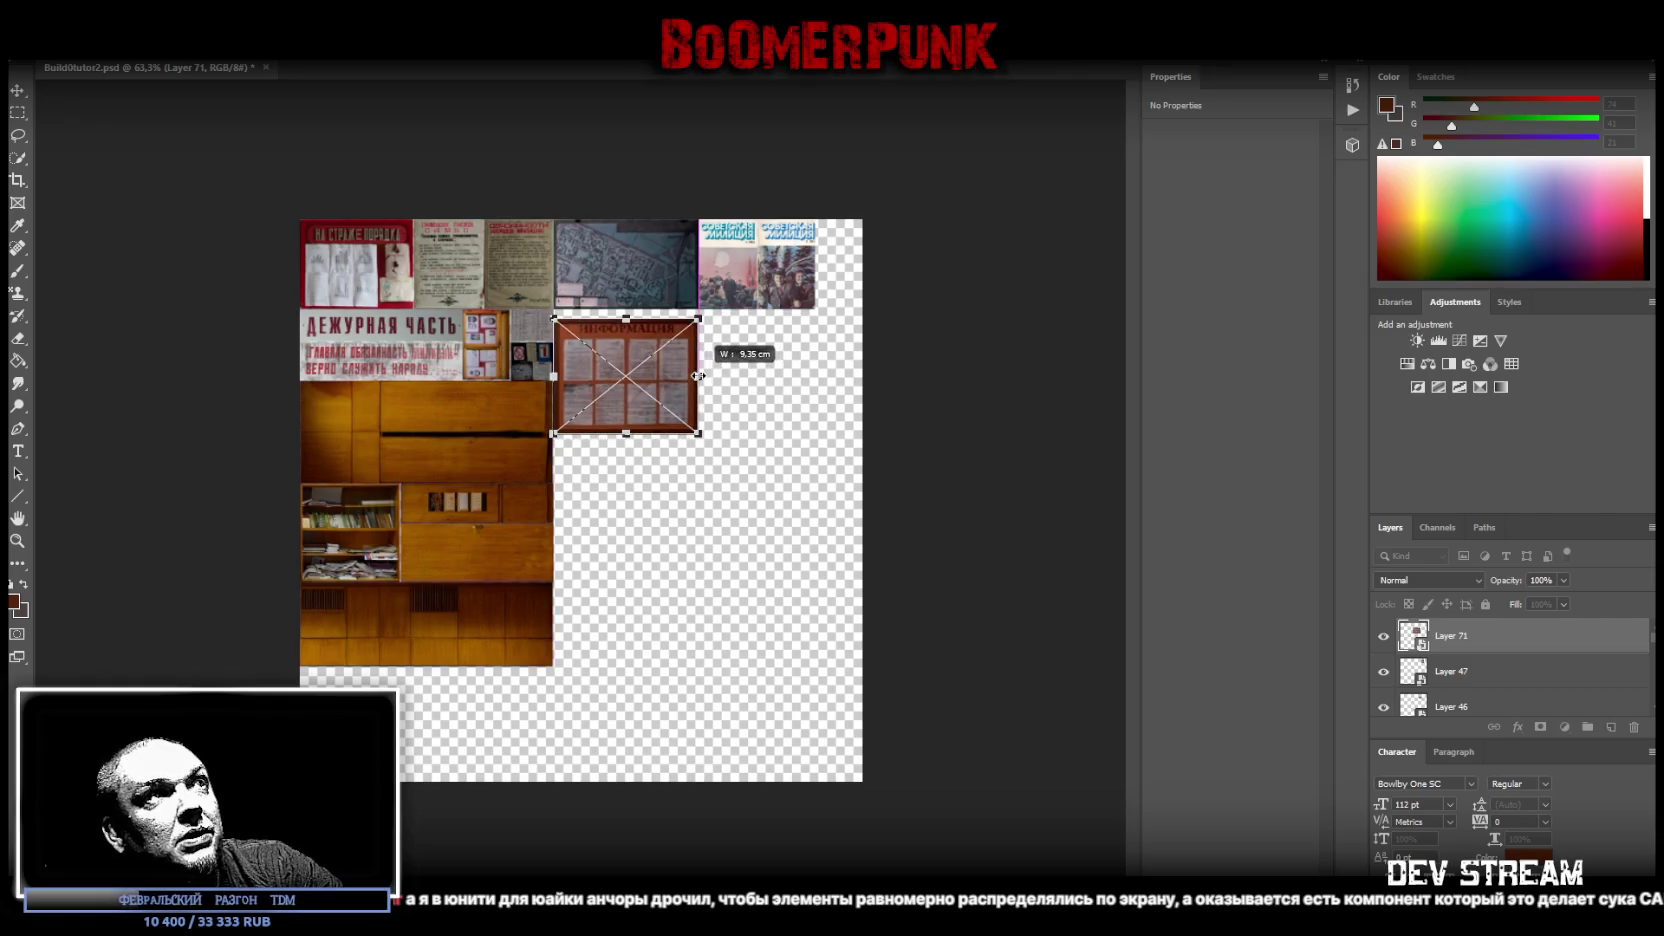
{"action": "key", "text": "Up"}
{"action": "key", "text": "Up"}
{"action": "key", "text": "Up"}
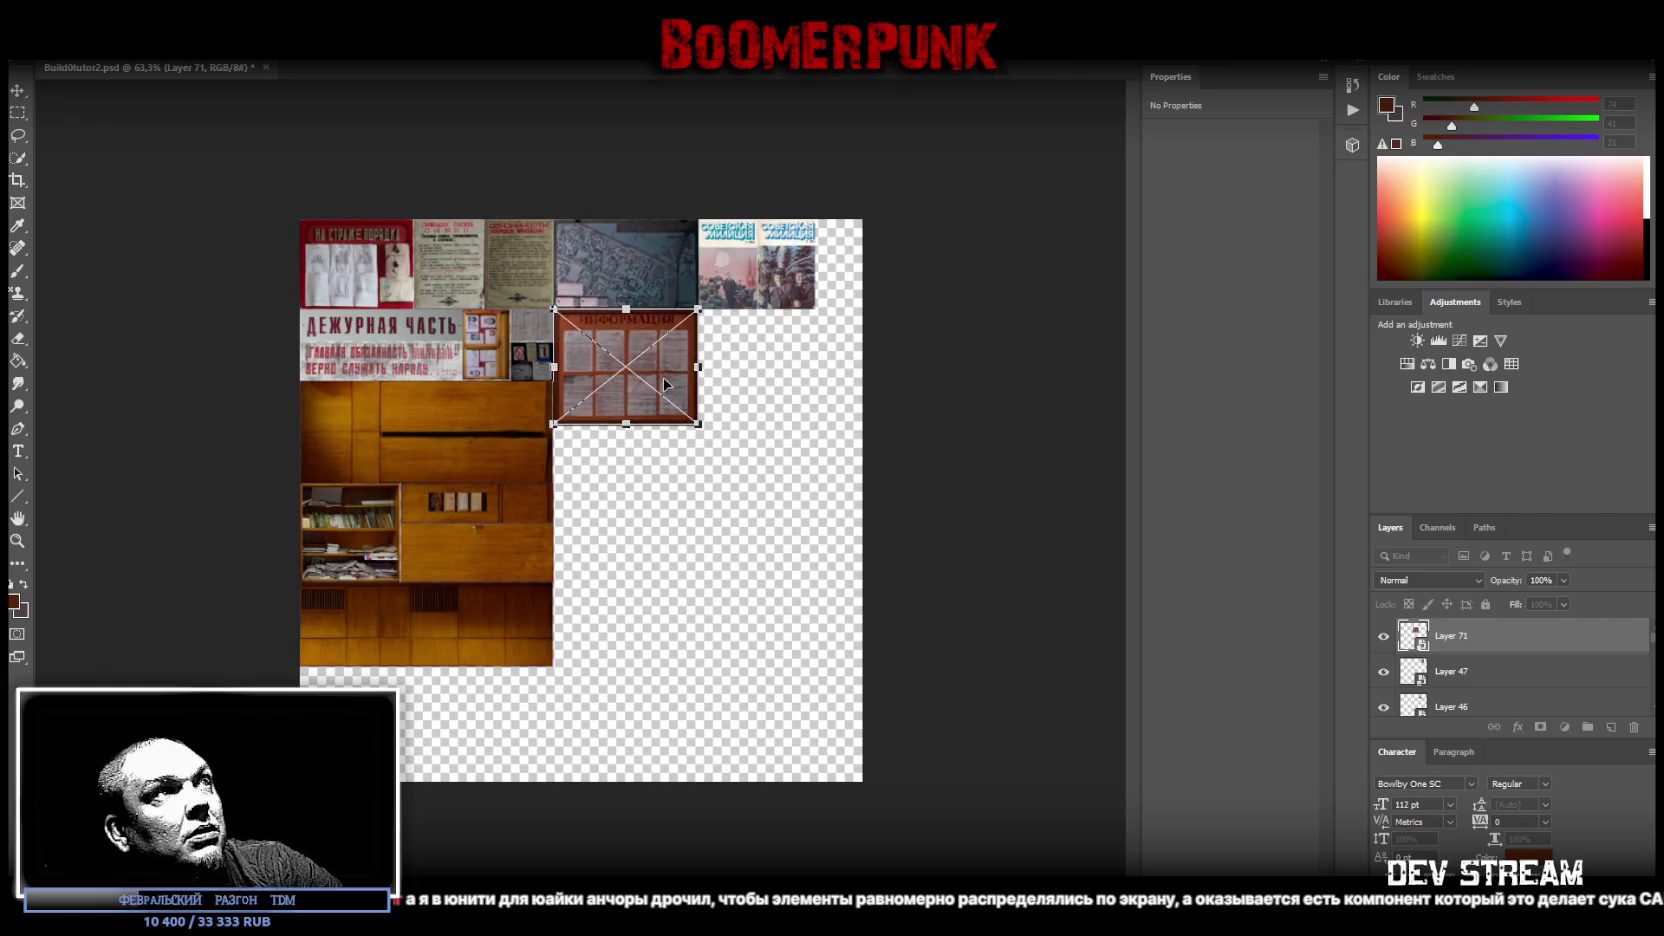
{"action": "key", "text": "Return"}
{"action": "scroll", "coordinate": [577, 400], "scroll_direction": "up", "scroll_amount": 5, "text": "alt"}
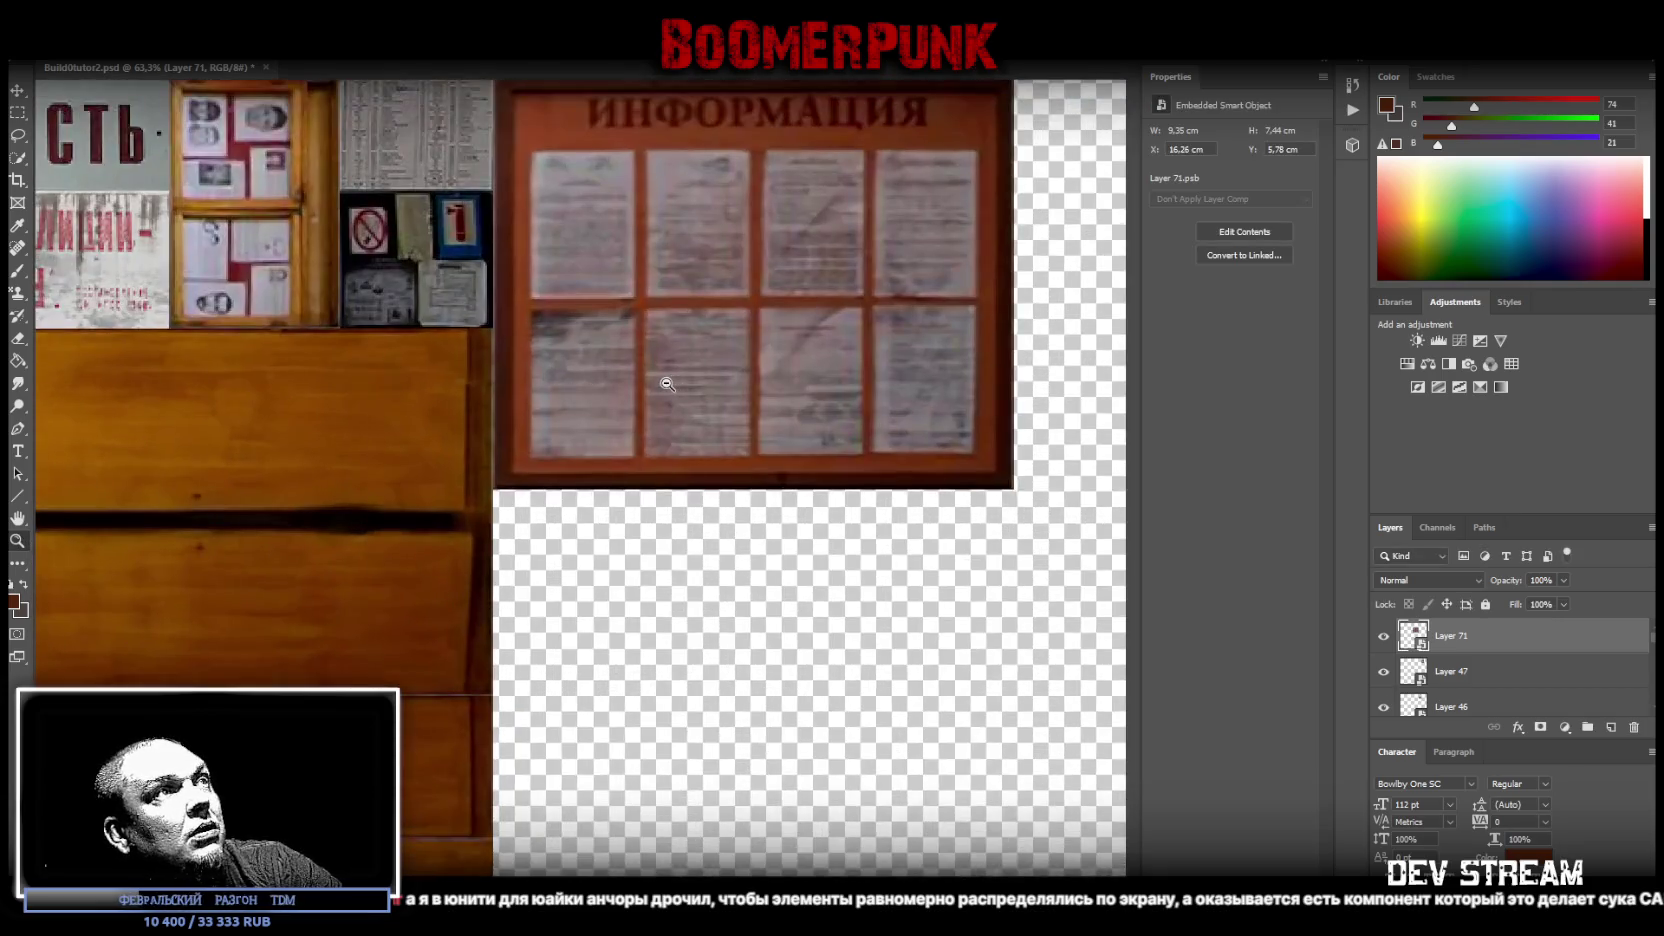
{"action": "key", "text": "ctrl+t"}
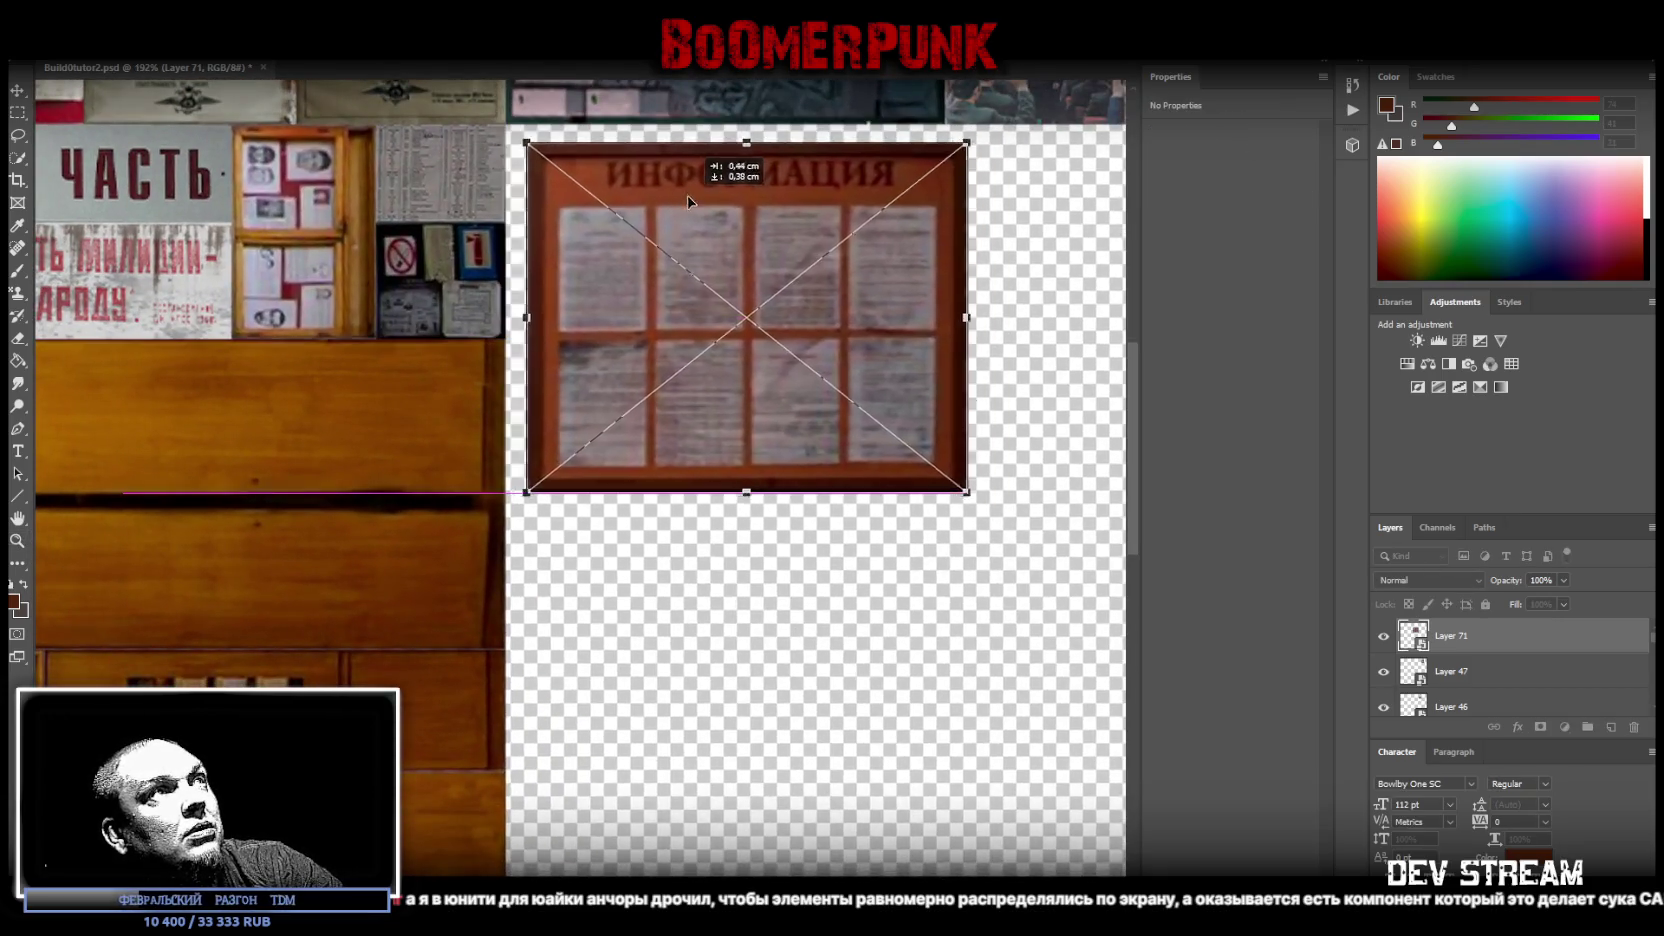
{"action": "key", "text": "Return"}
{"action": "scroll", "coordinate": [833, 673], "scroll_direction": "down", "scroll_amount": 4, "text": "alt"}
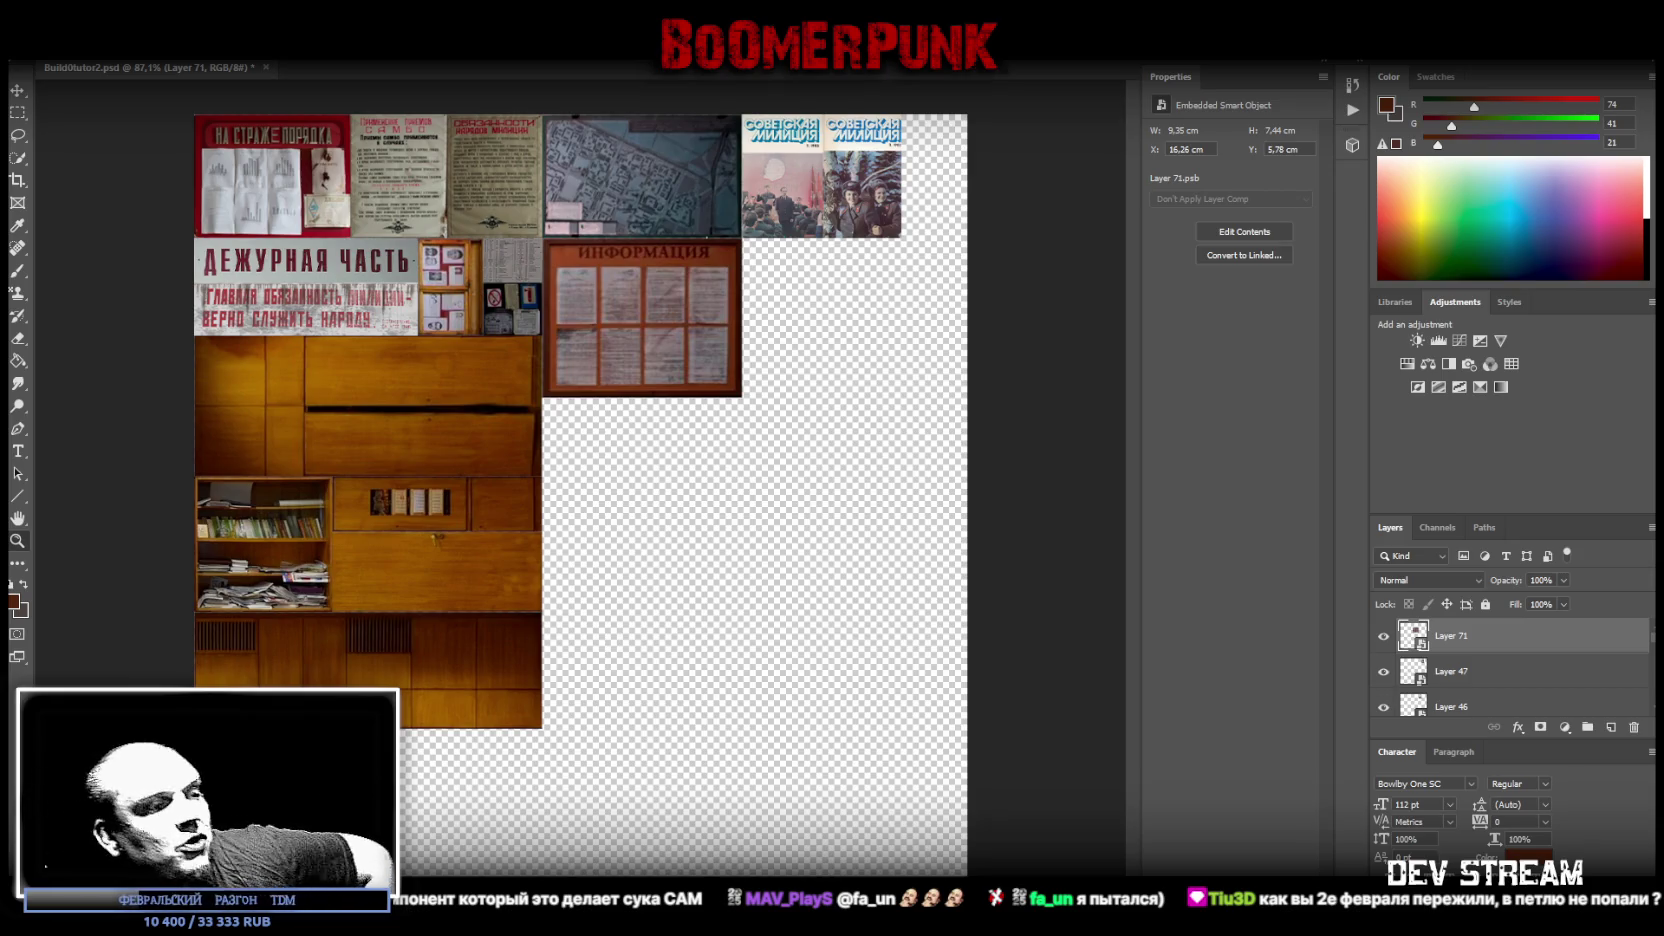
{"action": "key", "text": "alt+Tab"}
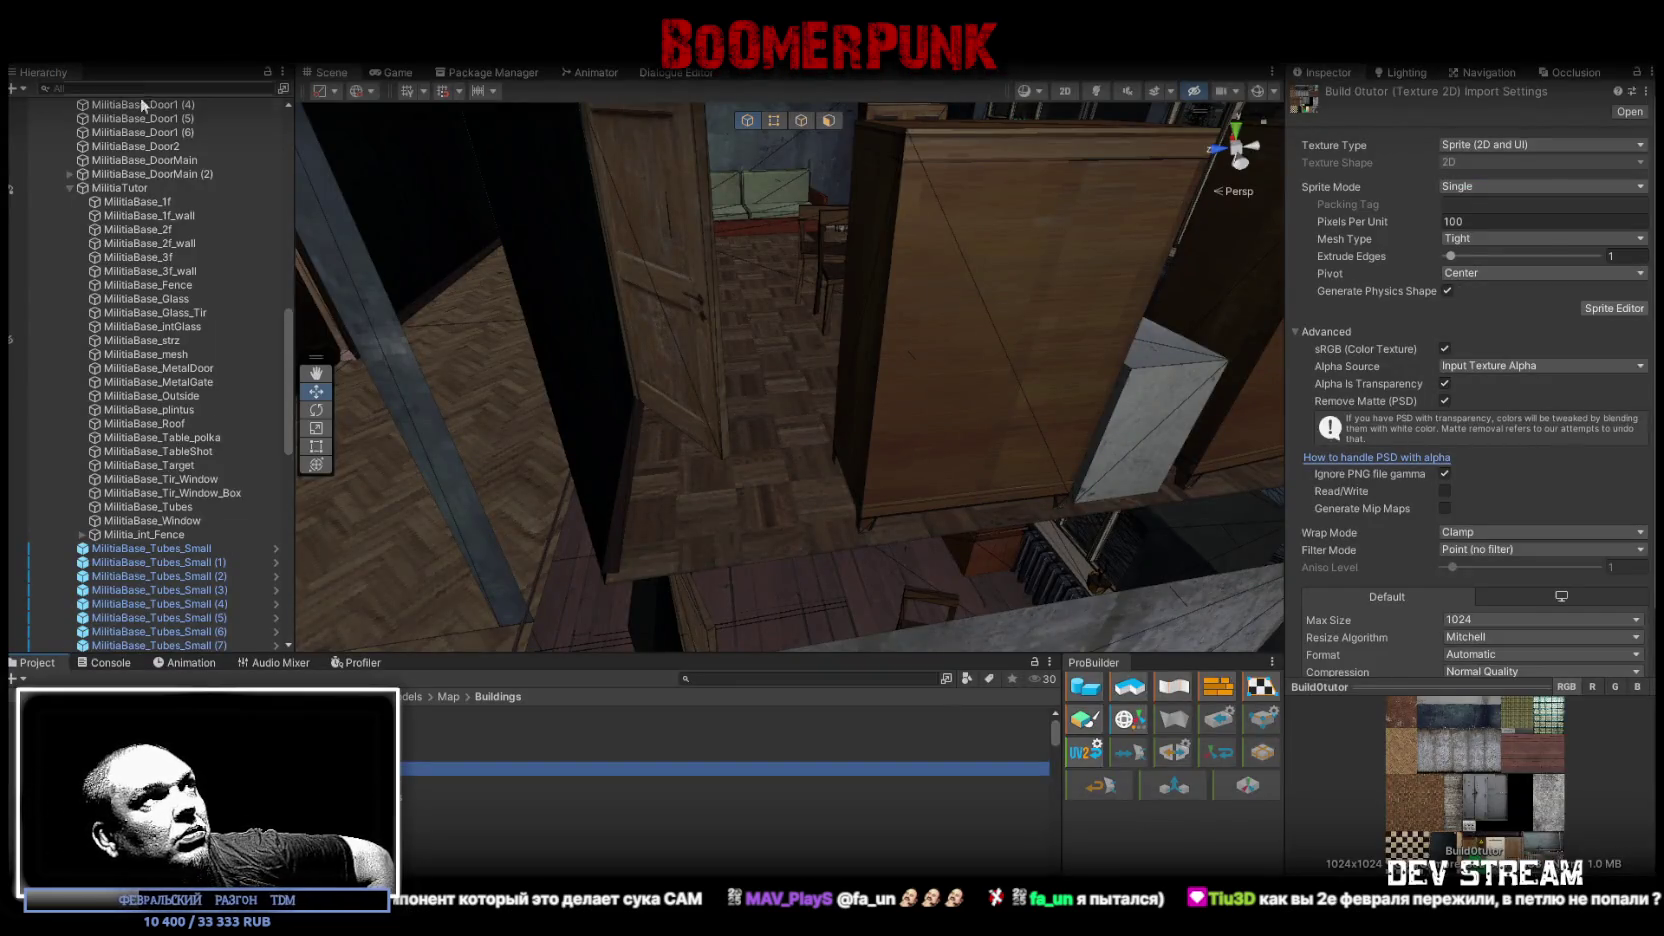
- Collapse the CrownsSpots and MainTutorBuild branches, then search the Hierarchy for 'buff' and select UIbuffs
{"action": "scroll", "coordinate": [240, 222], "scroll_direction": "up", "scroll_amount": 2}
{"action": "scroll", "coordinate": [237, 225], "scroll_direction": "up", "scroll_amount": 5}
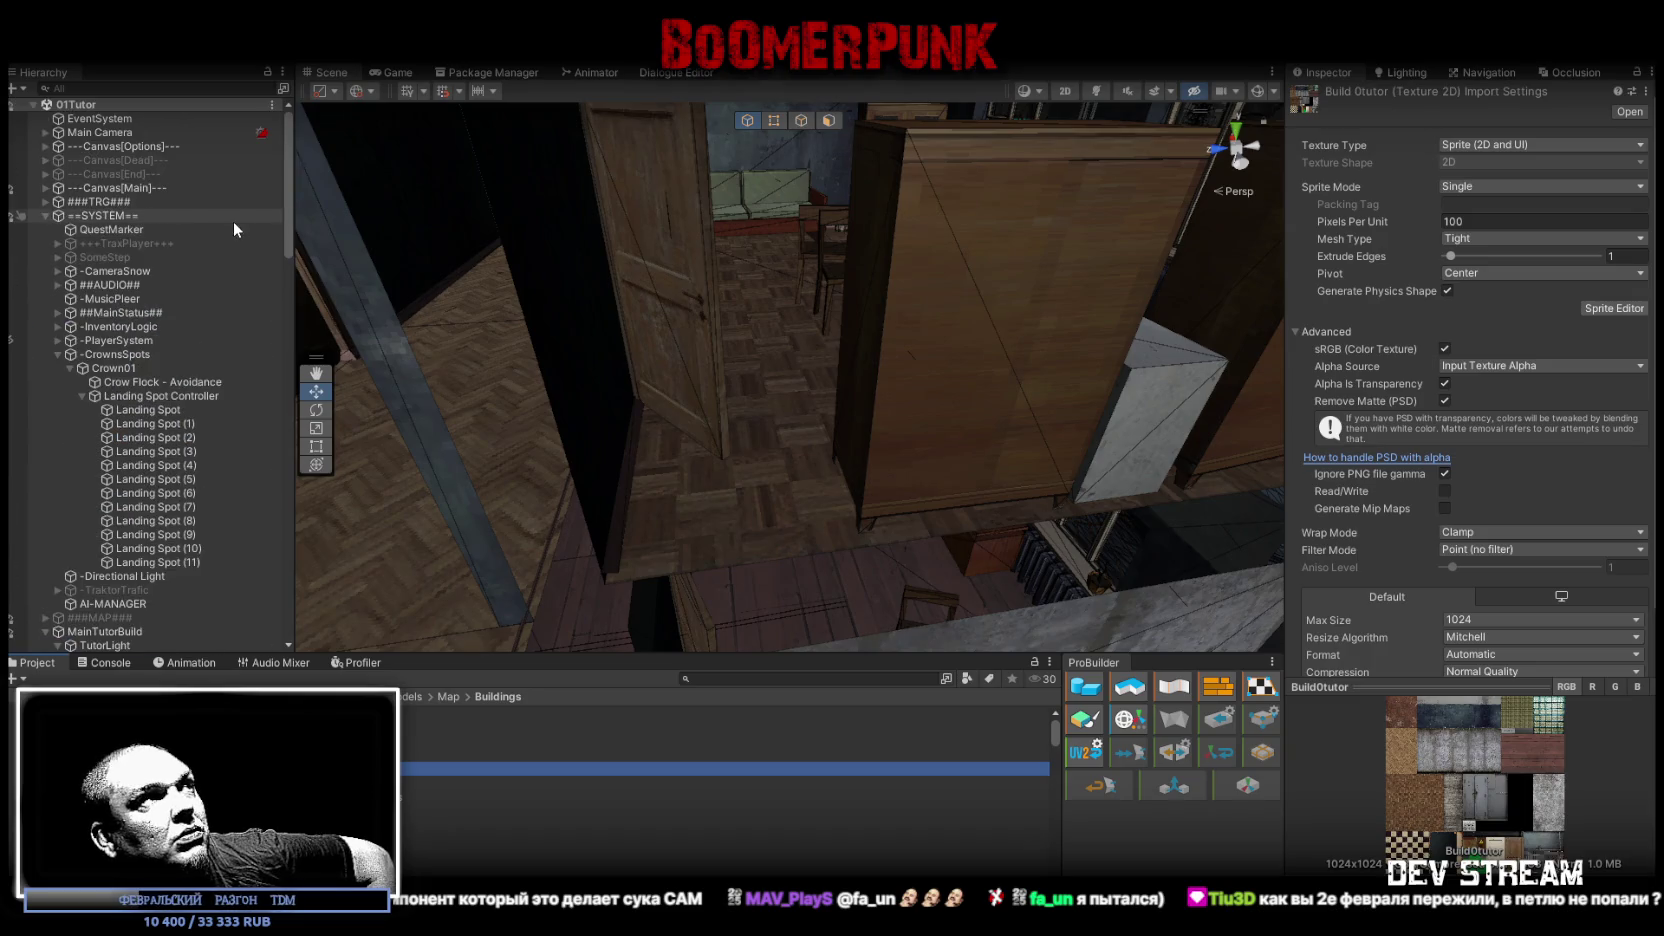
{"action": "left_click", "coordinate": [57, 354]}
{"action": "left_click", "coordinate": [44, 424]}
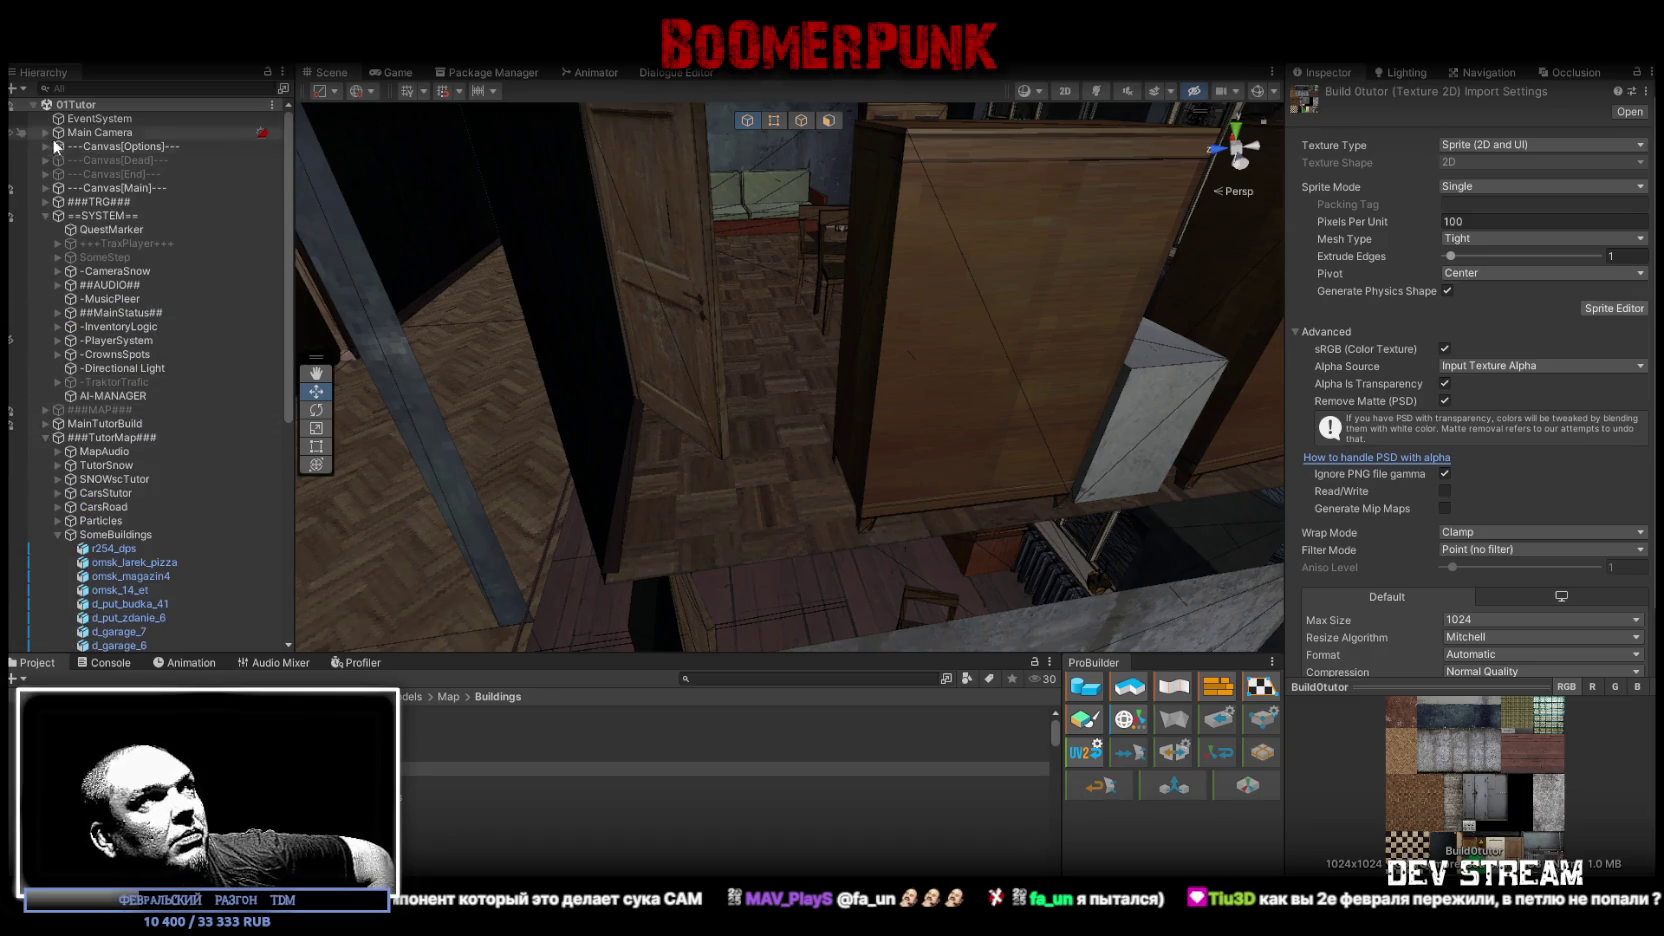
{"action": "left_click", "coordinate": [125, 87]}
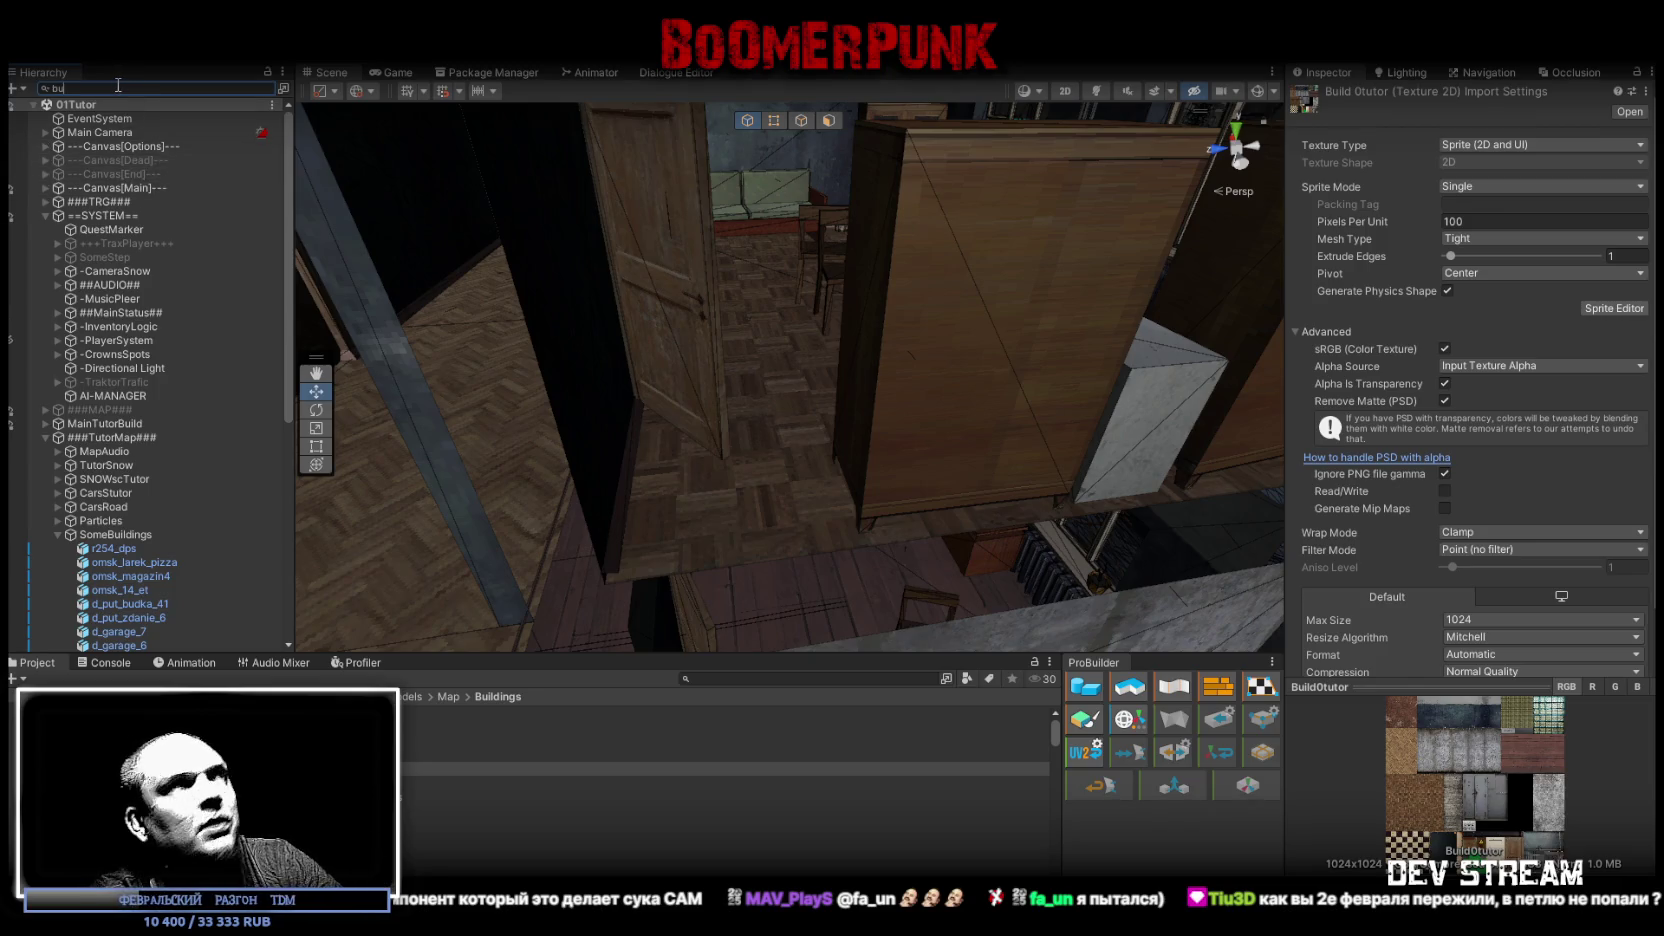
{"action": "type", "text": "ff"}
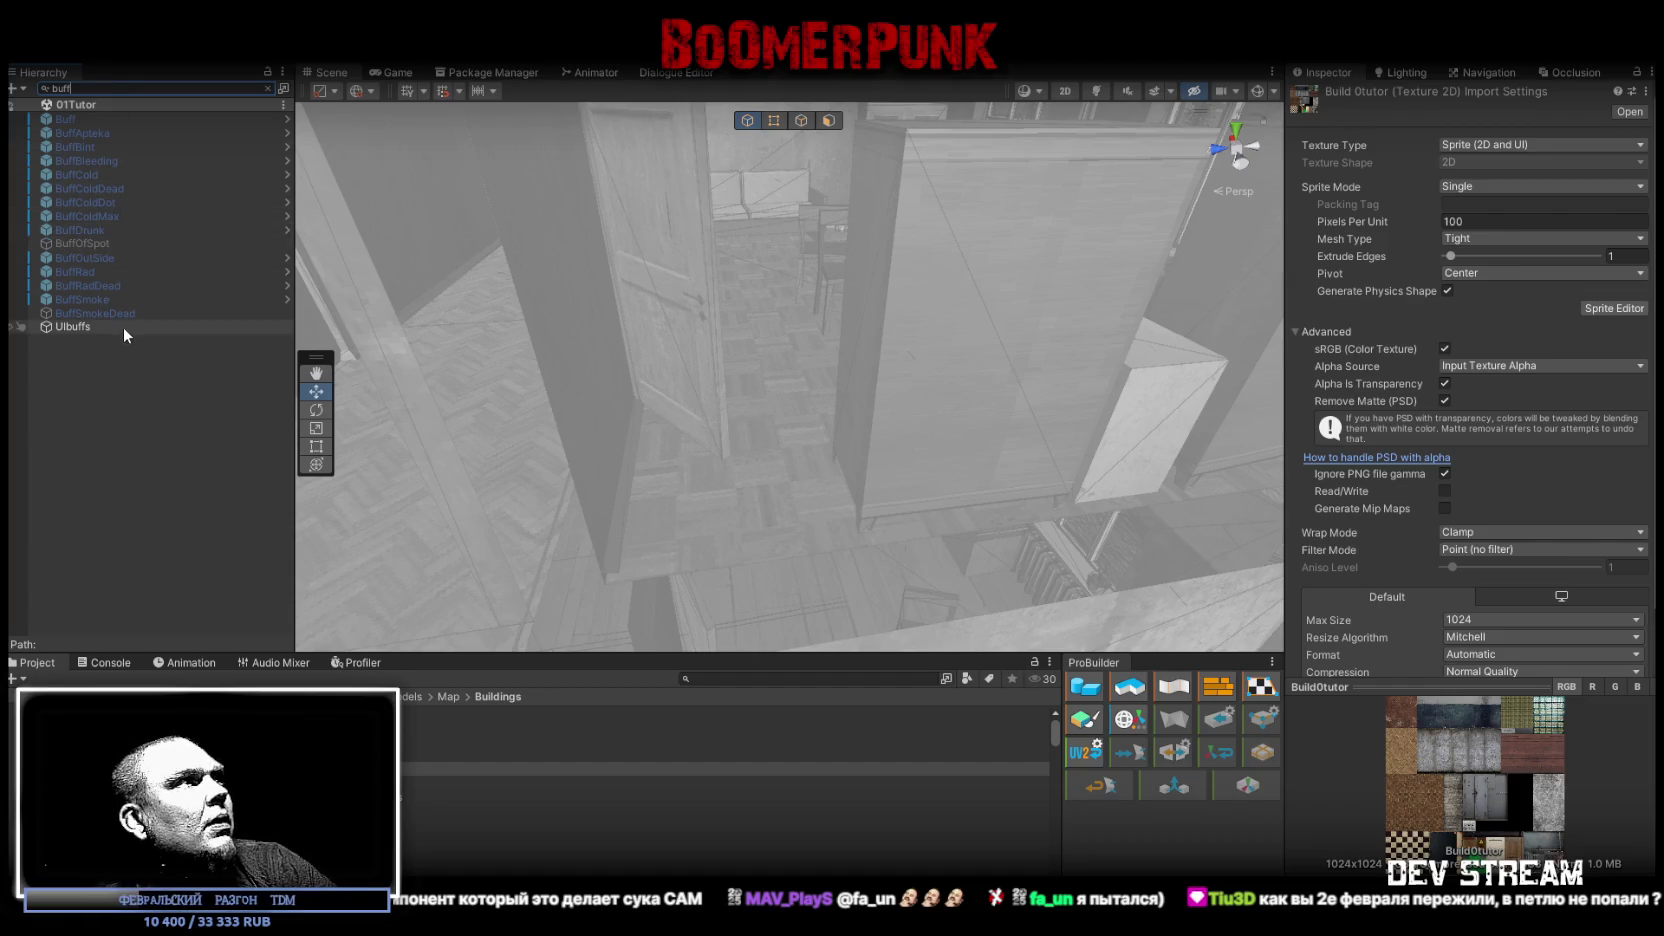
{"action": "left_click", "coordinate": [72, 327]}
- Clear the search, show the Game view, and expand UIbuffs and its UIpanel
{"action": "left_click", "coordinate": [269, 89]}
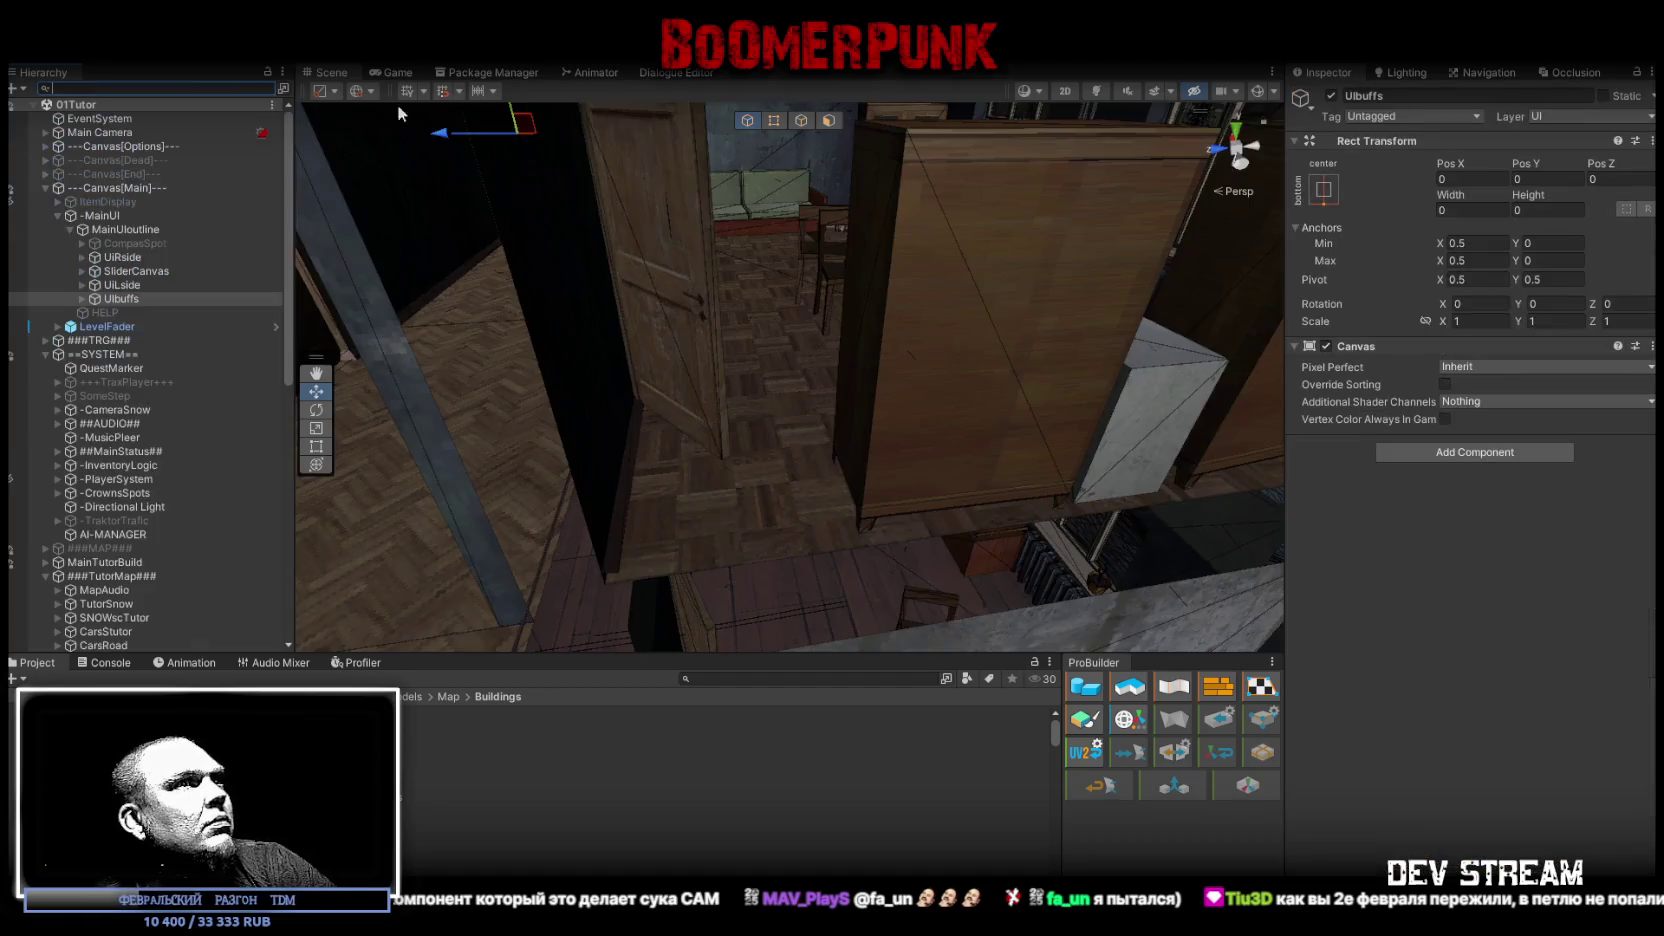
{"action": "left_click", "coordinate": [392, 72]}
{"action": "left_click", "coordinate": [82, 298]}
{"action": "left_click", "coordinate": [94, 325]}
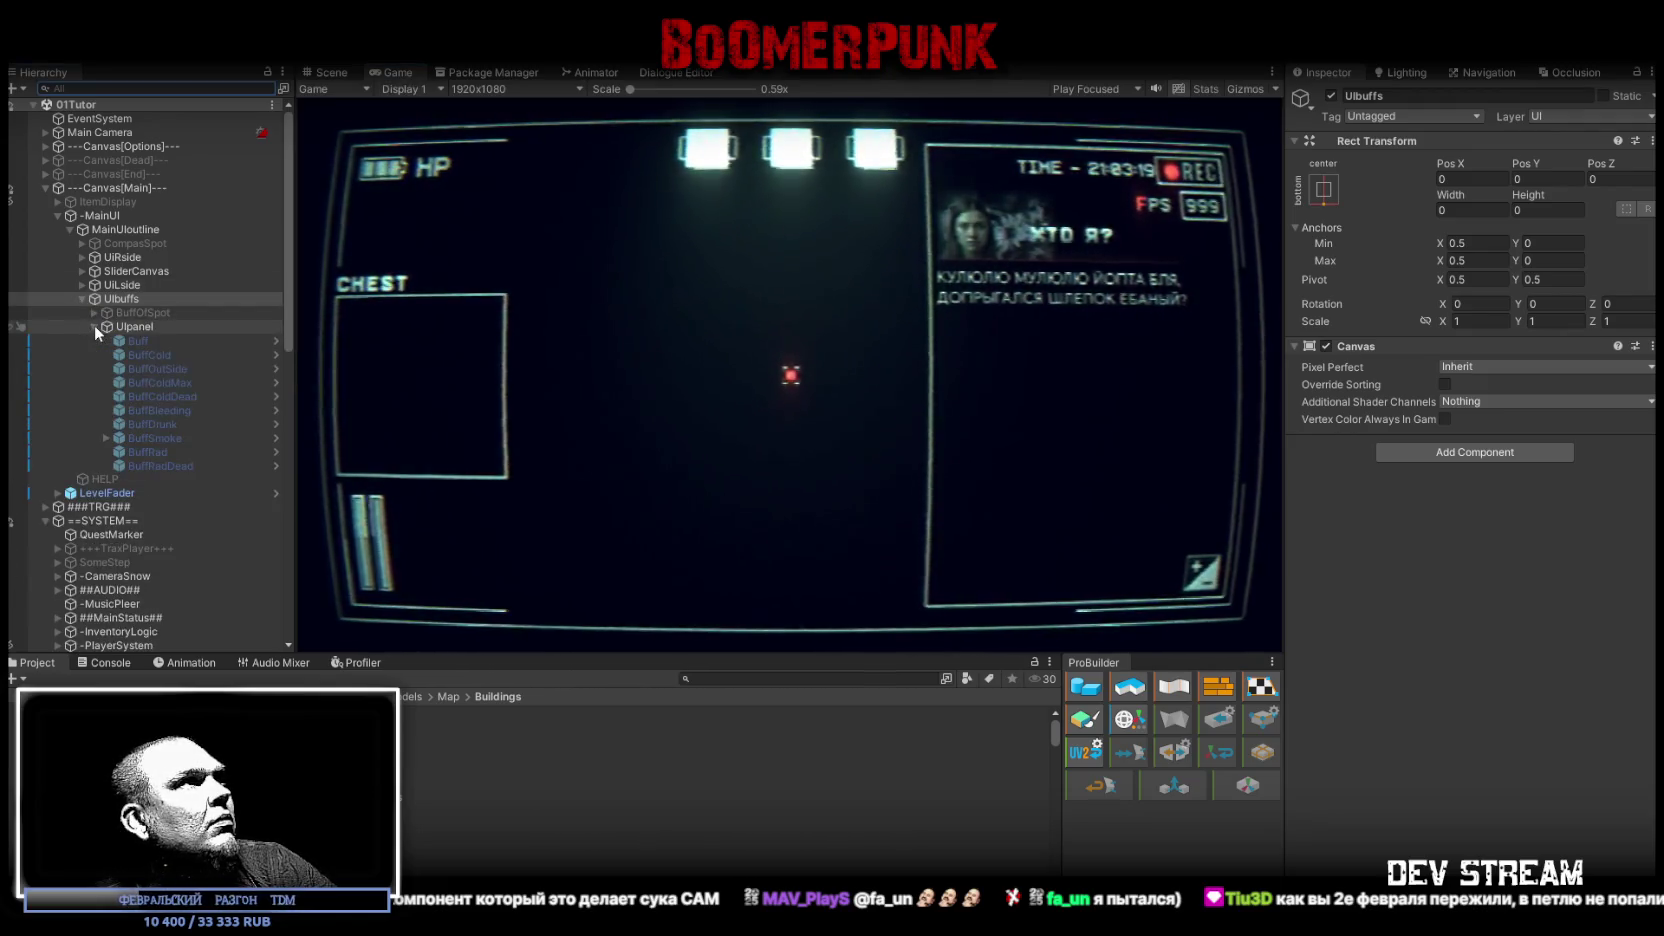
- Enable the Buff test square and duplicate it repeatedly to fill the panel with rows of red squares
{"action": "left_click", "coordinate": [150, 344]}
{"action": "key", "text": "ctrl+d"}
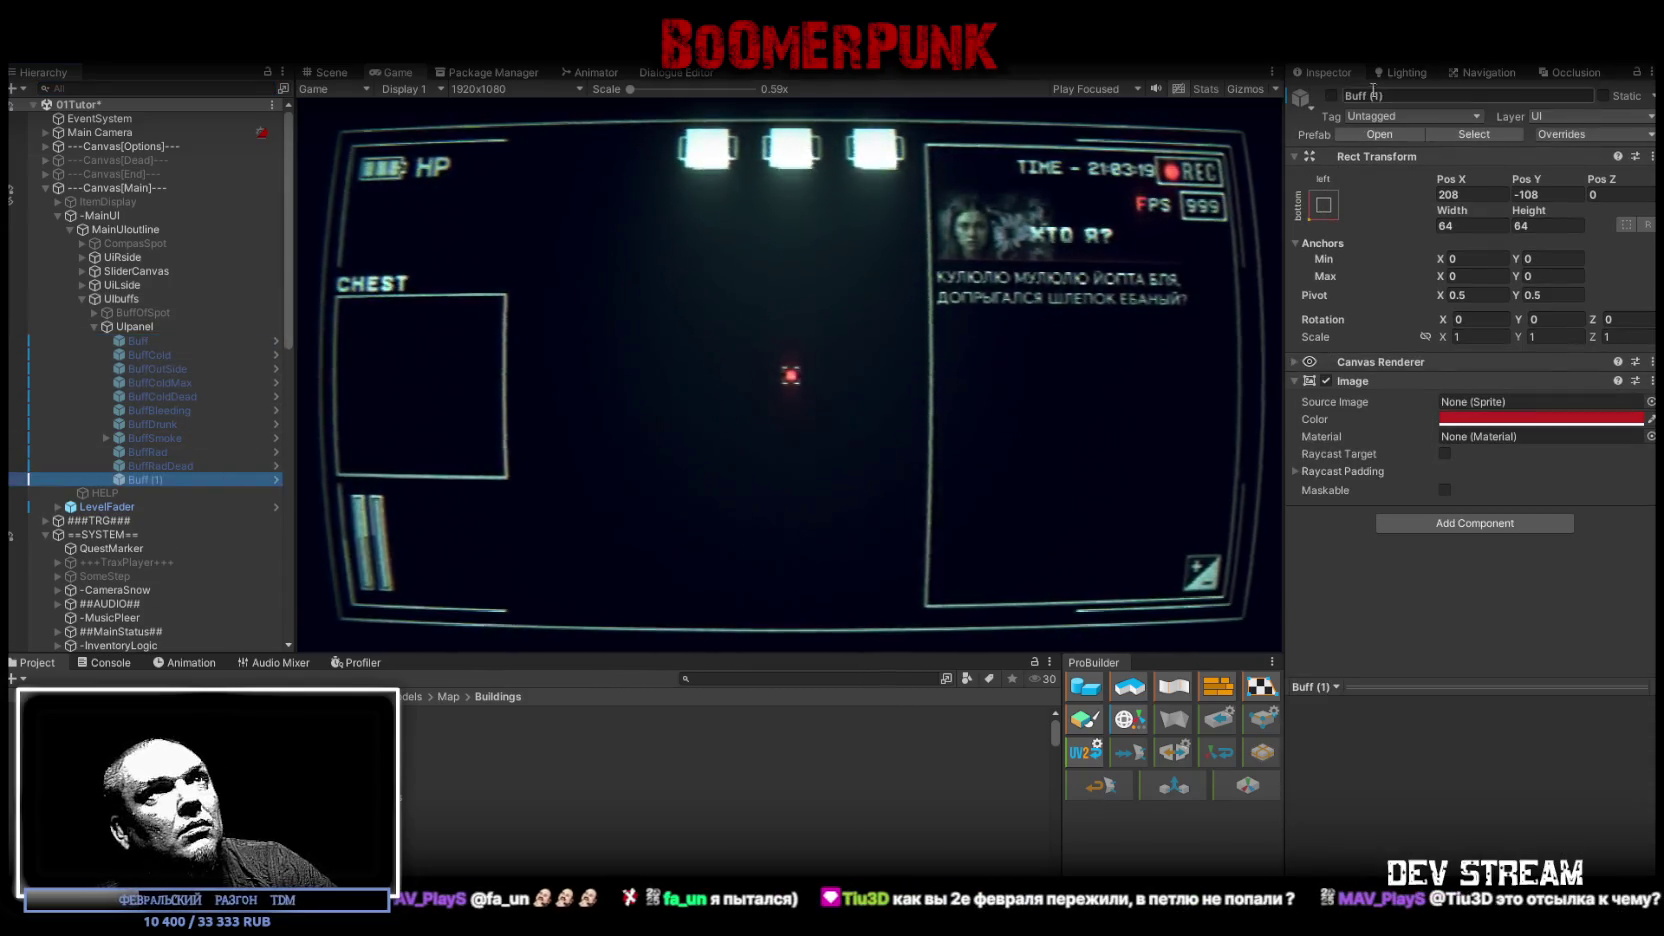
{"action": "left_click", "coordinate": [1330, 96]}
{"action": "left_click", "coordinate": [150, 479]}
{"action": "key", "text": "ctrl+d"}
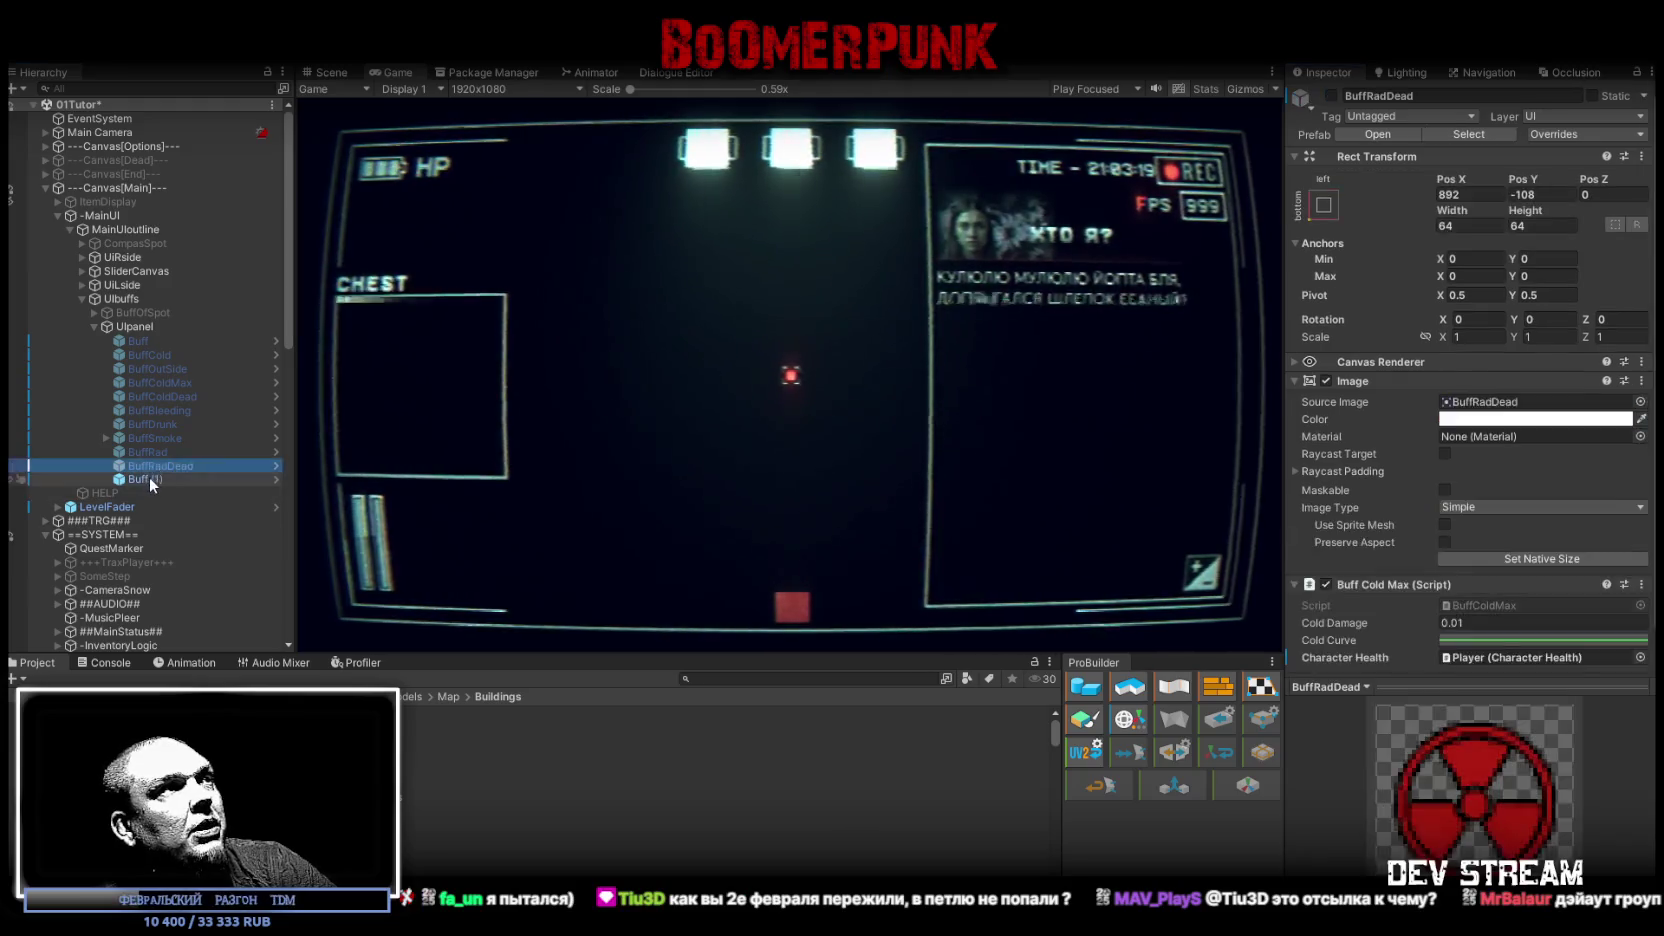
{"action": "key", "text": "ctrl+d"}
{"action": "key", "text": "ctrl+d"}
{"action": "key", "text": "ctrl+d"}
{"action": "key", "text": "ctrl+d"}
{"action": "key", "text": "ctrl+d"}
{"action": "key", "text": "ctrl+d"}
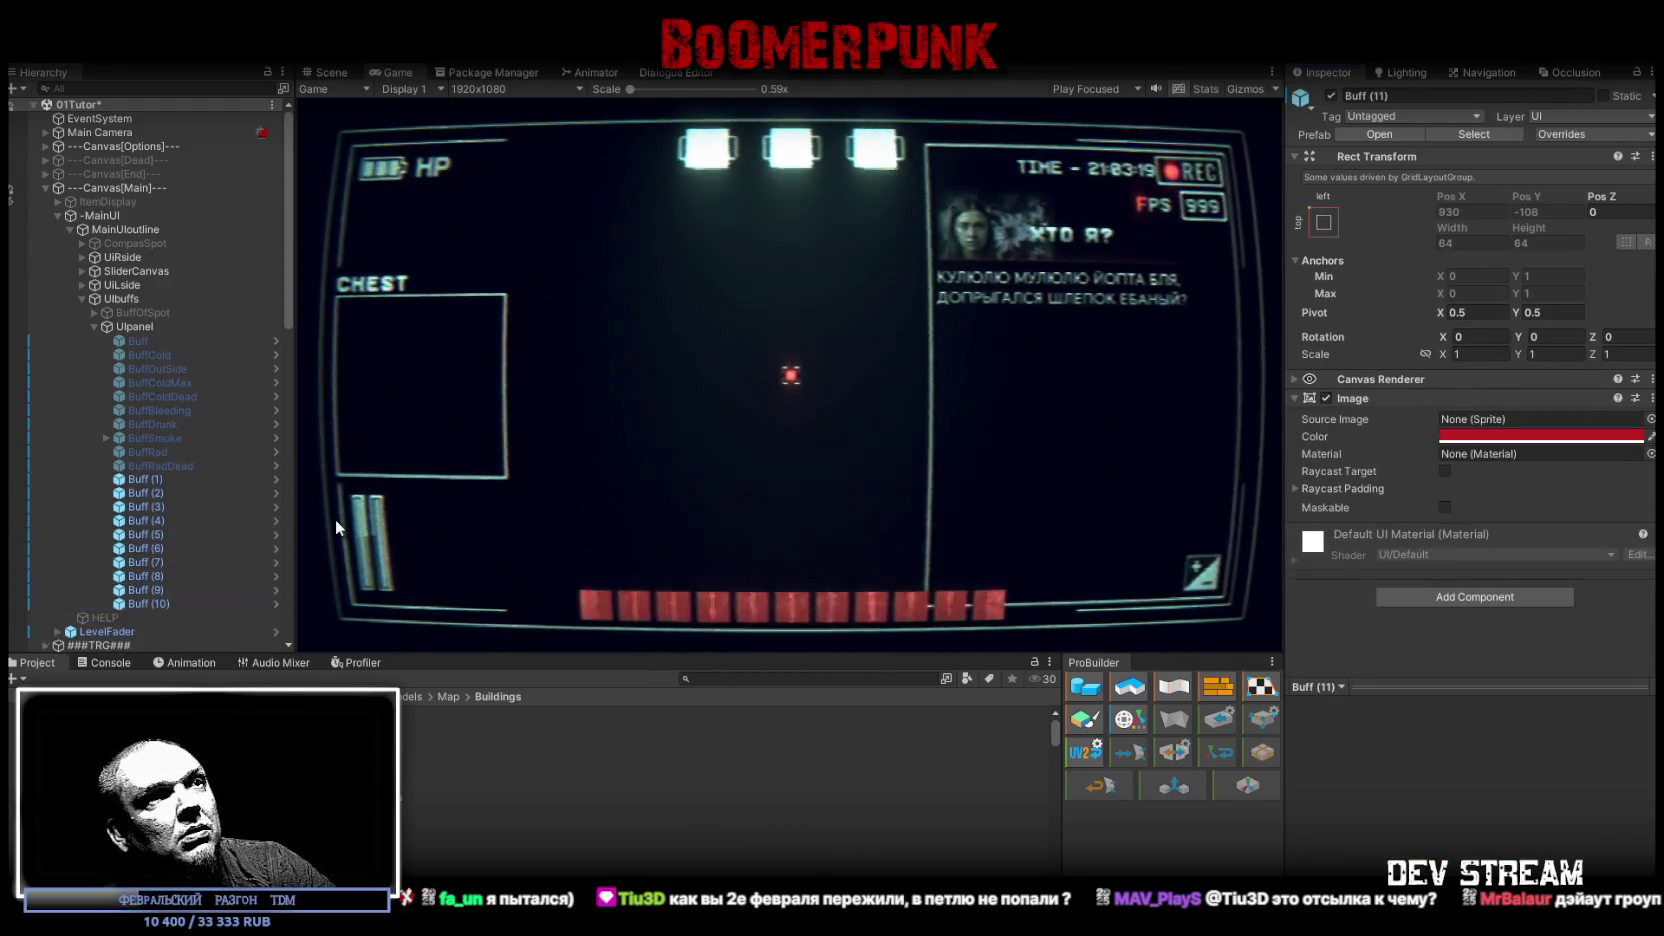
{"action": "key", "text": "ctrl+d"}
{"action": "key", "text": "ctrl+d"}
{"action": "key", "text": "ctrl+d"}
{"action": "key", "text": "ctrl+d"}
{"action": "key", "text": "ctrl+d"}
{"action": "key", "text": "ctrl+d"}
{"action": "key", "text": "ctrl+d"}
{"action": "key", "text": "ctrl+d"}
{"action": "key", "text": "ctrl+d"}
{"action": "key", "text": "ctrl+d"}
{"action": "key", "text": "ctrl+d"}
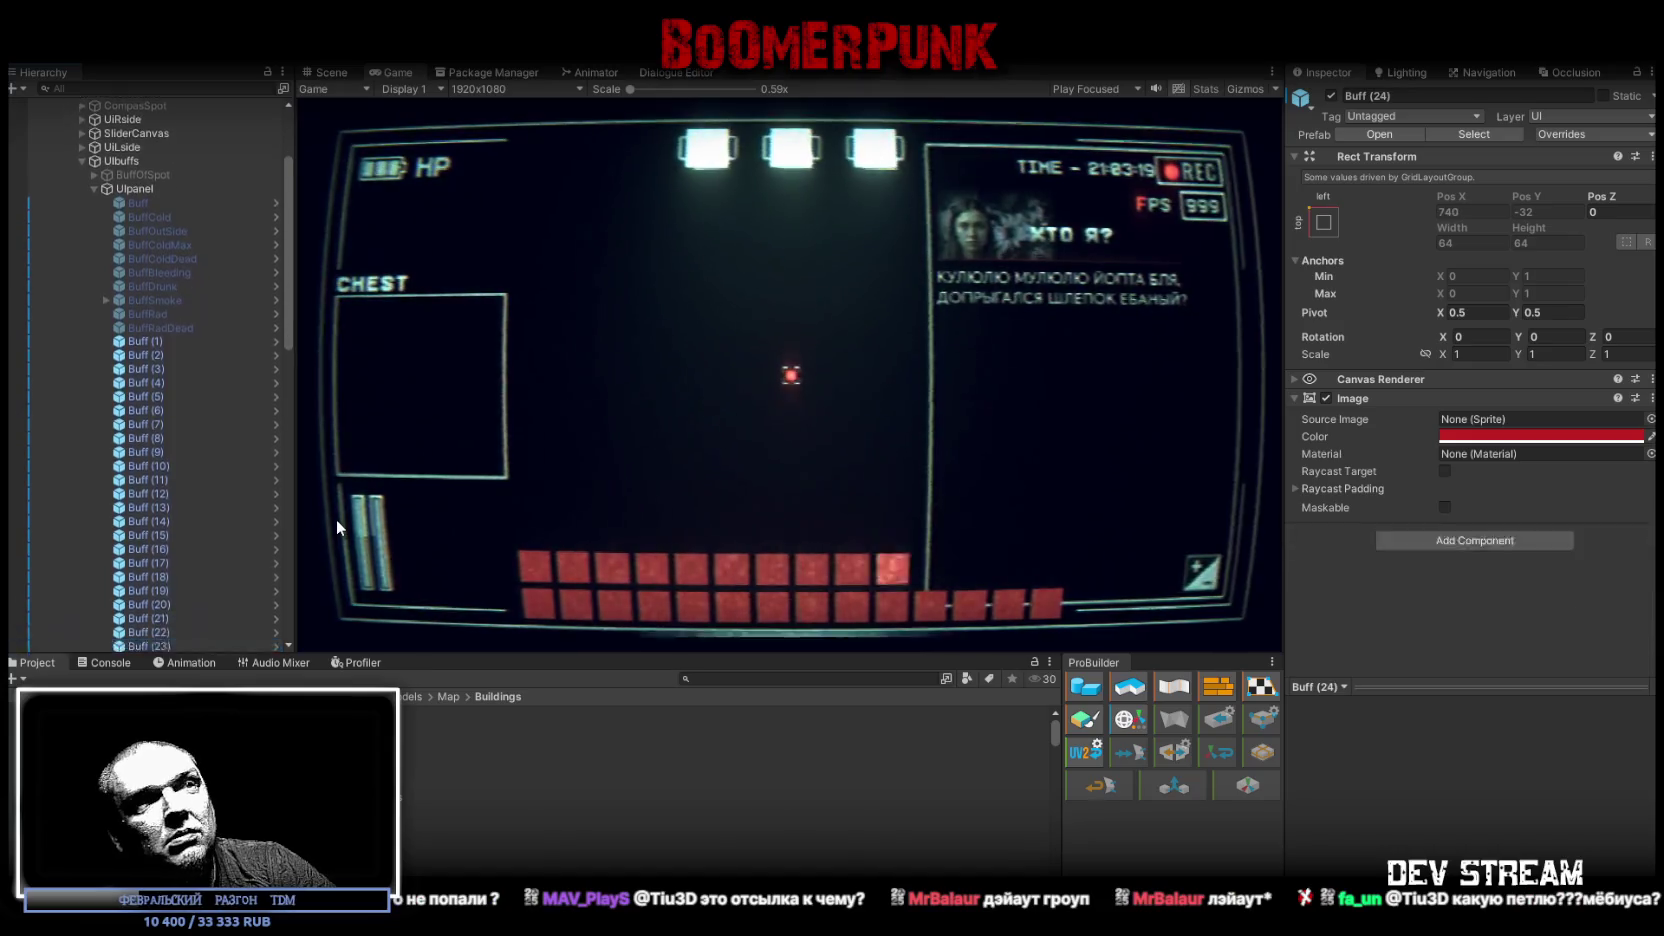
{"action": "key", "text": "ctrl+d"}
{"action": "key", "text": "ctrl+d"}
{"action": "key", "text": "ctrl+d"}
{"action": "key", "text": "ctrl+d"}
{"action": "key", "text": "ctrl+d"}
{"action": "key", "text": "ctrl+d"}
{"action": "key", "text": "ctrl+d"}
{"action": "key", "text": "ctrl+d"}
{"action": "key", "text": "ctrl+d"}
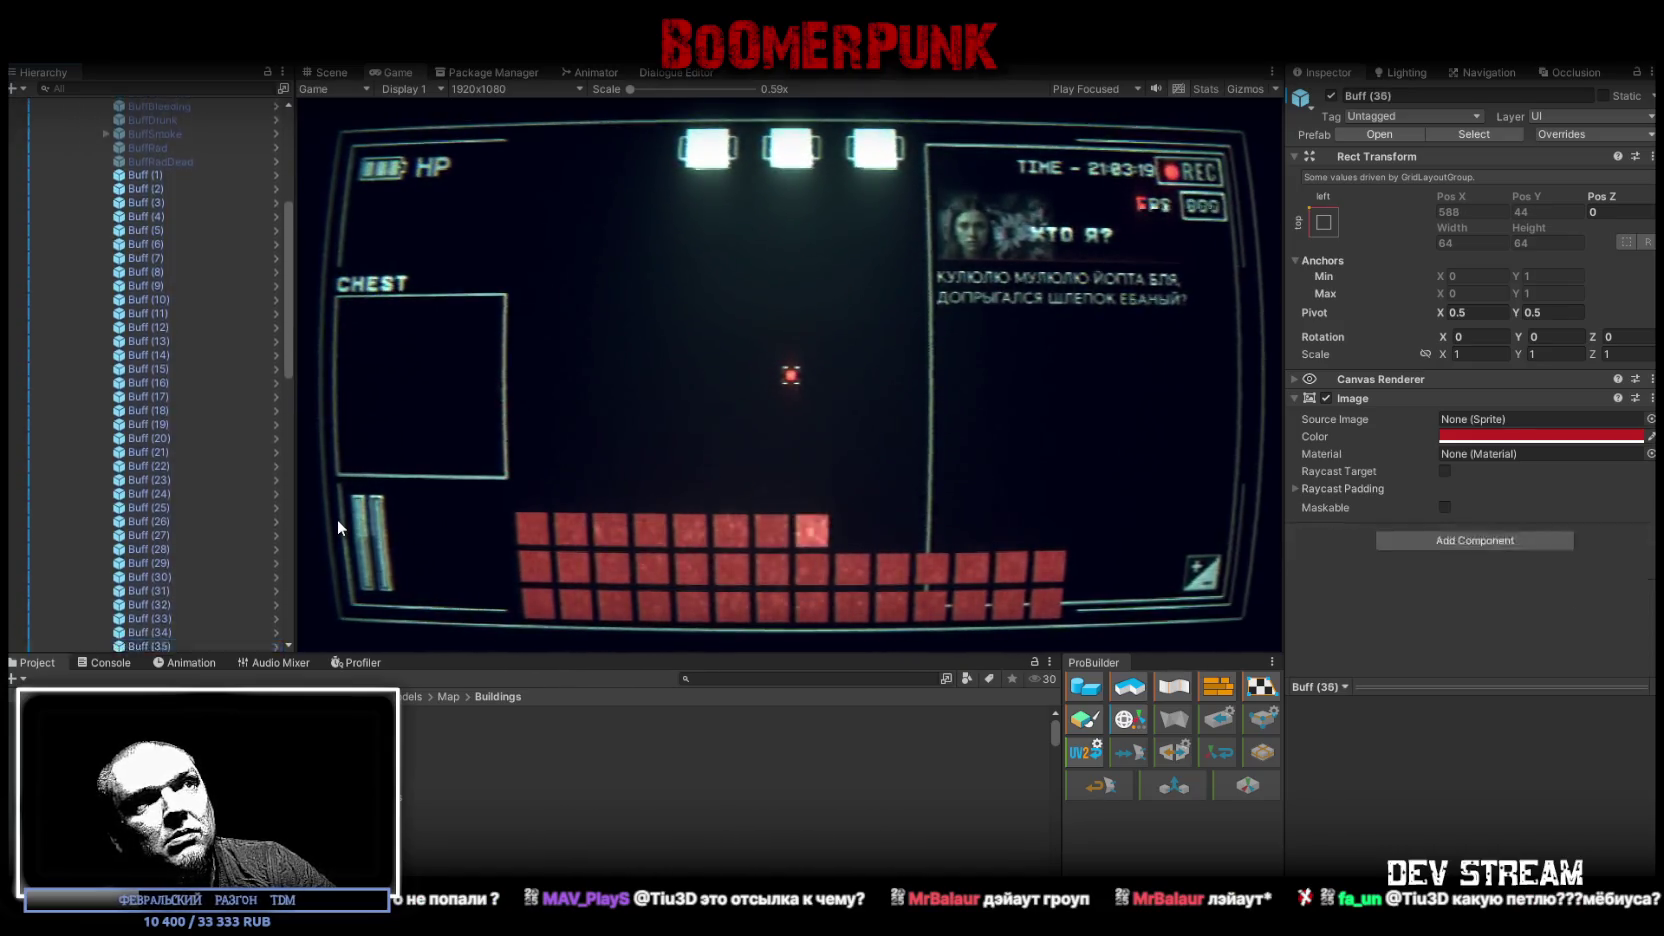
{"action": "key", "text": "ctrl+d"}
{"action": "key", "text": "ctrl+d"}
{"action": "key", "text": "ctrl+d"}
{"action": "key", "text": "ctrl+d"}
{"action": "key", "text": "ctrl+d"}
{"action": "key", "text": "ctrl+d"}
{"action": "key", "text": "ctrl+d"}
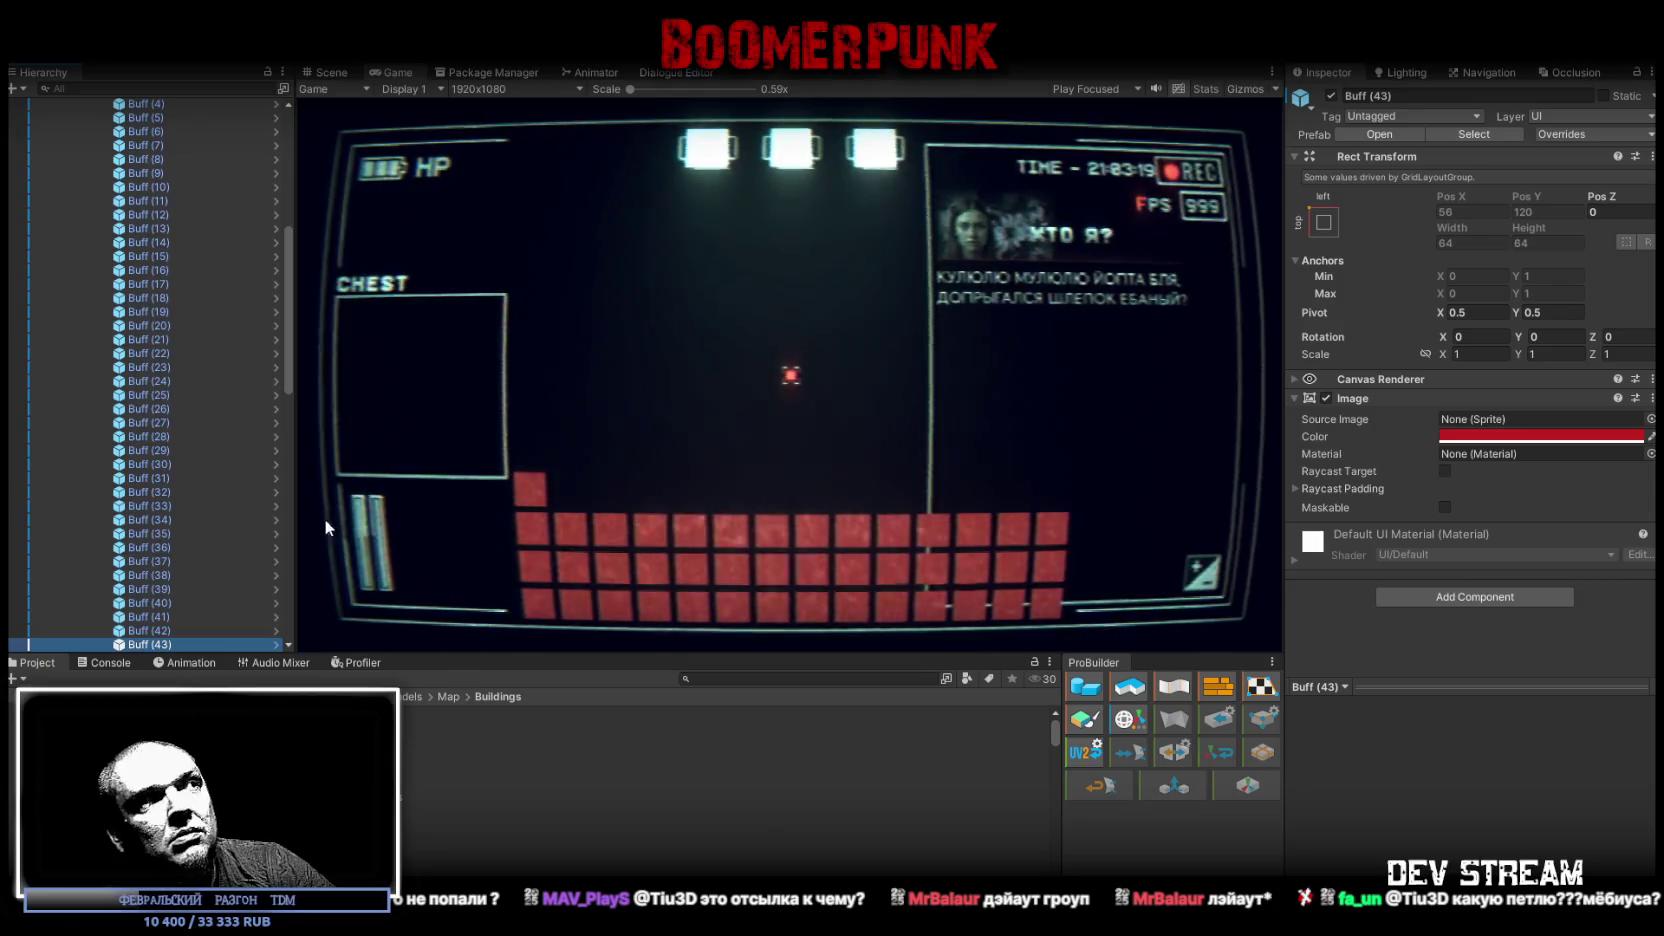
- Select Buff (1) through Buff (43) and delete all the test copies
{"action": "scroll", "coordinate": [112, 511], "scroll_direction": "up", "scroll_amount": 5}
{"action": "left_click", "coordinate": [145, 323], "text": "shift"}
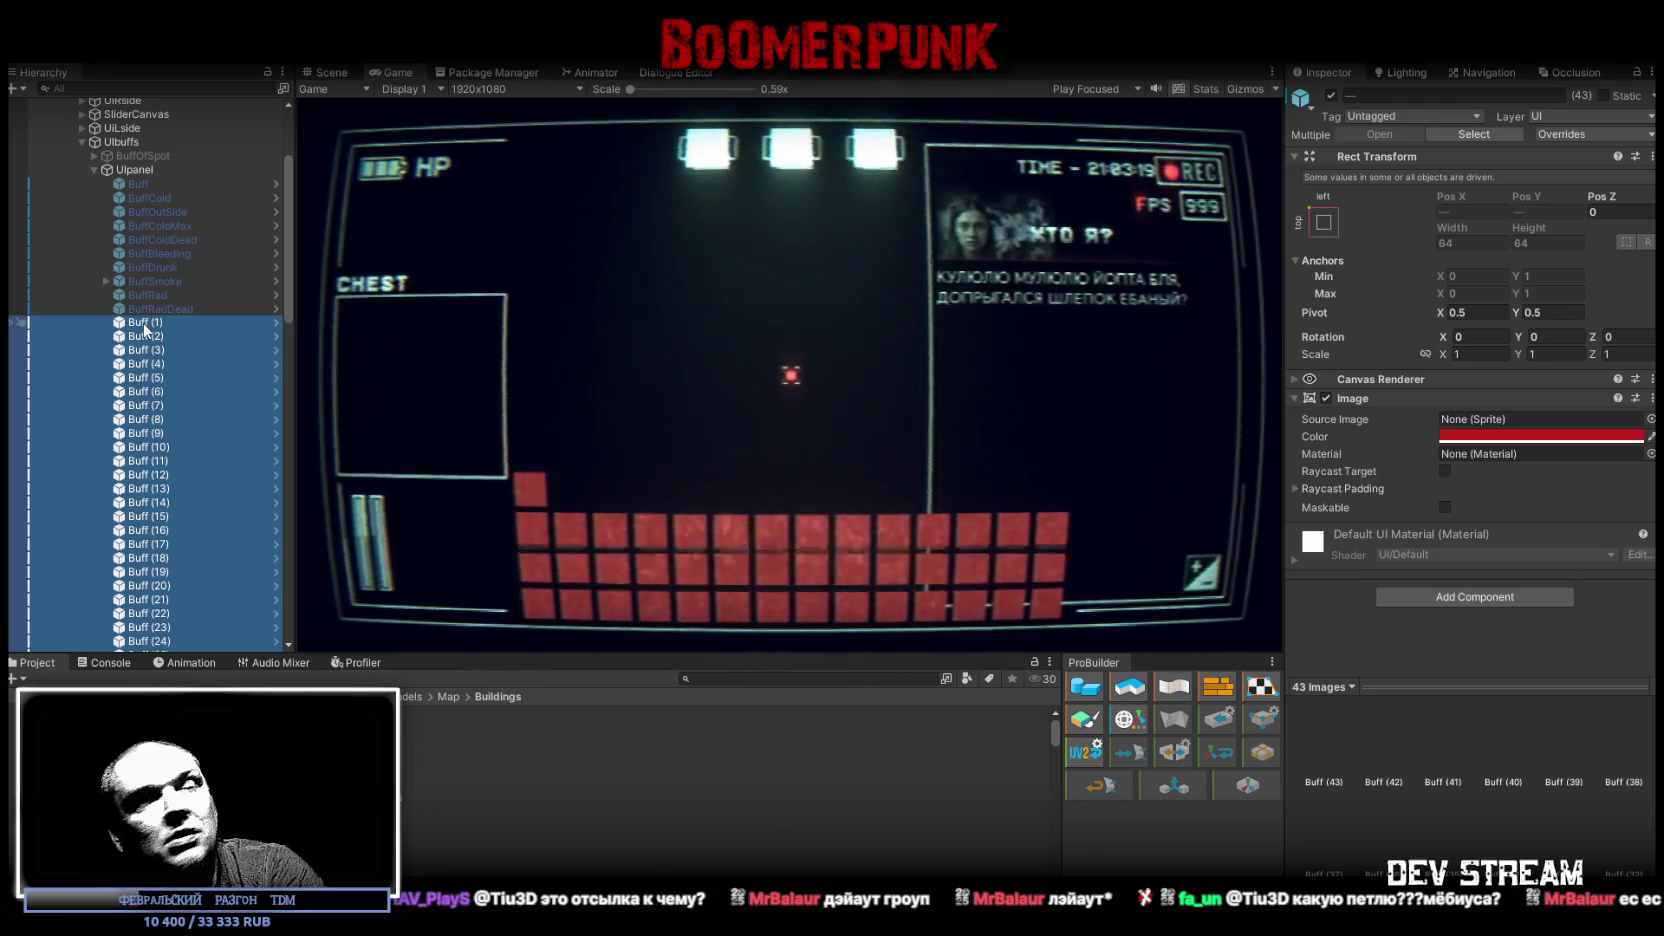
{"action": "key", "text": "Delete"}
{"action": "left_click", "coordinate": [136, 170]}
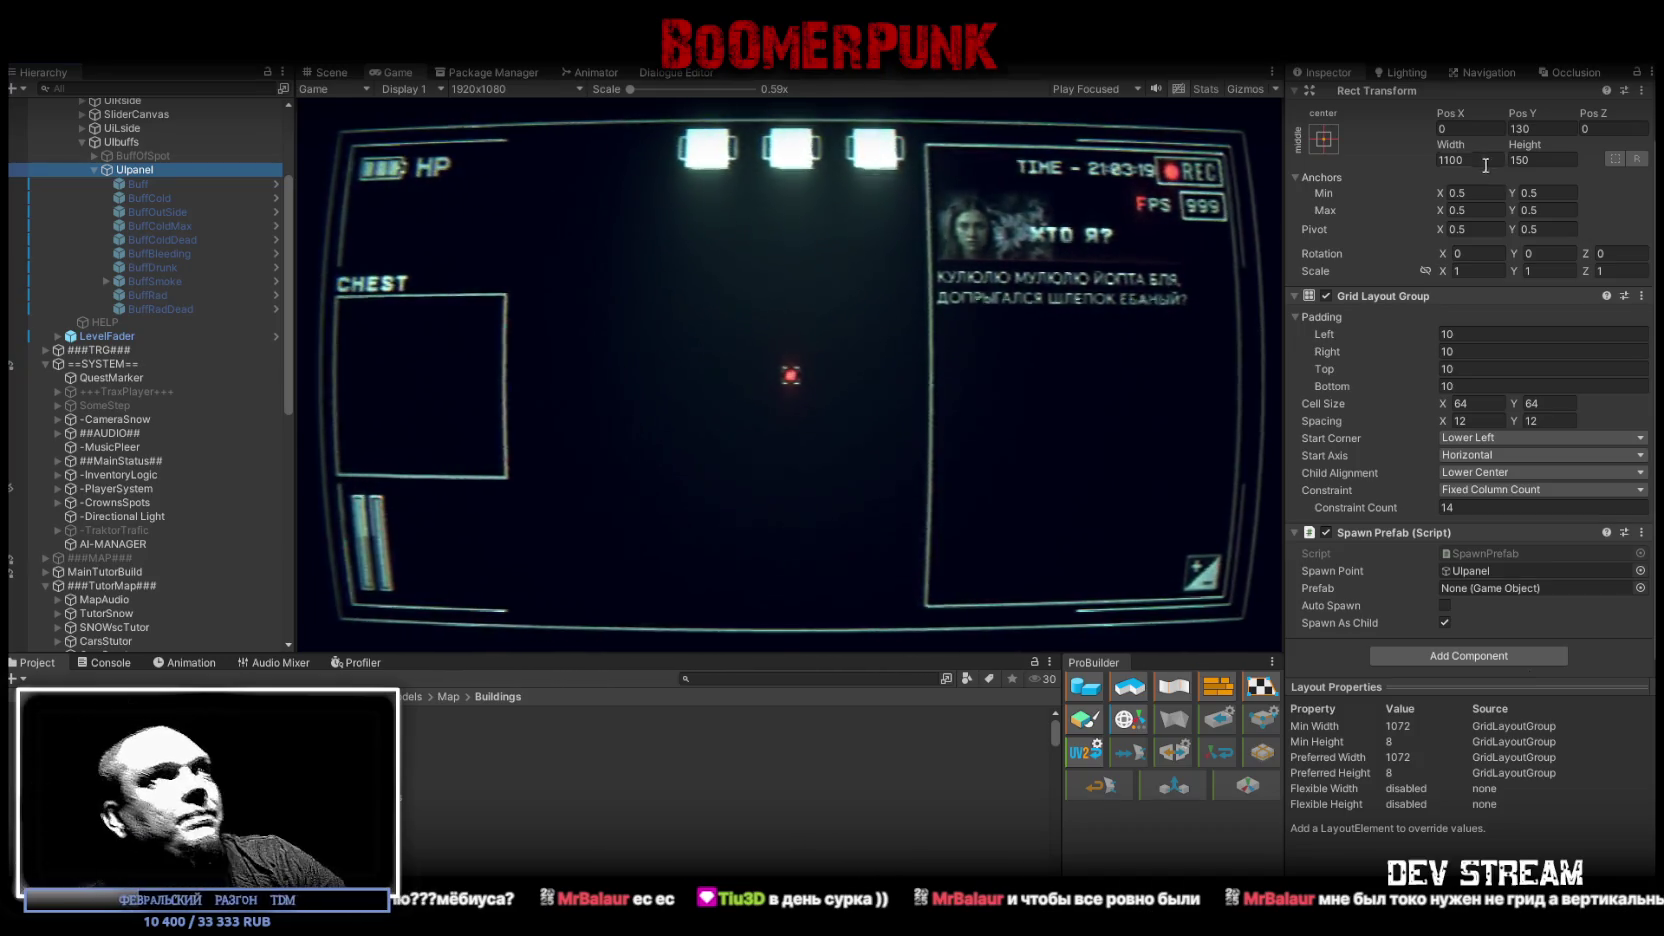
- Review UIpanel's Grid Layout Group settings and collapse the UIbuffs branch
{"action": "scroll", "coordinate": [176, 285], "scroll_direction": "up", "scroll_amount": 5}
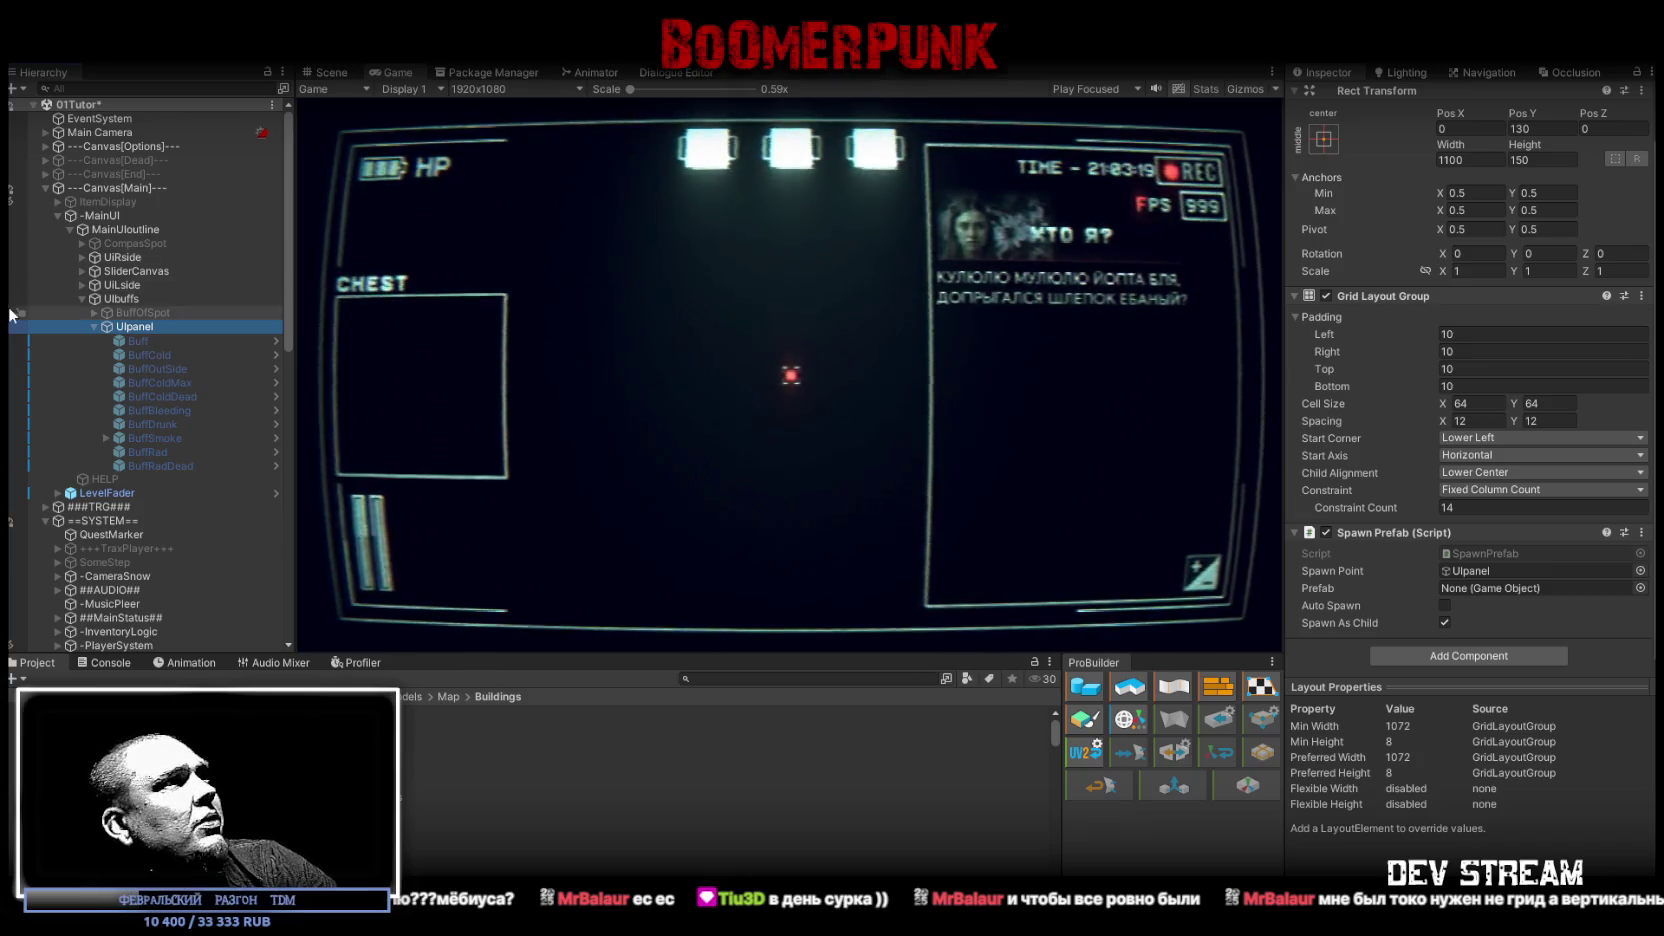
{"action": "left_click", "coordinate": [82, 298]}
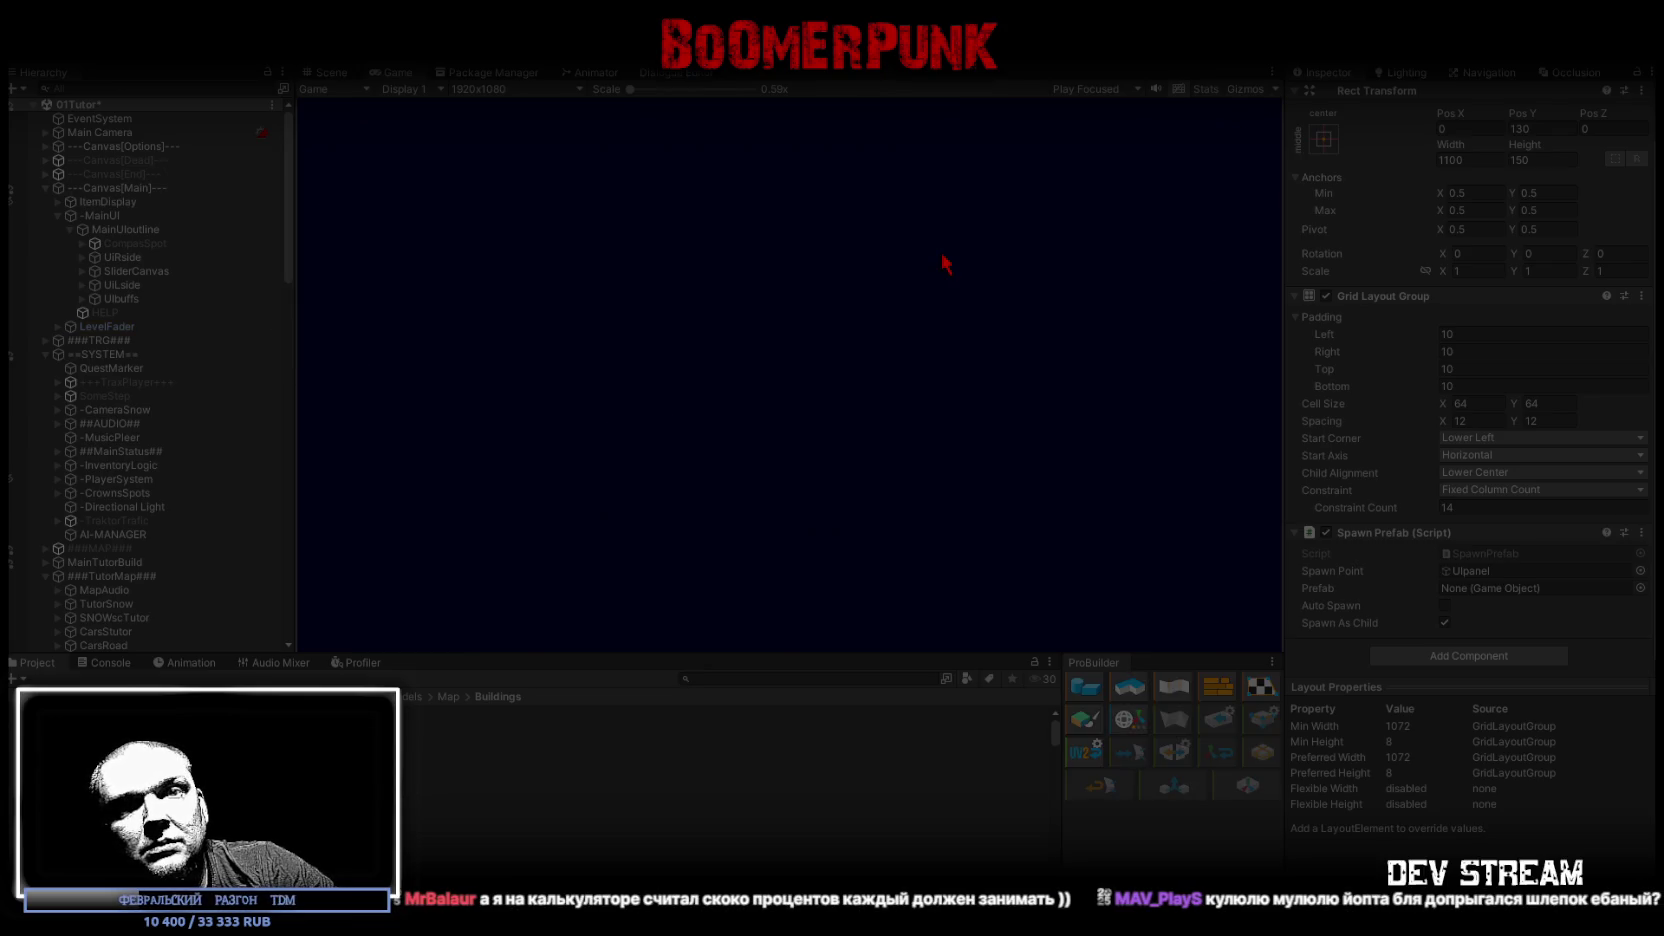
- Maximize the Game view and playtest walking, the pause menu and the journal entries
{"action": "double_click", "coordinate": [387, 74]}
{"action": "key", "text": "Escape"}
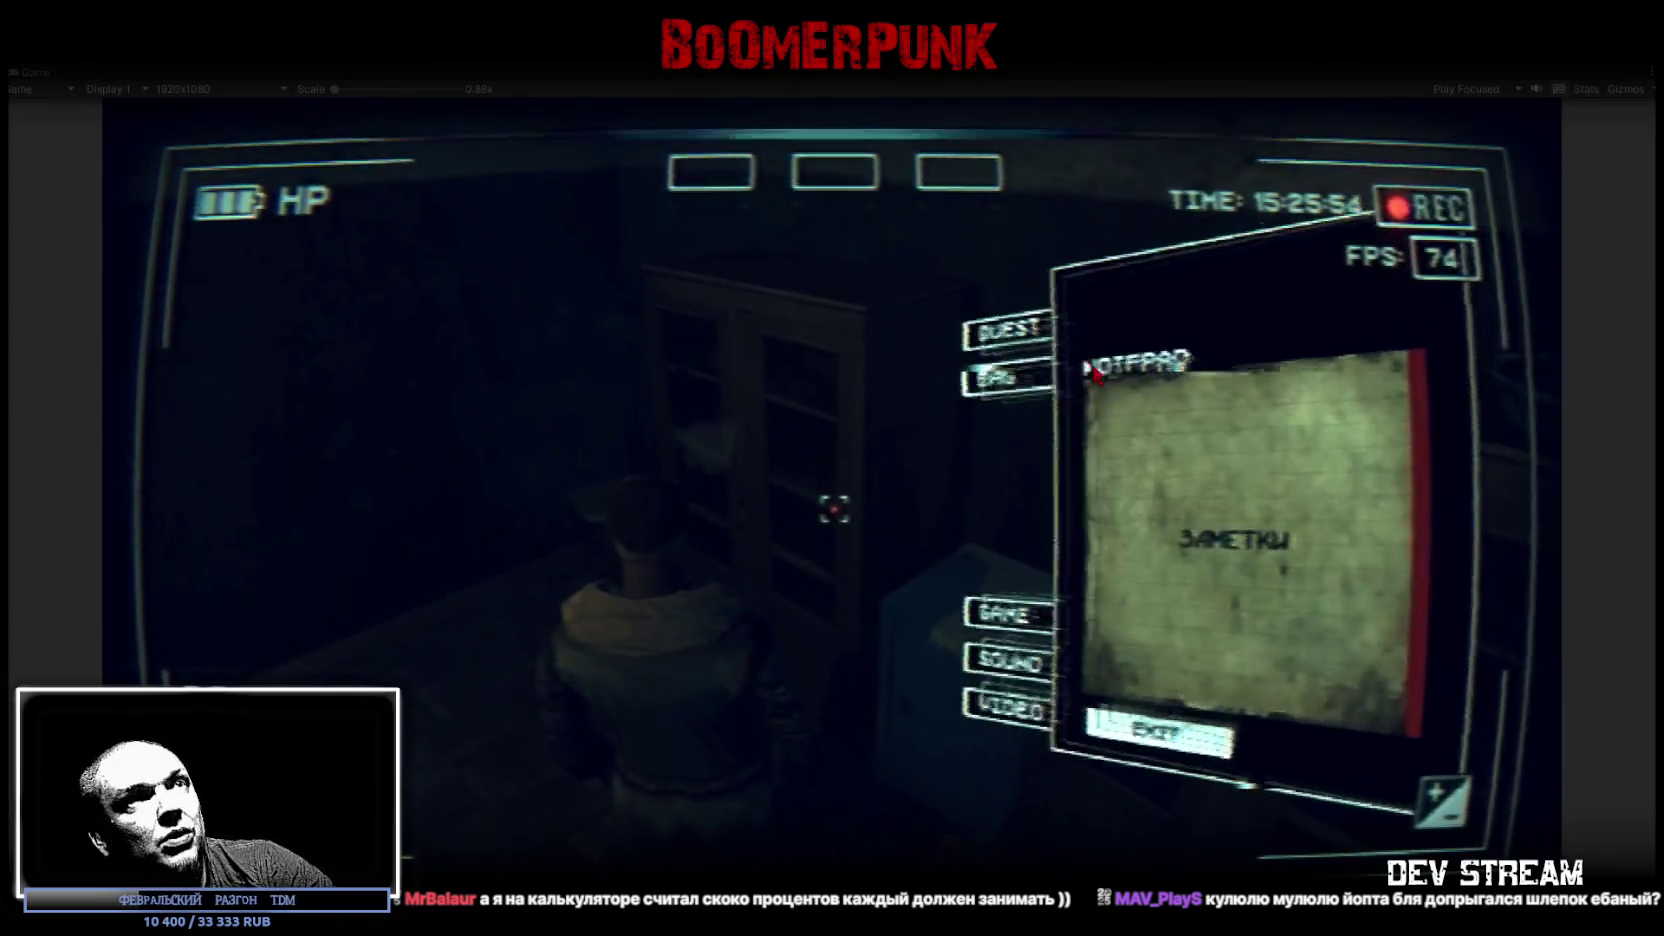
{"action": "key", "text": "Escape"}
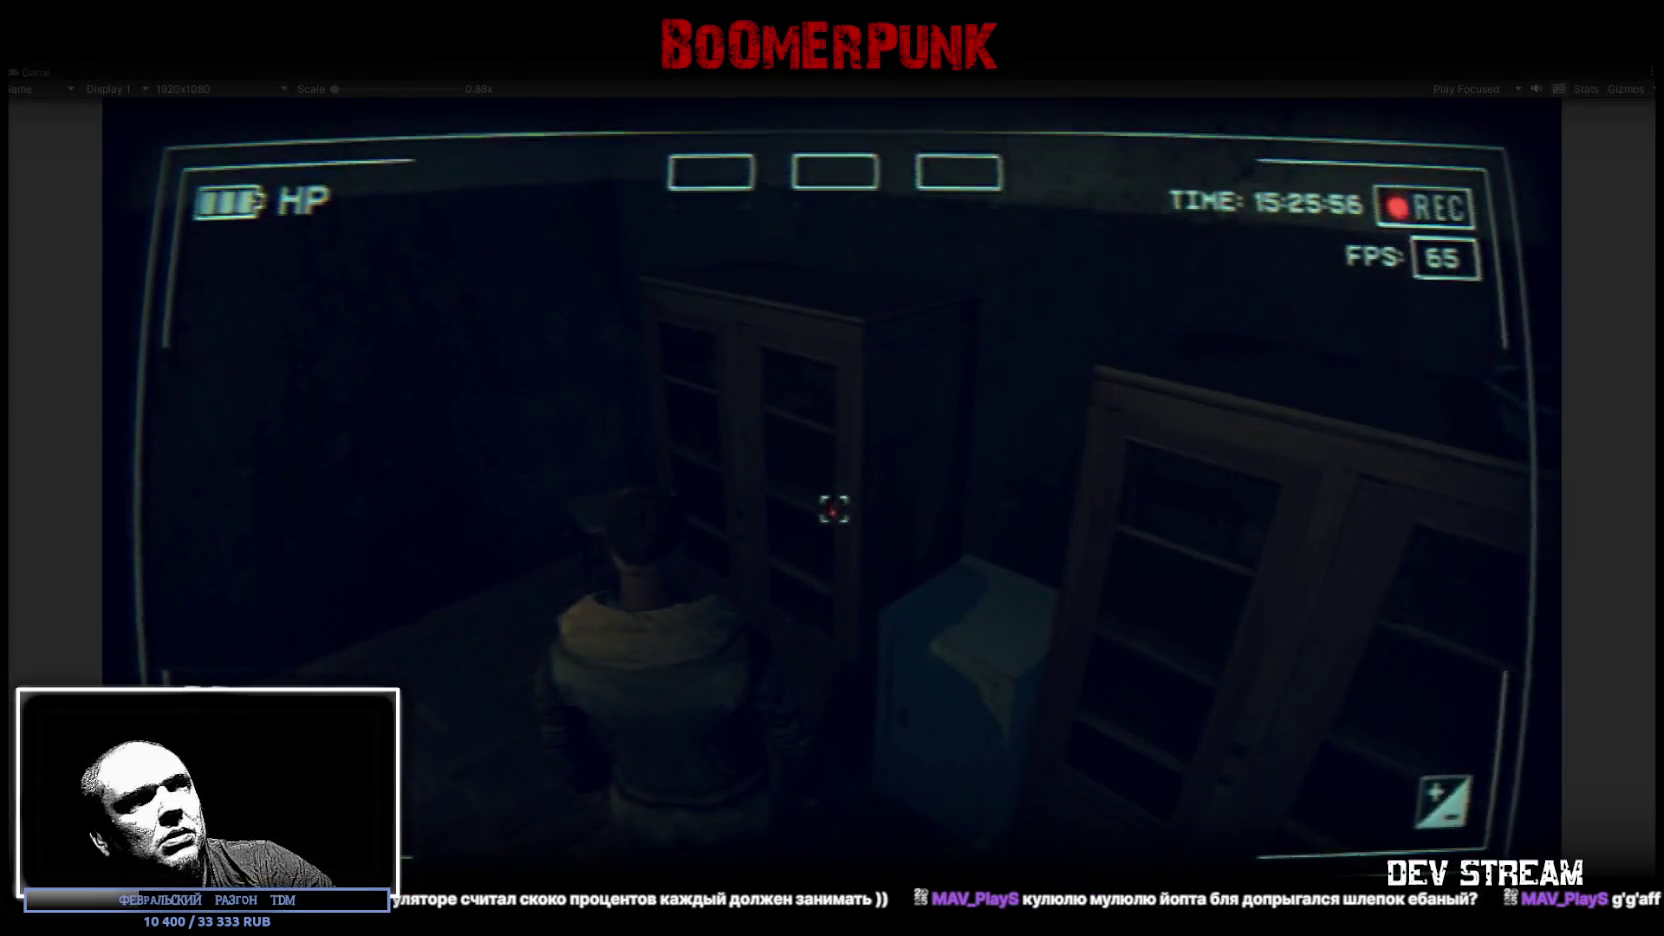
{"action": "key", "text": "w"}
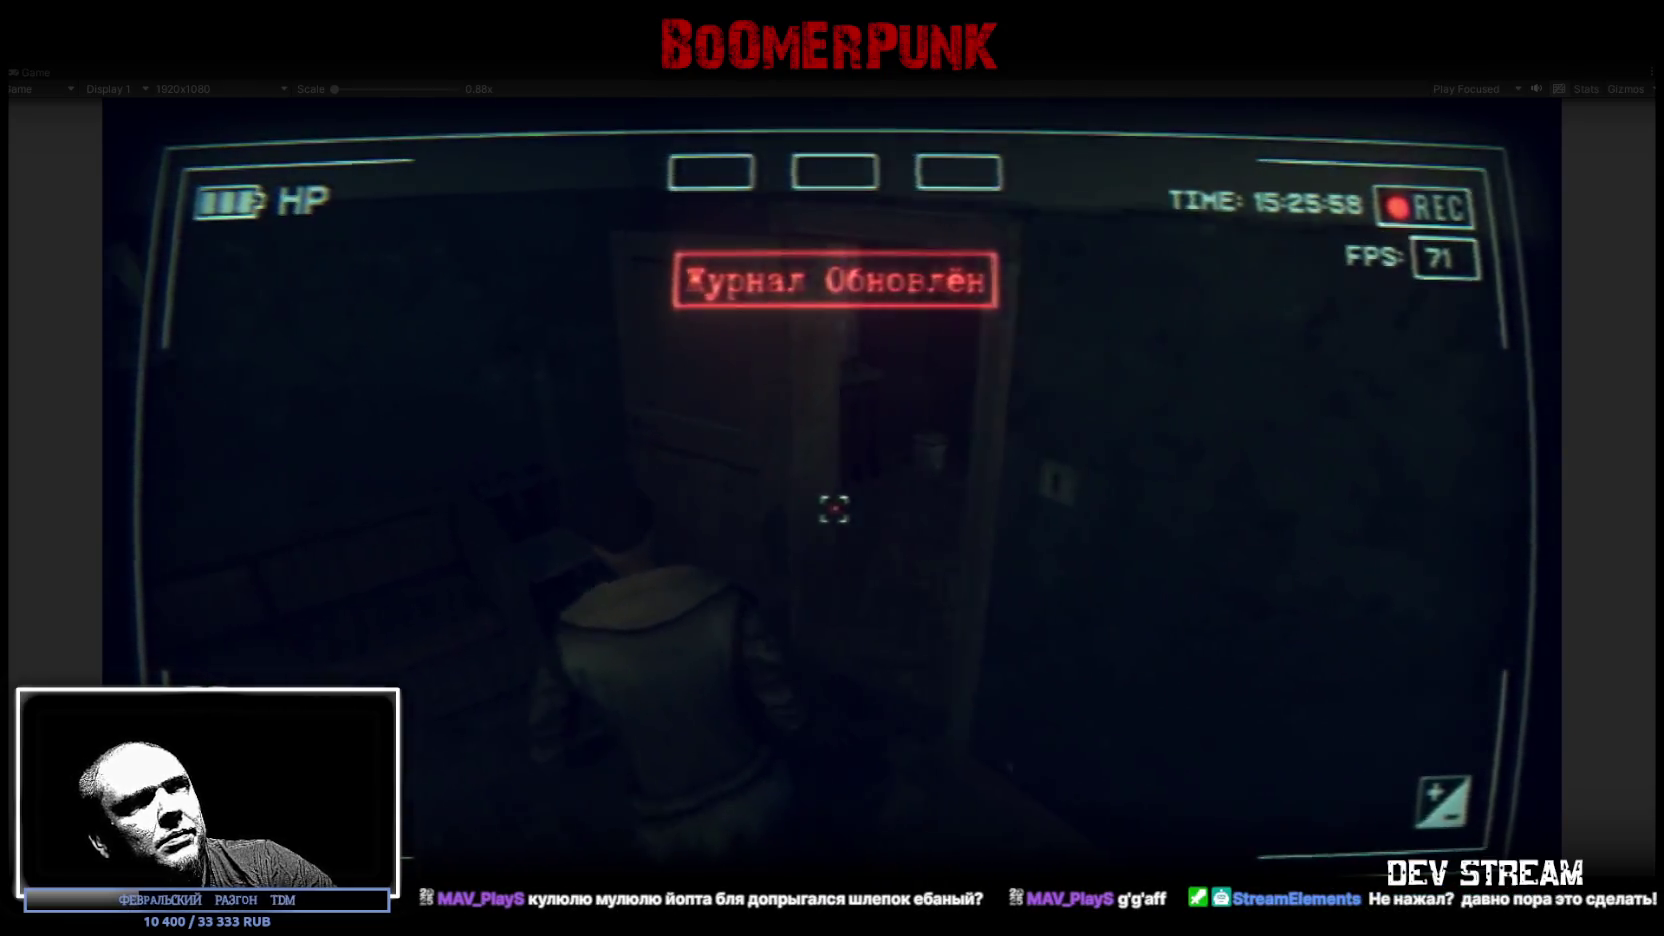
{"action": "key", "text": "Escape"}
{"action": "left_click", "coordinate": [1252, 686]}
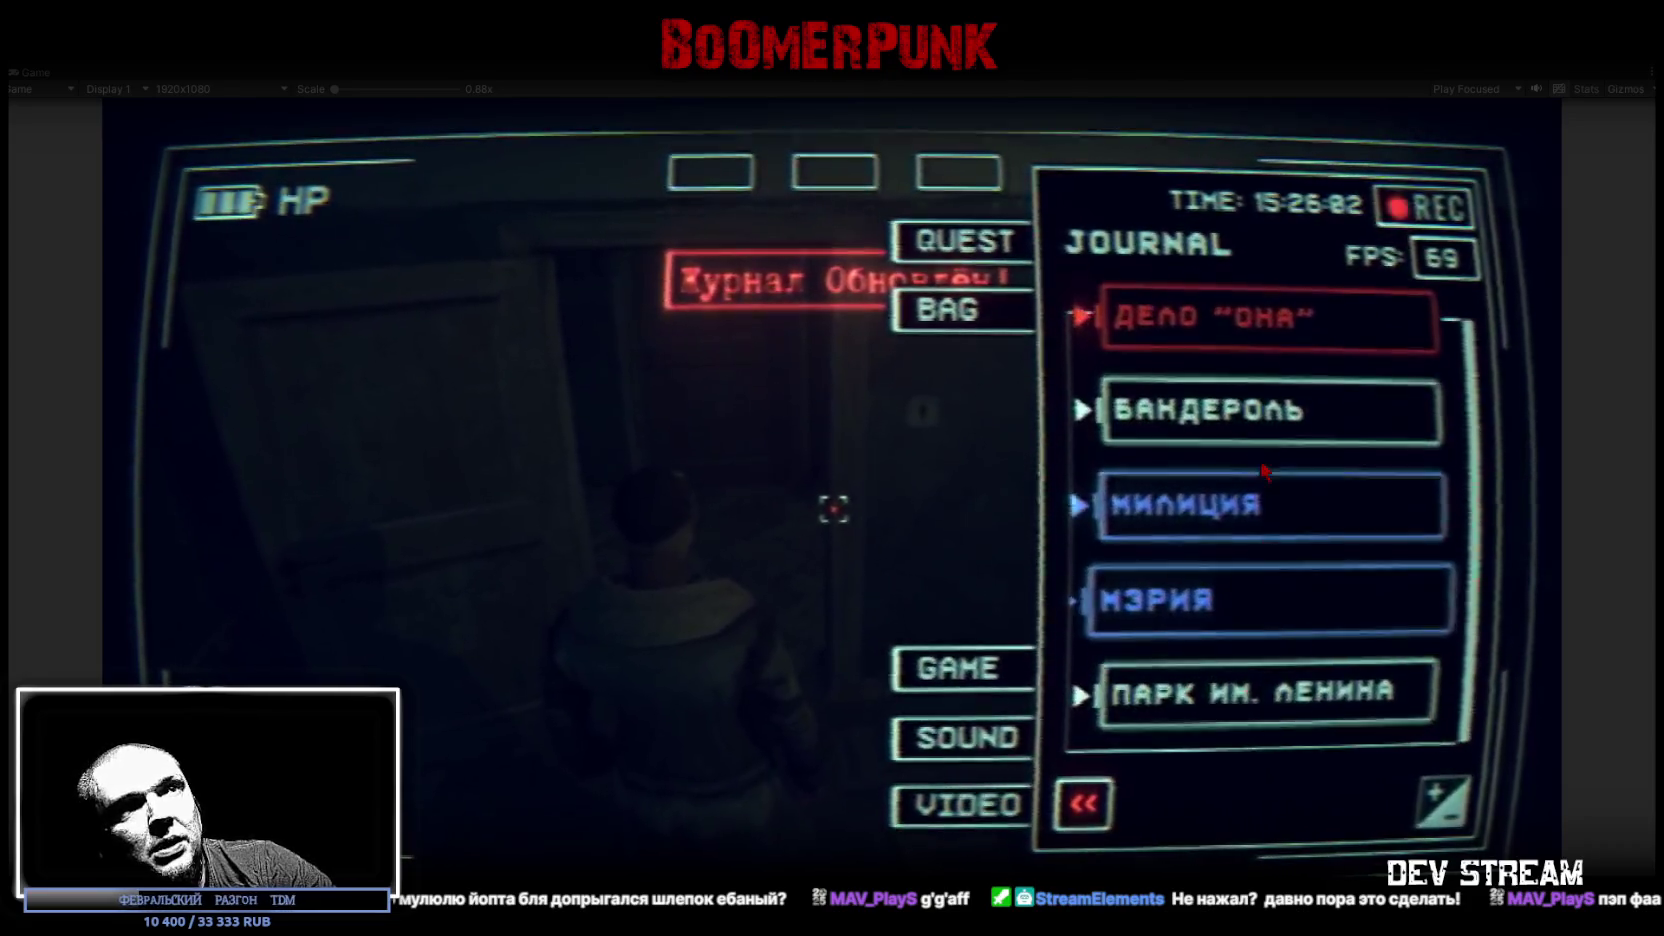
{"action": "left_click", "coordinate": [1276, 503]}
{"action": "left_click", "coordinate": [1276, 503]}
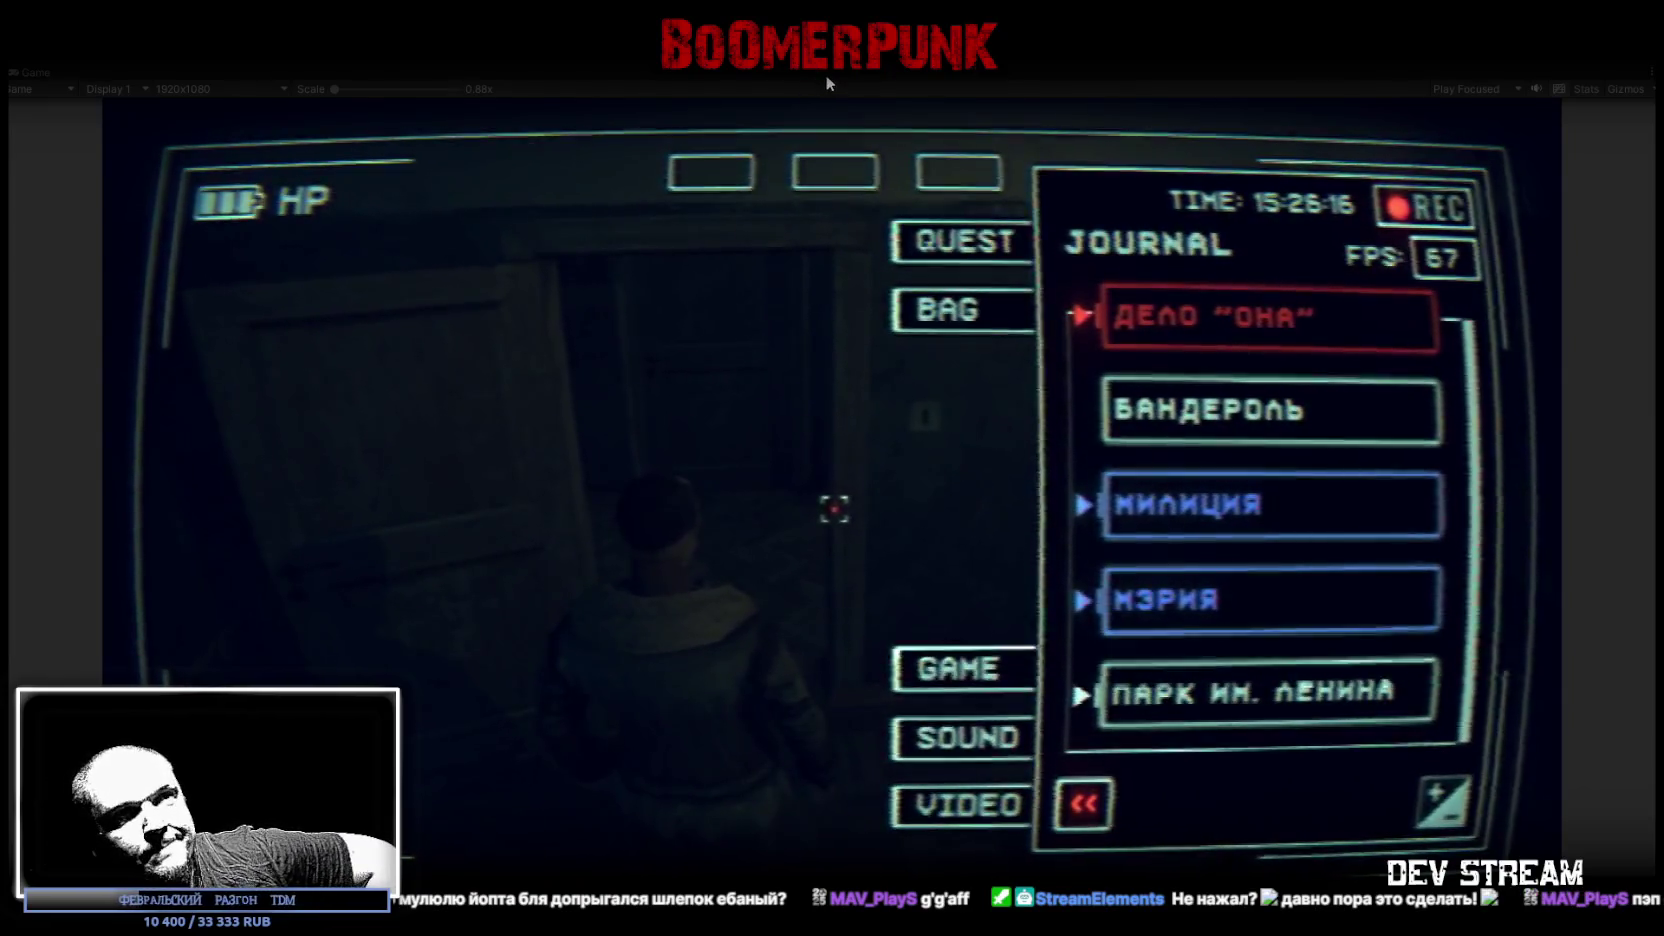
{"action": "scroll", "coordinate": [1270, 520], "scroll_direction": "up", "scroll_amount": 3}
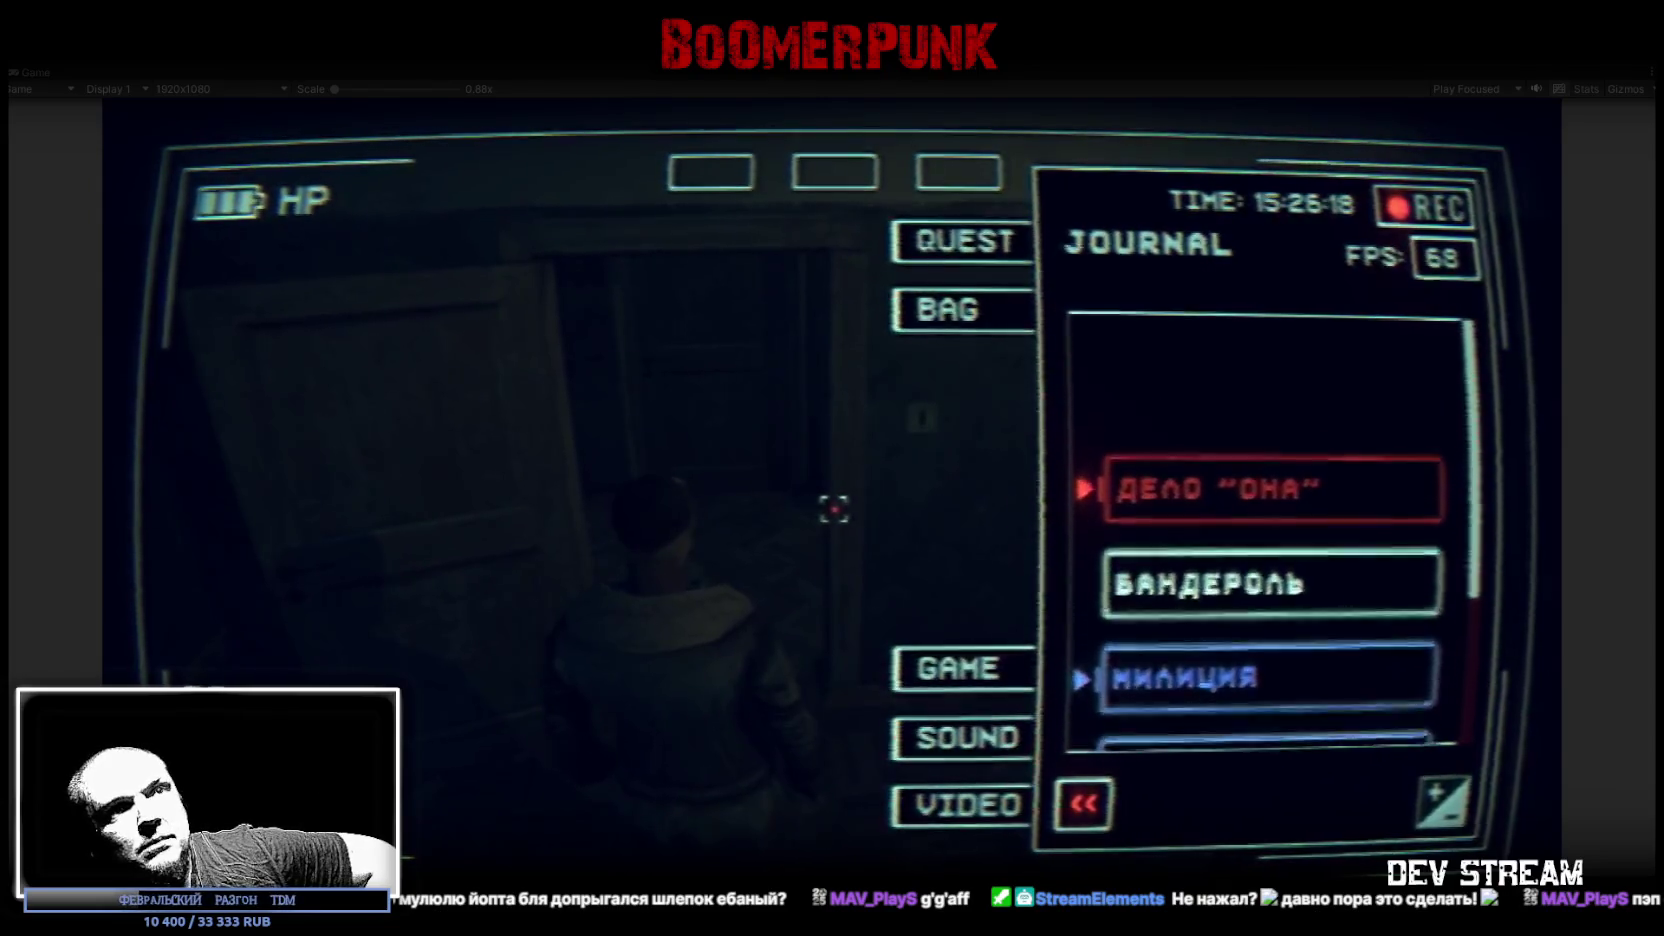
{"action": "scroll", "coordinate": [1231, 557], "scroll_direction": "down", "scroll_amount": 2}
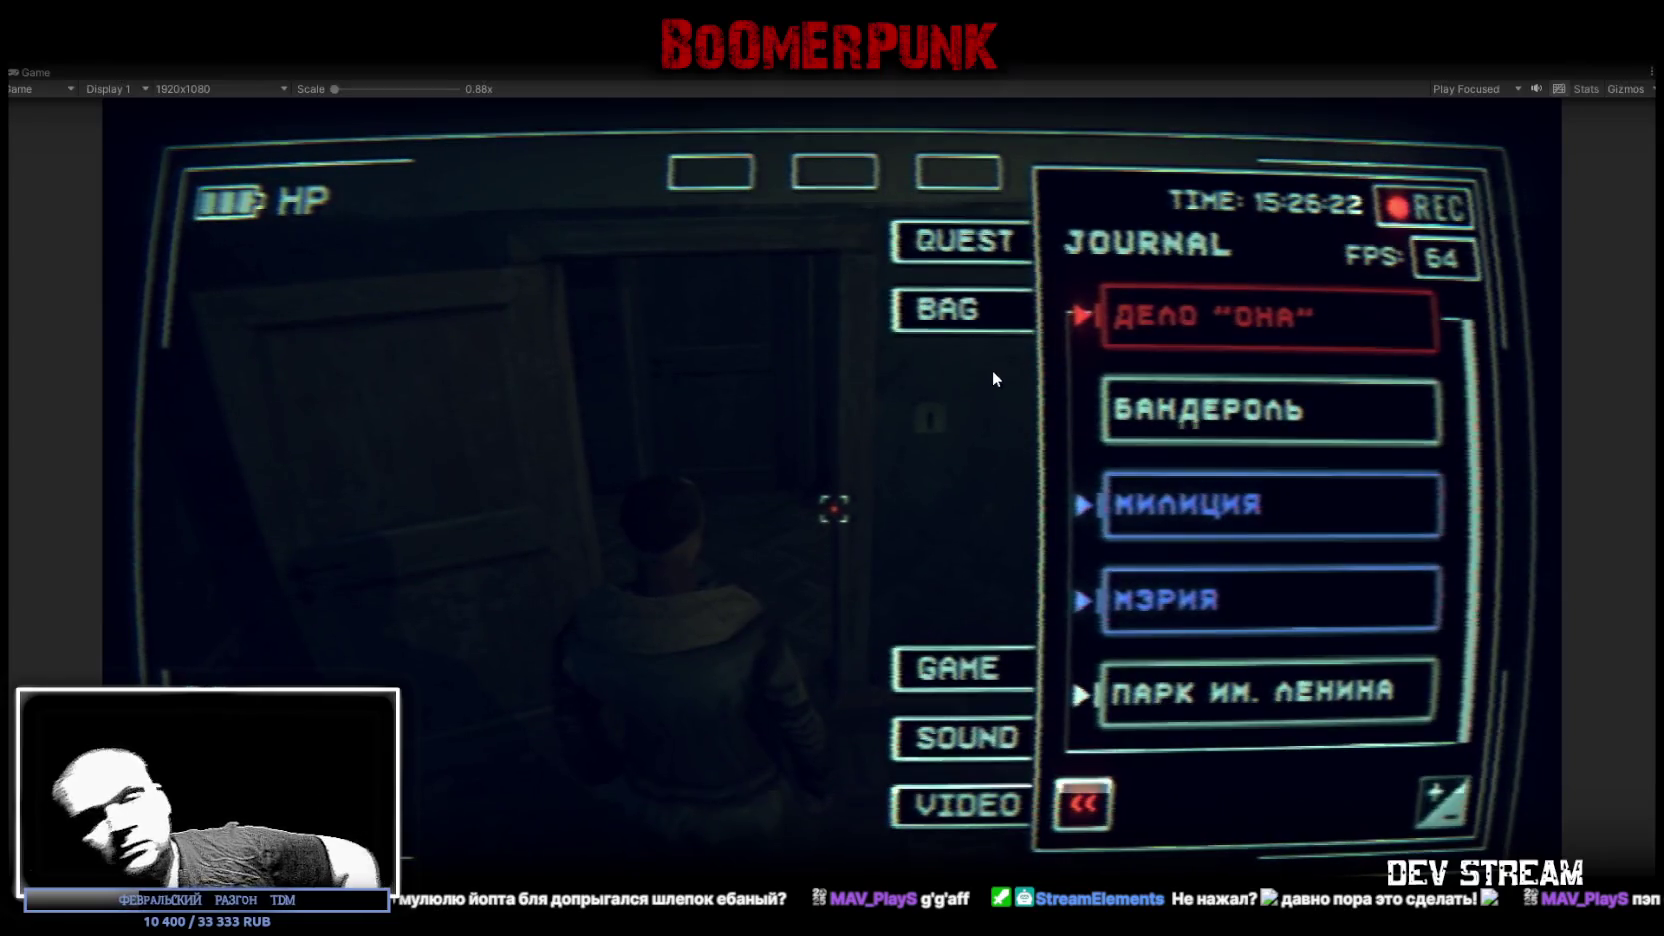
- Exit Play mode, show the Scene view, and return to the Photoshop texture atlas
{"action": "key", "text": "ctrl+p"}
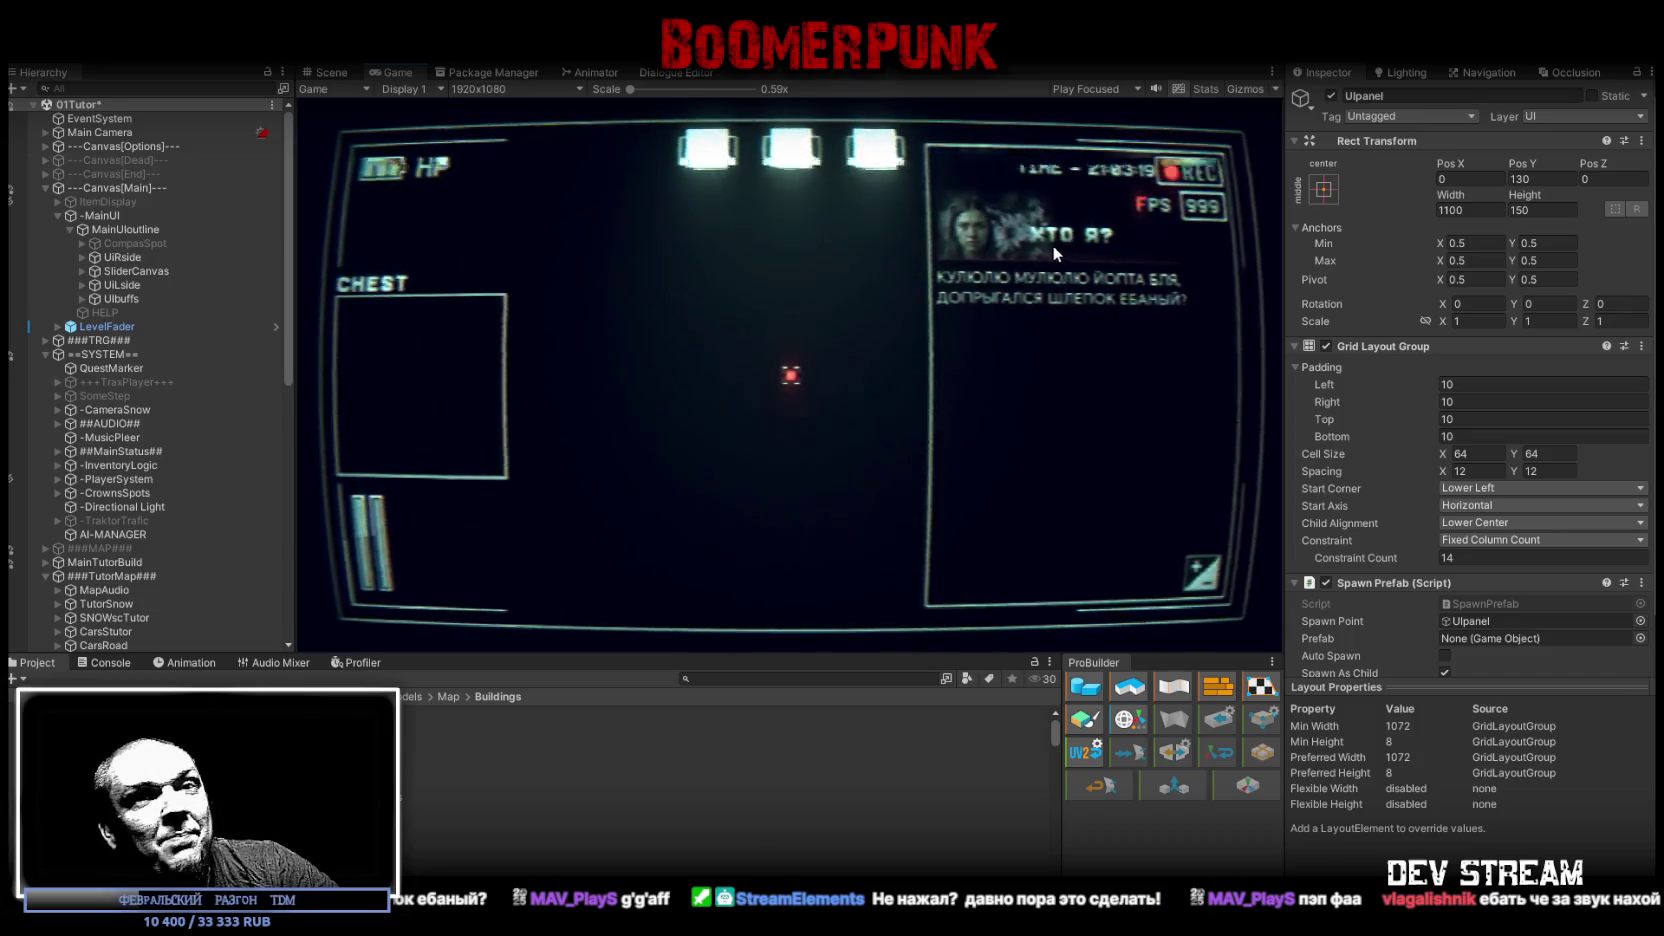
{"action": "left_click", "coordinate": [330, 72]}
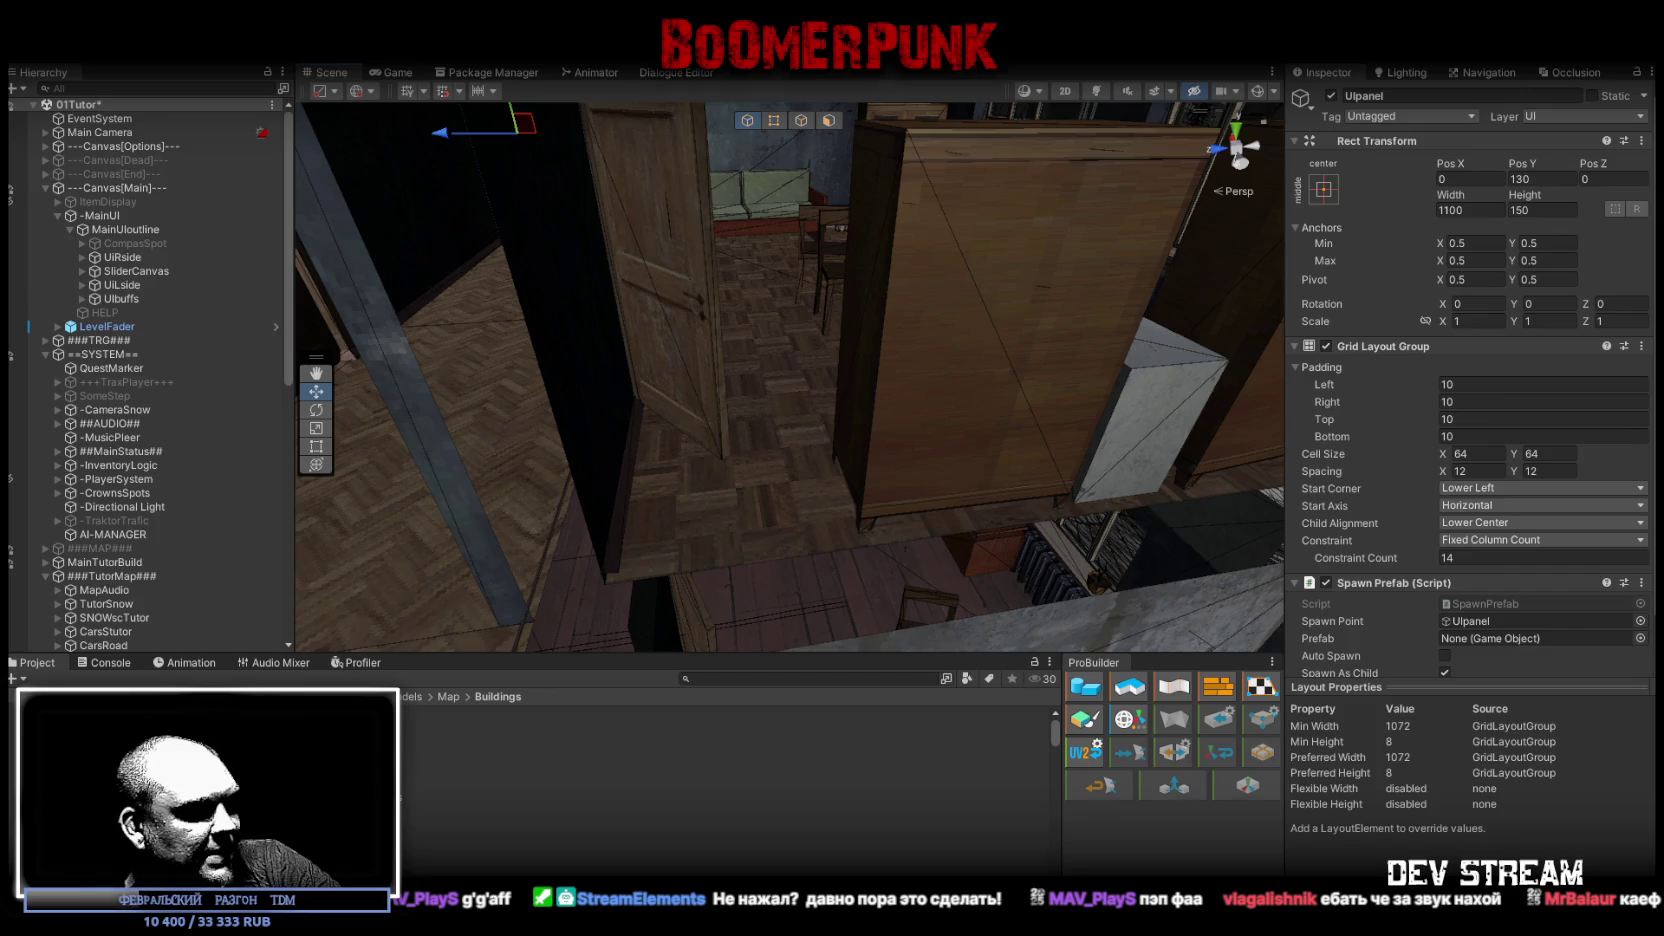
{"action": "key", "text": "alt+Tab"}
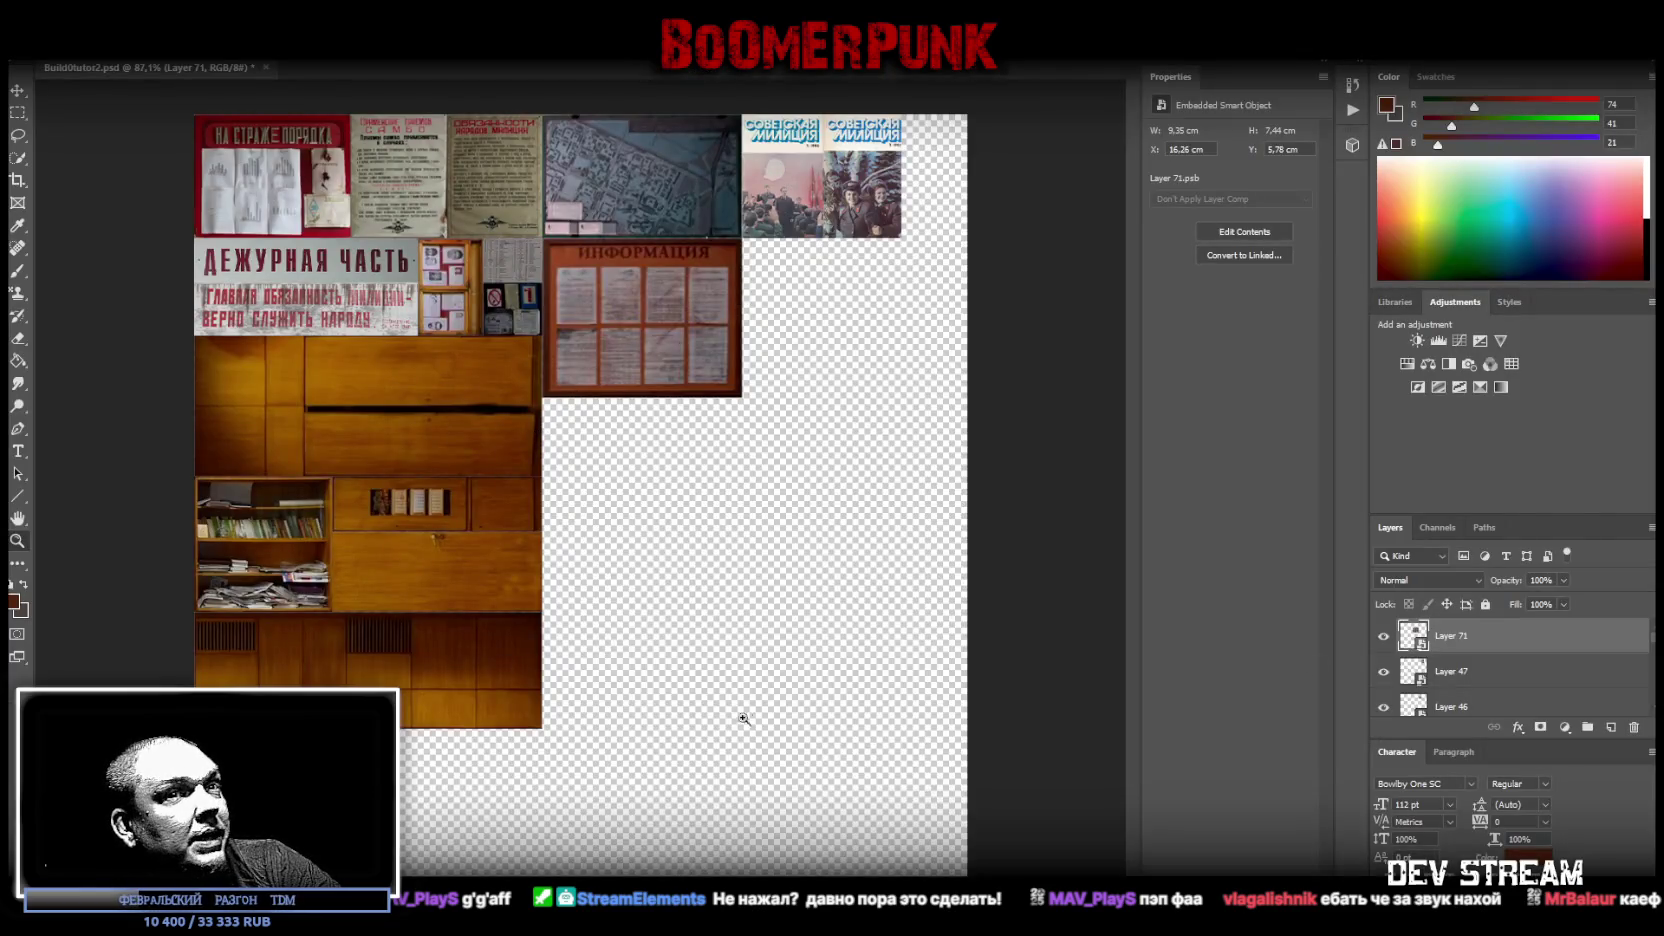
{"action": "left_click", "coordinate": [1384, 671]}
{"action": "left_click", "coordinate": [1384, 671]}
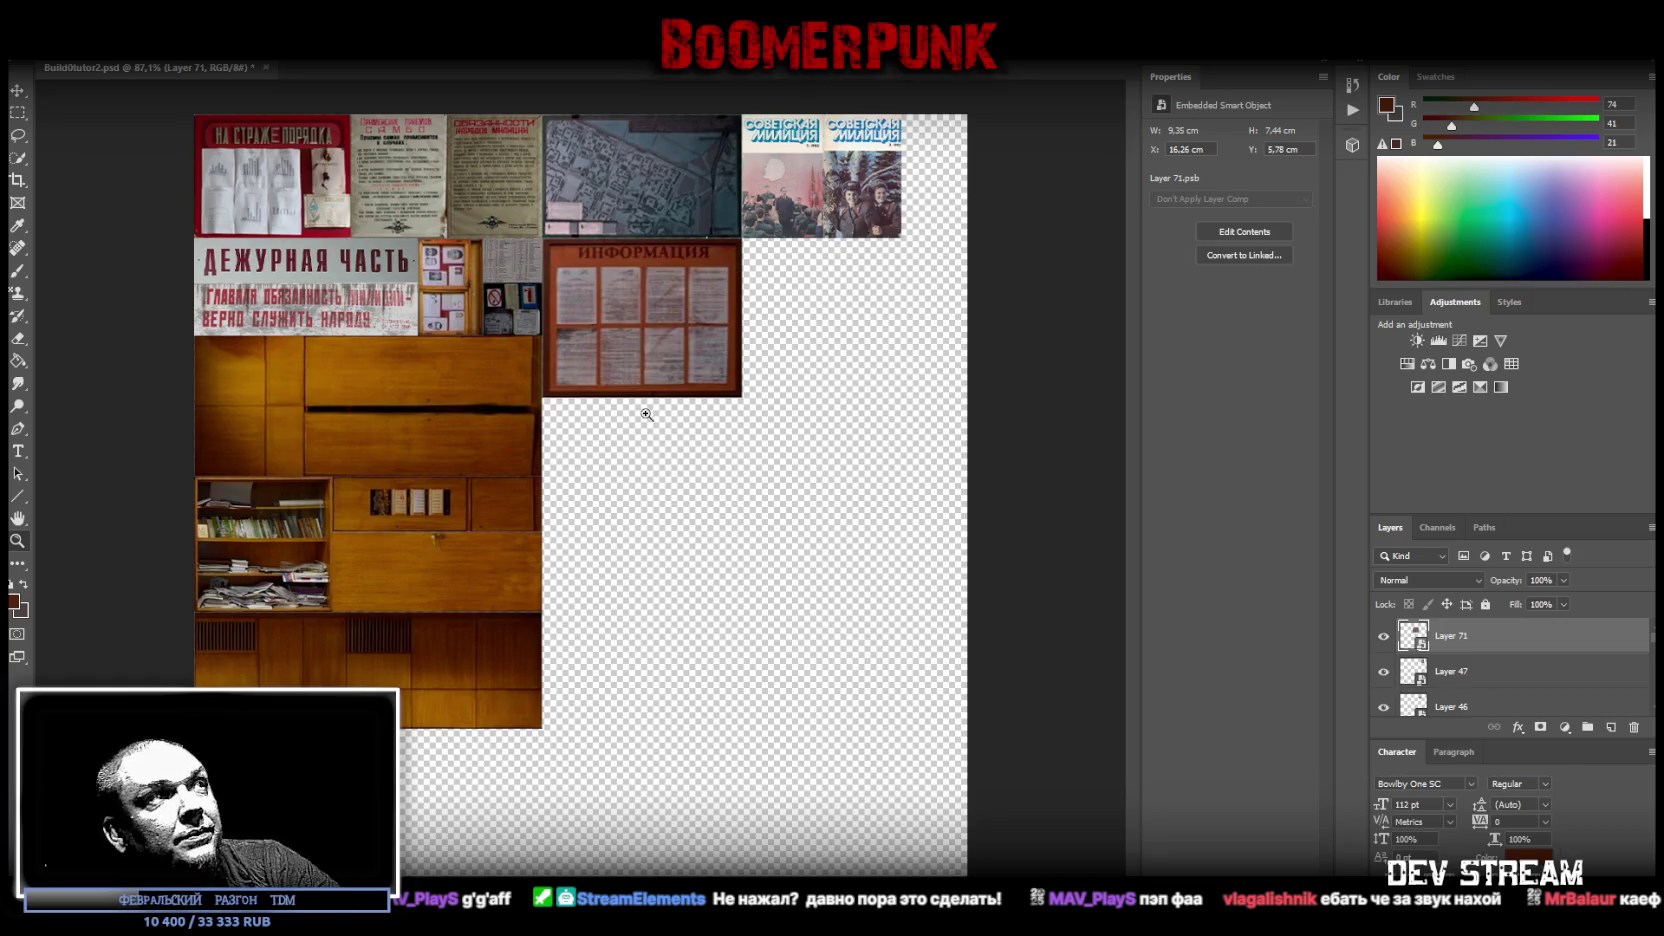
{"action": "left_click_drag", "start_coordinate": [646, 413], "coordinate": [729, 470]}
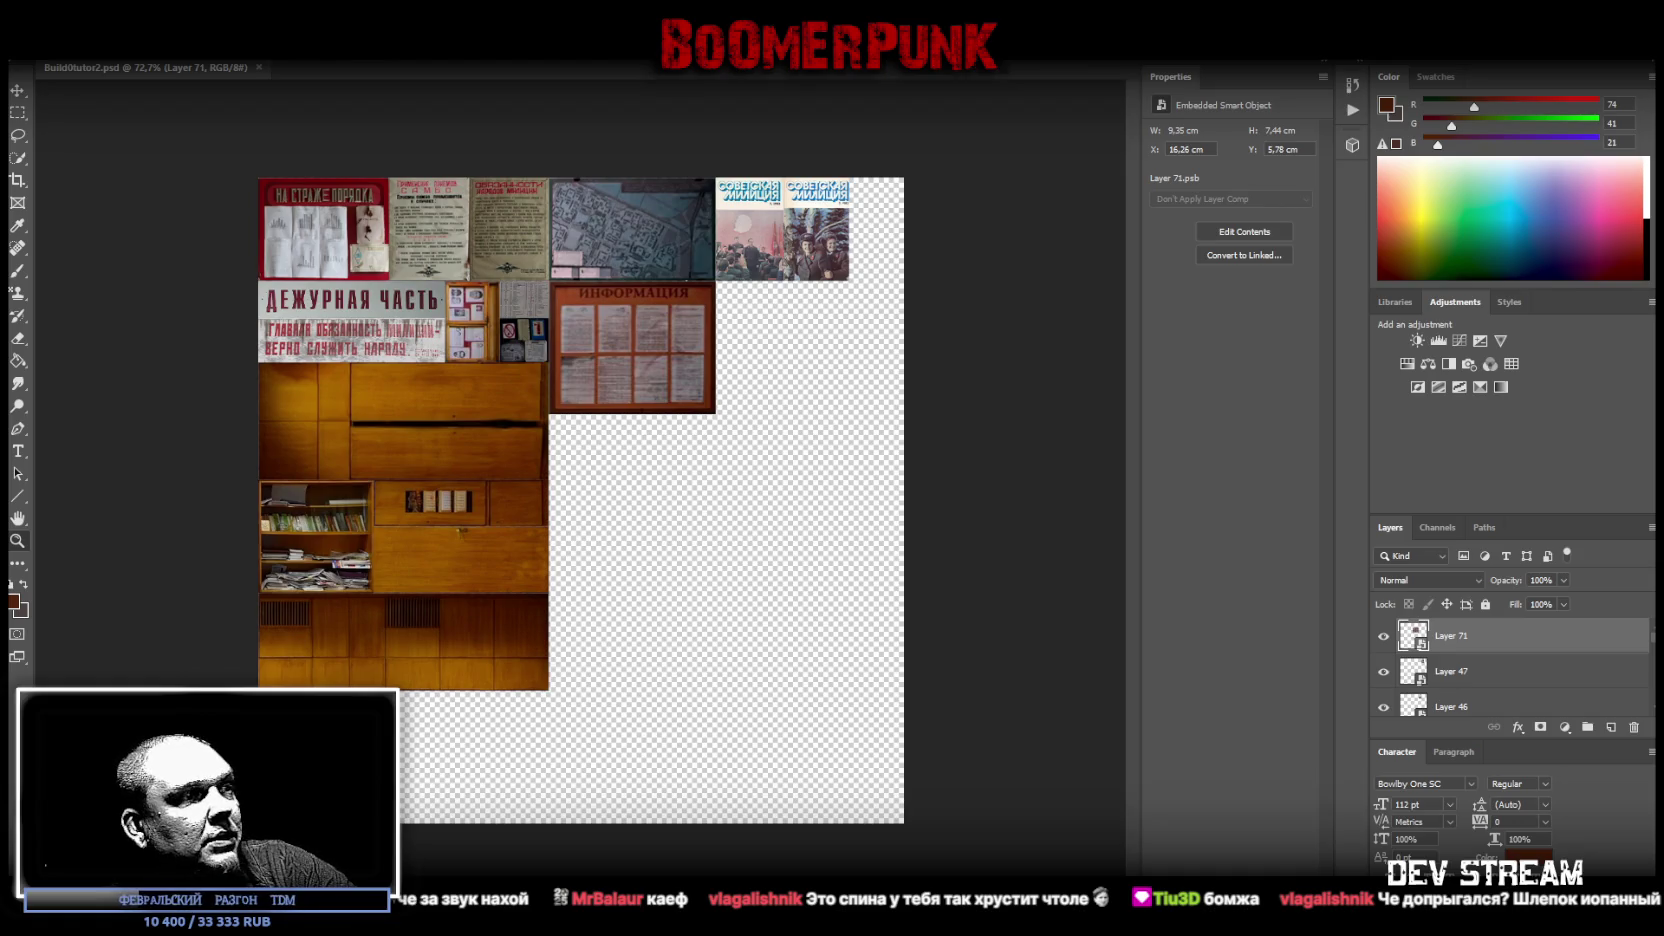
{"action": "left_click_drag", "start_coordinate": [542, 583], "coordinate": [703, 588]}
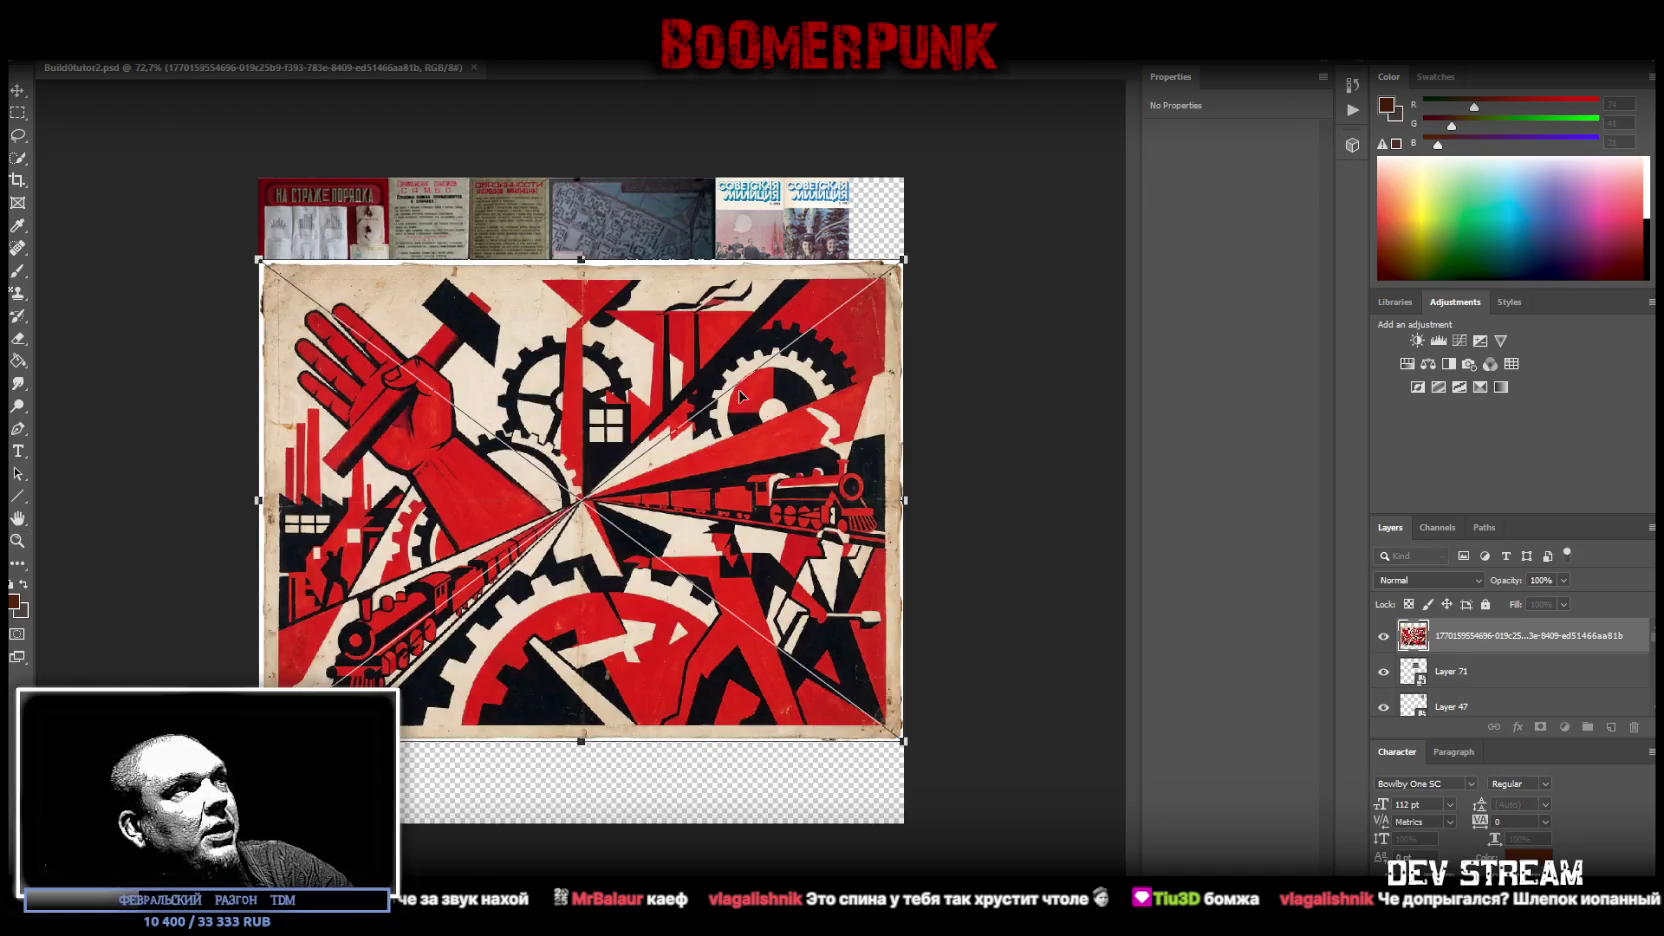
- Scale the red poster down and commit it in the empty lower-right area
{"action": "left_click_drag", "start_coordinate": [256, 498], "coordinate": [630, 500]}
{"action": "mouse_move", "coordinate": [775, 455]}
{"action": "left_mouse_down"}
{"action": "mouse_move", "coordinate": [795, 408]}
{"action": "mouse_move", "coordinate": [778, 340]}
{"action": "mouse_move", "coordinate": [725, 540]}
{"action": "left_mouse_up"}
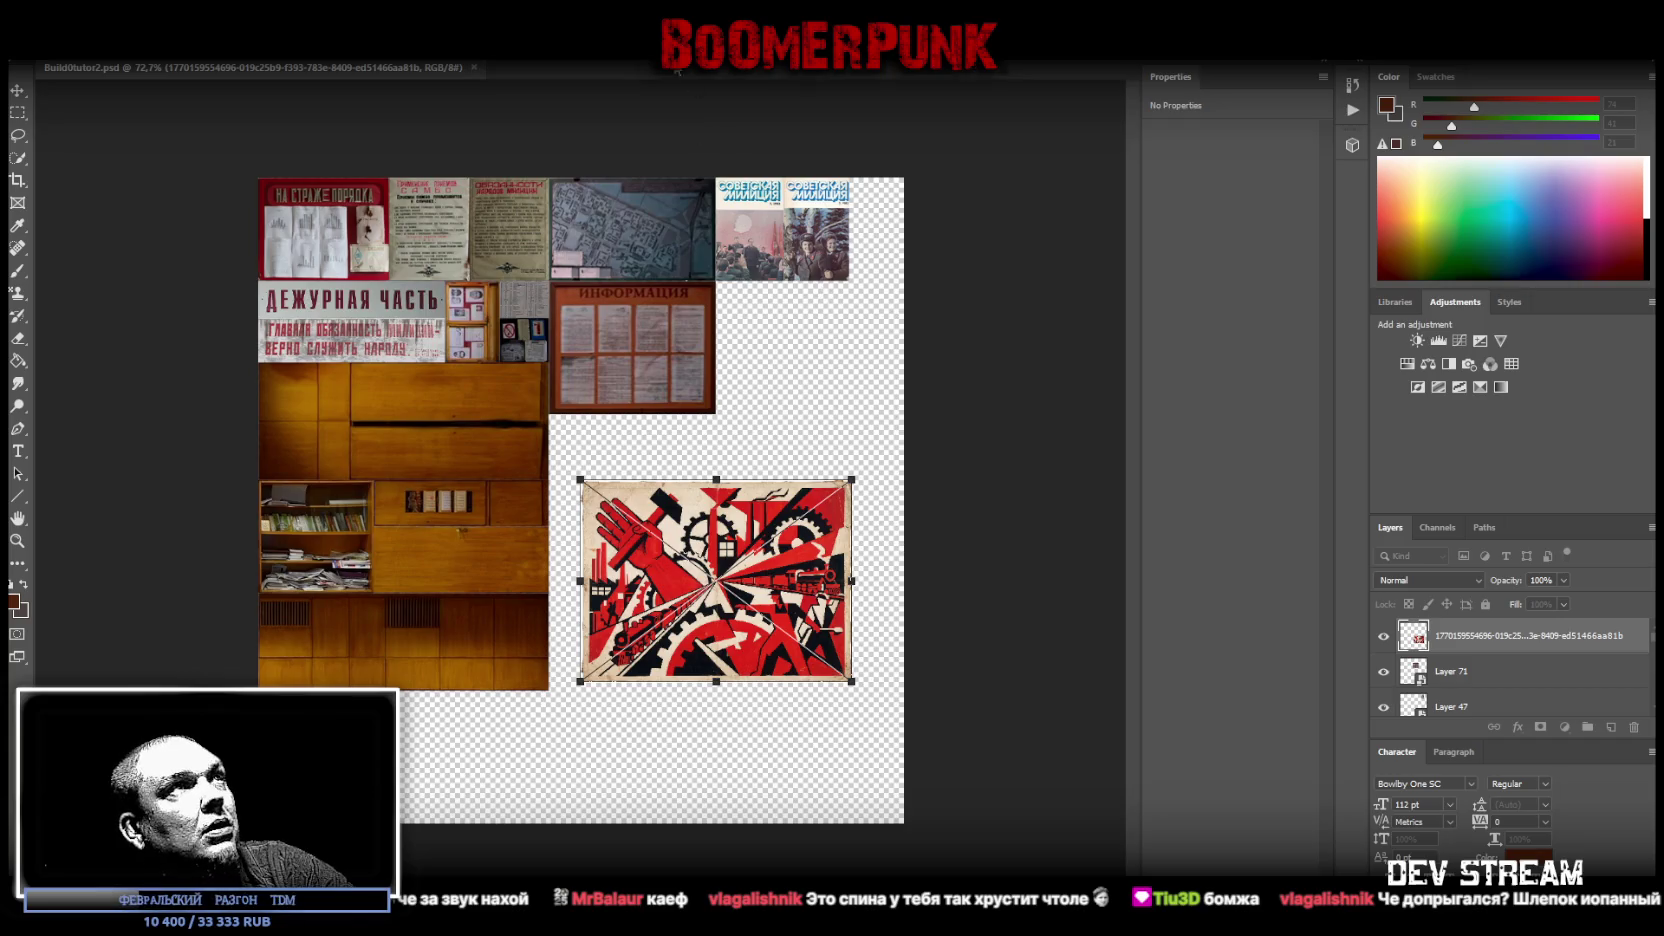
{"action": "key", "text": "Return"}
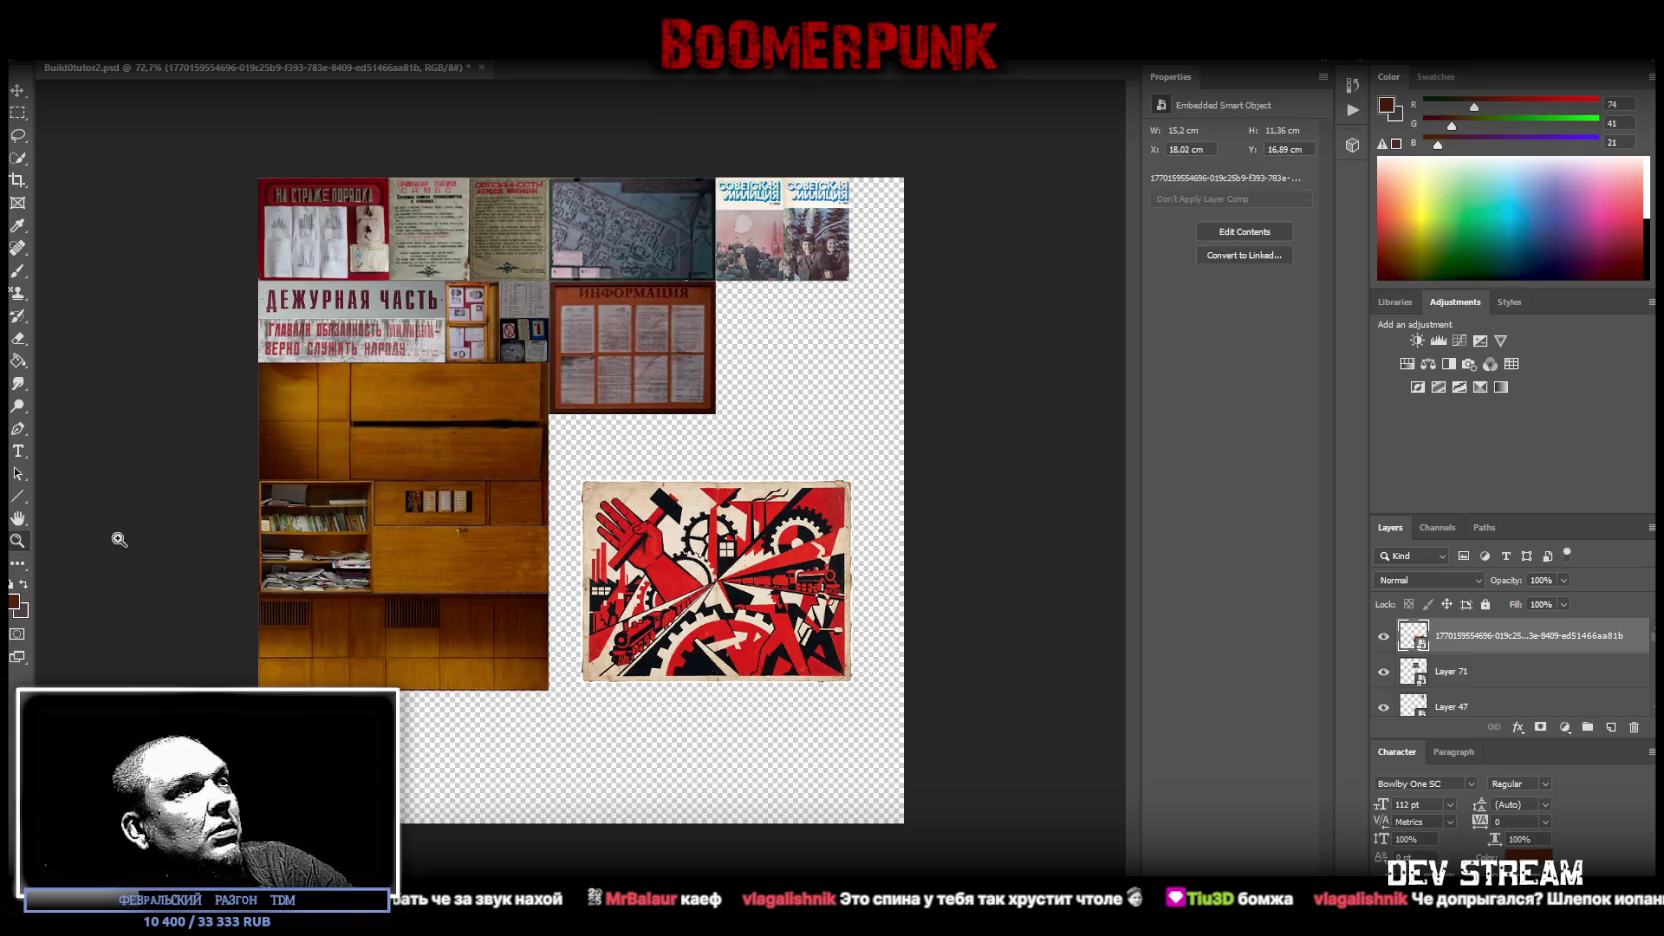
- Delete that poster and place it again at large size, 36.12 × 26.99 cm at X 0
{"action": "left_click_drag", "start_coordinate": [706, 628], "coordinate": [758, 634]}
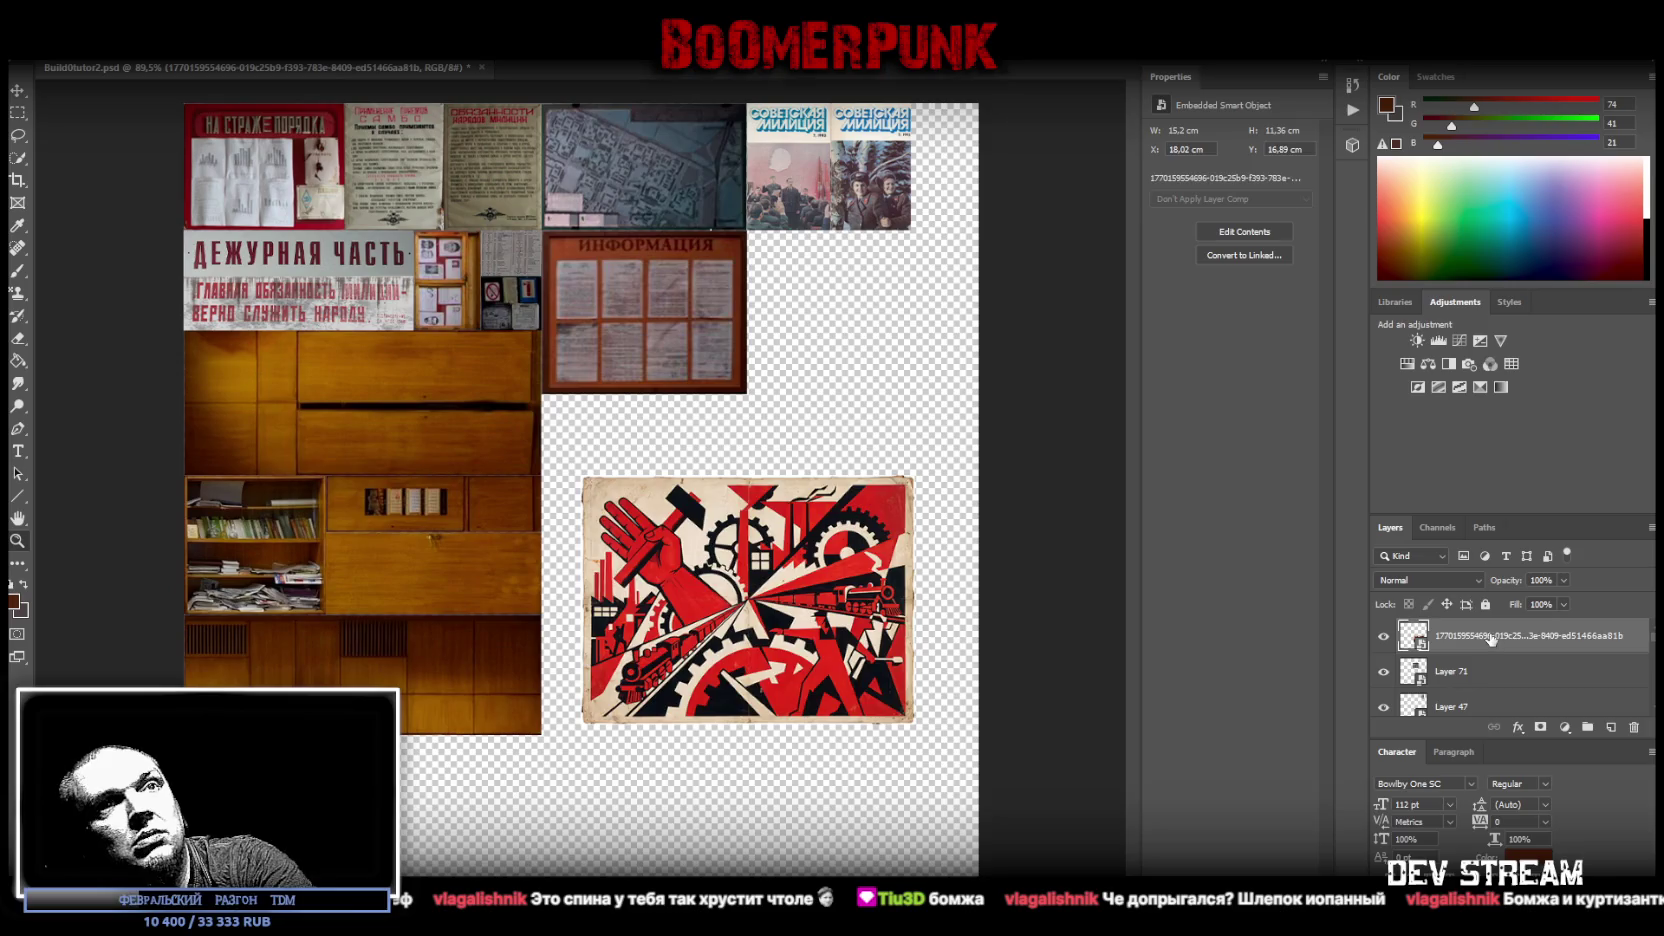
{"action": "key", "text": "Delete"}
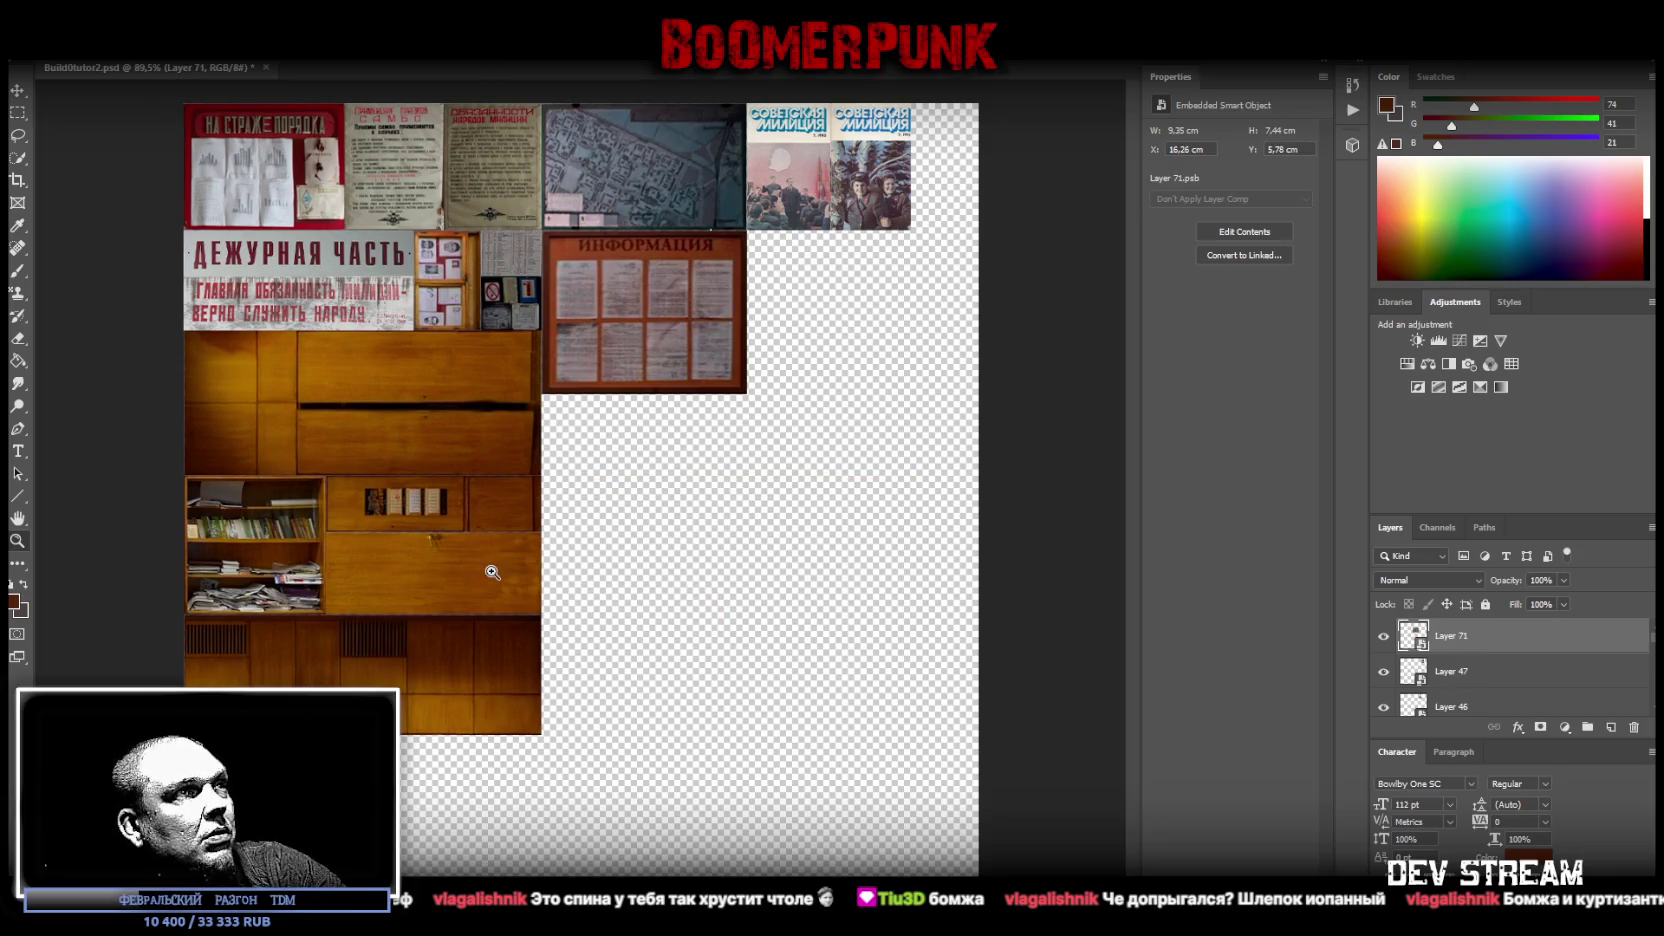
{"action": "key", "text": "ctrl+v"}
{"action": "key", "text": "Return"}
- Rasterize the poster layer, heal a spot at its lower-right corner, and start a text block
{"action": "right_click", "coordinate": [1448, 620]}
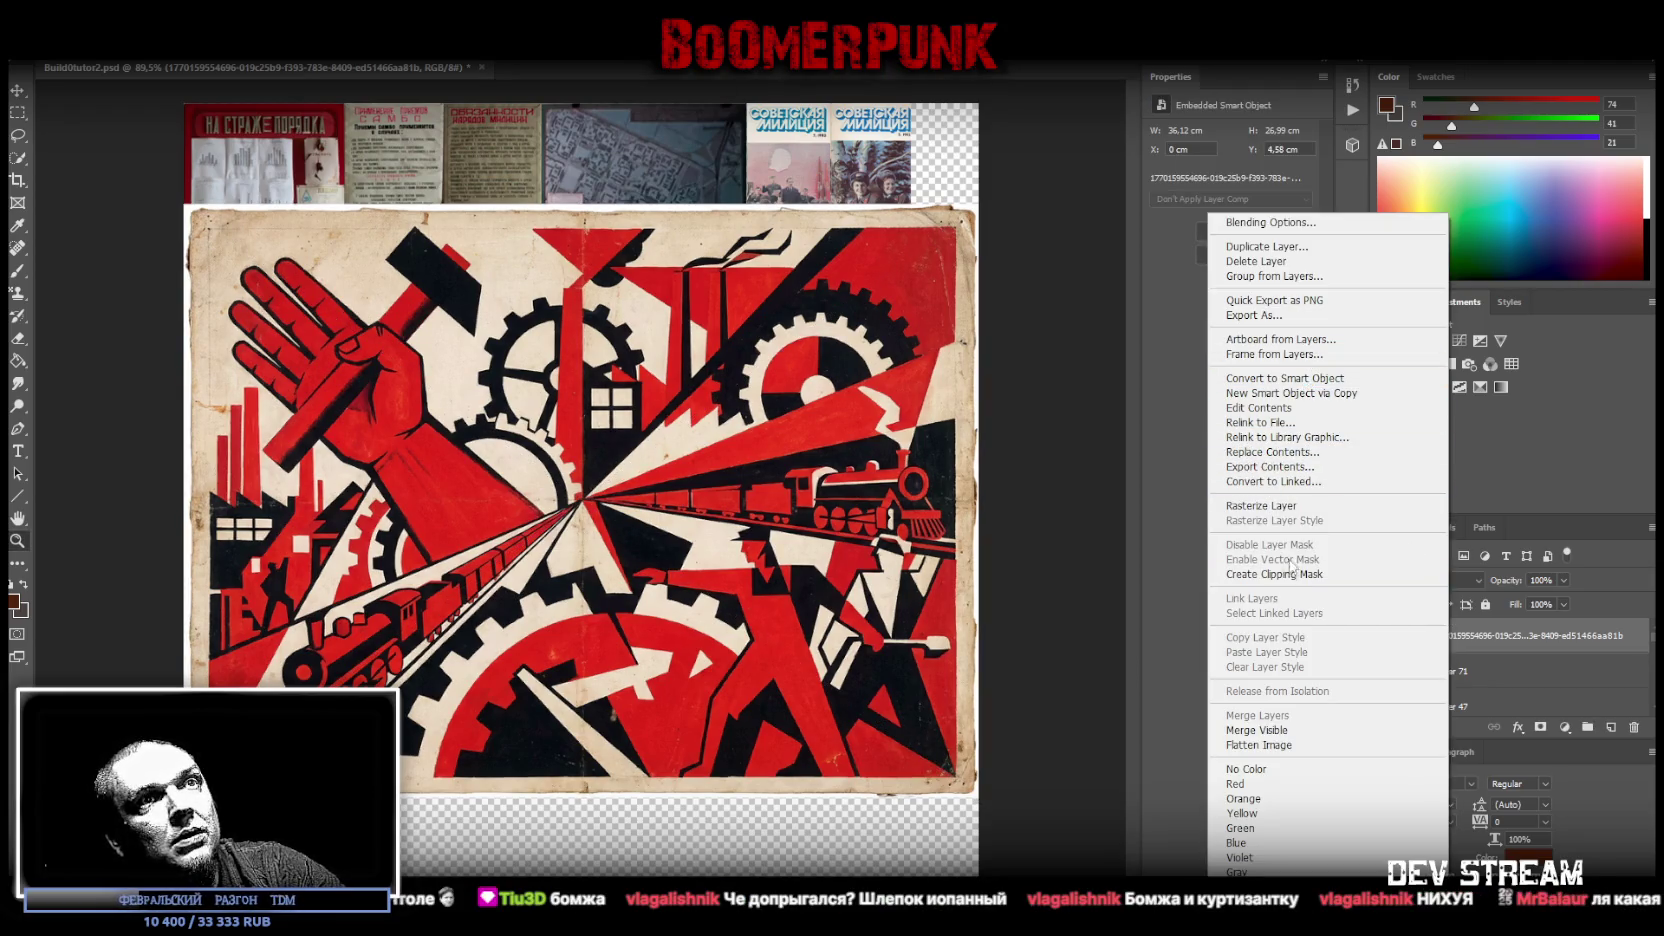
{"action": "left_click", "coordinate": [1290, 506]}
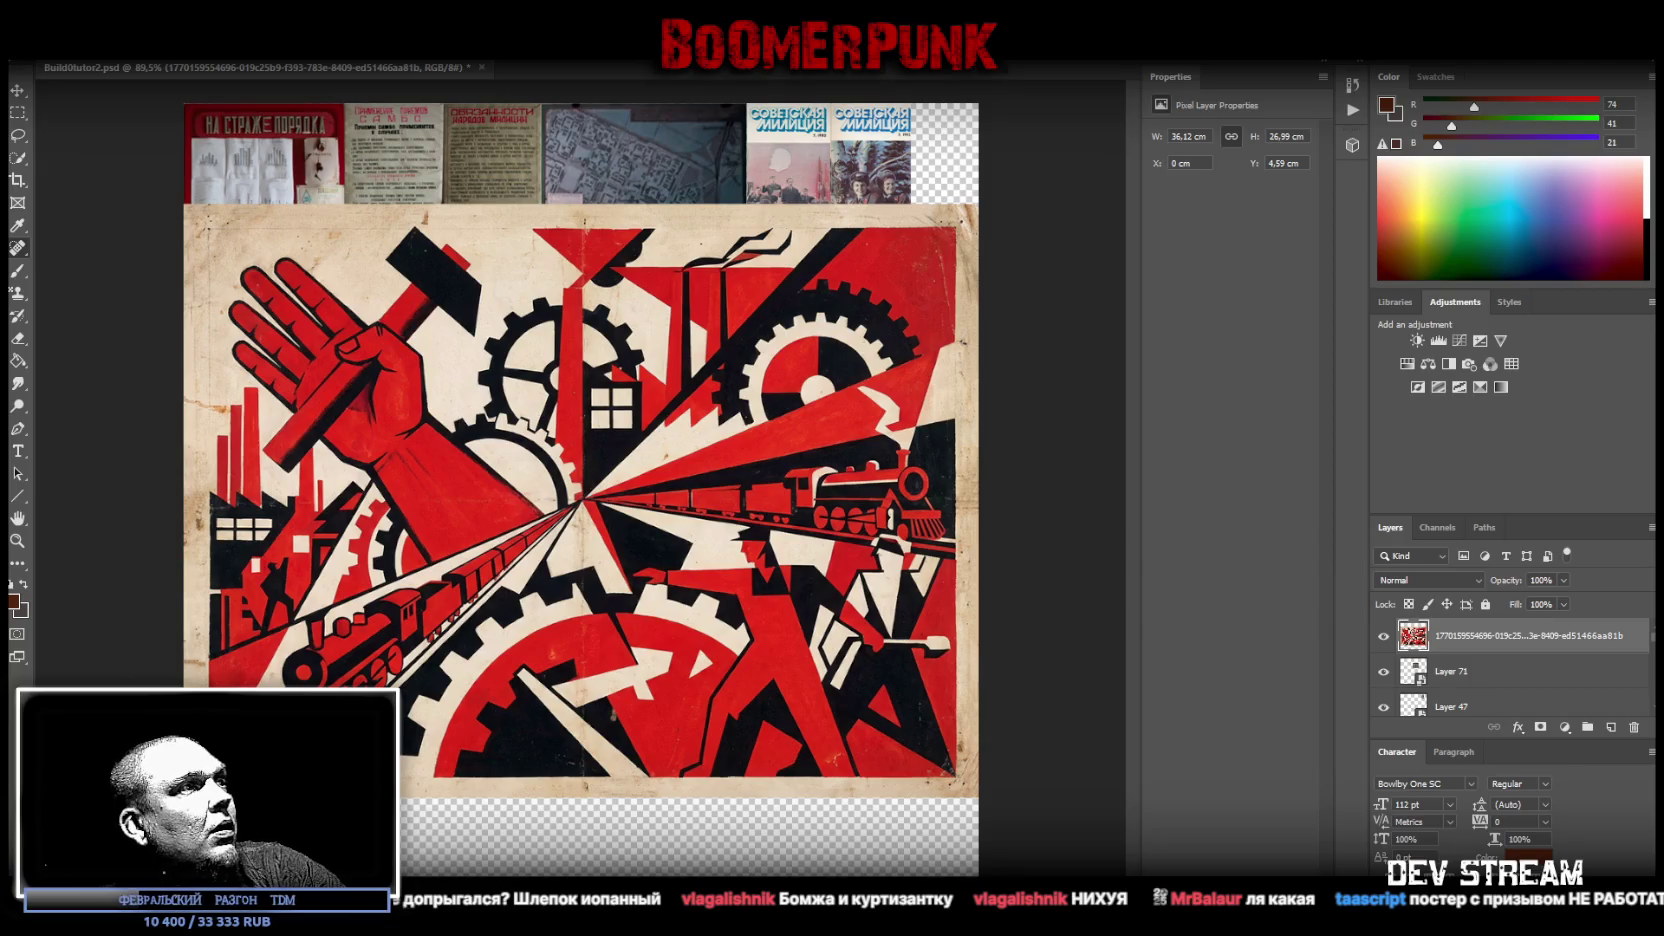
{"action": "left_click", "coordinate": [967, 786]}
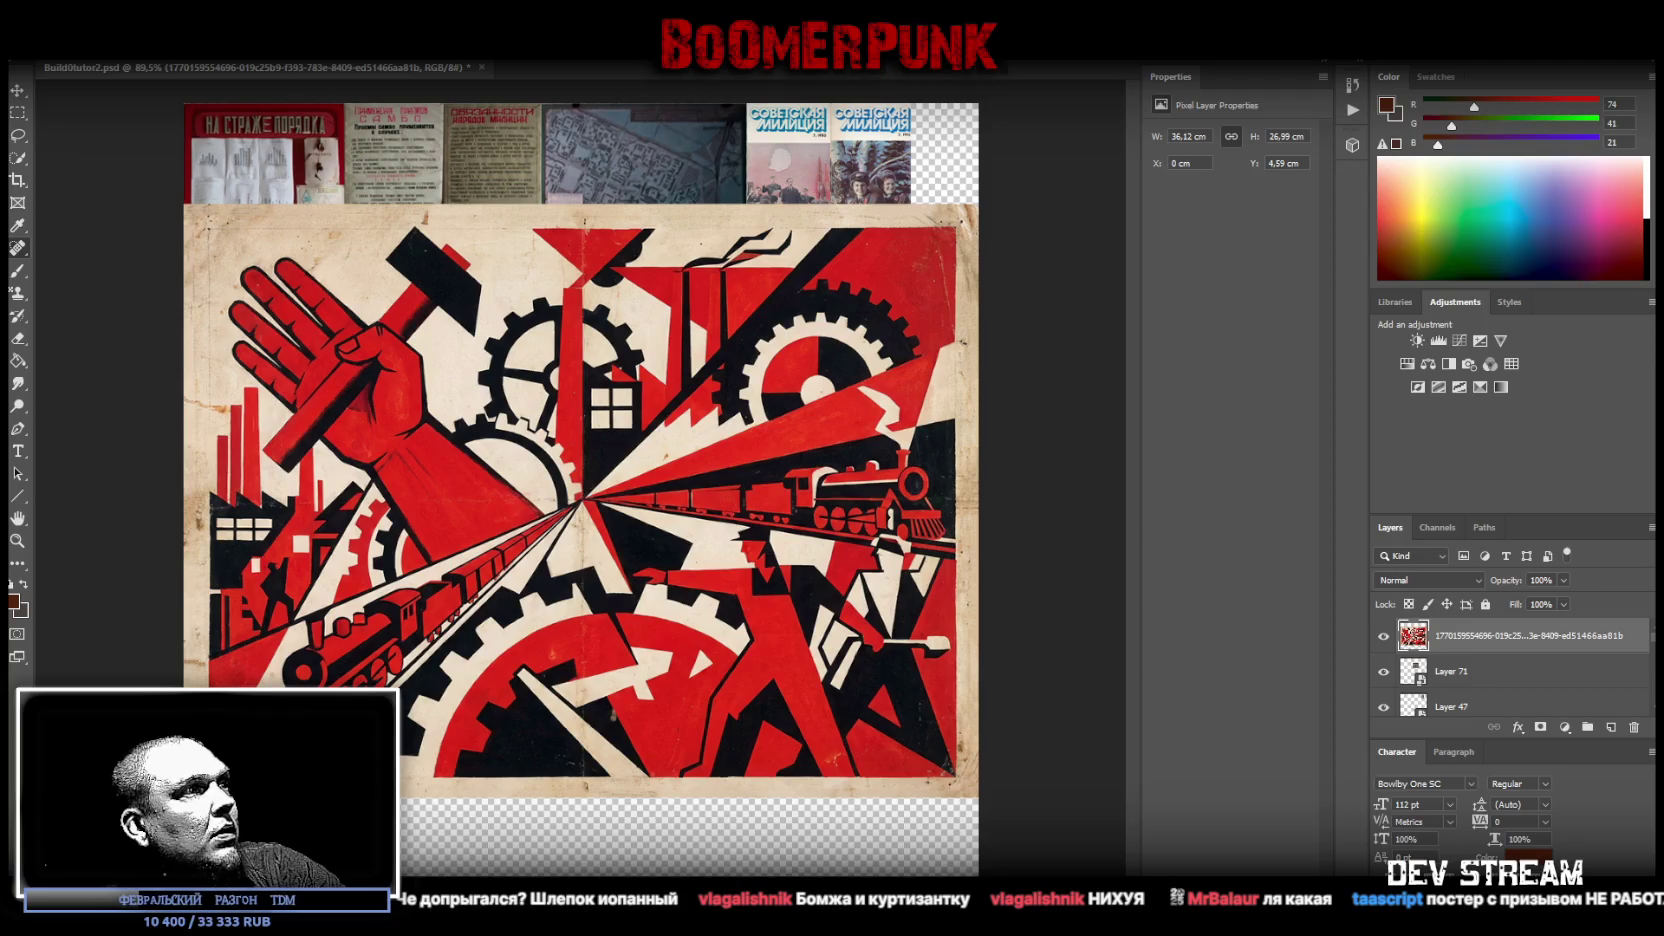
{"action": "left_click", "coordinate": [20, 451]}
{"action": "left_click", "coordinate": [446, 741]}
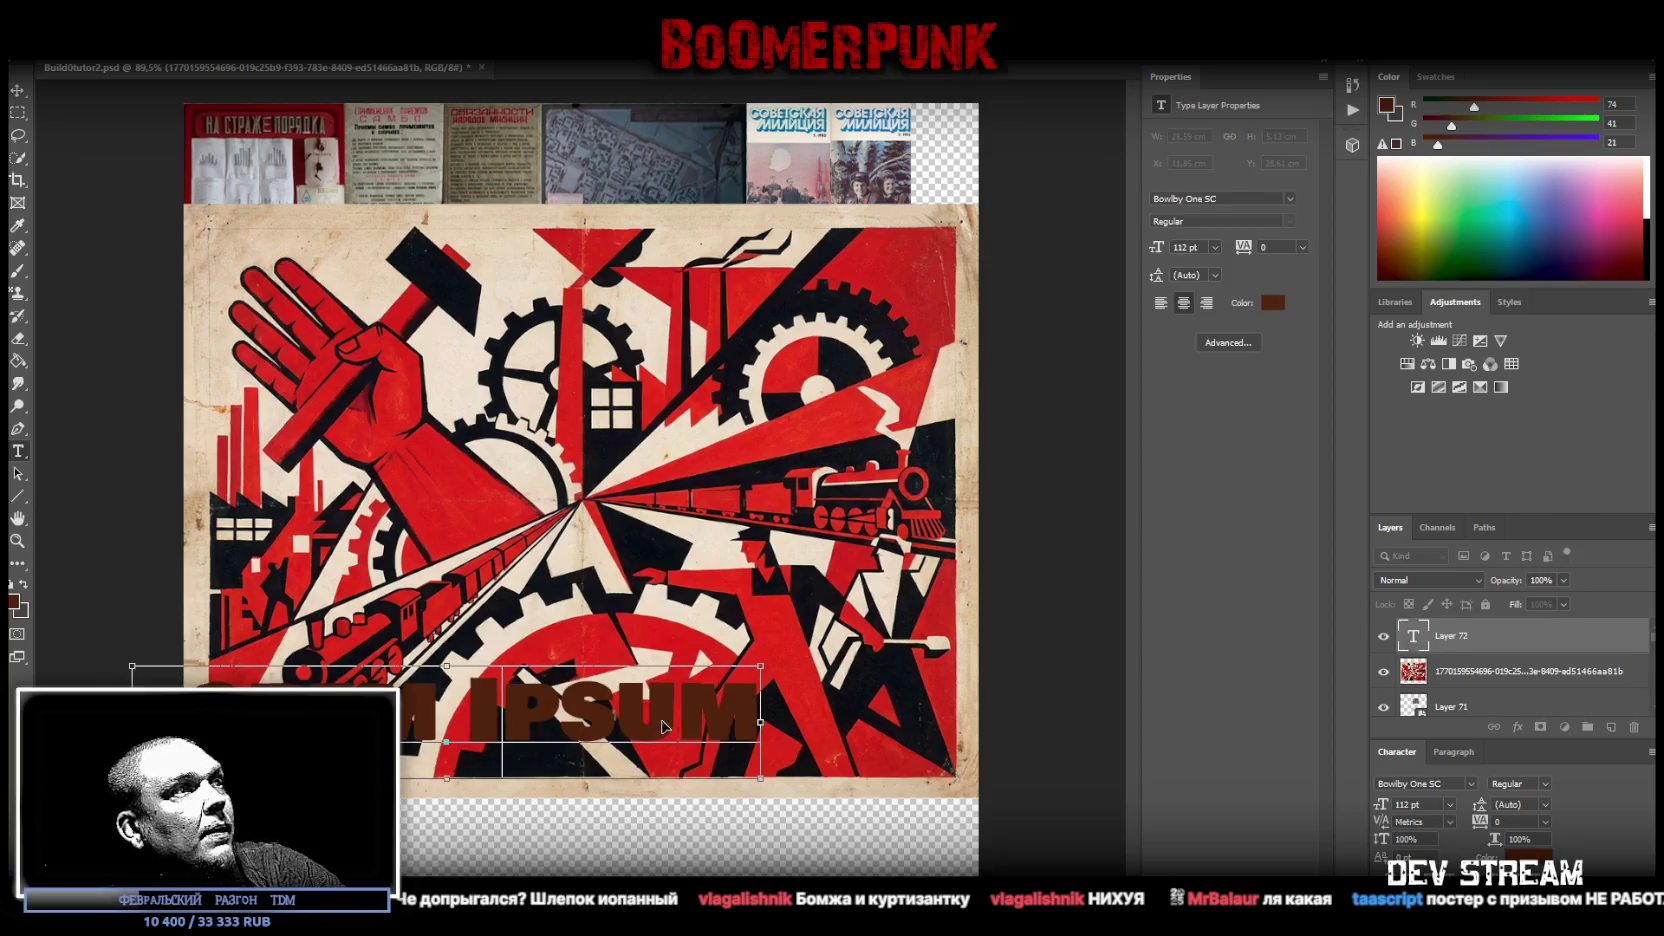
- Color the Lorem Ipsum placeholder text red and drag it onto the poster's upper area
{"action": "key", "text": "ctrl+a"}
{"action": "left_click", "coordinate": [1272, 302]}
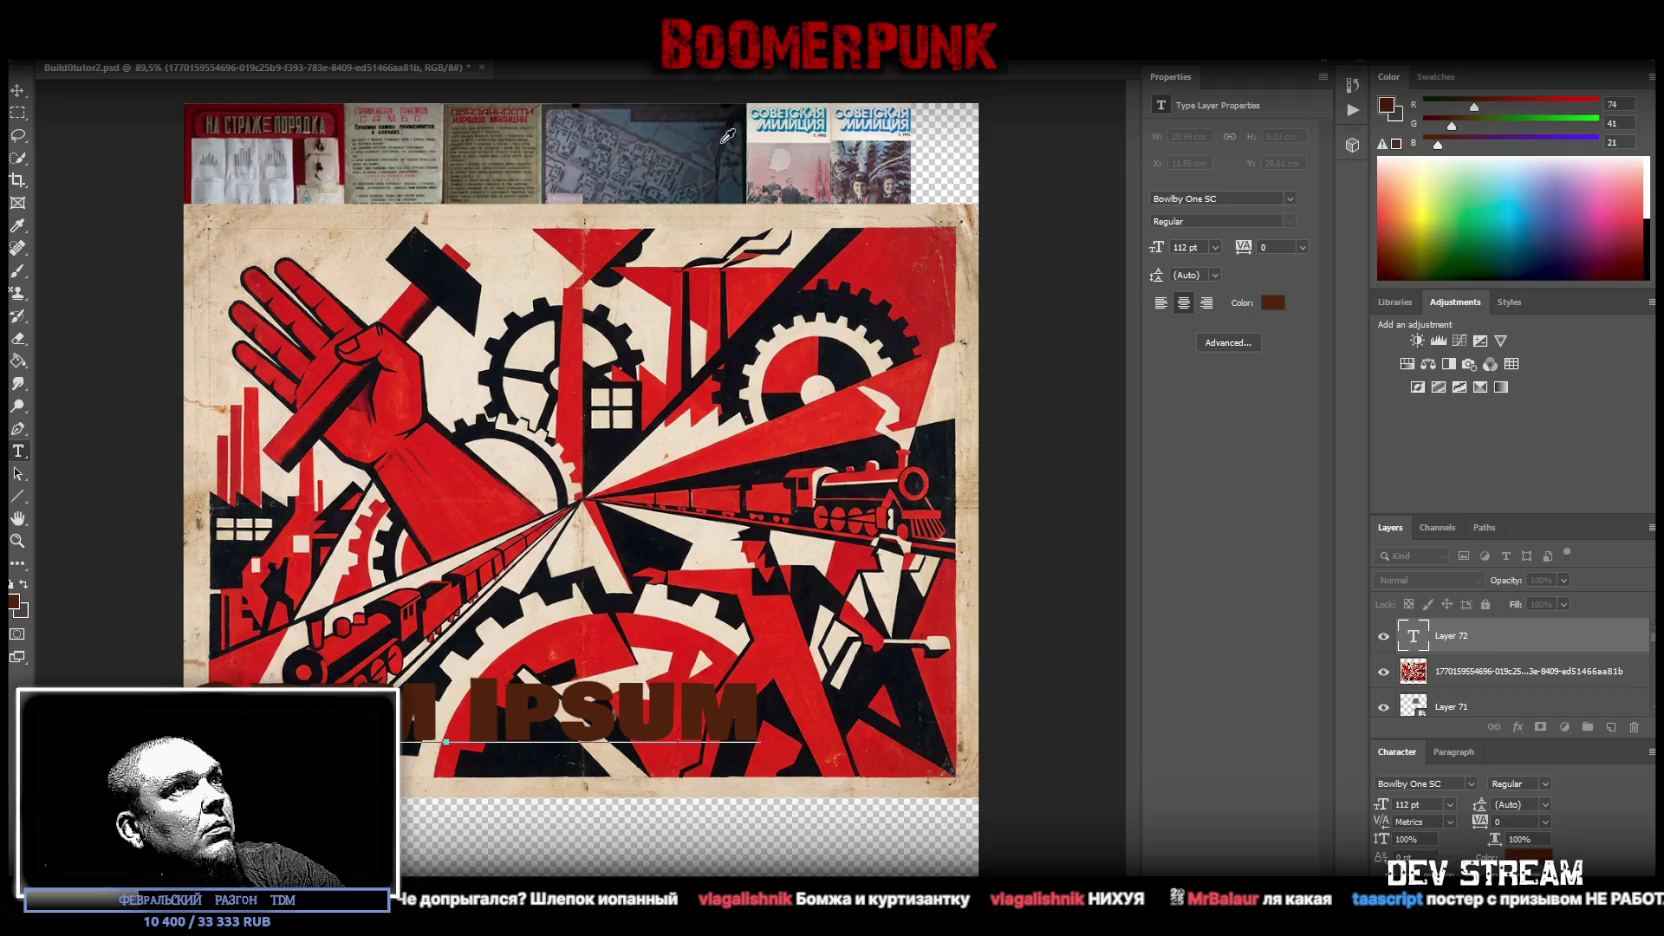
{"action": "left_click", "coordinate": [771, 429]}
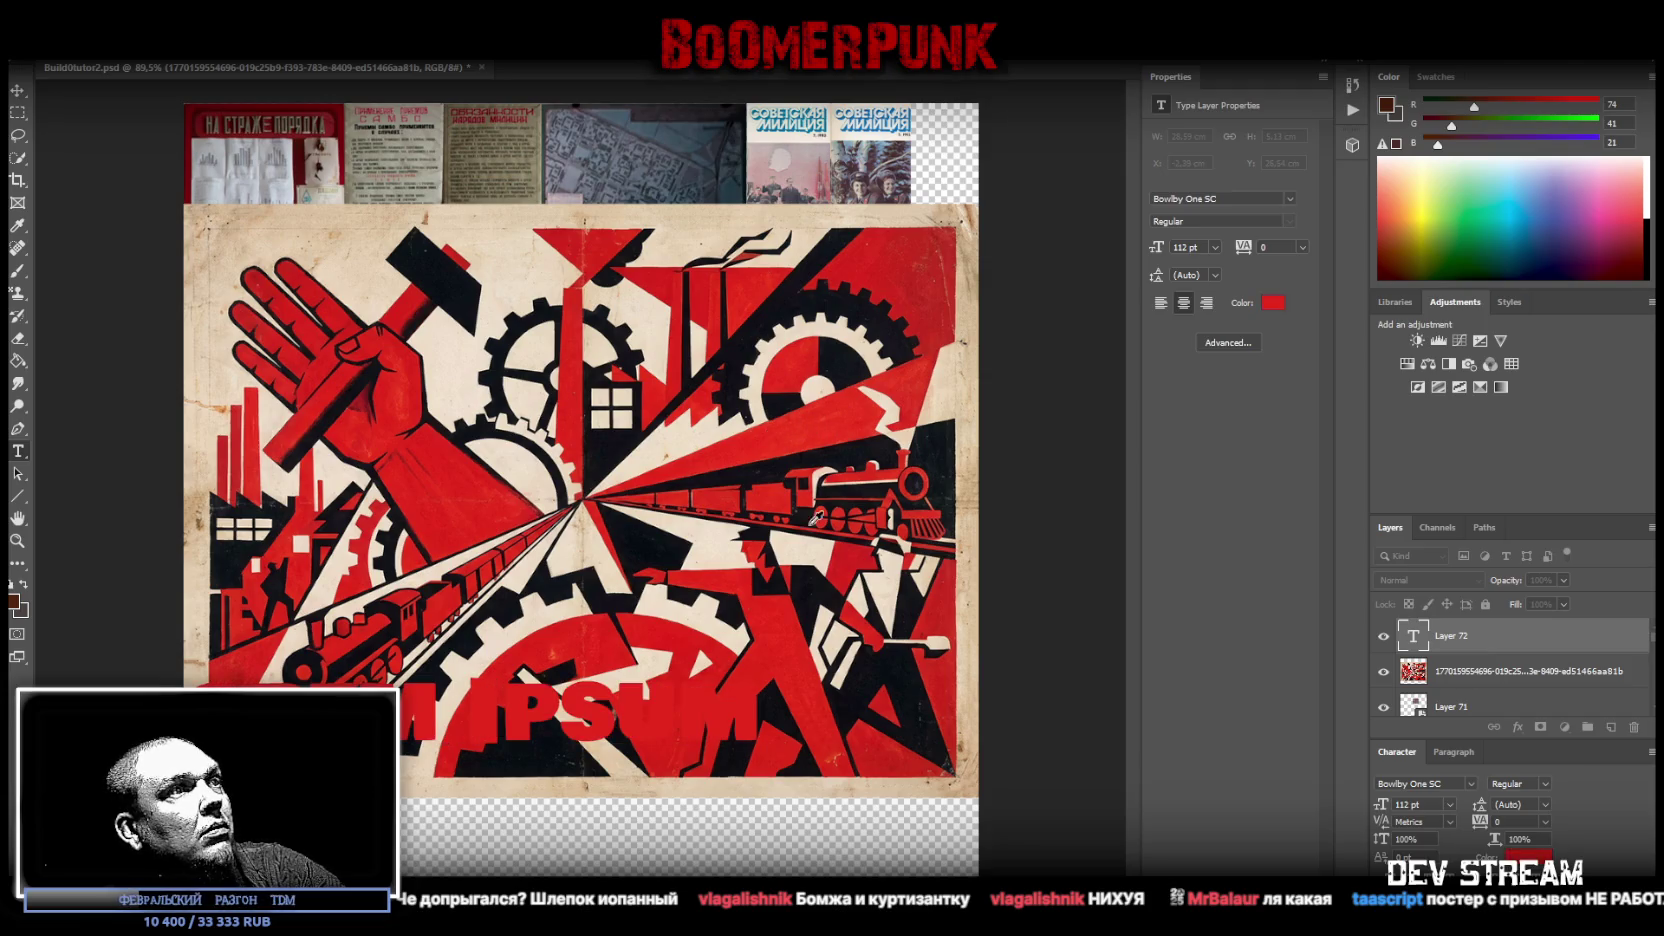
{"action": "key", "text": "Return"}
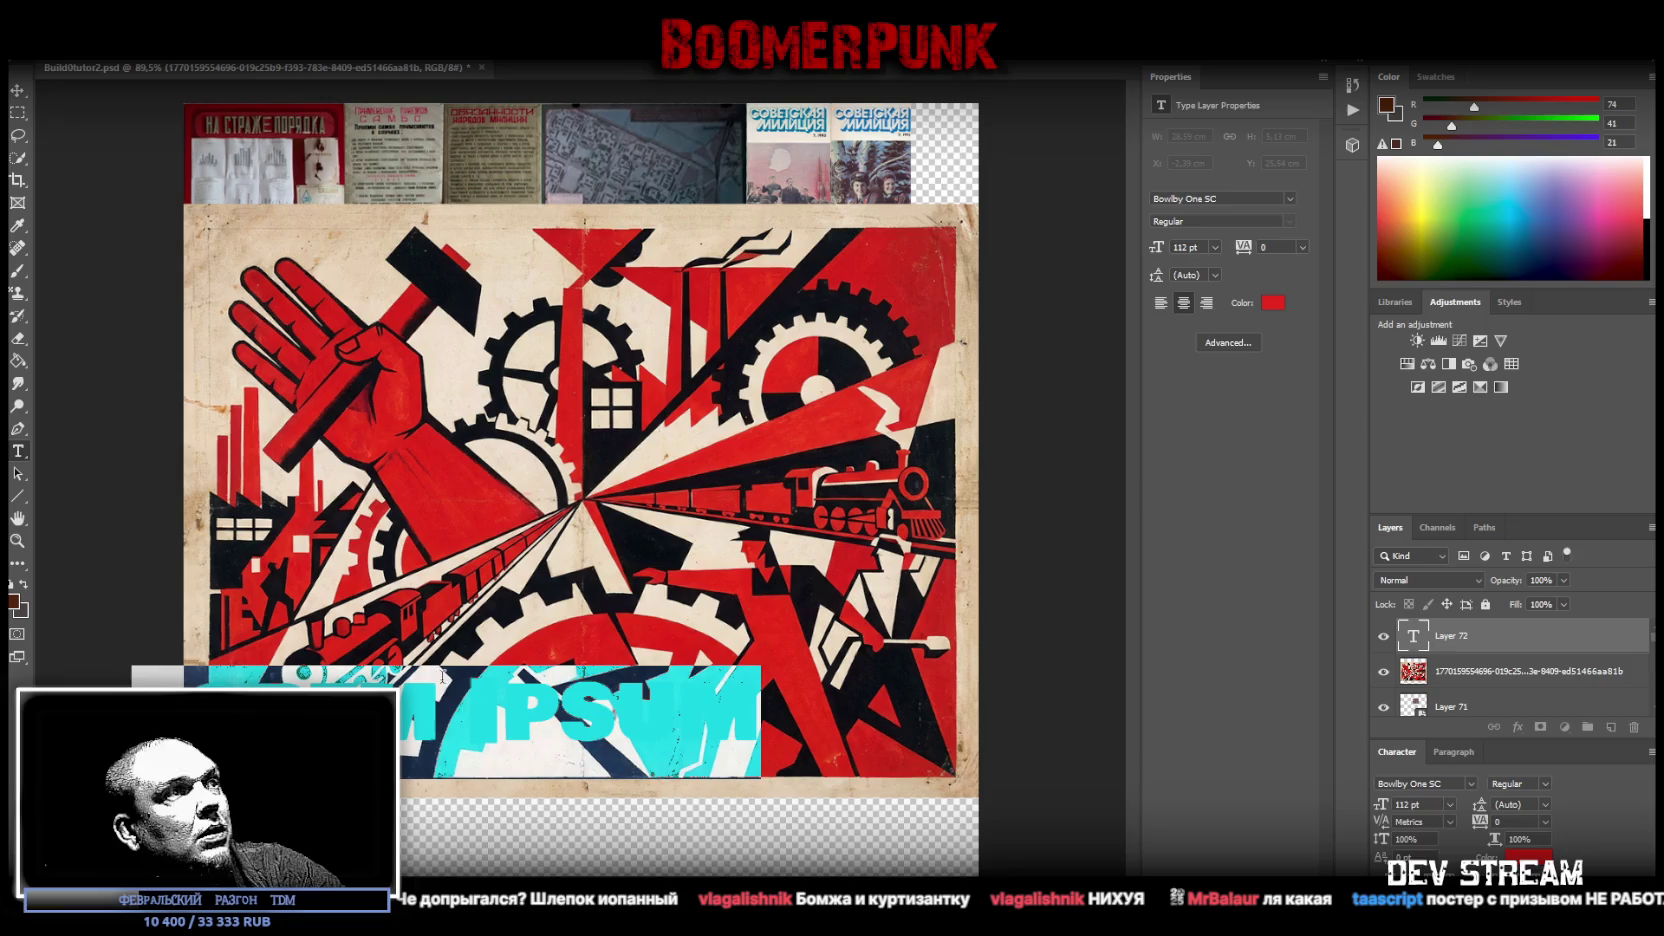
{"action": "left_click", "coordinate": [533, 712]}
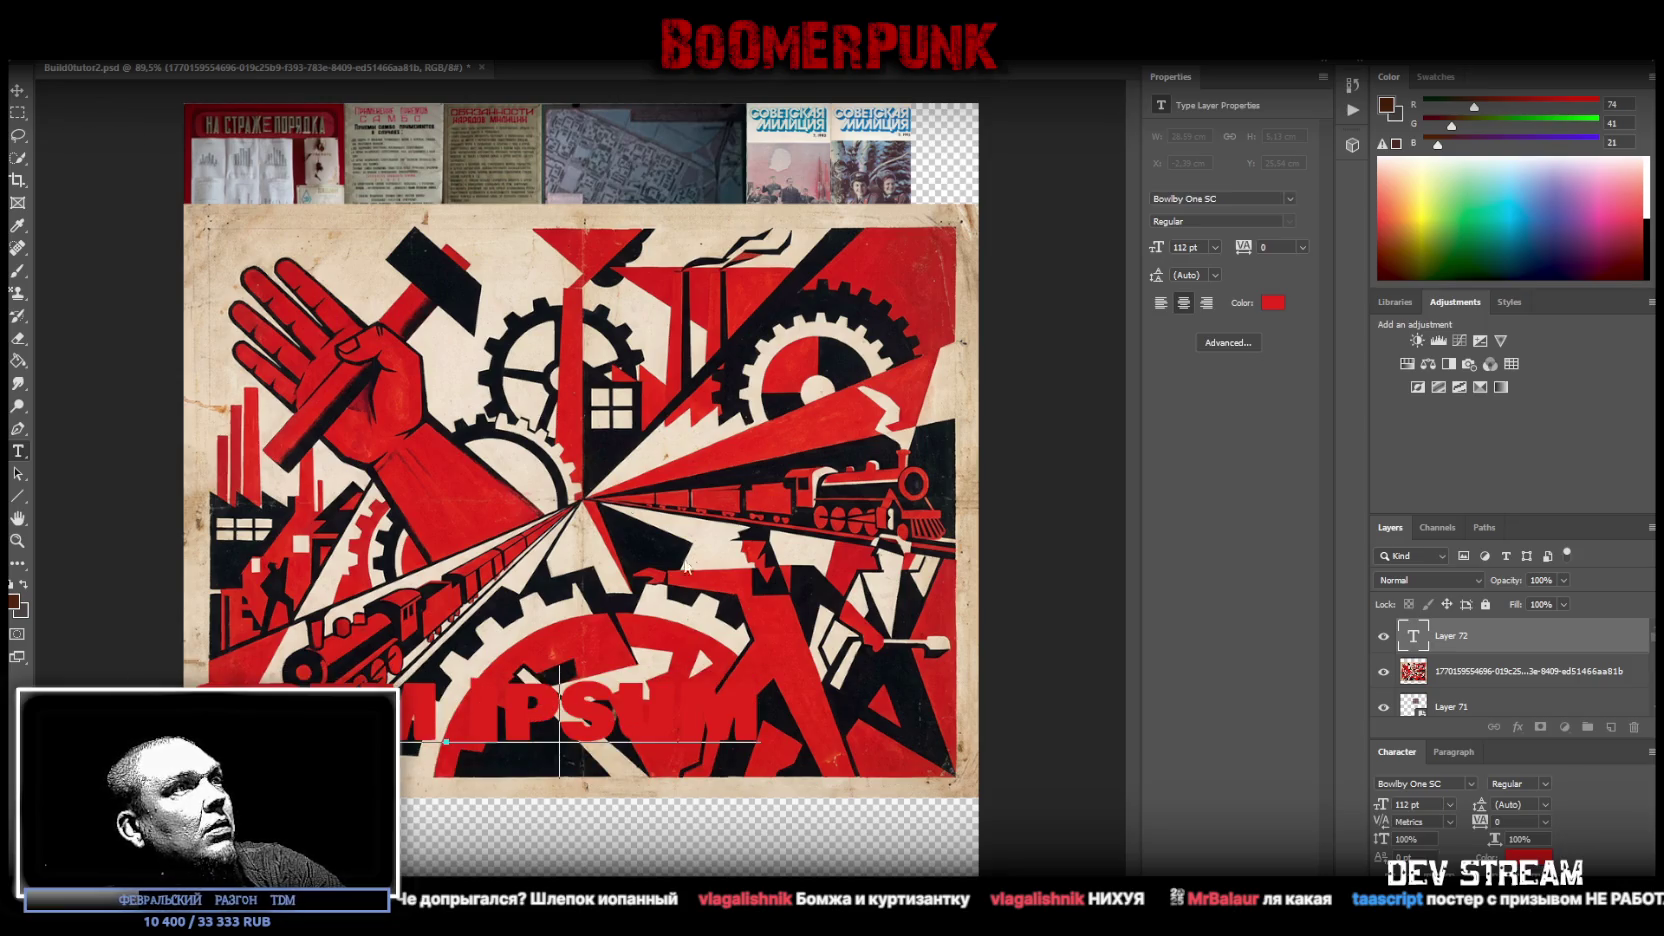
{"action": "key", "text": "ctrl+a"}
{"action": "left_click", "coordinate": [1273, 302]}
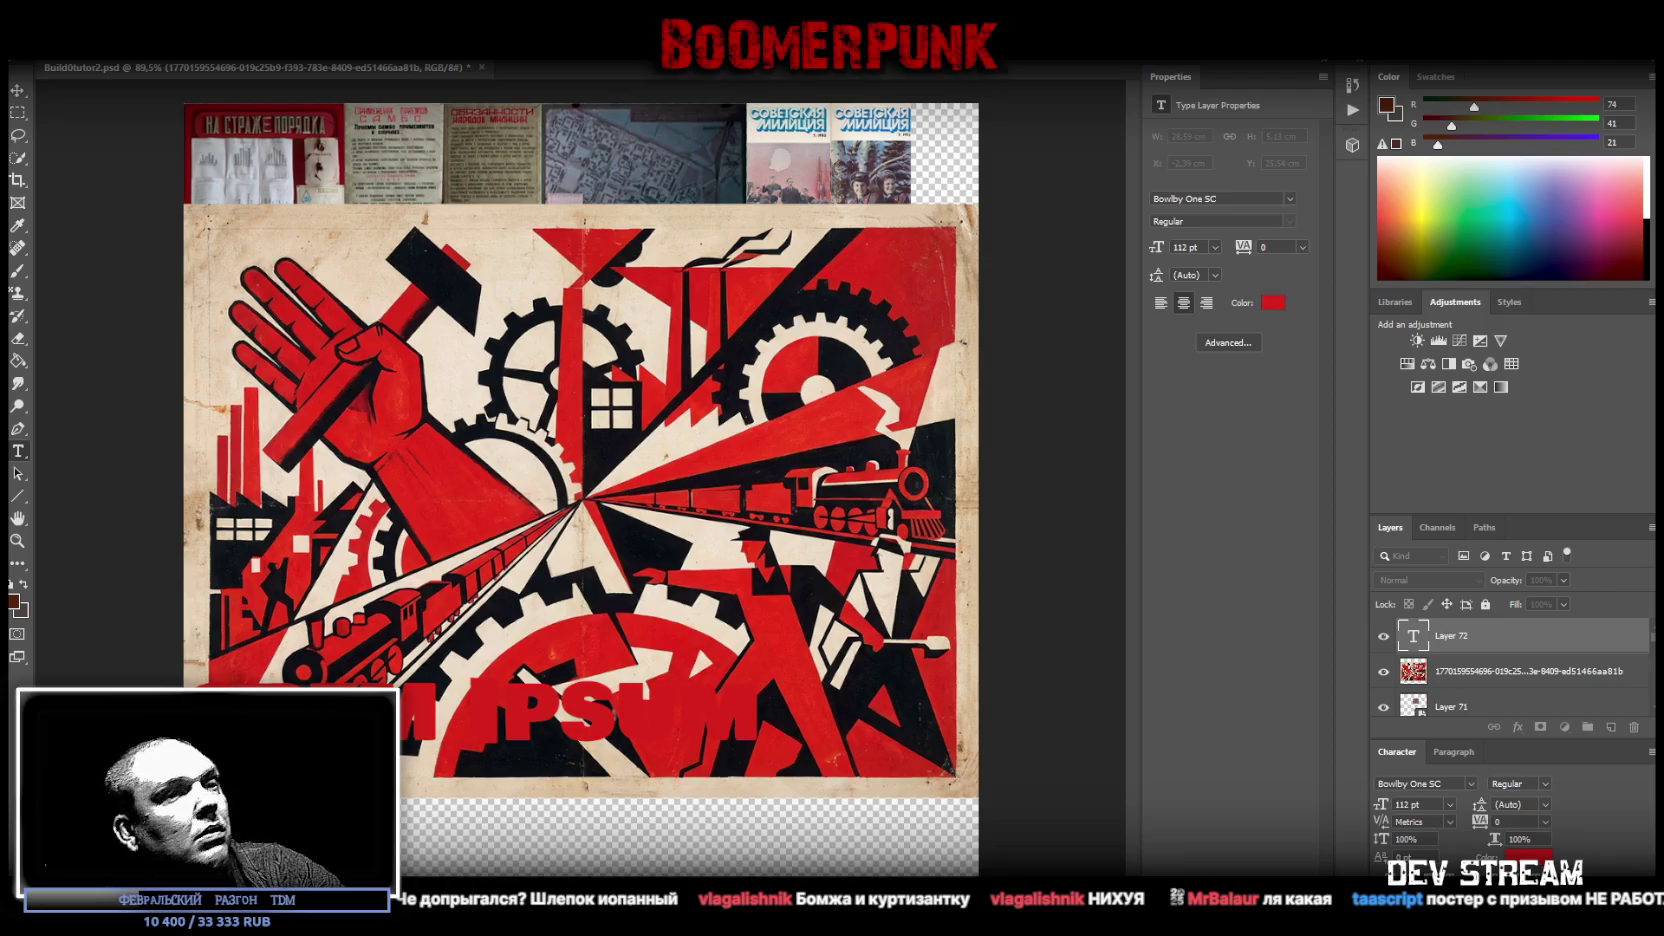
{"action": "key", "text": "Return"}
{"action": "left_click", "coordinate": [17, 90]}
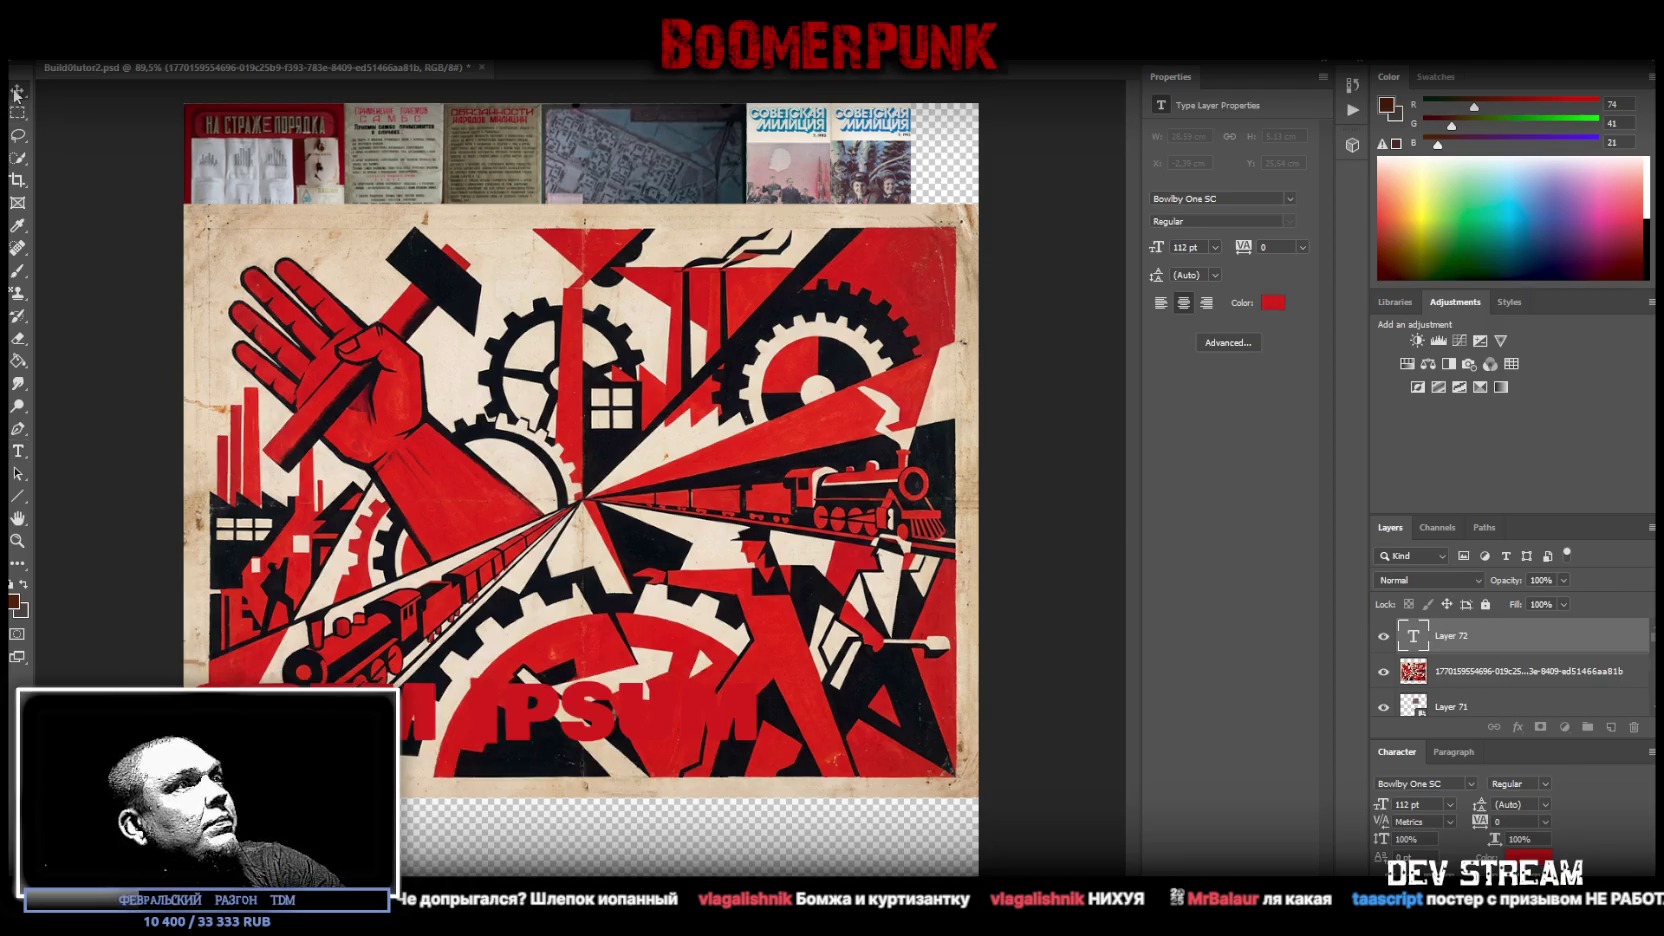
{"action": "mouse_move", "coordinate": [552, 733]}
{"action": "left_mouse_down"}
{"action": "mouse_move", "coordinate": [672, 423]}
{"action": "mouse_move", "coordinate": [663, 342]}
{"action": "left_mouse_up"}
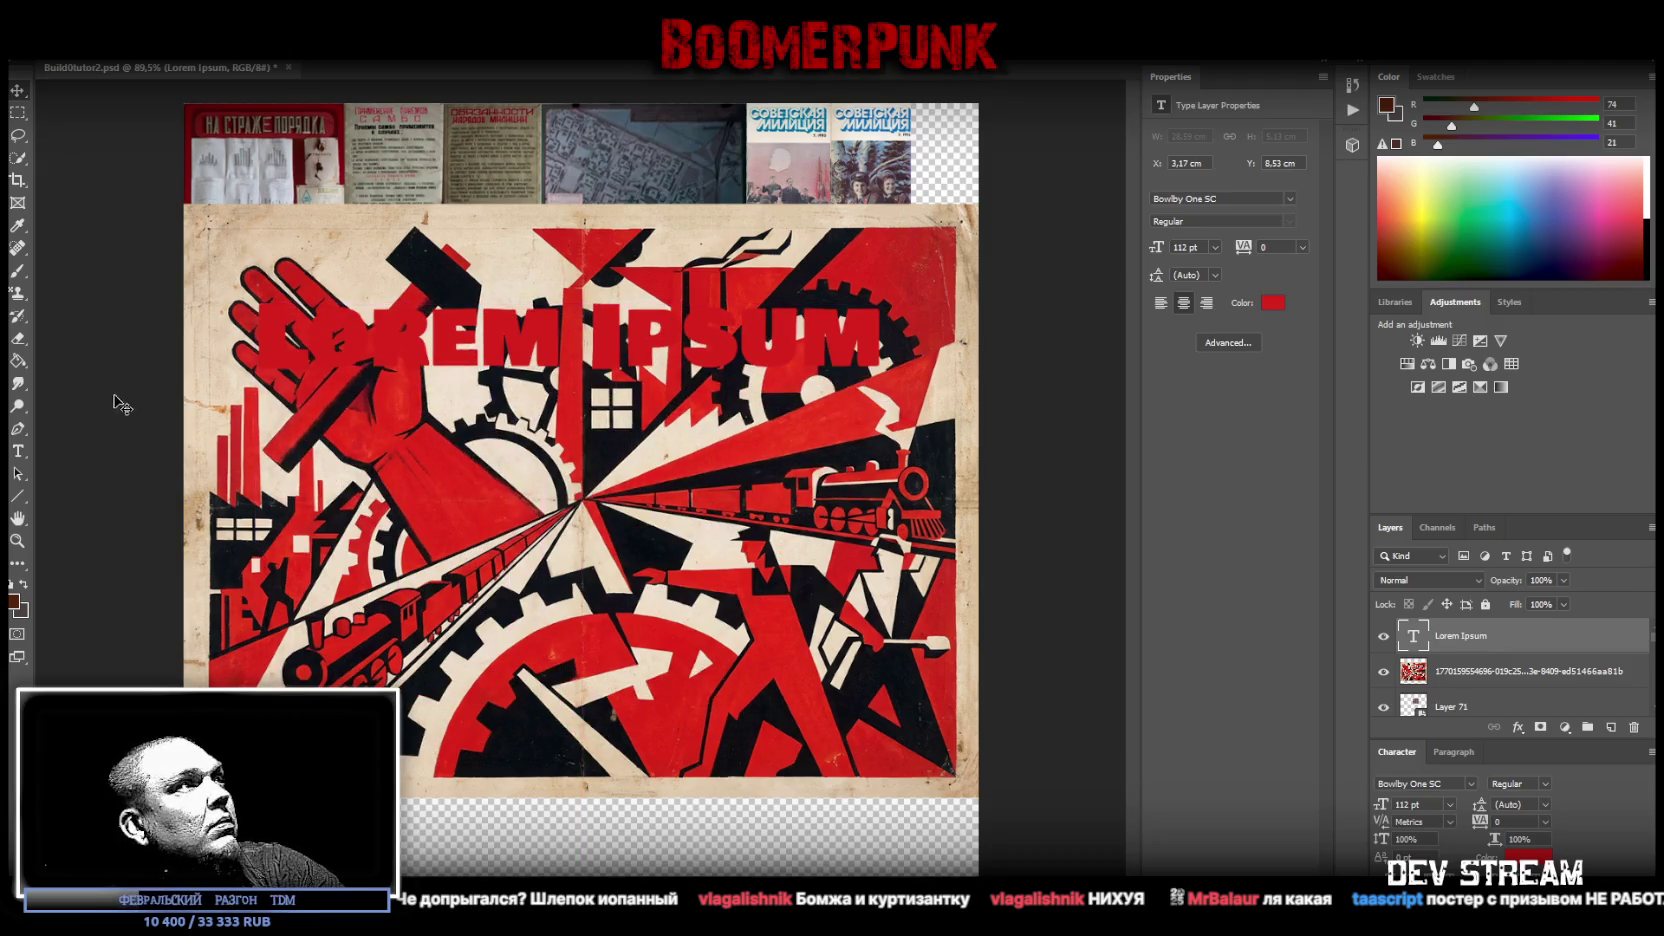
{"action": "left_click", "coordinate": [17, 455]}
- Replace the placeholder with the three-line Russian slogan, beginning 'ЕБАЦ', and left-align it
{"action": "triple_click", "coordinate": [751, 394]}
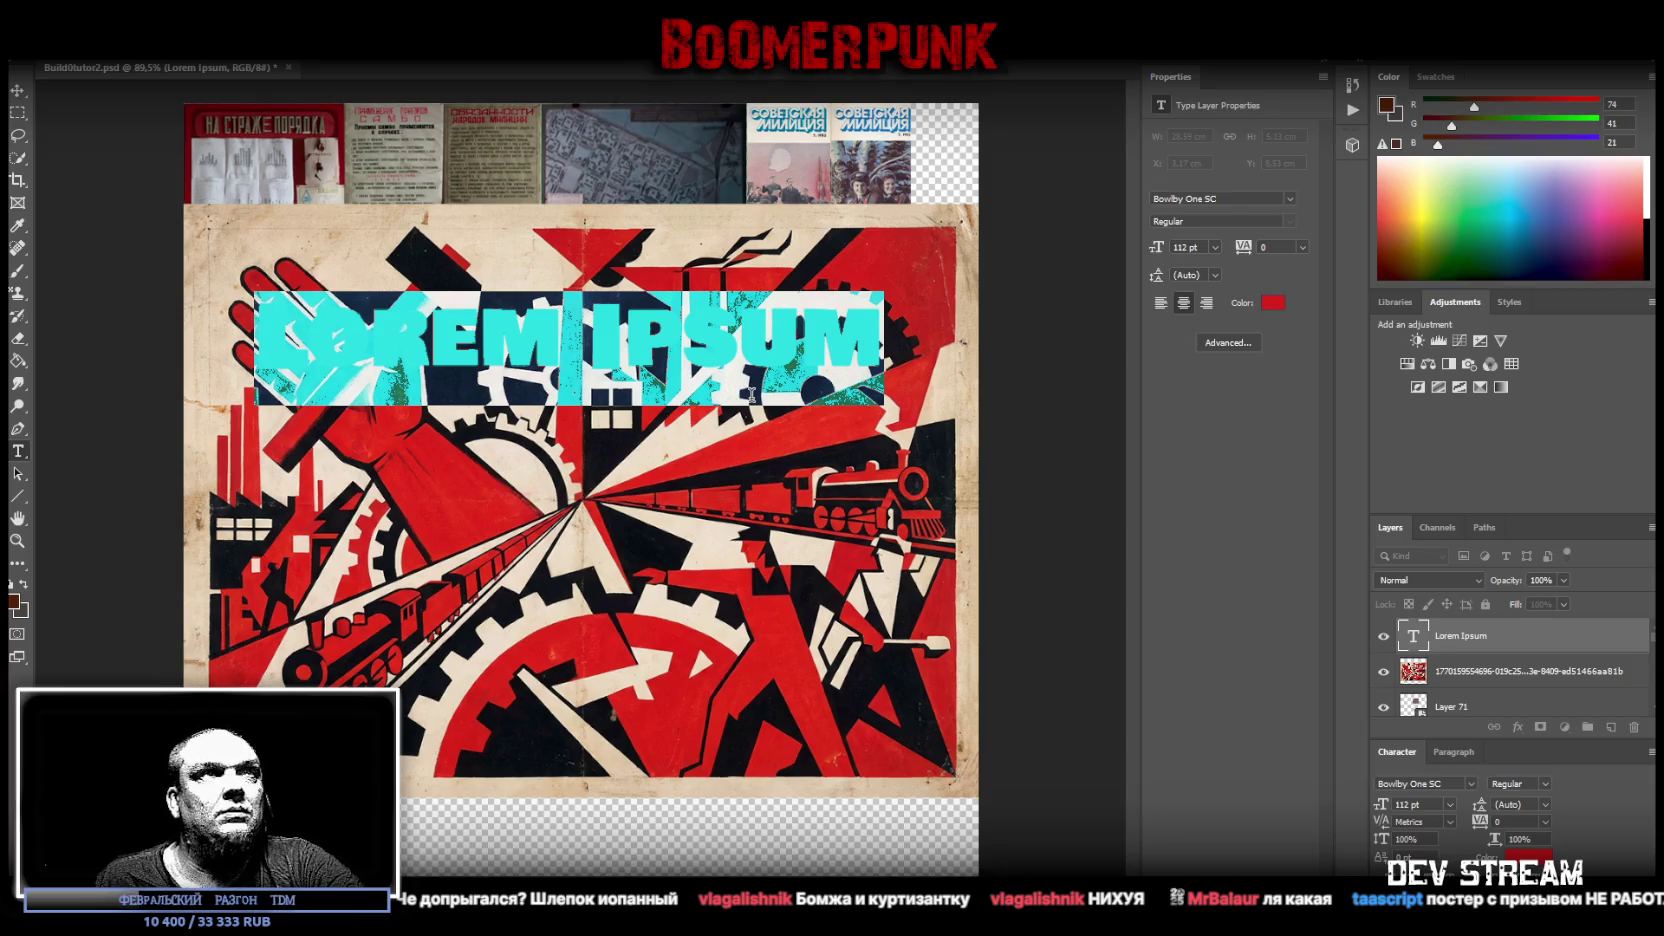
{"action": "type", "text": "TKE"}
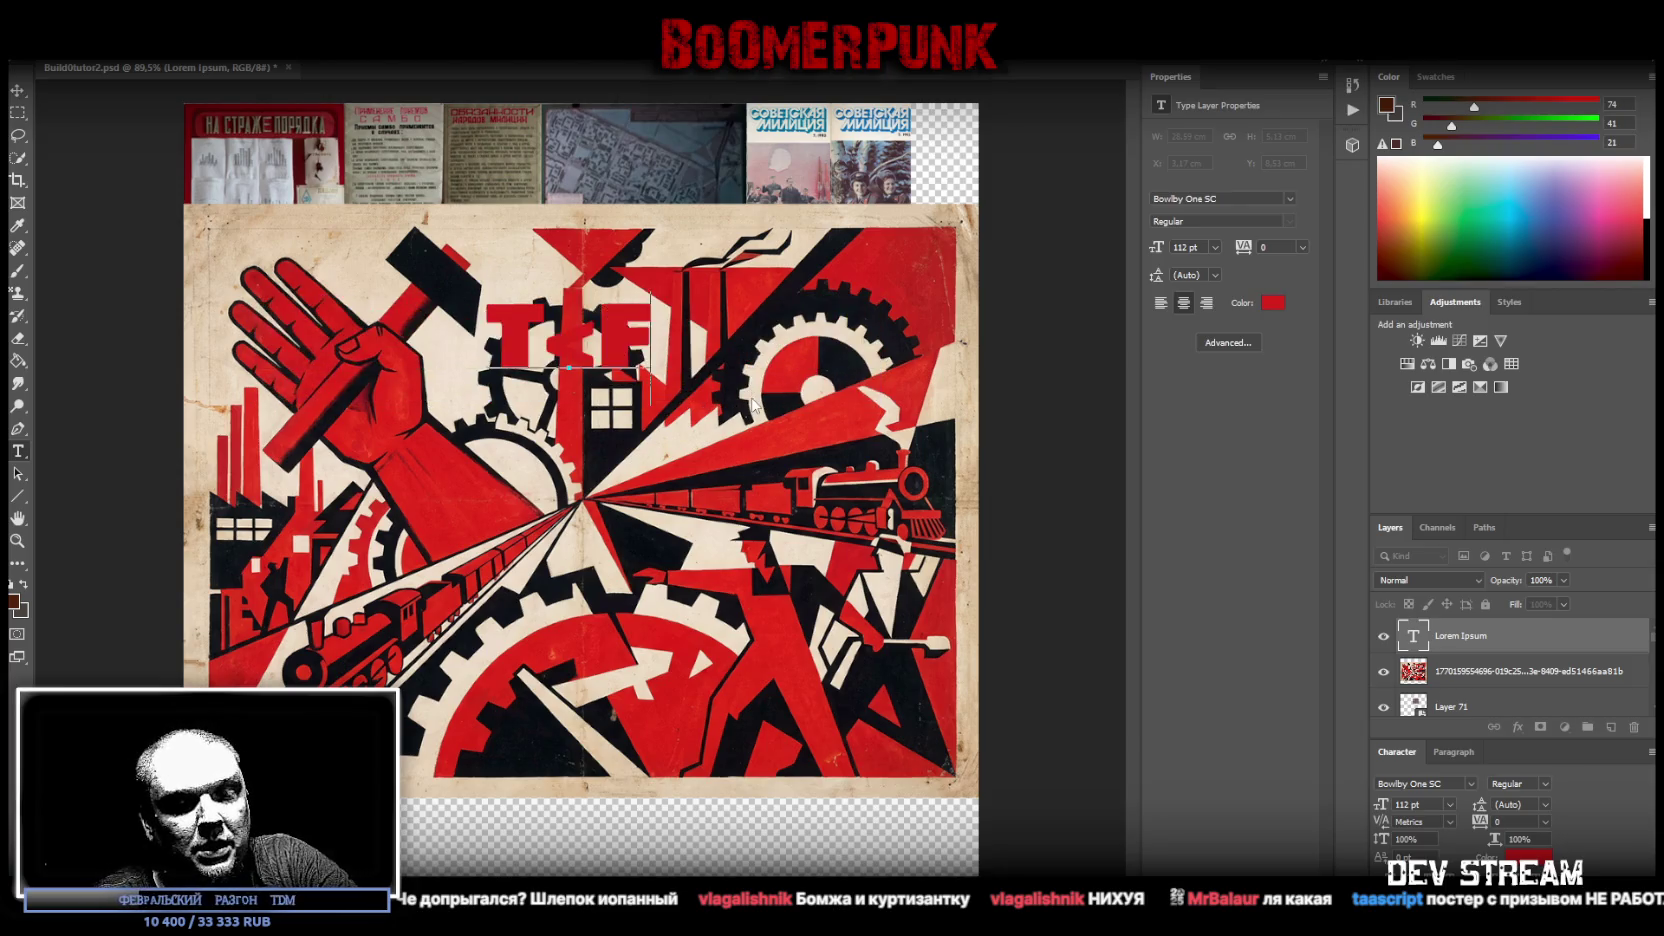
{"action": "key", "text": "BackSpace"}
{"action": "key", "text": "BackSpace"}
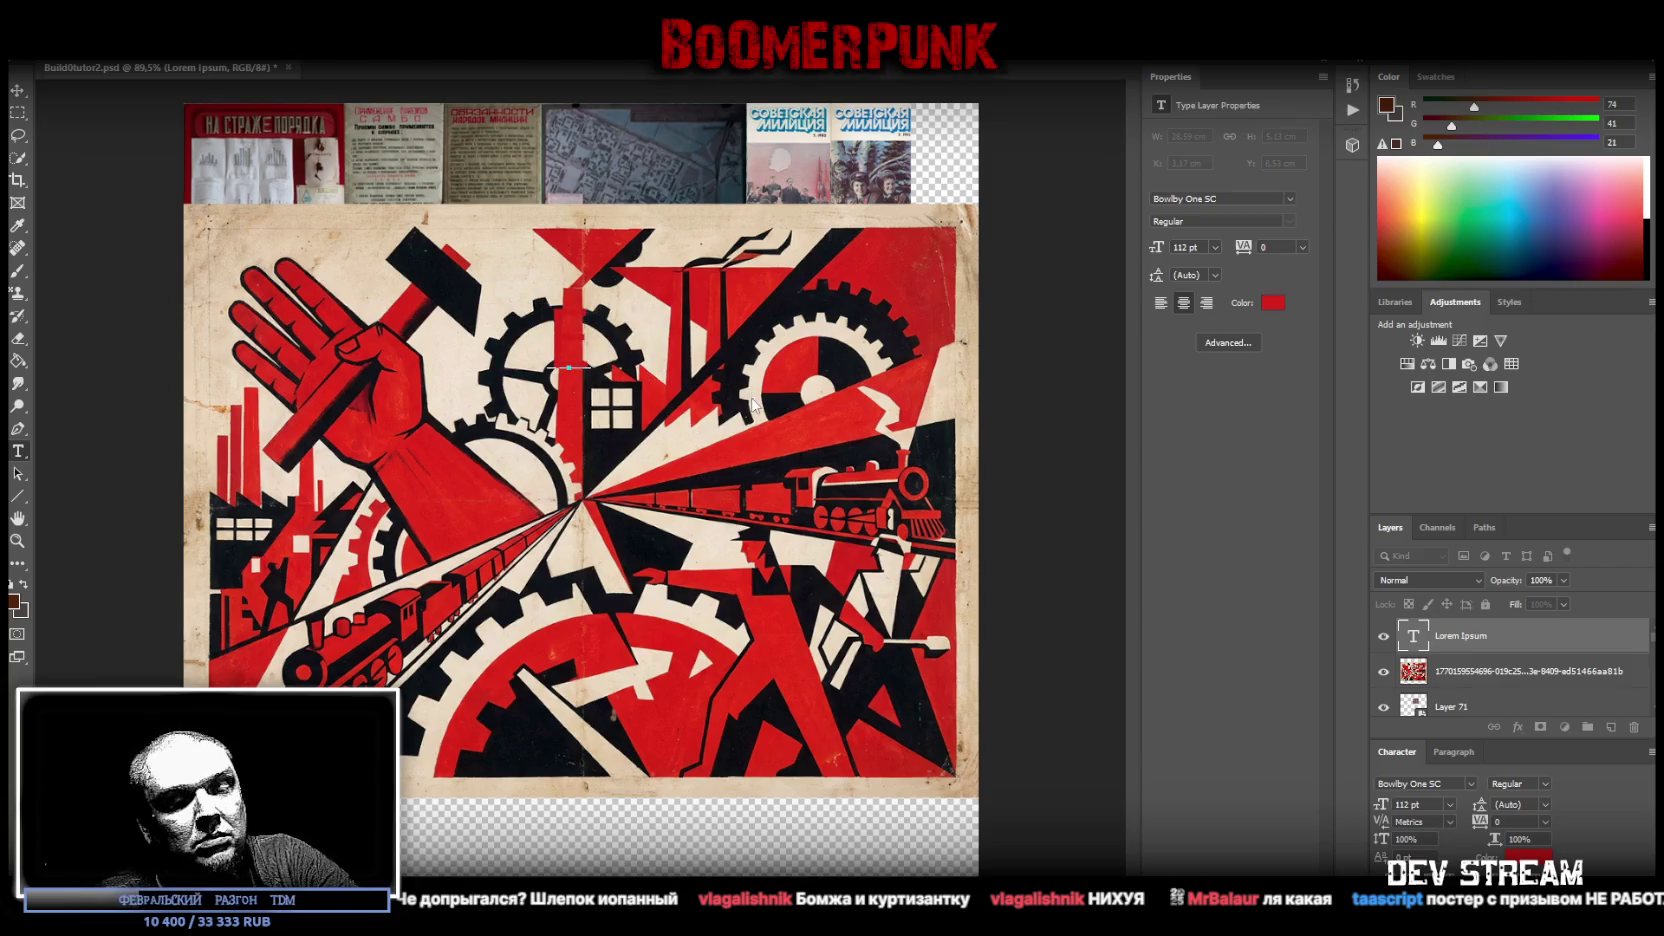
{"action": "type", "text": "ЕБАЦ"}
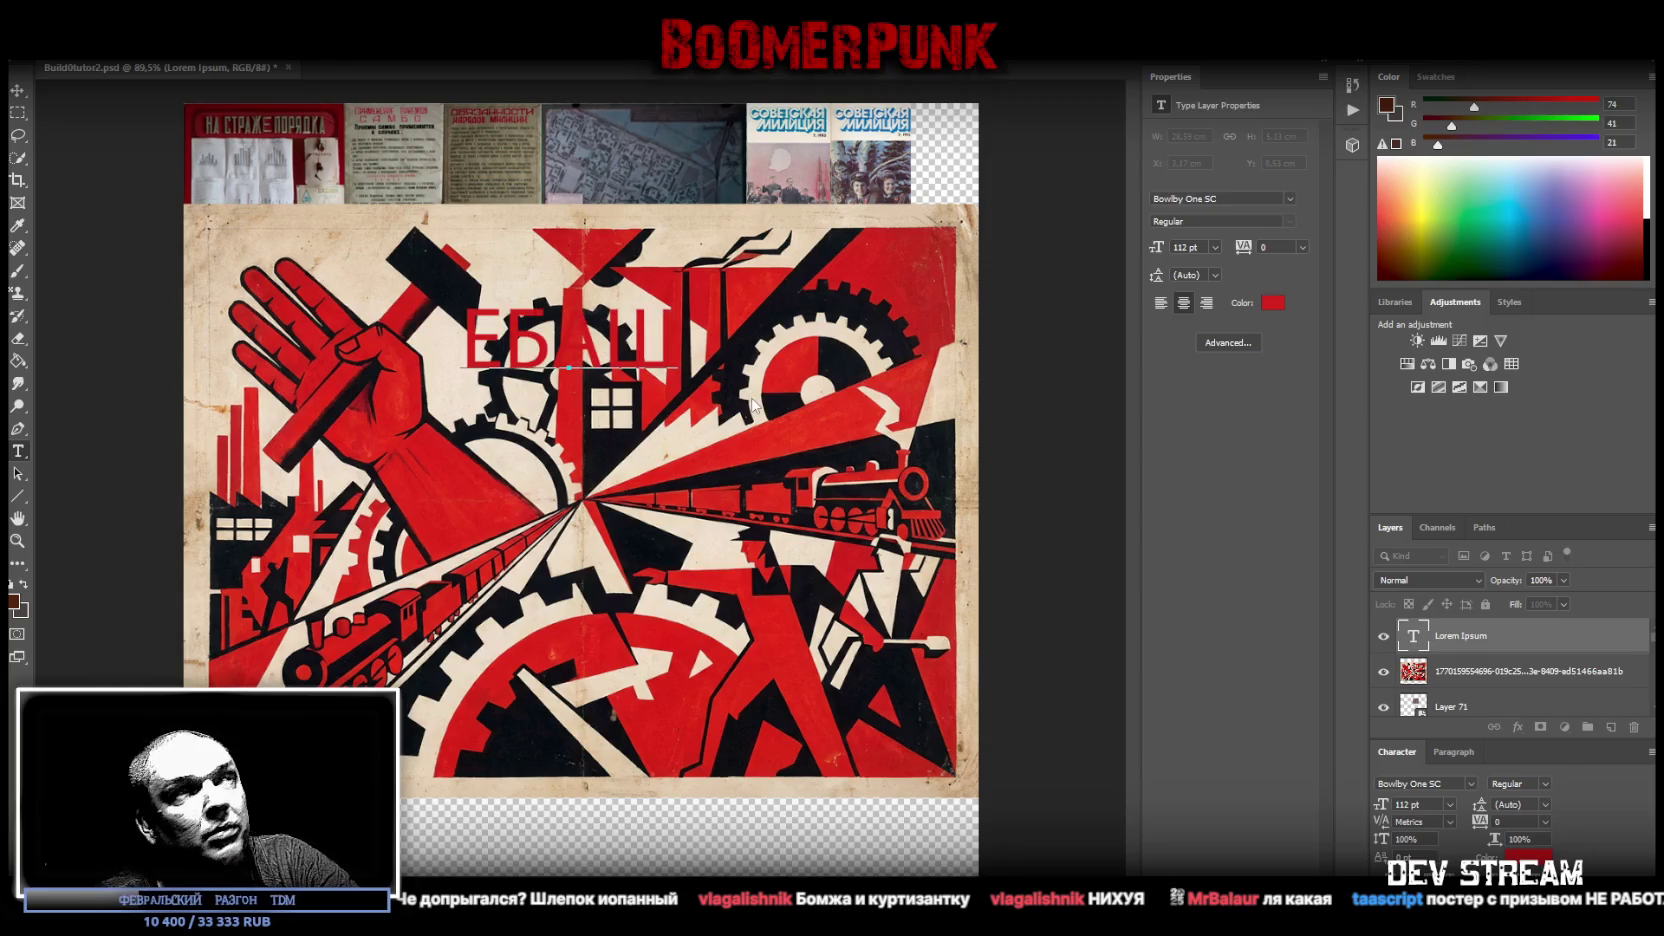
{"action": "key", "text": "Return"}
{"action": "type", "text": "ПОКА НЕ"}
{"action": "key", "text": "BackSpace"}
{"action": "key", "text": "BackSpace"}
{"action": "key", "text": "BackSpace"}
{"action": "type", "text": "НЕ ЗАЕБАЛСЯ"}
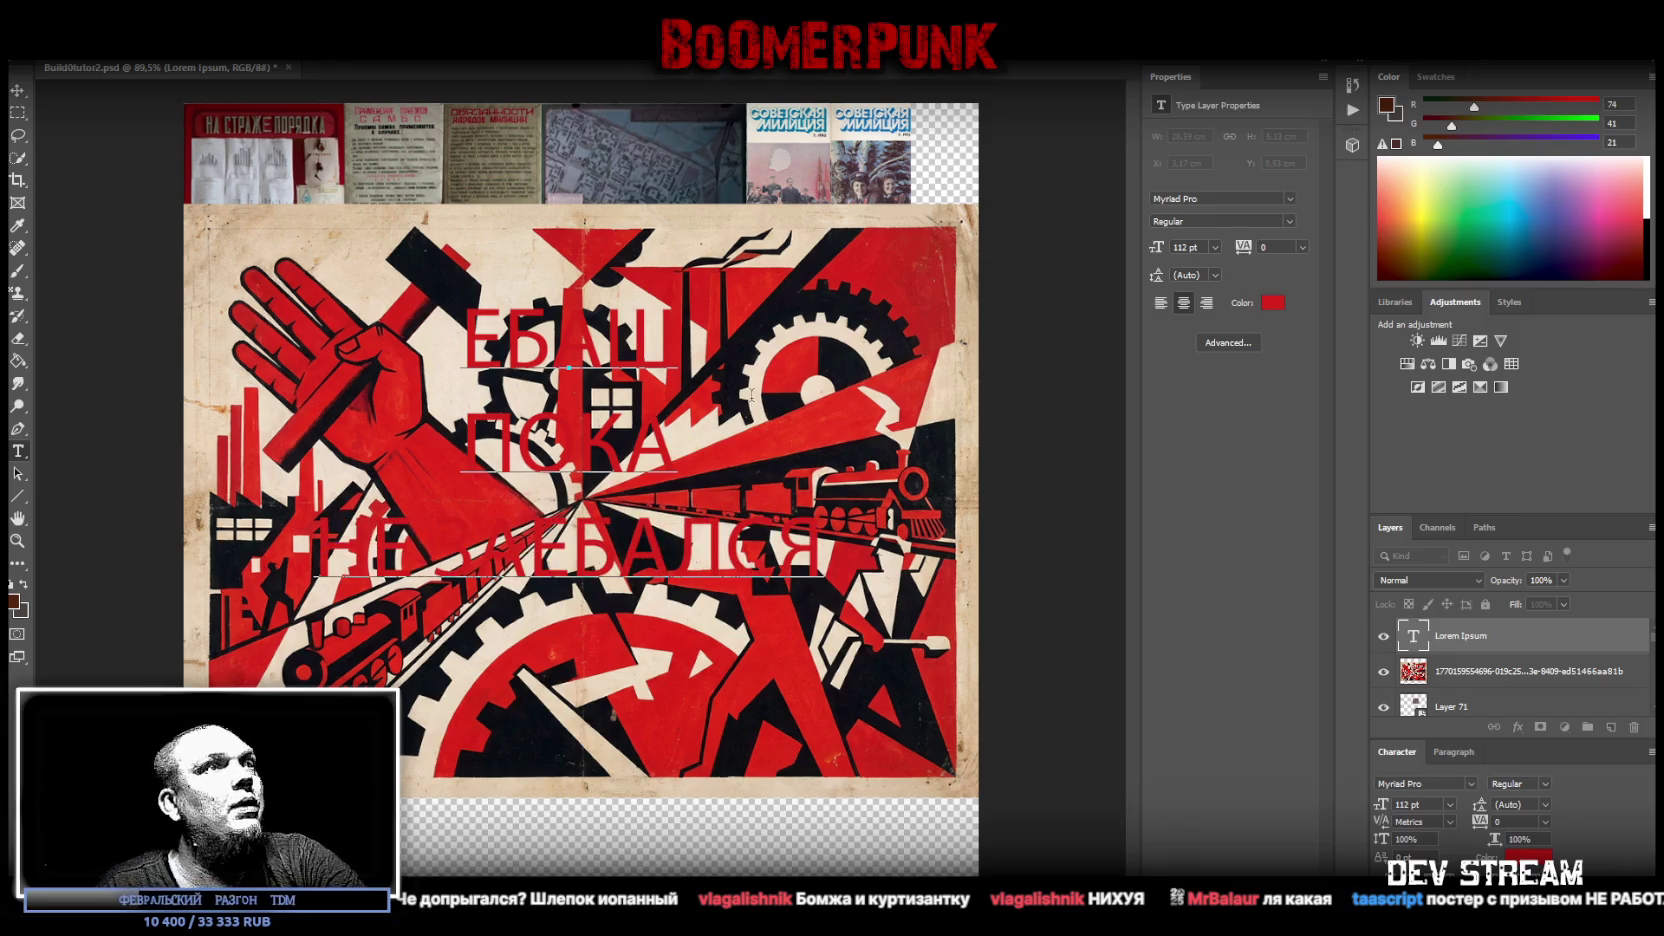
{"action": "key", "text": "ctrl+a"}
{"action": "key", "text": "ctrl+shift+l"}
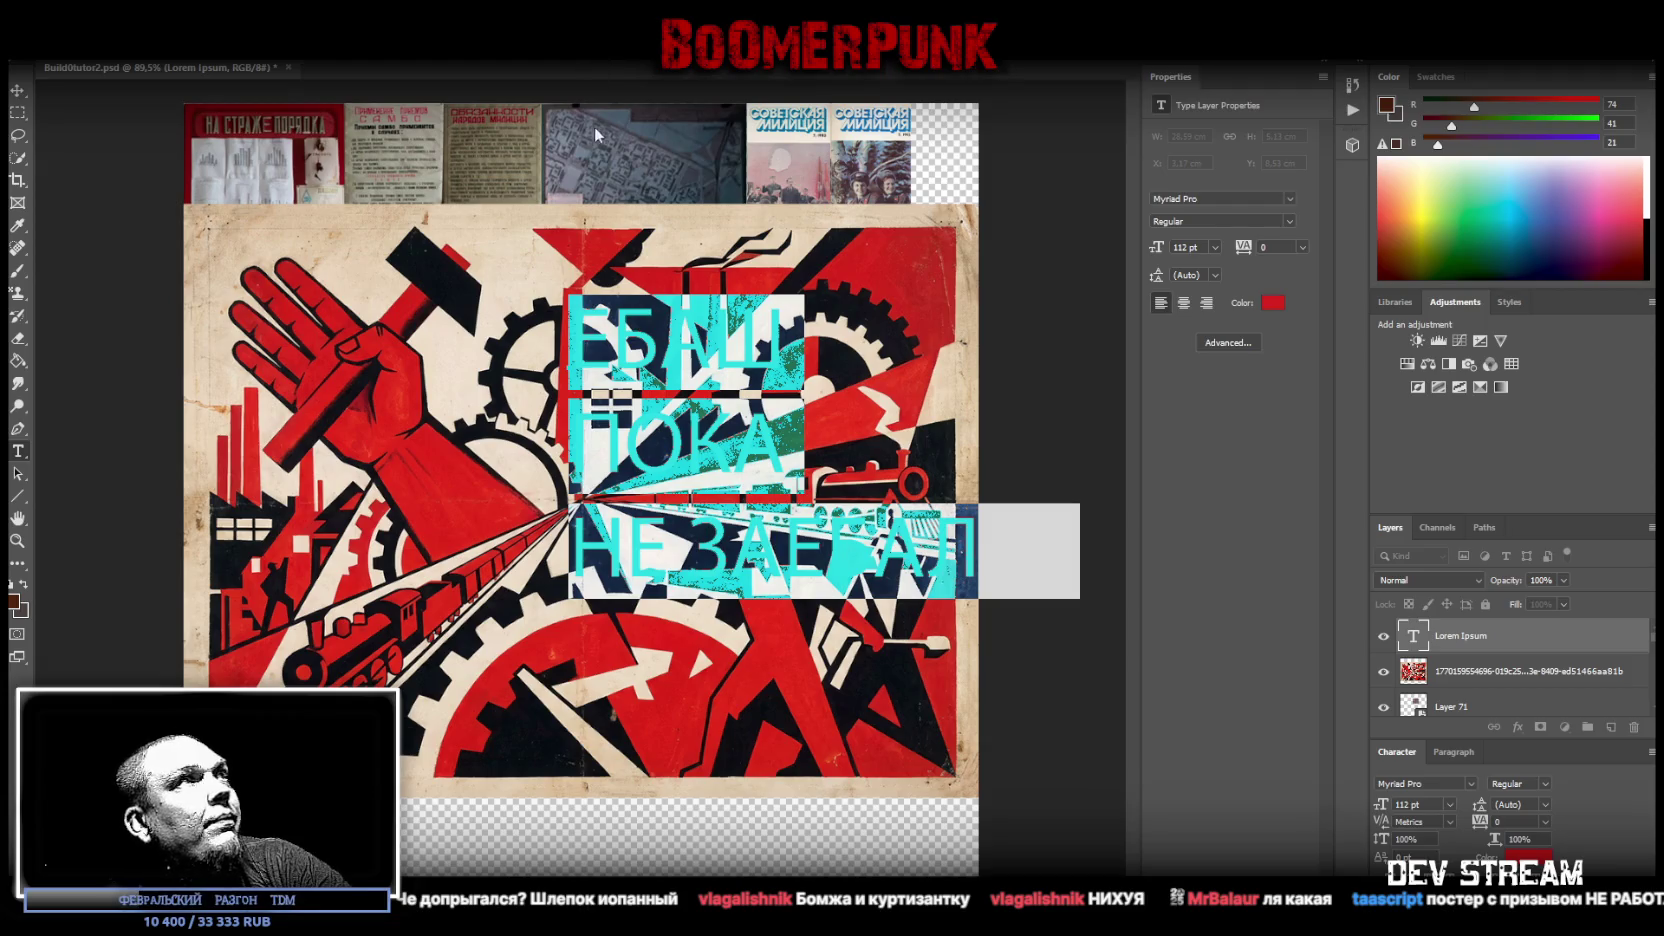
{"action": "left_click", "coordinate": [250, 50]}
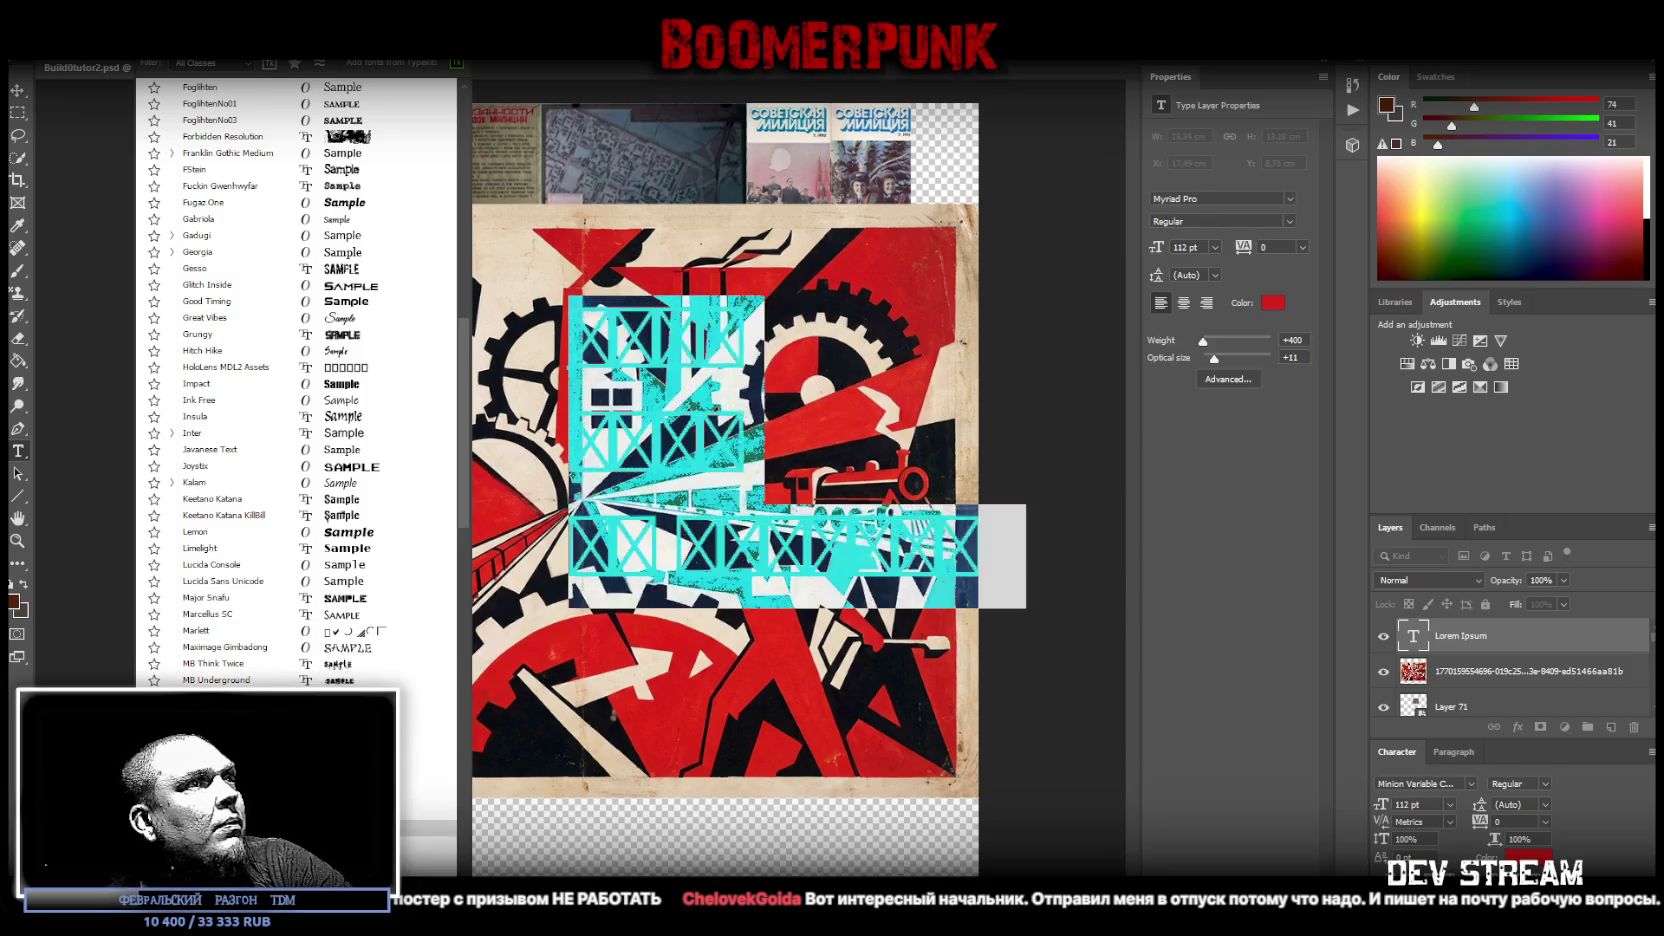
- Set the slogan in Russo One, right-align its lines, and commit the text
{"action": "scroll", "coordinate": [300, 380], "scroll_direction": "down", "scroll_amount": 3}
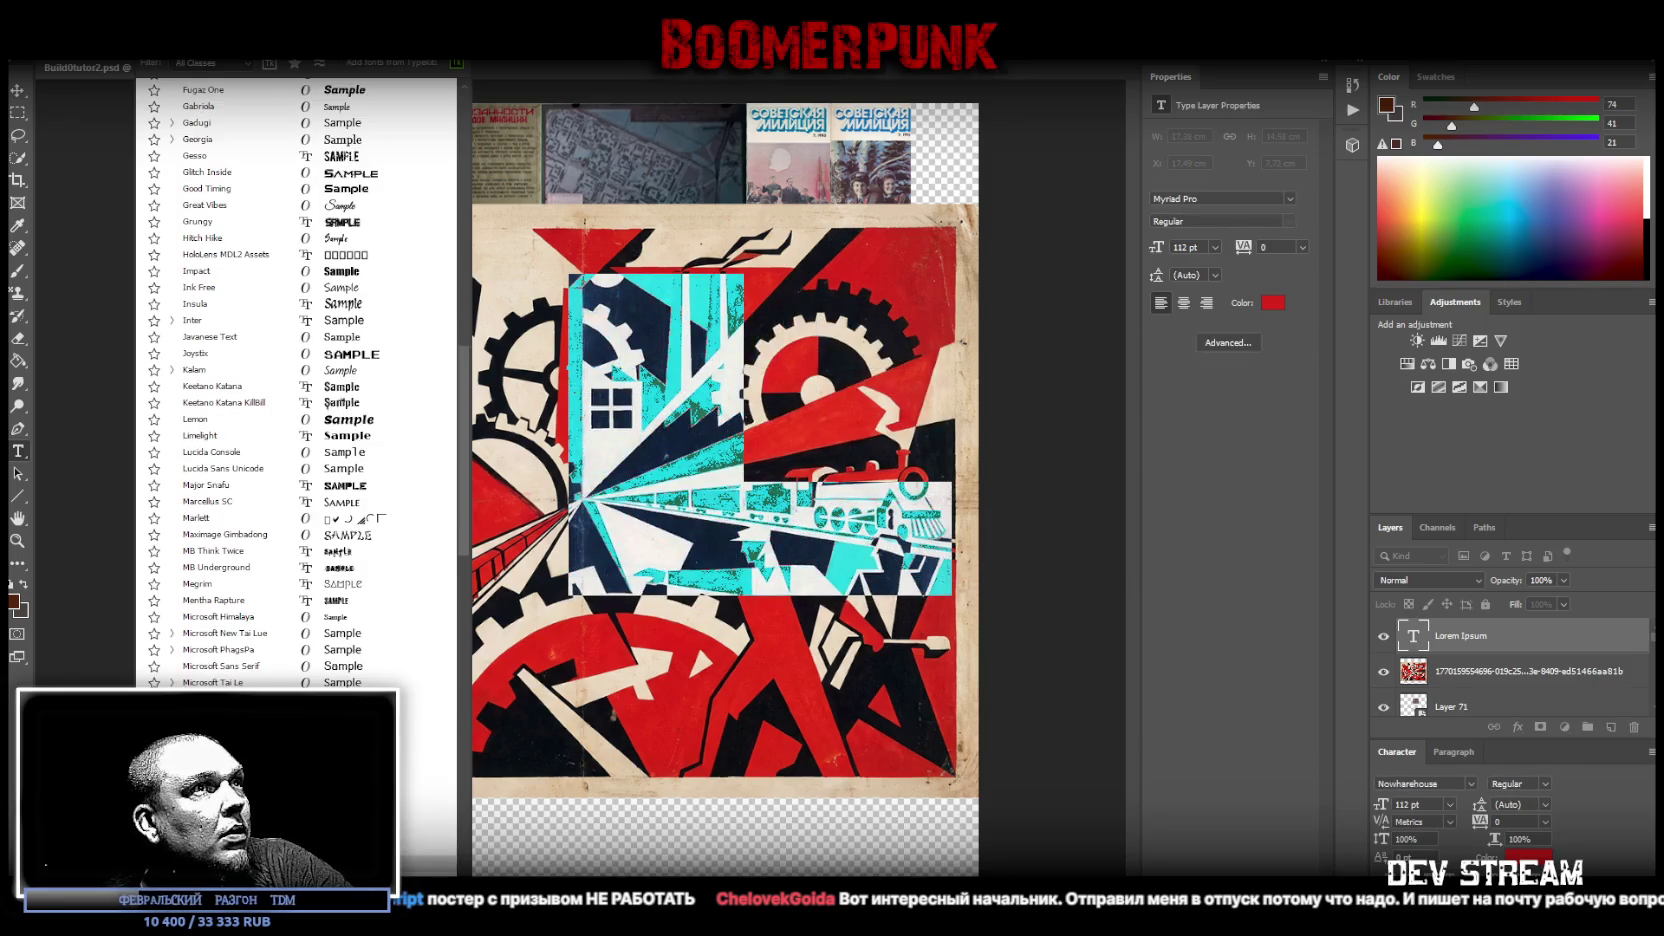
{"action": "scroll", "coordinate": [300, 380], "scroll_direction": "down", "scroll_amount": 3}
{"action": "scroll", "coordinate": [300, 380], "scroll_direction": "down", "scroll_amount": 3}
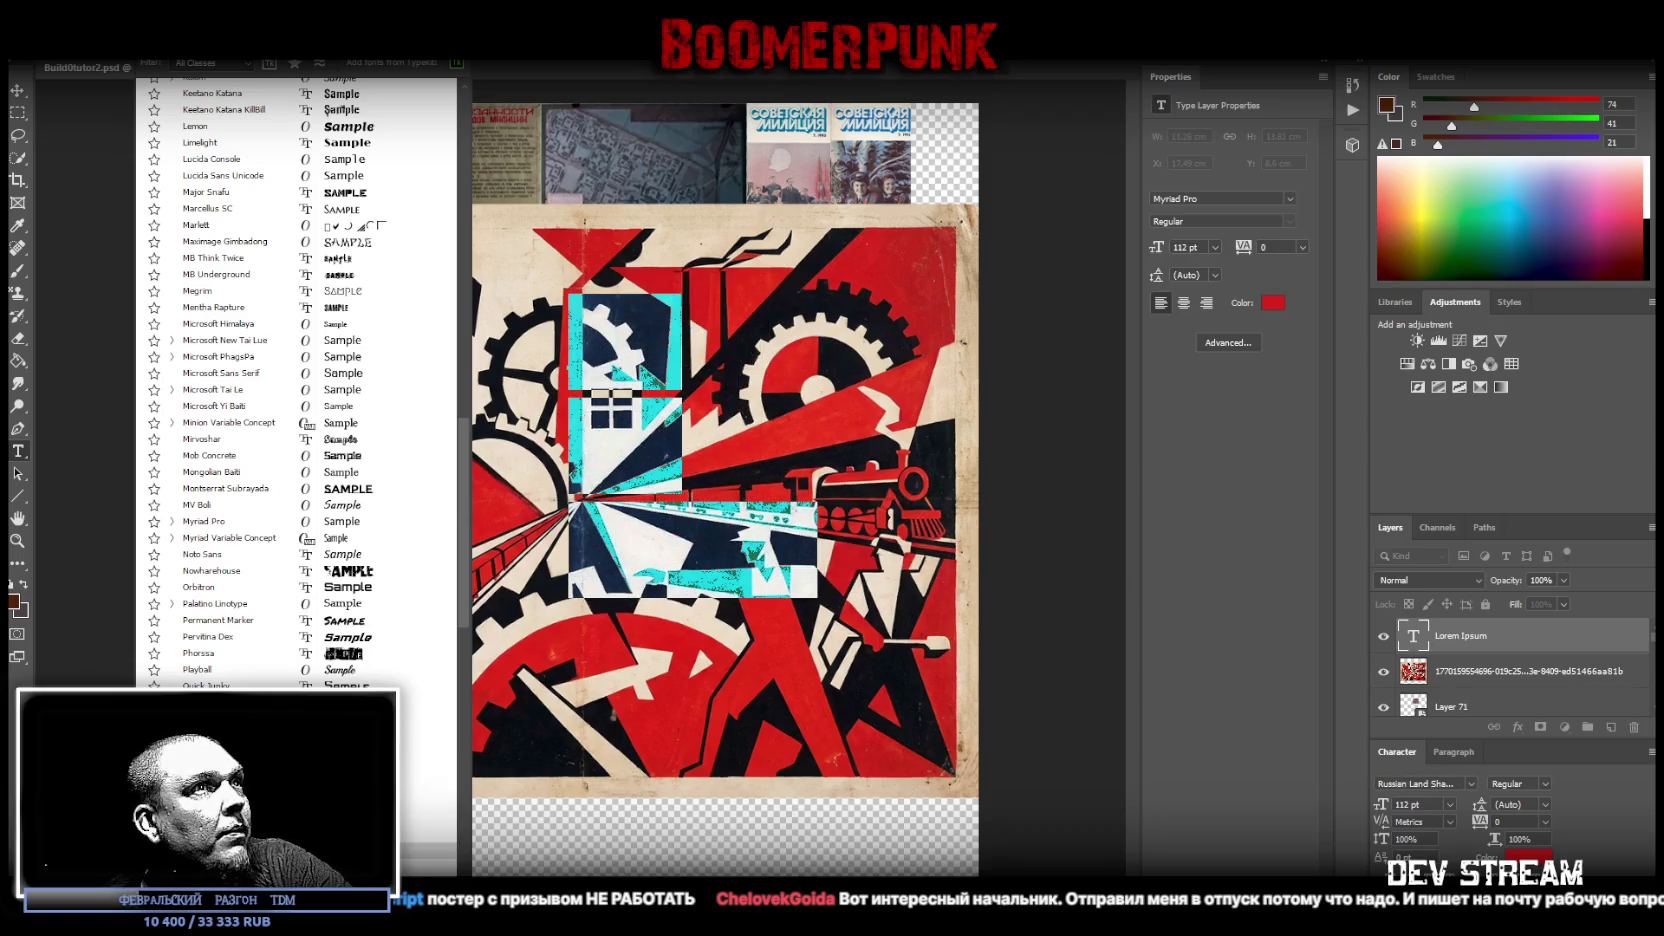
{"action": "key", "text": "Return"}
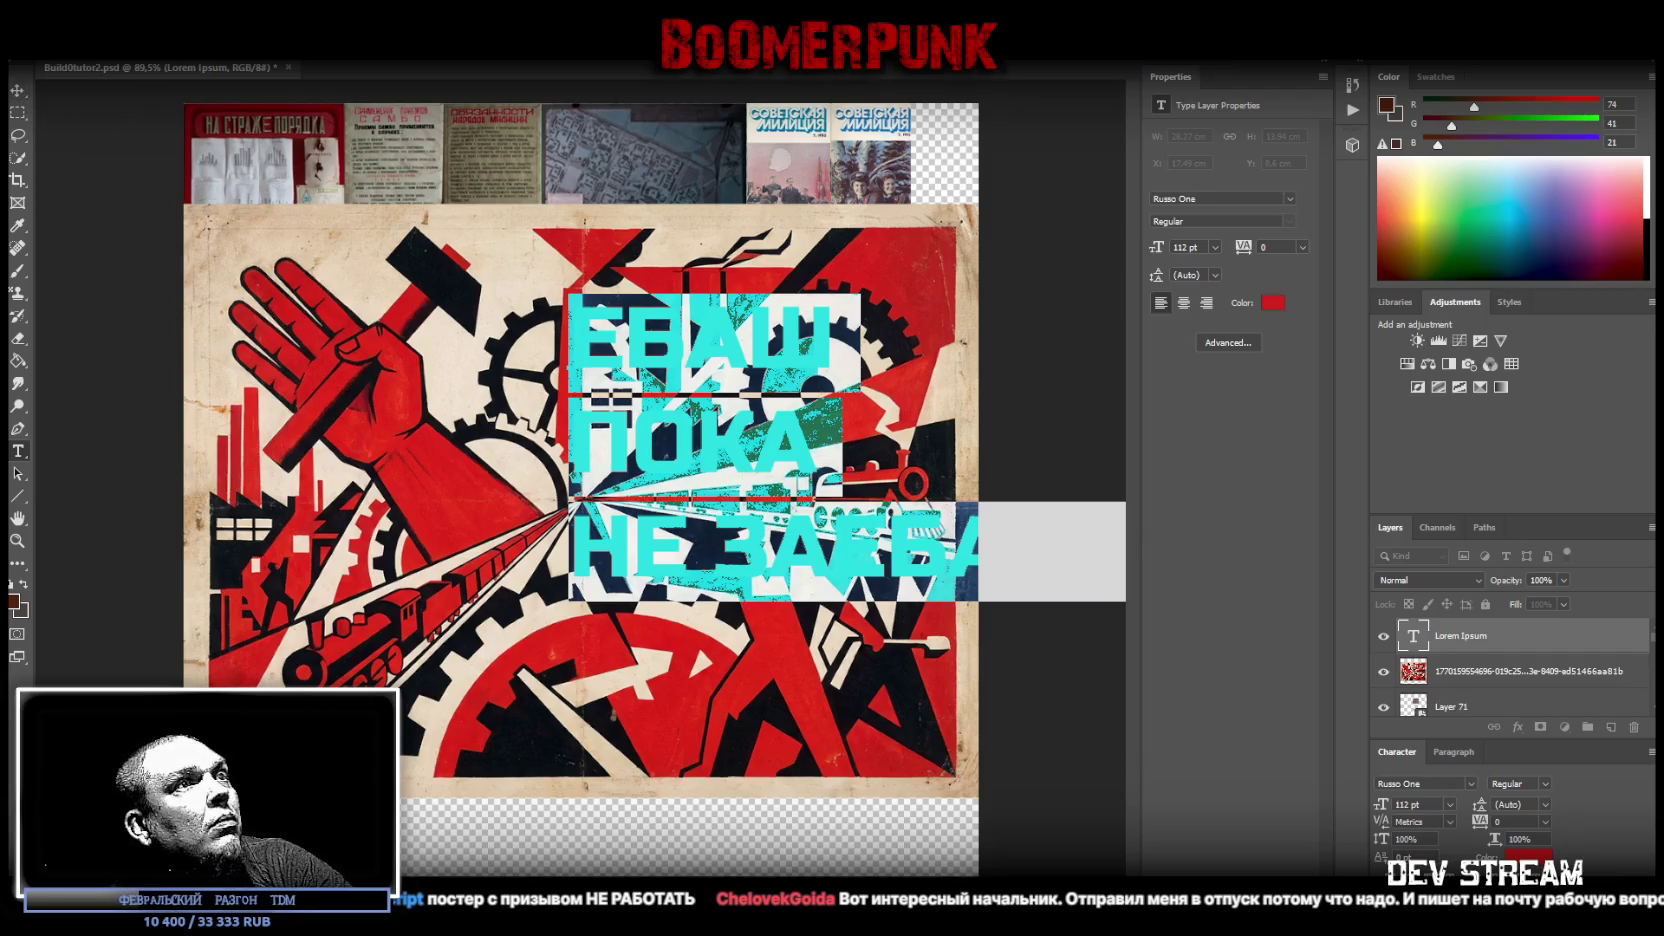
{"action": "key", "text": "ctrl+shift+r"}
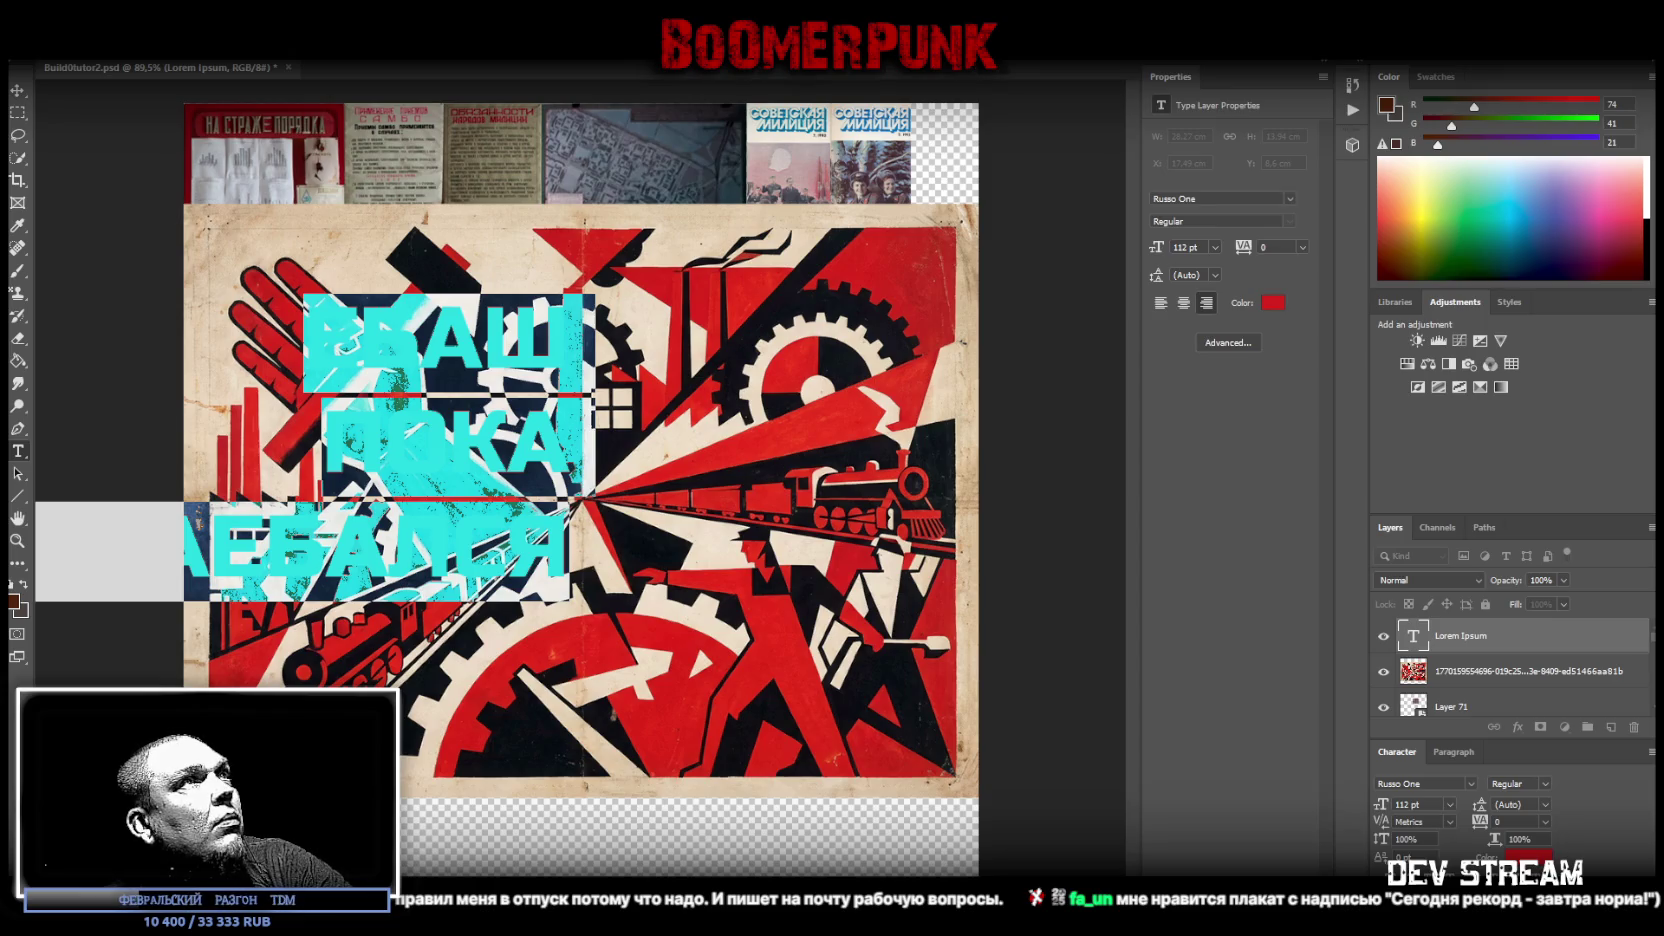
{"action": "left_click", "coordinate": [18, 90]}
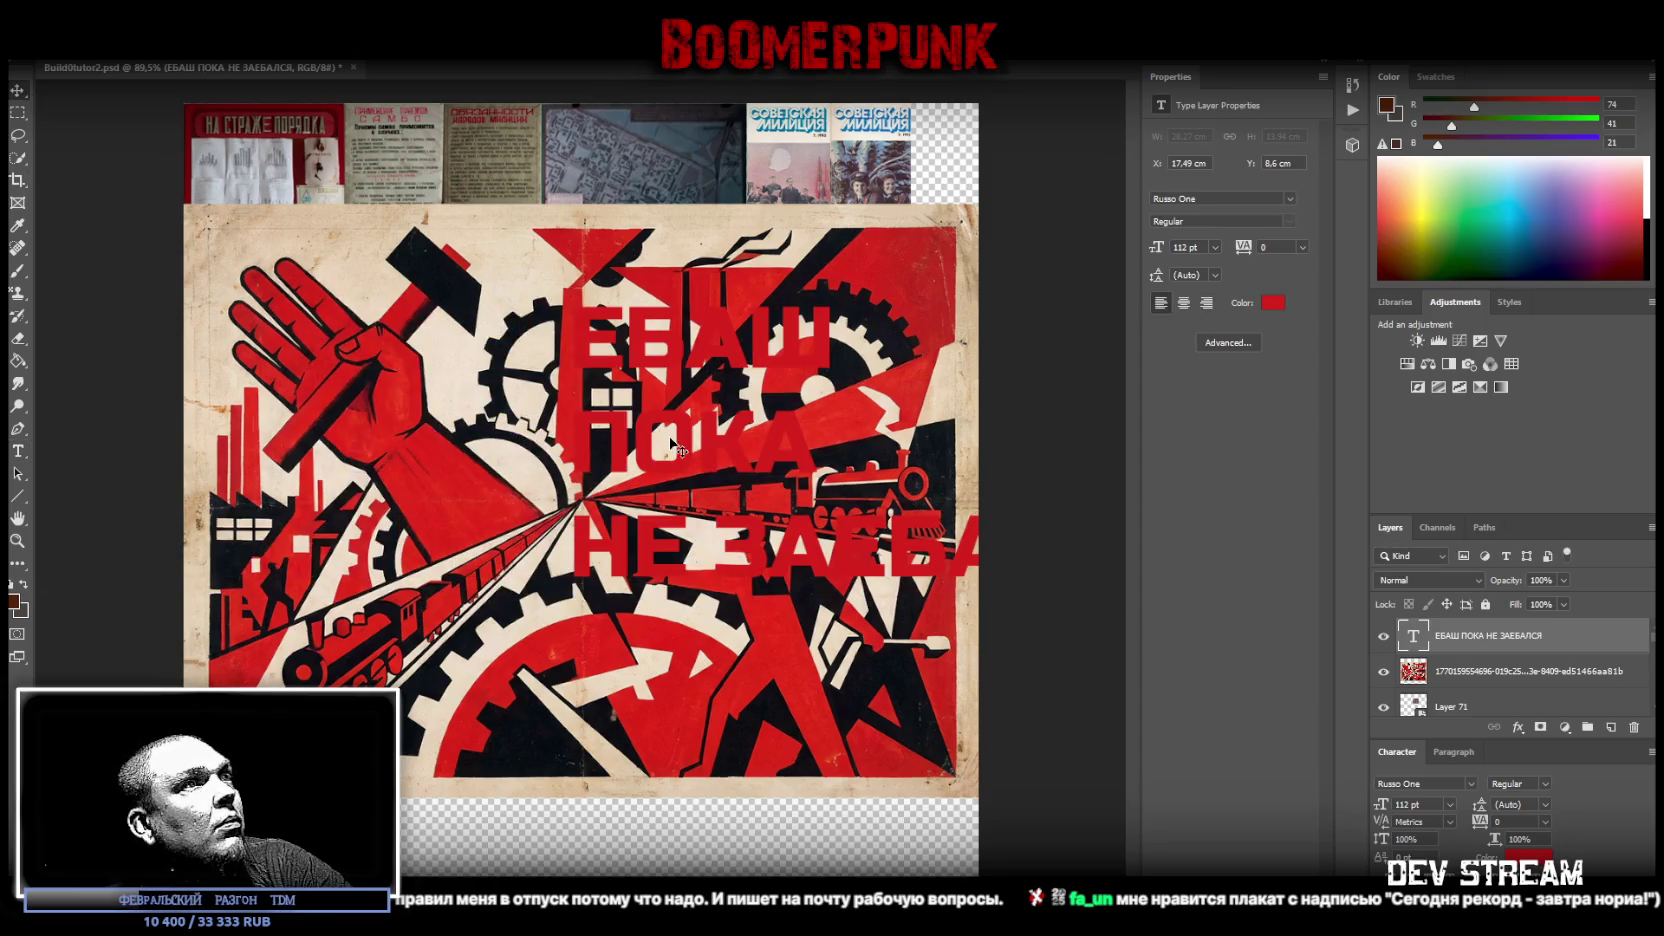
- Move the slogan to X 2.25 cm, Y 16.65 cm and apply a Stroke layer style
{"action": "left_click_drag", "start_coordinate": [718, 450], "coordinate": [358, 630]}
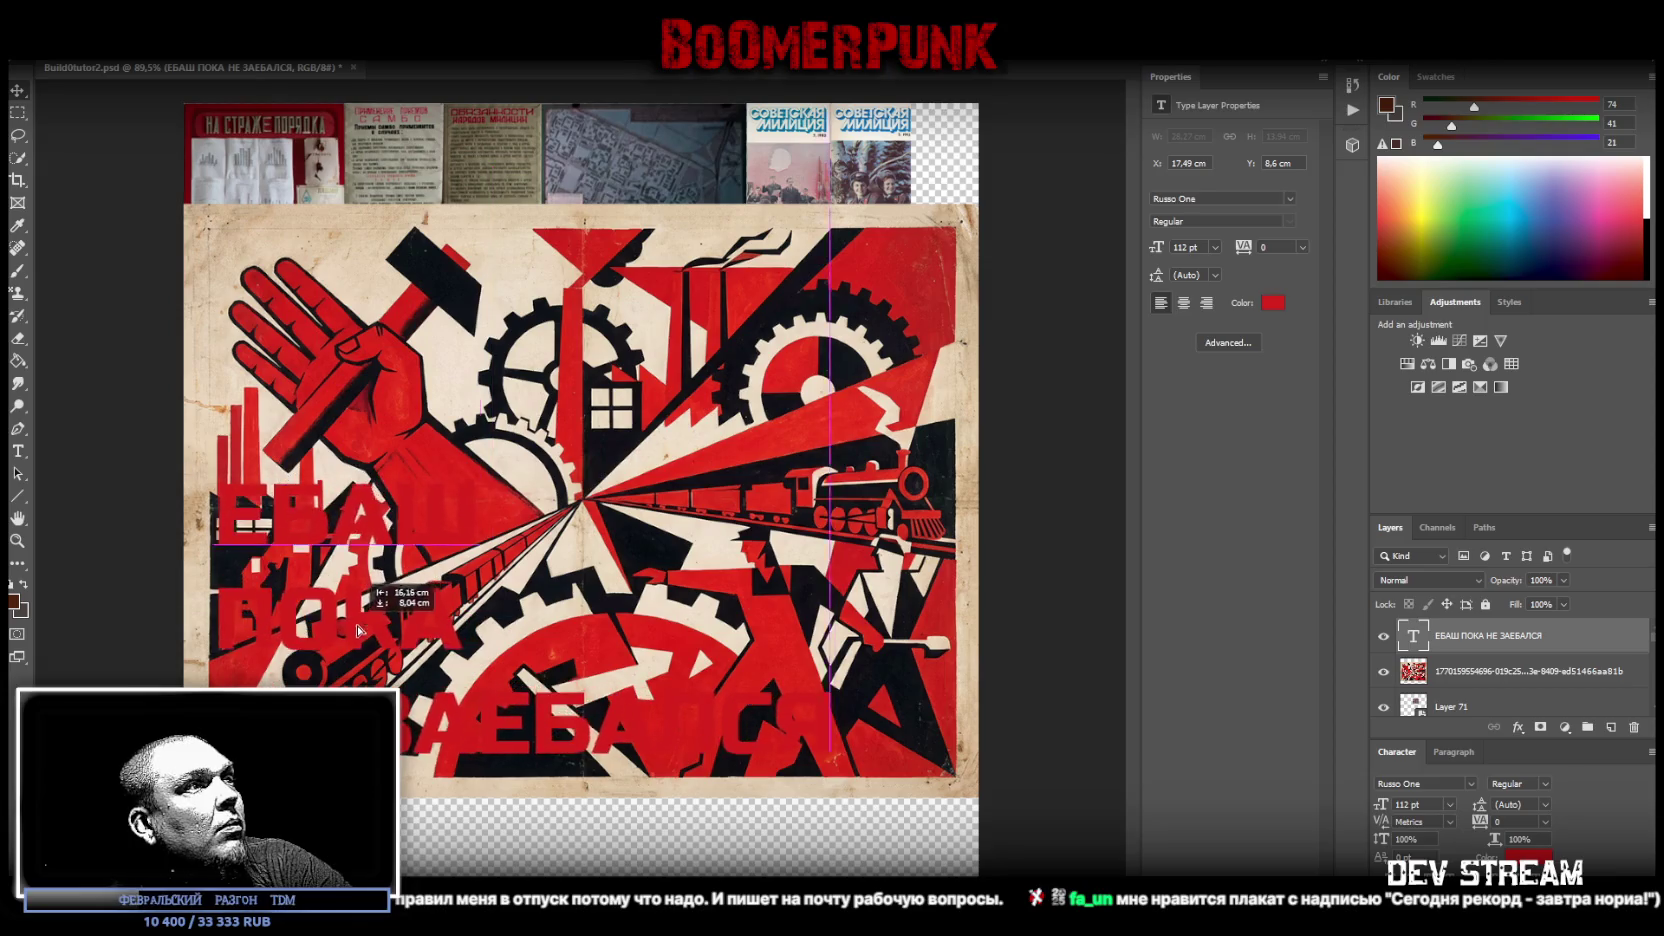
{"action": "left_click_drag", "start_coordinate": [358, 630], "coordinate": [378, 630]}
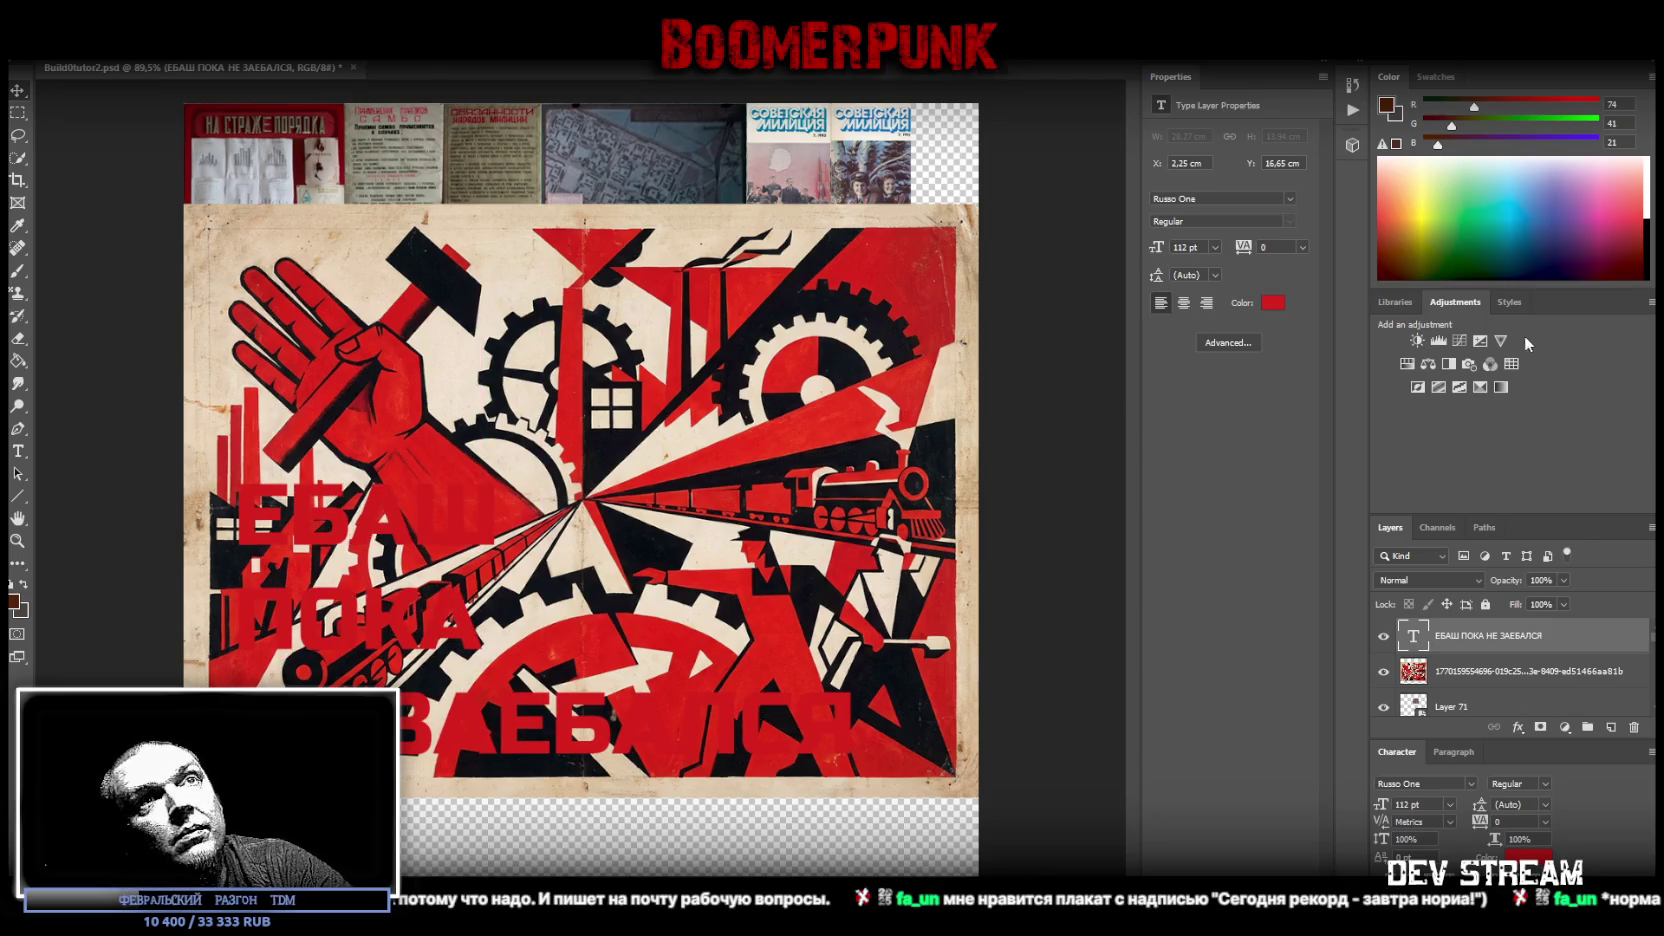
{"action": "left_click", "coordinate": [1509, 301]}
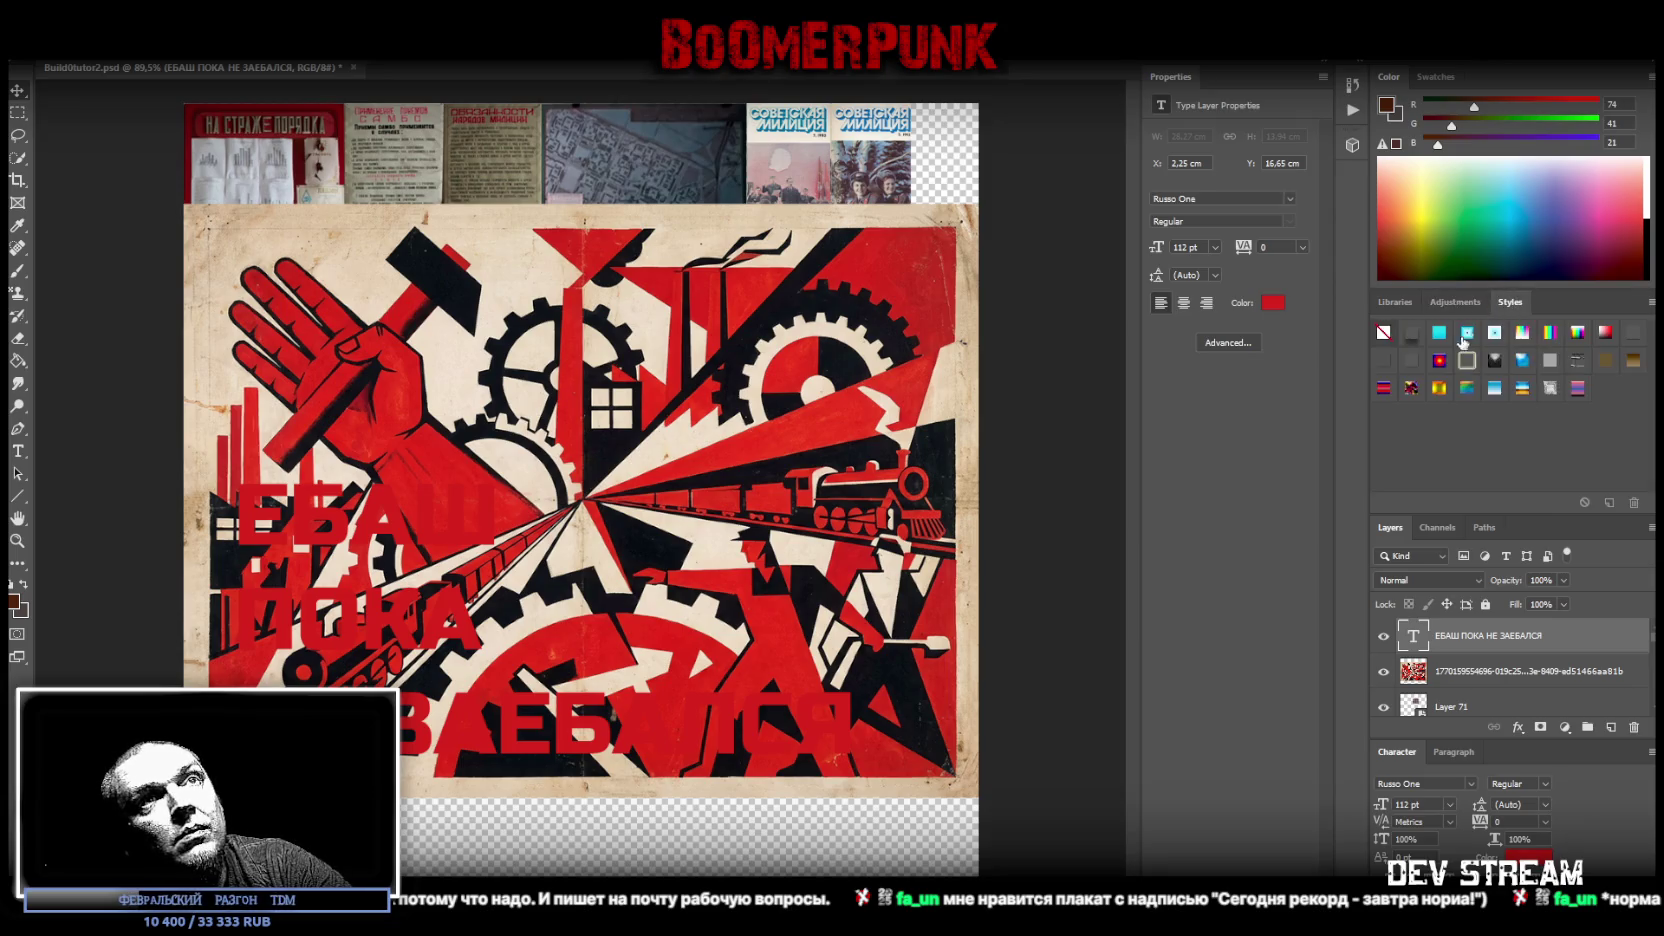
{"action": "left_click", "coordinate": [1410, 362]}
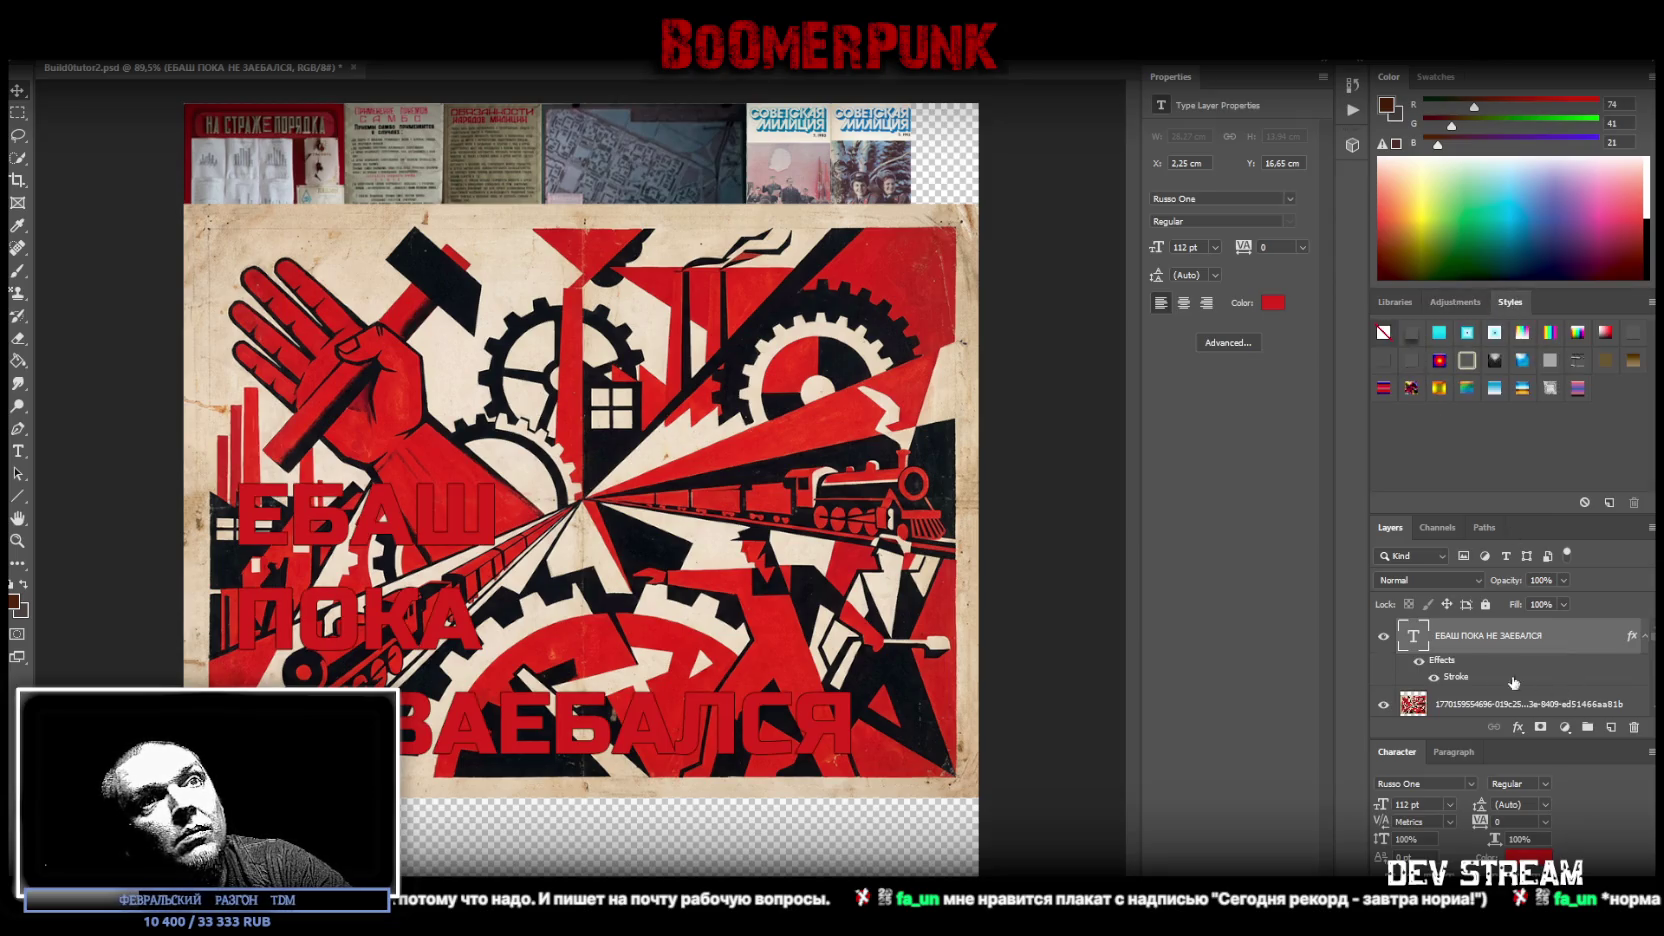
{"action": "double_click", "coordinate": [1455, 678]}
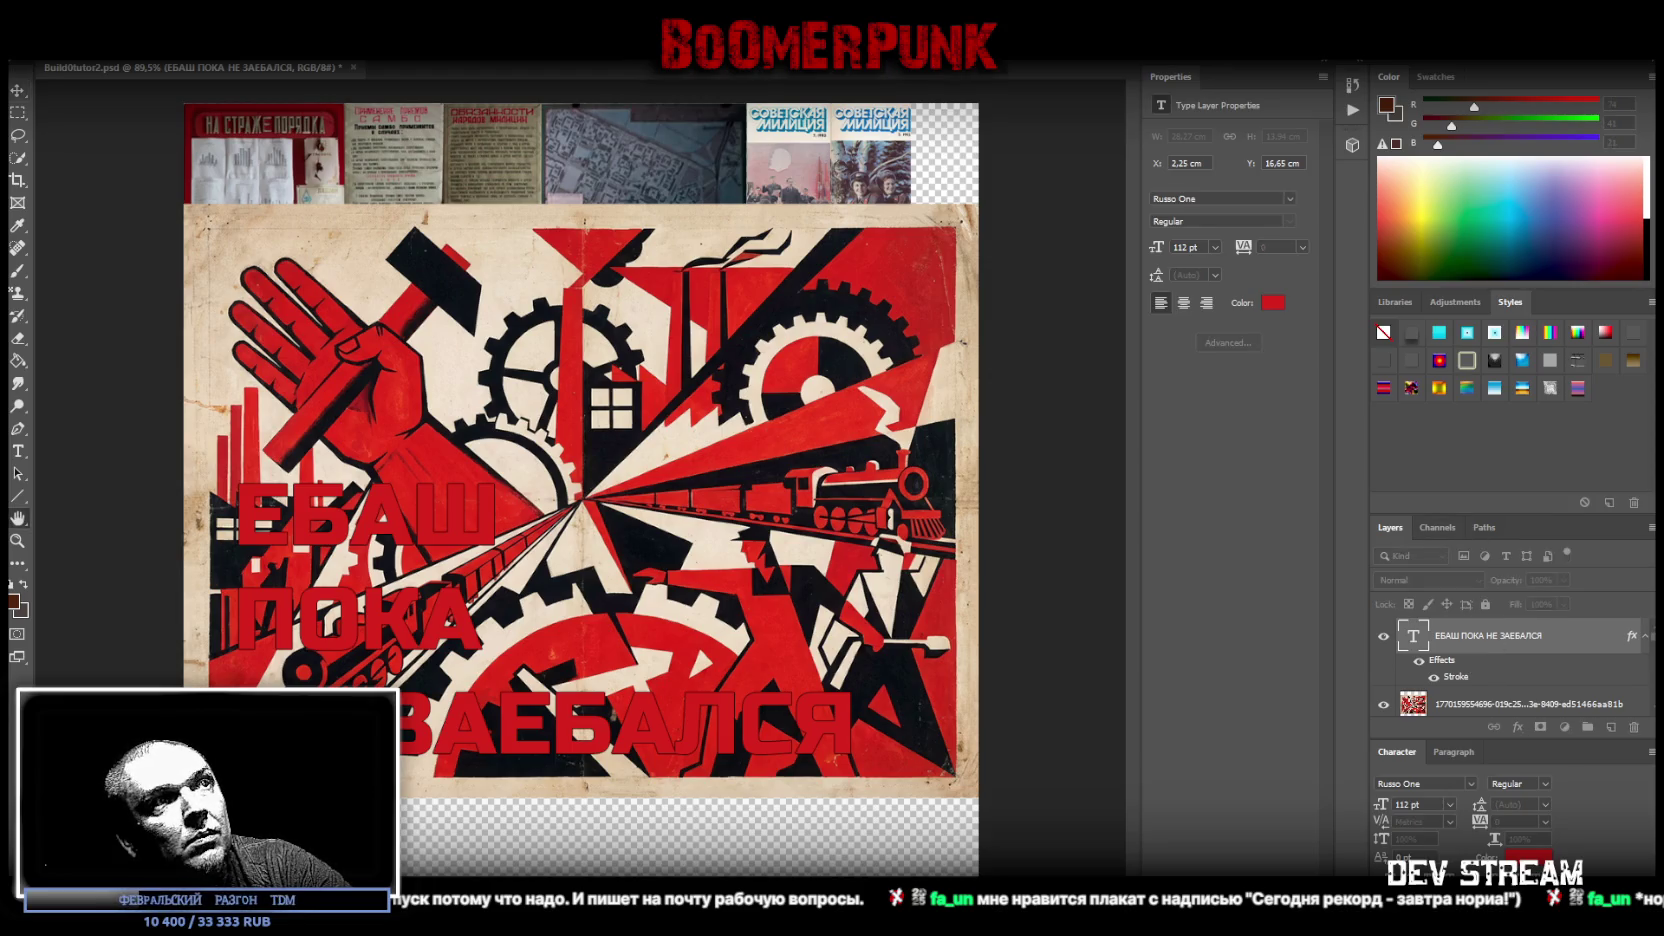
{"action": "key", "text": "Return"}
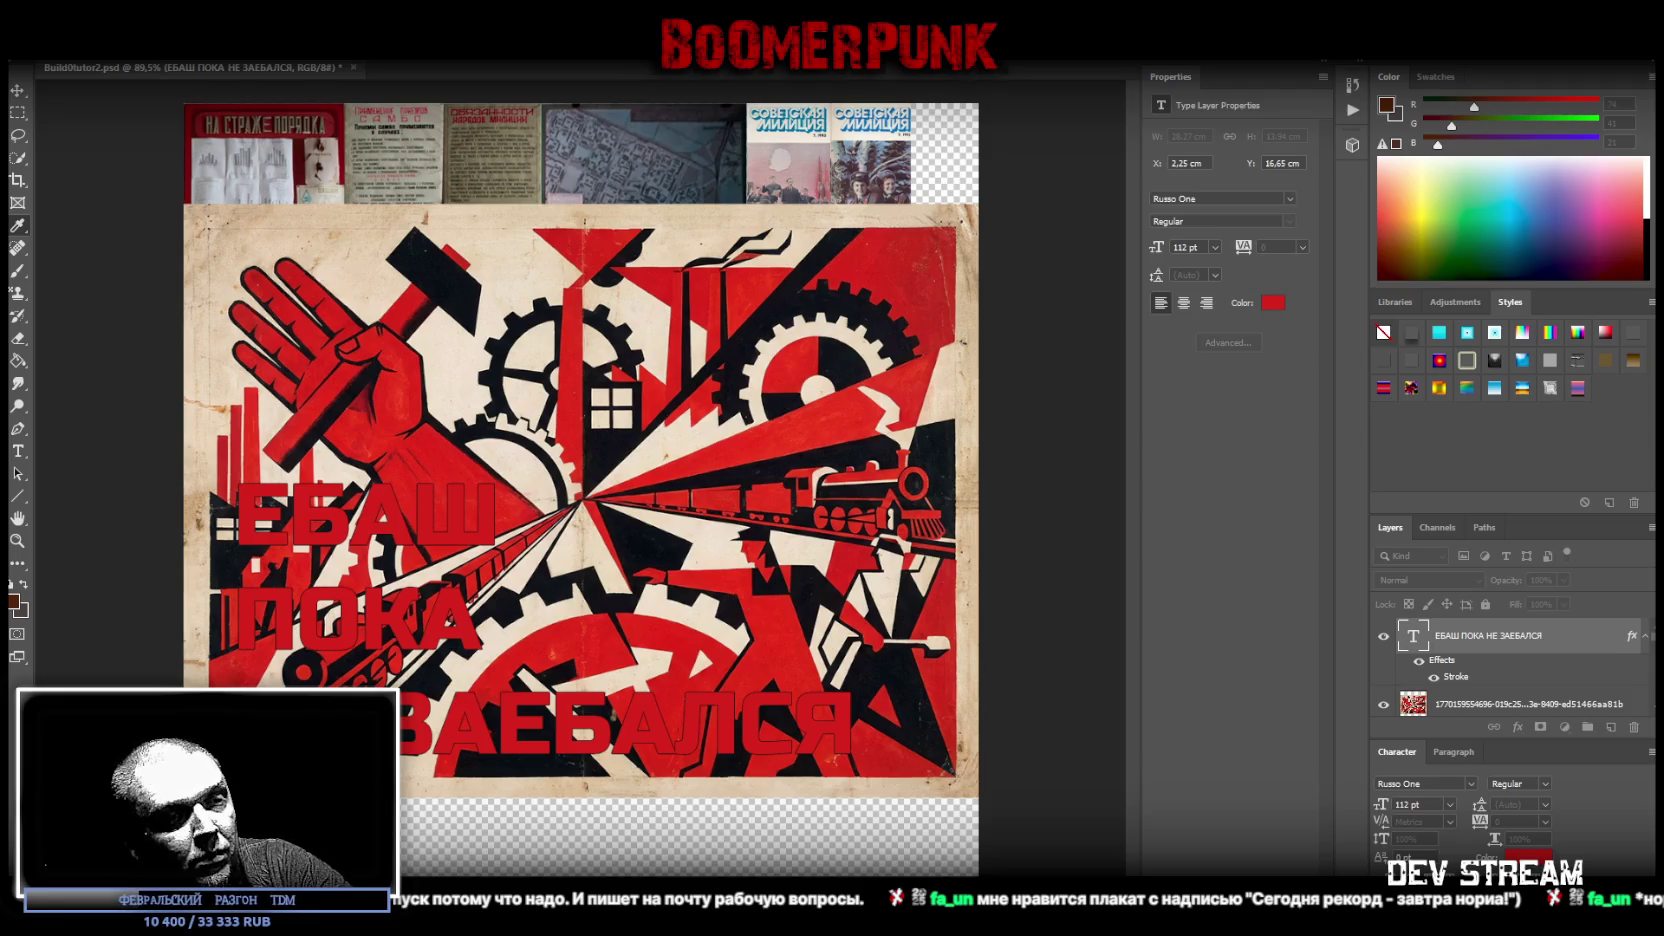
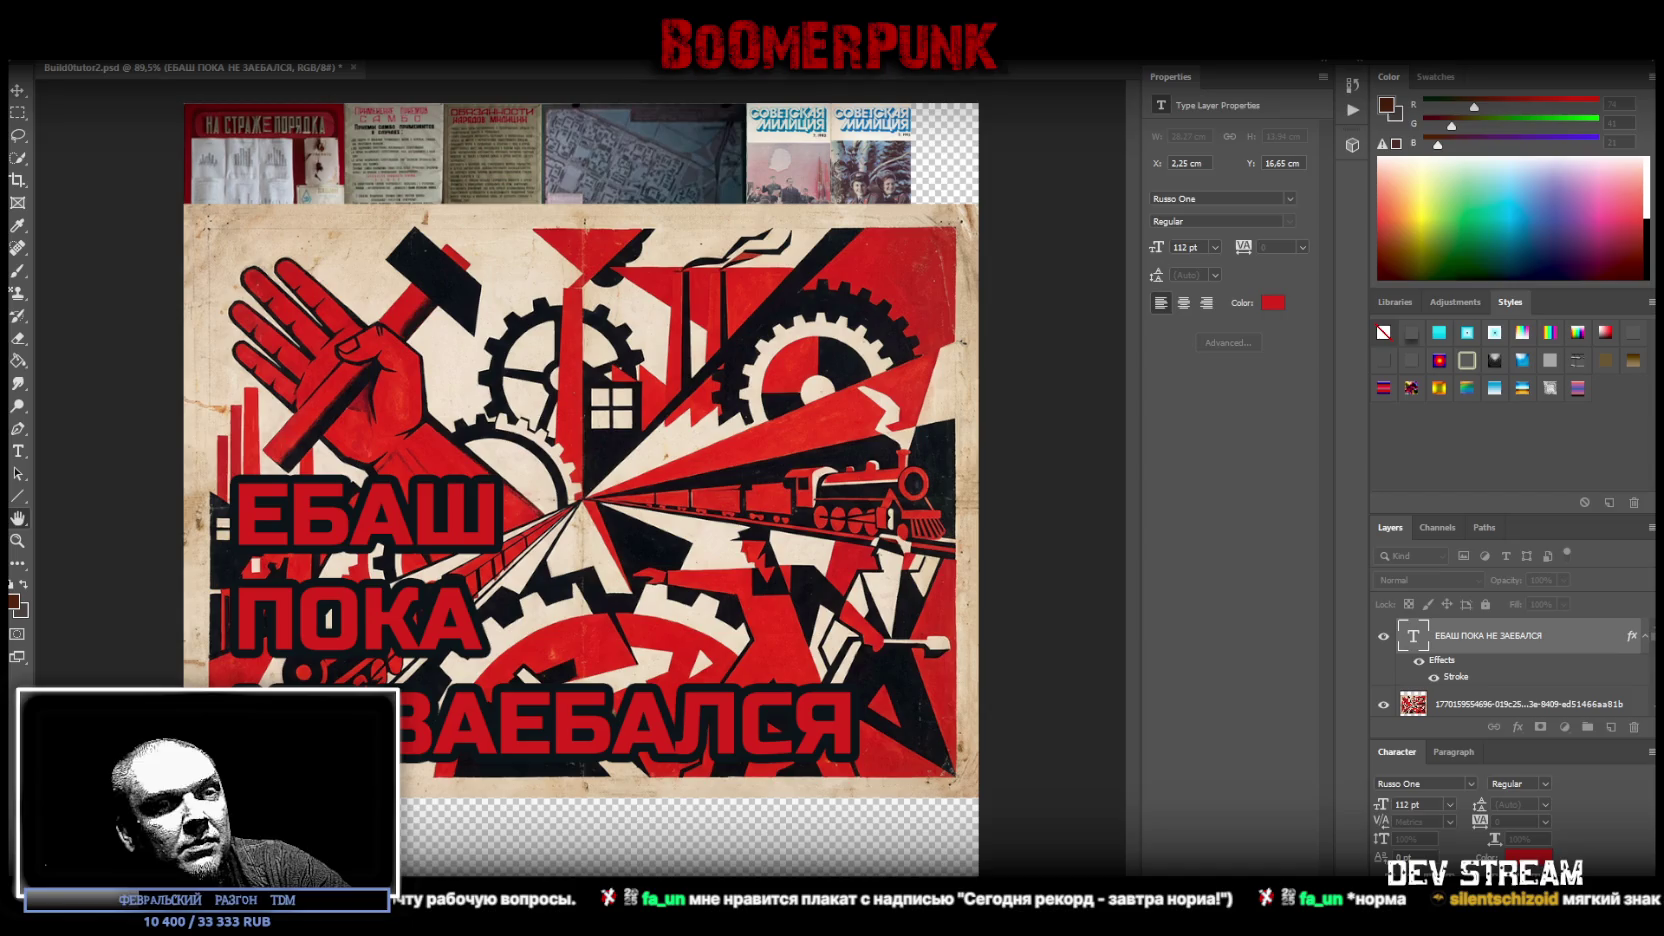
- Try Multiply on the red slogan, revert it to solid, then select all its text
{"action": "key", "text": "alt+shift+m"}
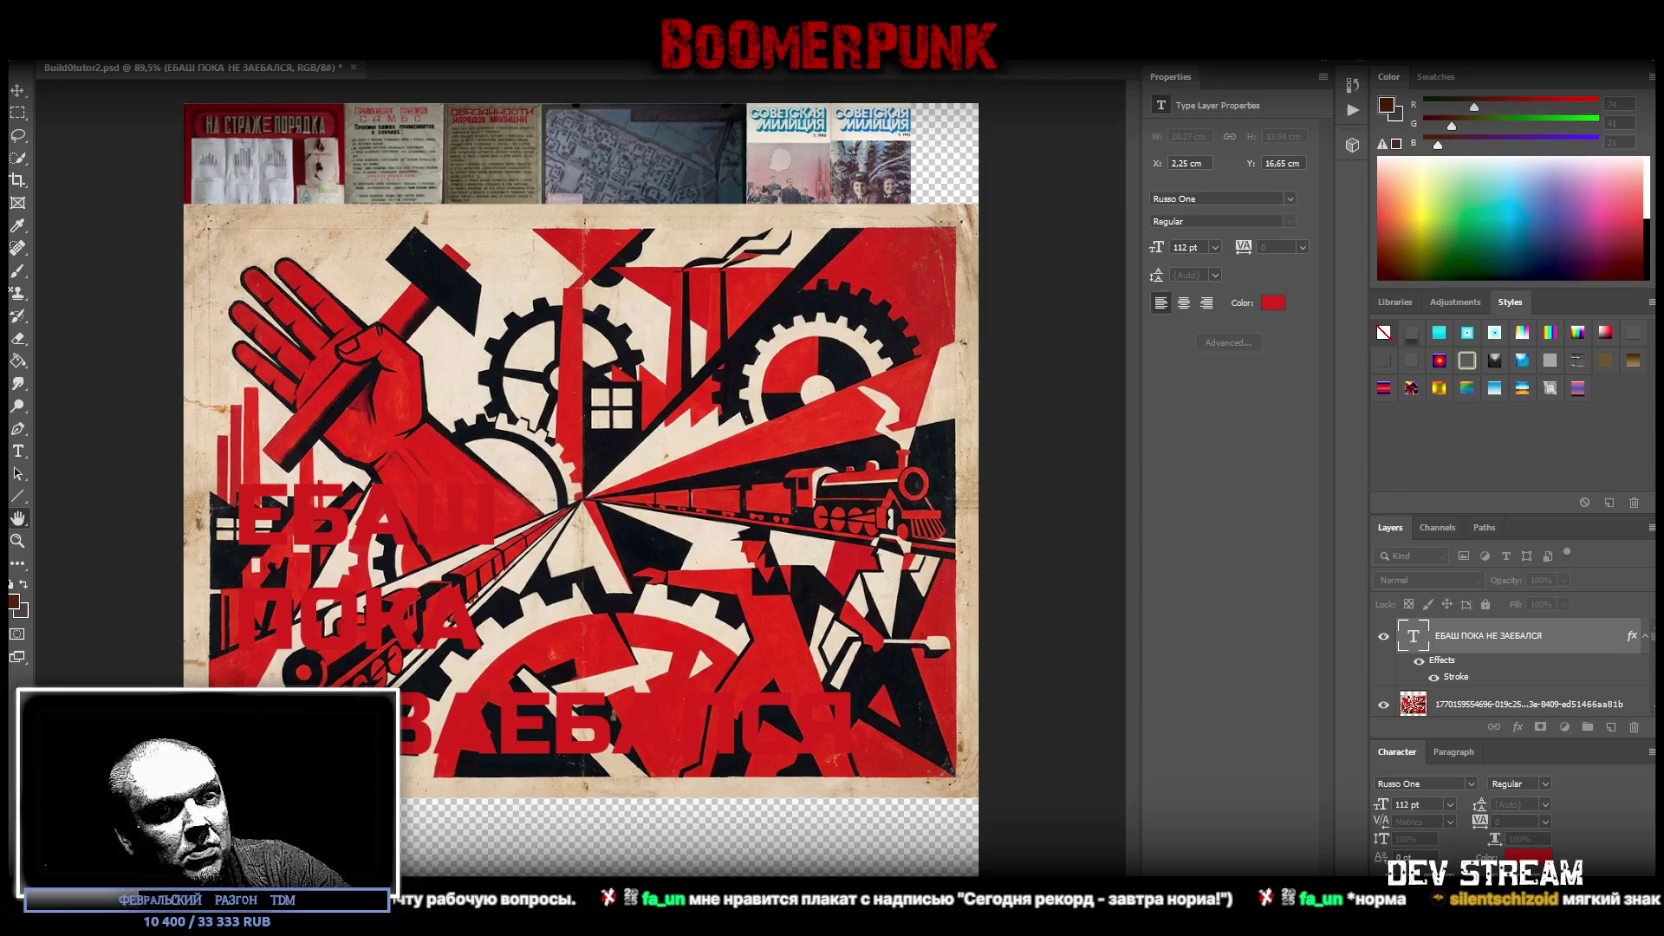
{"action": "key", "text": "alt+shift+n"}
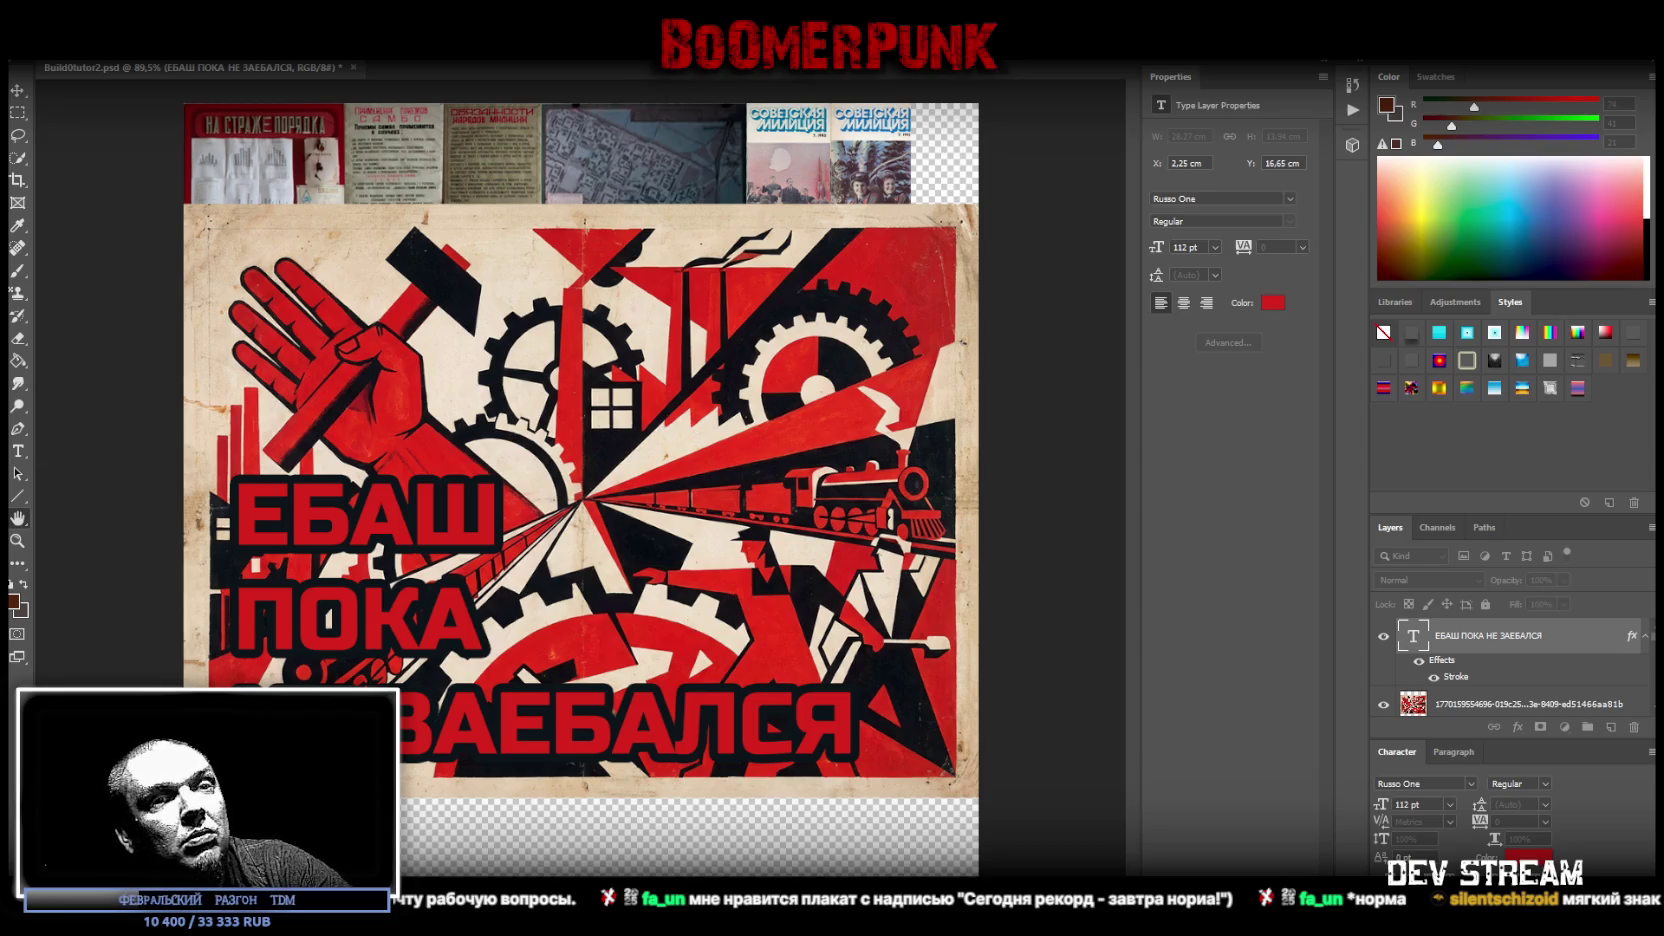
{"action": "key", "text": "t"}
{"action": "left_click", "coordinate": [421, 614]}
{"action": "key", "text": "ctrl+a"}
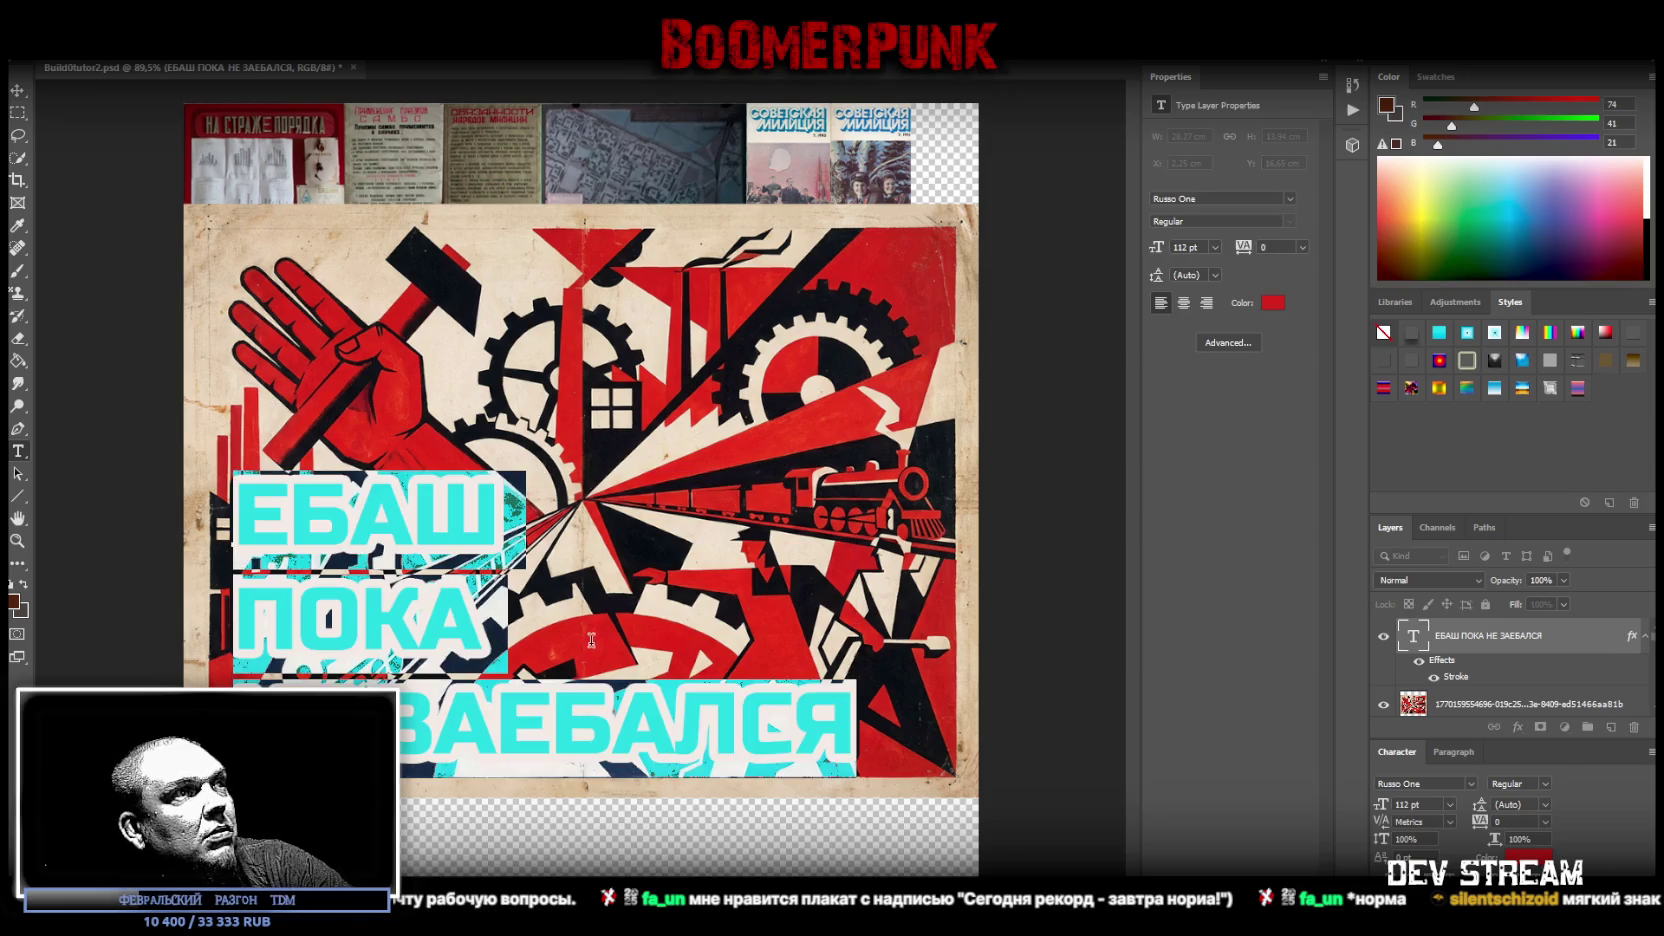
- Retype the slogan as 'СЕГОДНЯ РЕКОРД' with a second line 'ЗАВТРА НОРМА!'
{"action": "type", "text": "Сегодня рекорд"}
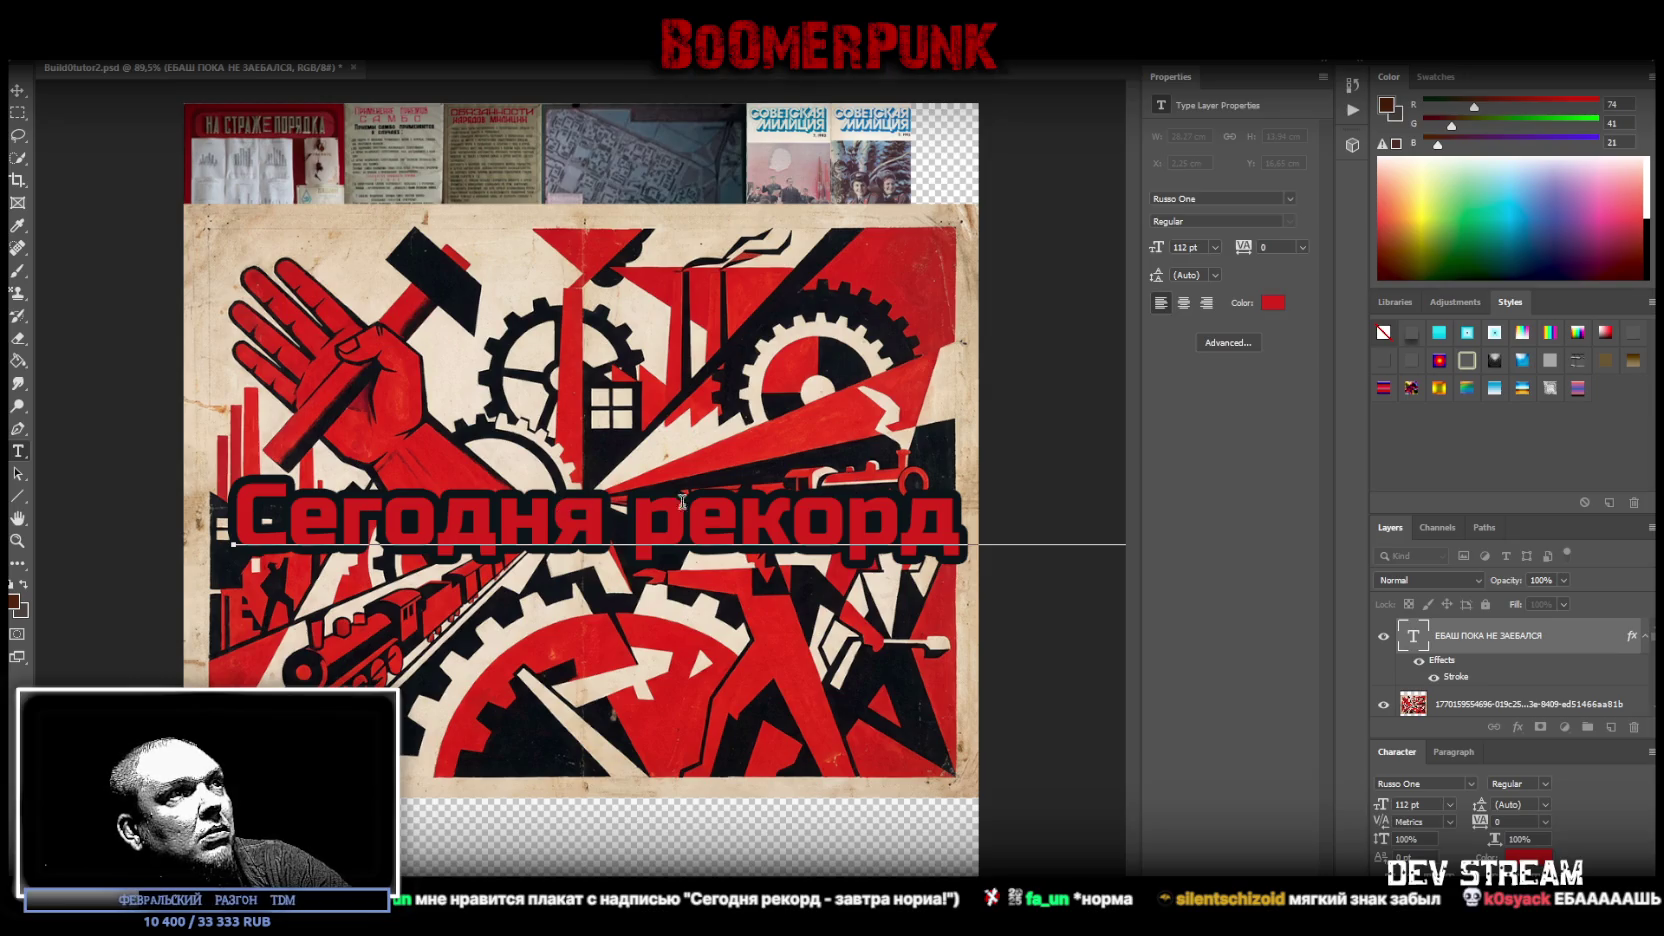
{"action": "key", "text": "ctrl+a"}
{"action": "type", "text": "СЕГ"}
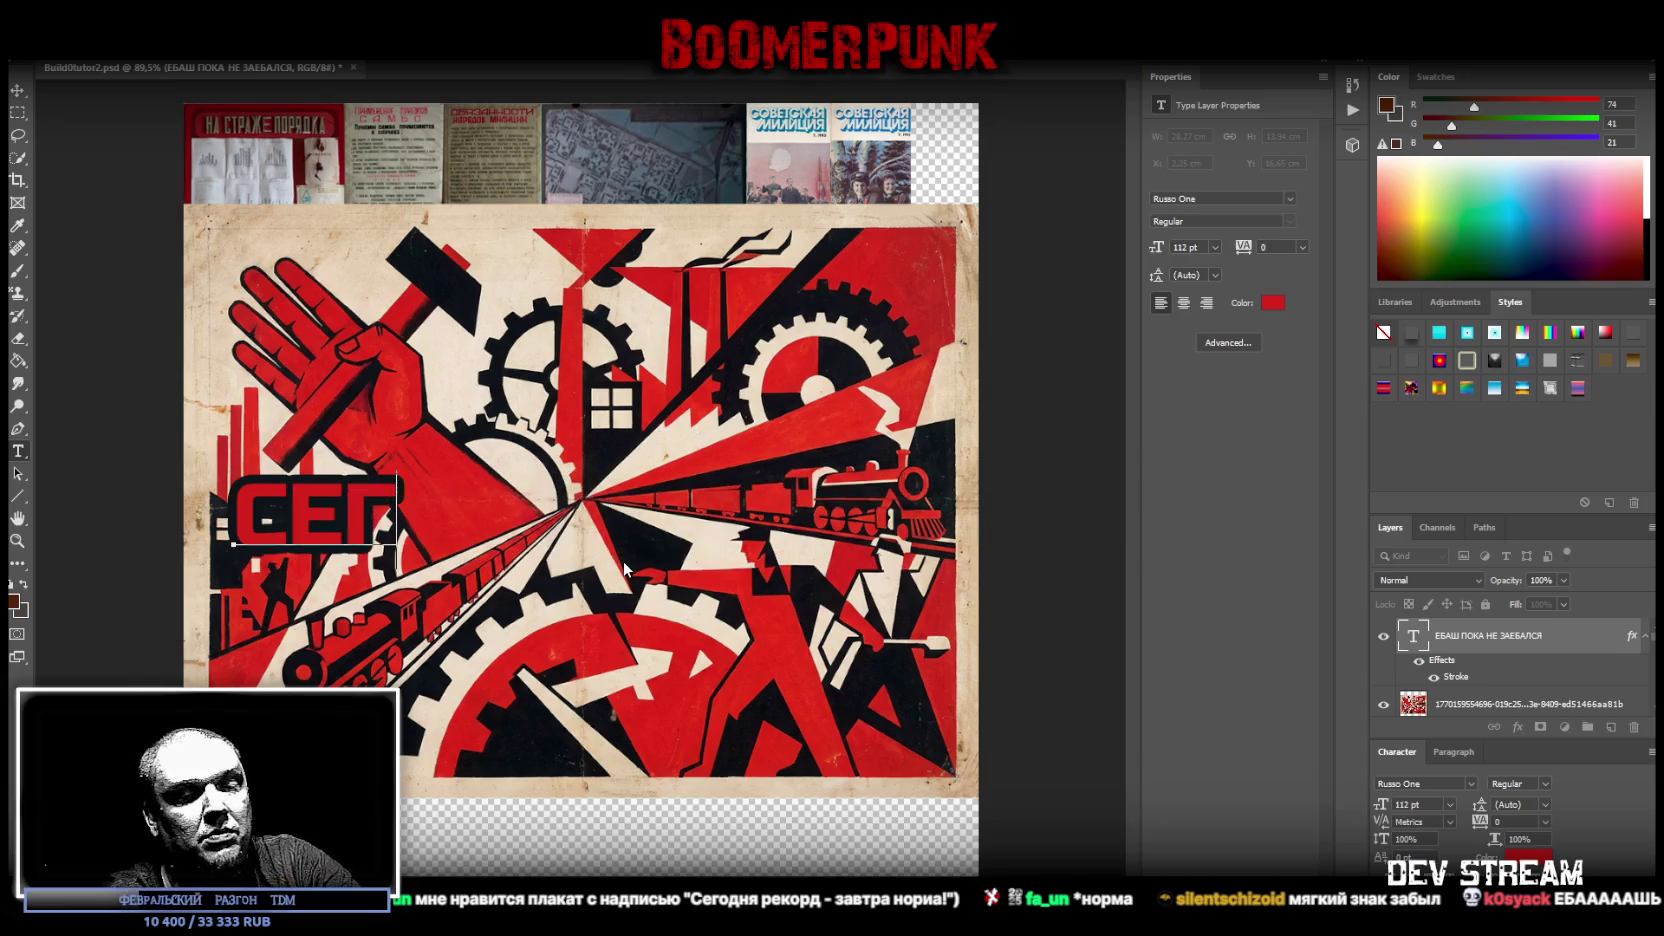
{"action": "type", "text": "ОДНЯ"}
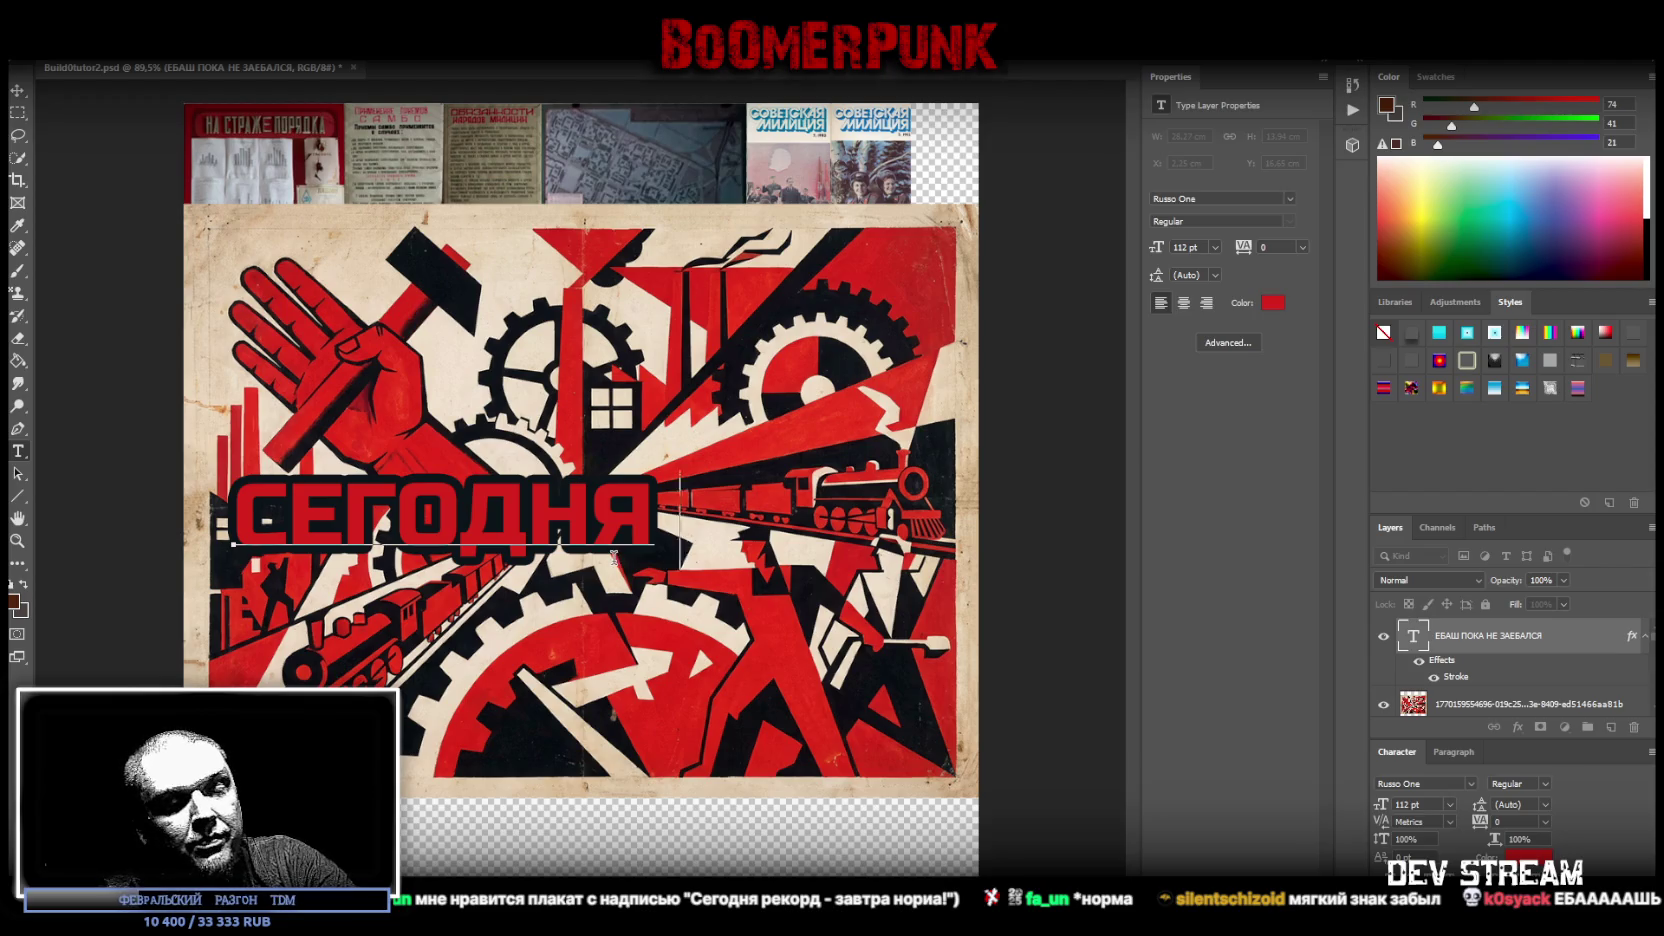
{"action": "type", "text": " РЕКОРД"}
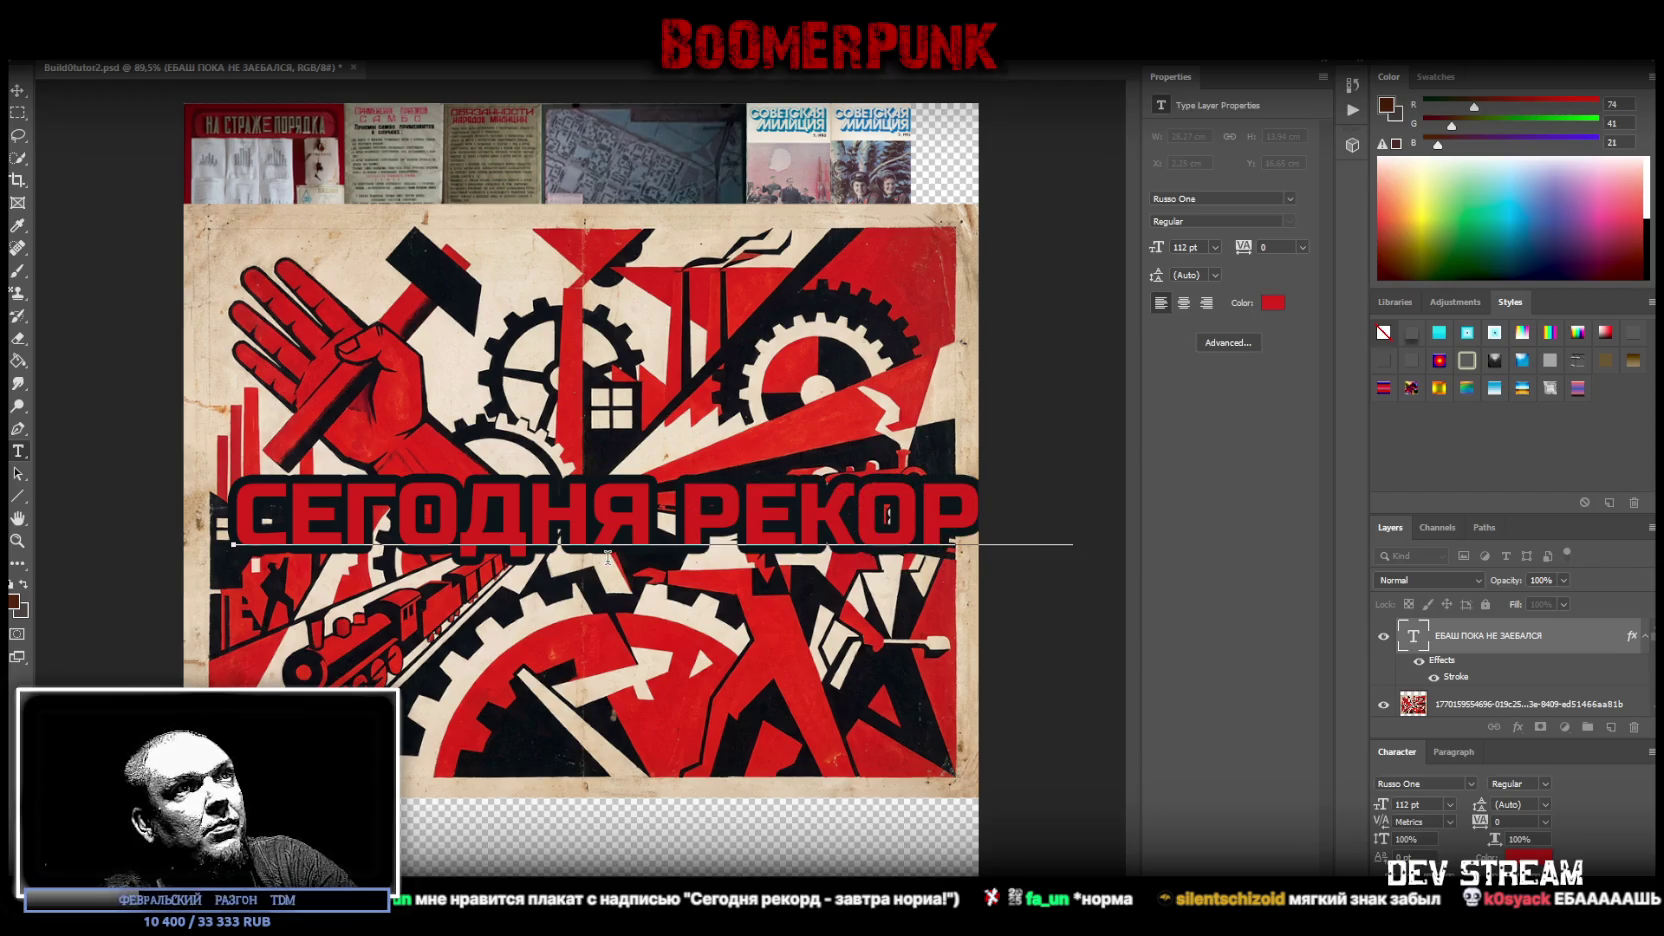
{"action": "key", "text": "Return"}
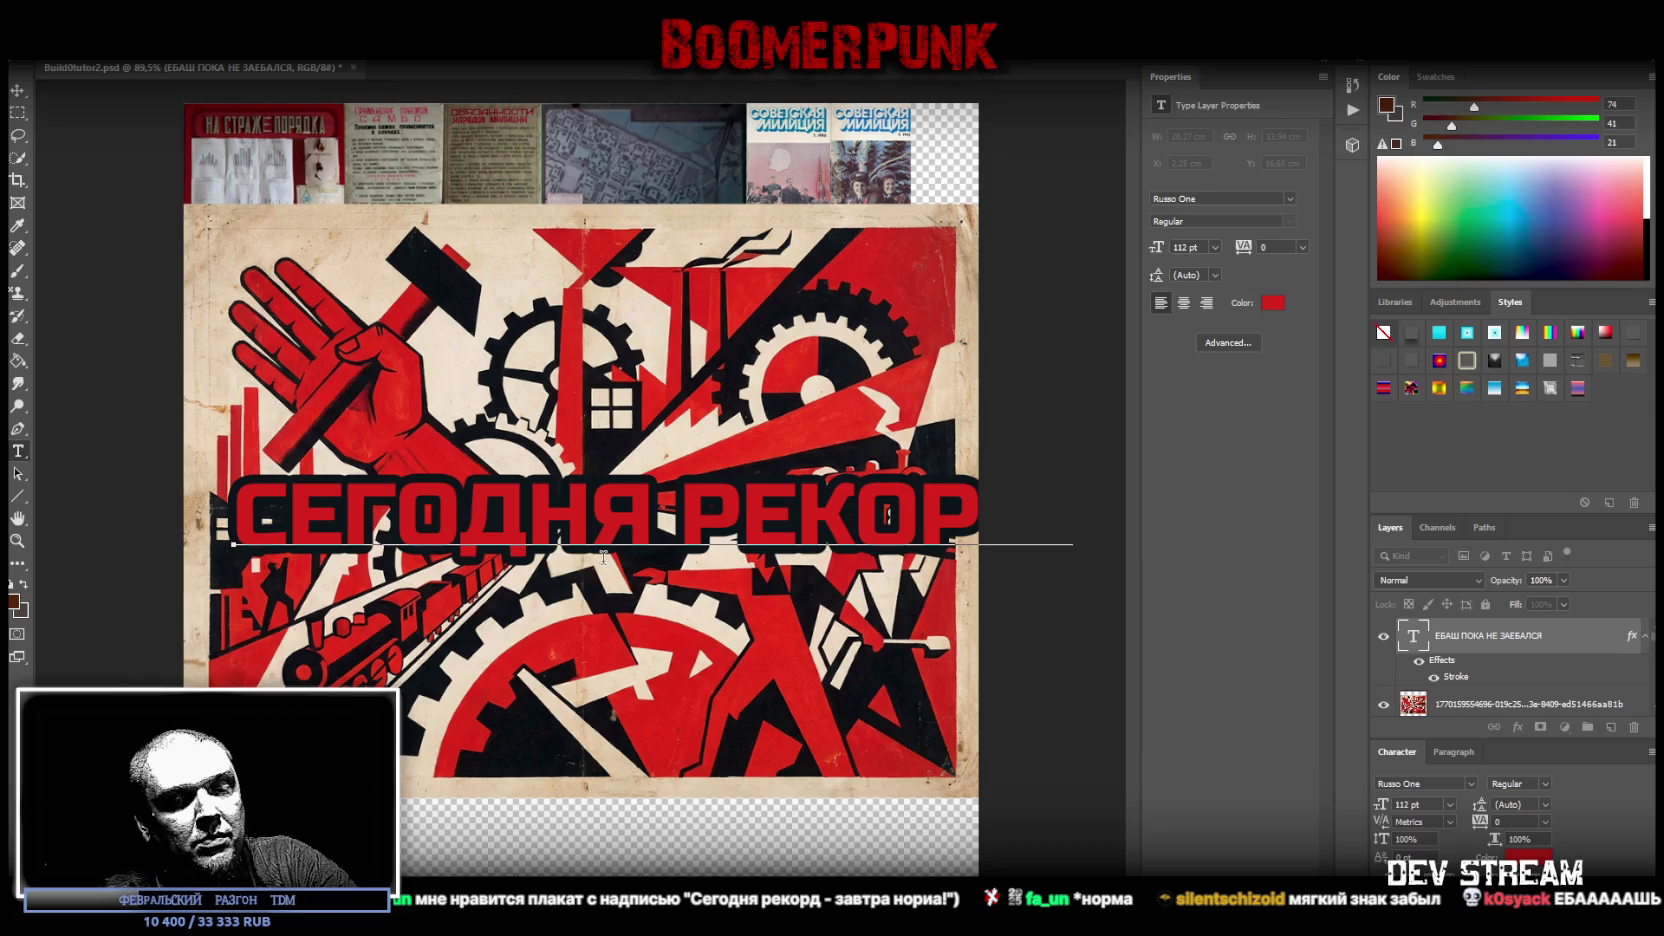
{"action": "type", "text": "ЗАВТРА НОРМА!"}
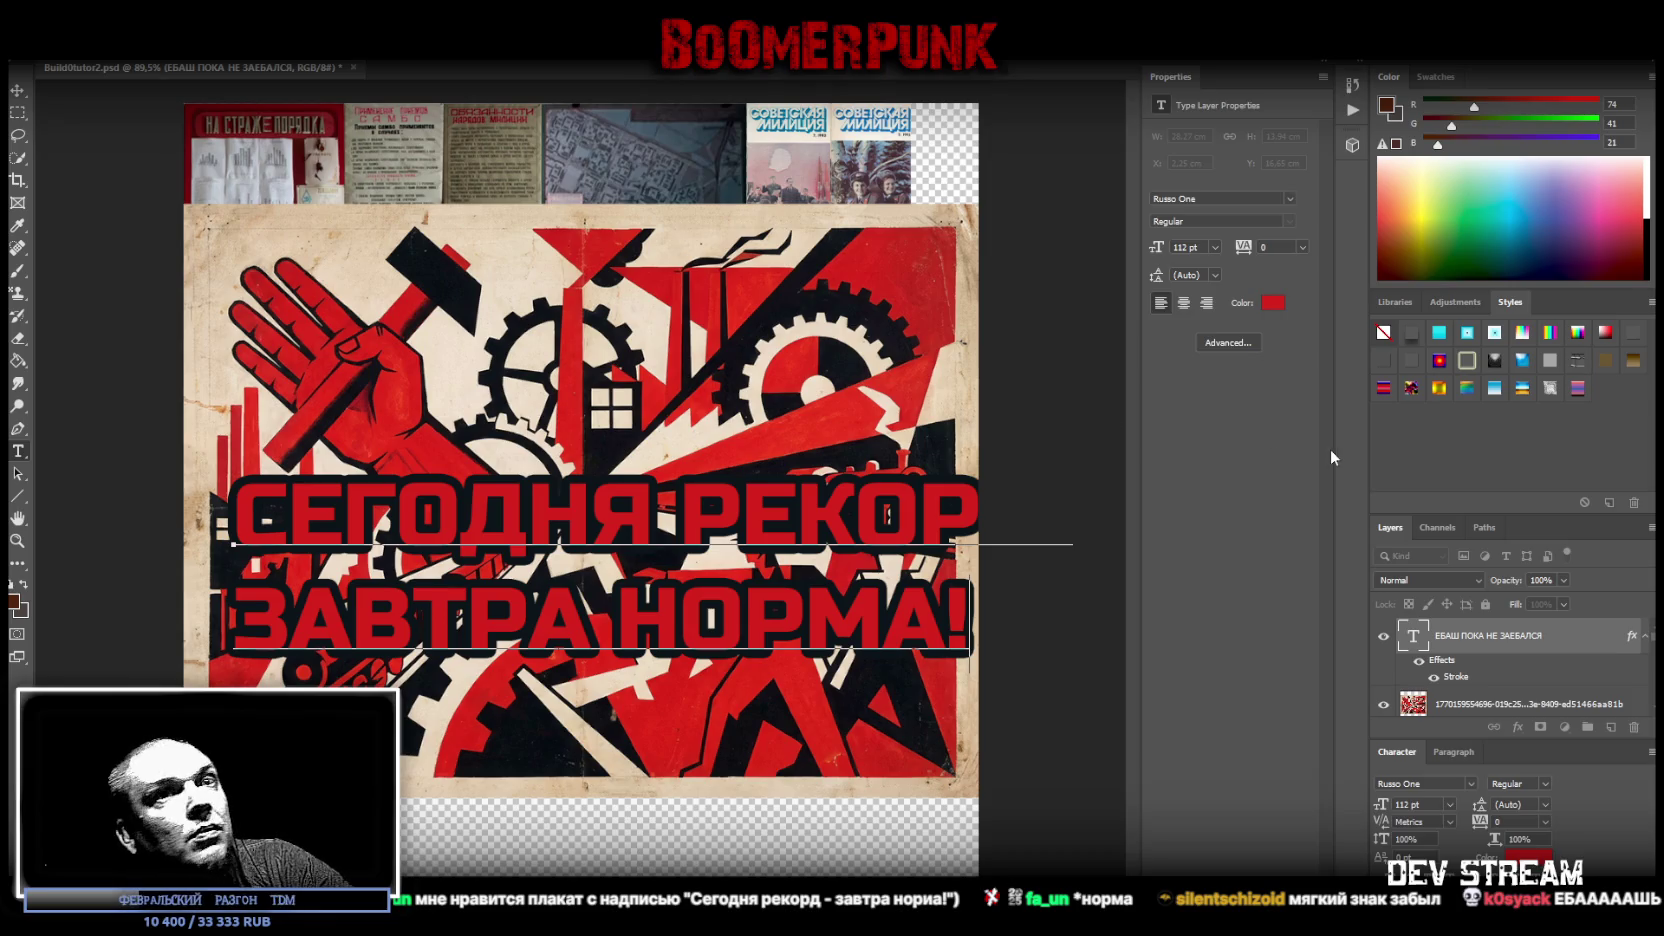
- Set the whole slogan in the Impact font
{"action": "key", "text": "ctrl+a"}
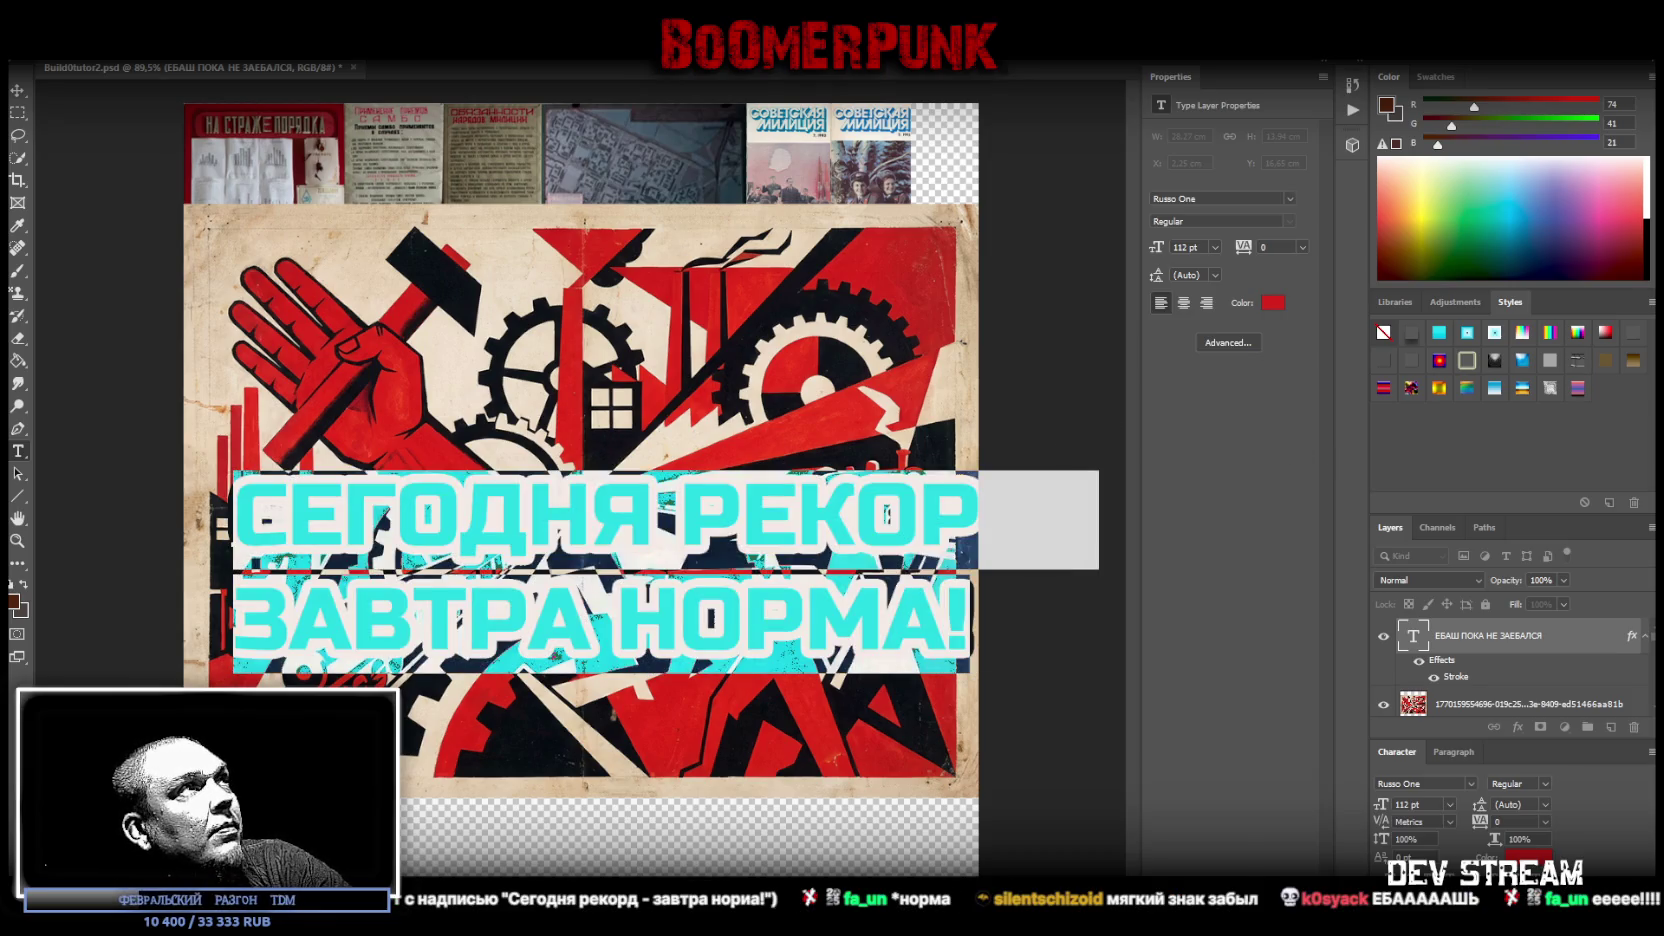
{"action": "left_click", "coordinate": [1220, 198]}
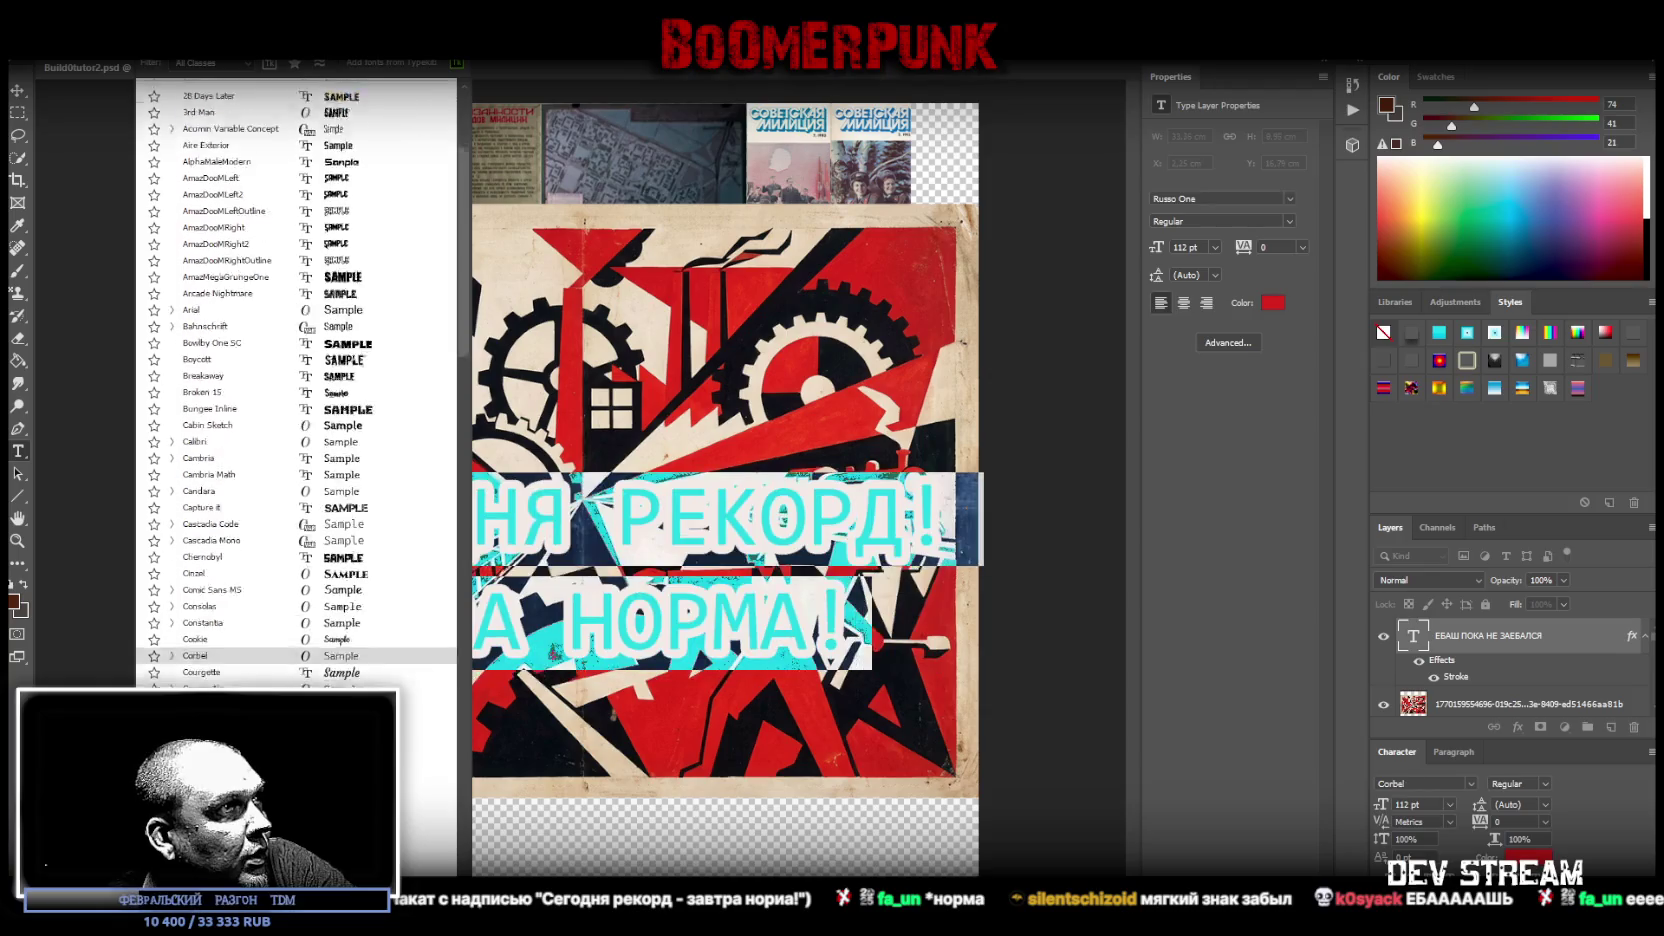
{"action": "scroll", "coordinate": [296, 400], "scroll_direction": "up", "scroll_amount": 5}
{"action": "scroll", "coordinate": [296, 400], "scroll_direction": "down", "scroll_amount": 2}
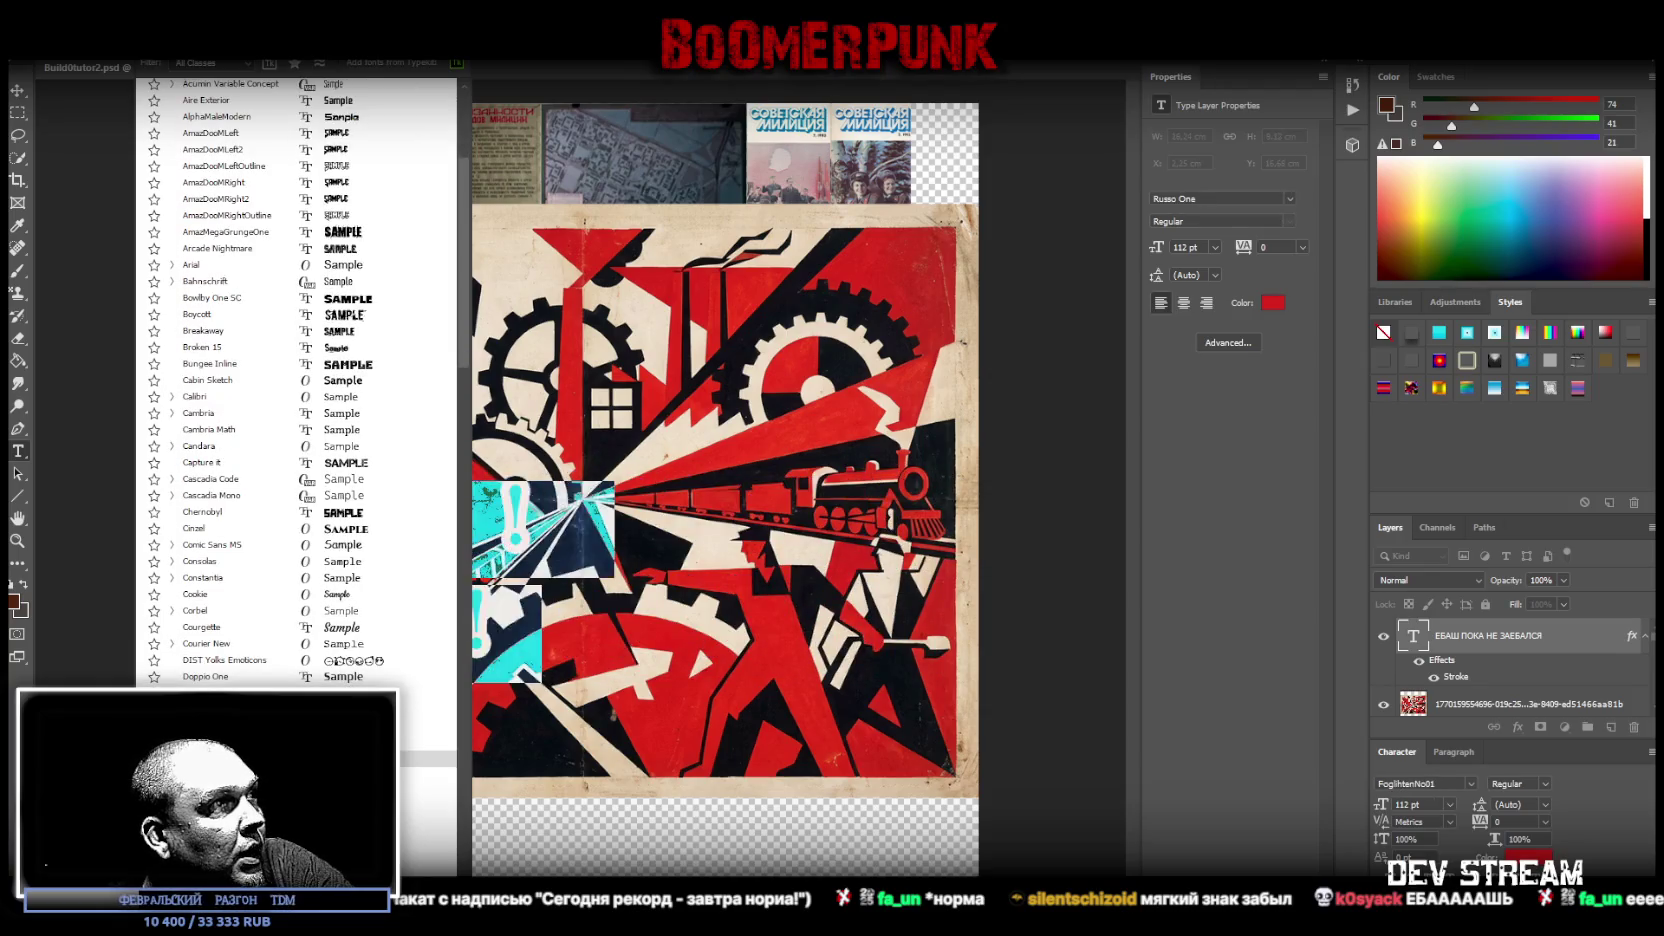
{"action": "scroll", "coordinate": [296, 380], "scroll_direction": "down", "scroll_amount": 1}
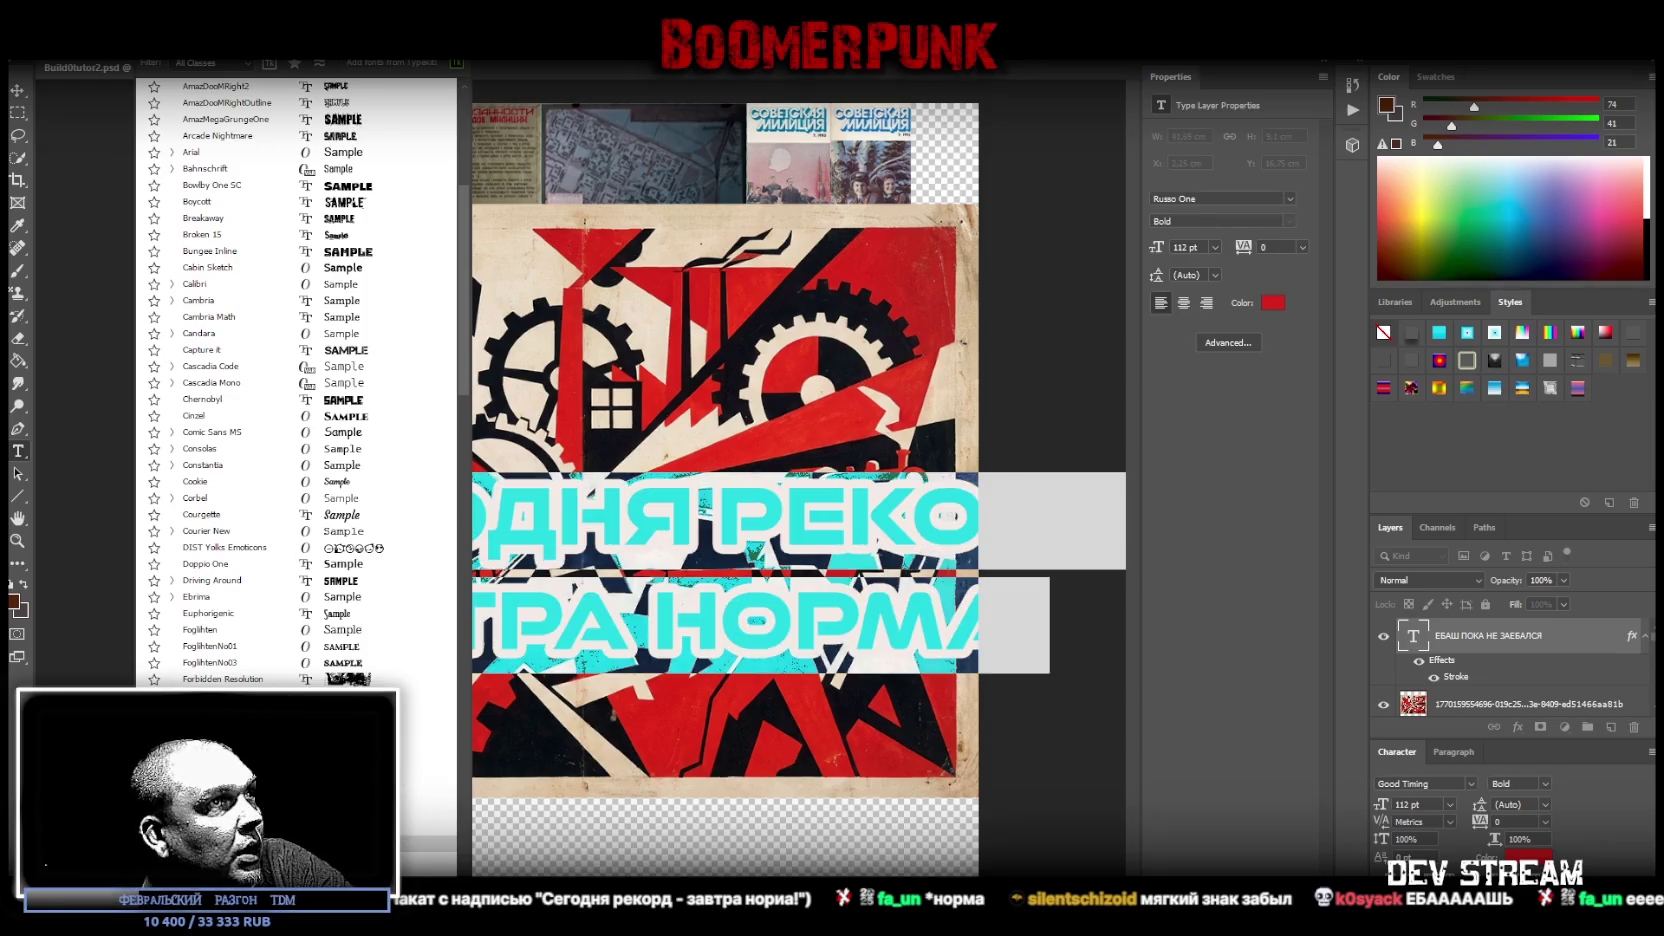
{"action": "scroll", "coordinate": [296, 380], "scroll_direction": "down", "scroll_amount": 1}
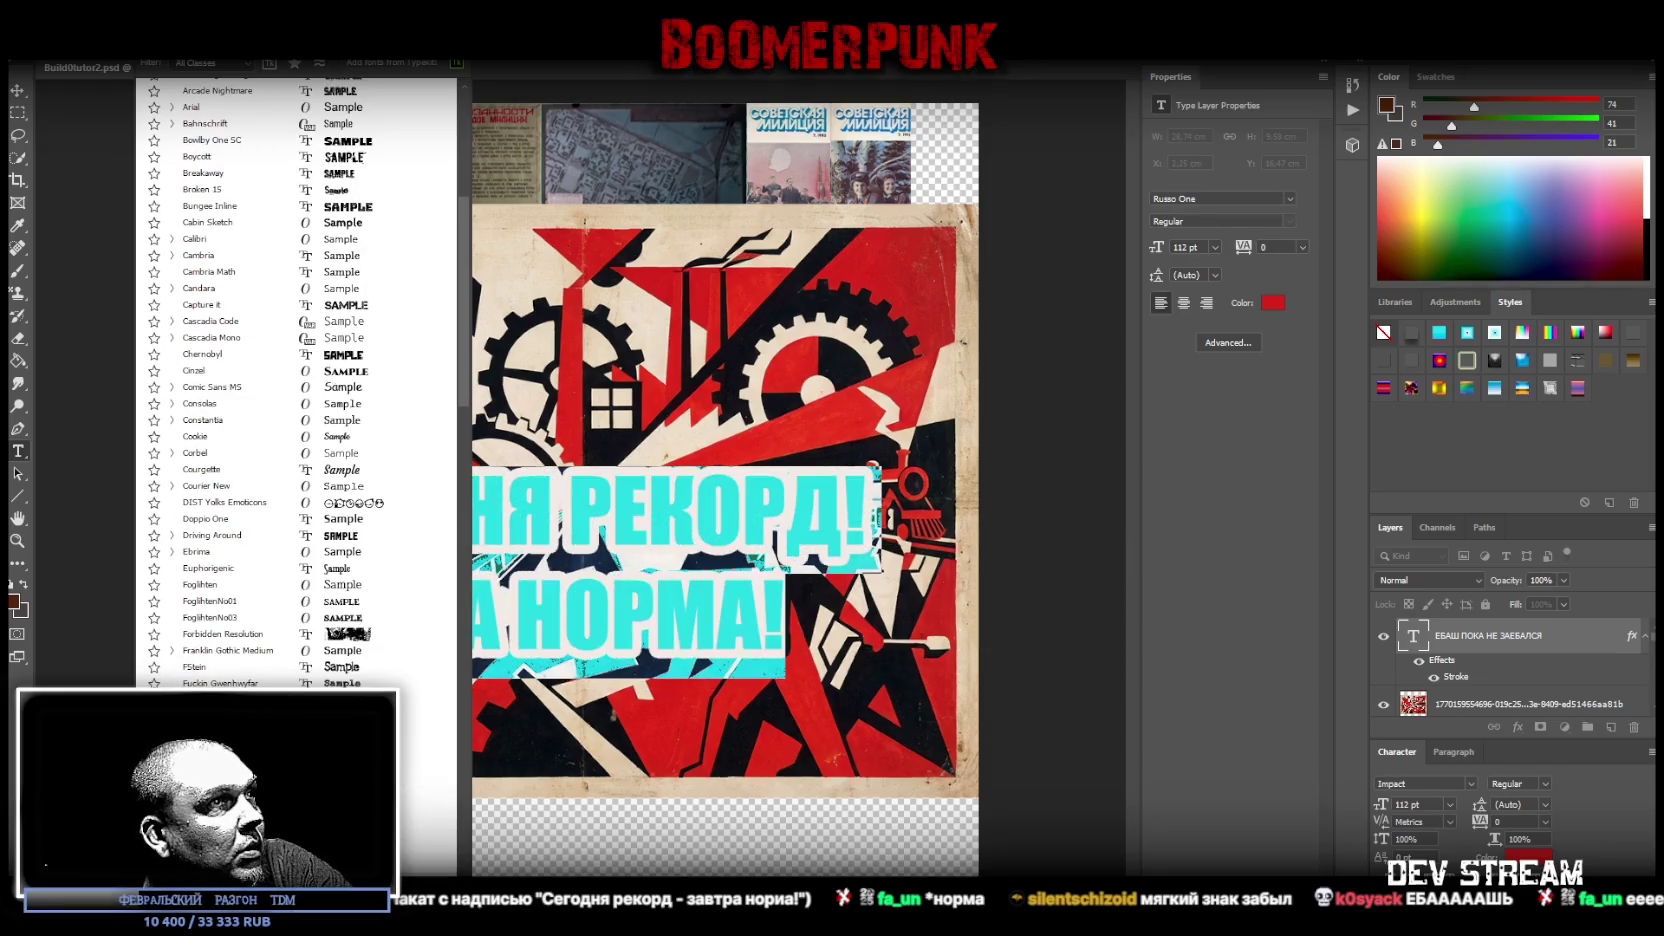
{"action": "key", "text": "Return"}
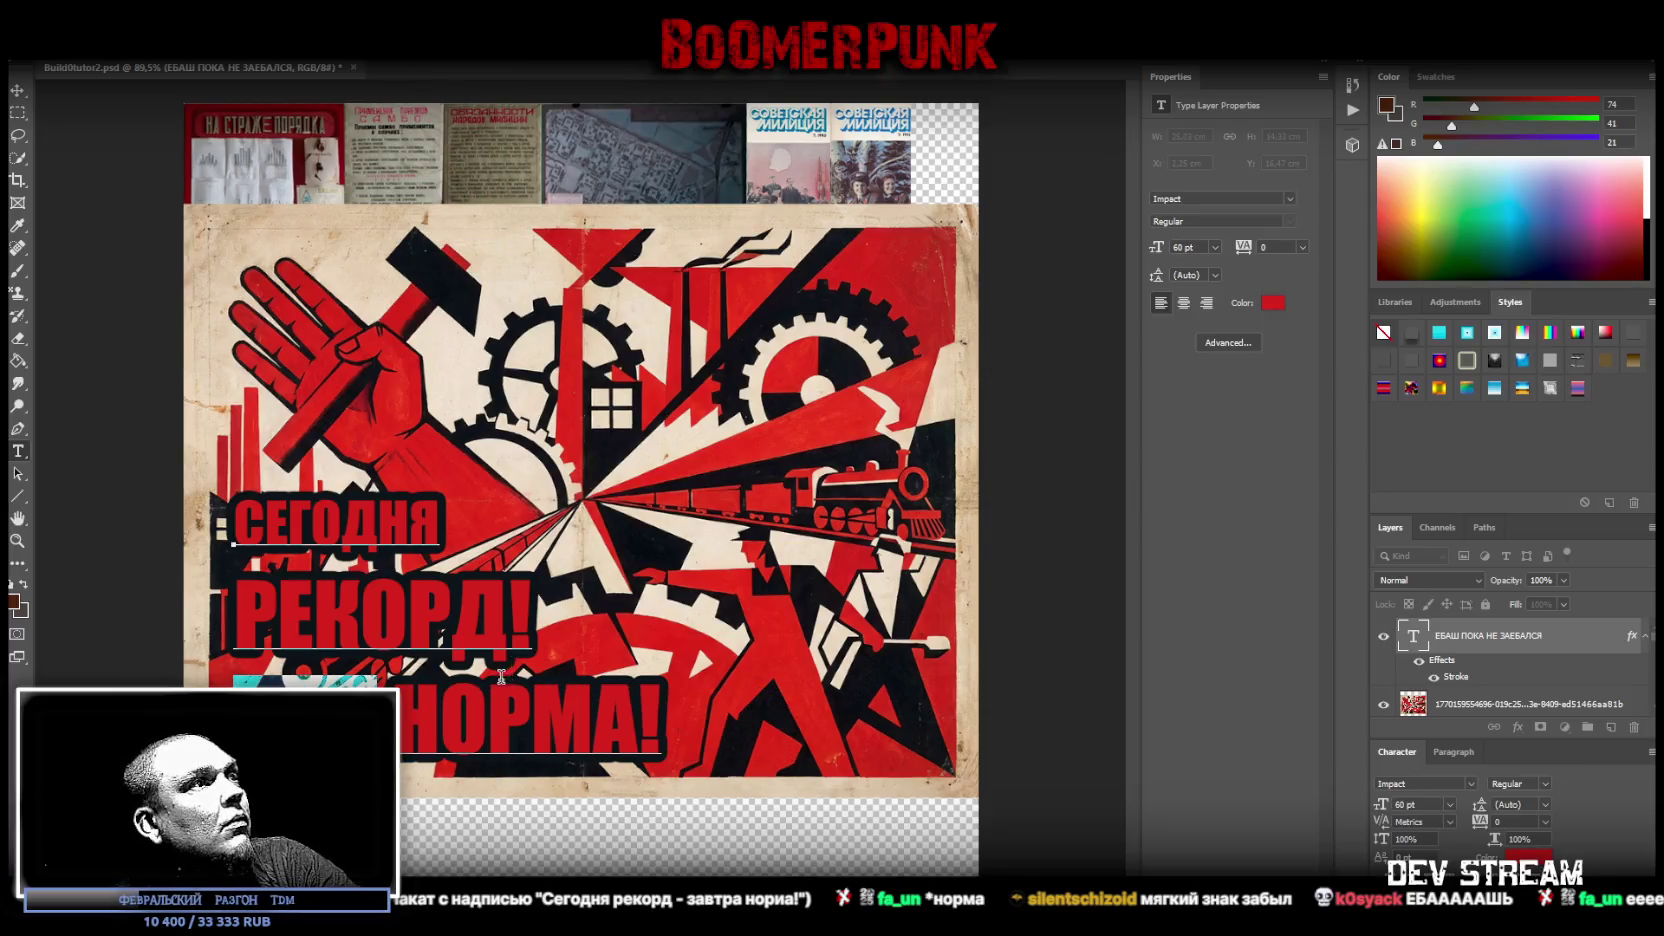
- Colour the words НОРМА and СЕГОДНЯ with the cream paper tone sampled from the poster
{"action": "left_click", "coordinate": [450, 718]}
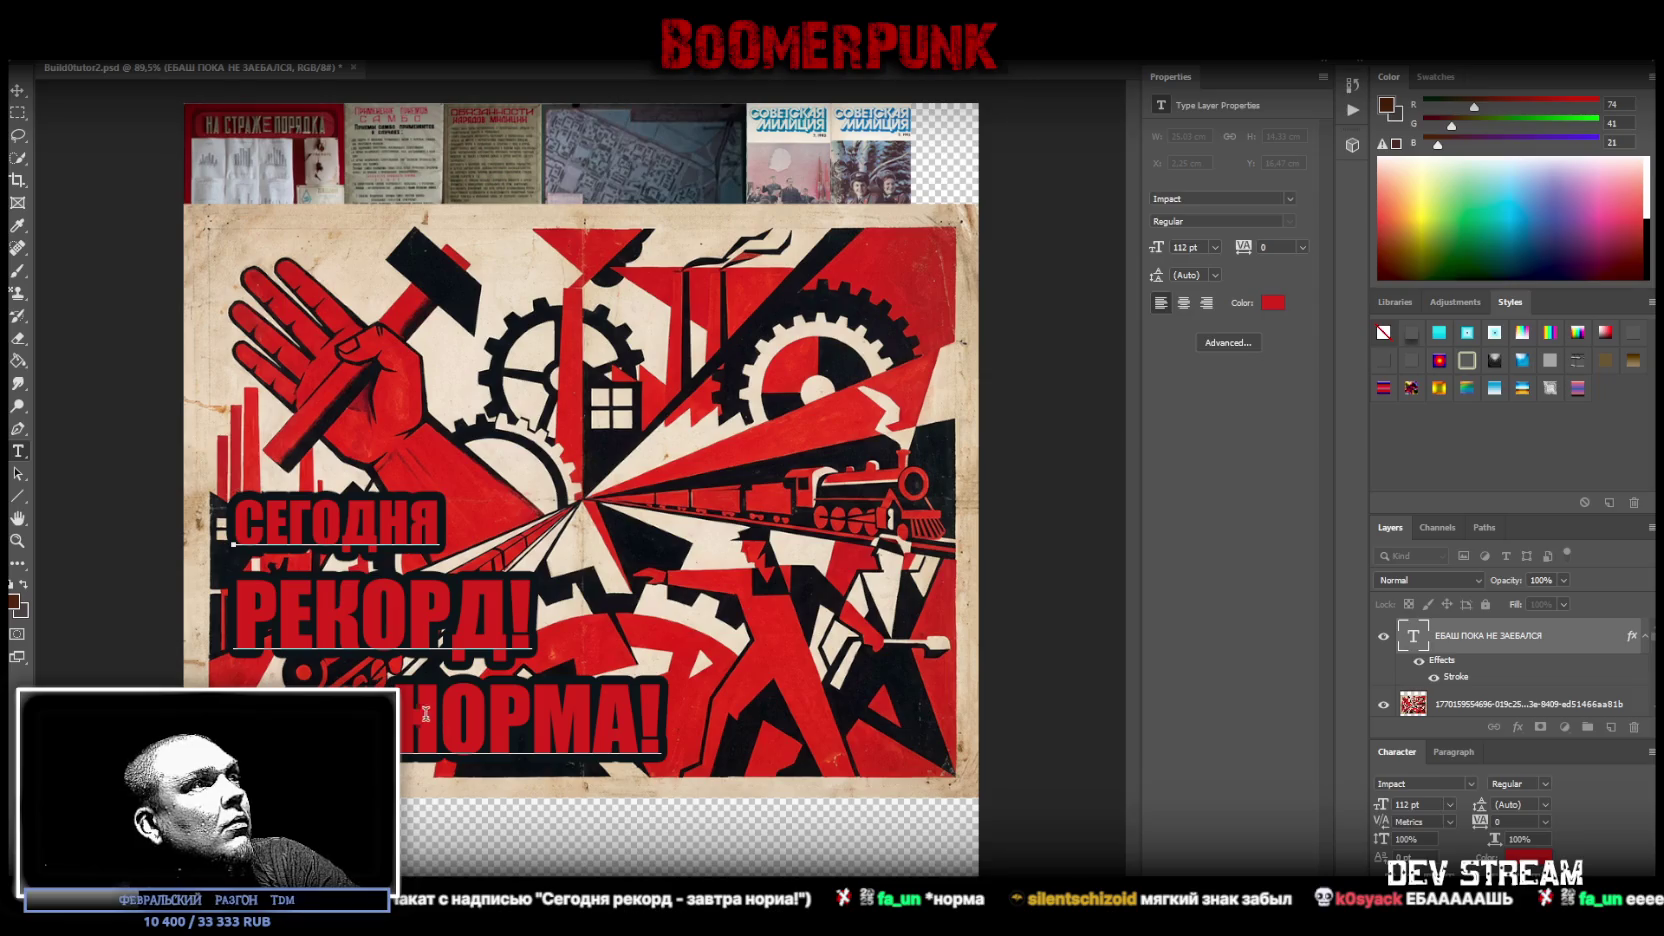
{"action": "left_click_drag", "start_coordinate": [404, 714], "coordinate": [630, 722]}
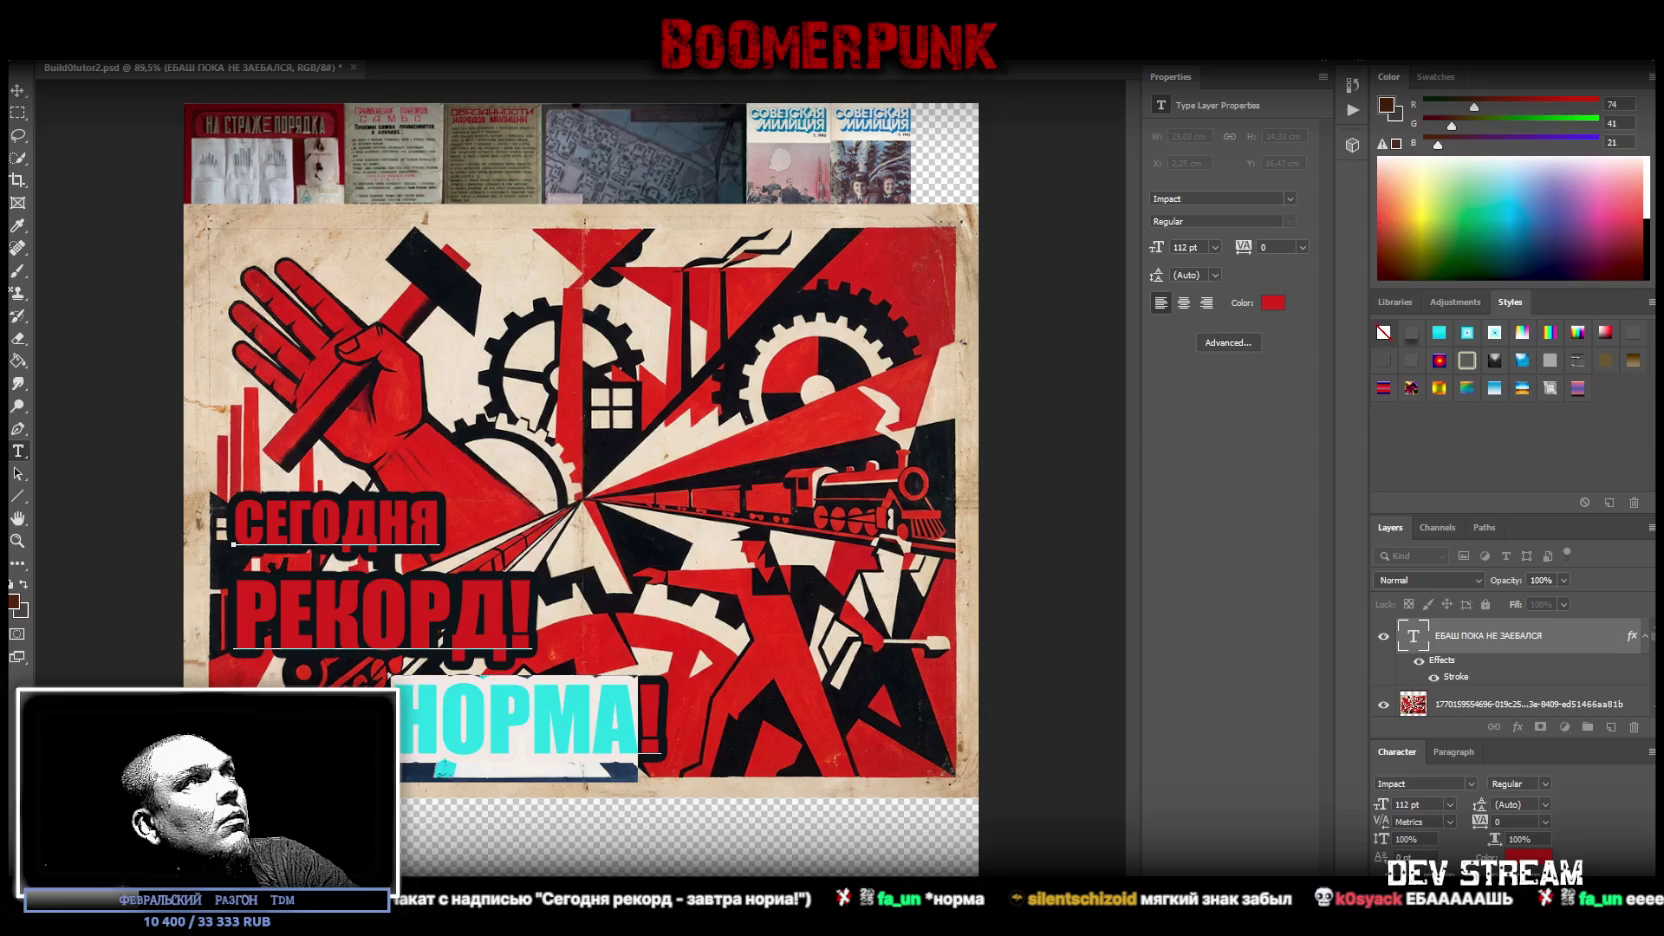
{"action": "left_click", "coordinate": [527, 268]}
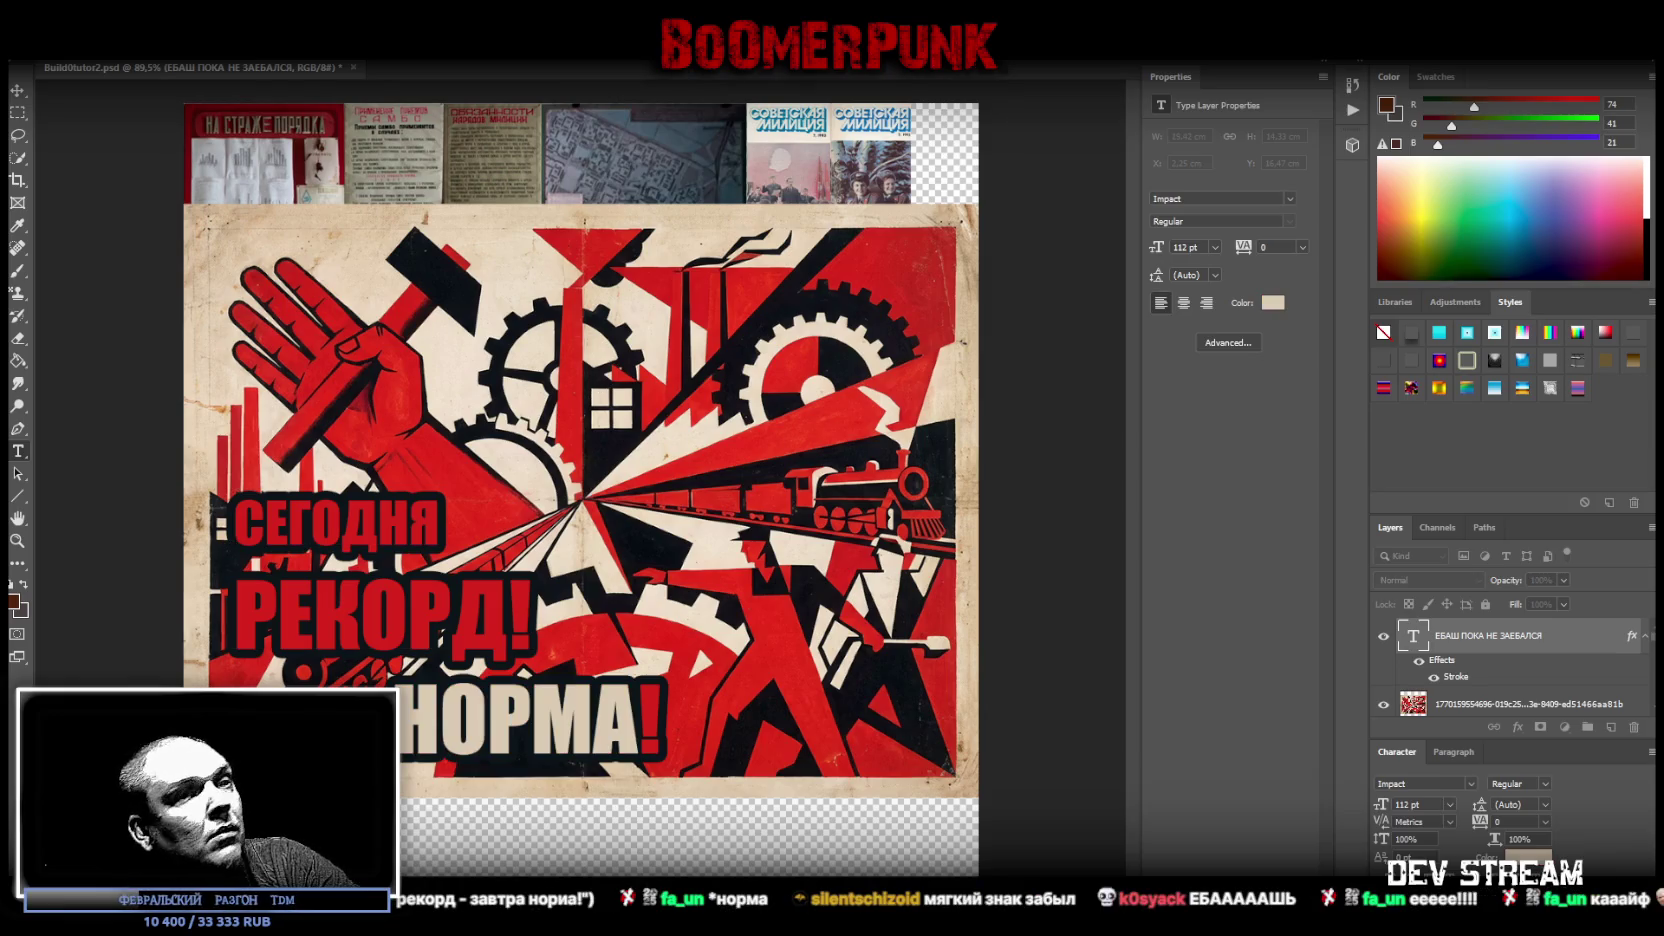
{"action": "key", "text": "Return"}
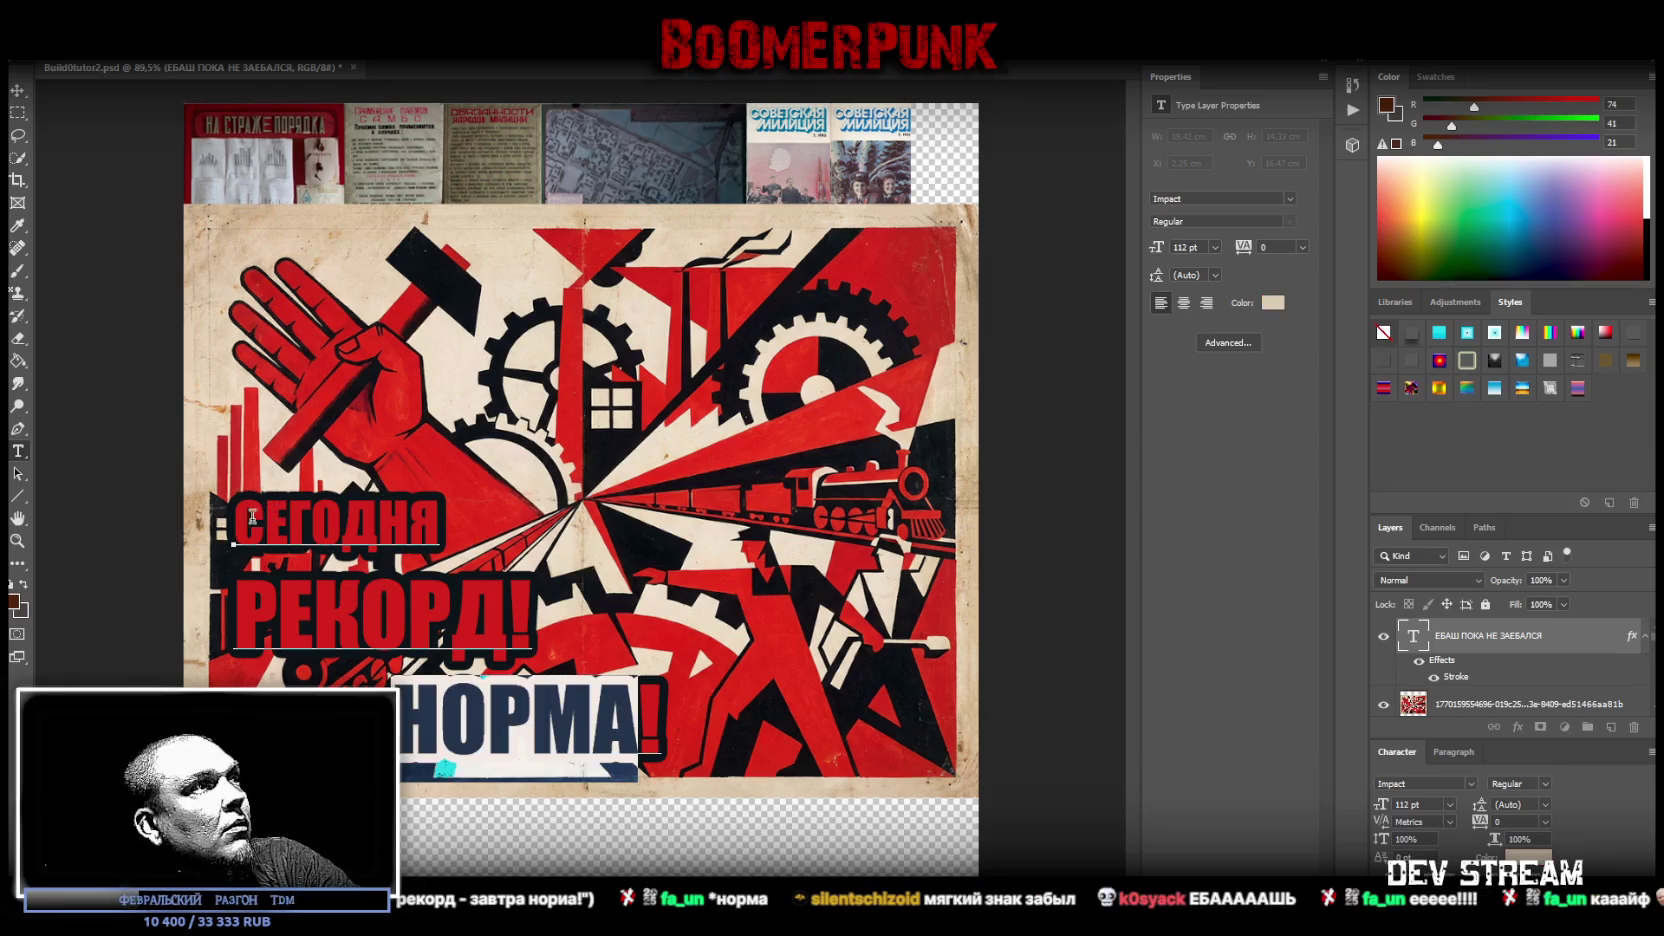
{"action": "left_click_drag", "start_coordinate": [238, 518], "coordinate": [450, 520]}
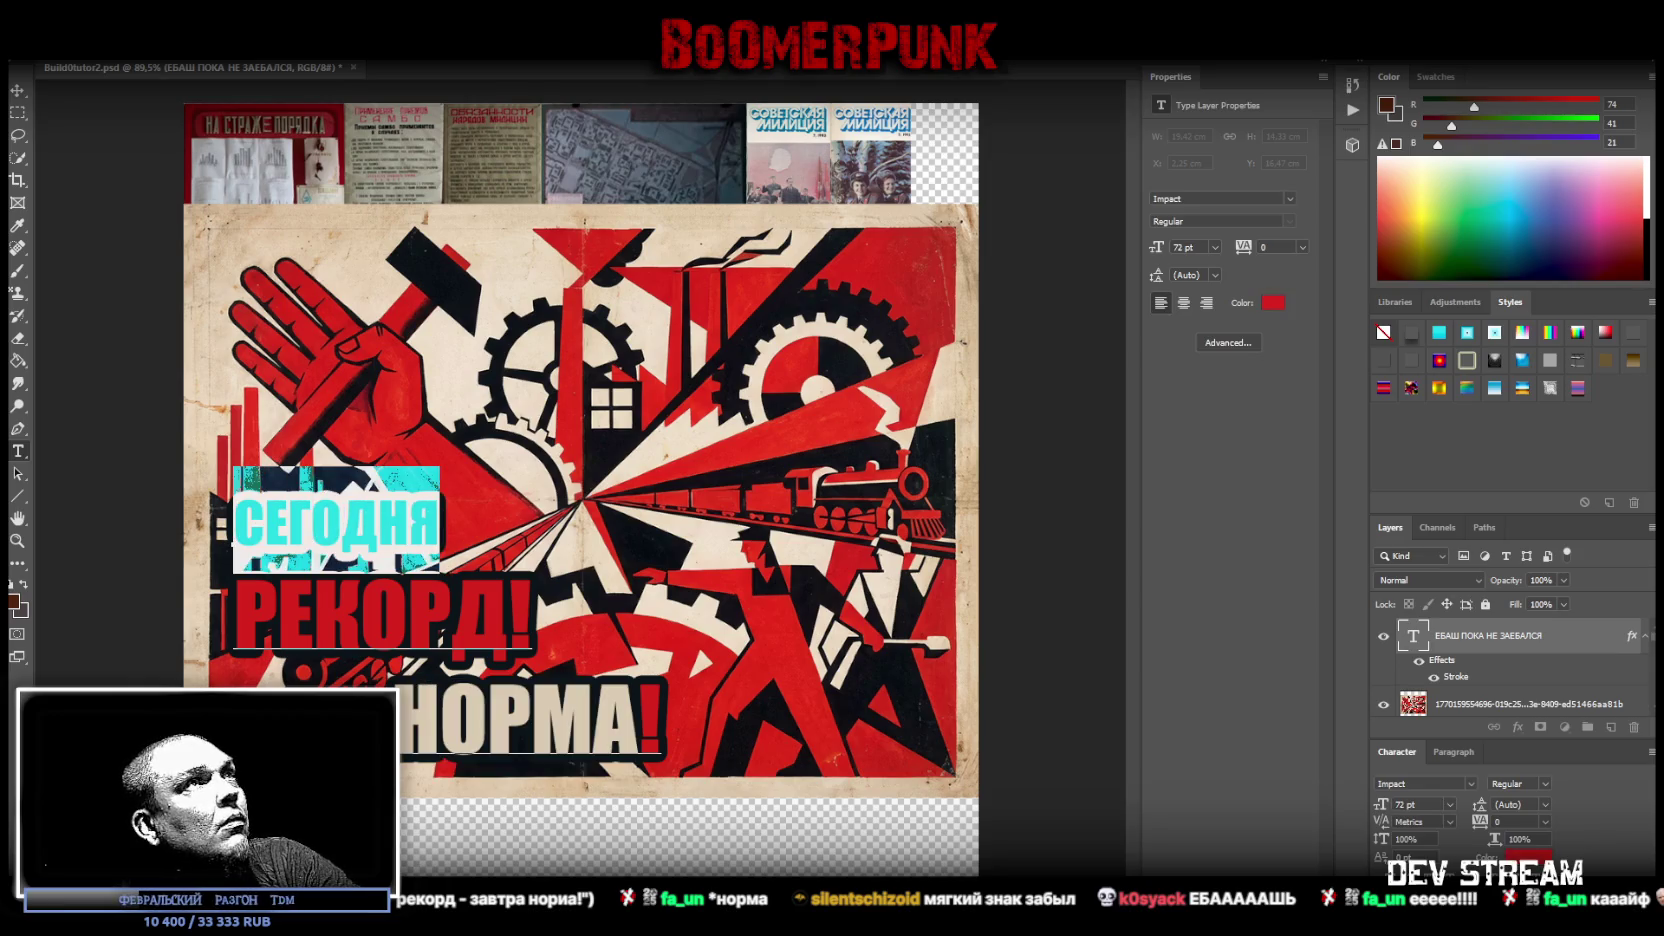
{"action": "left_click", "coordinate": [691, 239]}
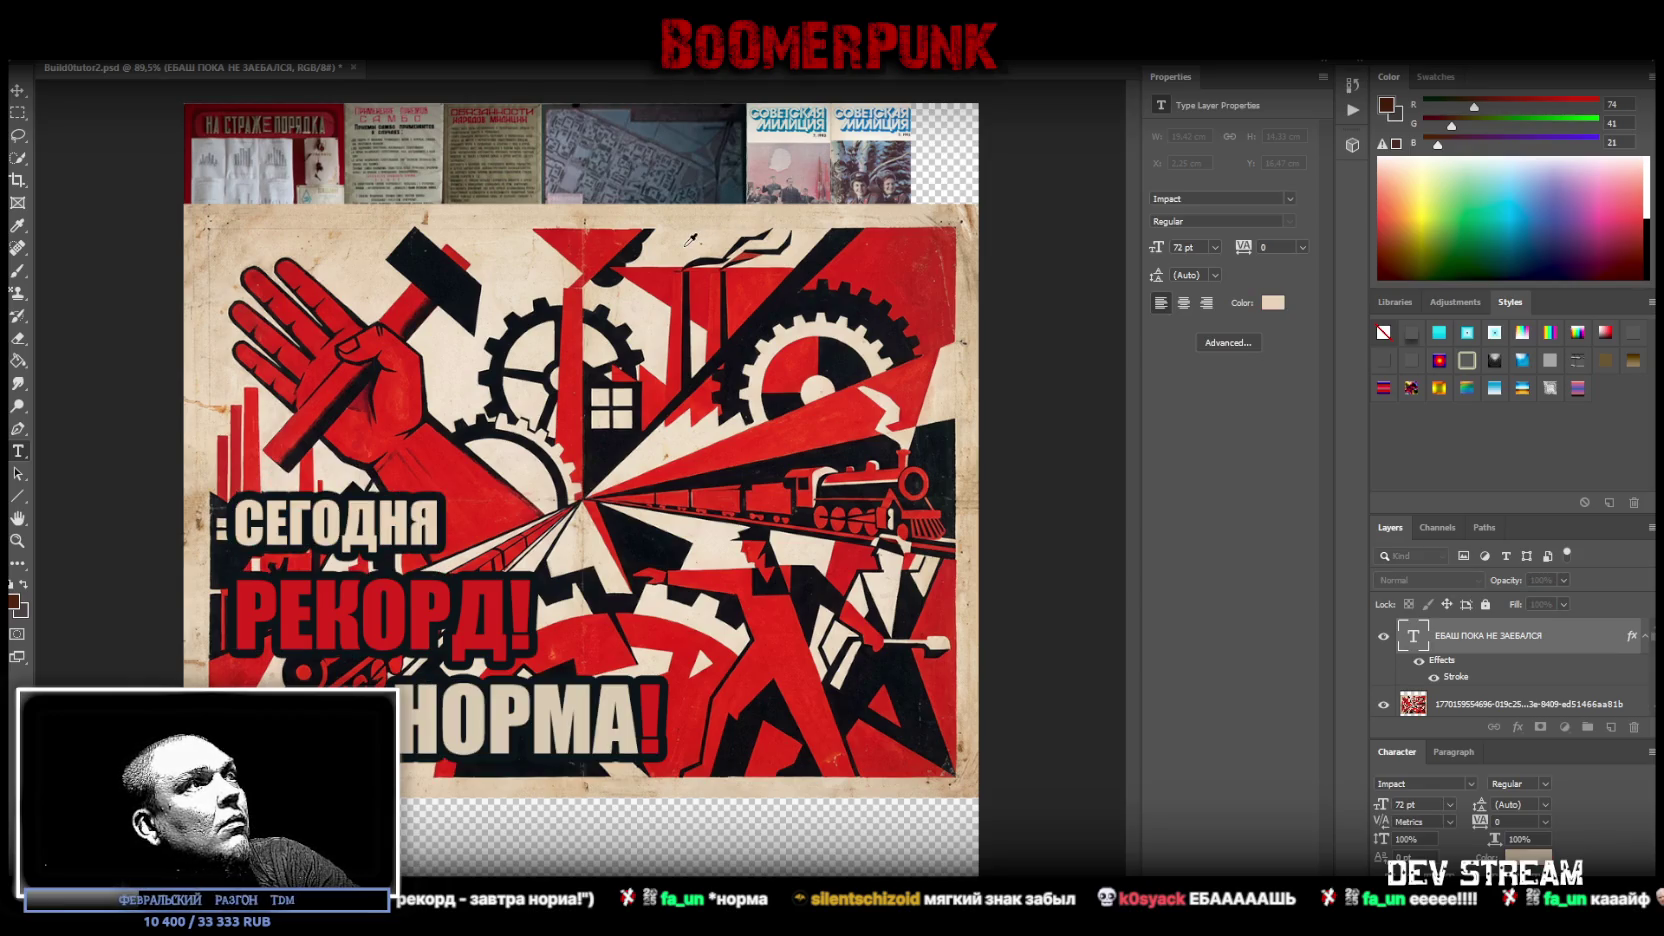
{"action": "key", "text": "Return"}
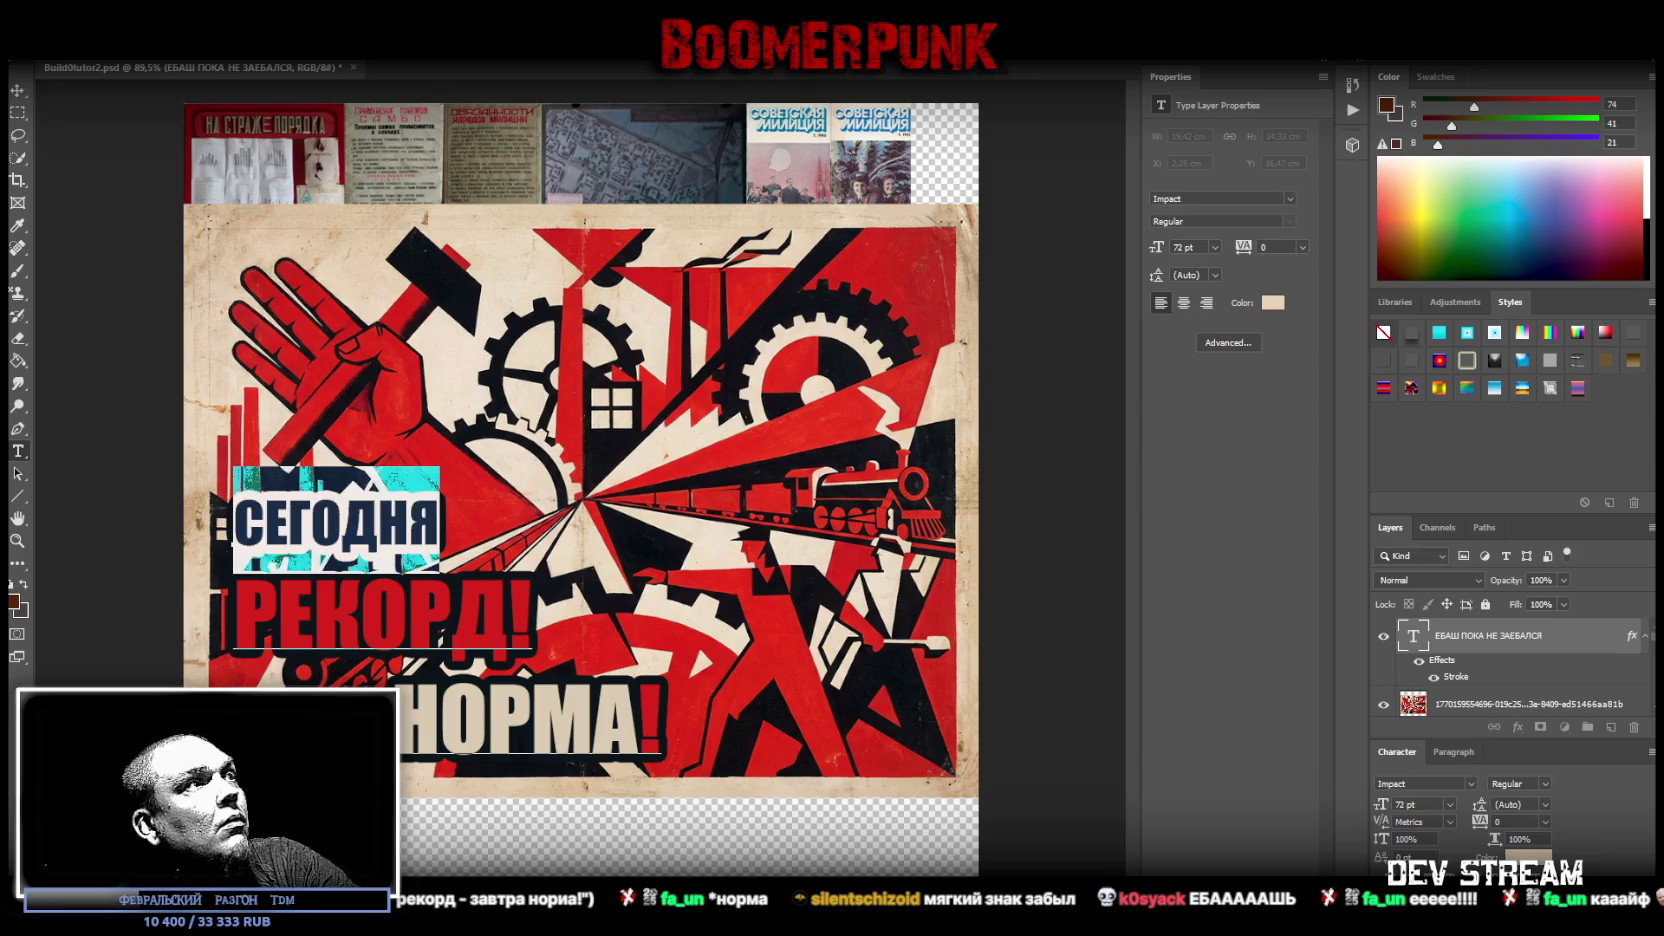
- Finish text editing and nudge the slogan slightly left and down
{"action": "left_click", "coordinate": [17, 90]}
{"action": "left_click_drag", "start_coordinate": [393, 631], "coordinate": [388, 633]}
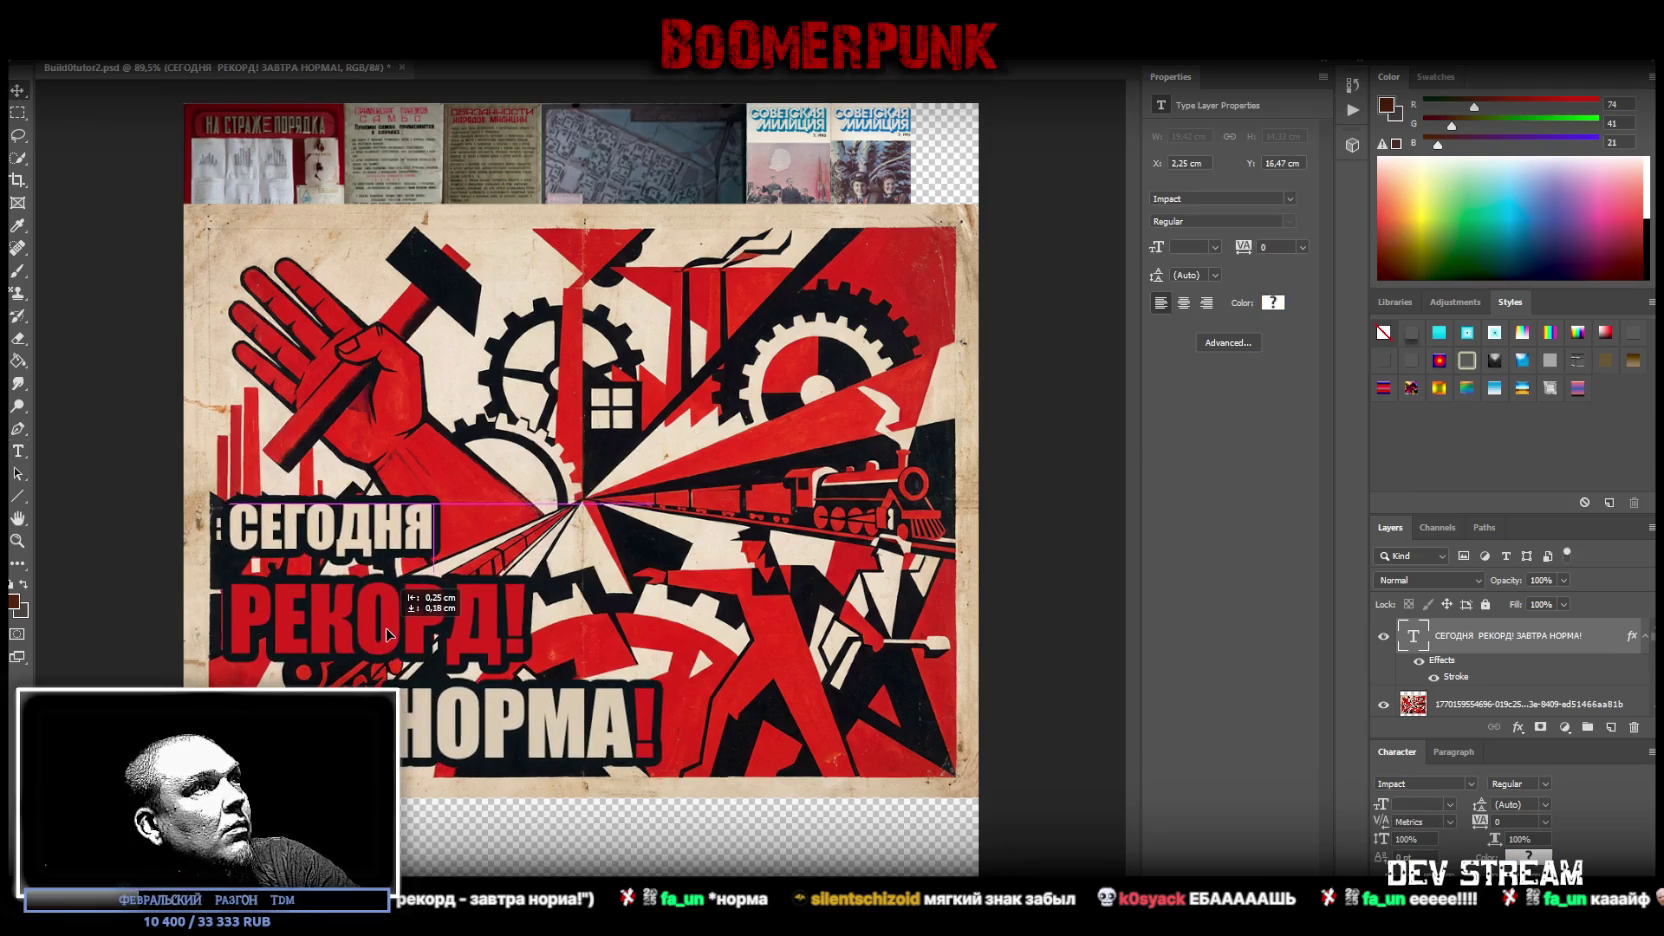
{"action": "left_click_drag", "start_coordinate": [387, 633], "coordinate": [388, 640]}
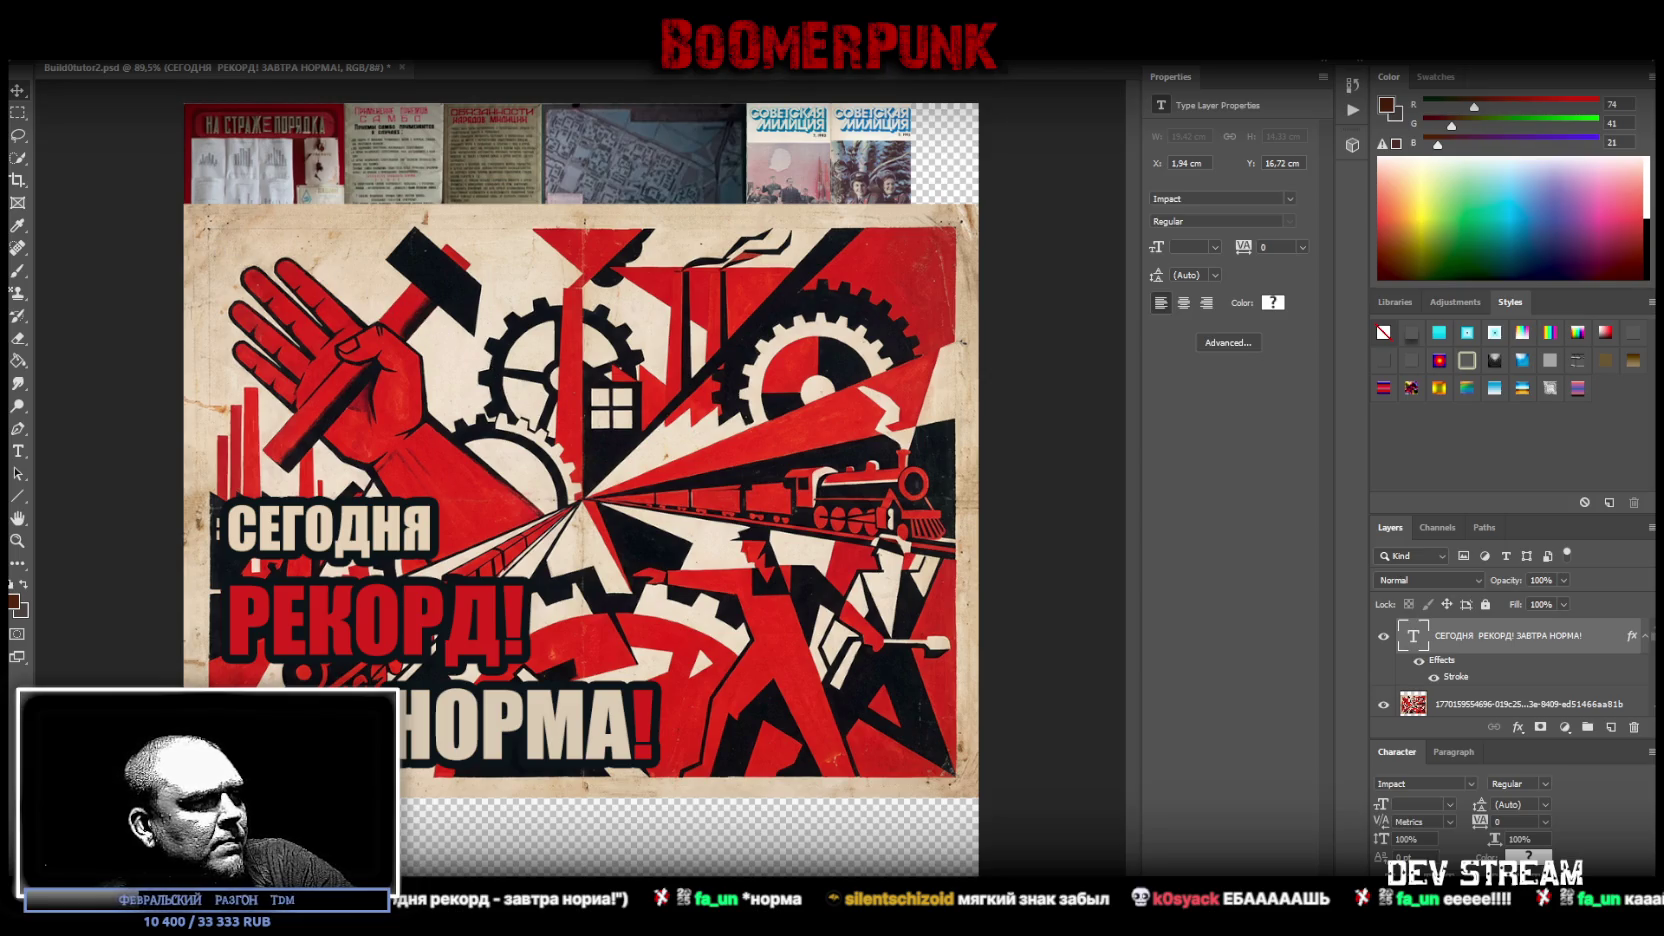
- Drag a grunge texture image from the desktop onto the poster and shift it lower
{"action": "key", "text": "super+d"}
{"action": "key", "text": "super+d"}
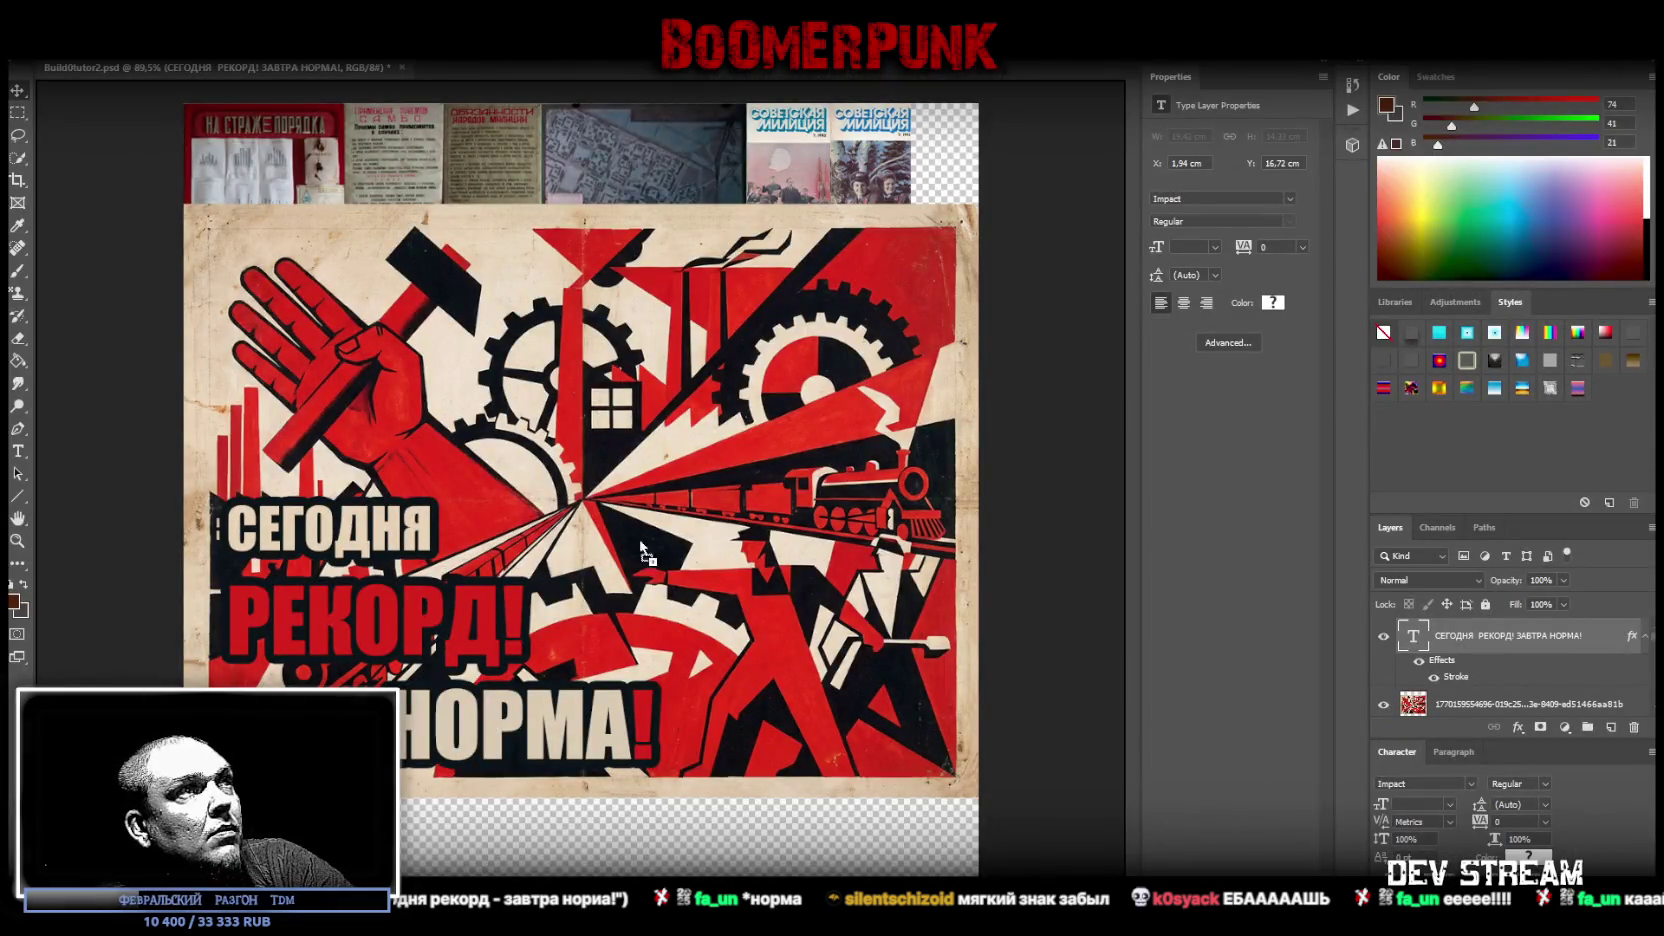
{"action": "left_click_drag", "start_coordinate": [673, 551], "coordinate": [785, 578]}
{"action": "mouse_move", "coordinate": [956, 290]}
{"action": "left_mouse_down"}
{"action": "mouse_move", "coordinate": [370, 642]}
{"action": "mouse_move", "coordinate": [372, 687]}
{"action": "left_mouse_up"}
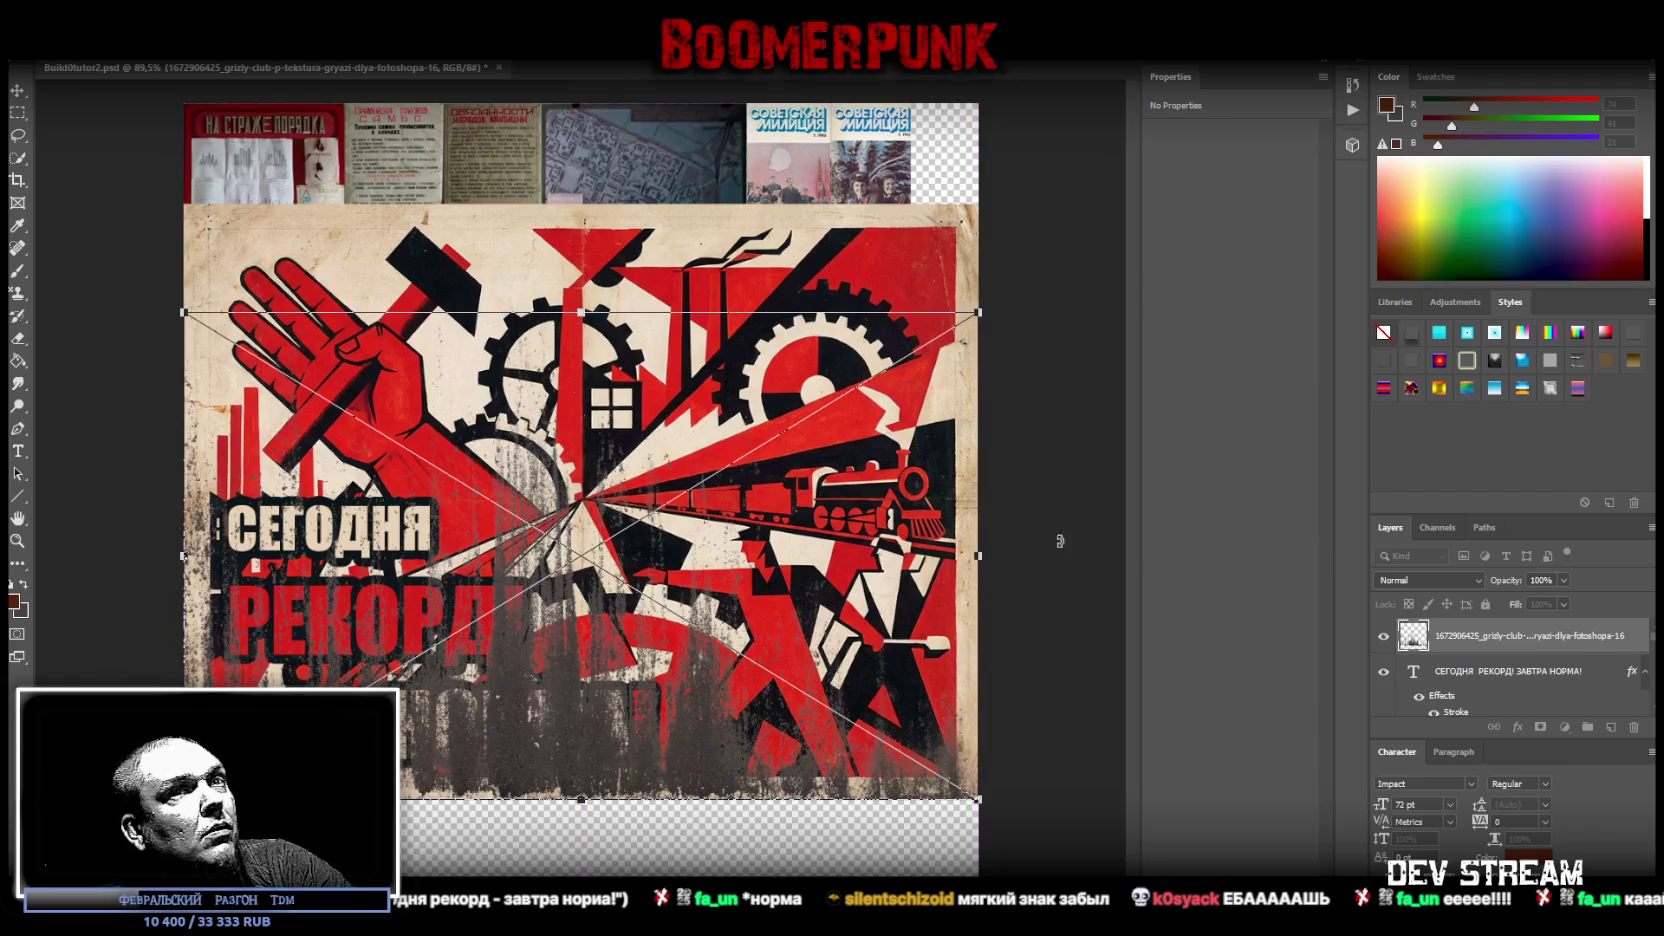
- Commit the grunge texture and lower its layer Fill to about 53%
{"action": "key", "text": "Return"}
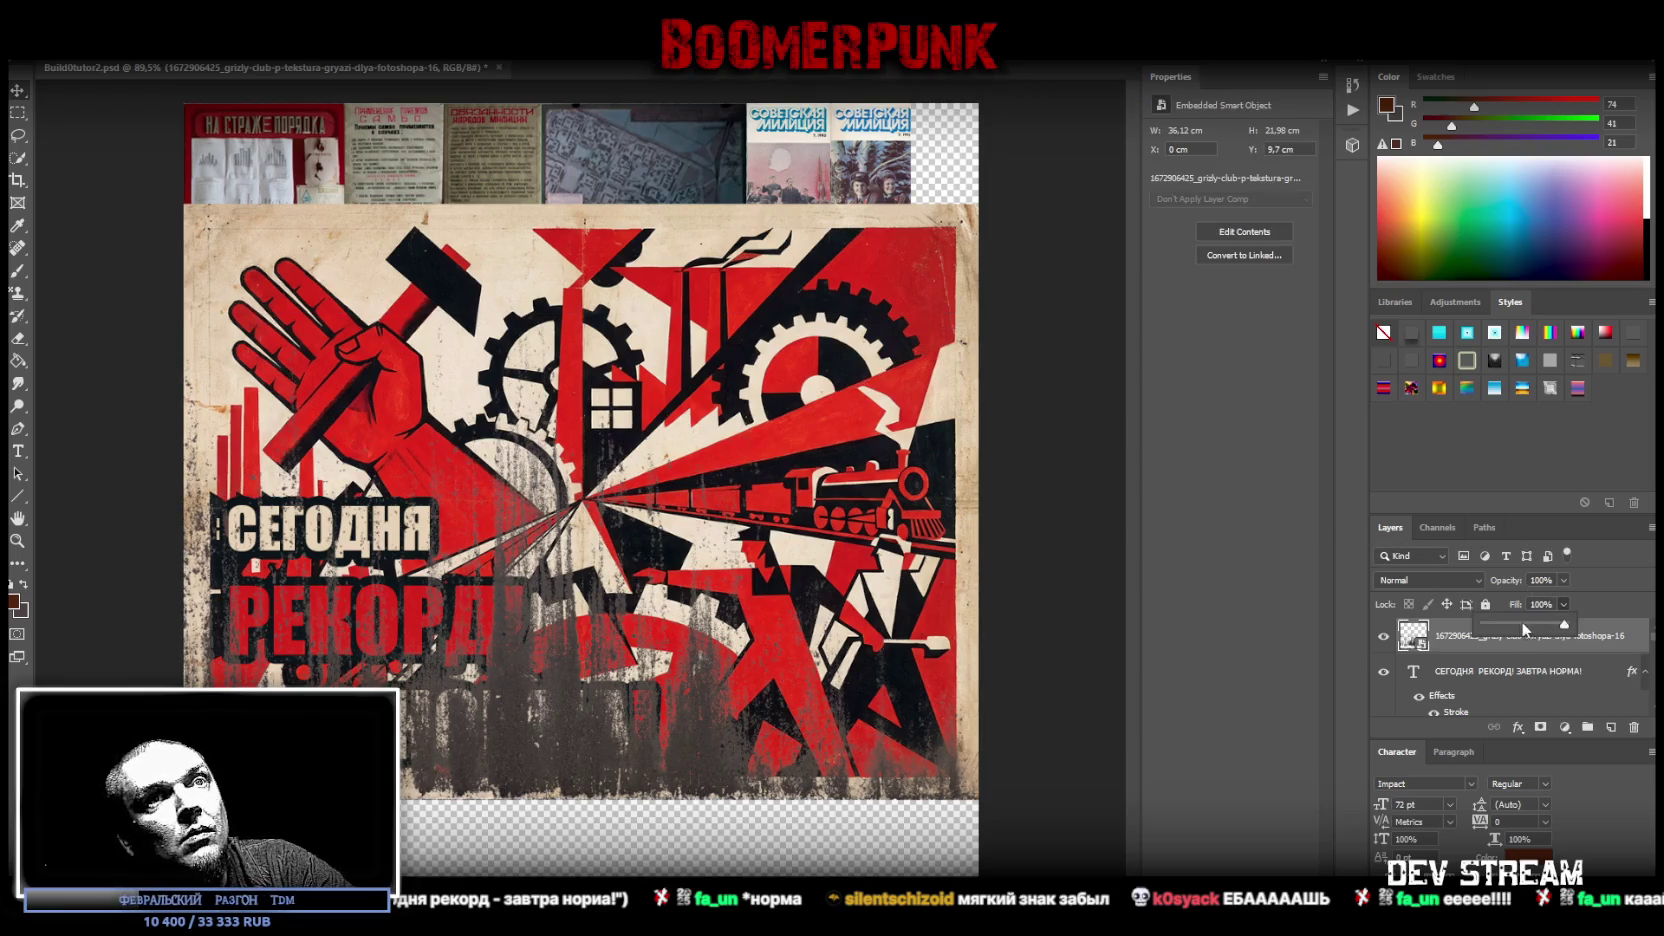
{"action": "left_click_drag", "start_coordinate": [1522, 626], "coordinate": [1528, 625]}
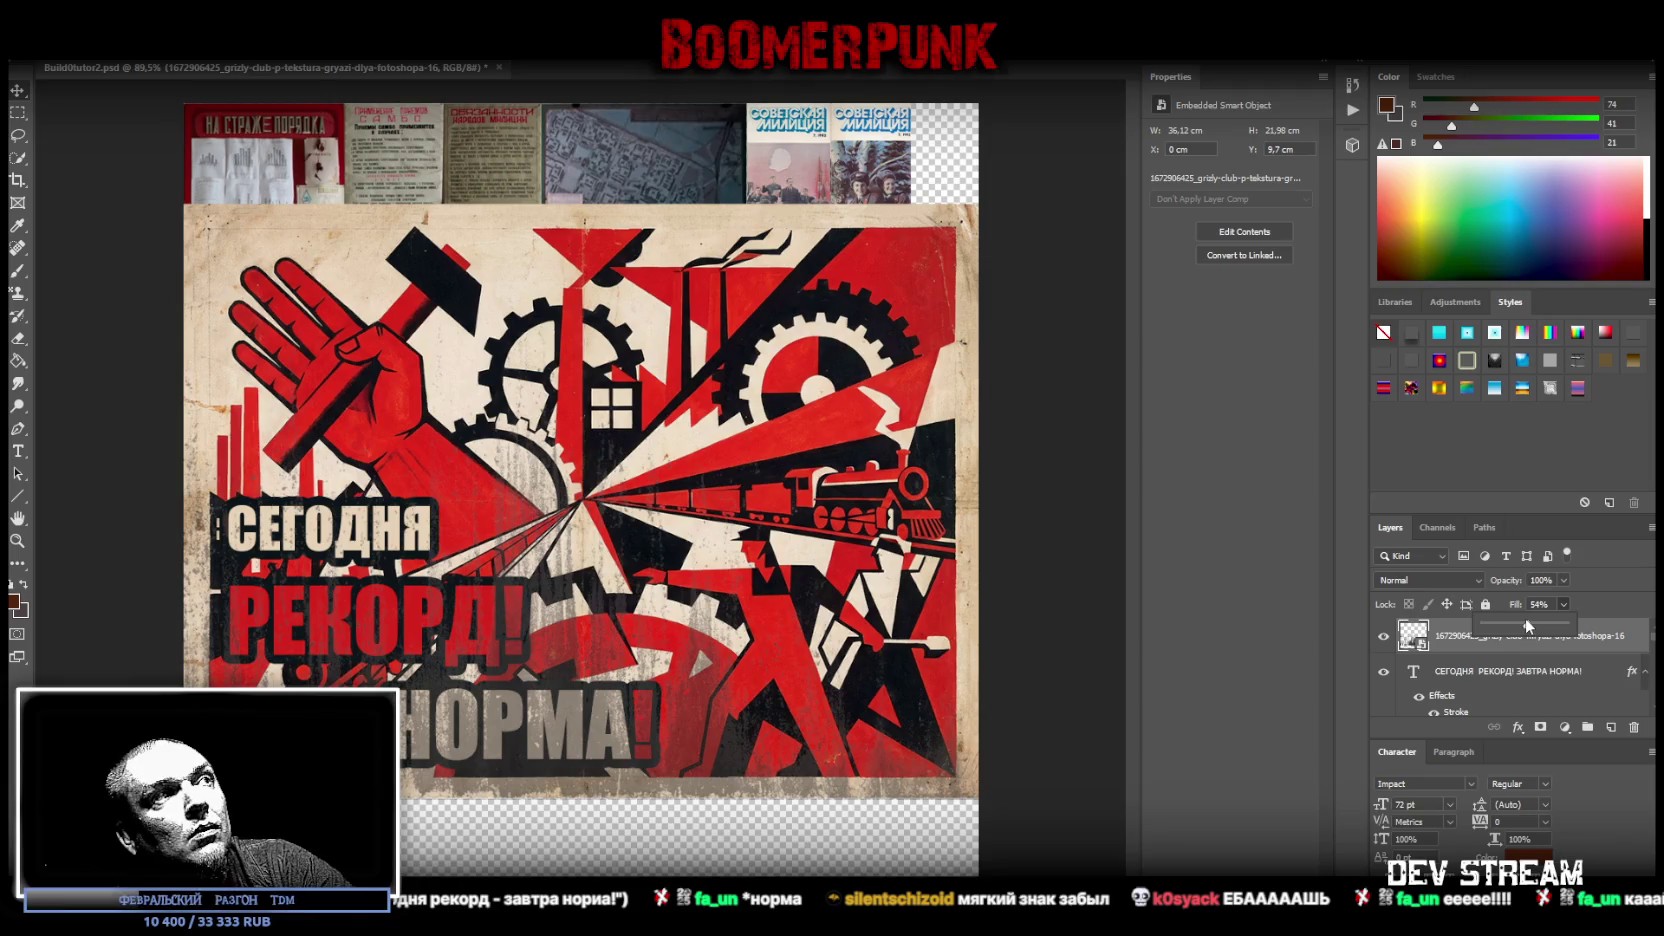
{"action": "left_click_drag", "start_coordinate": [1521, 623], "coordinate": [1519, 626]}
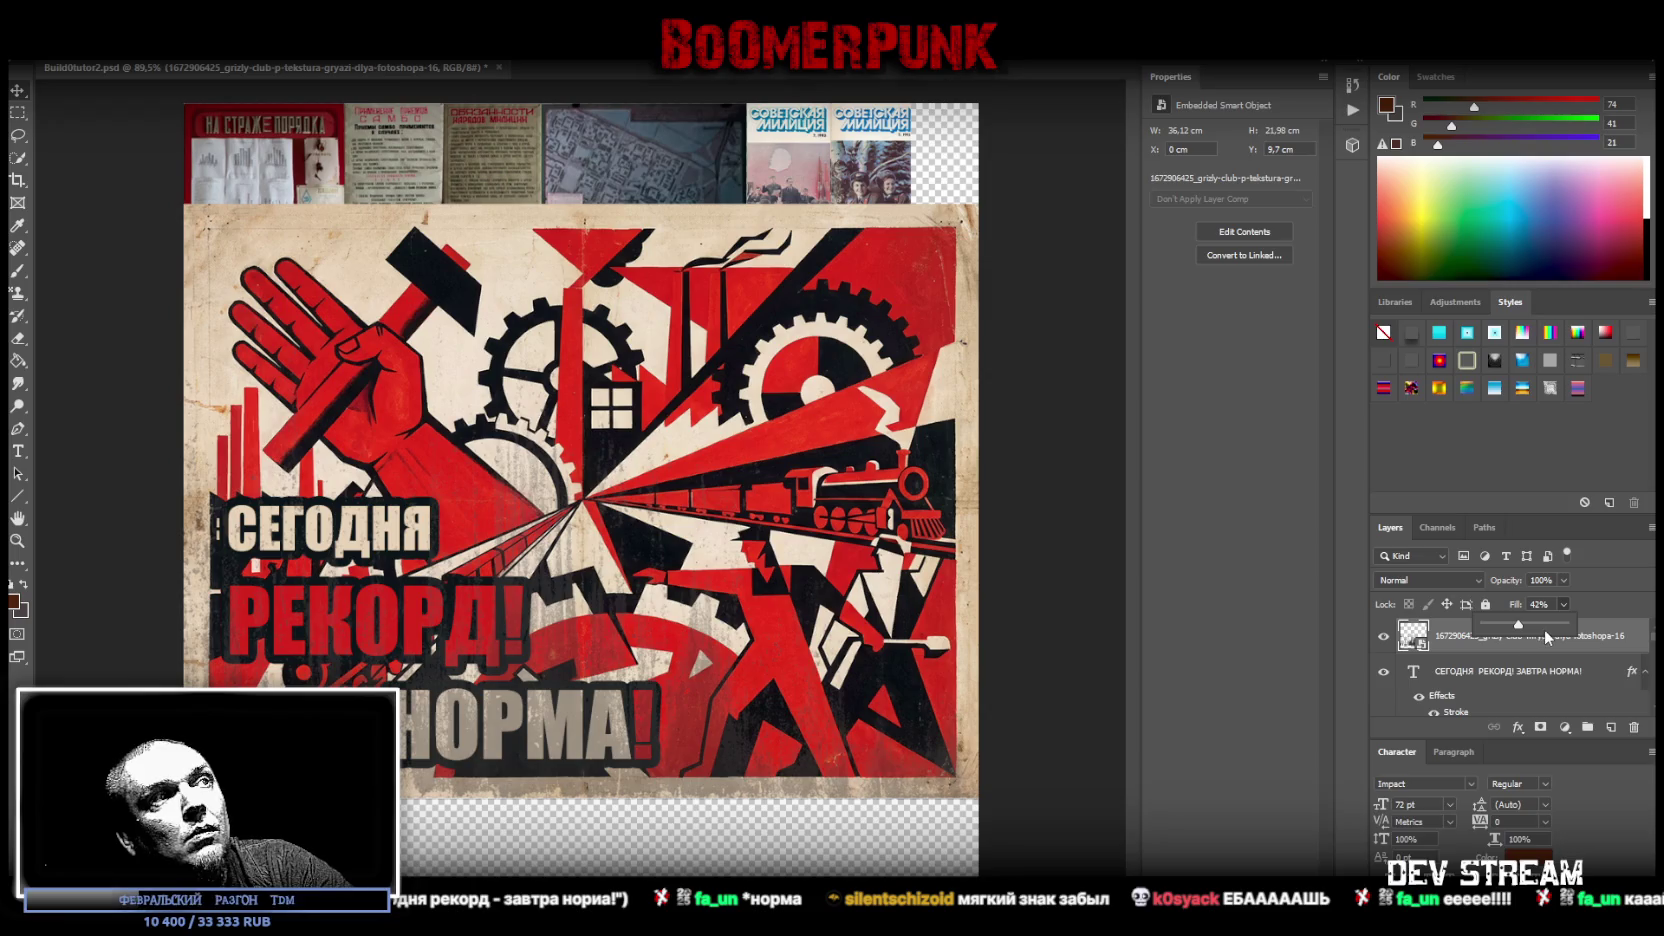
{"action": "left_click", "coordinate": [1530, 625]}
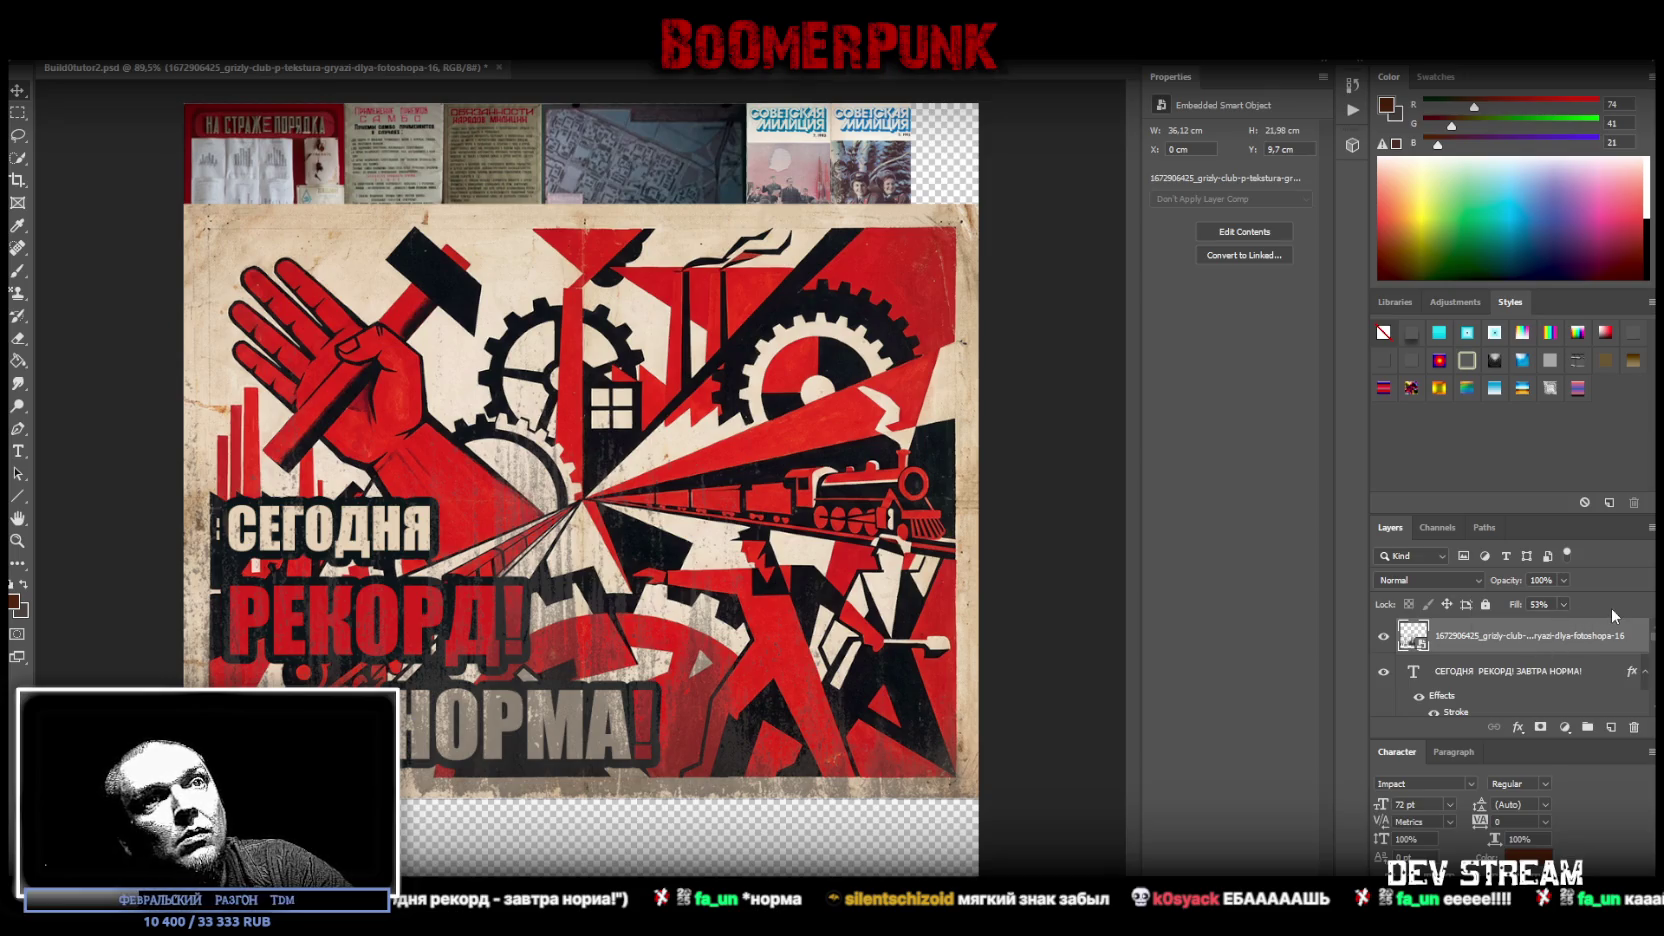
{"action": "scroll", "coordinate": [1580, 660], "scroll_direction": "down", "scroll_amount": 1}
{"action": "scroll", "coordinate": [1515, 661], "scroll_direction": "up", "scroll_amount": 1}
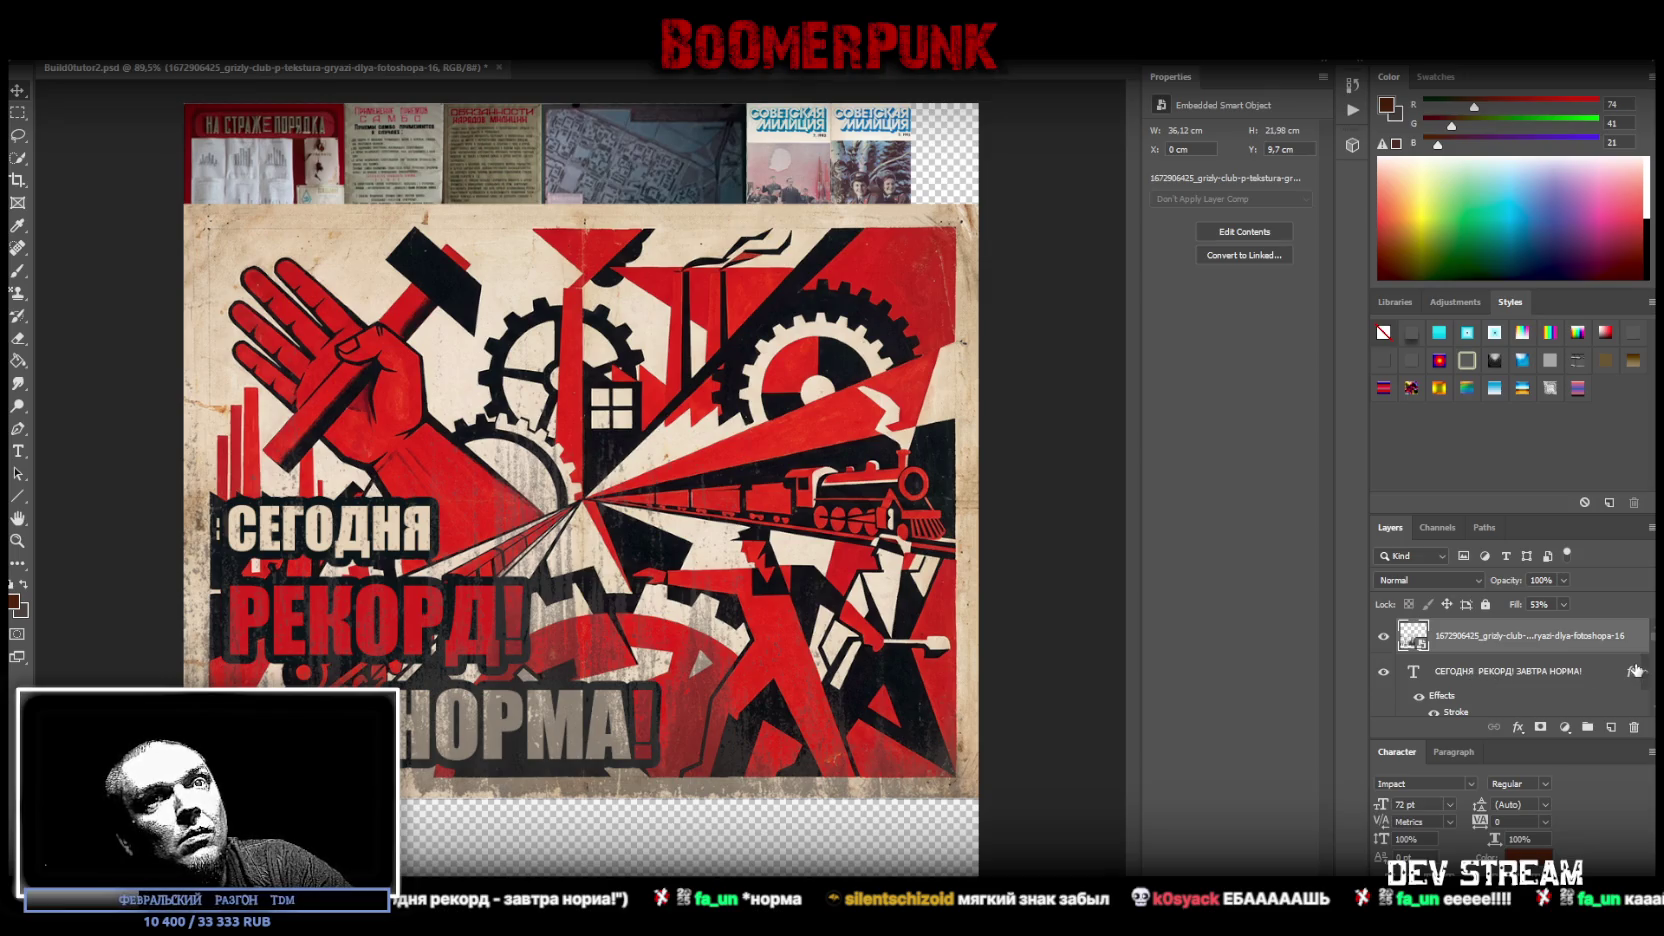
{"action": "left_click", "coordinate": [1594, 672], "text": "shift"}
{"action": "scroll", "coordinate": [1594, 672], "scroll_direction": "down", "scroll_amount": 1}
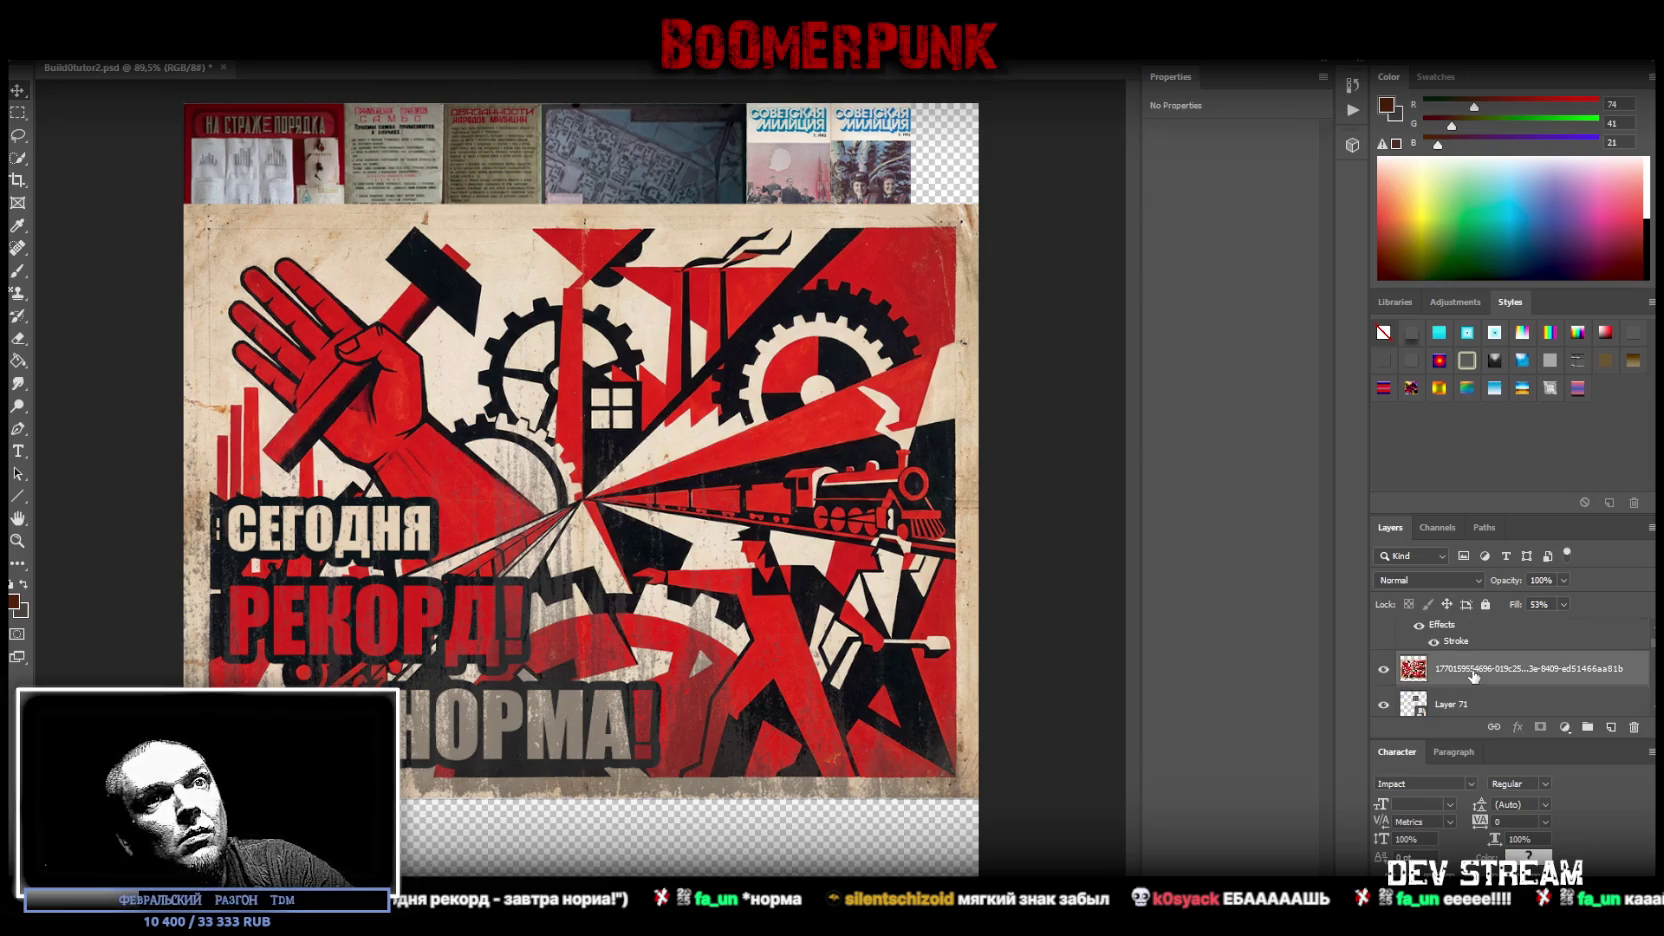
- Merge the poster layers and convert the result to a smart object
{"action": "right_click", "coordinate": [1480, 668]}
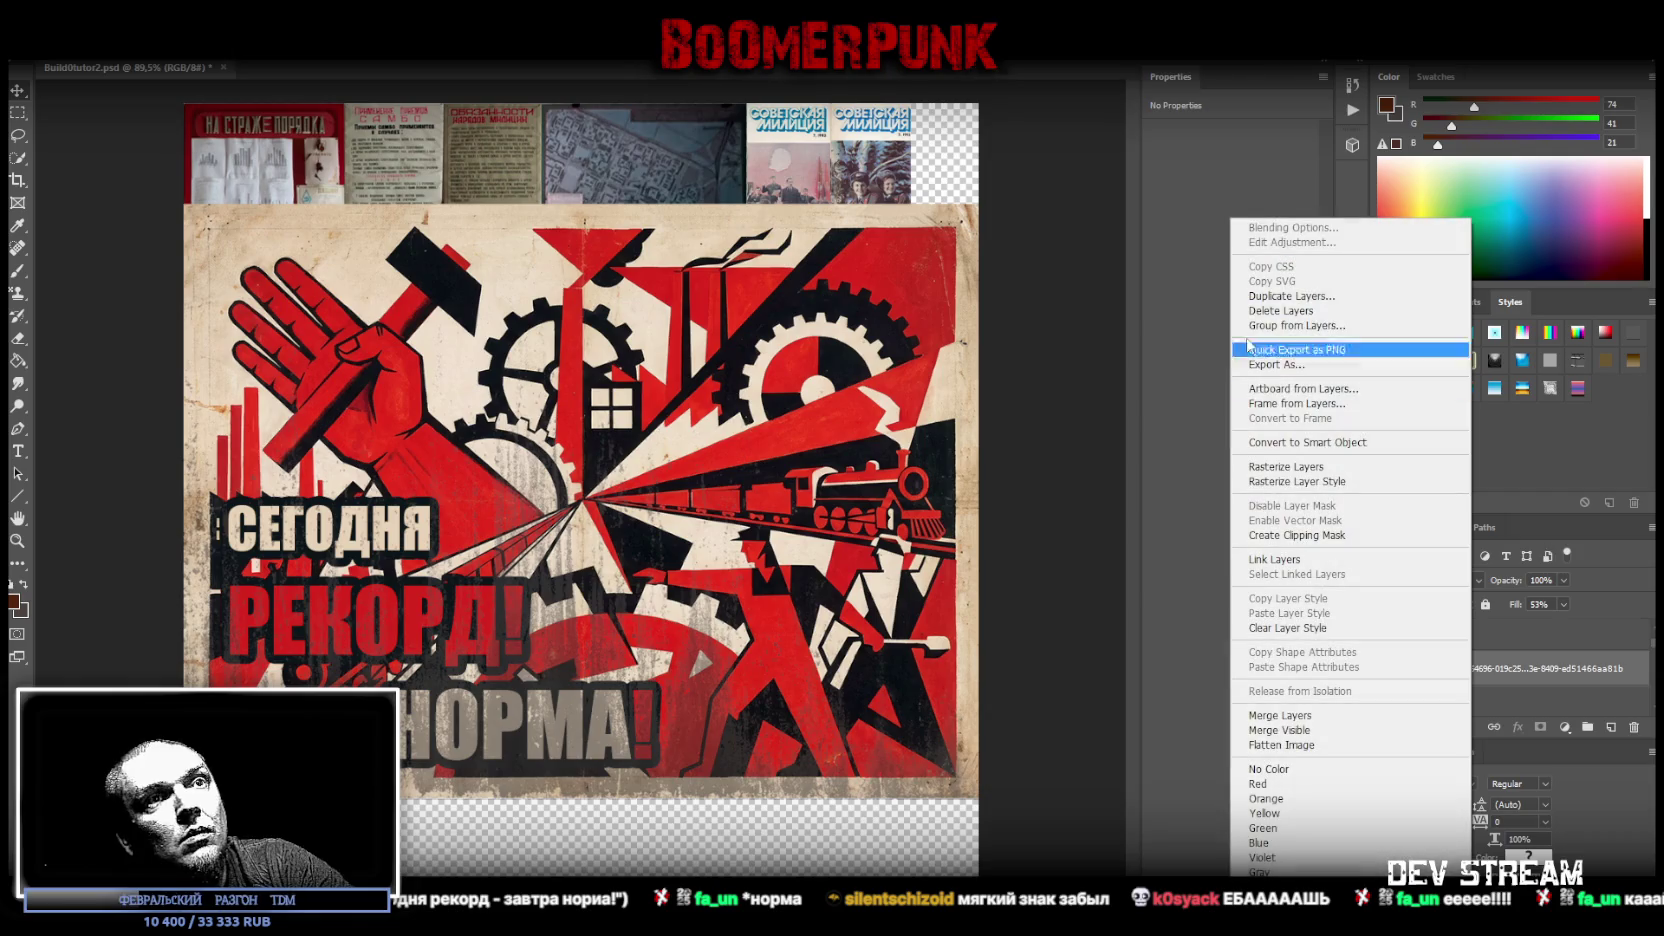
{"action": "left_click", "coordinate": [1302, 717]}
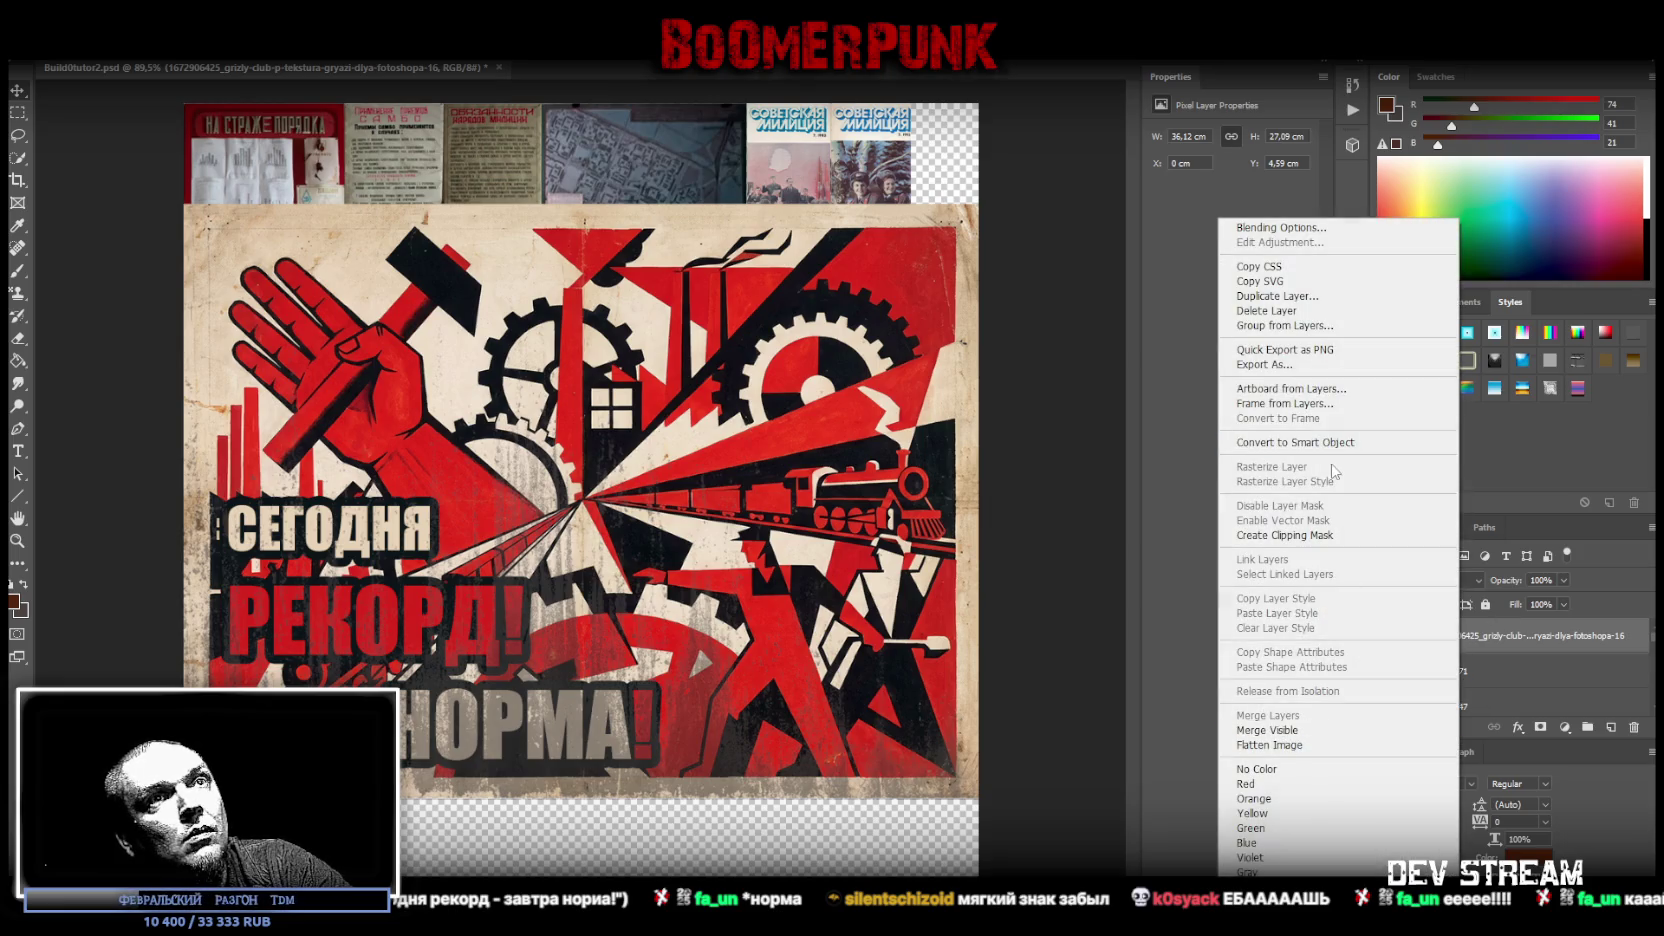
{"action": "left_click", "coordinate": [1295, 442]}
- Scale the poster down, rotate it 90° counter-clockwise and place it against the sheet's left edge
{"action": "key", "text": "ctrl+t"}
{"action": "left_click_drag", "start_coordinate": [581, 204], "coordinate": [595, 545]}
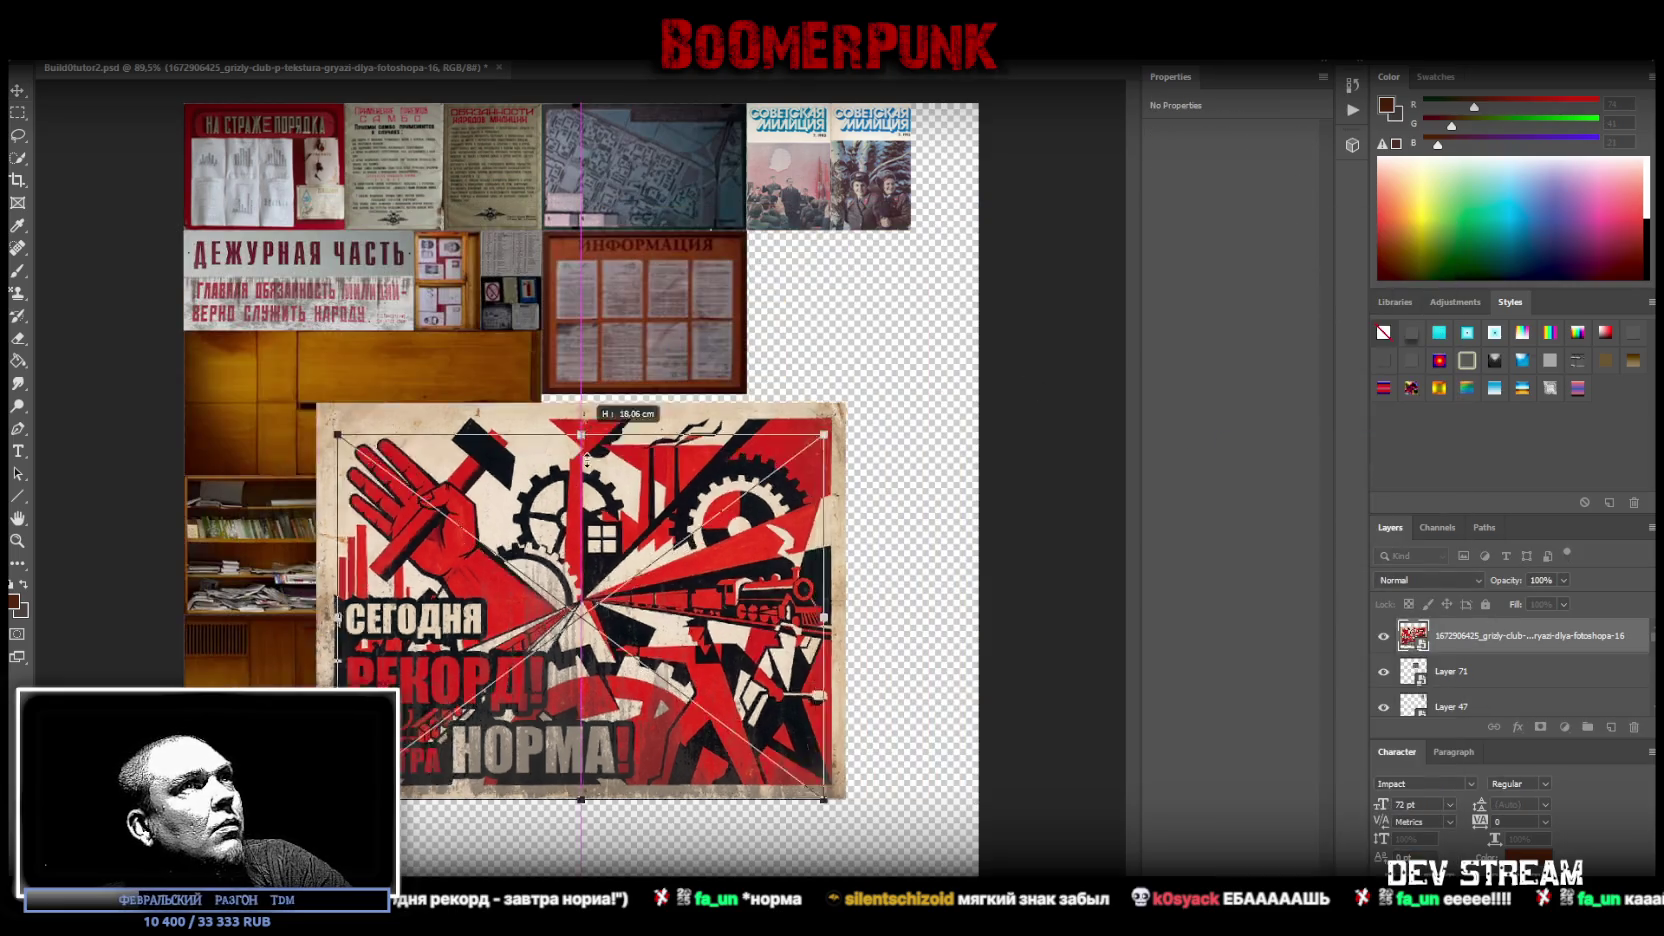
{"action": "left_click_drag", "start_coordinate": [607, 604], "coordinate": [409, 689]}
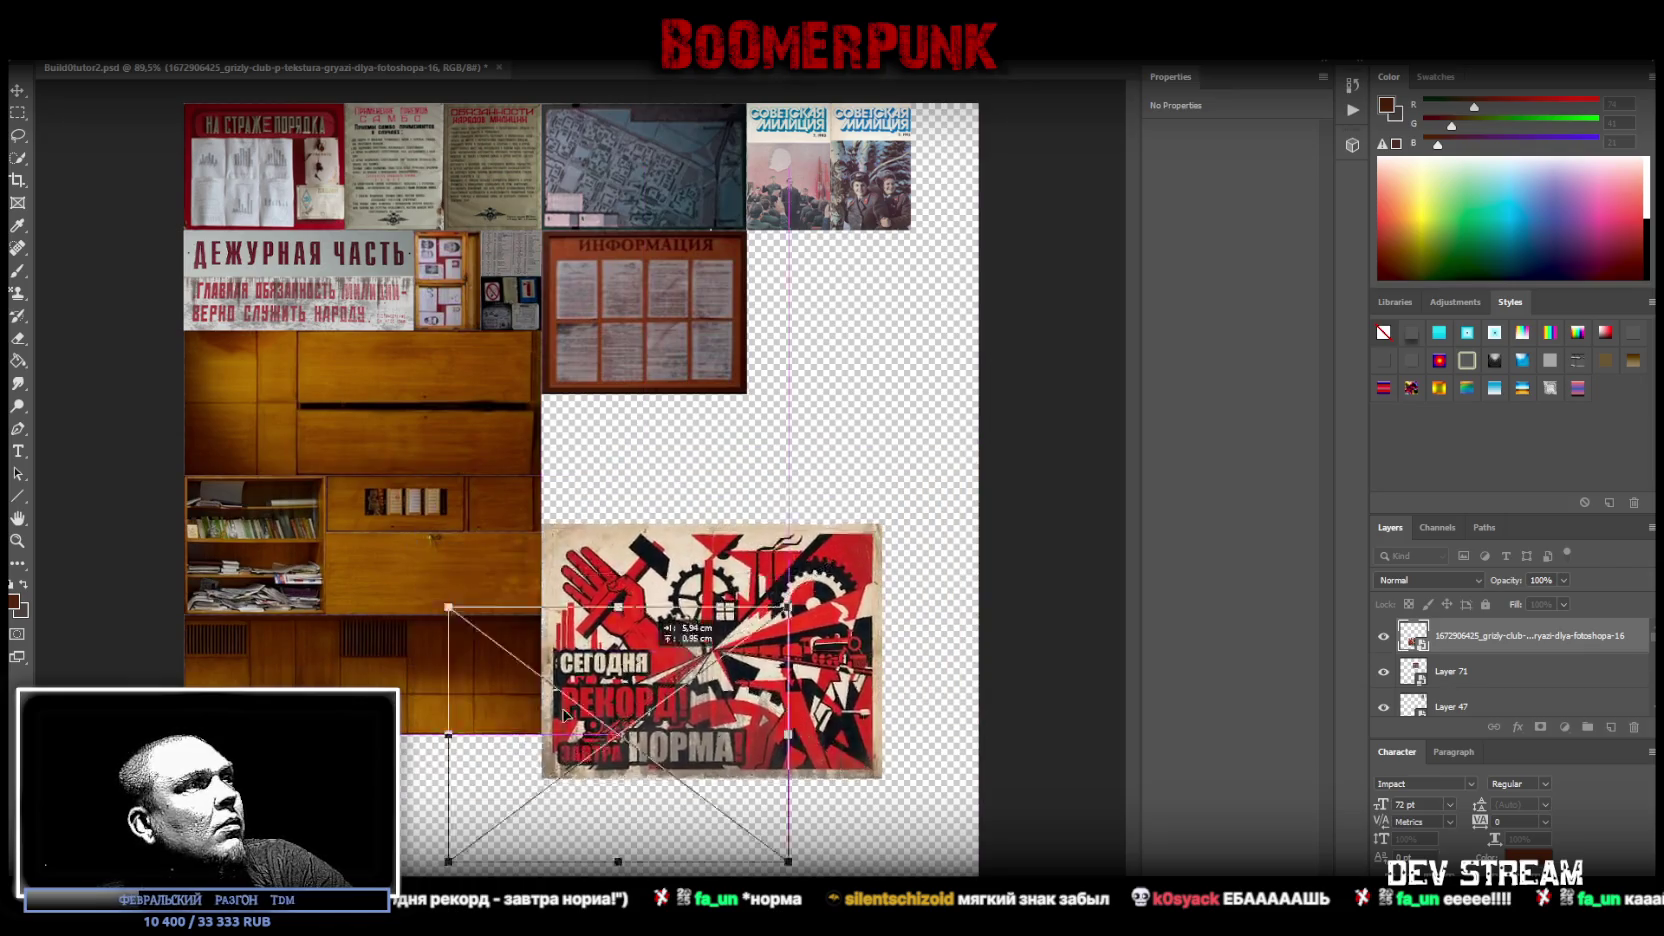
{"action": "mouse_move", "coordinate": [613, 579]}
{"action": "left_mouse_down"}
{"action": "mouse_move", "coordinate": [354, 608]}
{"action": "mouse_move", "coordinate": [392, 679]}
{"action": "mouse_move", "coordinate": [384, 733]}
{"action": "left_mouse_up"}
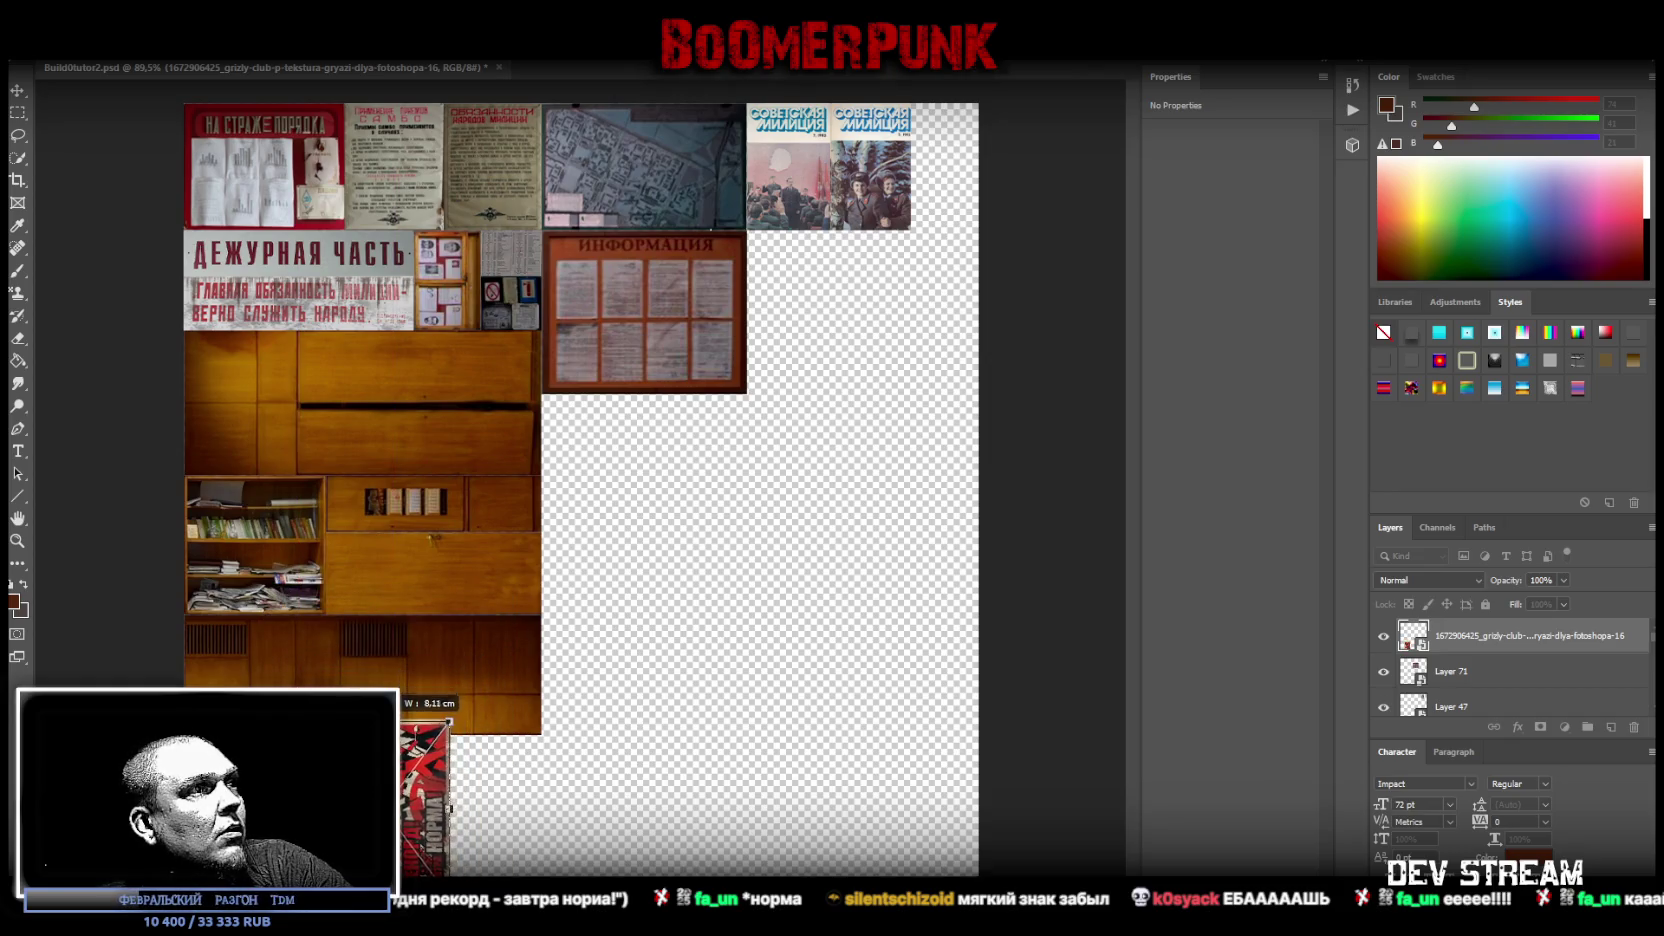
{"action": "left_click_drag", "start_coordinate": [430, 805], "coordinate": [216, 805]}
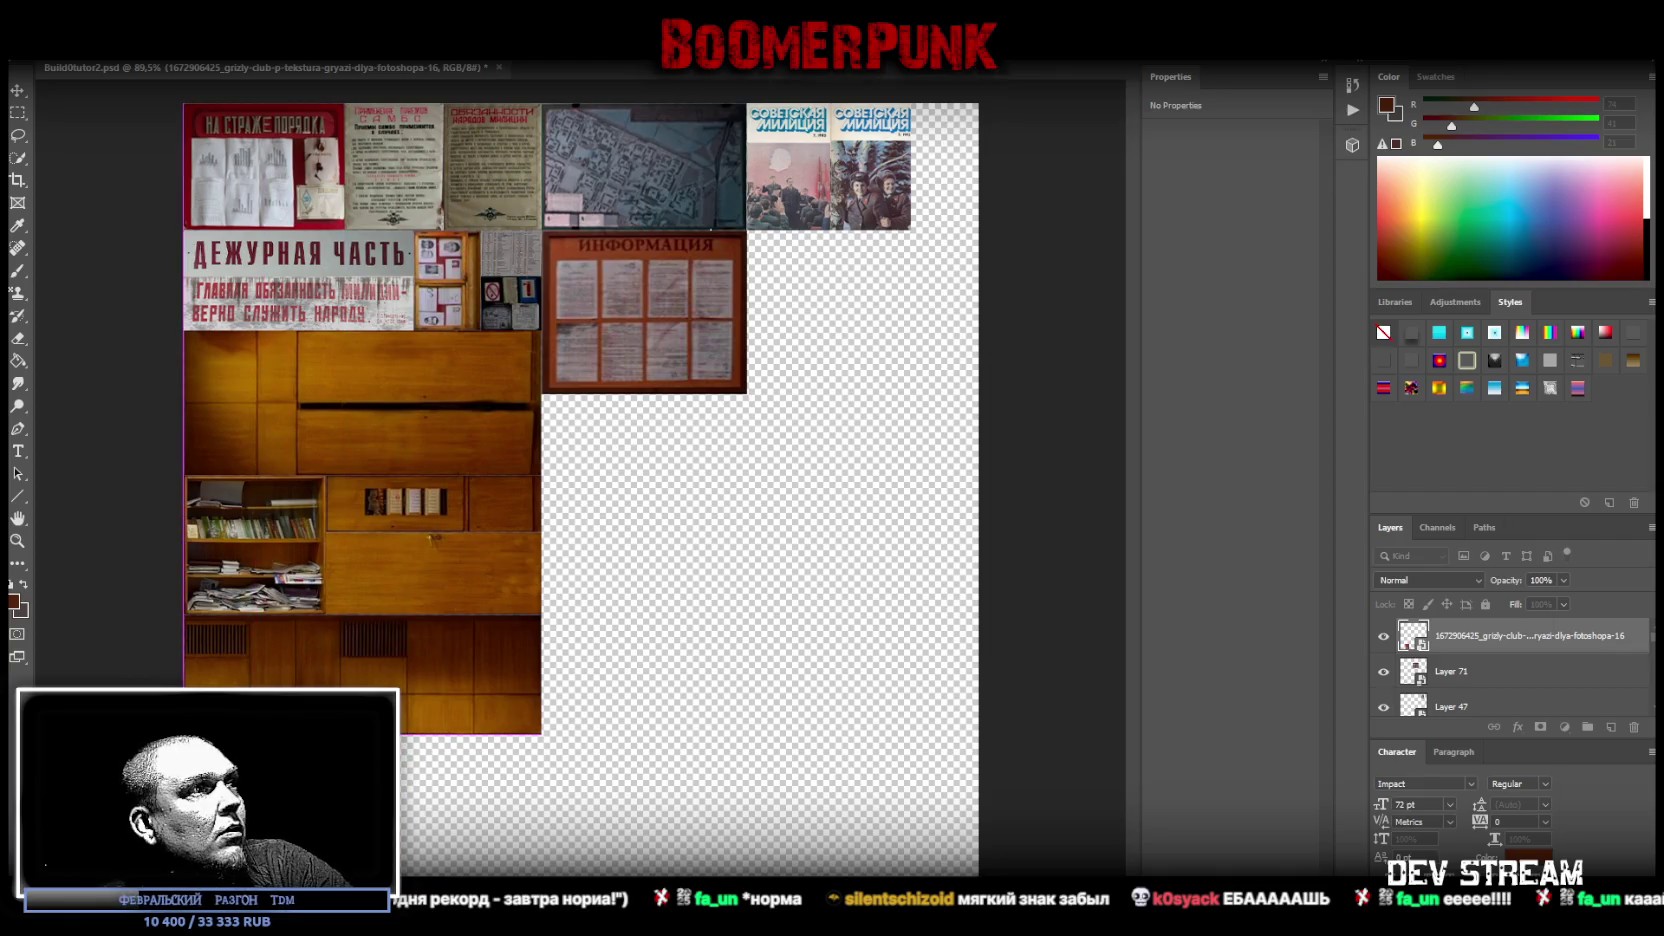
{"action": "key", "text": "Return"}
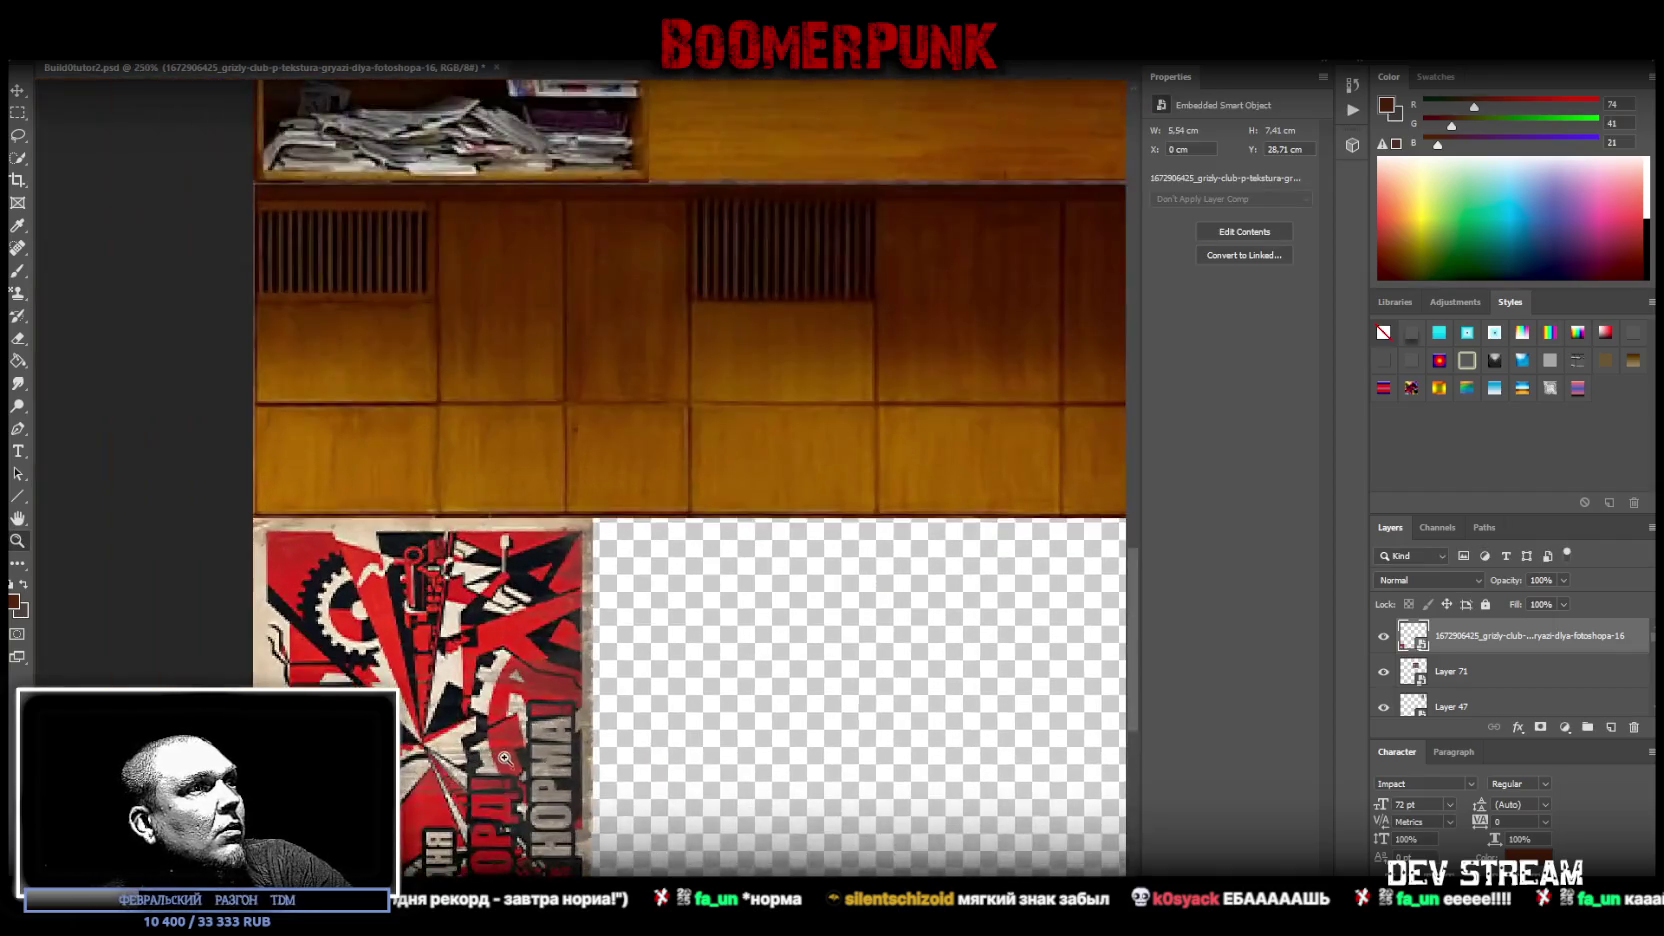
{"action": "mouse_move", "coordinate": [520, 790]}
{"action": "left_mouse_down"}
{"action": "mouse_move", "coordinate": [472, 765]}
{"action": "mouse_move", "coordinate": [500, 740]}
{"action": "left_mouse_up"}
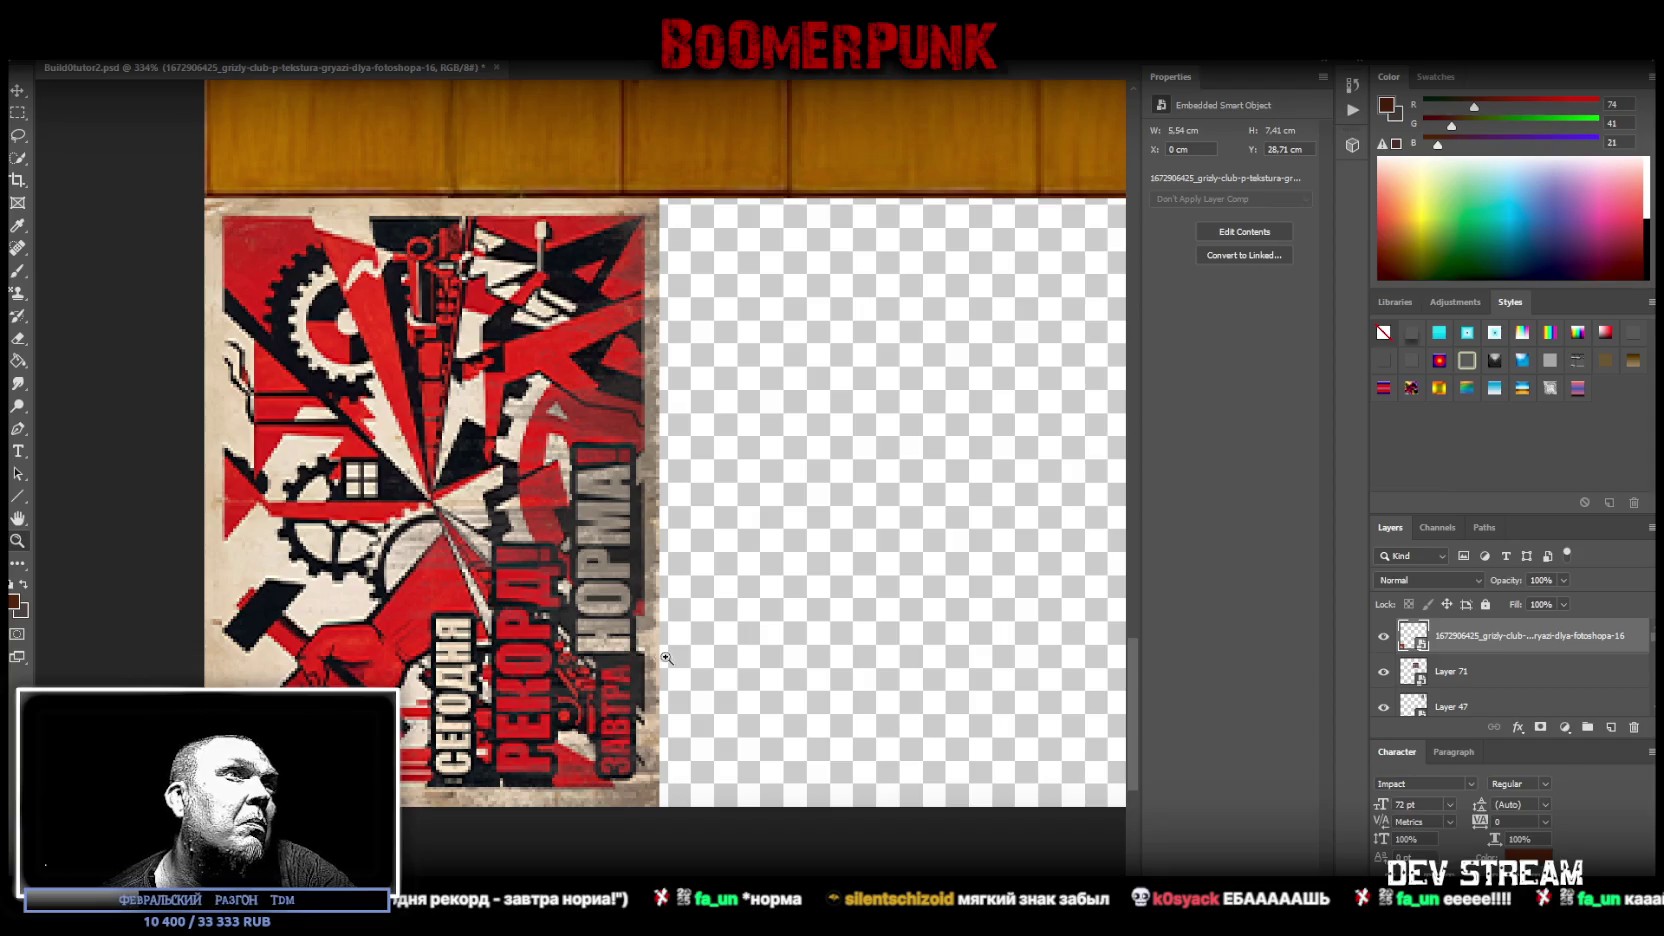
{"action": "left_click_drag", "start_coordinate": [678, 638], "coordinate": [443, 773]}
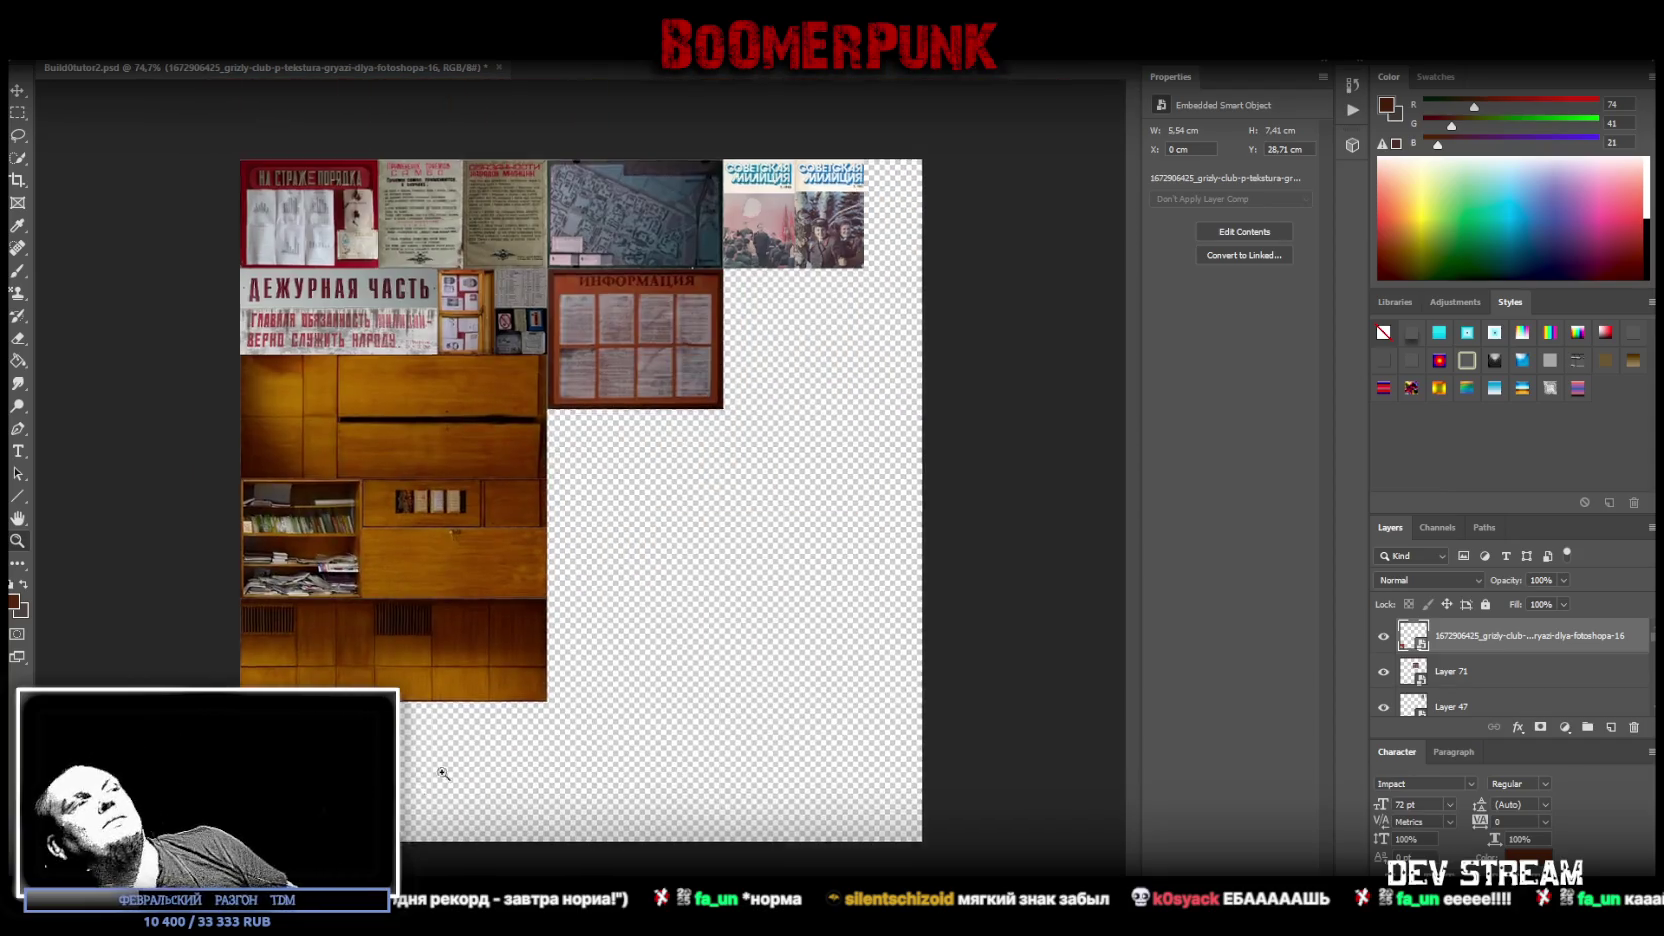
{"action": "left_click_drag", "start_coordinate": [580, 682], "coordinate": [640, 680]}
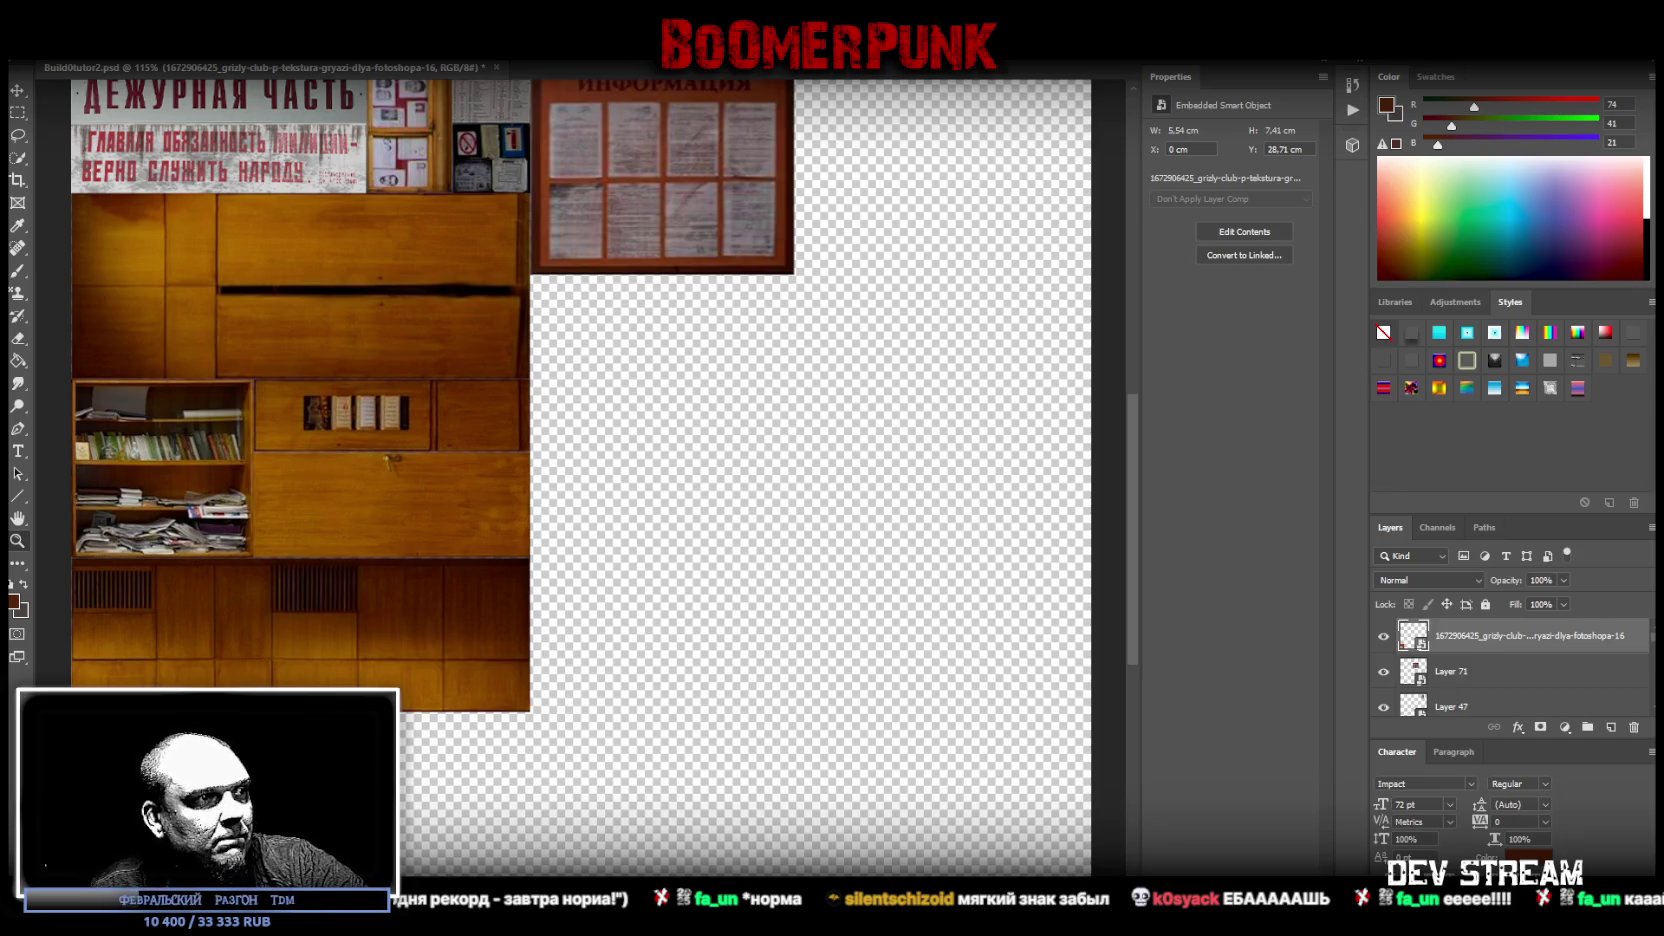
- Place the poster of a militiaman escorting a grandmother onto the sheet and commit it
{"action": "left_click_drag", "start_coordinate": [705, 810], "coordinate": [700, 535]}
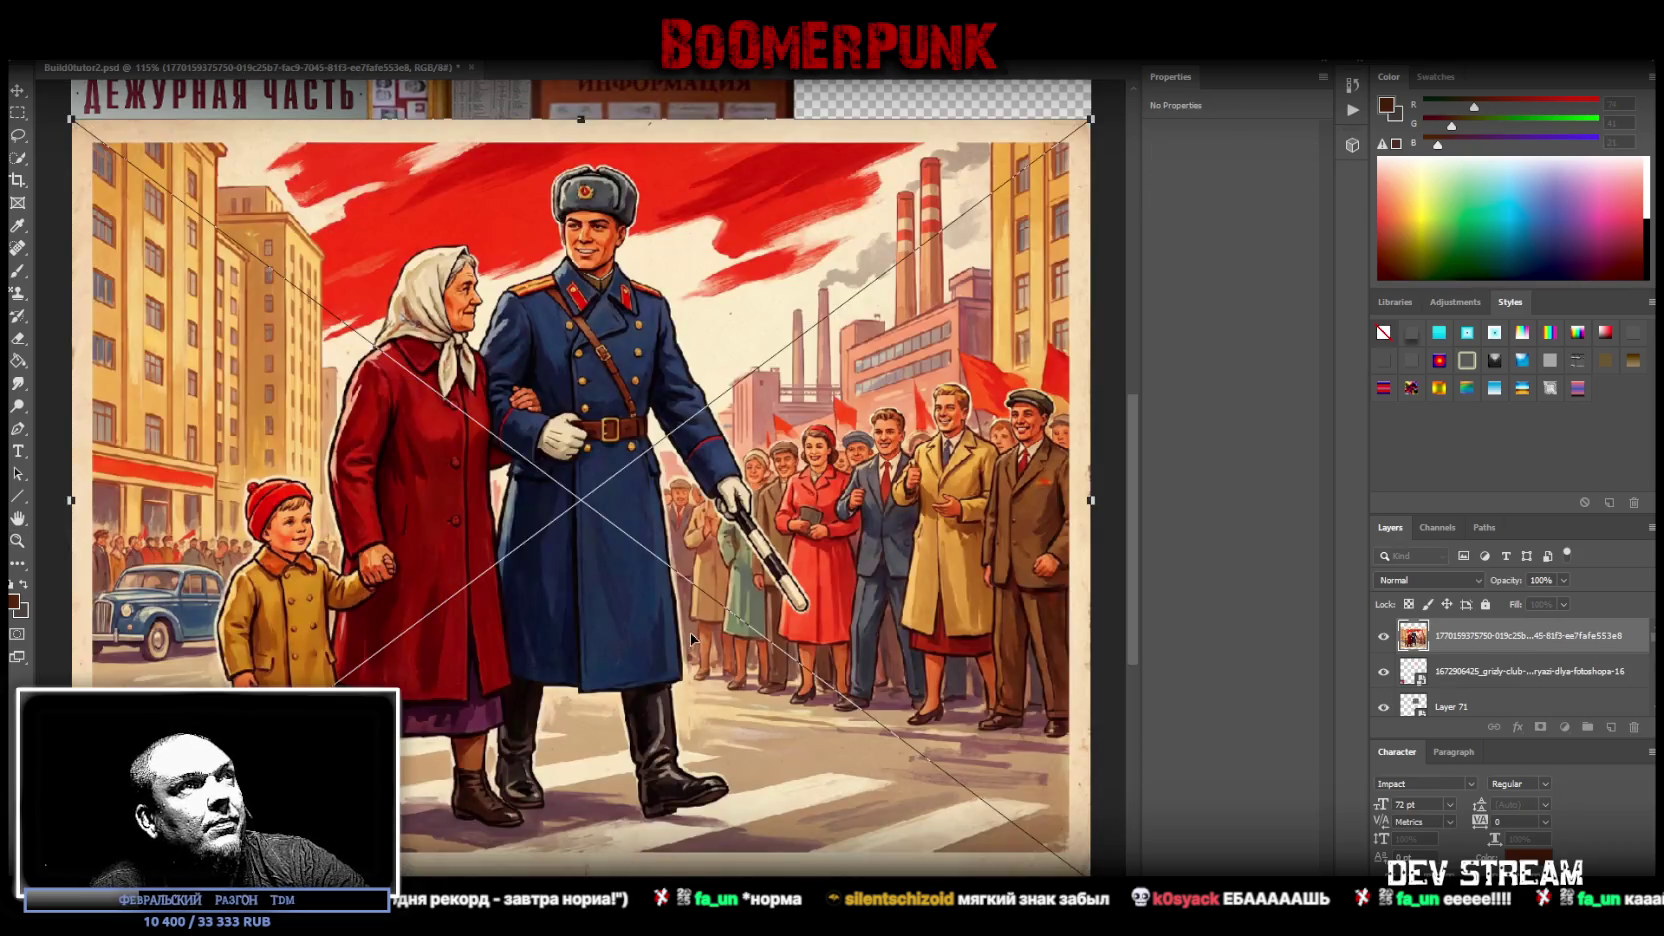
{"action": "key", "text": "Return"}
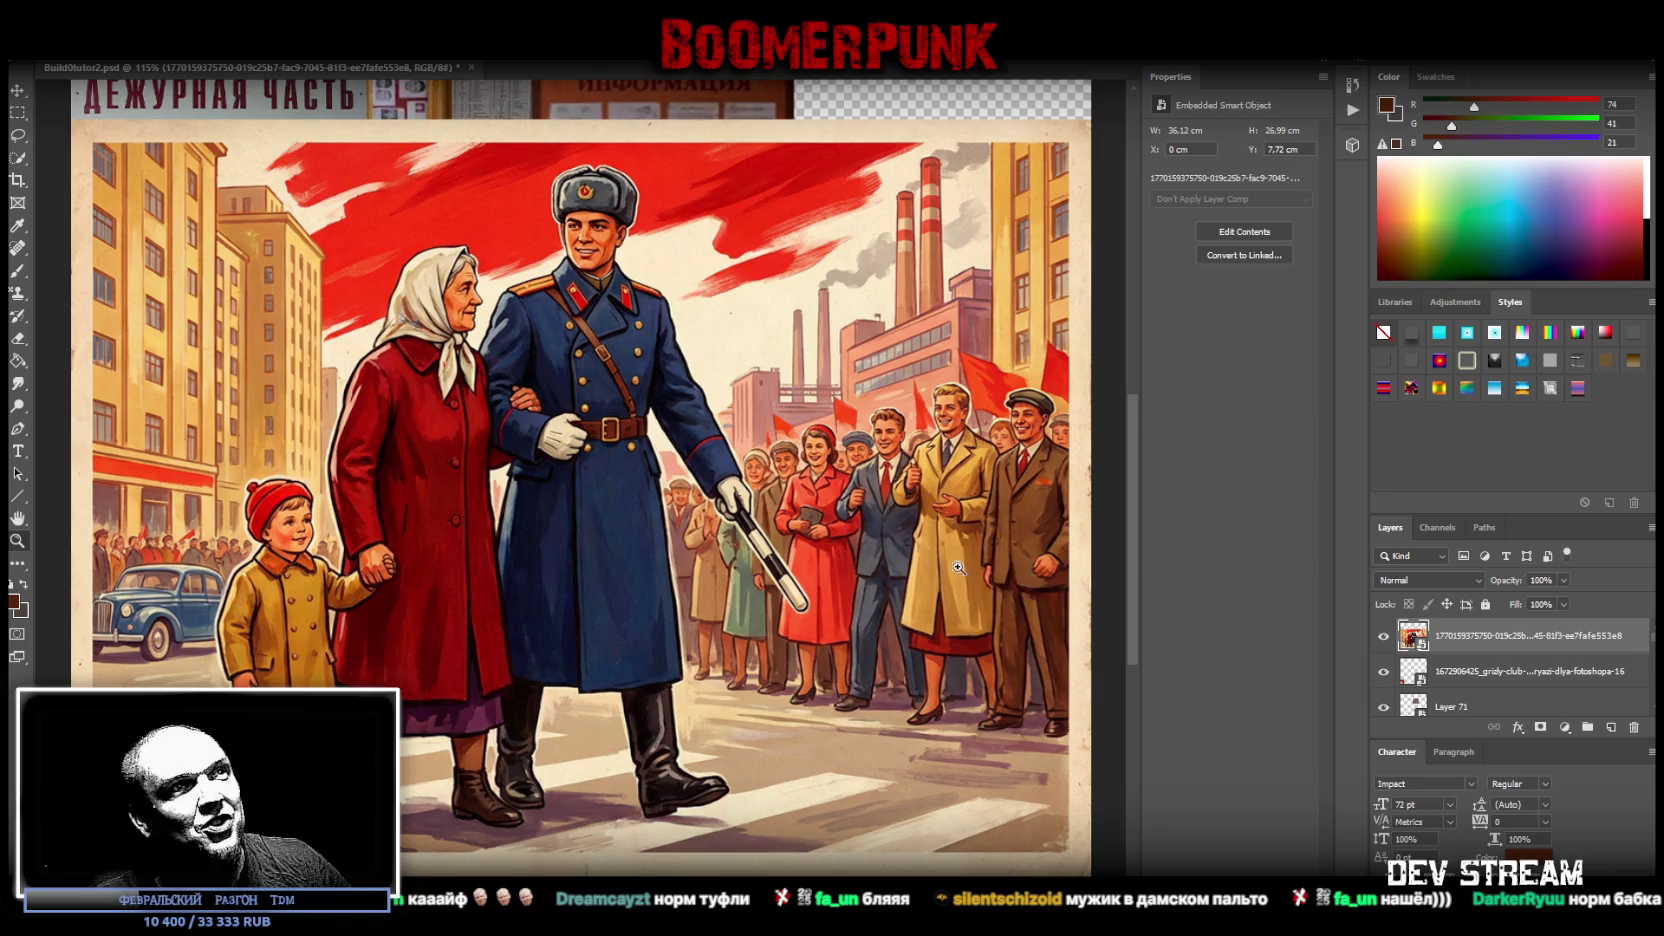
- Zoom in closely on the faces in the poster's crowd
{"action": "left_click_drag", "start_coordinate": [959, 559], "coordinate": [1053, 346]}
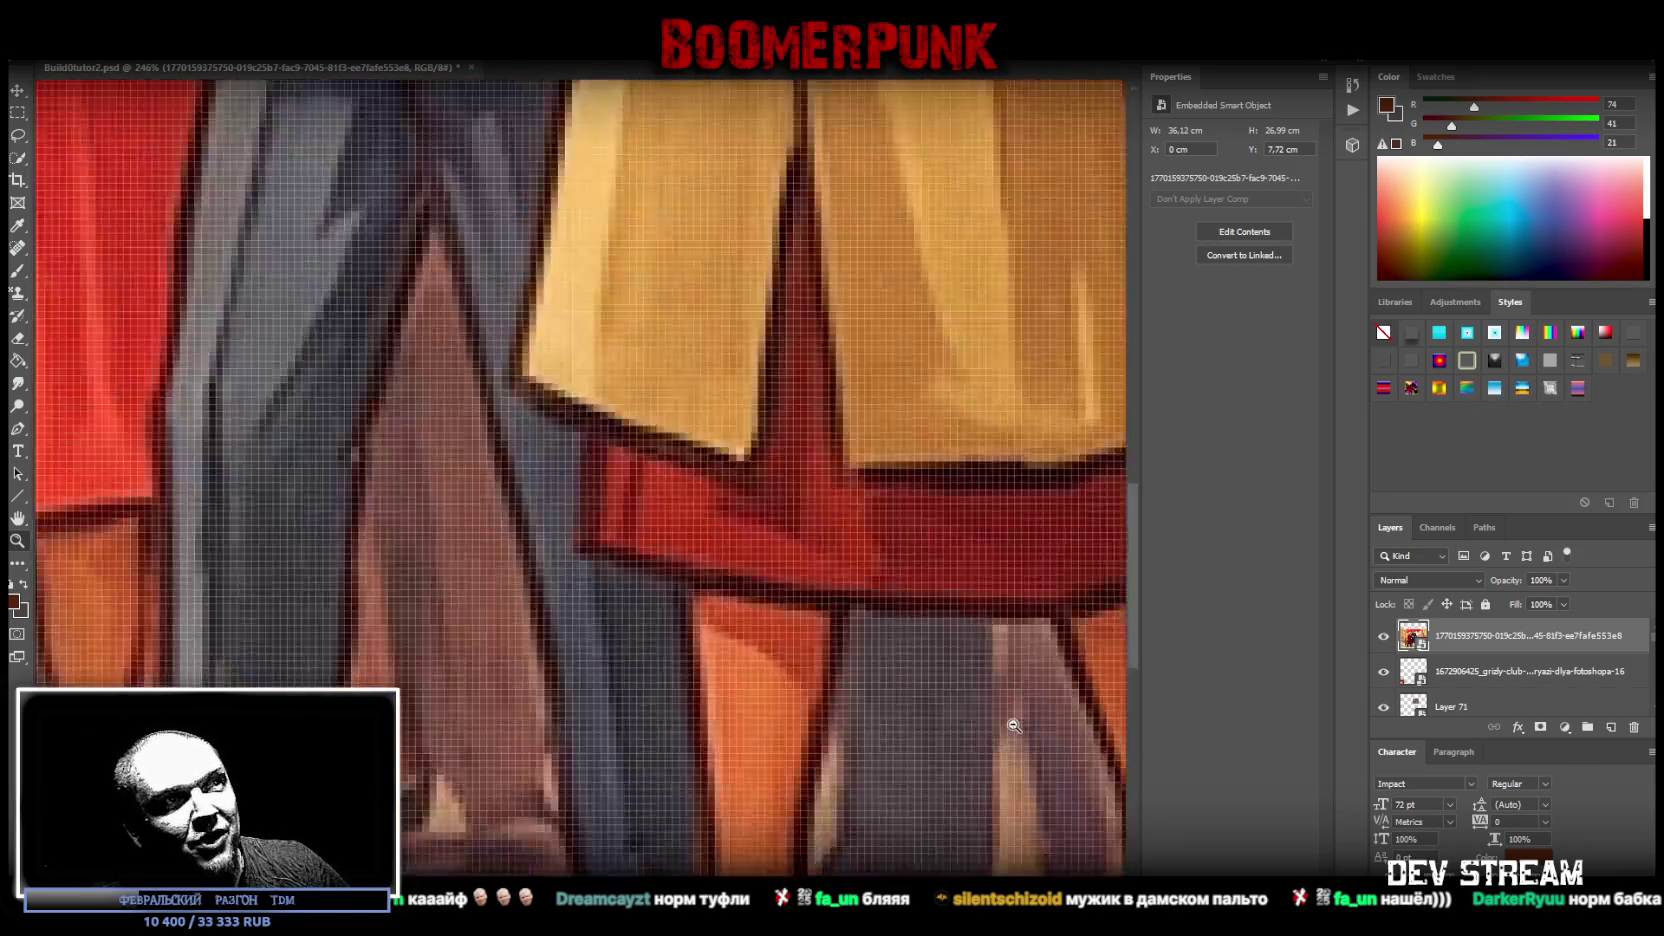
{"action": "left_click_drag", "start_coordinate": [1002, 611], "coordinate": [959, 727]}
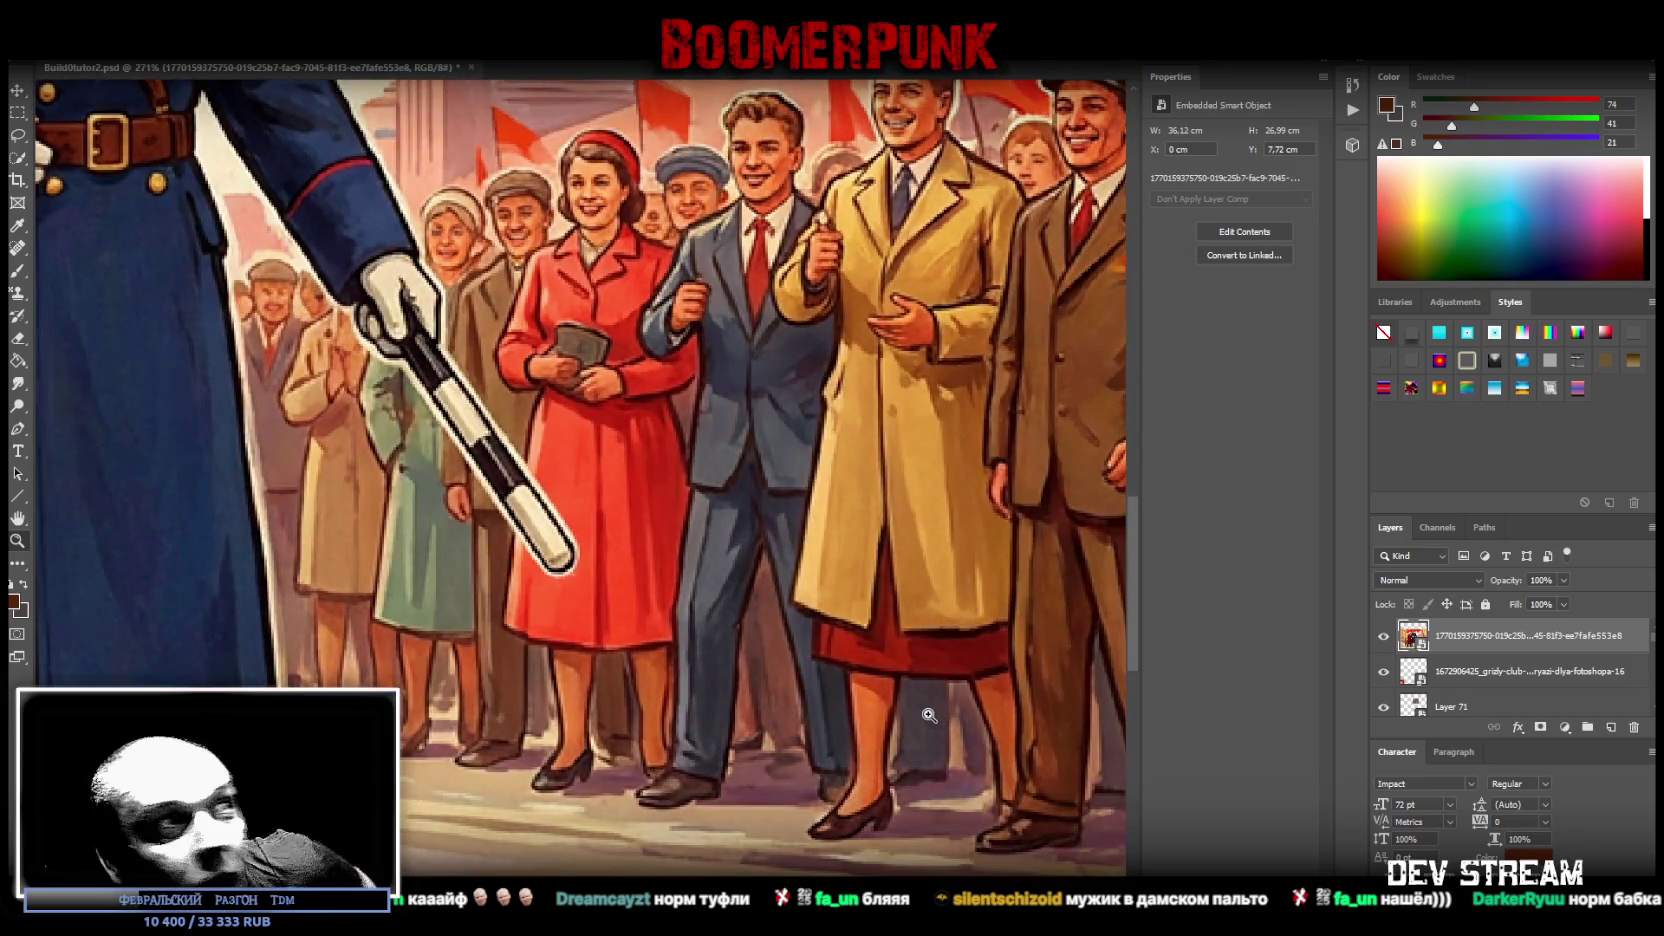
{"action": "left_click_drag", "start_coordinate": [929, 715], "coordinate": [1008, 318]}
{"action": "mouse_move", "coordinate": [755, 207]}
{"action": "left_mouse_down"}
{"action": "mouse_move", "coordinate": [885, 417]}
{"action": "mouse_move", "coordinate": [962, 423]}
{"action": "mouse_move", "coordinate": [912, 463]}
{"action": "left_mouse_up"}
{"action": "left_click", "coordinate": [835, 611]}
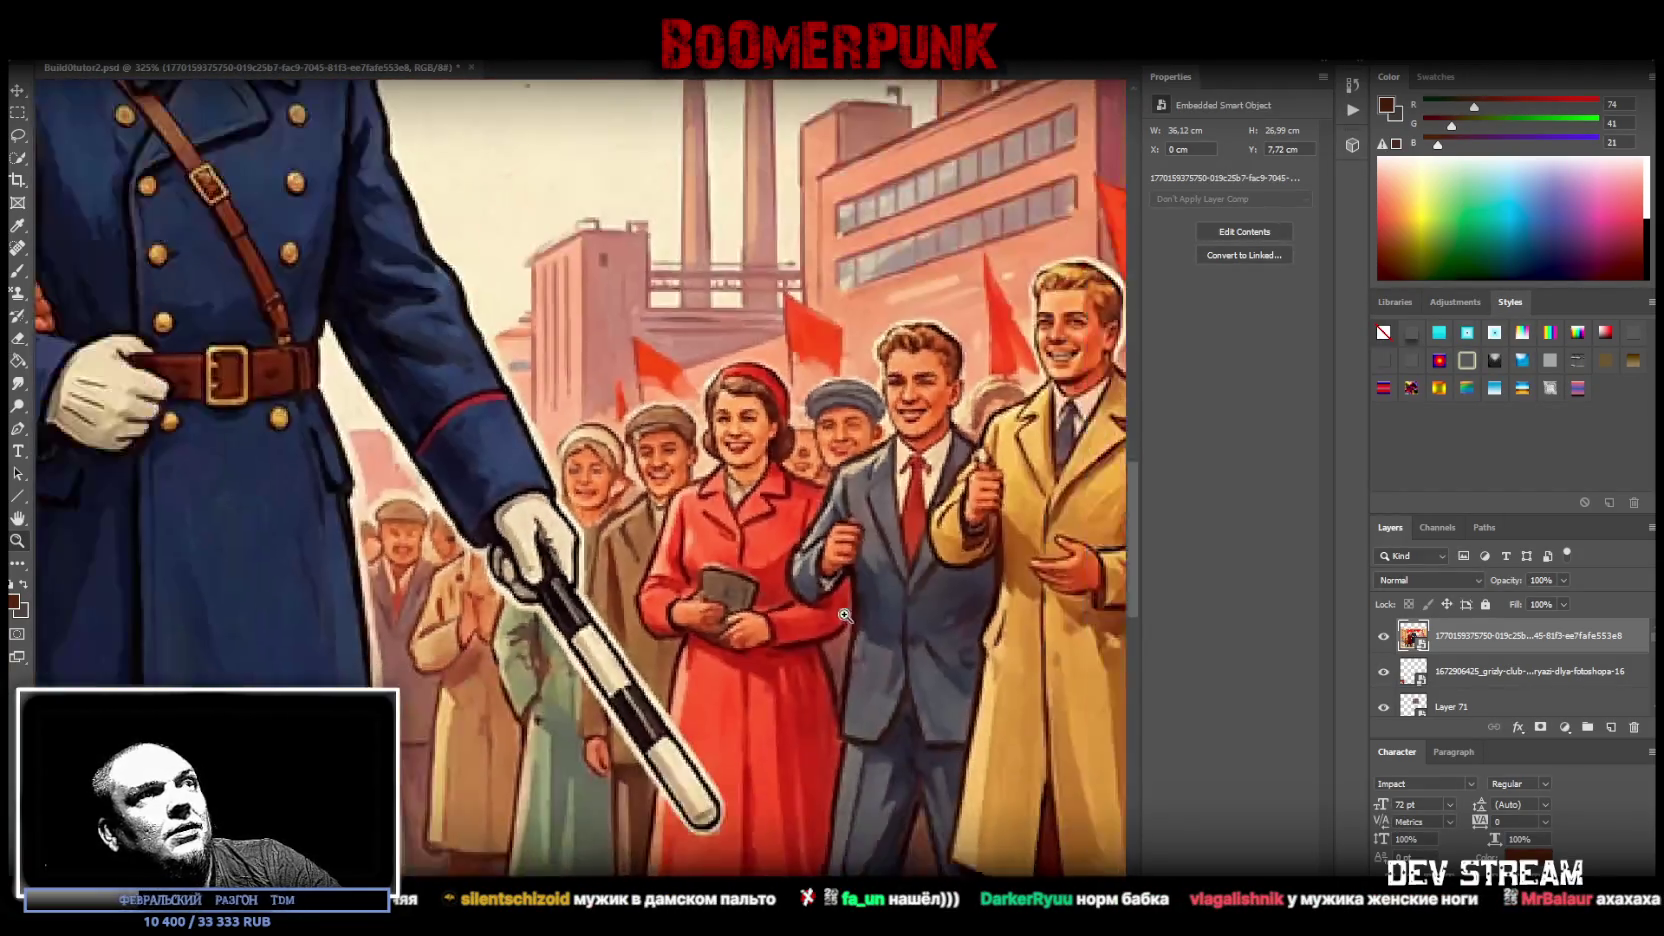
{"action": "left_click", "coordinate": [580, 412]}
{"action": "left_click", "coordinate": [597, 415]}
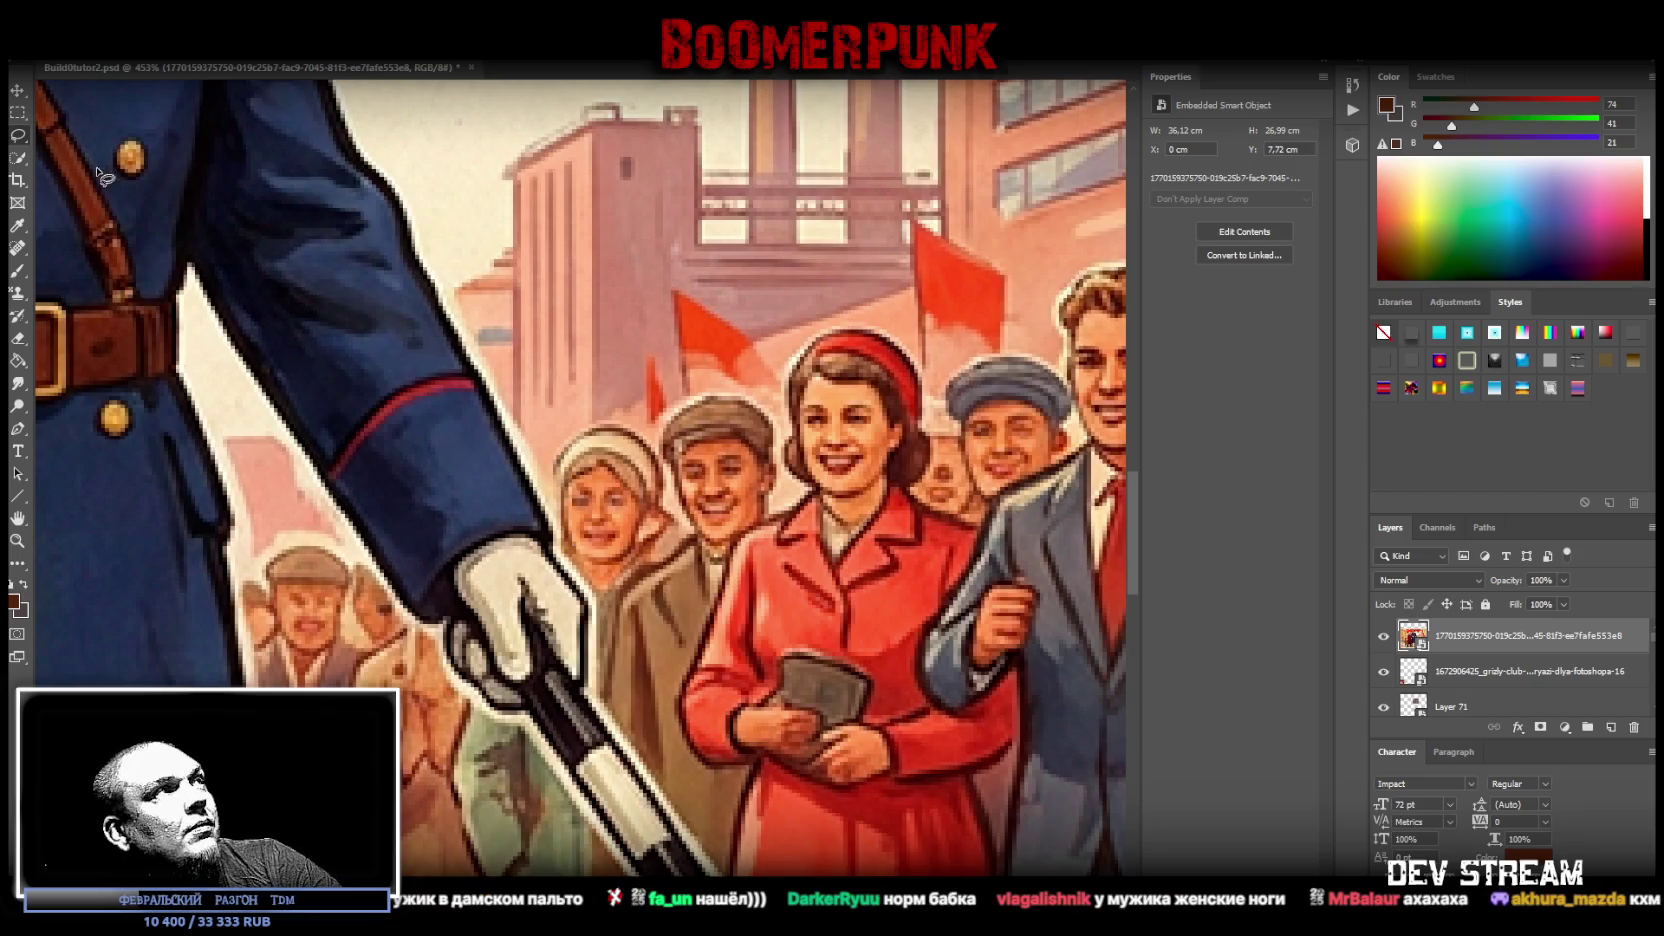
- Outline the white-hatted woman's face with the Polygonal Lasso
{"action": "key", "text": "shift+l"}
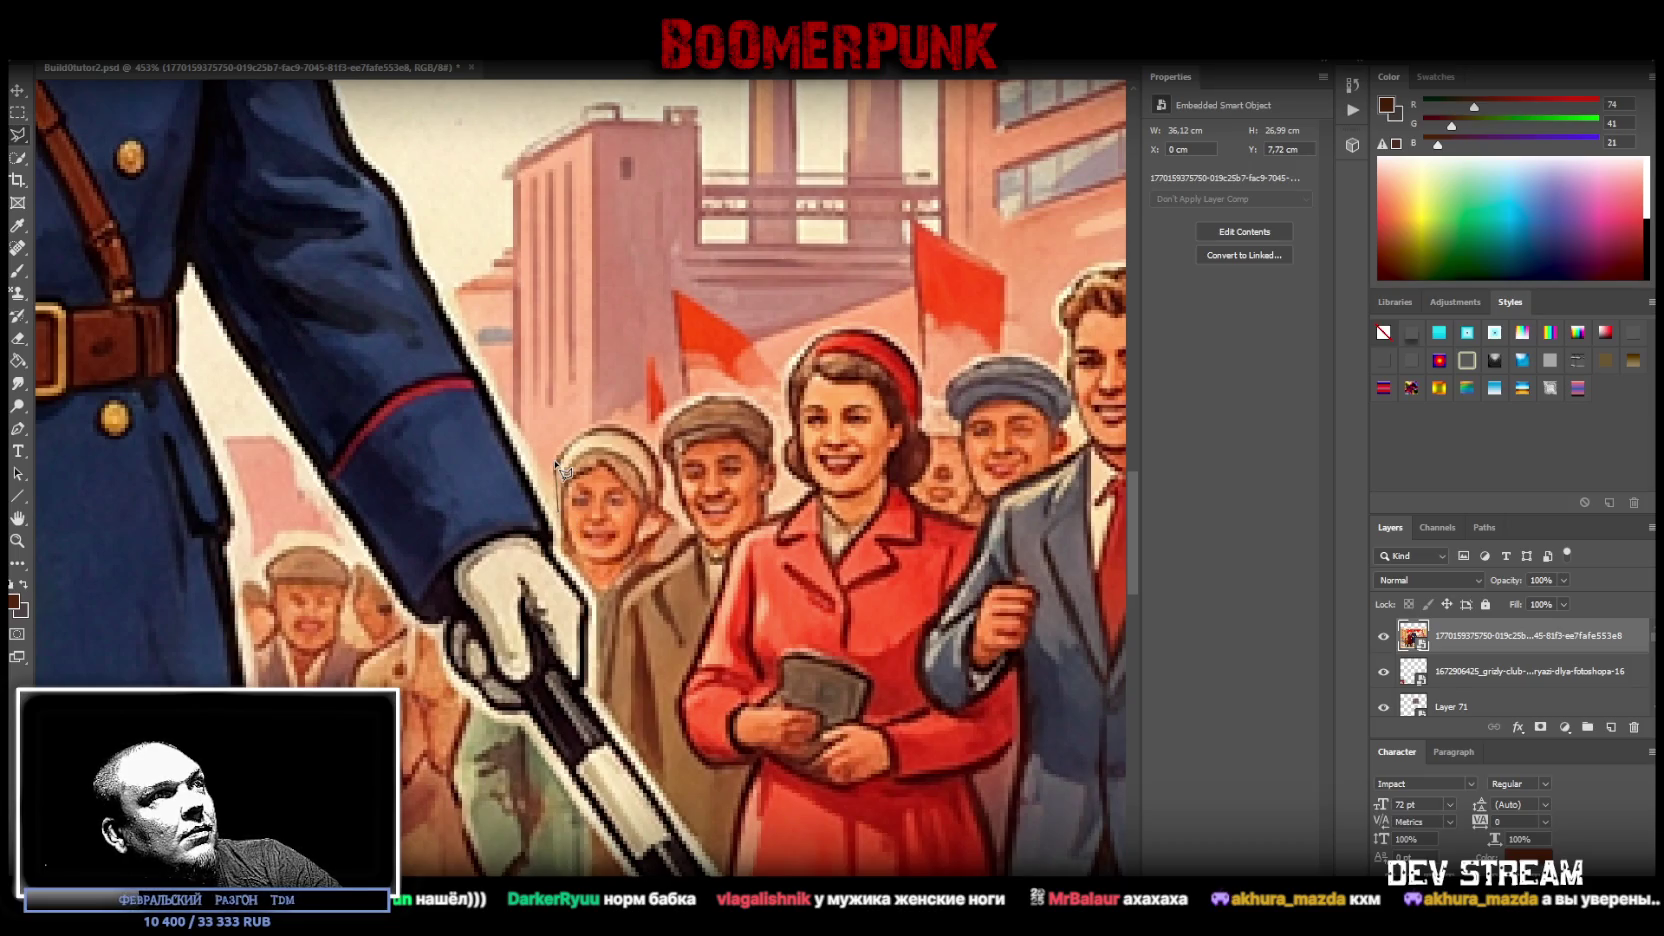
{"action": "left_click", "coordinate": [556, 463]}
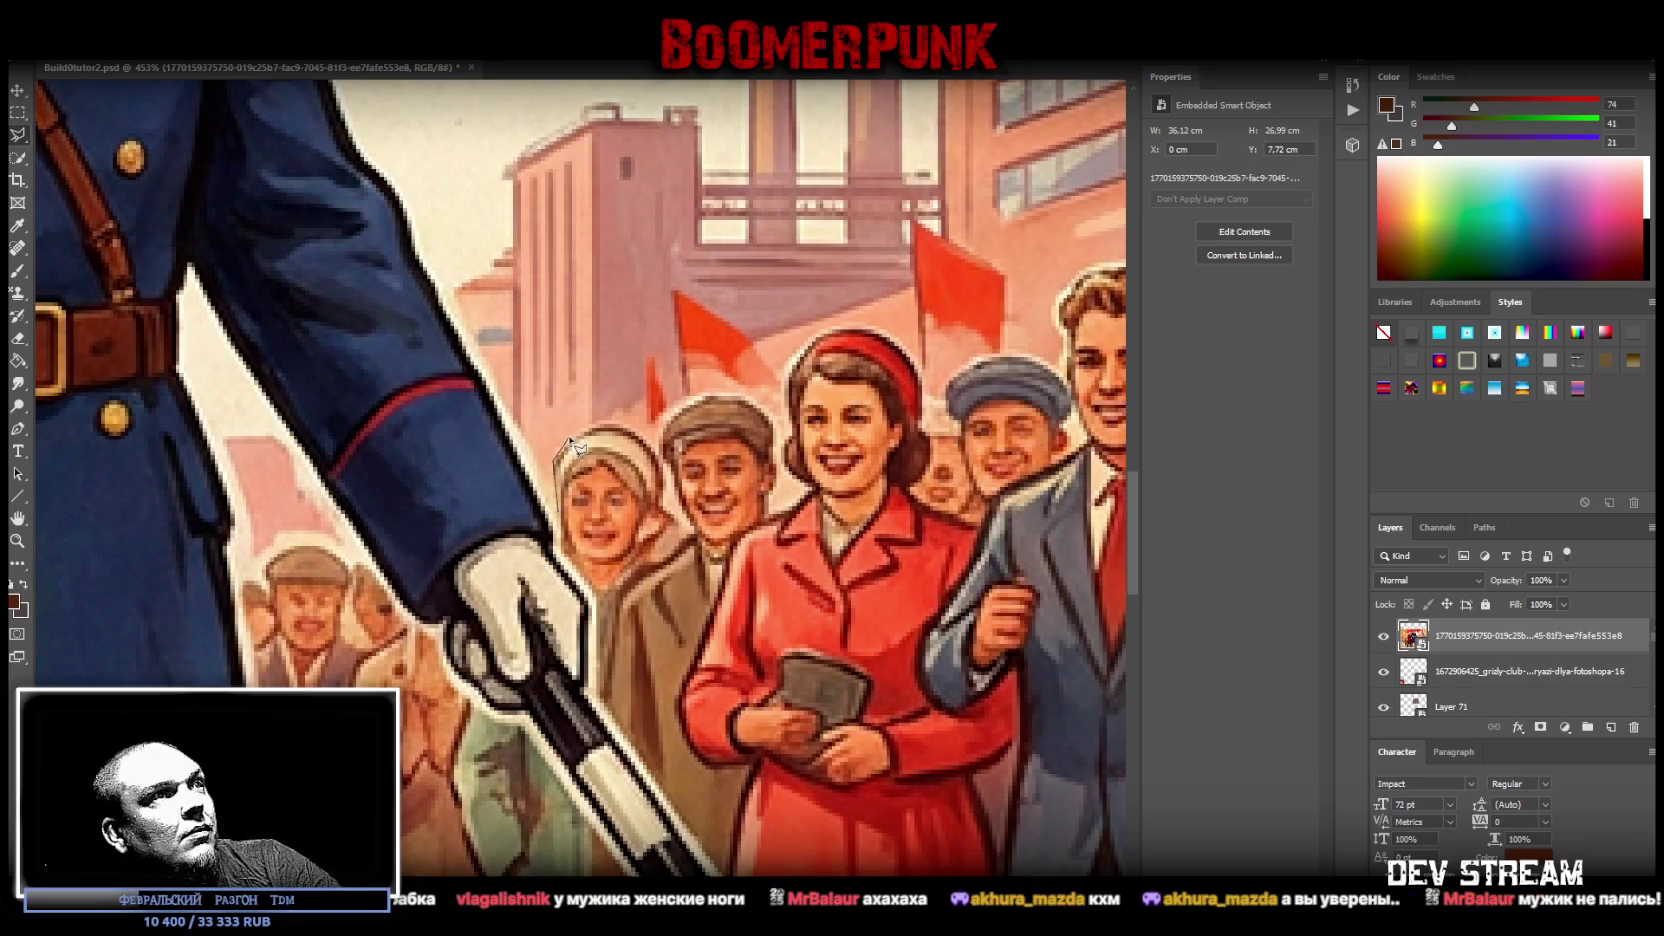
{"action": "left_click", "coordinate": [576, 441]}
{"action": "left_click", "coordinate": [622, 425]}
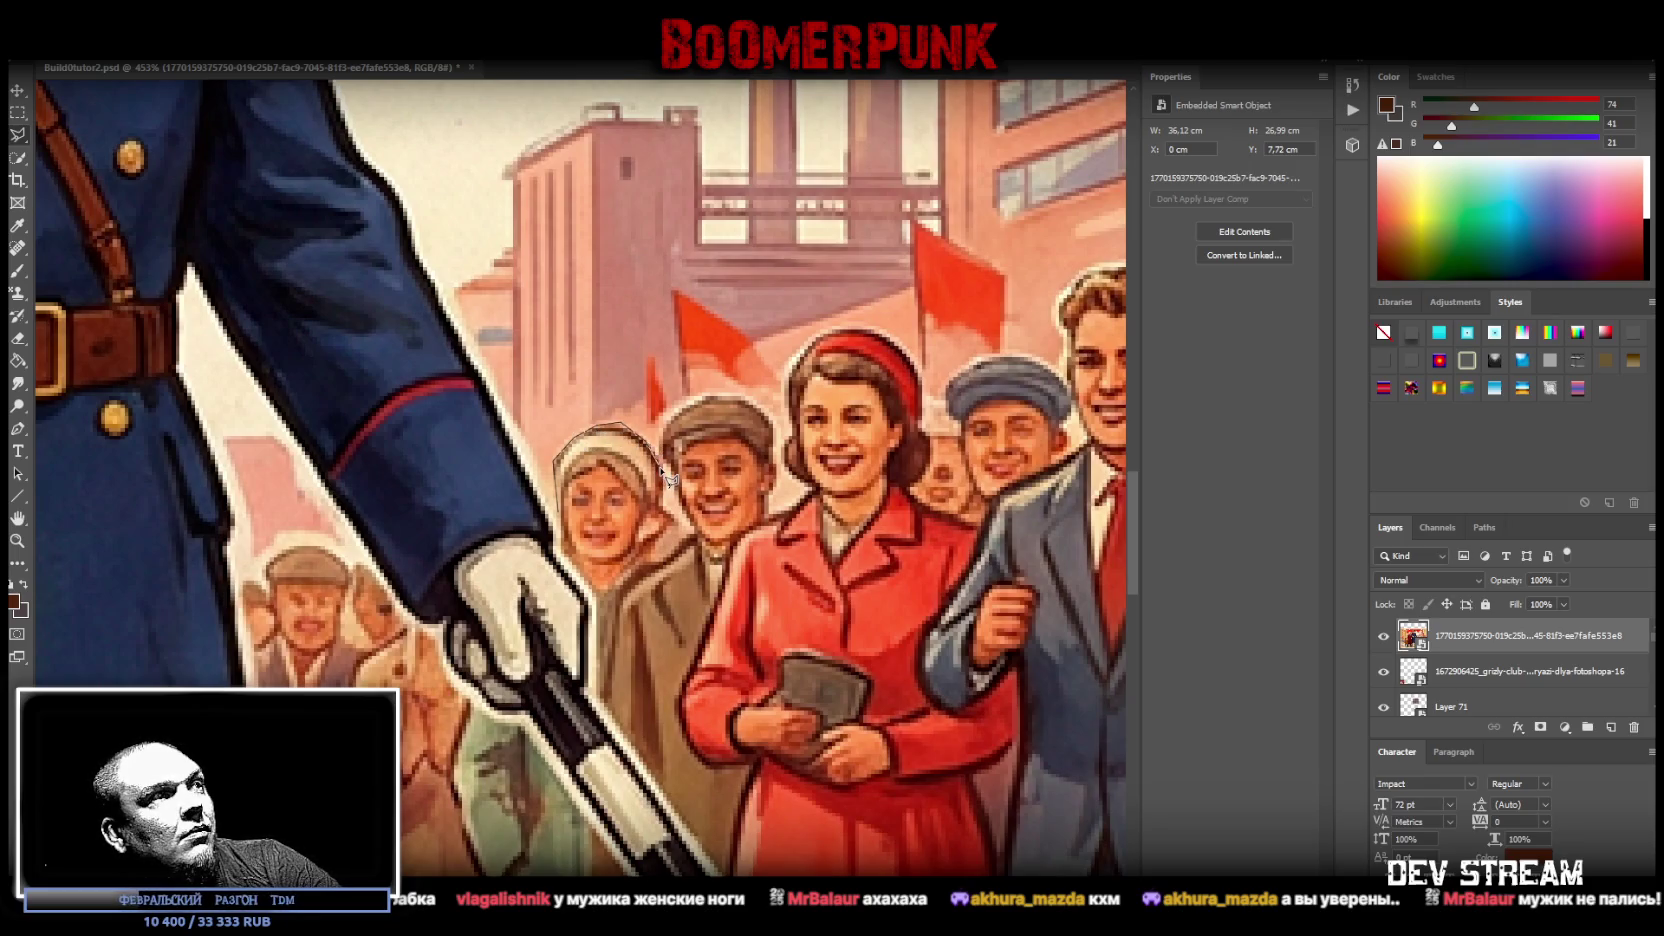
{"action": "left_click", "coordinate": [670, 525]}
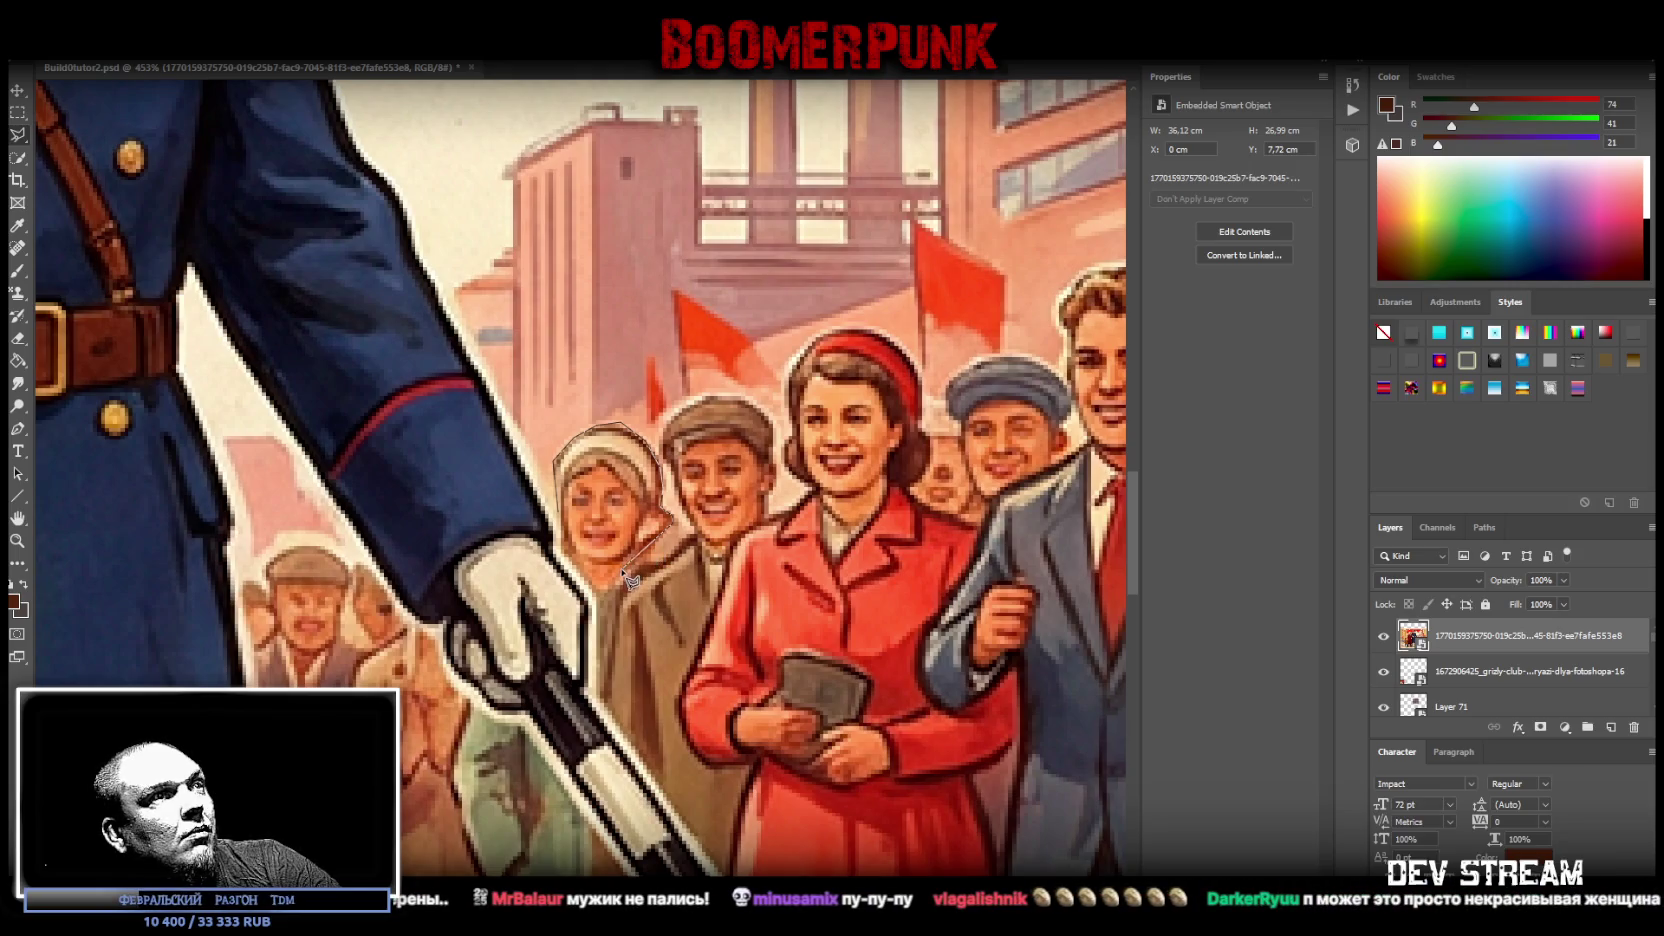
{"action": "left_click", "coordinate": [602, 588]}
{"action": "left_click", "coordinate": [563, 517]}
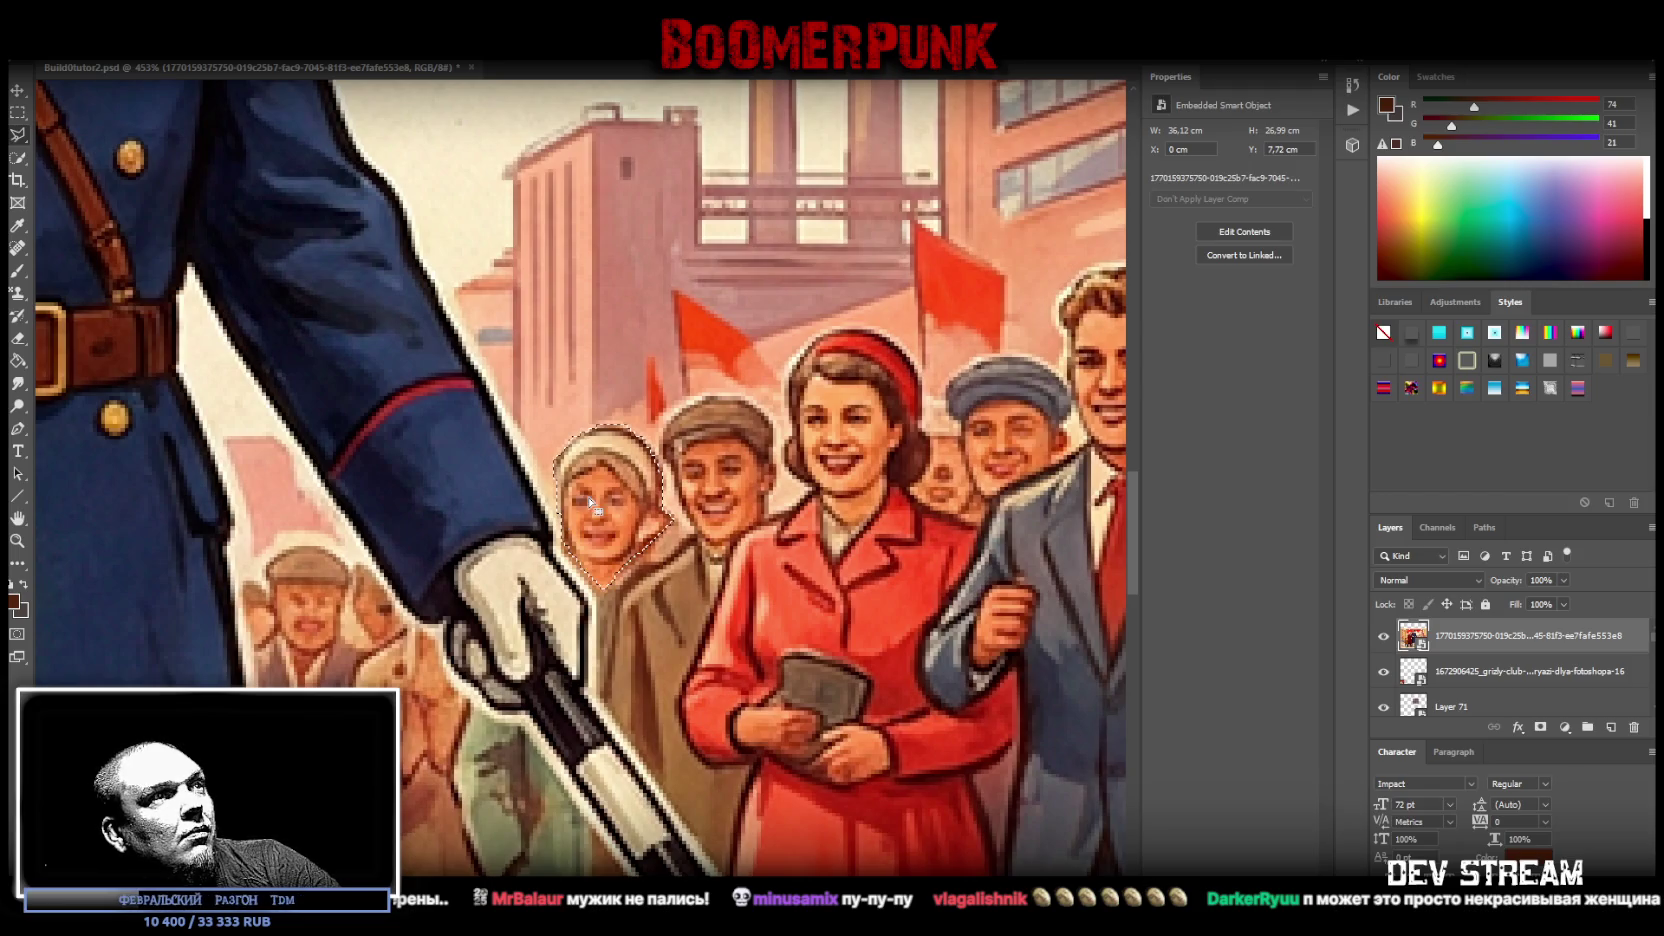
- Copy the selected face onto its own layer and move it onto the yellow-coated figure
{"action": "right_click", "coordinate": [582, 496]}
{"action": "left_click", "coordinate": [640, 622]}
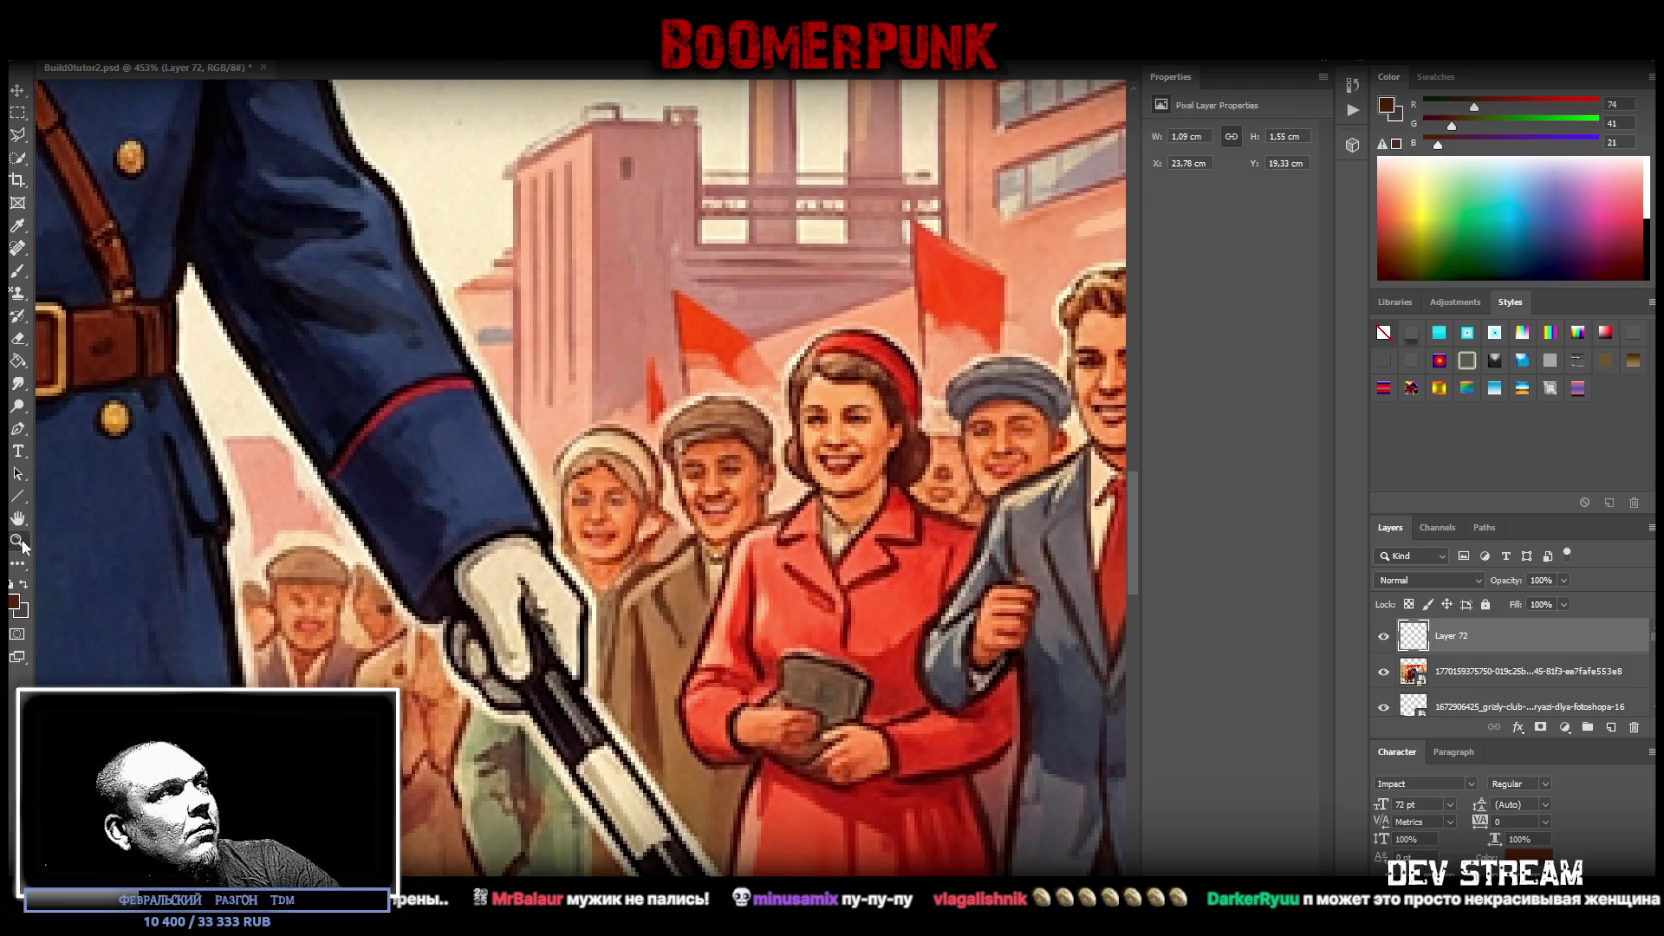
{"action": "scroll", "coordinate": [745, 575], "scroll_direction": "down", "scroll_amount": 3}
{"action": "scroll", "coordinate": [745, 575], "scroll_direction": "down", "scroll_amount": 2}
{"action": "left_click_drag", "start_coordinate": [727, 537], "coordinate": [969, 463]}
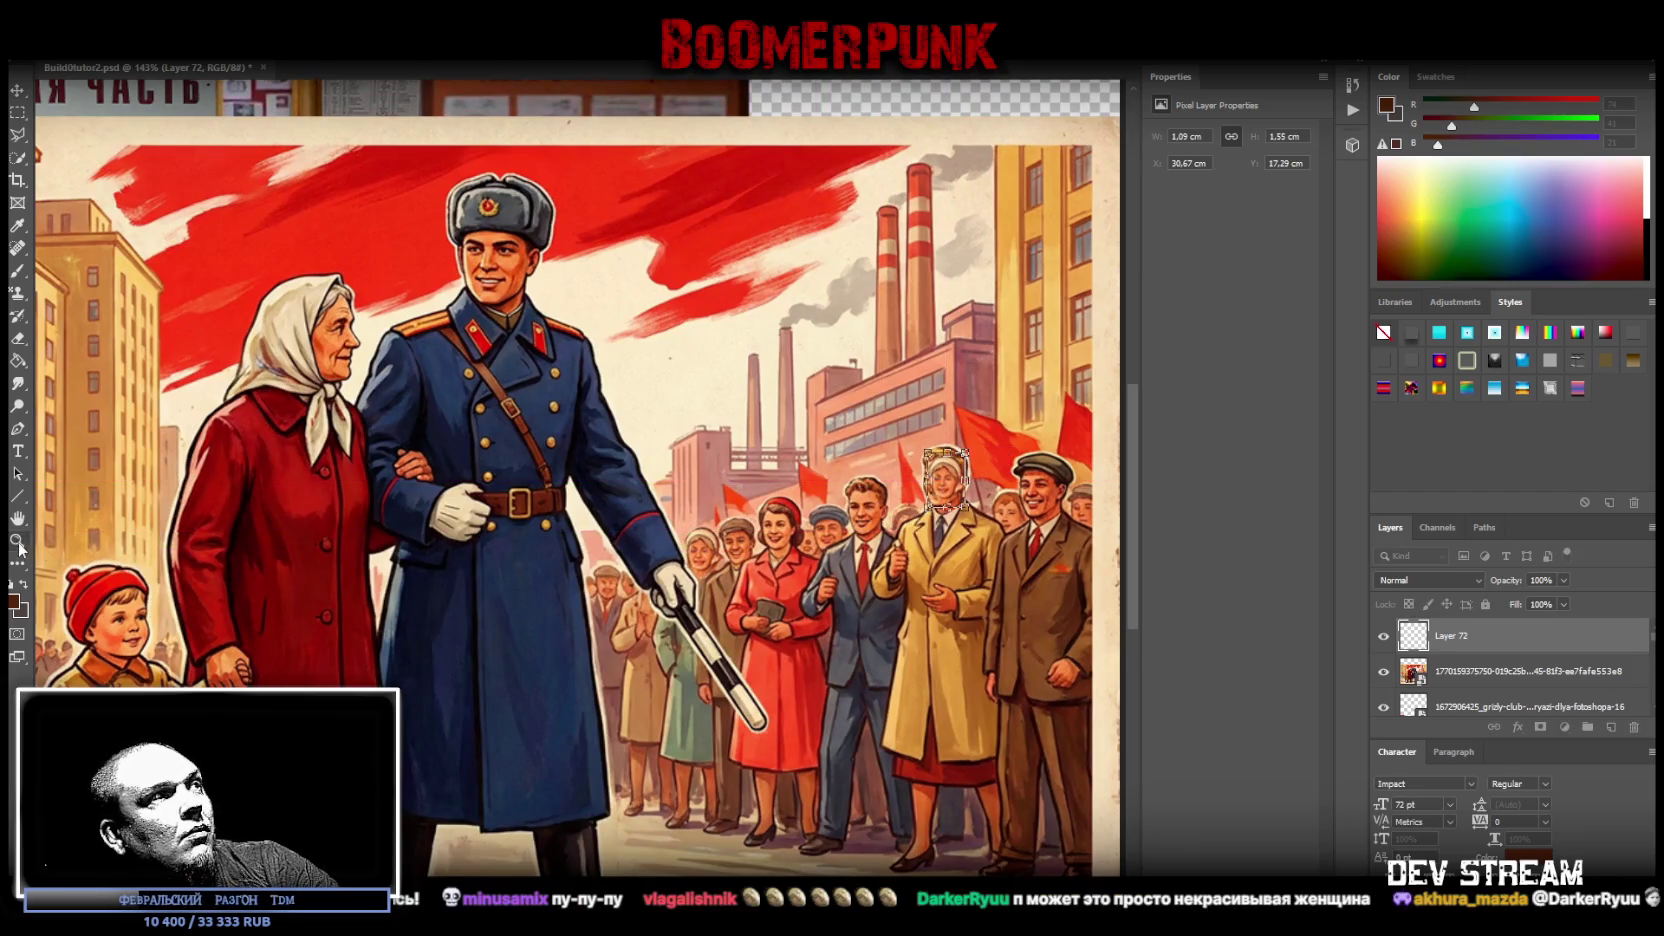
{"action": "scroll", "coordinate": [980, 498], "scroll_direction": "up", "scroll_amount": 5}
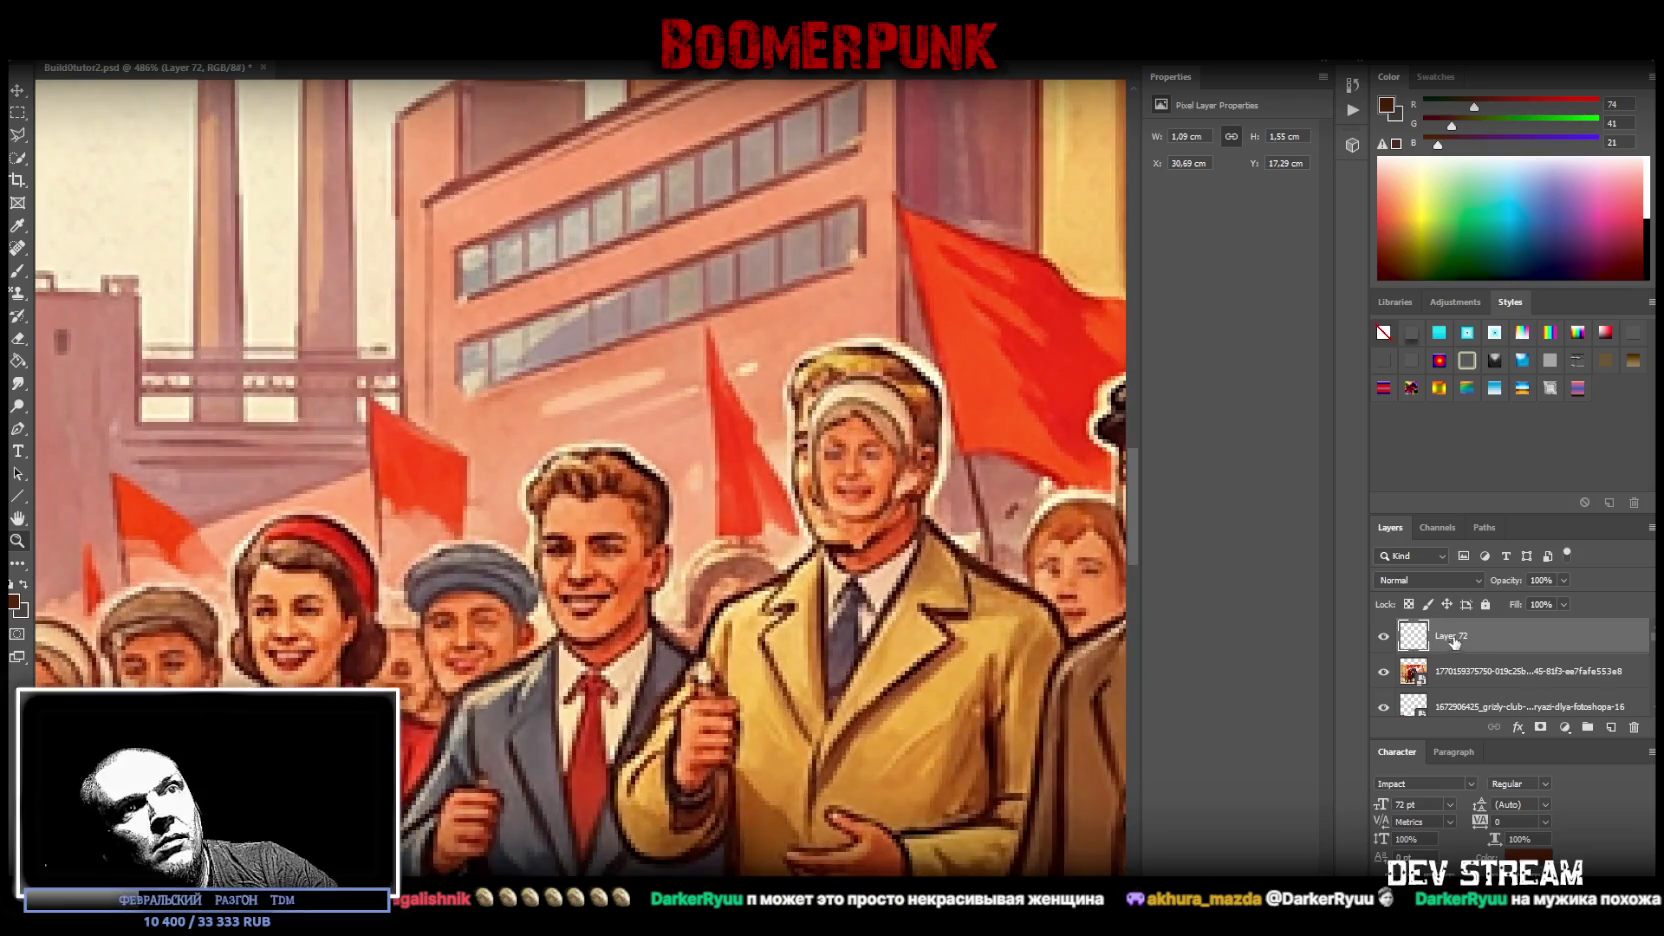
- Convert the face layer to a smart object and resize it to fit the head
{"action": "right_click", "coordinate": [1454, 642]}
{"action": "left_click", "coordinate": [1337, 442]}
{"action": "key", "text": "ctrl+t"}
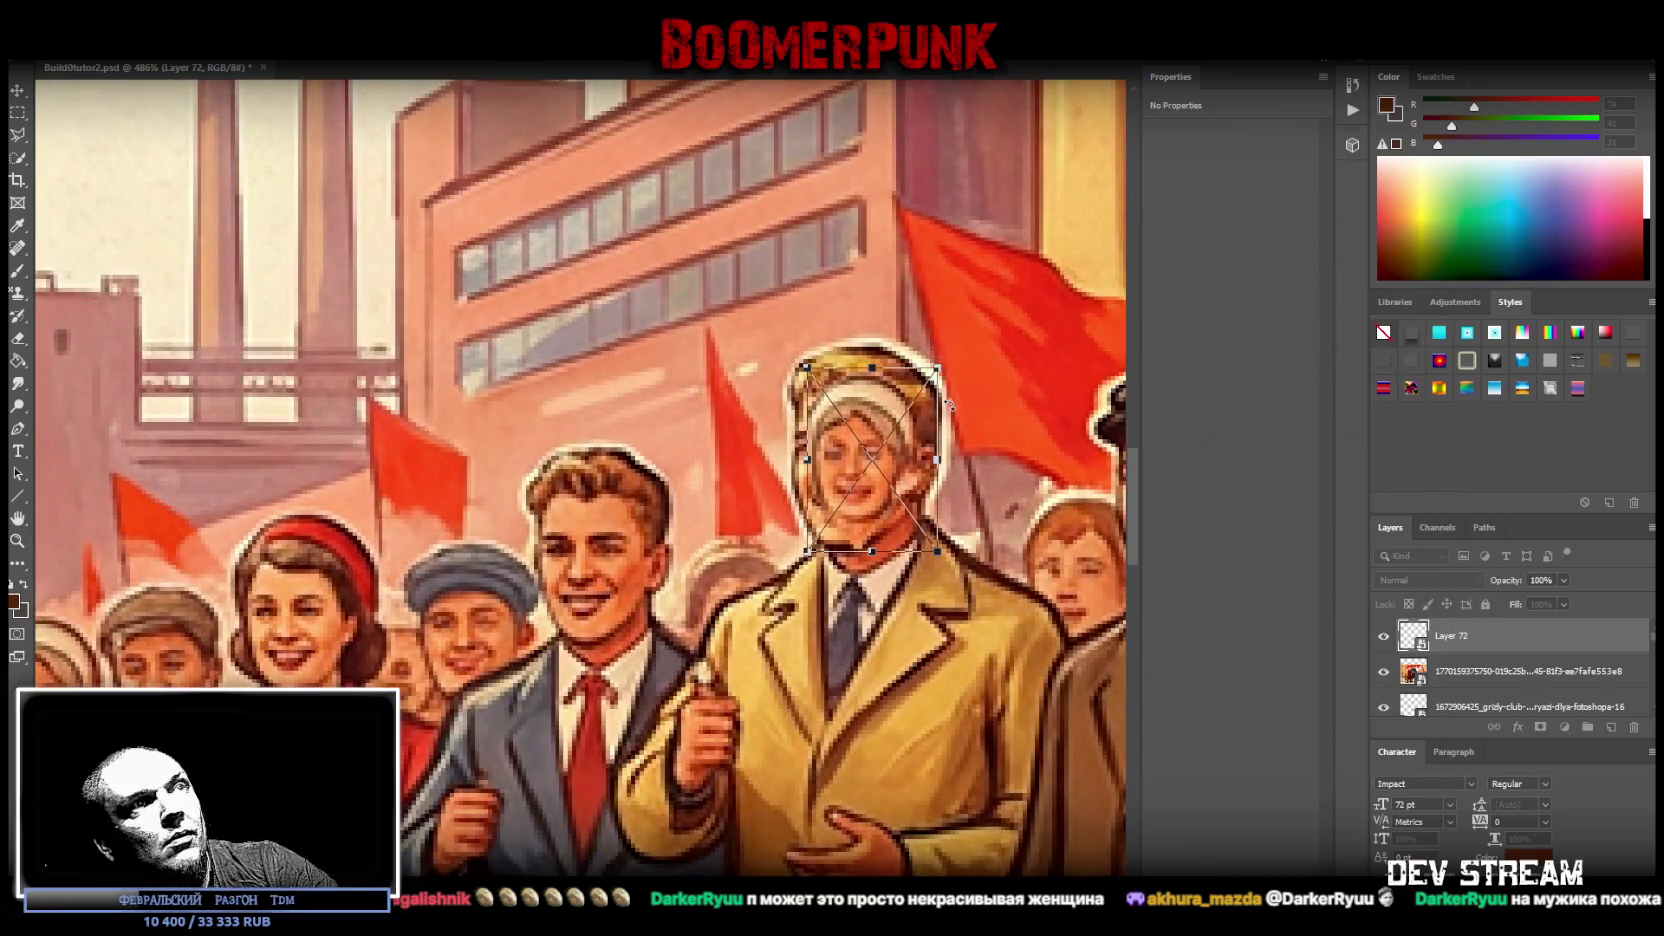
{"action": "left_click_drag", "start_coordinate": [872, 359], "coordinate": [867, 276]}
{"action": "left_click_drag", "start_coordinate": [866, 398], "coordinate": [876, 471]}
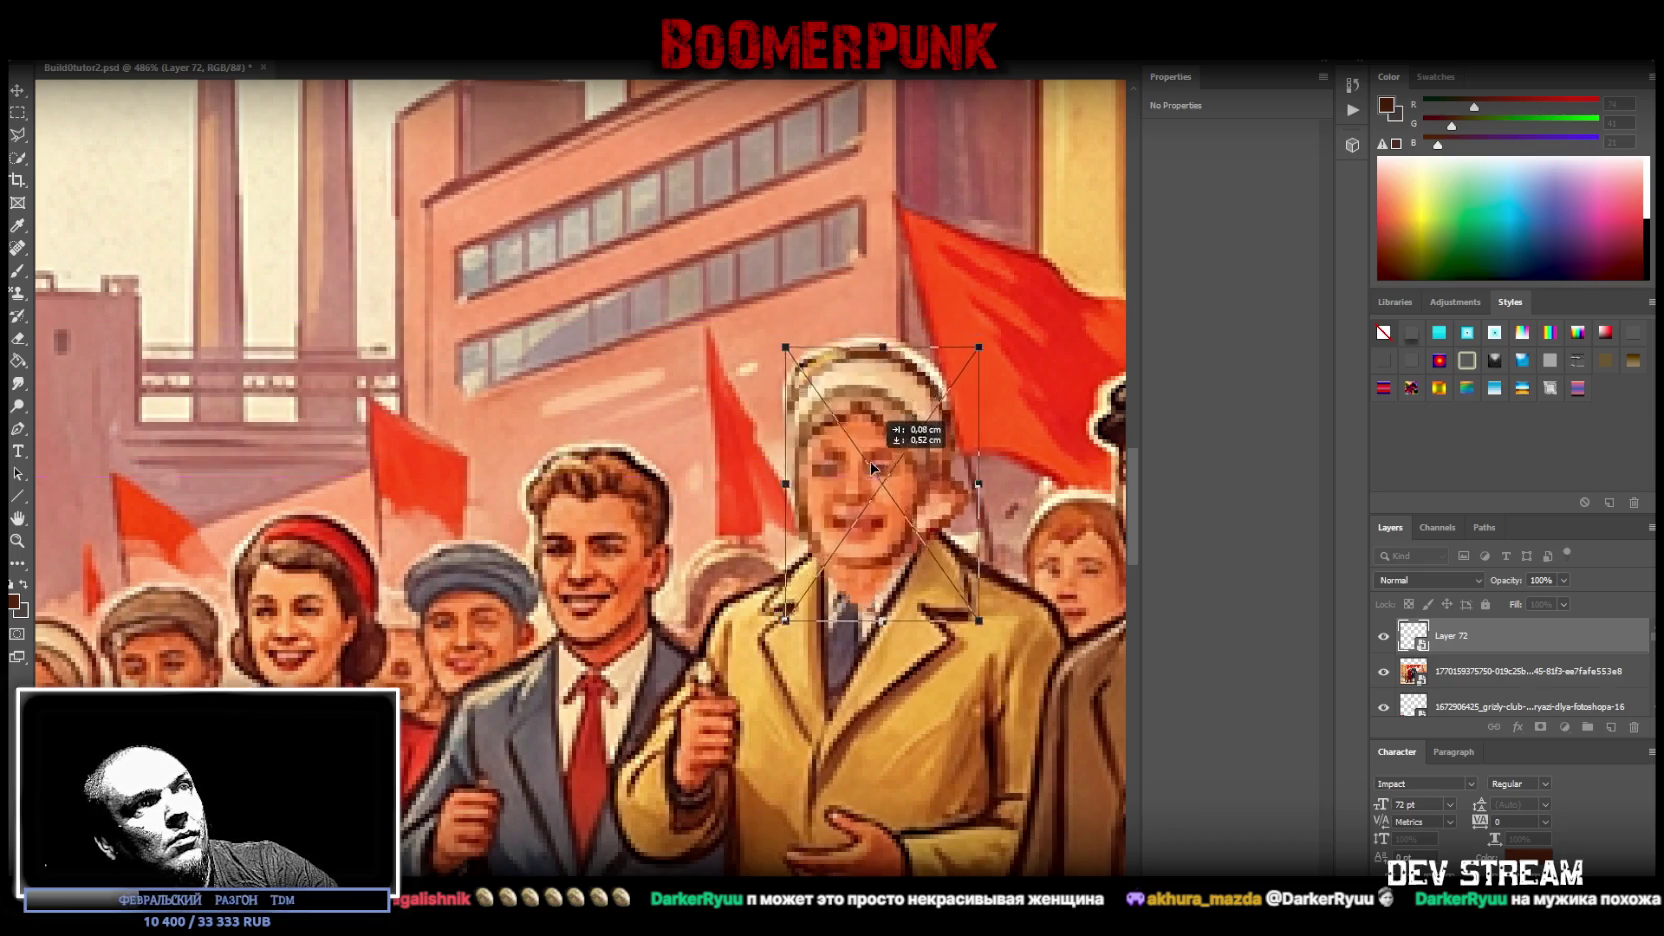
{"action": "left_click_drag", "start_coordinate": [885, 362], "coordinate": [882, 335]}
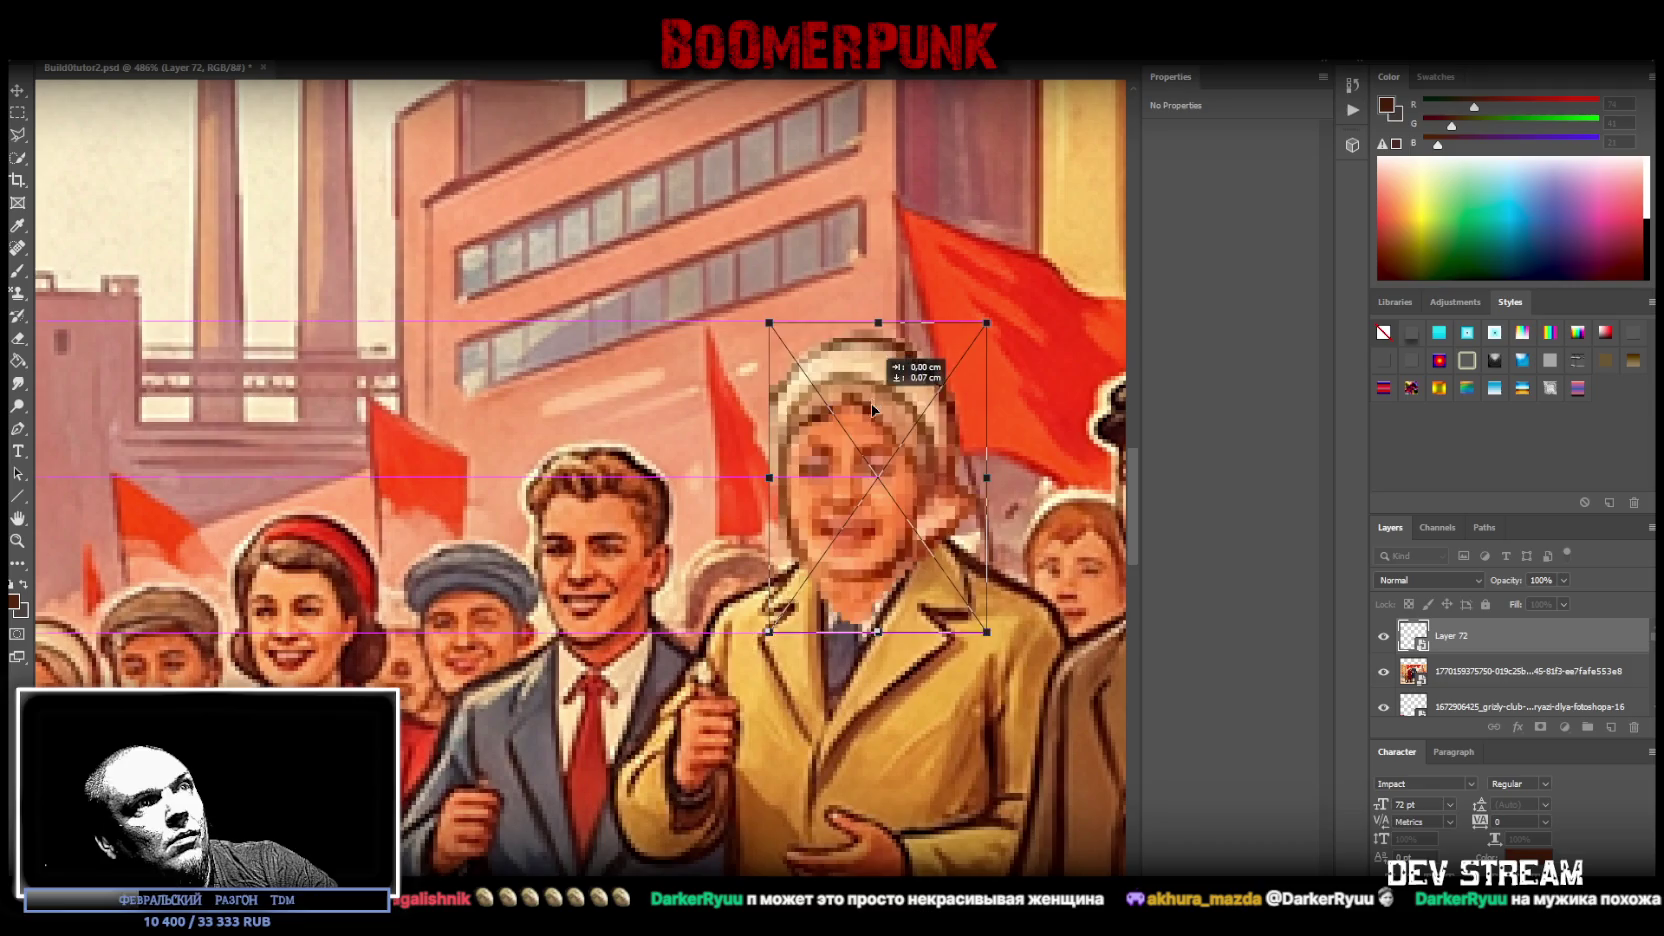
{"action": "left_click_drag", "start_coordinate": [987, 477], "coordinate": [955, 479]}
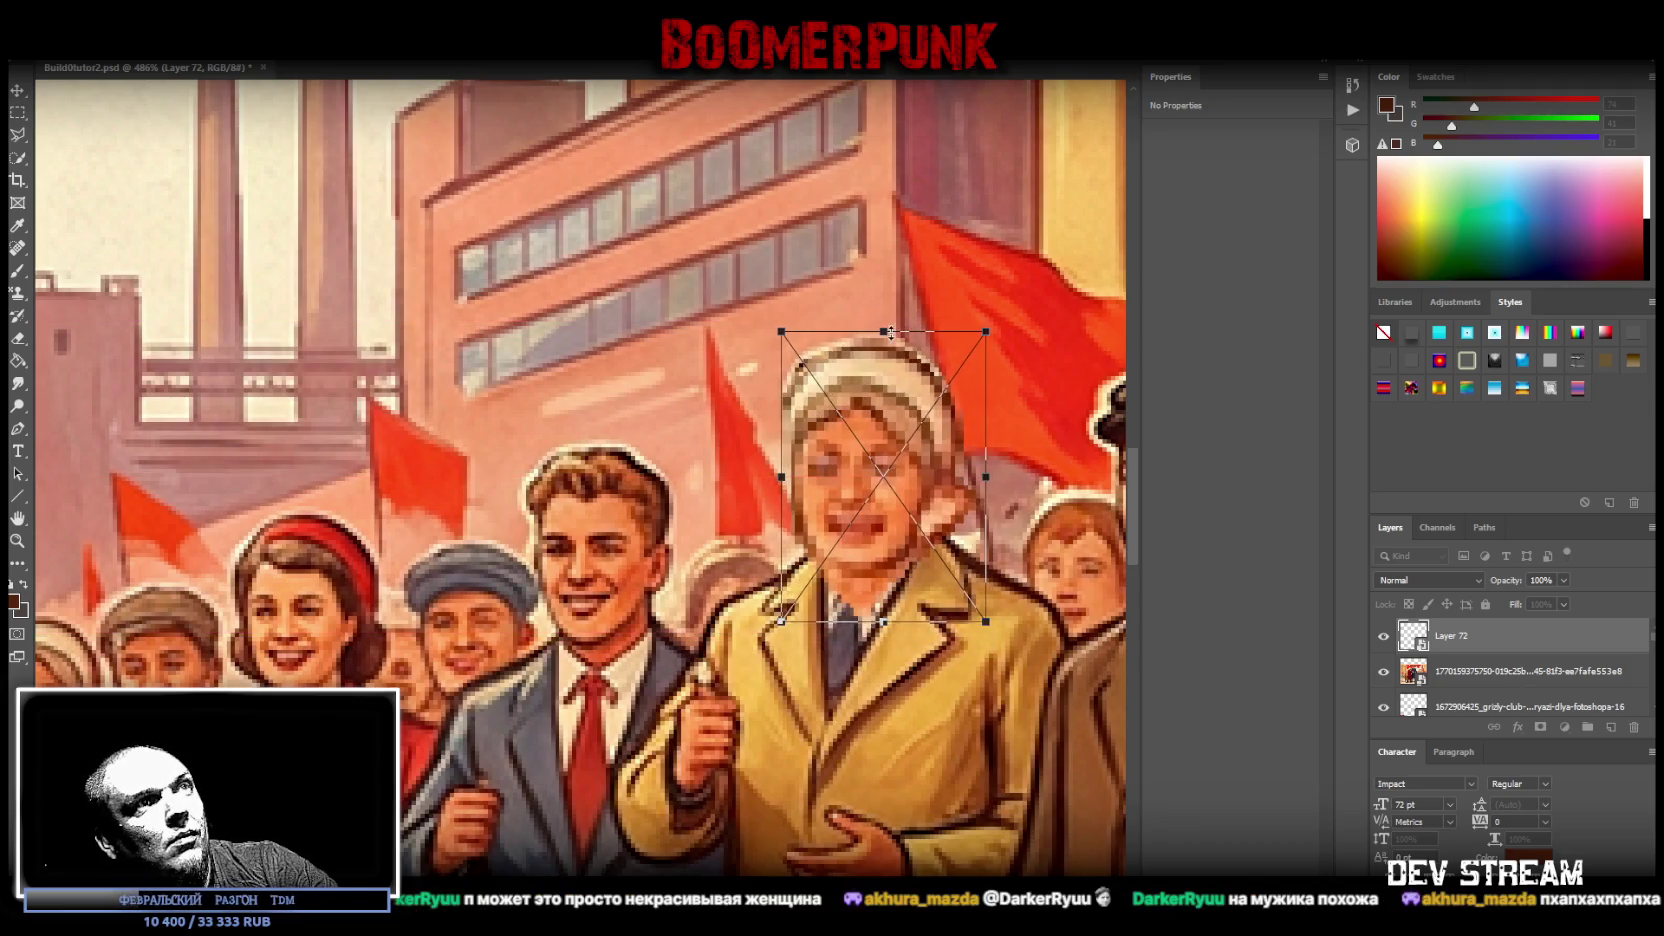
{"action": "left_click_drag", "start_coordinate": [884, 331], "coordinate": [883, 321]}
{"action": "key", "text": "Return"}
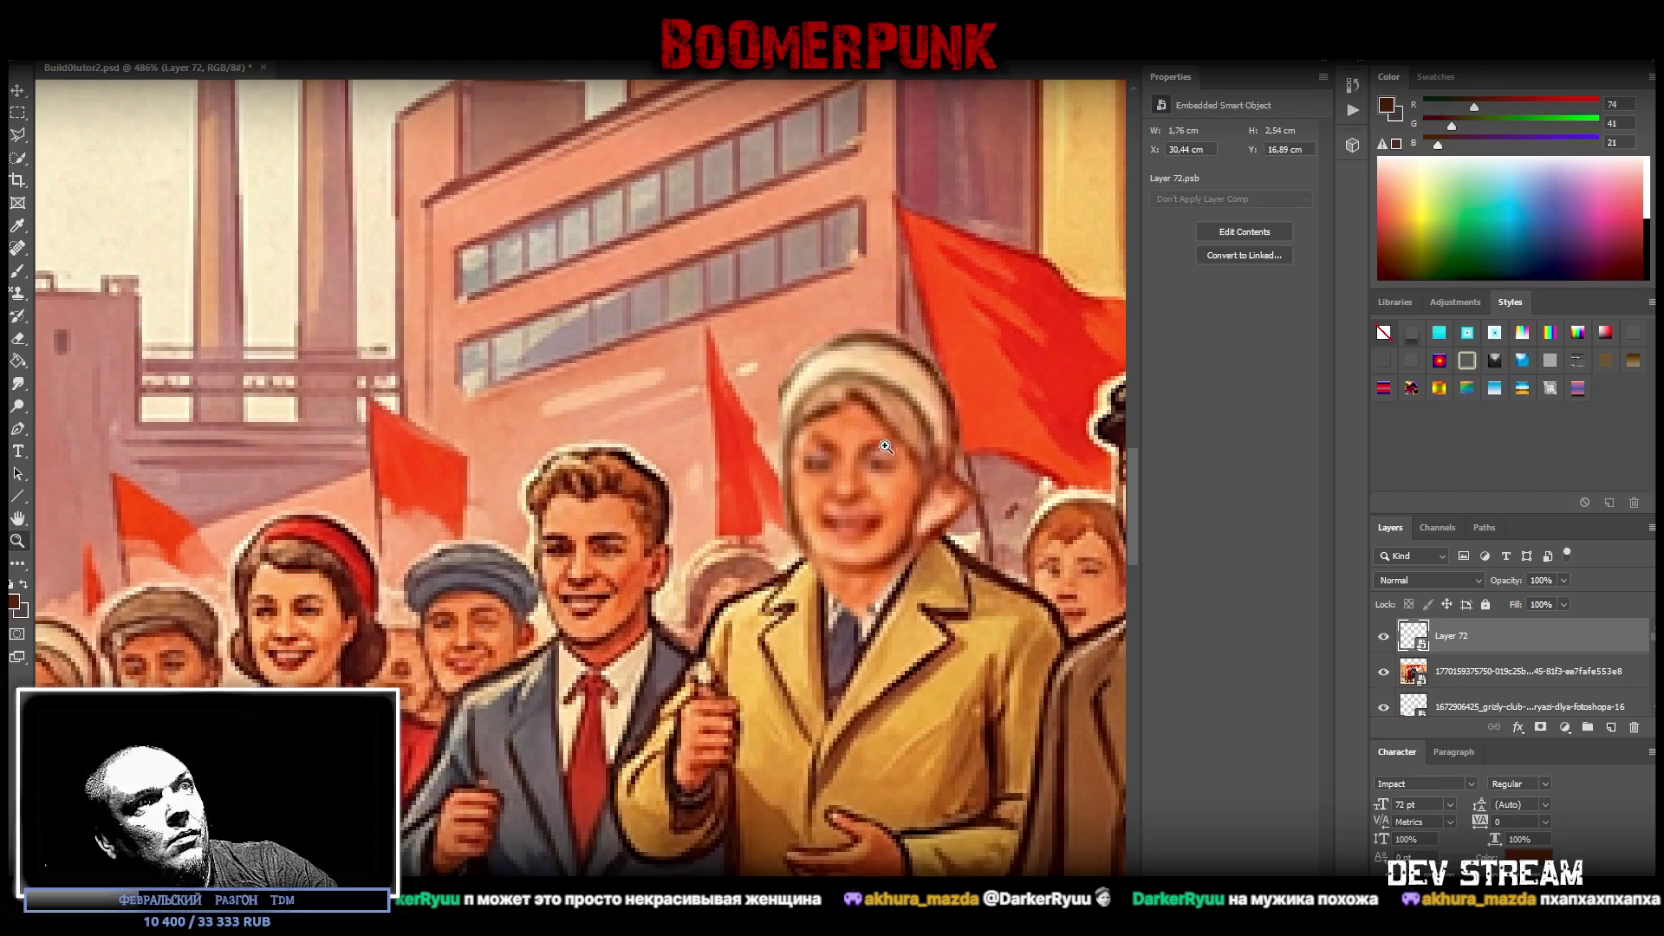
- Zoom from about 169% to 528% on the crowd around the woman in the yellow coat
{"action": "scroll", "coordinate": [888, 485], "scroll_direction": "up", "scroll_amount": 1}
{"action": "scroll", "coordinate": [888, 485], "scroll_direction": "down", "scroll_amount": 2}
{"action": "scroll", "coordinate": [888, 485], "scroll_direction": "down", "scroll_amount": 1}
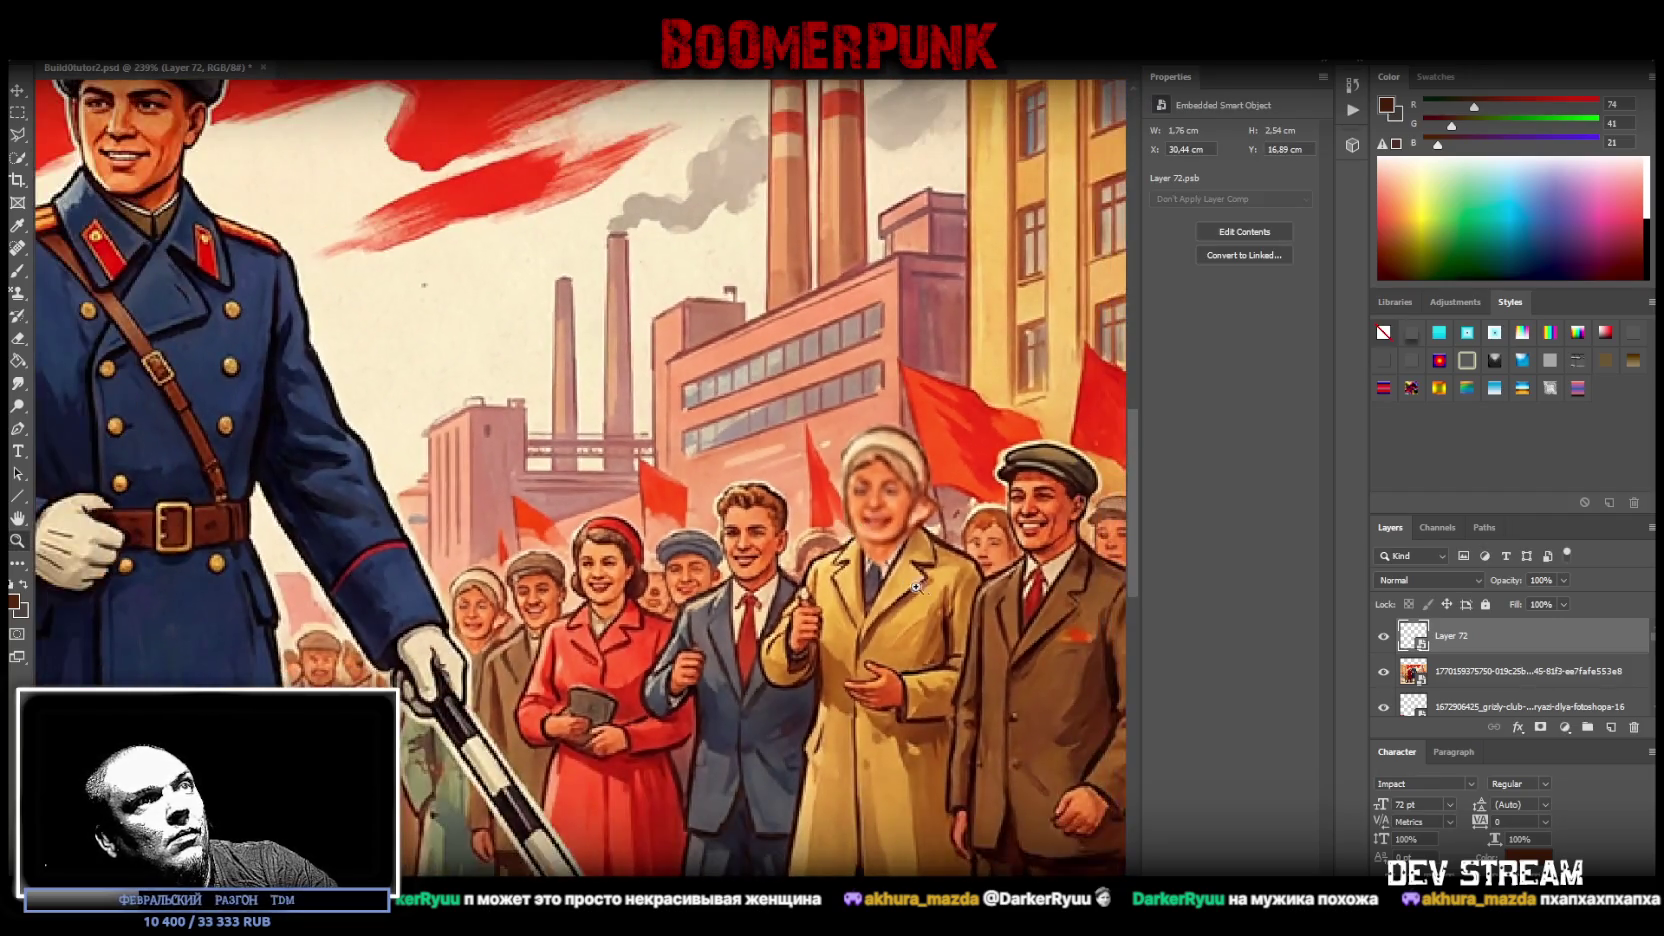
{"action": "scroll", "coordinate": [912, 585], "scroll_direction": "down", "scroll_amount": 1}
{"action": "scroll", "coordinate": [925, 630], "scroll_direction": "down", "scroll_amount": 1}
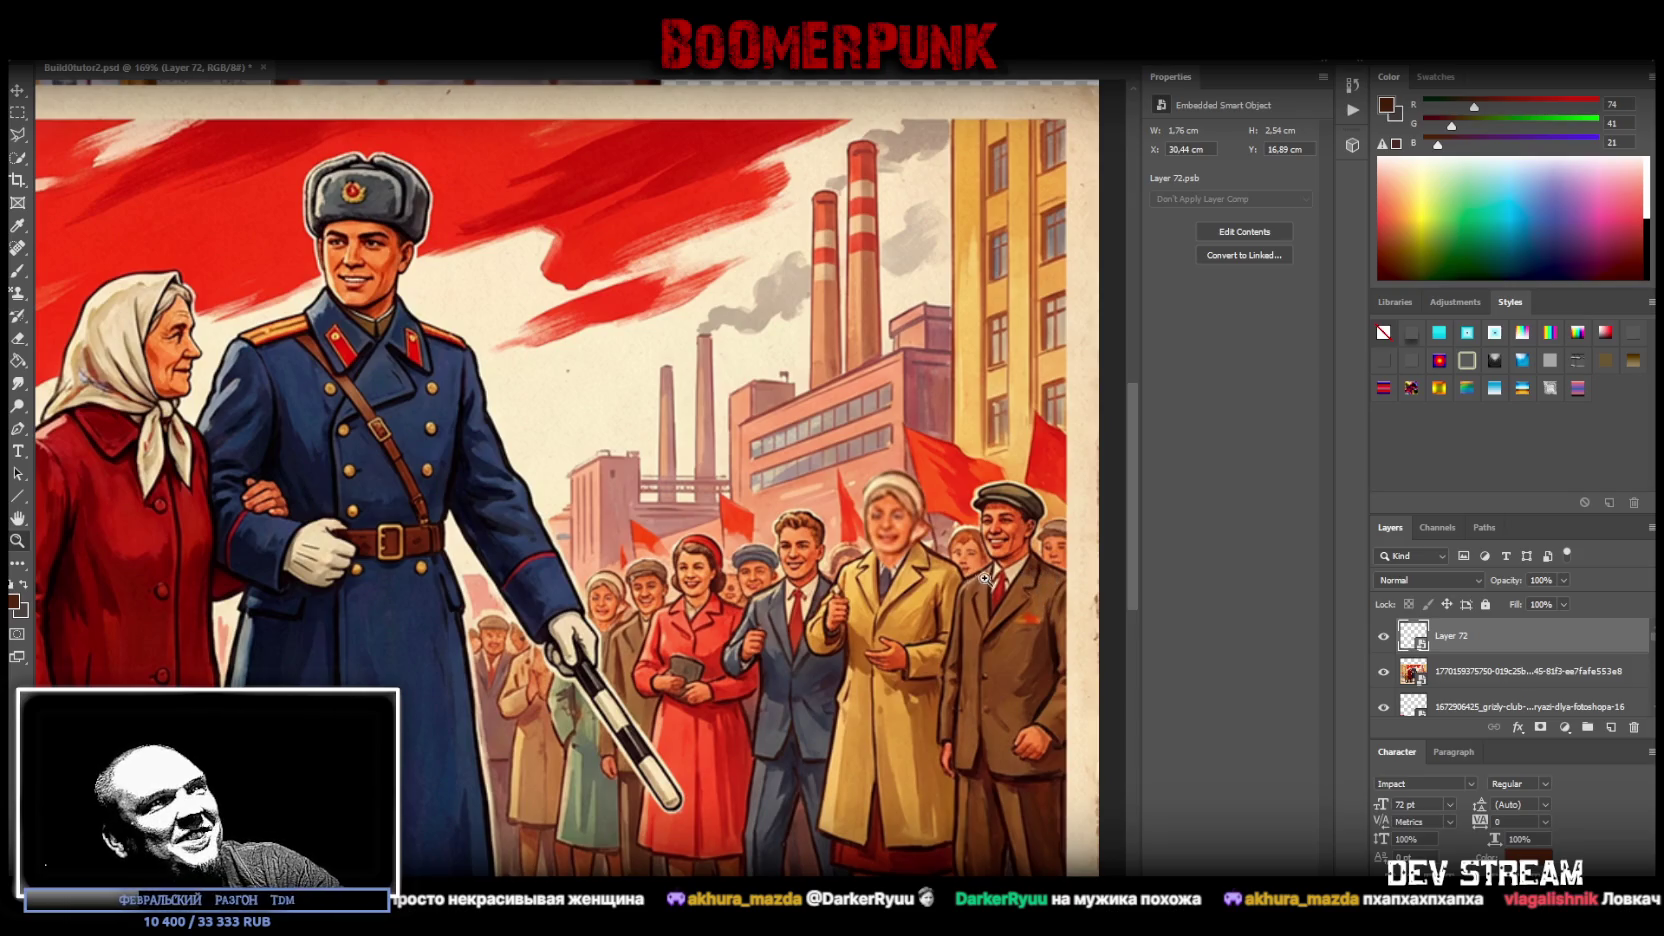
{"action": "scroll", "coordinate": [981, 578], "scroll_direction": "up", "scroll_amount": 1}
{"action": "scroll", "coordinate": [975, 584], "scroll_direction": "down", "scroll_amount": 1}
{"action": "scroll", "coordinate": [970, 588], "scroll_direction": "down", "scroll_amount": 1}
{"action": "scroll", "coordinate": [967, 590], "scroll_direction": "down", "scroll_amount": 1}
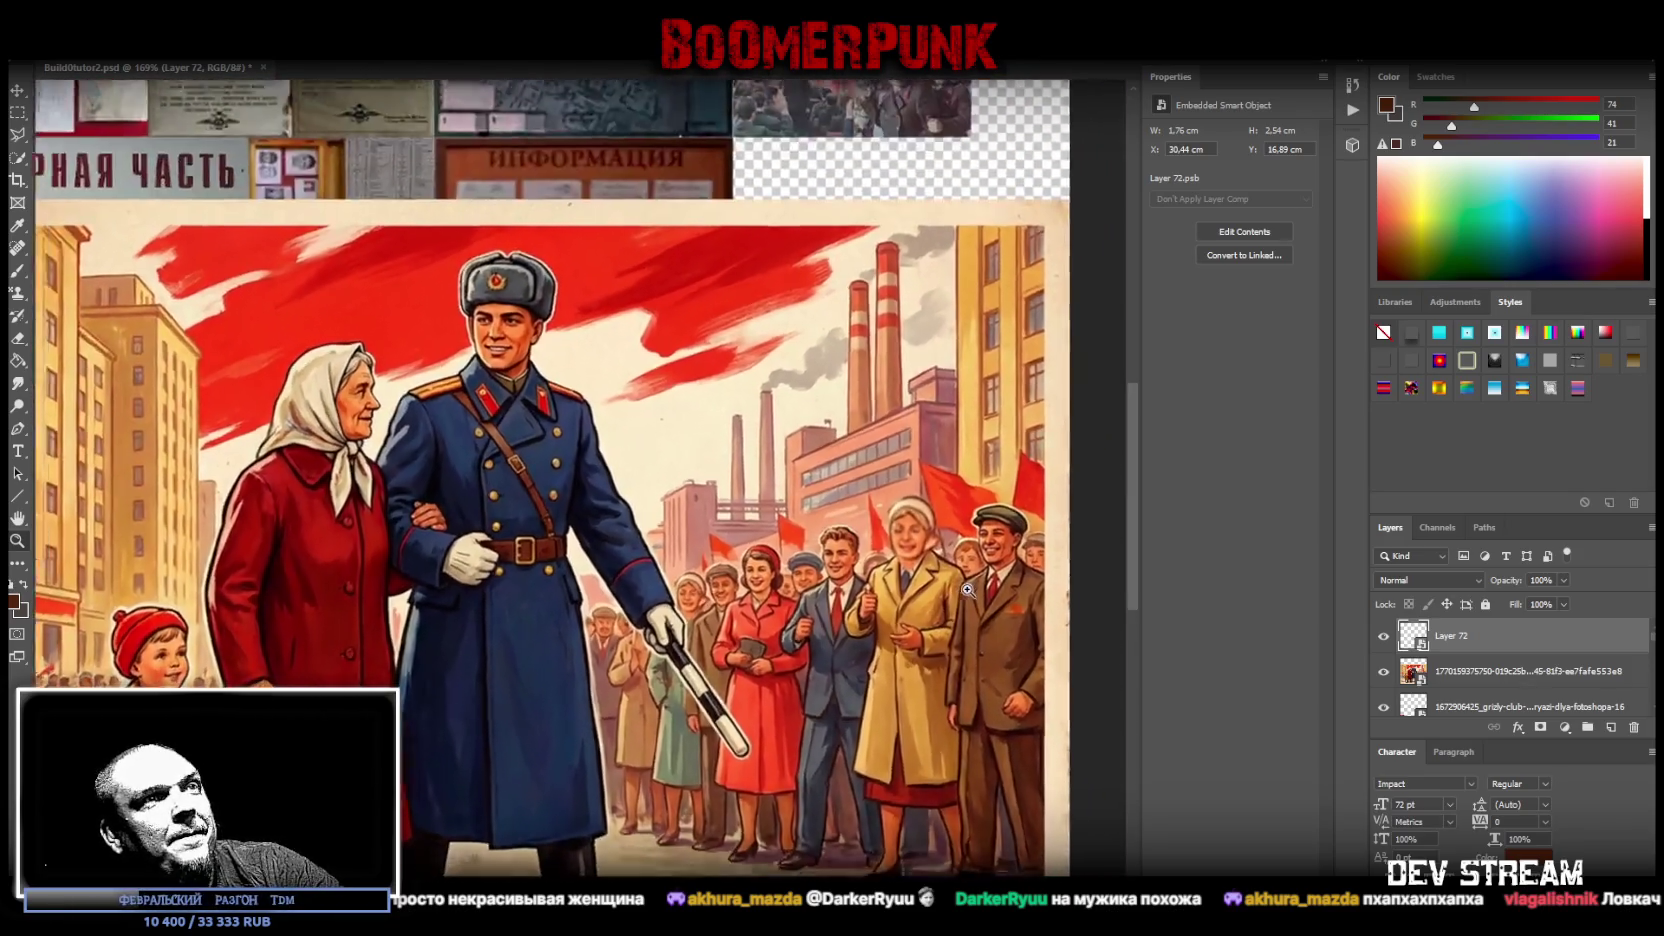
{"action": "scroll", "coordinate": [967, 590], "scroll_direction": "up", "scroll_amount": 1}
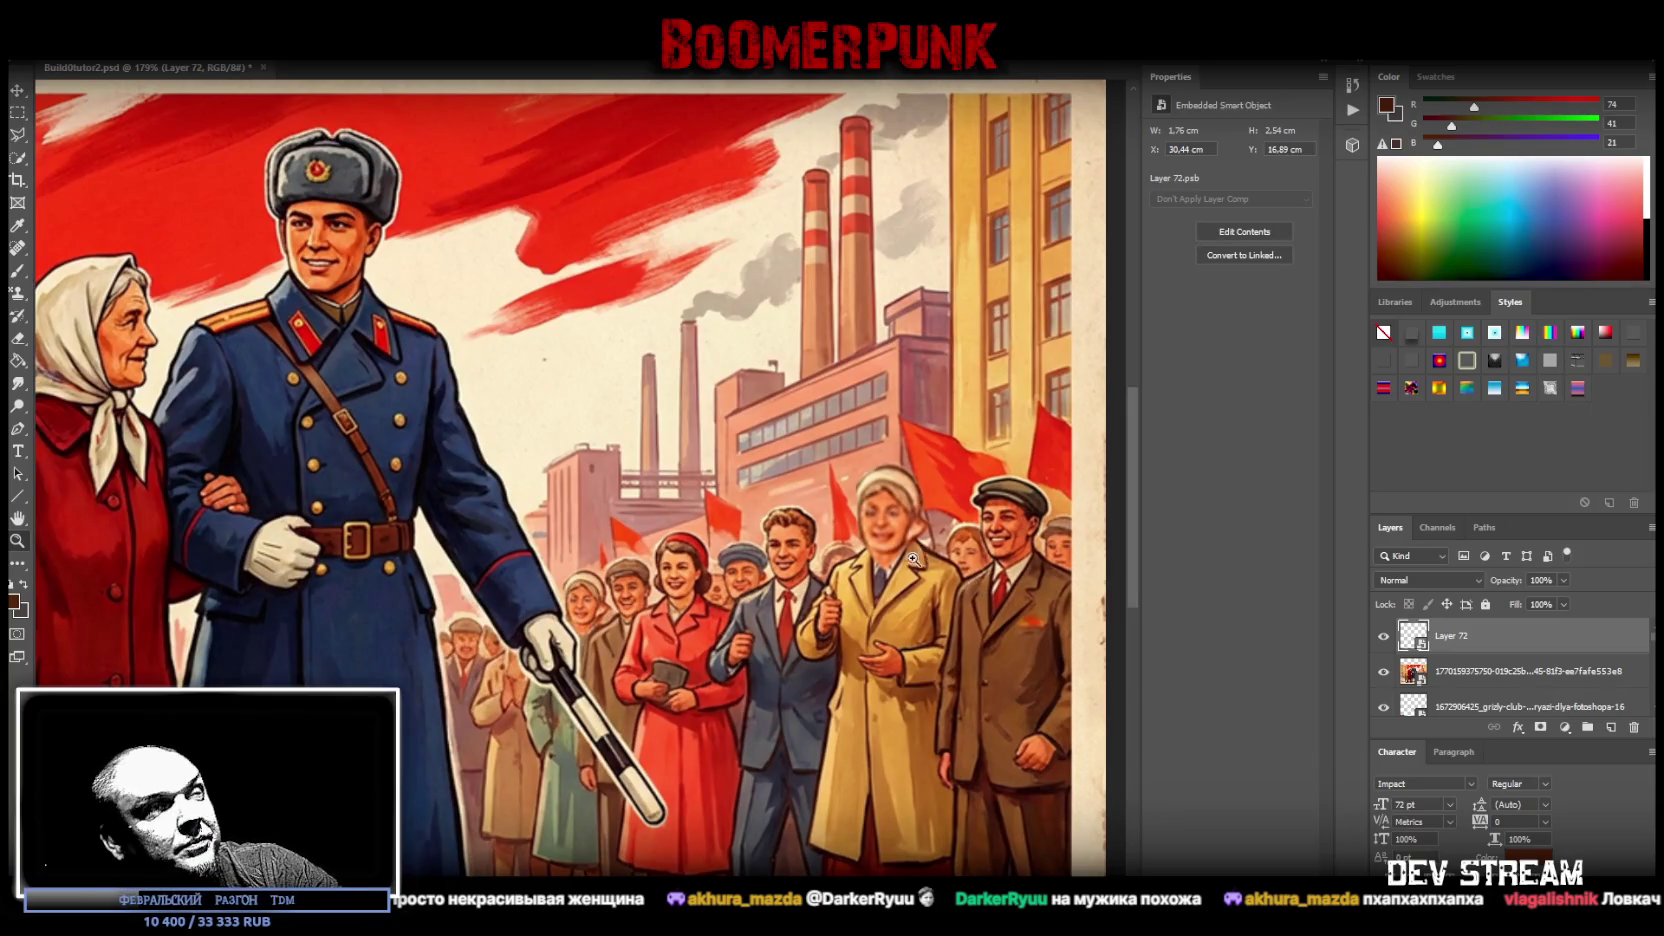
{"action": "scroll", "coordinate": [914, 557], "scroll_direction": "up", "scroll_amount": 1}
{"action": "scroll", "coordinate": [930, 565], "scroll_direction": "down", "scroll_amount": 1}
{"action": "scroll", "coordinate": [945, 570], "scroll_direction": "down", "scroll_amount": 1}
{"action": "scroll", "coordinate": [965, 580], "scroll_direction": "up", "scroll_amount": 3}
{"action": "scroll", "coordinate": [965, 580], "scroll_direction": "up", "scroll_amount": 3}
{"action": "scroll", "coordinate": [965, 580], "scroll_direction": "up", "scroll_amount": 2}
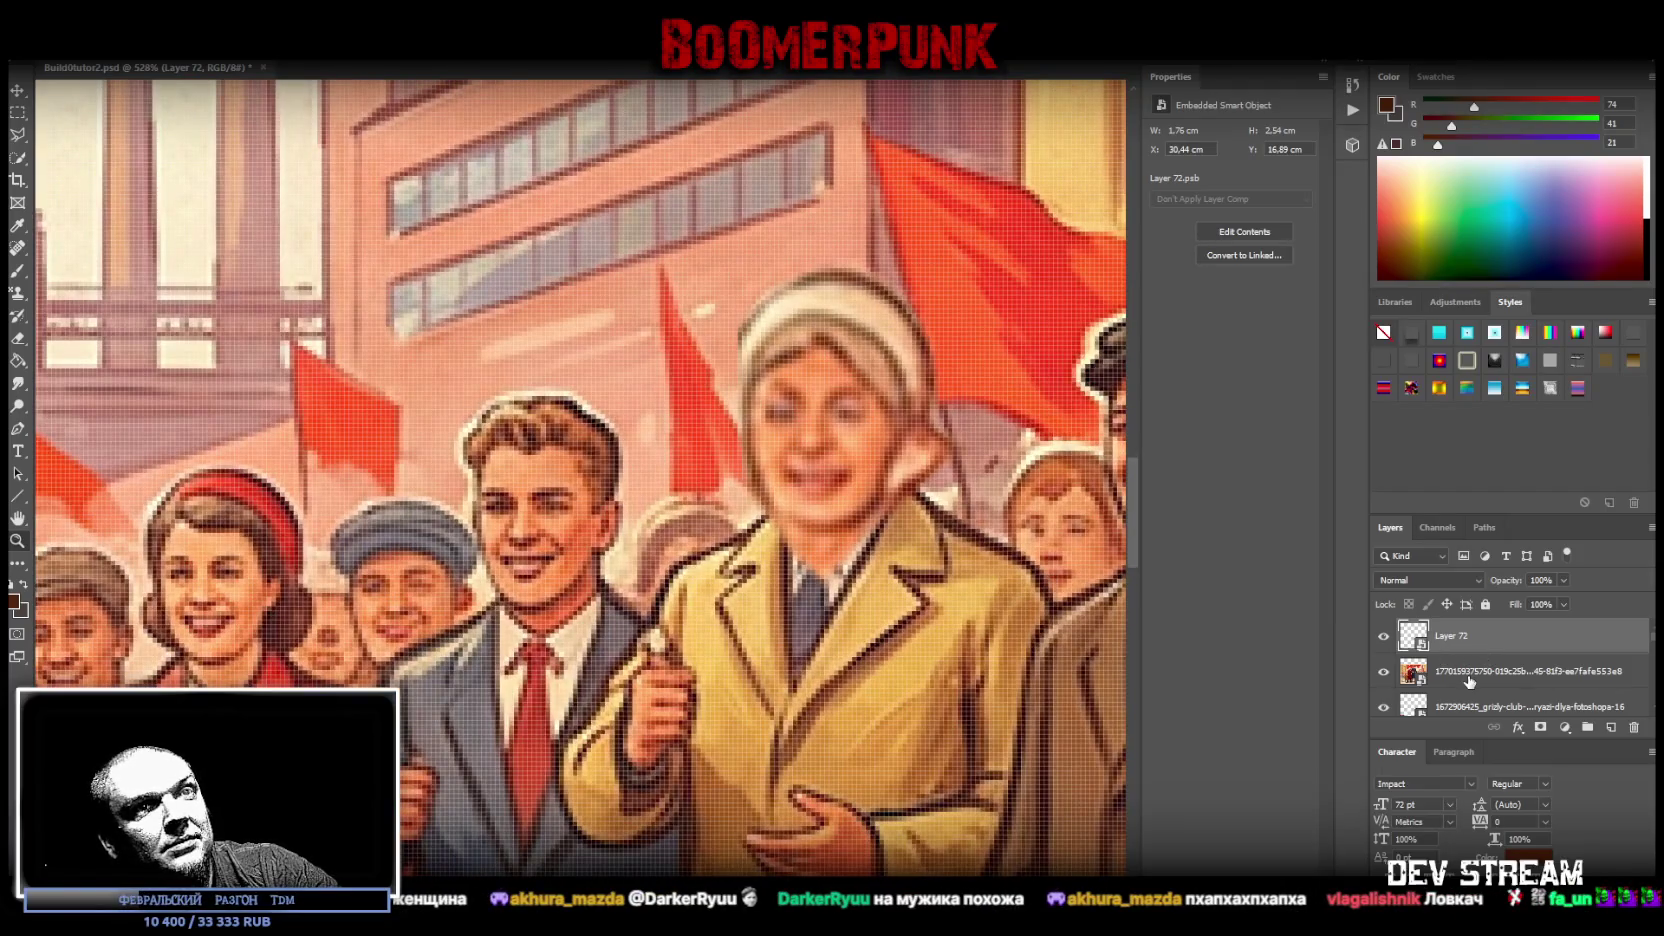
{"action": "right_click", "coordinate": [1469, 681]}
- Rasterize the poster layer and heal the hat edge beside the woman's head
{"action": "left_click", "coordinate": [1400, 715]}
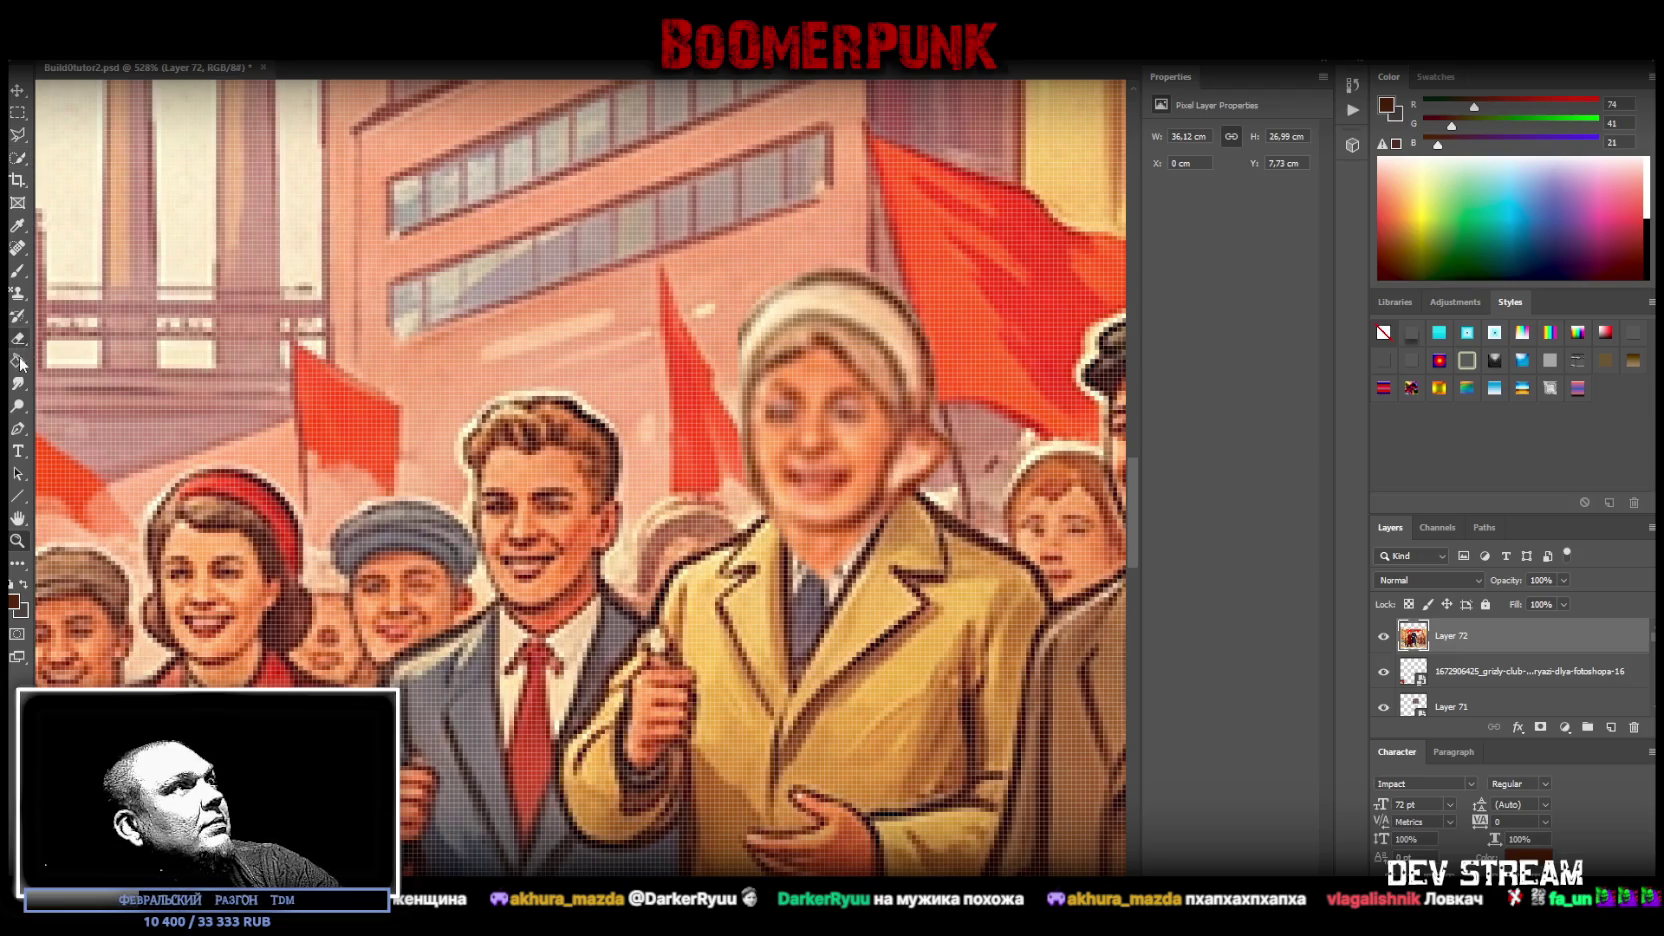
{"action": "left_click", "coordinate": [17, 247]}
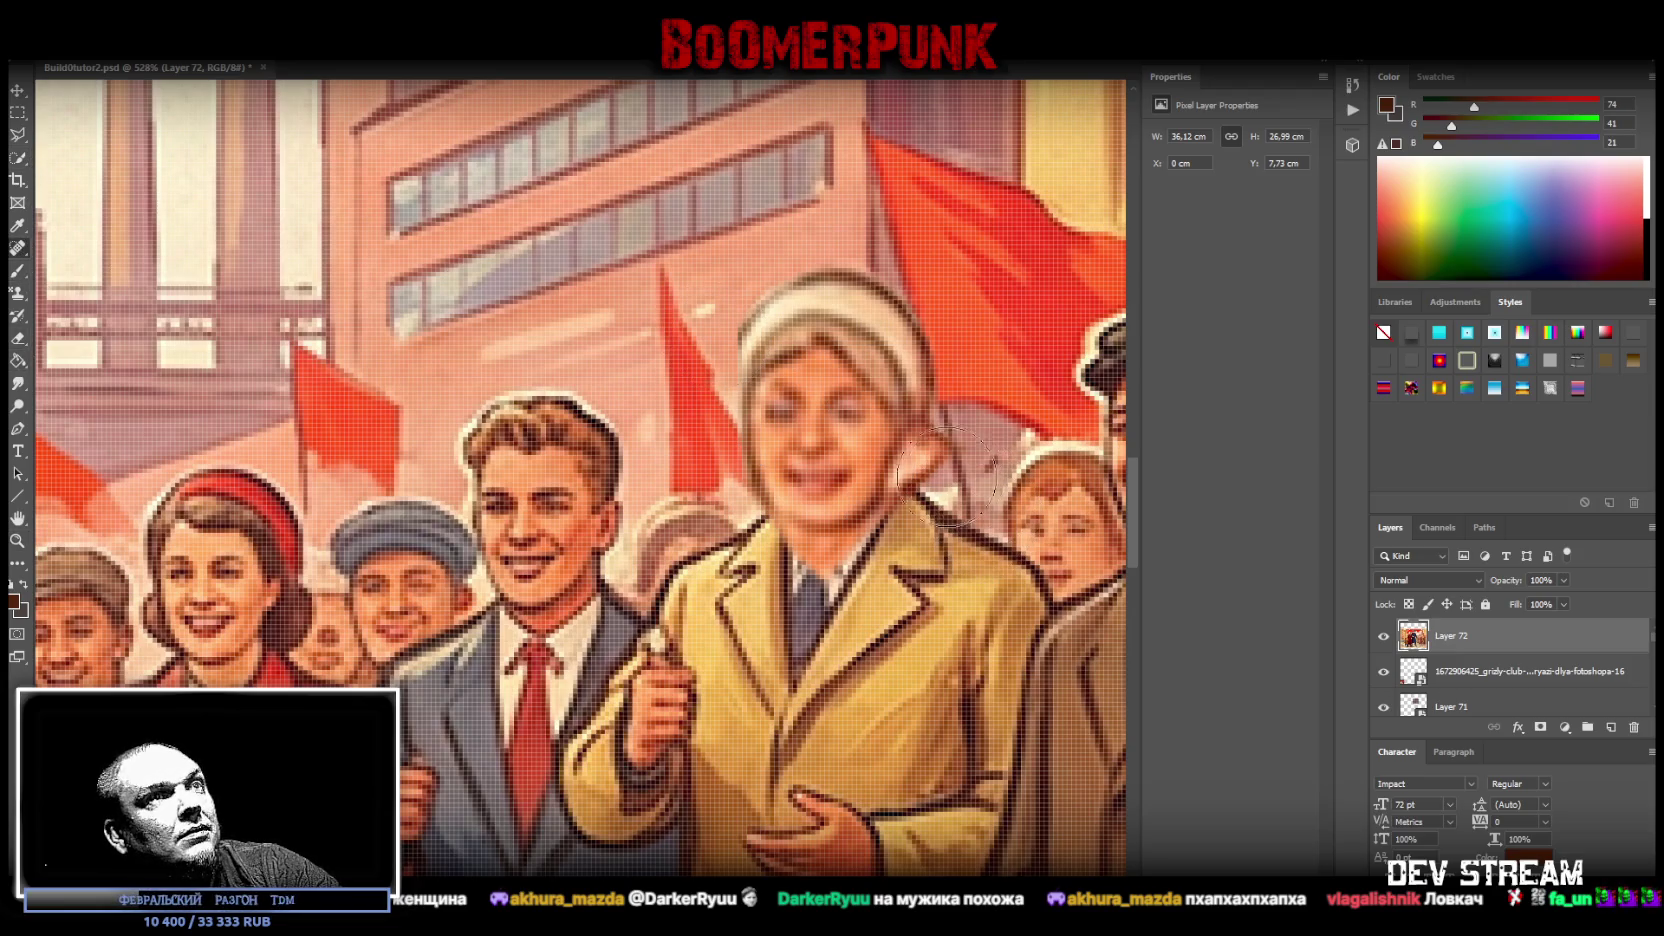
{"action": "left_click", "coordinate": [60, 45]}
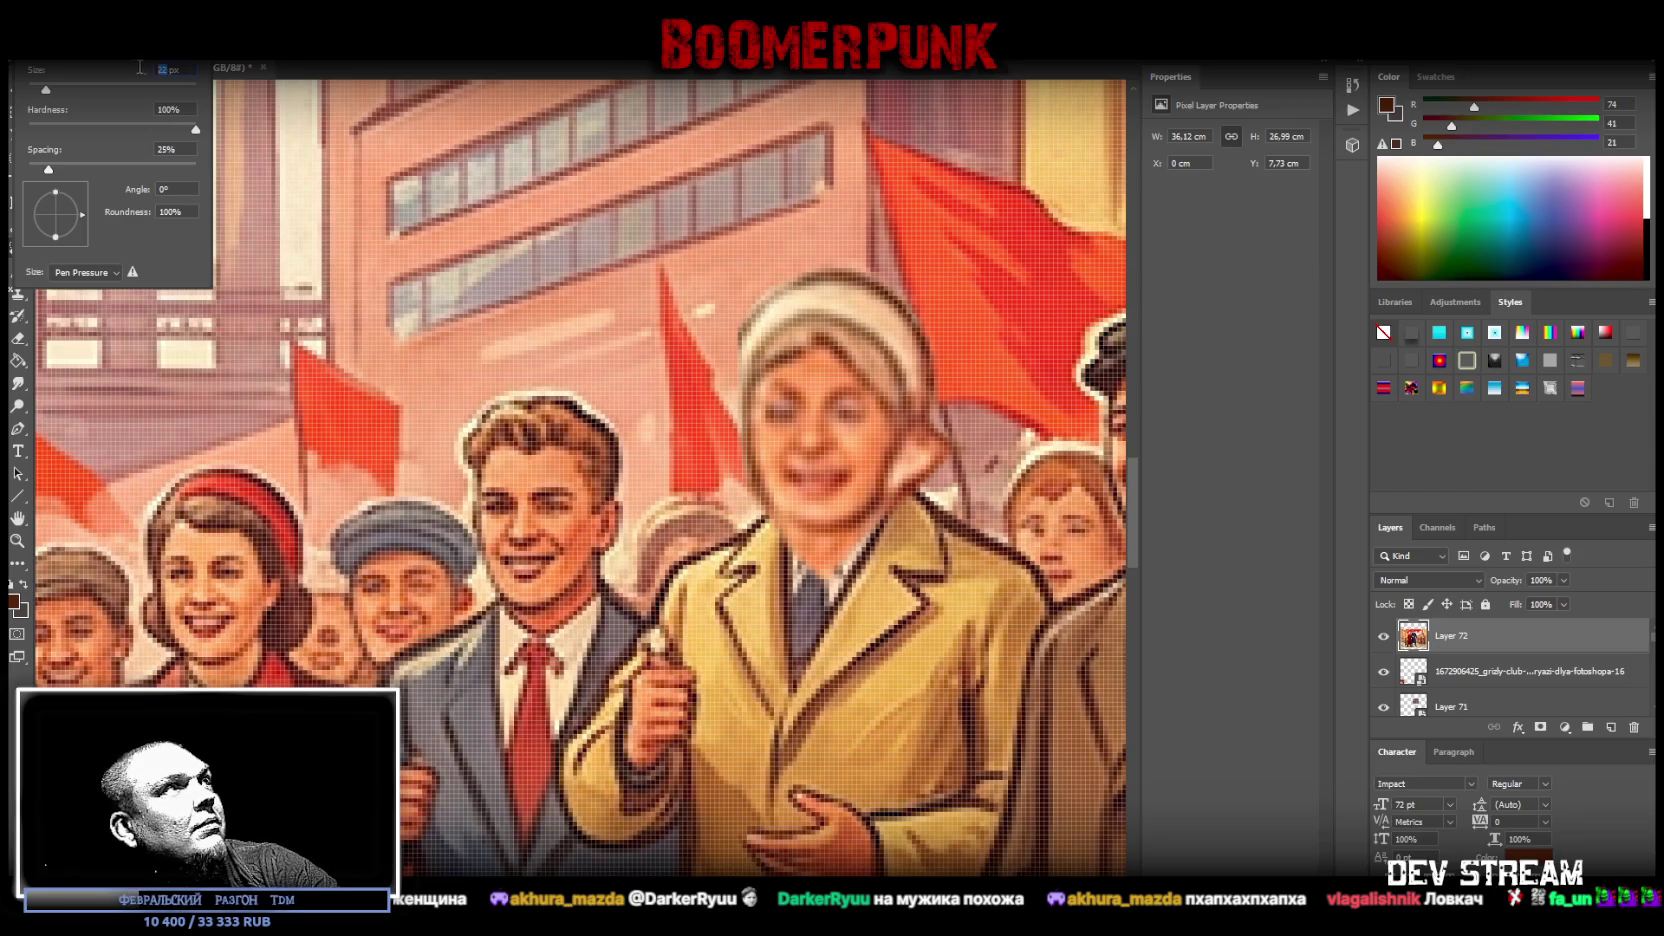
{"action": "left_click", "coordinate": [930, 457]}
{"action": "left_click", "coordinate": [940, 452]}
{"action": "left_click", "coordinate": [932, 448]}
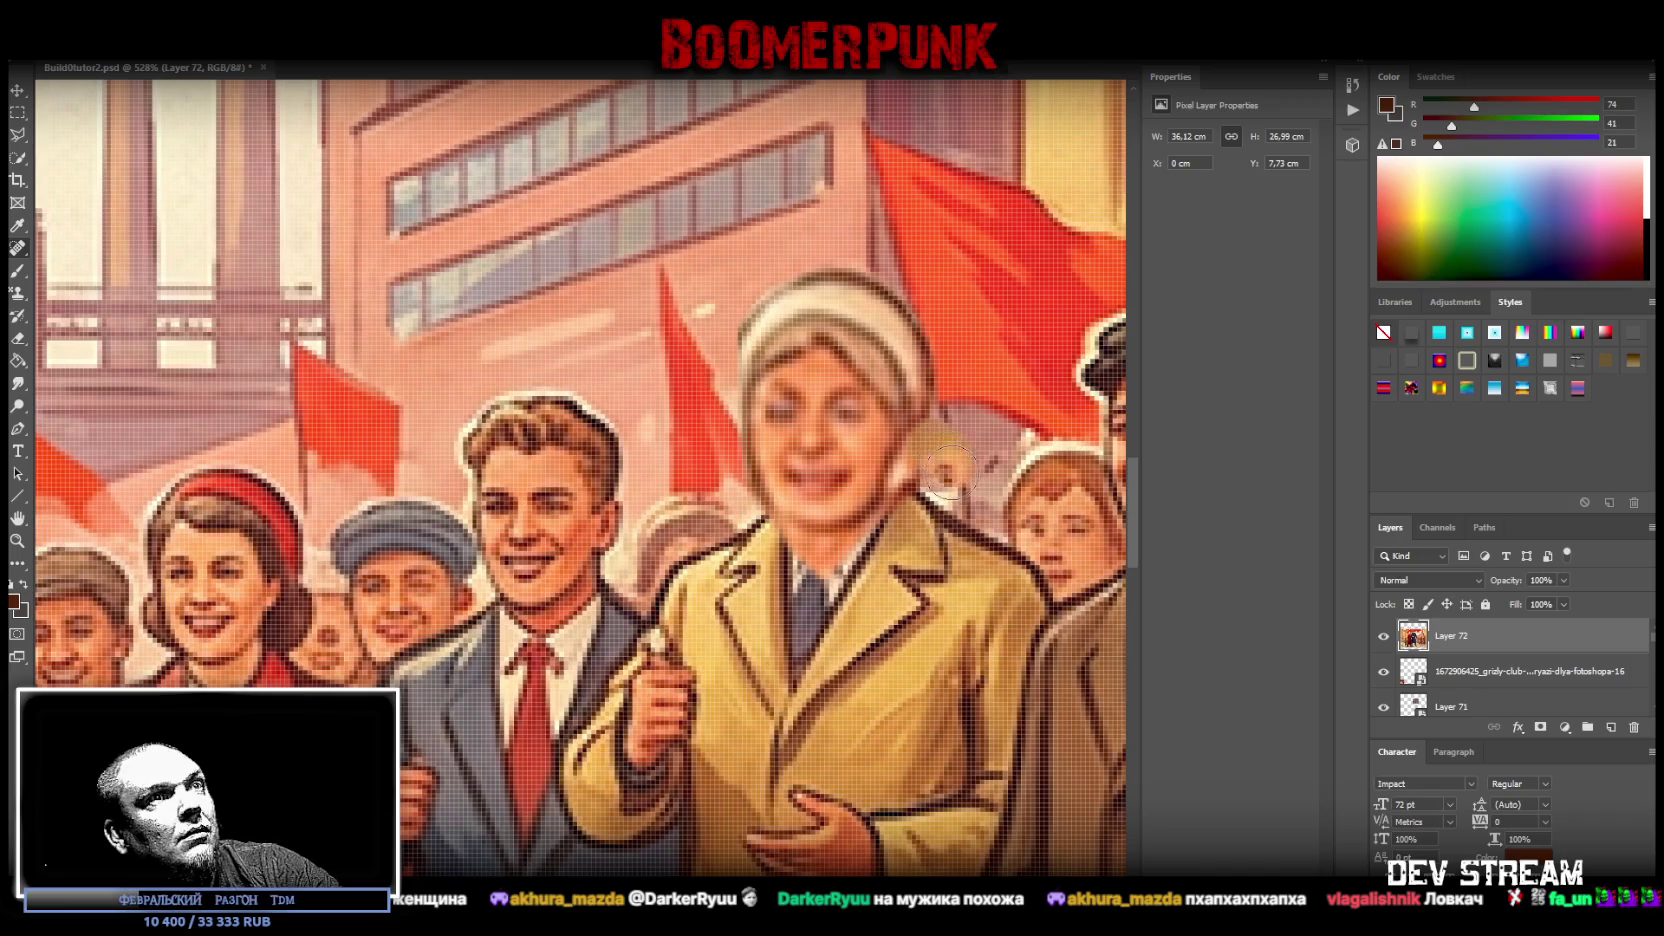
{"action": "left_click", "coordinate": [938, 465]}
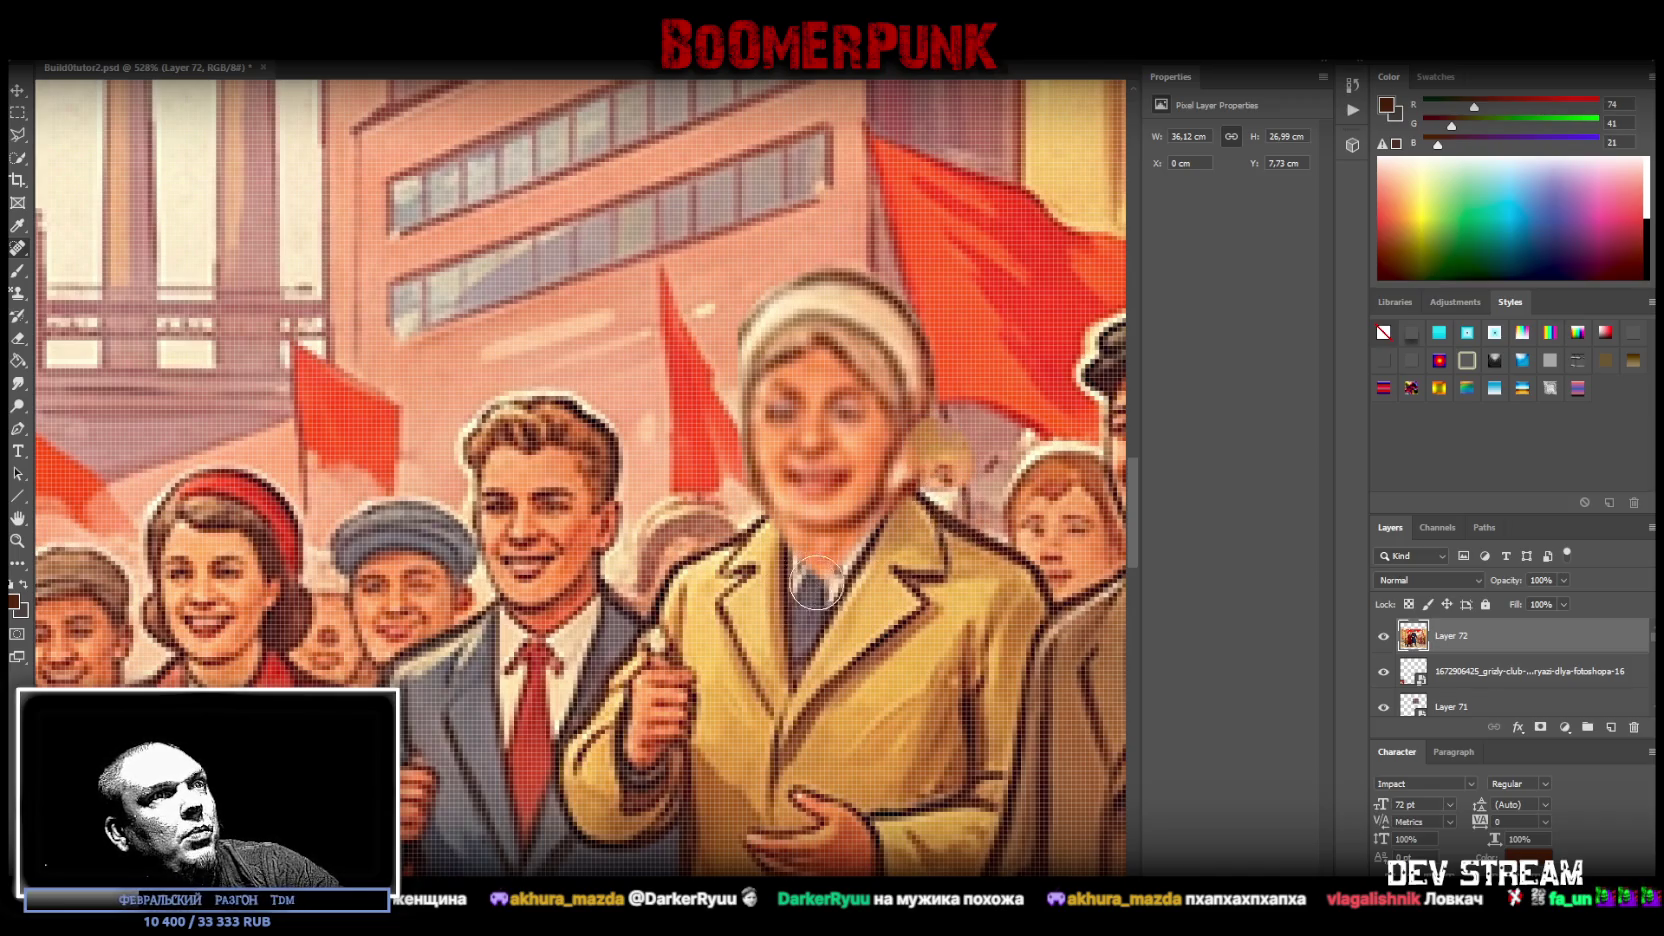
- Heal away the blue tie and collar area, and remove the small background head
{"action": "left_click_drag", "start_coordinate": [807, 617], "coordinate": [795, 675]}
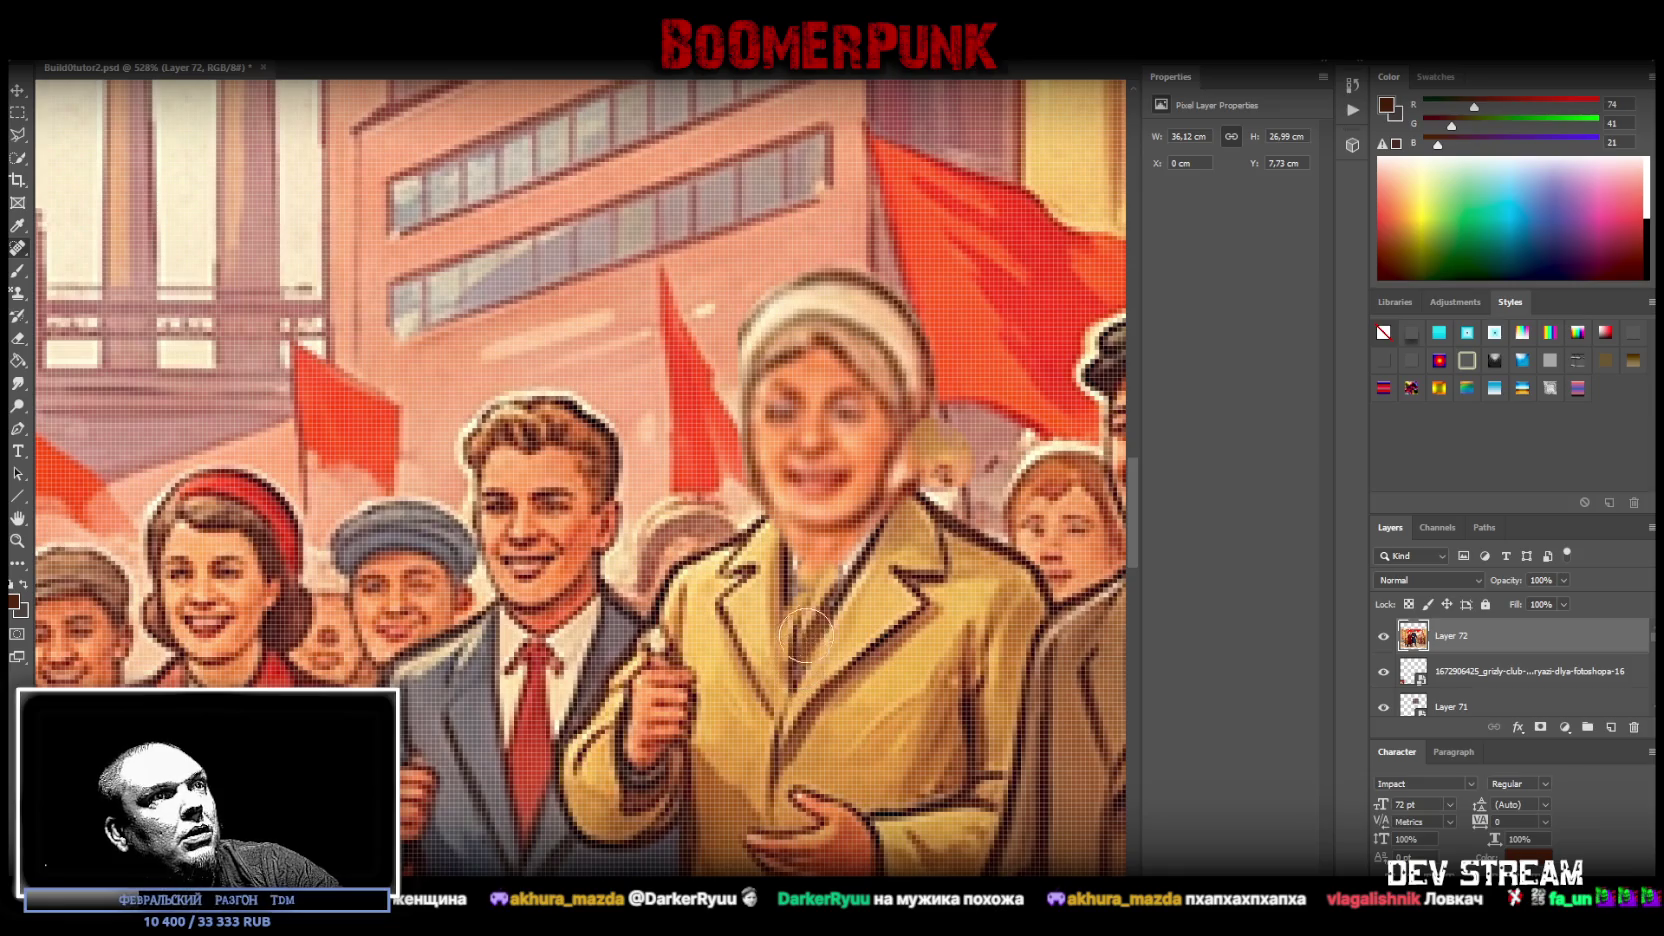
{"action": "left_click_drag", "start_coordinate": [790, 565], "coordinate": [805, 597]}
{"action": "mouse_move", "coordinate": [872, 530]}
{"action": "left_mouse_down"}
{"action": "mouse_move", "coordinate": [885, 520]}
{"action": "mouse_move", "coordinate": [818, 620]}
{"action": "left_mouse_up"}
{"action": "mouse_move", "coordinate": [818, 560]}
{"action": "left_mouse_down"}
{"action": "mouse_move", "coordinate": [840, 535]}
{"action": "mouse_move", "coordinate": [862, 553]}
{"action": "left_mouse_up"}
{"action": "left_click_drag", "start_coordinate": [748, 600], "coordinate": [785, 605]}
{"action": "mouse_move", "coordinate": [835, 540]}
{"action": "left_mouse_down"}
{"action": "mouse_move", "coordinate": [860, 525]}
{"action": "mouse_move", "coordinate": [800, 630]}
{"action": "mouse_move", "coordinate": [820, 580]}
{"action": "left_mouse_up"}
{"action": "left_click_drag", "start_coordinate": [993, 563], "coordinate": [1011, 558]}
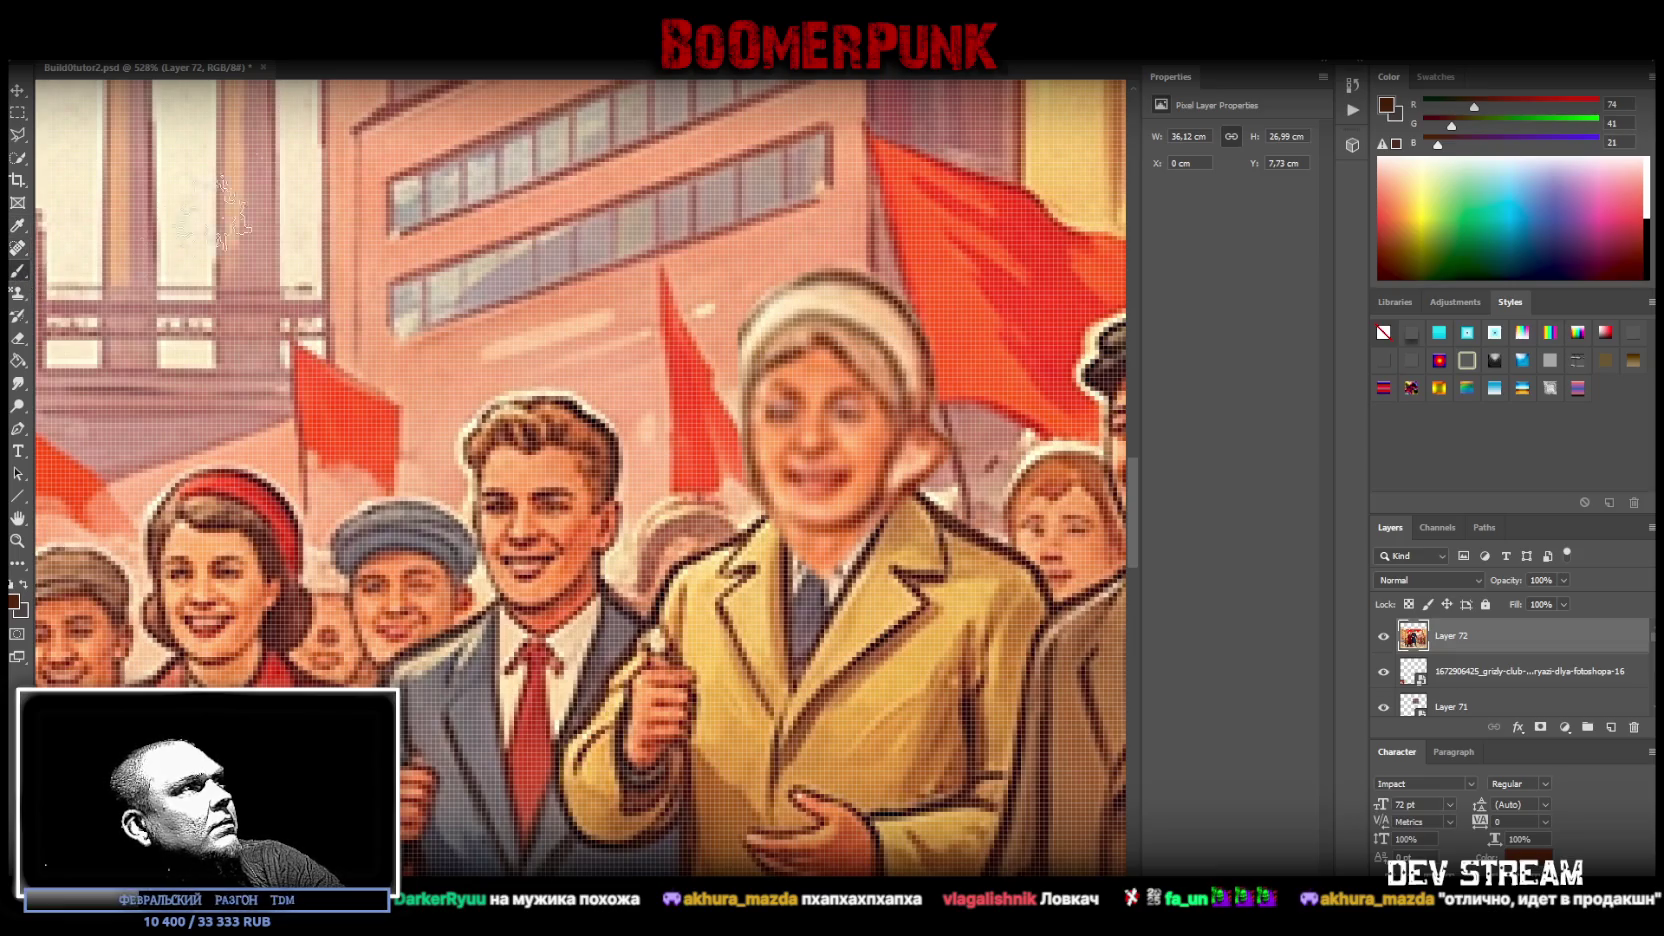
- Paint a dark grey neckline between the lapels and lighten the grey patch beside her face
{"action": "right_click", "coordinate": [220, 212]}
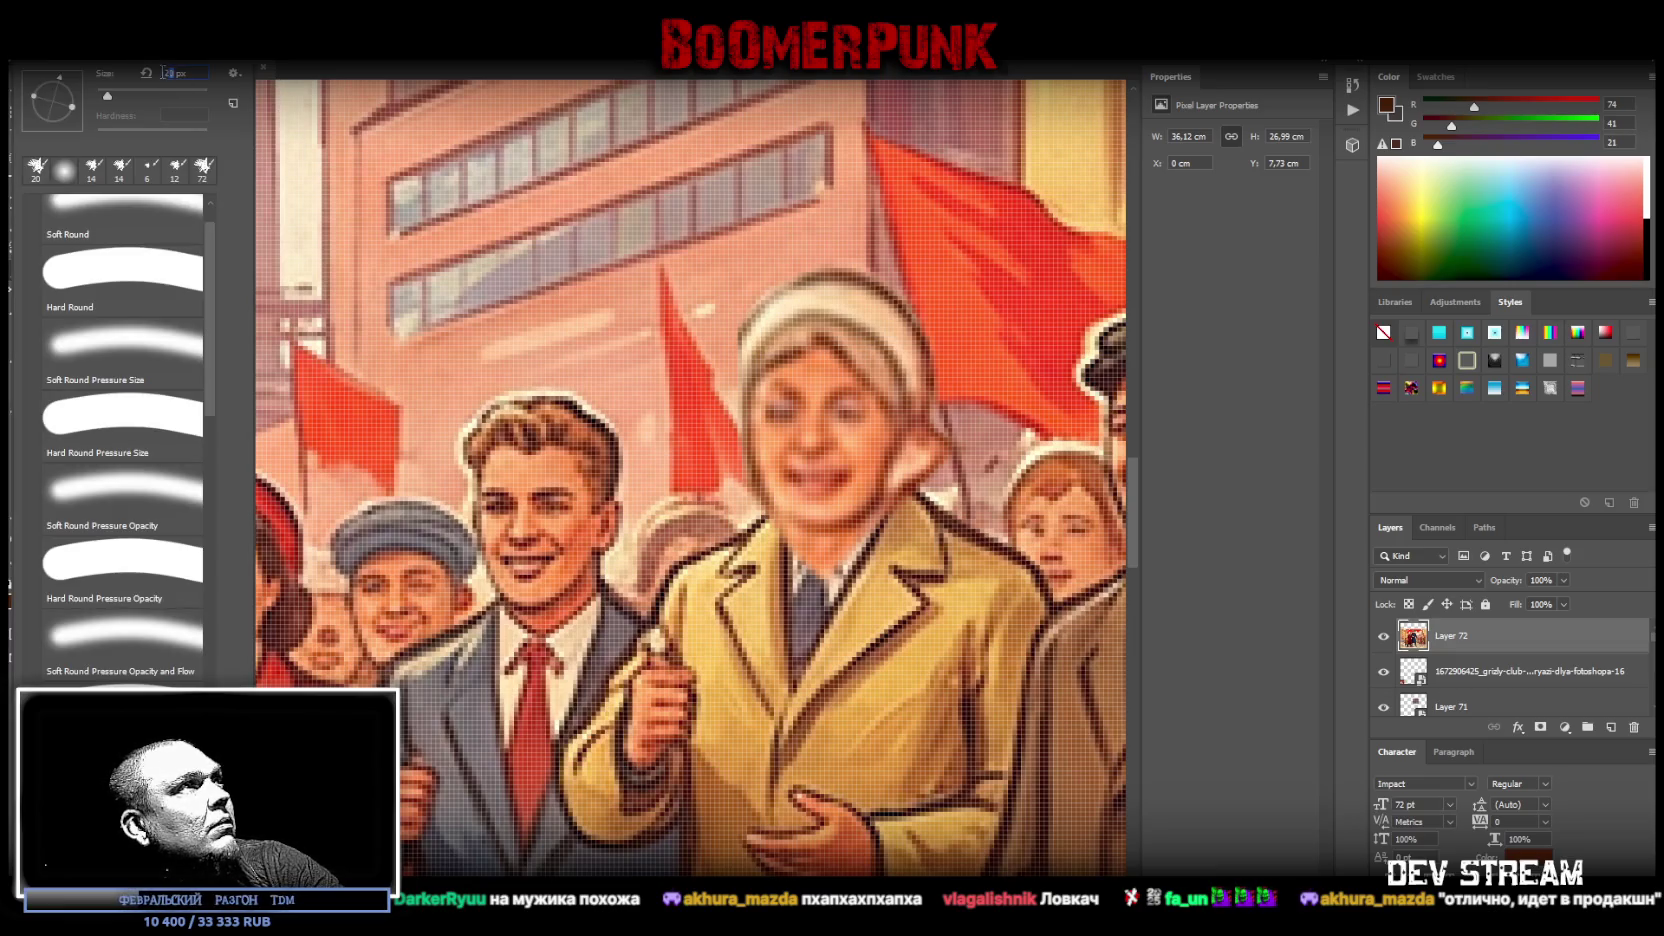
{"action": "left_click", "coordinate": [955, 463], "text": "alt"}
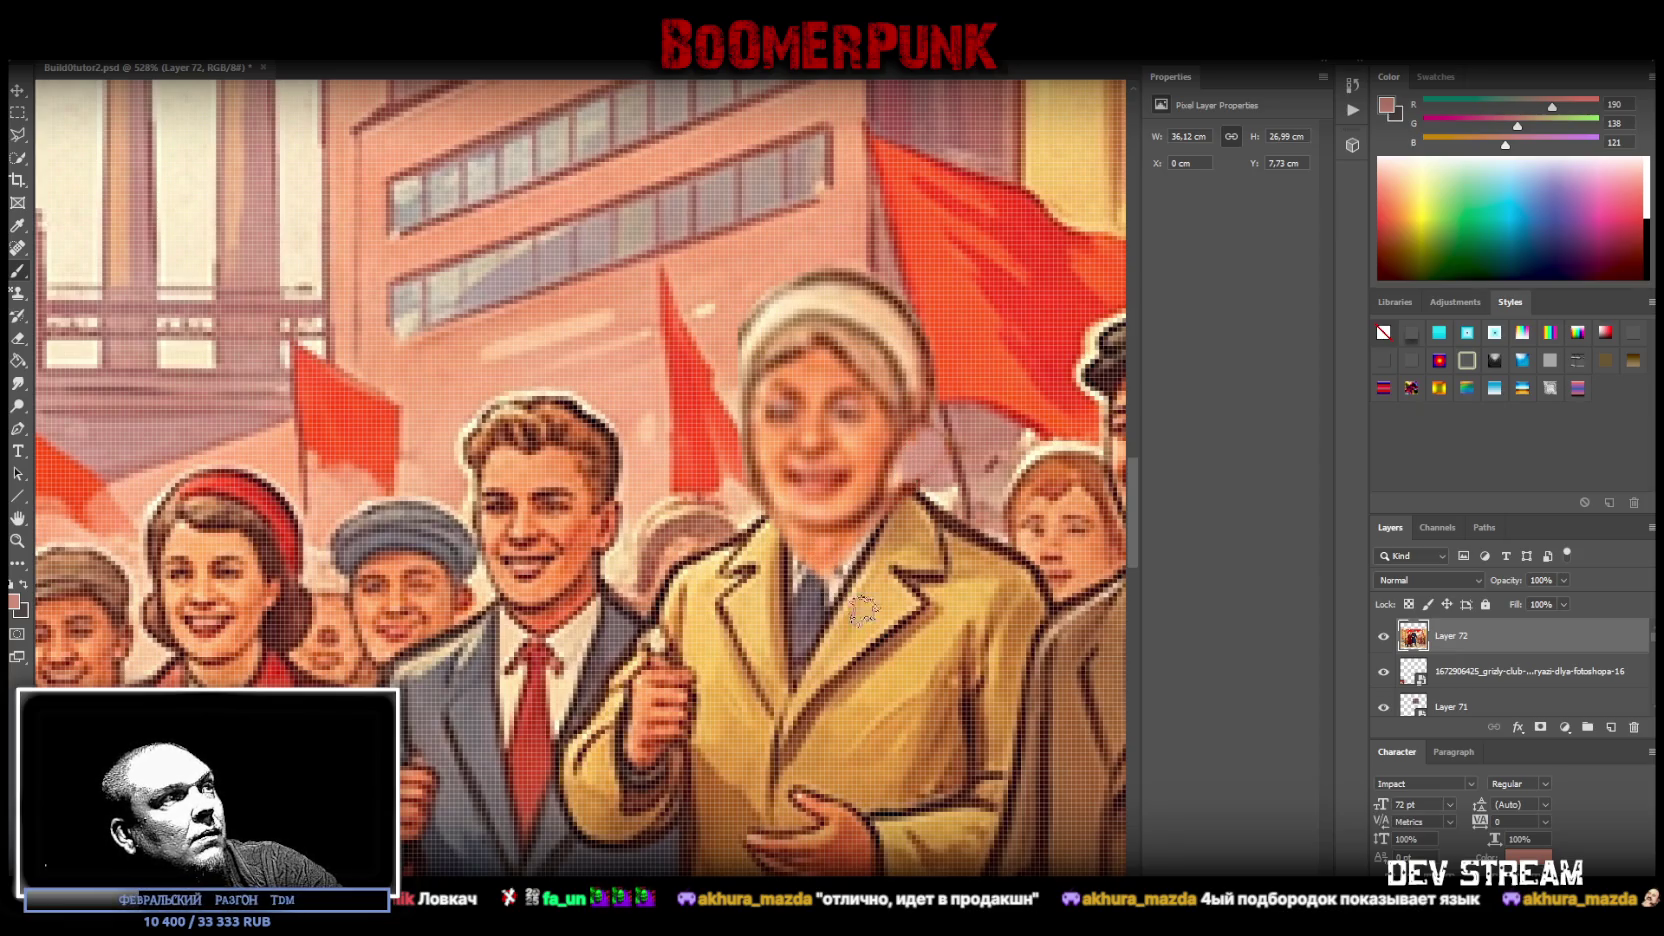
{"action": "left_click", "coordinate": [815, 595], "text": "alt"}
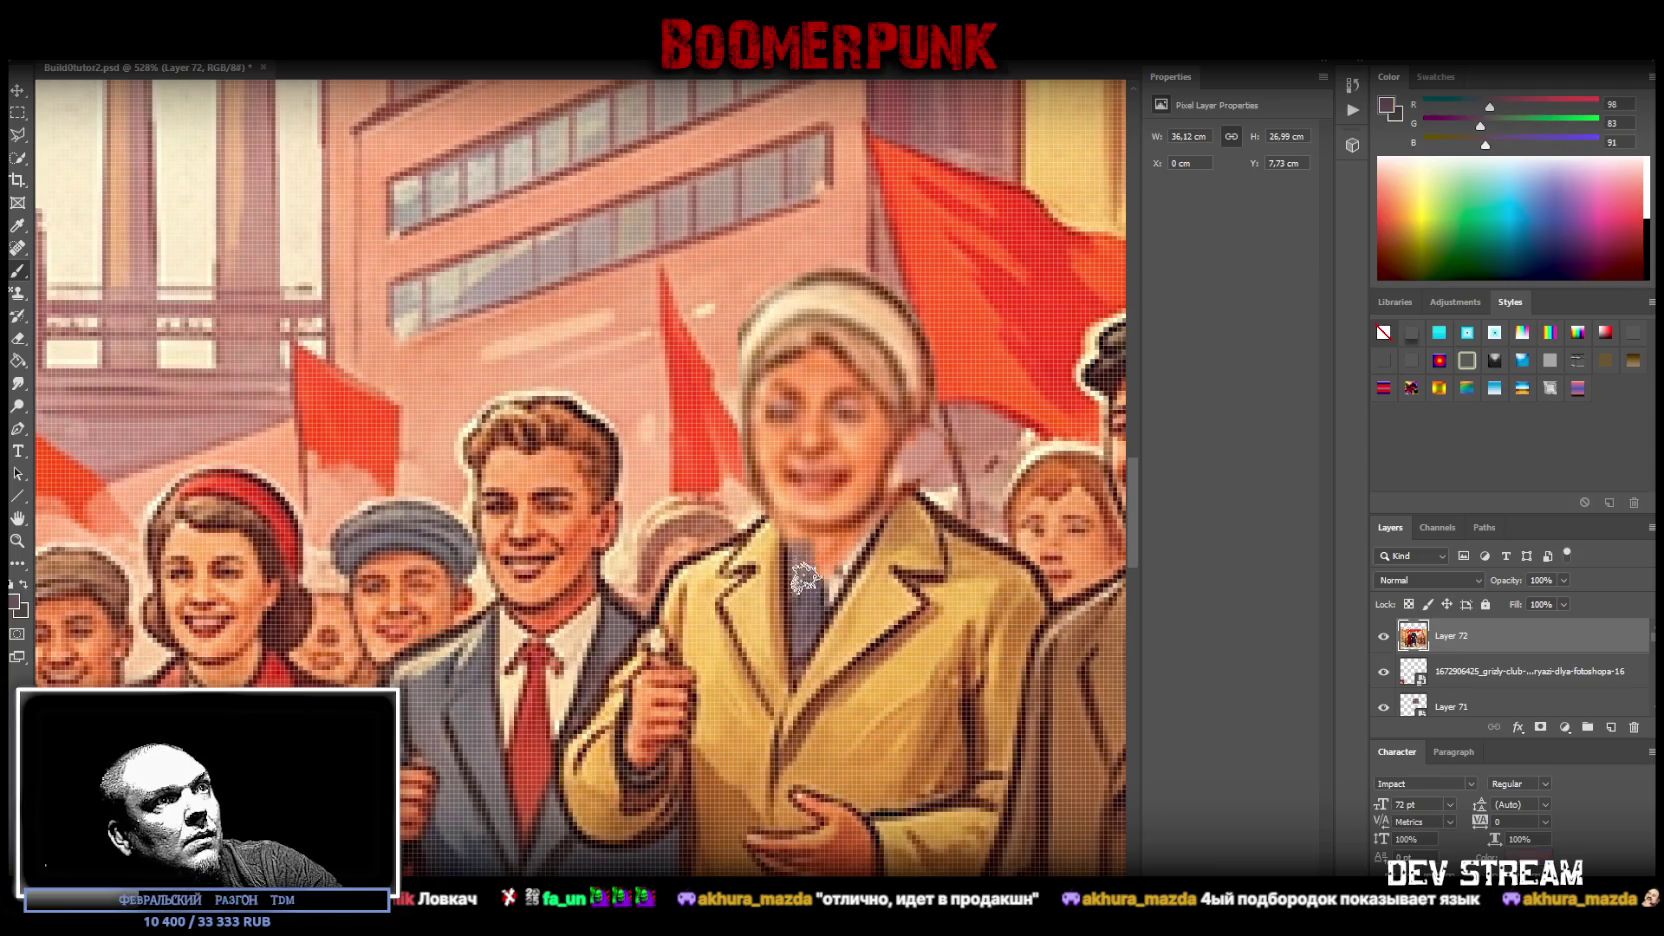
{"action": "mouse_move", "coordinate": [825, 560]}
{"action": "left_mouse_down"}
{"action": "mouse_move", "coordinate": [840, 567]}
{"action": "mouse_move", "coordinate": [870, 530]}
{"action": "left_mouse_up"}
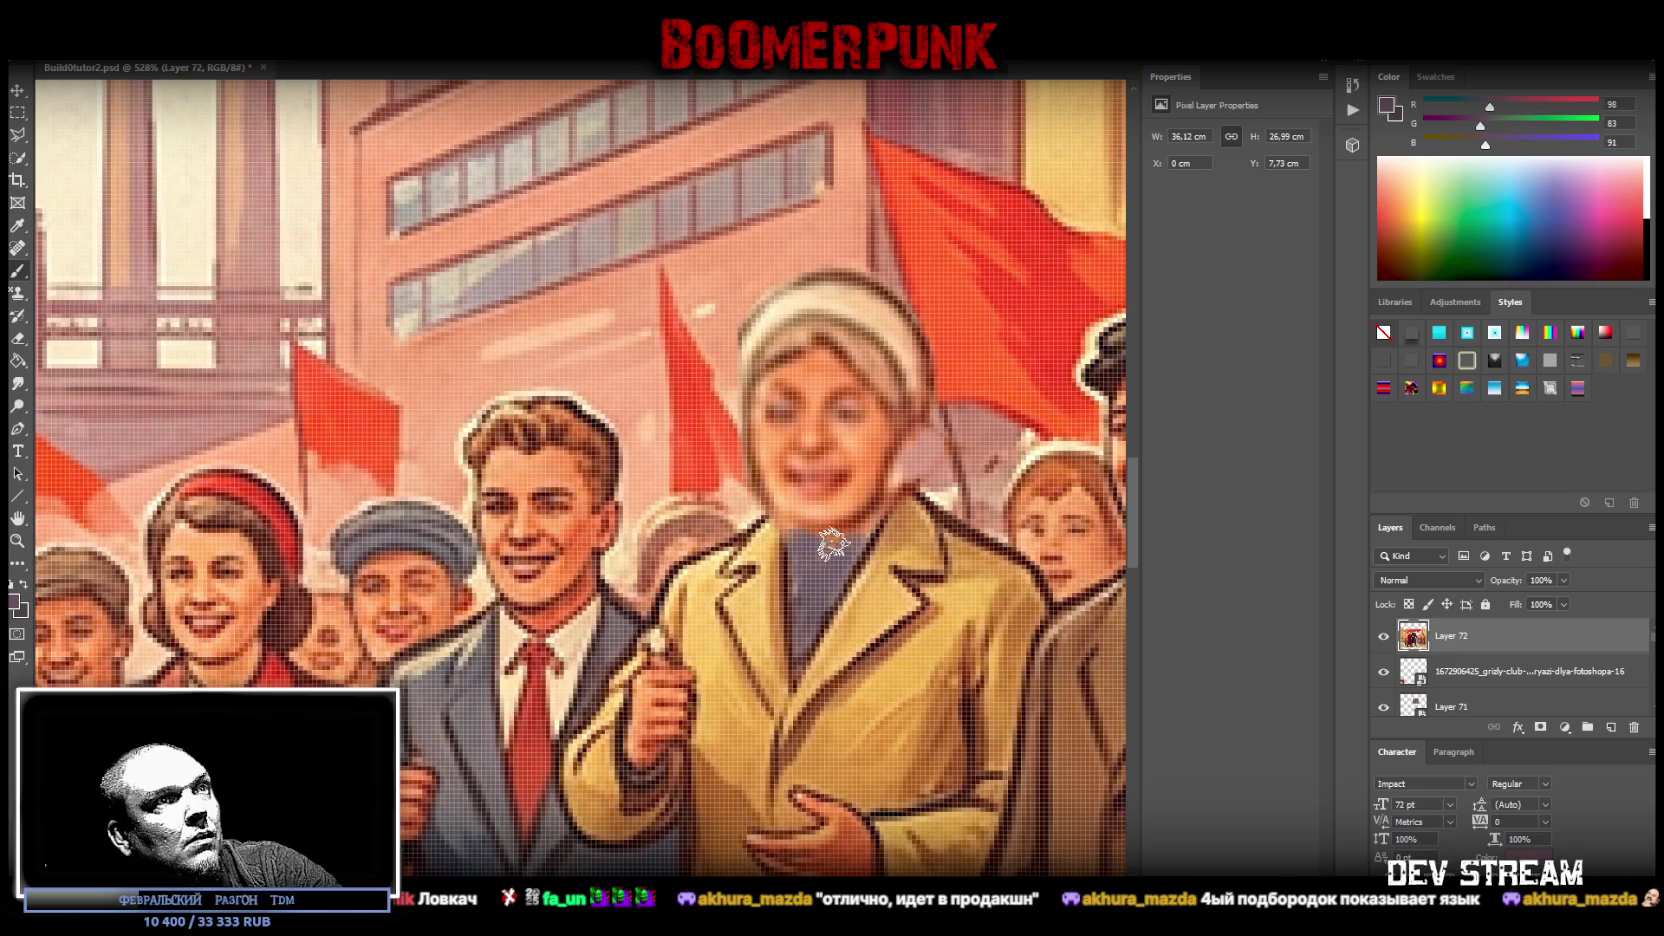
{"action": "left_click", "coordinate": [898, 473], "text": "alt"}
{"action": "mouse_move", "coordinate": [900, 470]}
{"action": "left_mouse_down"}
{"action": "mouse_move", "coordinate": [935, 490]}
{"action": "mouse_move", "coordinate": [972, 472]}
{"action": "left_mouse_up"}
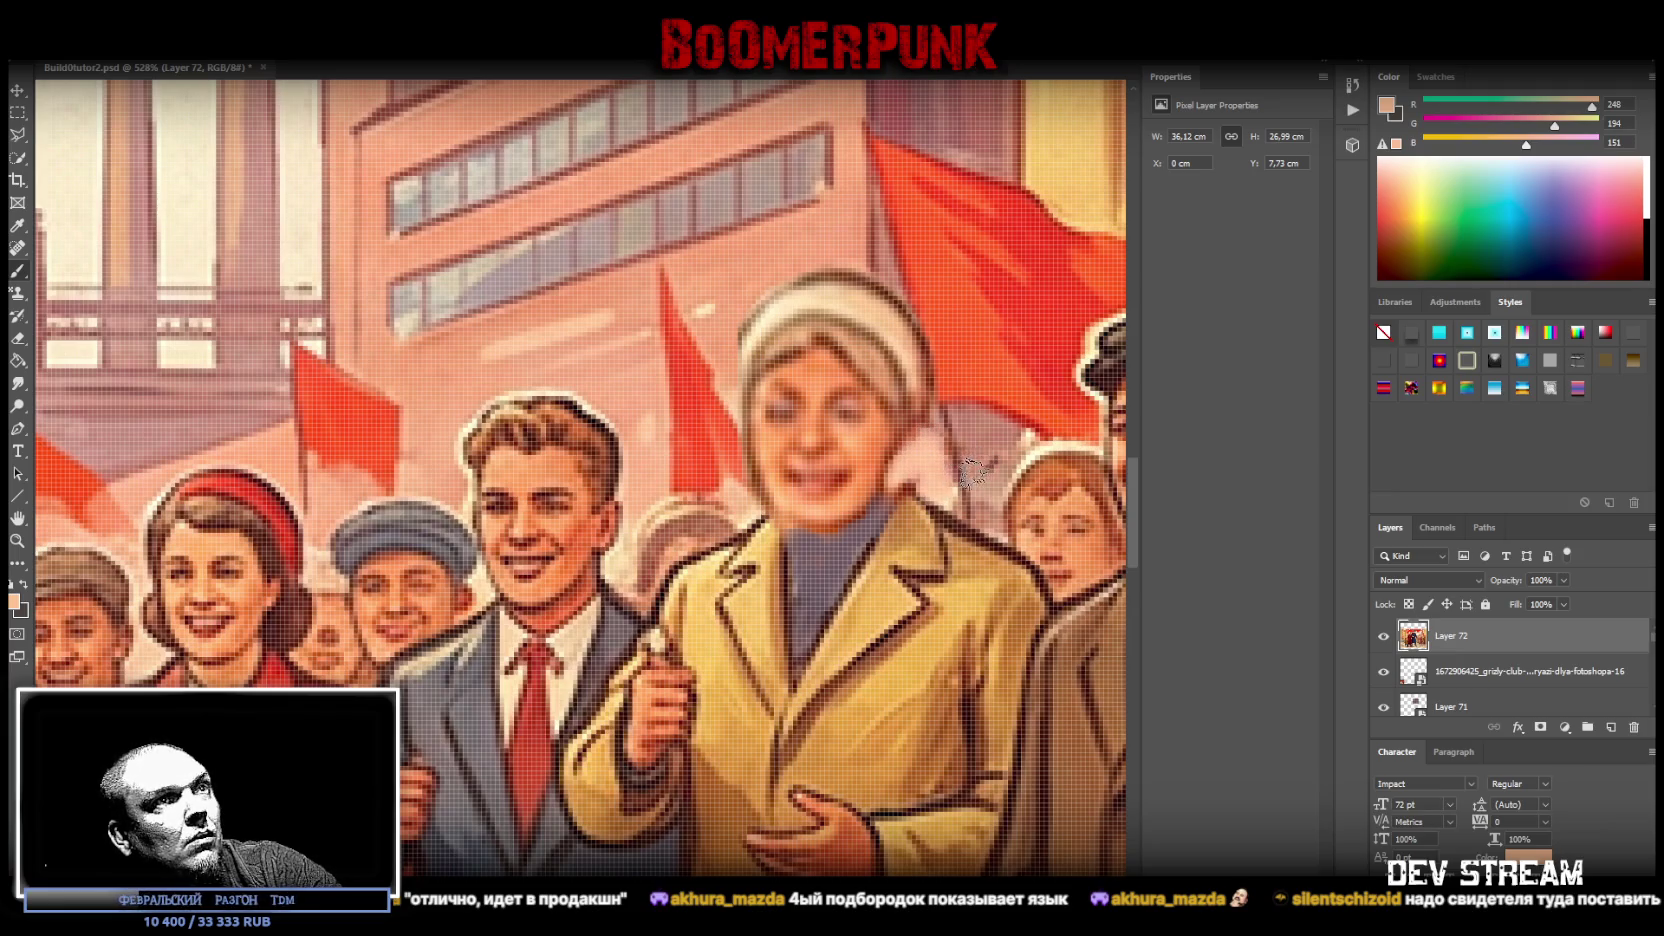
- Zoom back out to view the whole poster
{"action": "left_click", "coordinate": [18, 540]}
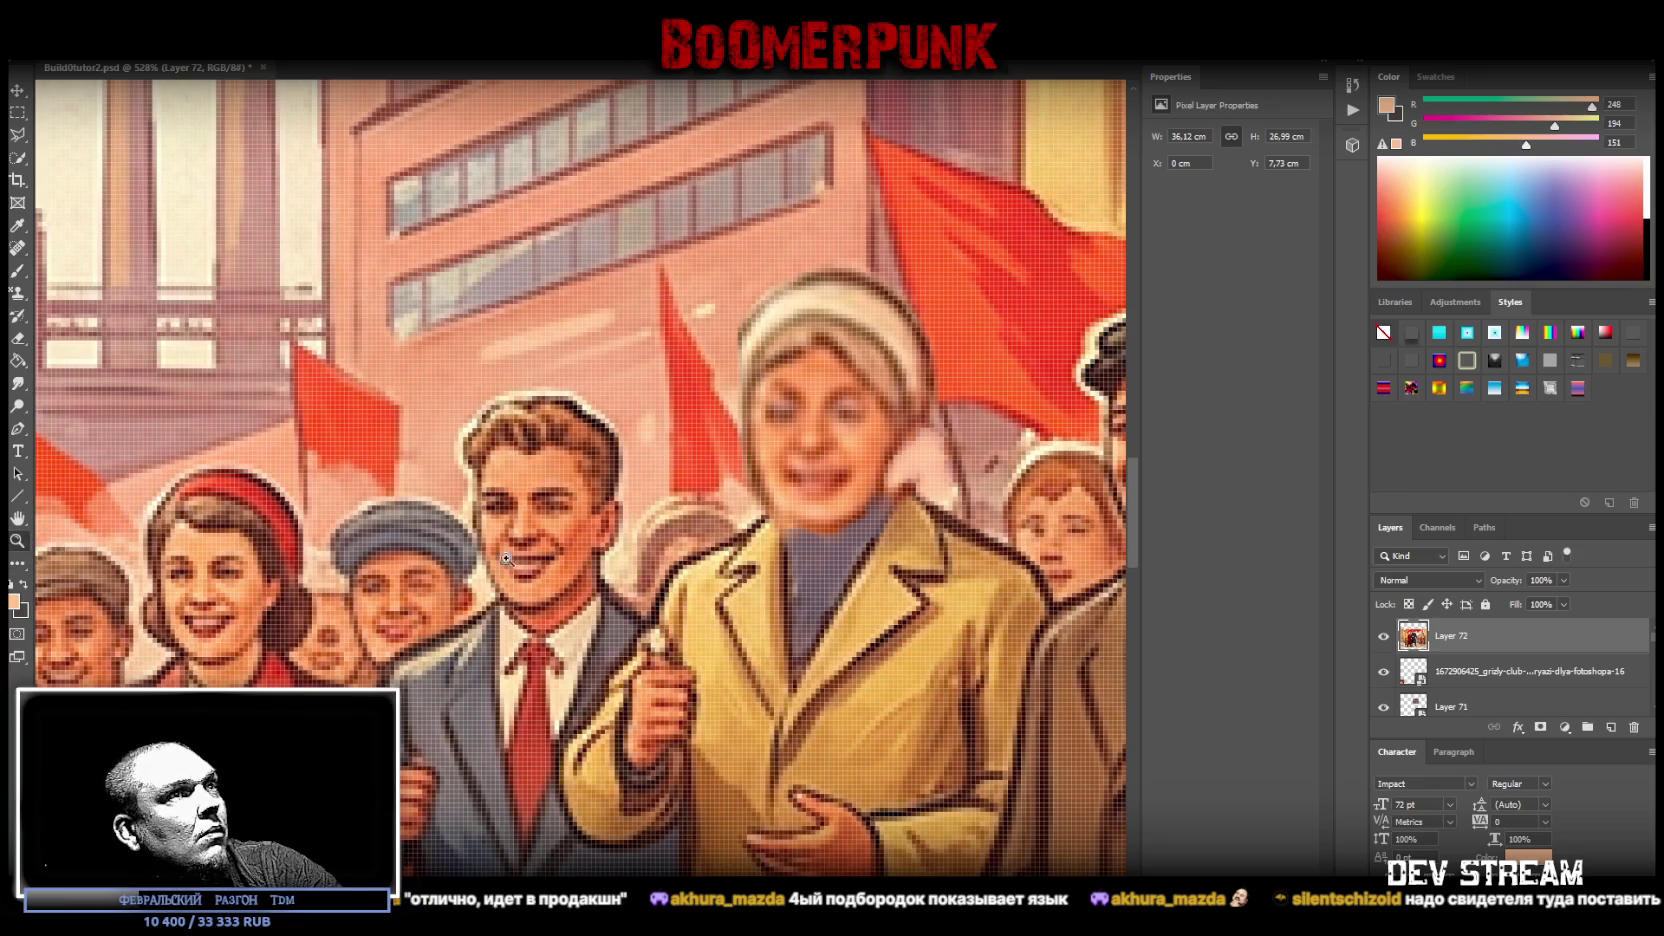
{"action": "key", "text": "ctrl+0"}
{"action": "left_click_drag", "start_coordinate": [745, 684], "coordinate": [770, 684]}
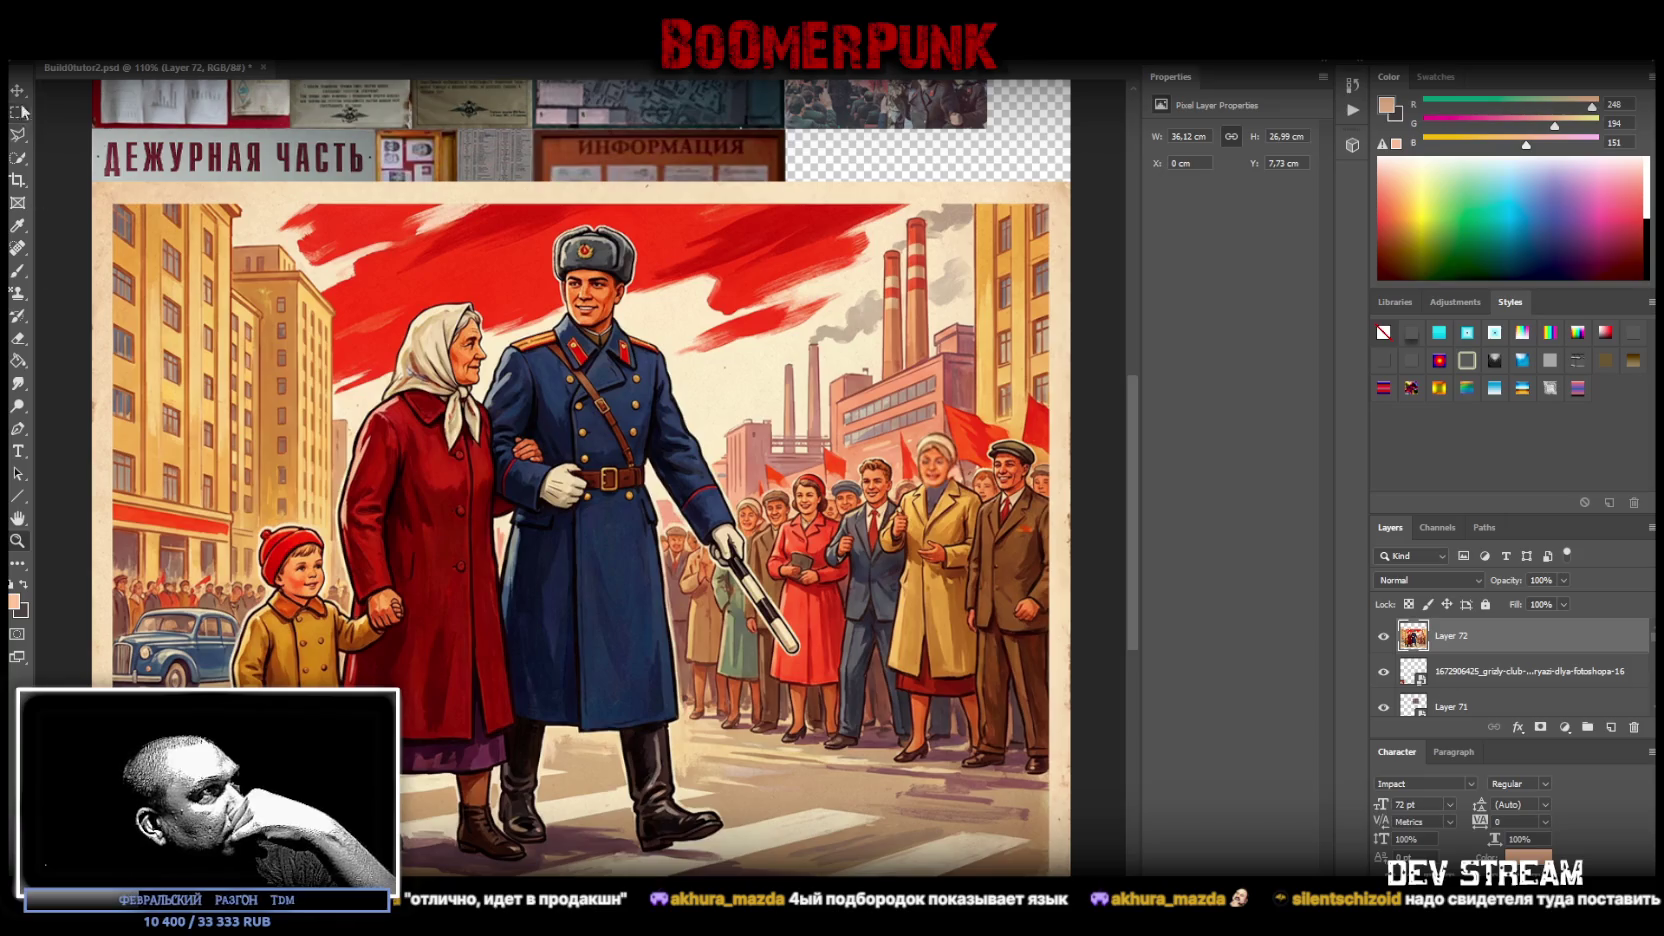
- Add a new text layer low on the poster and set its font to Impact
{"action": "left_click", "coordinate": [17, 452]}
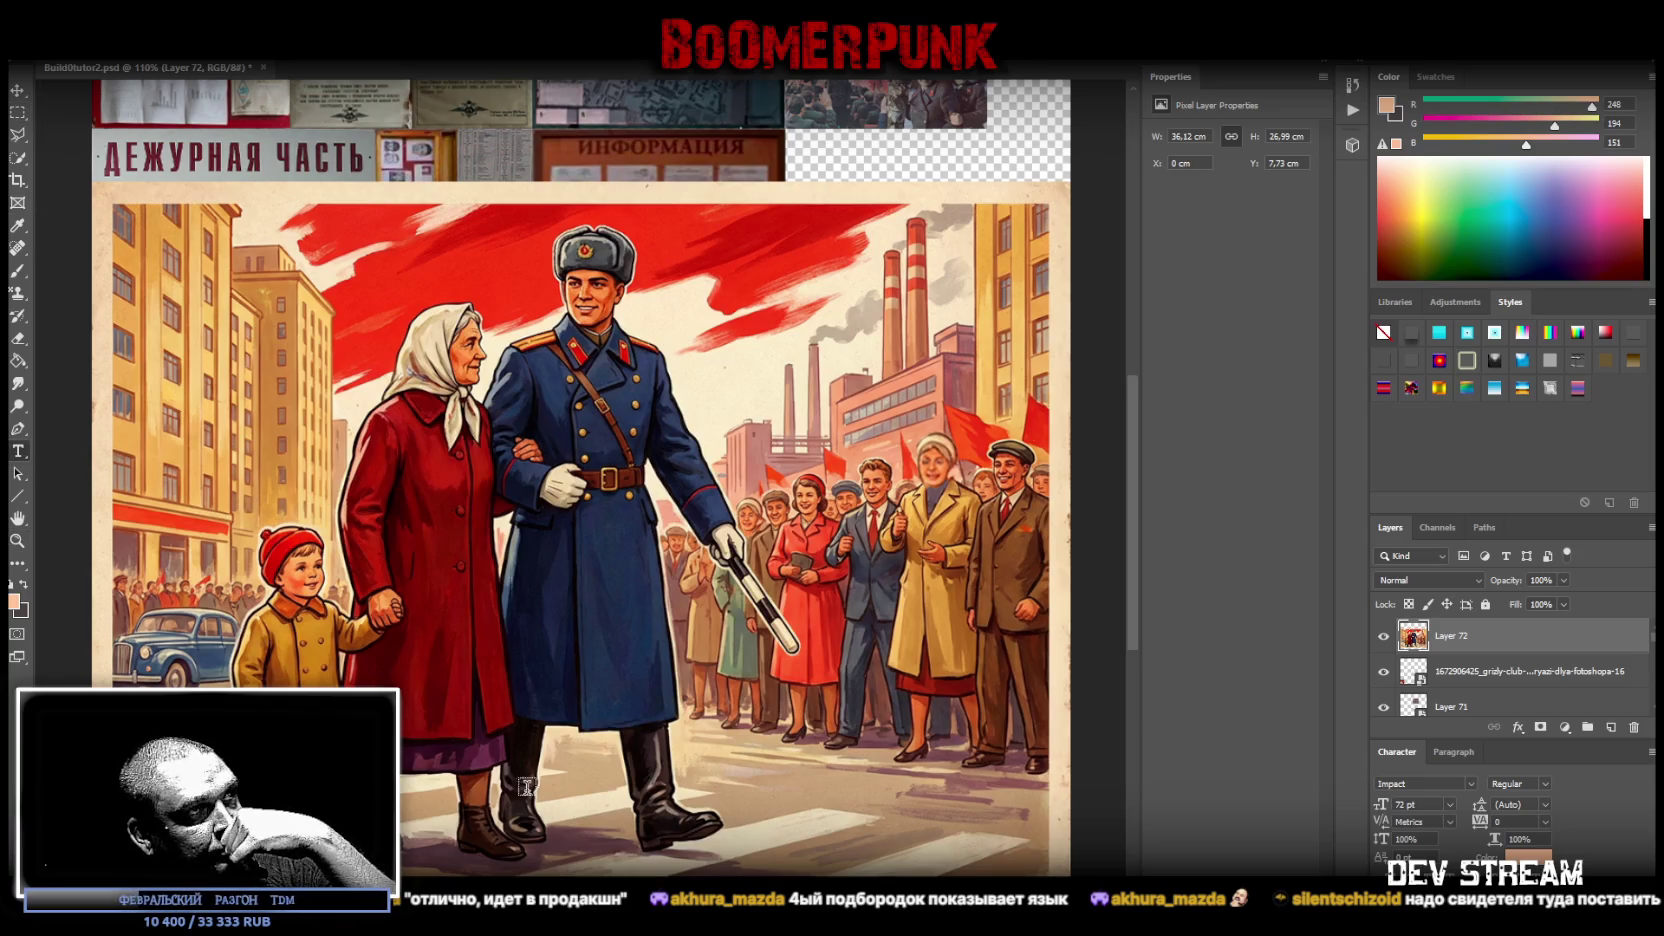
{"action": "left_click", "coordinate": [481, 748]}
{"action": "left_click", "coordinate": [686, 740]}
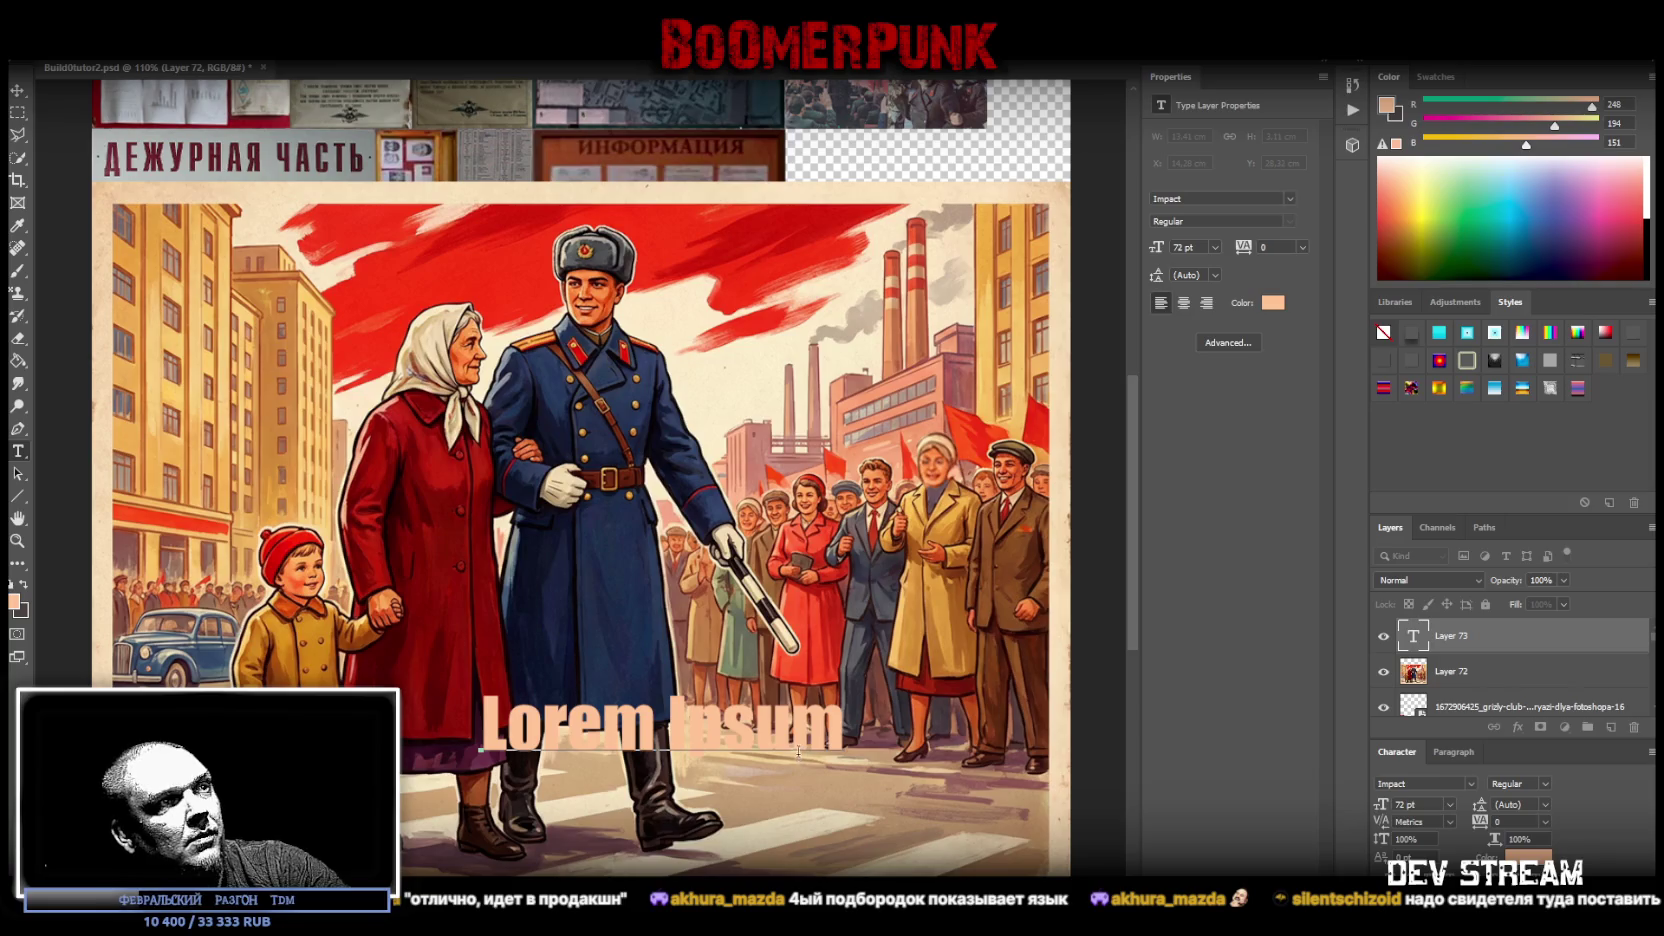
{"action": "key", "text": "ctrl+a"}
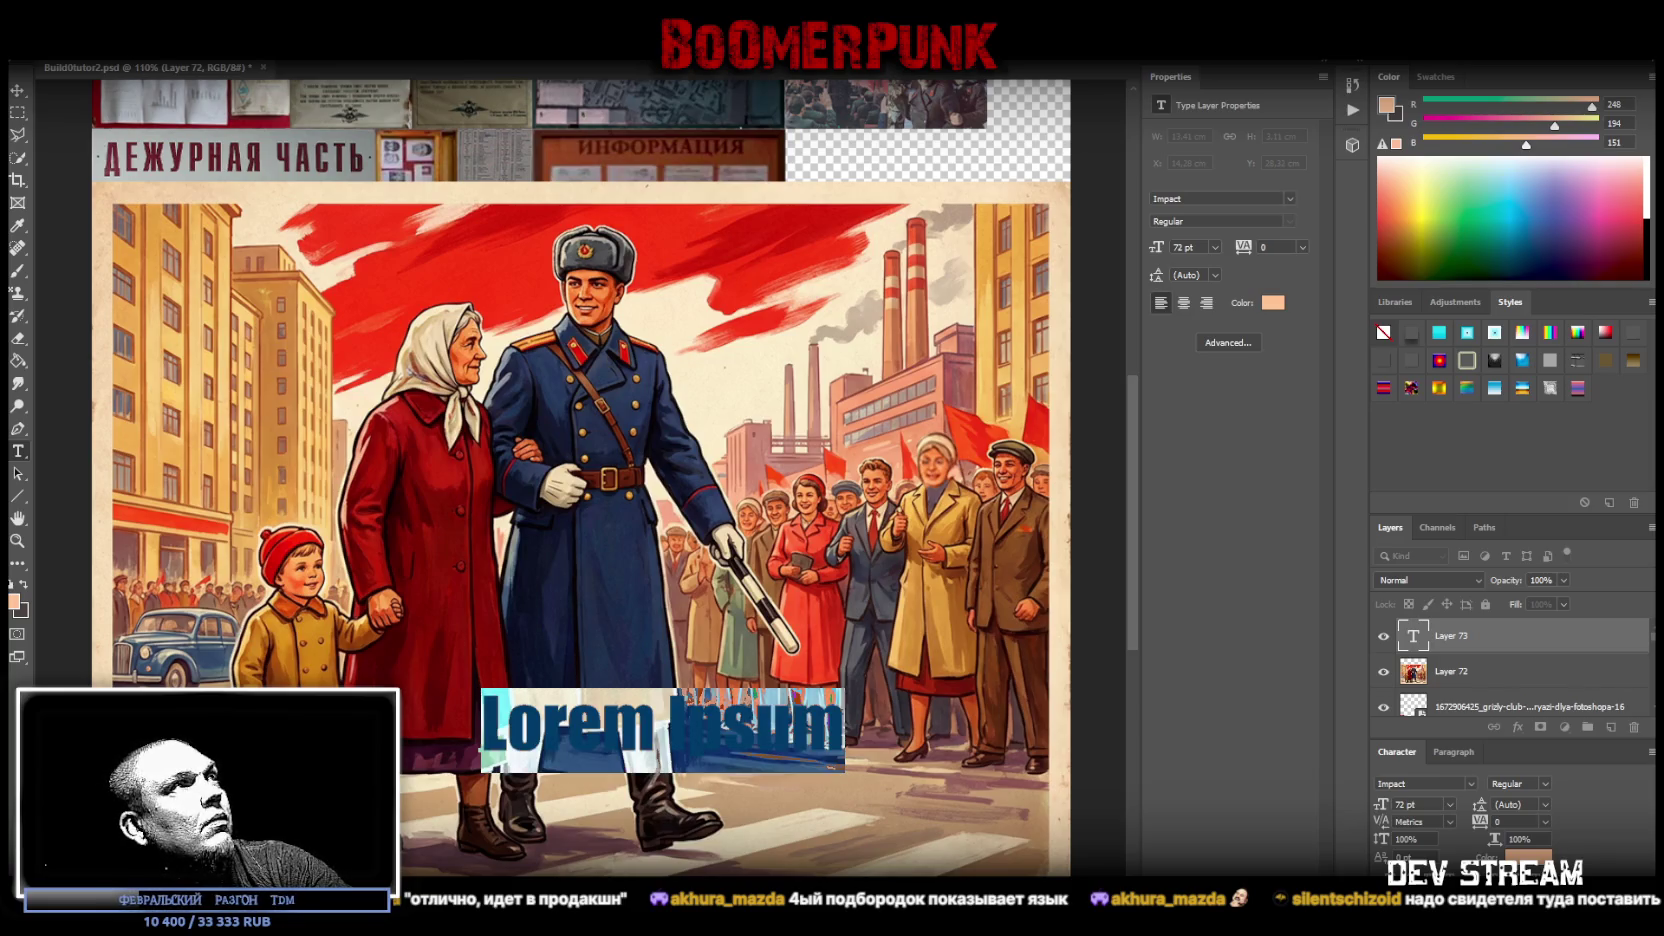
{"action": "left_click", "coordinate": [220, 42]}
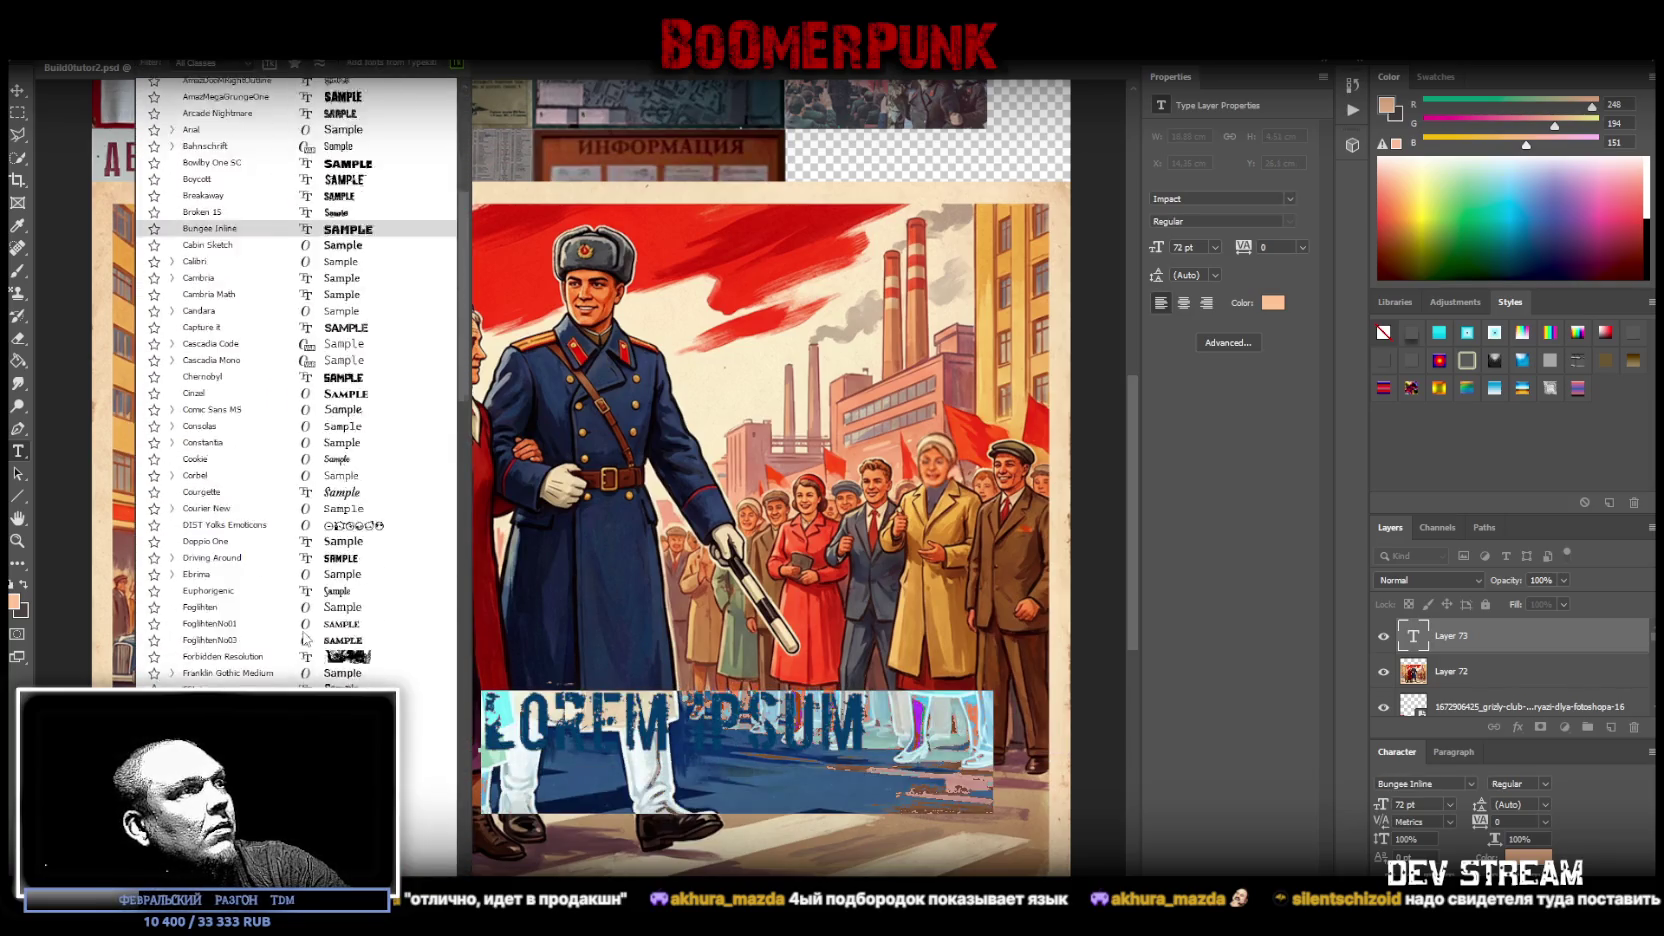
{"action": "scroll", "coordinate": [318, 484], "scroll_direction": "up", "scroll_amount": 8}
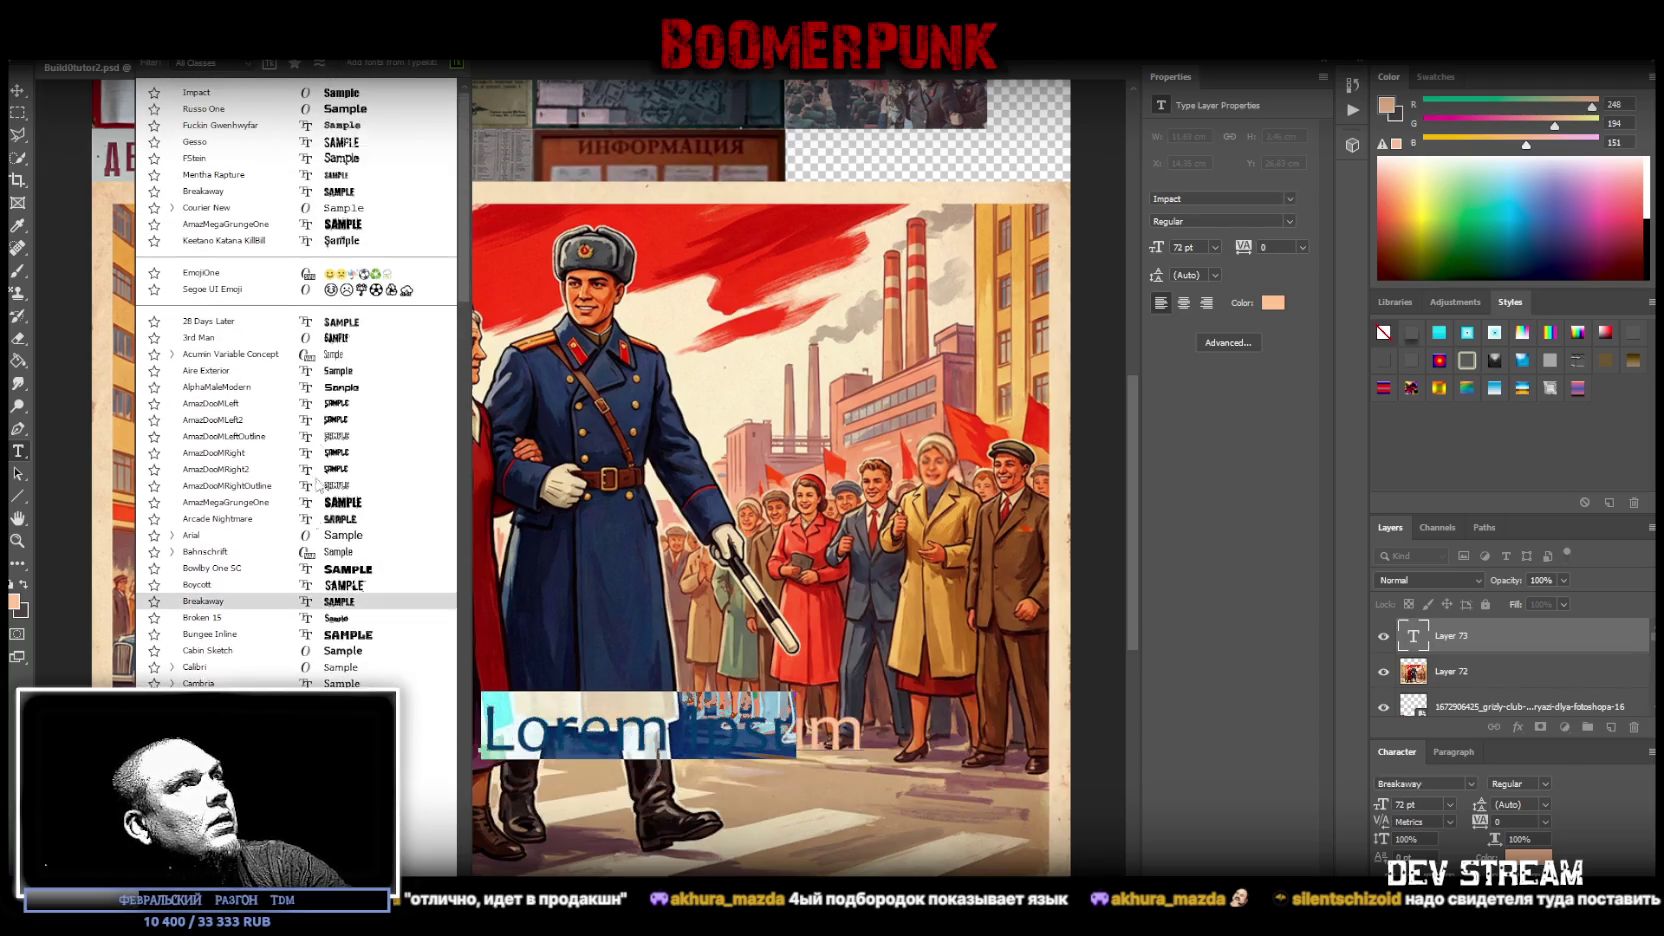
{"action": "left_click", "coordinate": [355, 94]}
- Replace the placeholder text with the slogan 'ЭЙ ТЫ, ДА ТЫ! ТЫ КЛЁВЫЙ'
{"action": "left_click", "coordinate": [740, 736]}
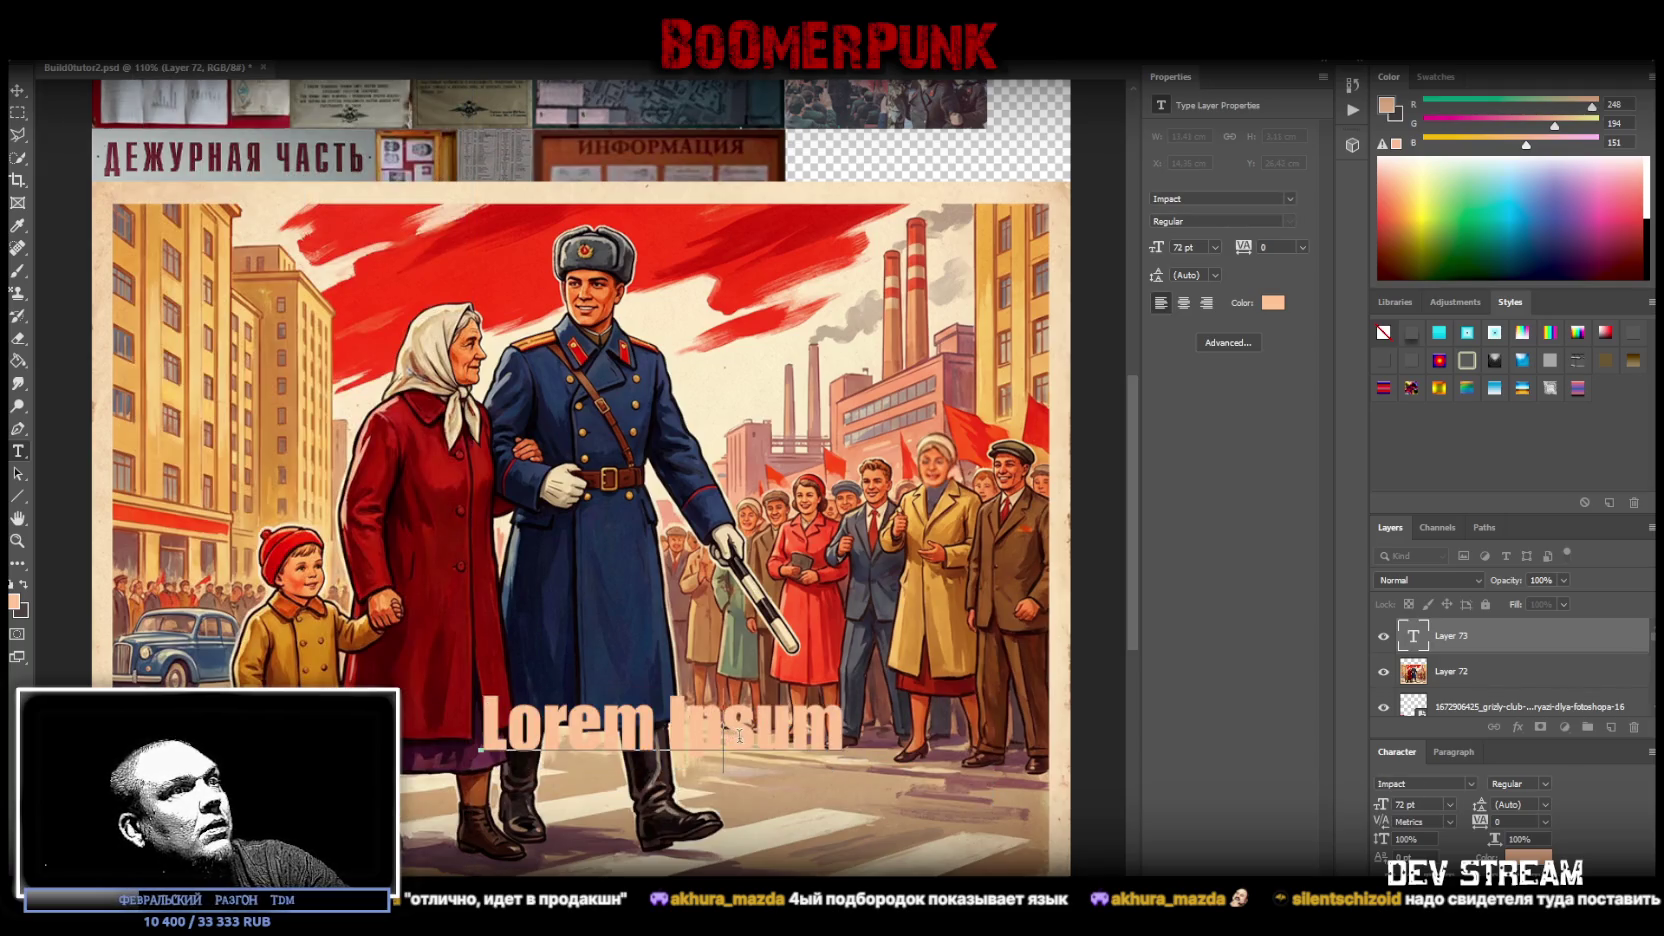
{"action": "left_click_drag", "start_coordinate": [757, 727], "coordinate": [559, 727]}
{"action": "type", "text": "asd"}
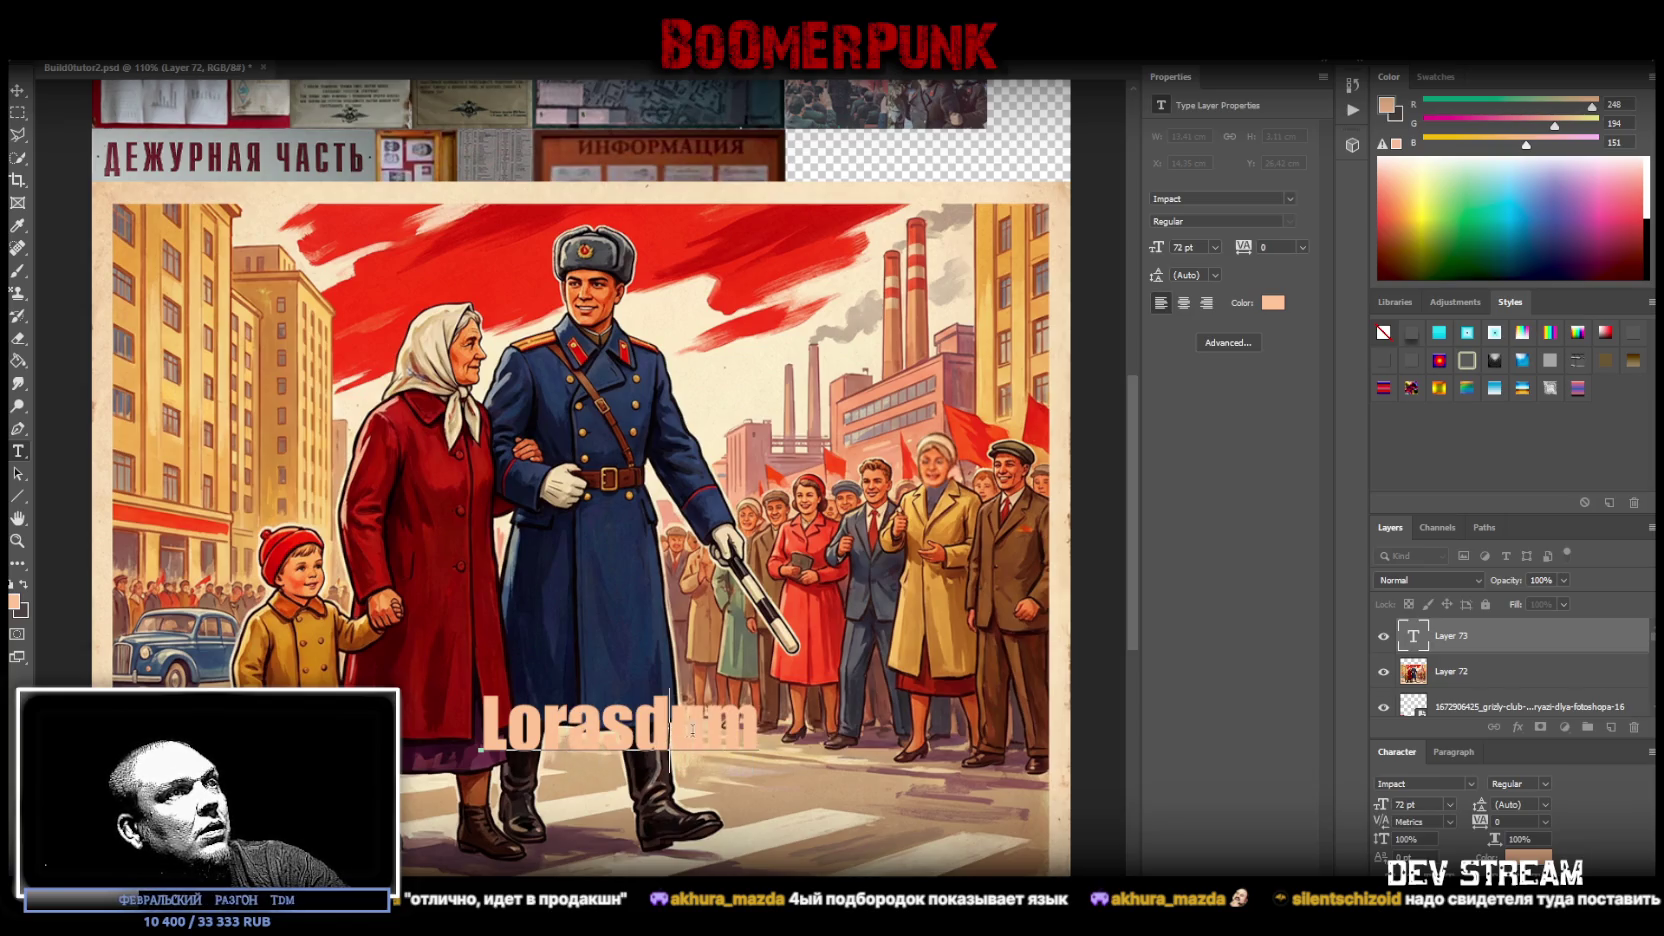
{"action": "double_click", "coordinate": [727, 736]}
{"action": "type", "text": "фыв"}
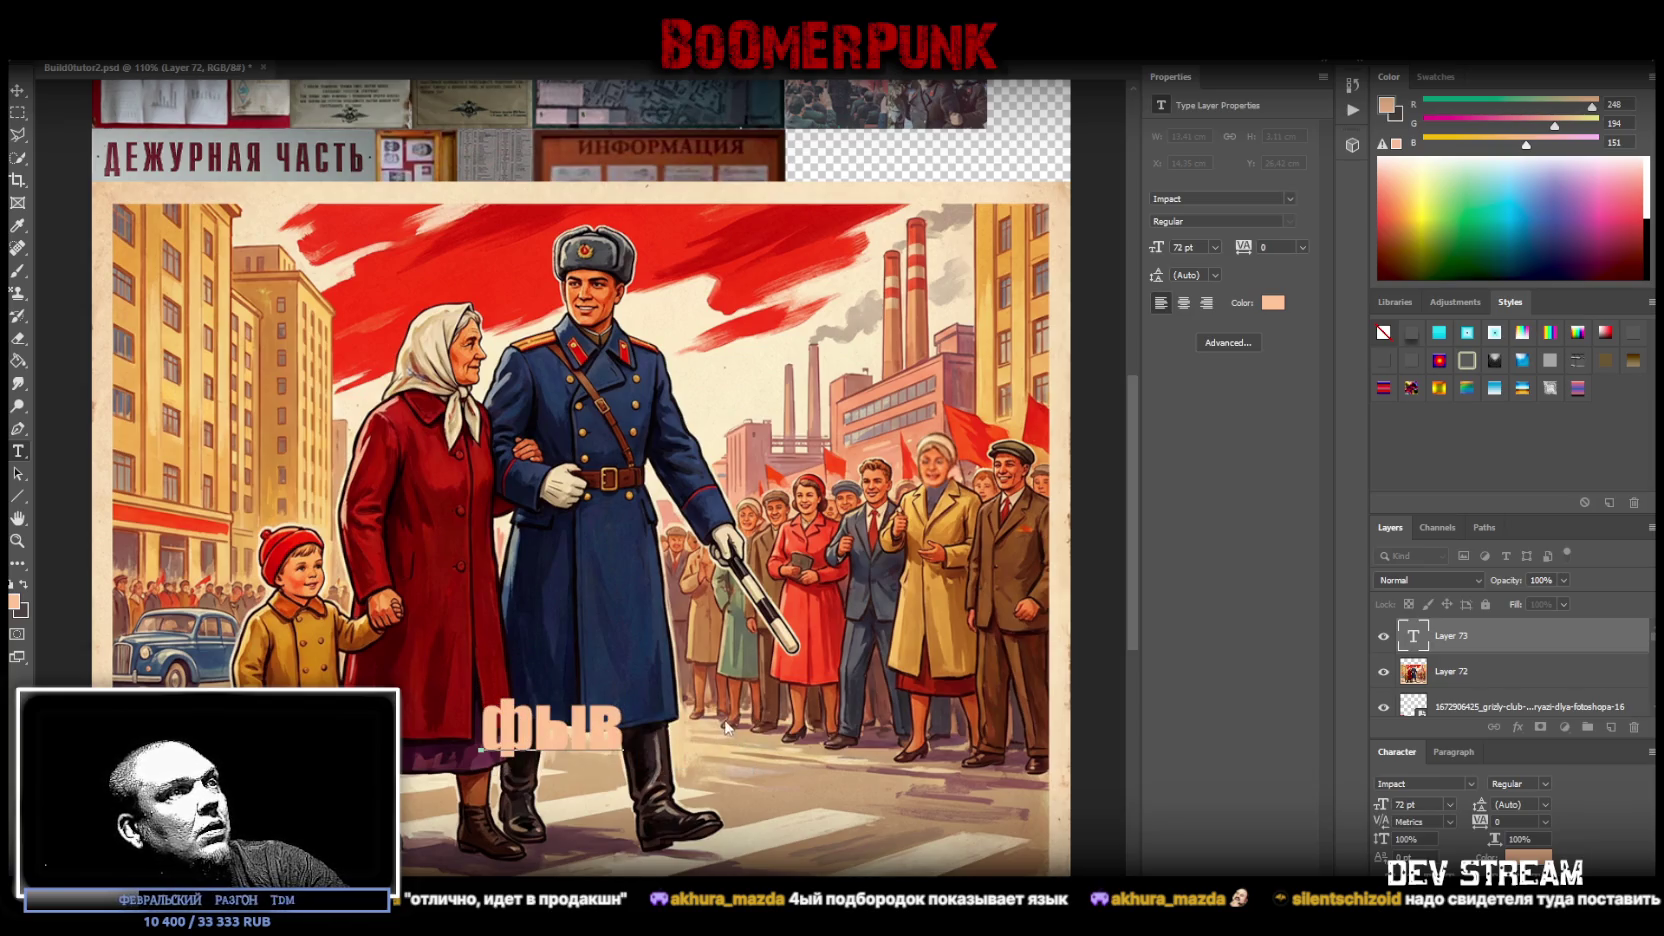
{"action": "double_click", "coordinate": [587, 720]}
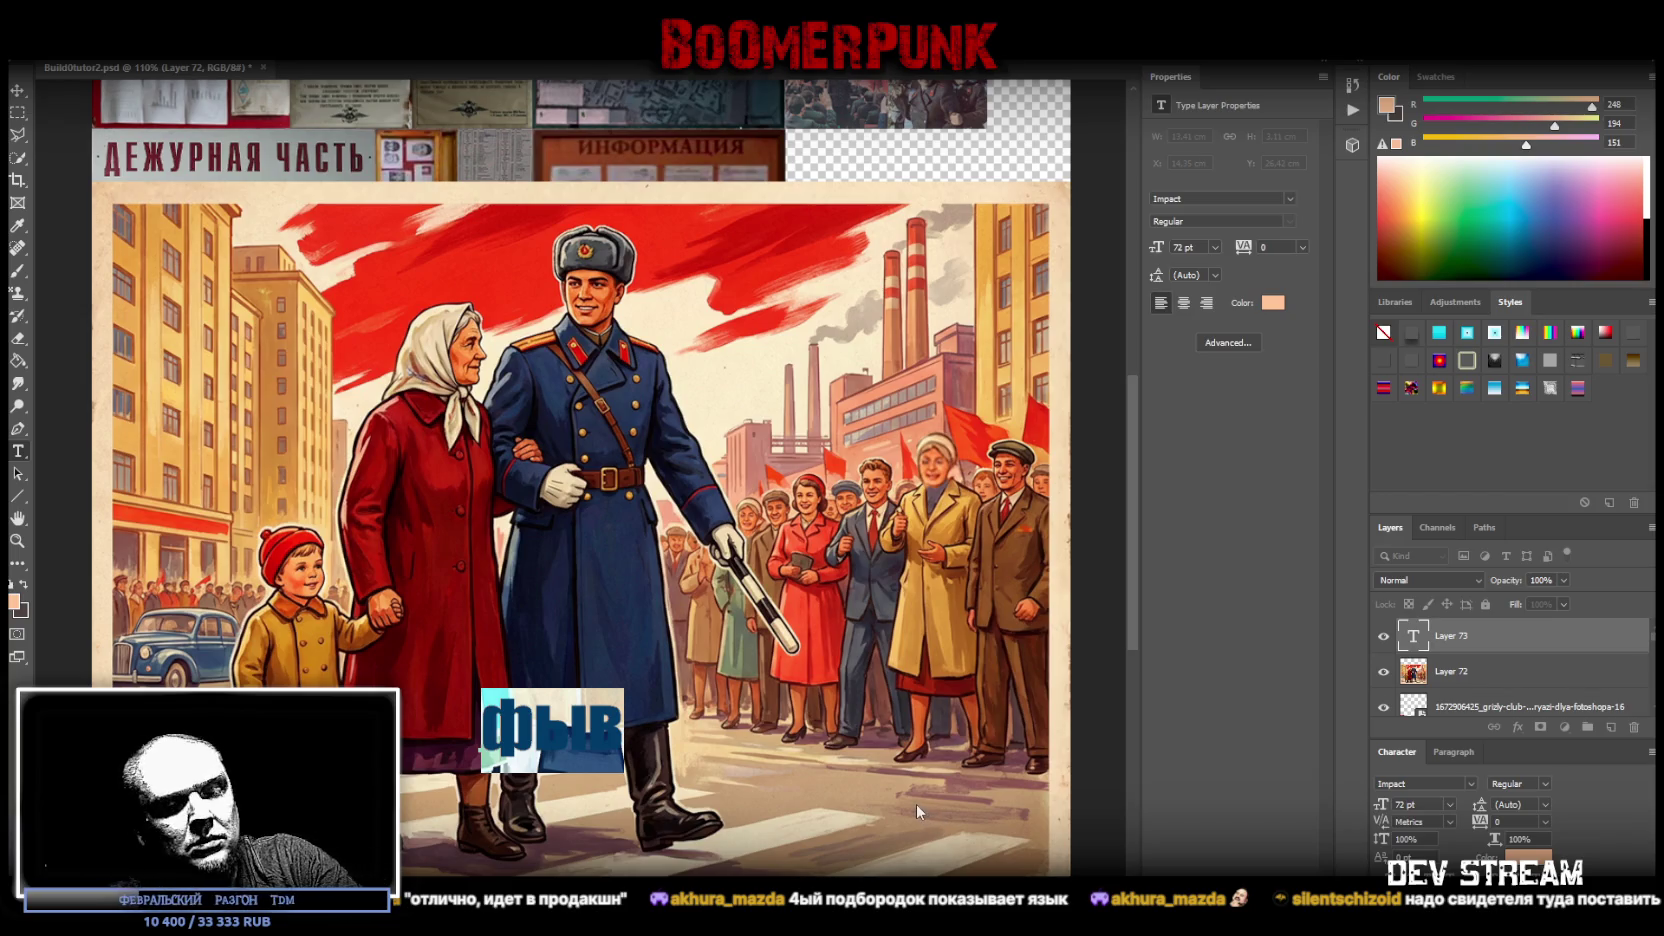
{"action": "type", "text": "В"}
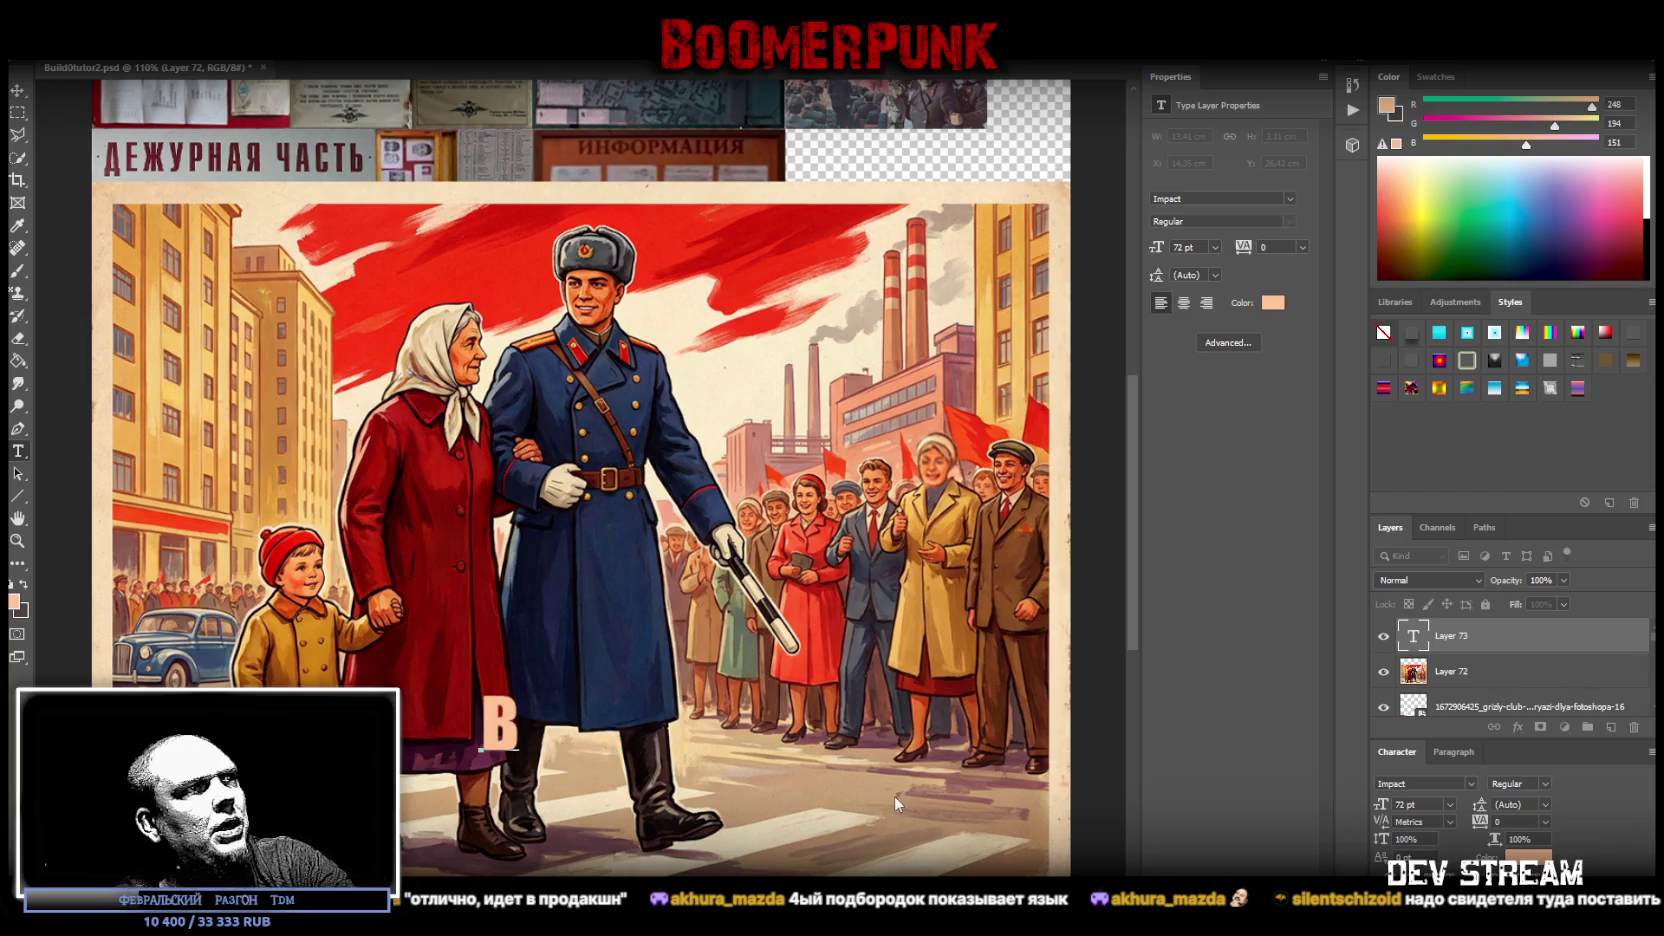
{"action": "type", "text": "С"}
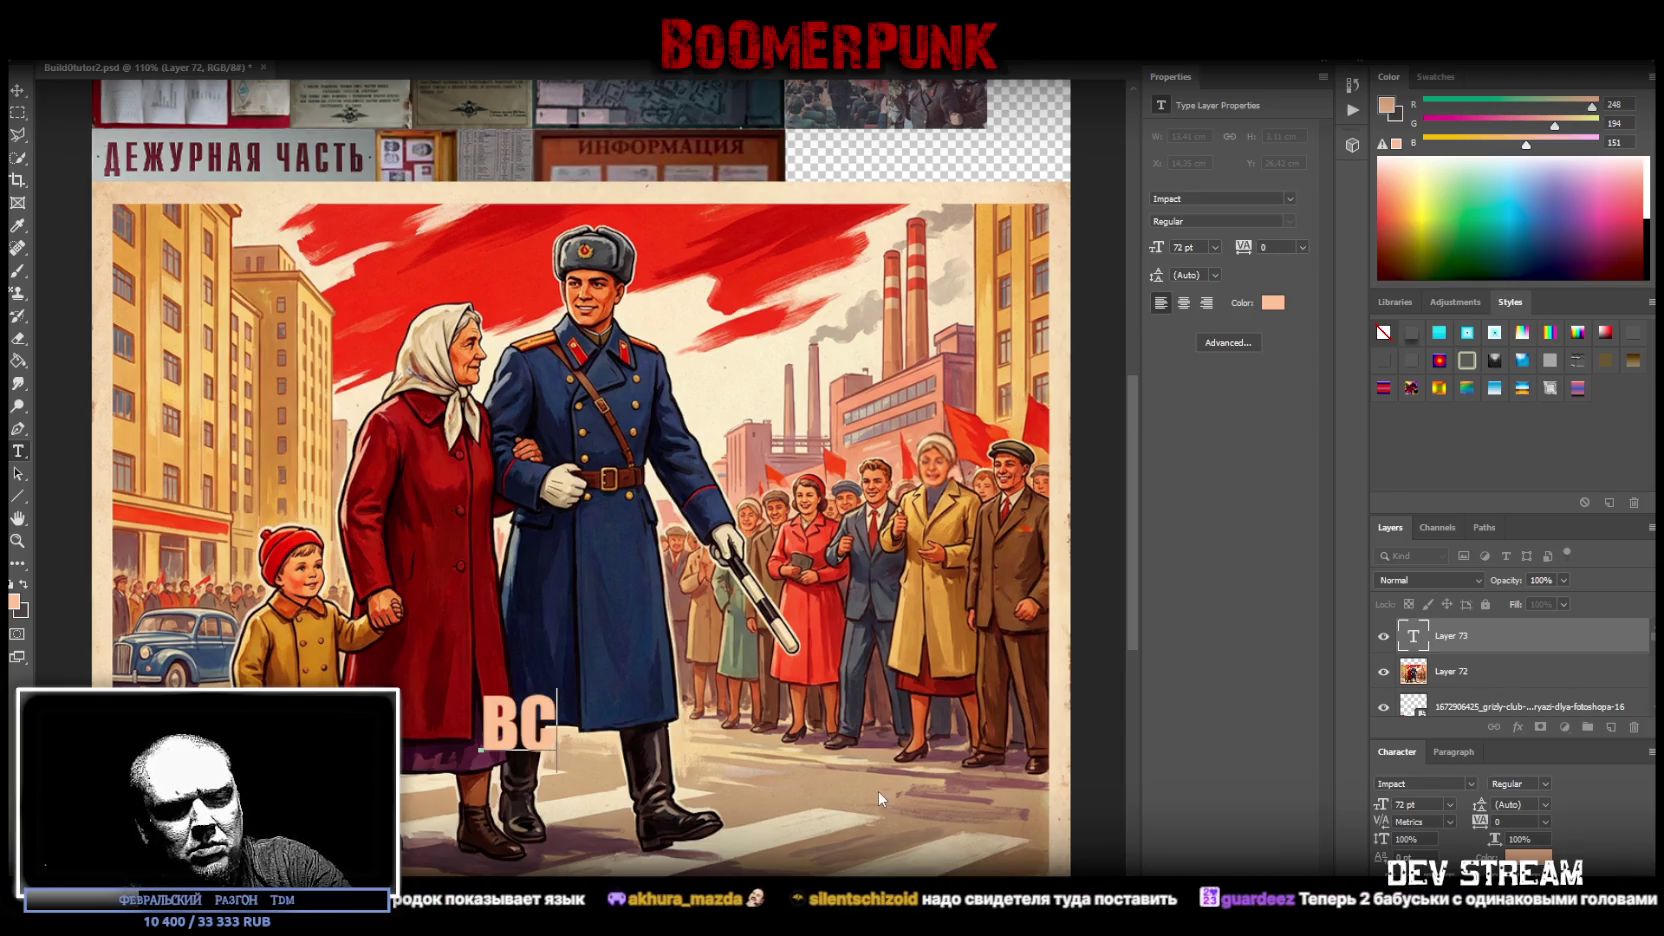
{"action": "key", "text": "BackSpace"}
{"action": "key", "text": "BackSpace"}
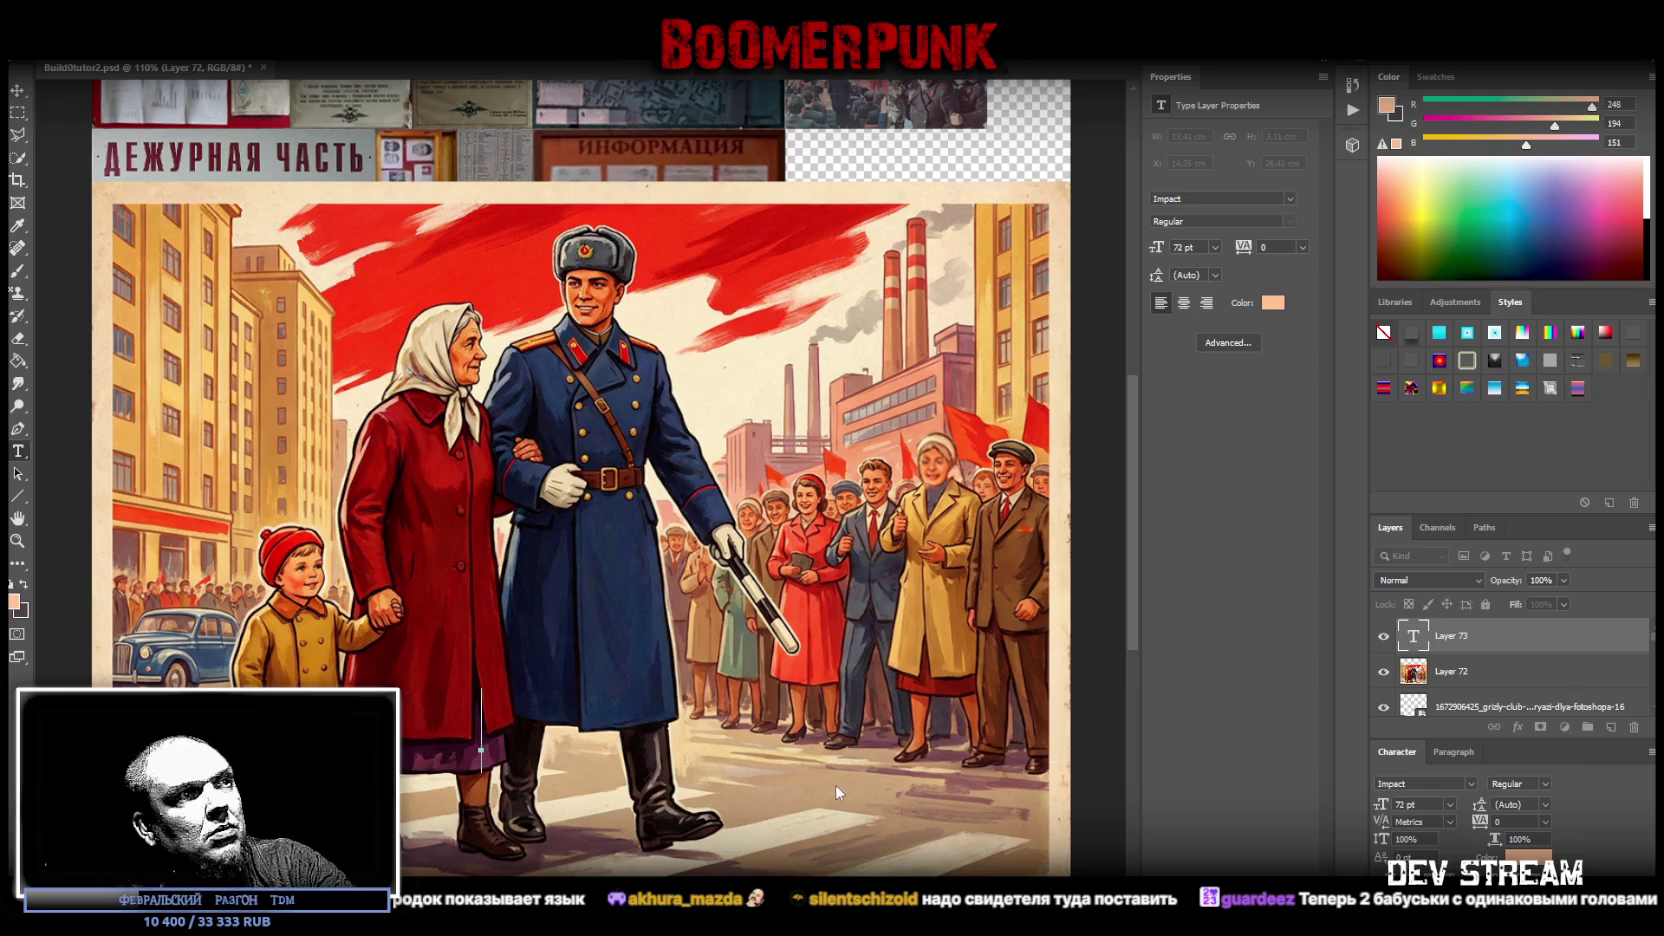
{"action": "type", "text": "ЭЙ"}
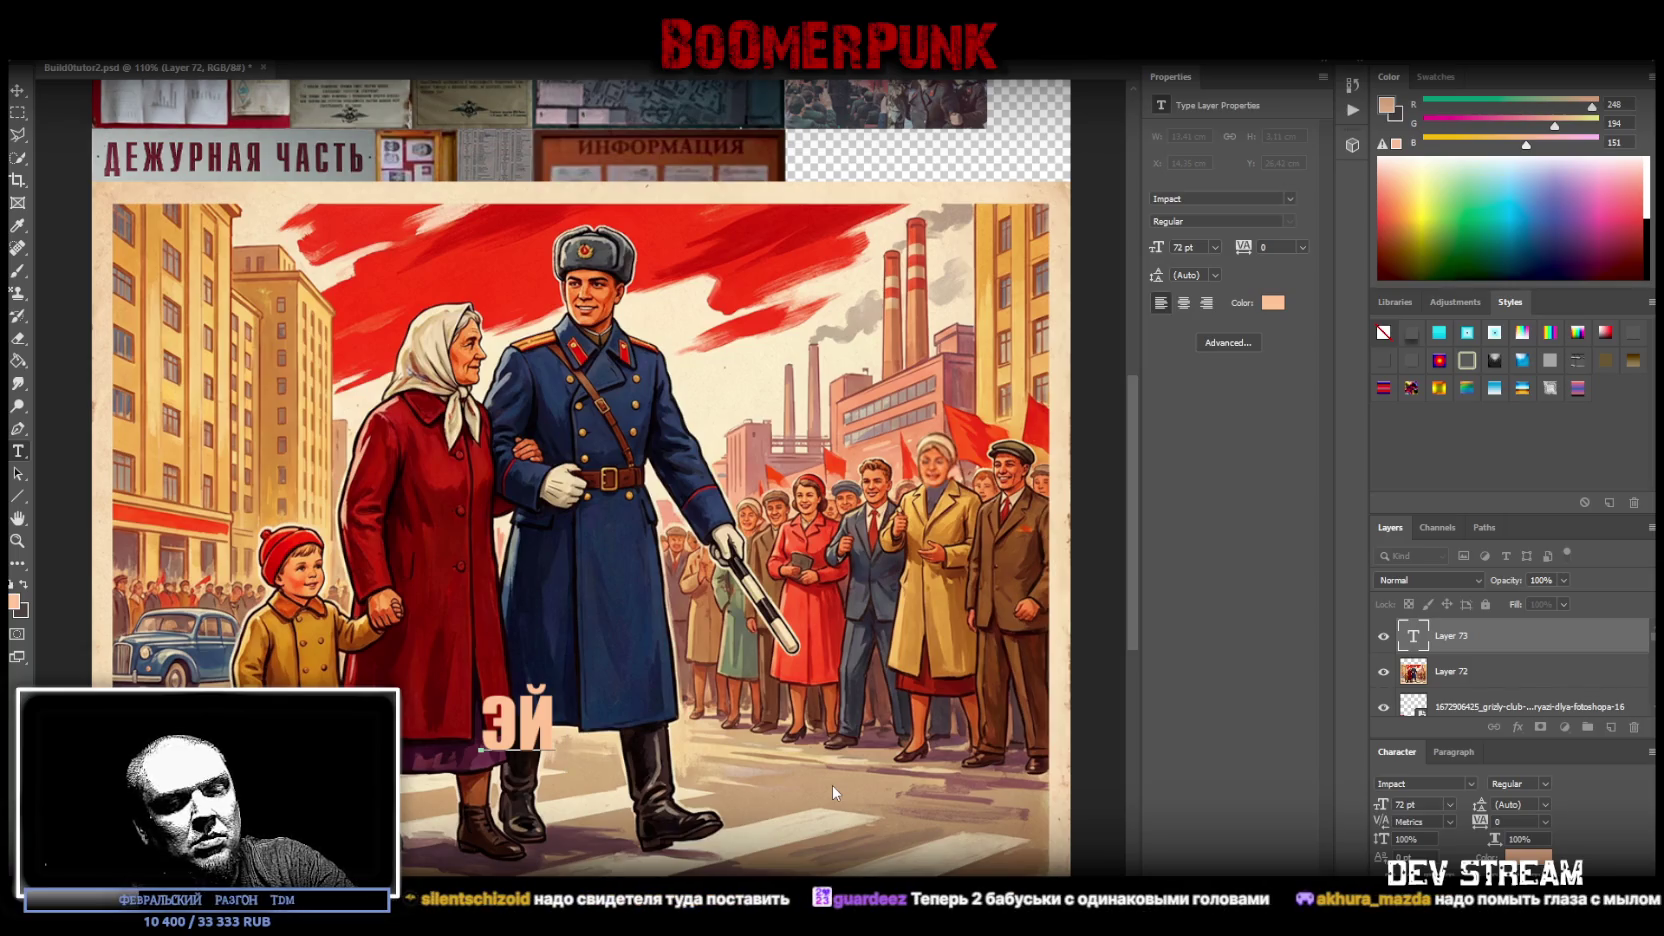
{"action": "type", "text": " МИЛИЦИОНЕ"}
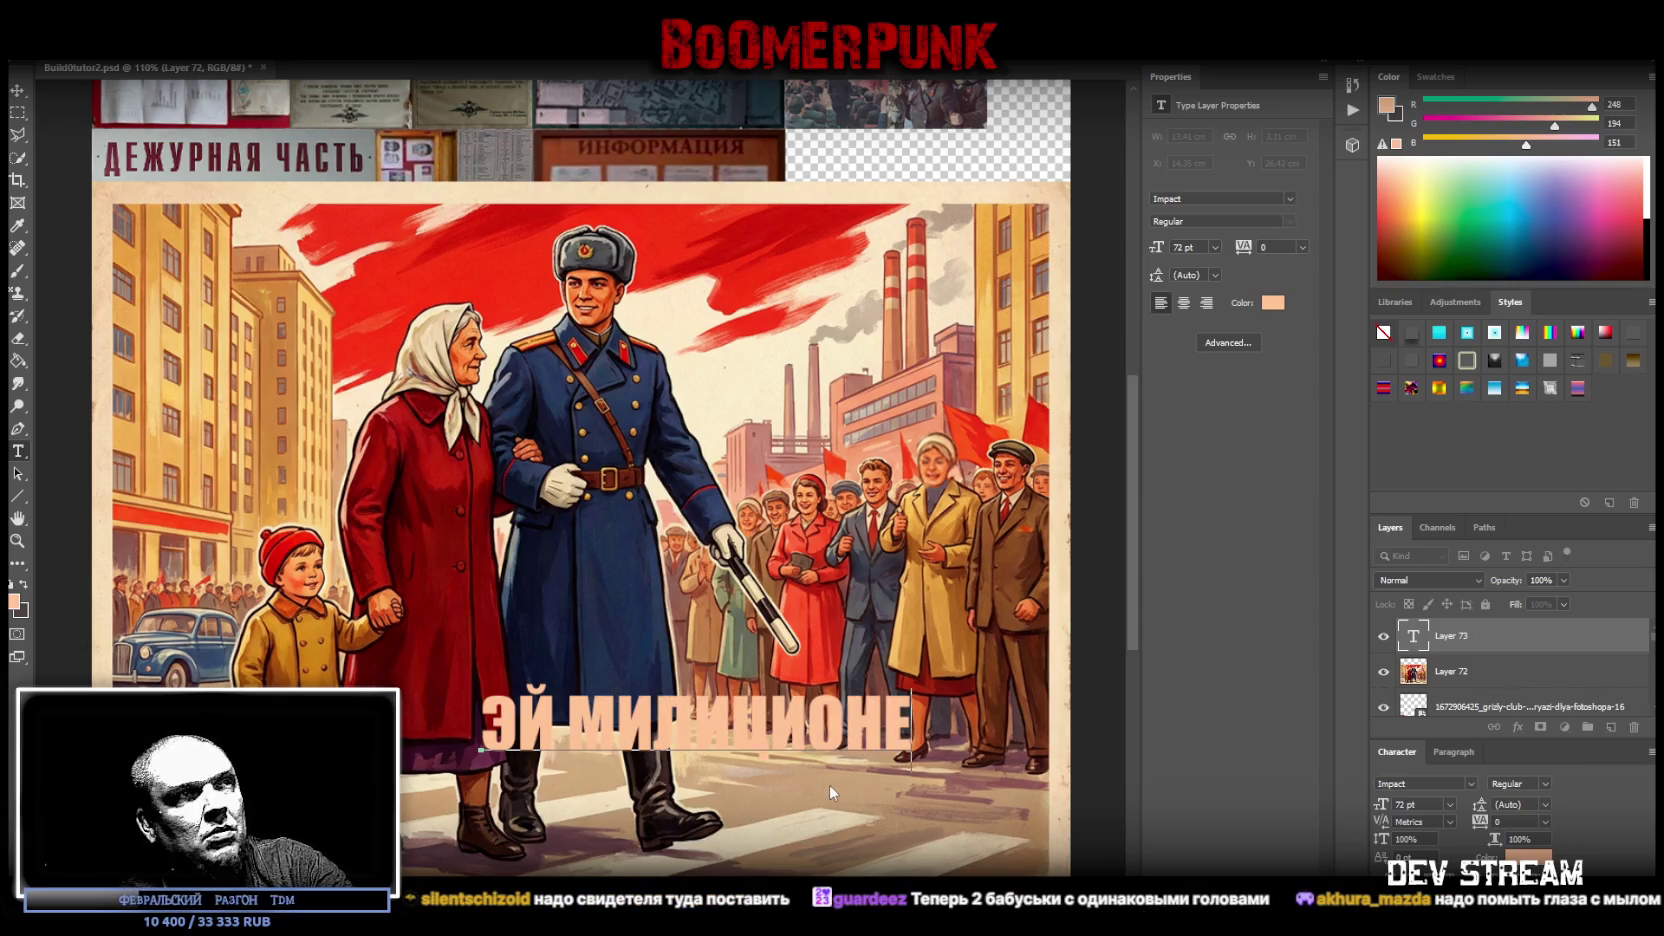
{"action": "type", "text": "Р!"}
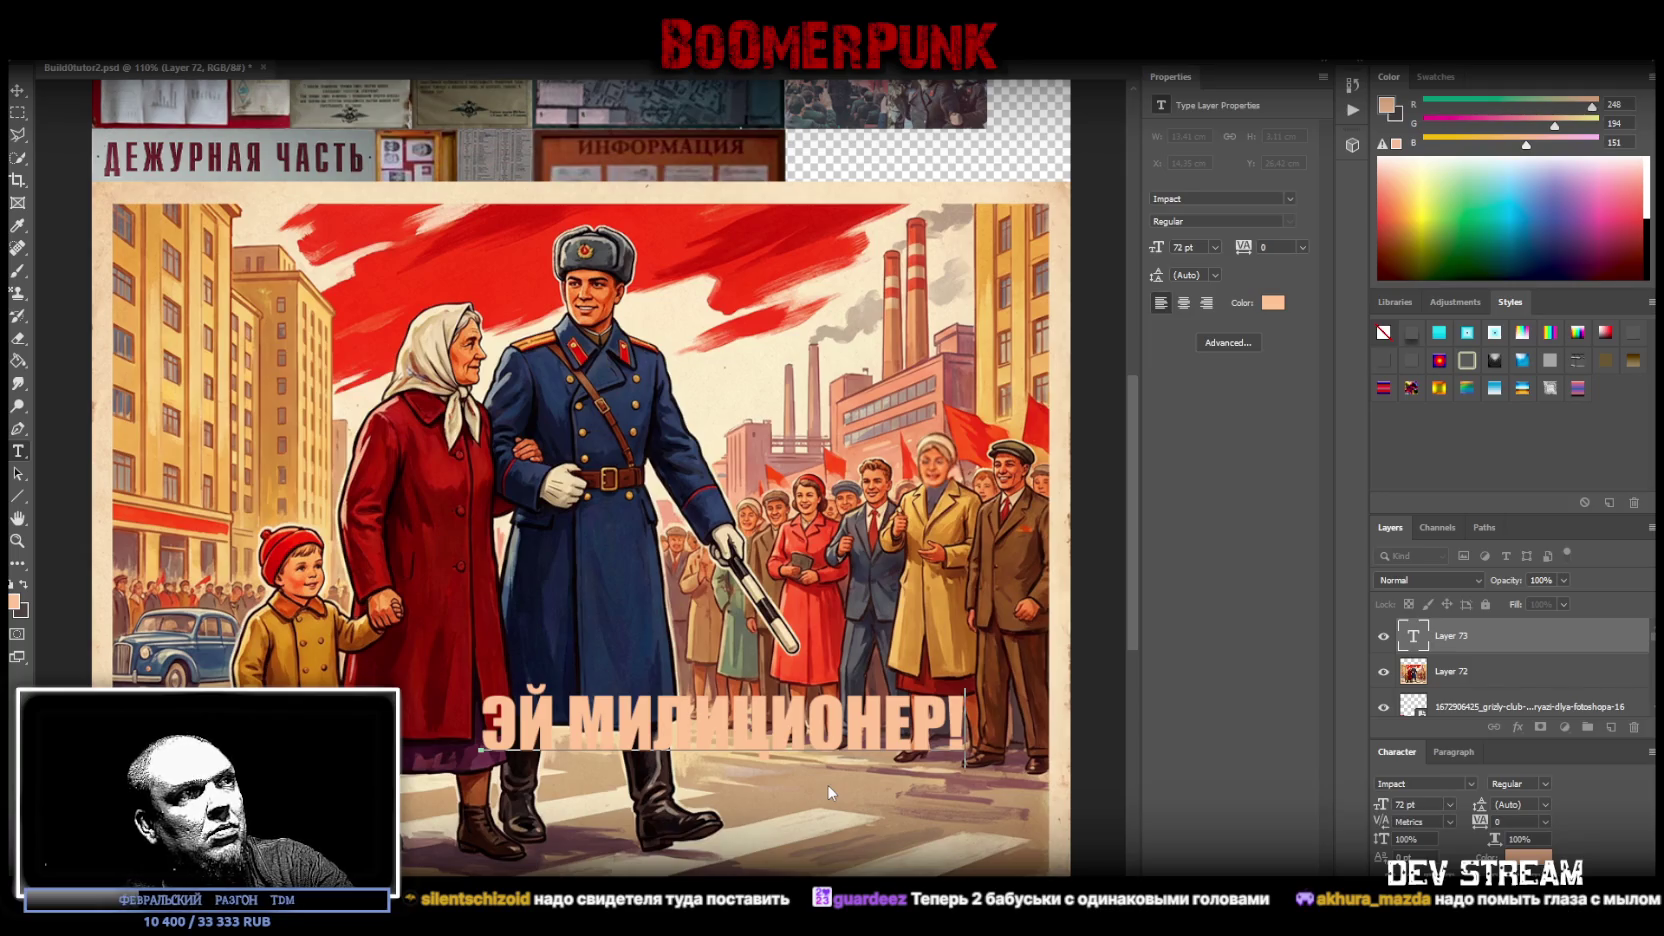
{"action": "key", "text": "ctrl+a"}
{"action": "key", "text": "BackSpace"}
{"action": "type", "text": "ЭЙ ТЫ,"}
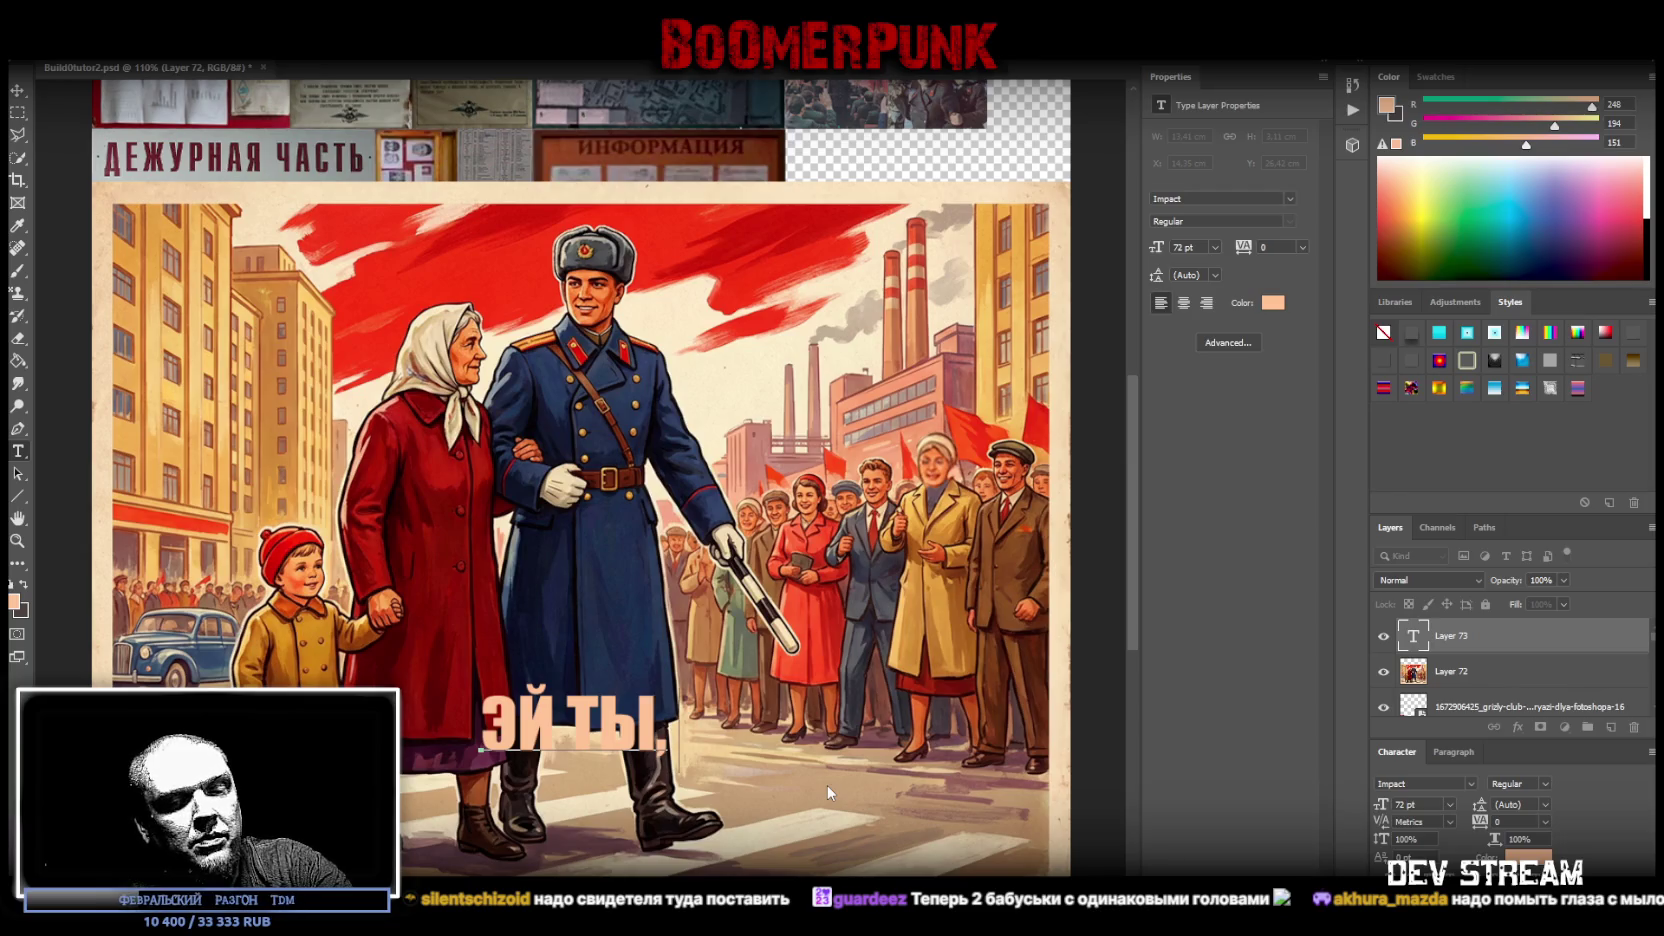
{"action": "type", "text": " ДА ТЫ!!"}
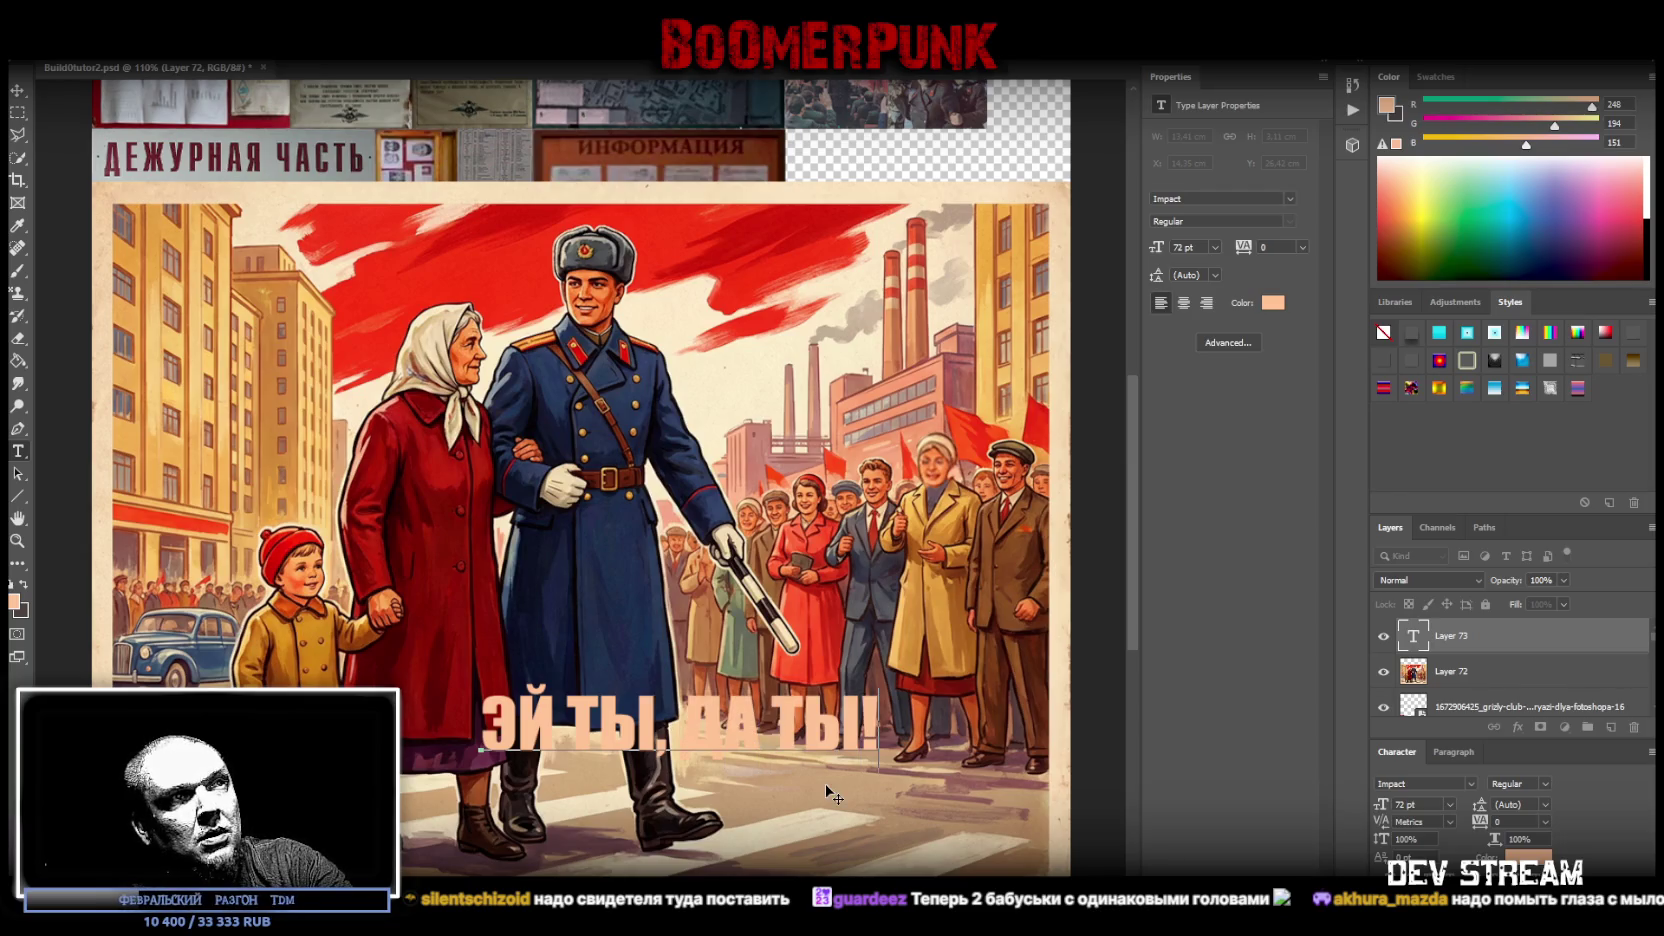
{"action": "type", "text": " ТЫ КЛ"}
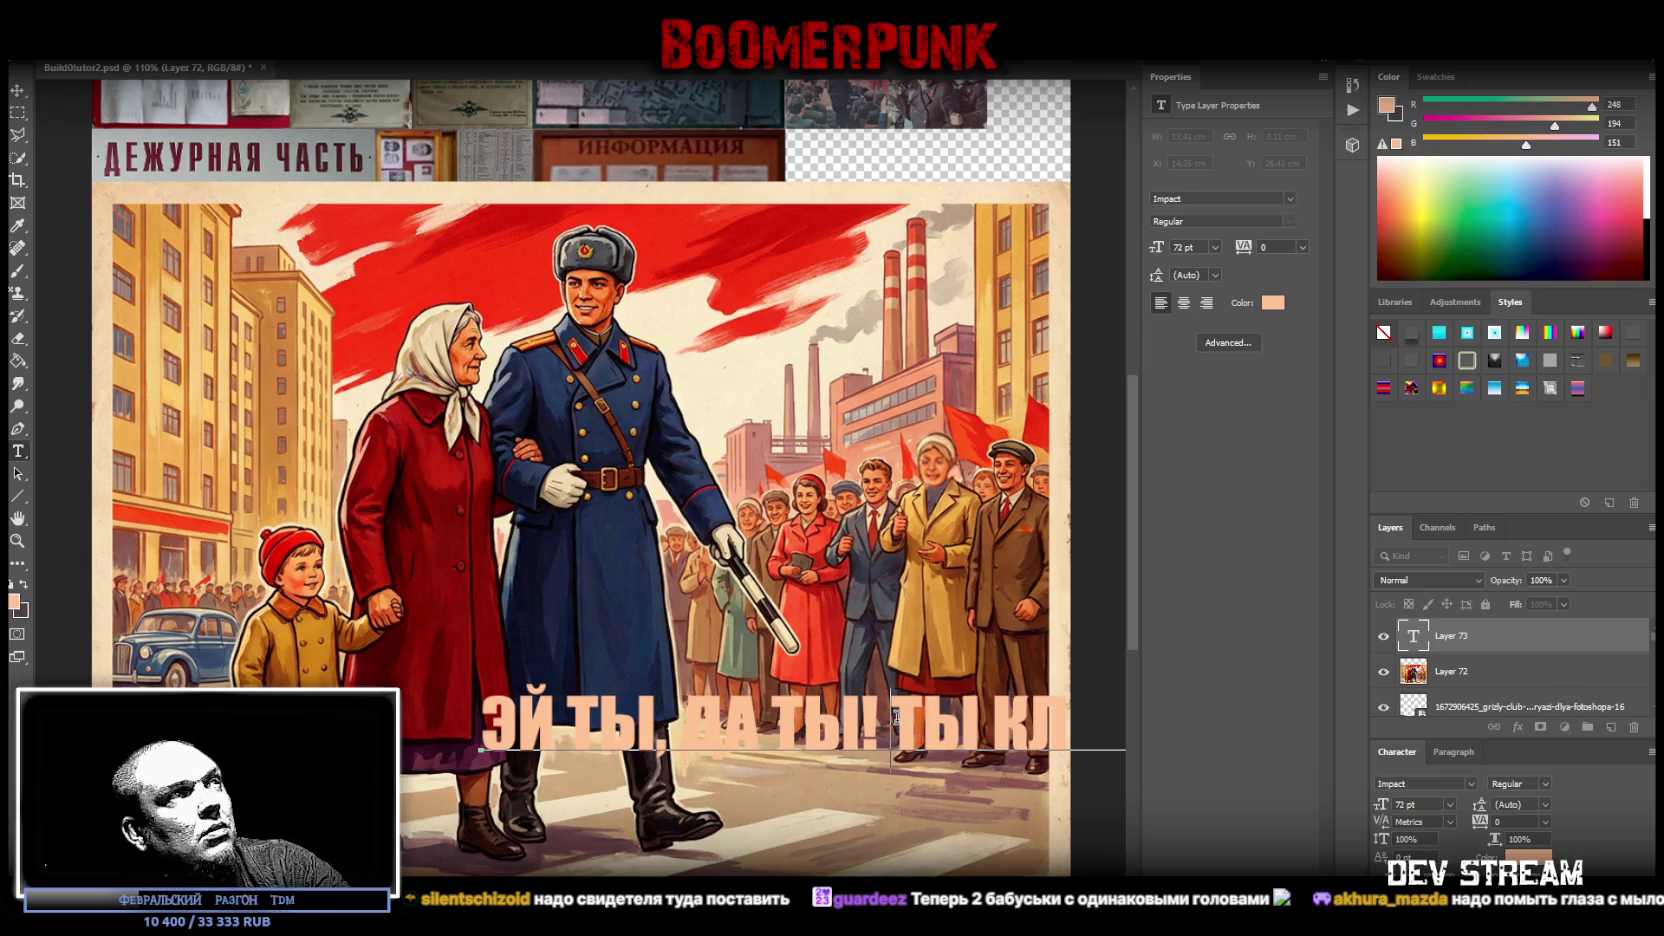
- Move the slogan left so its last word shows and sample red from the poster for it
{"action": "left_click_drag", "start_coordinate": [897, 823], "coordinate": [618, 866]}
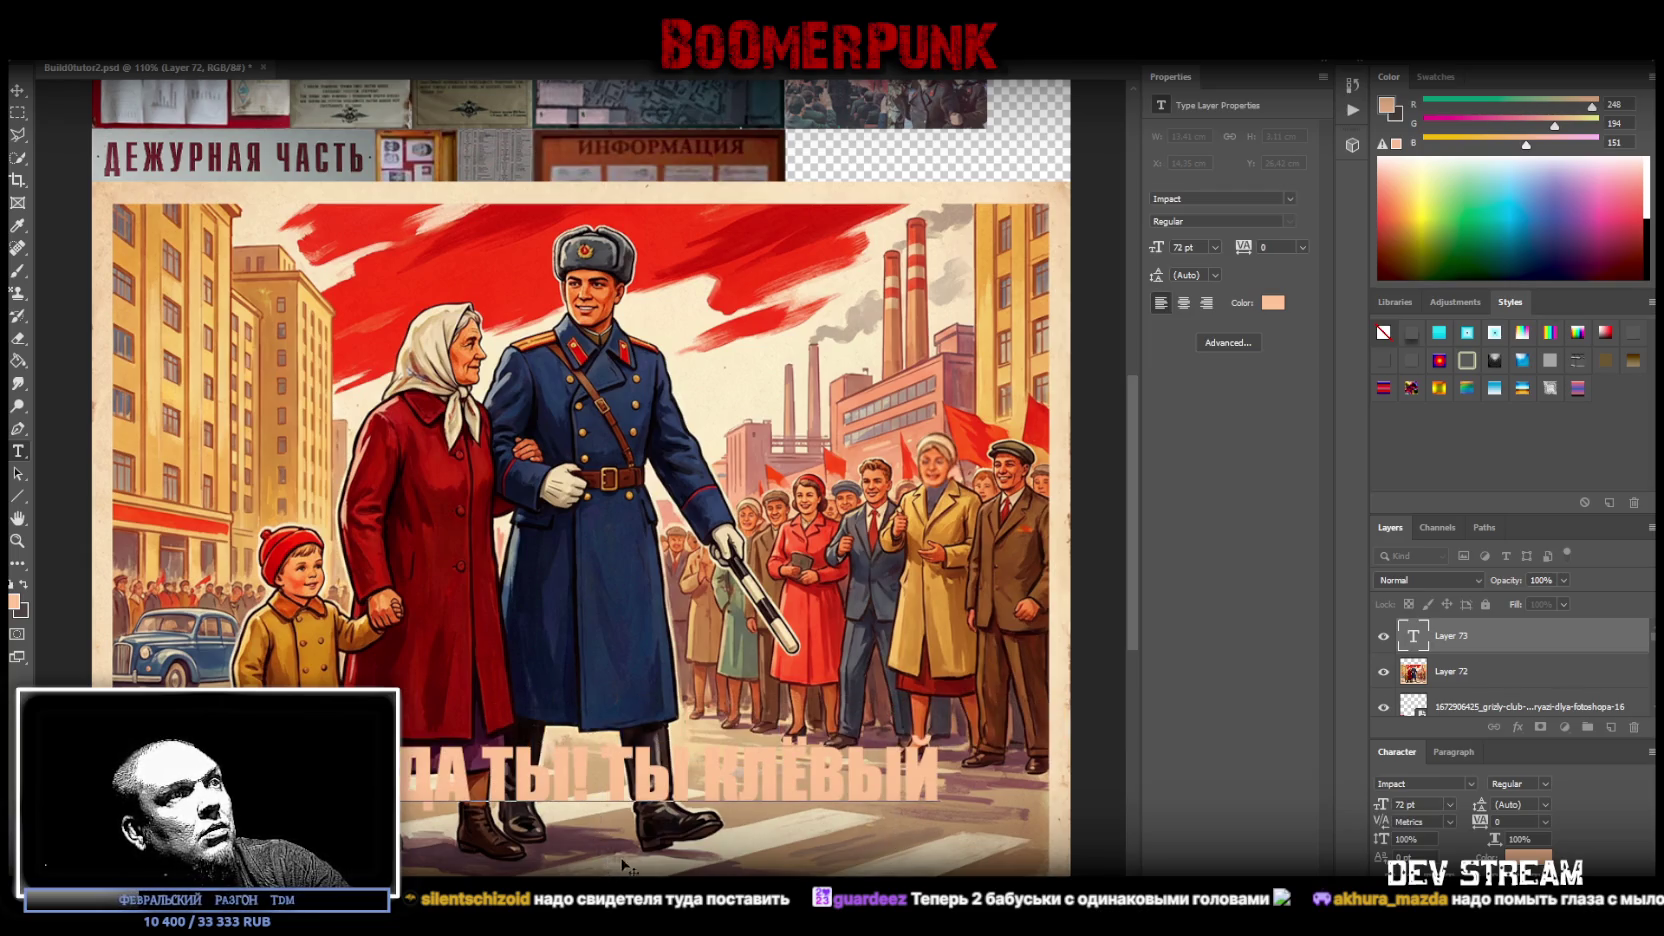
{"action": "key", "text": "ctrl"}
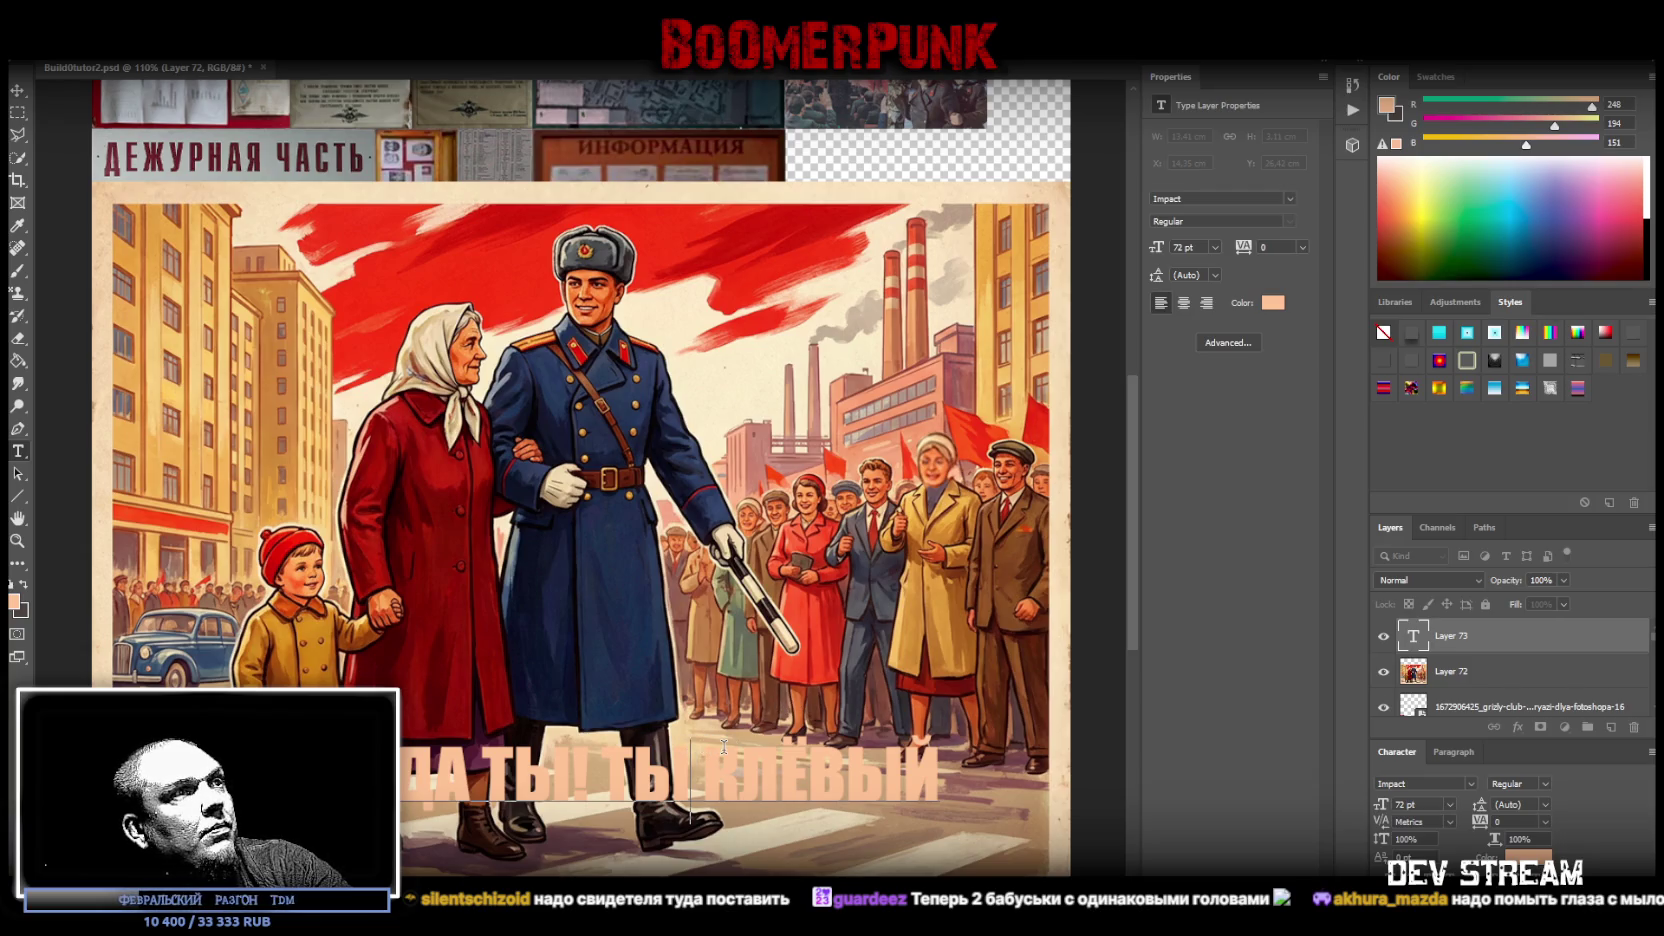
{"action": "key", "text": "ctrl+a"}
{"action": "key", "text": "ctrl+h"}
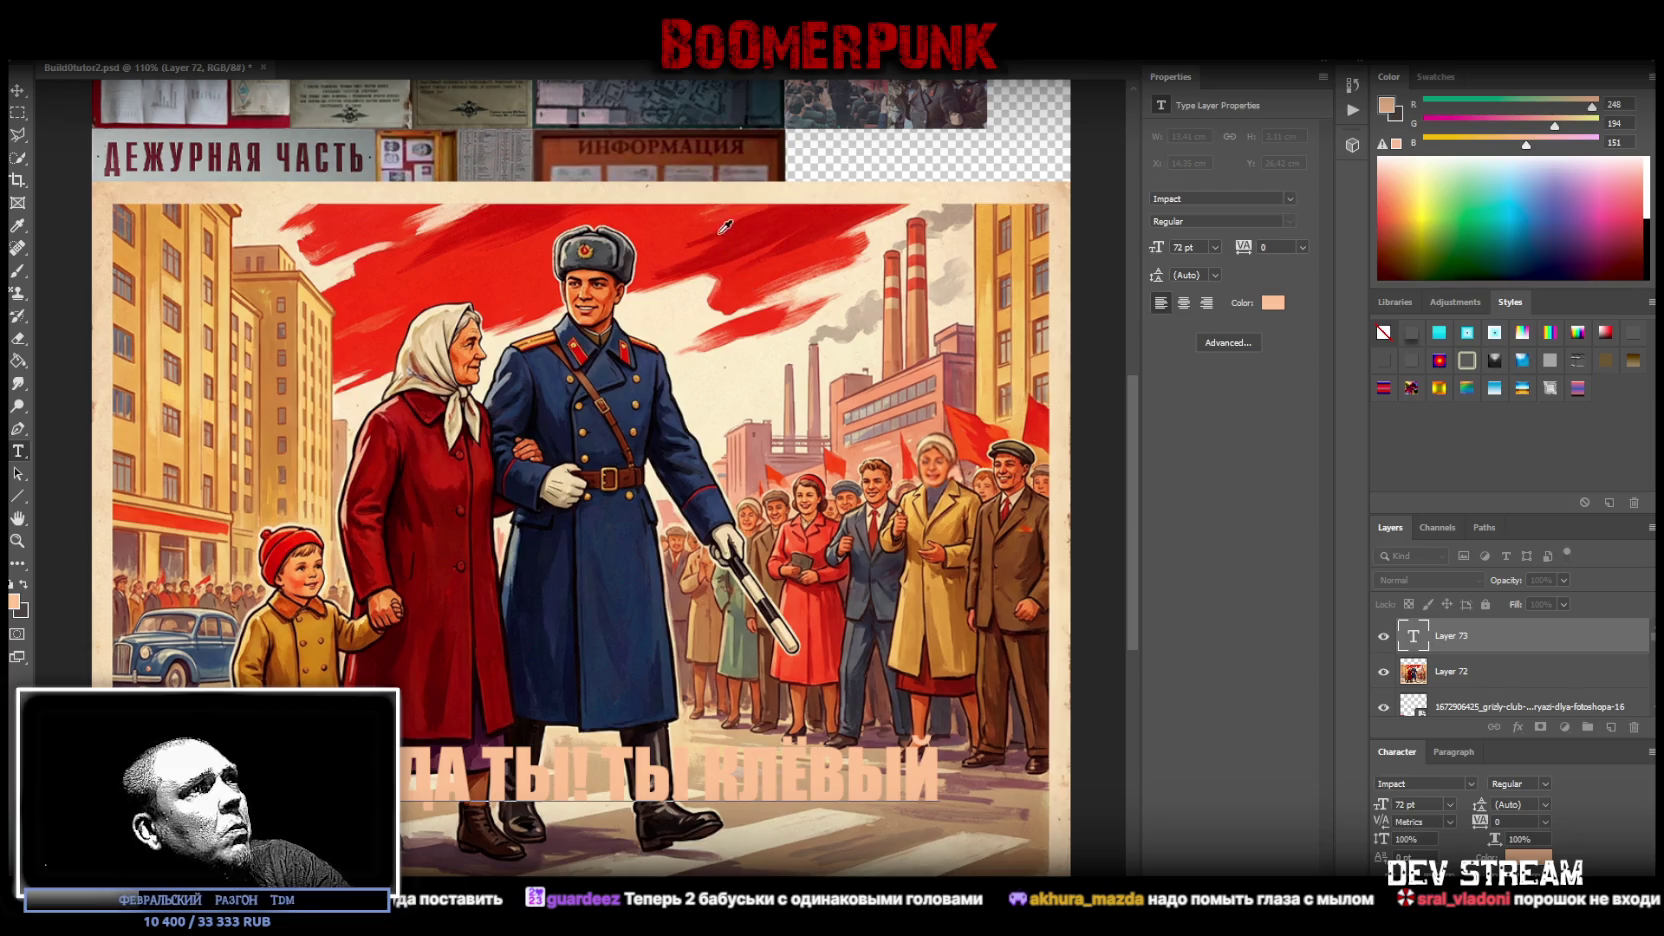
{"action": "left_click", "coordinate": [672, 228]}
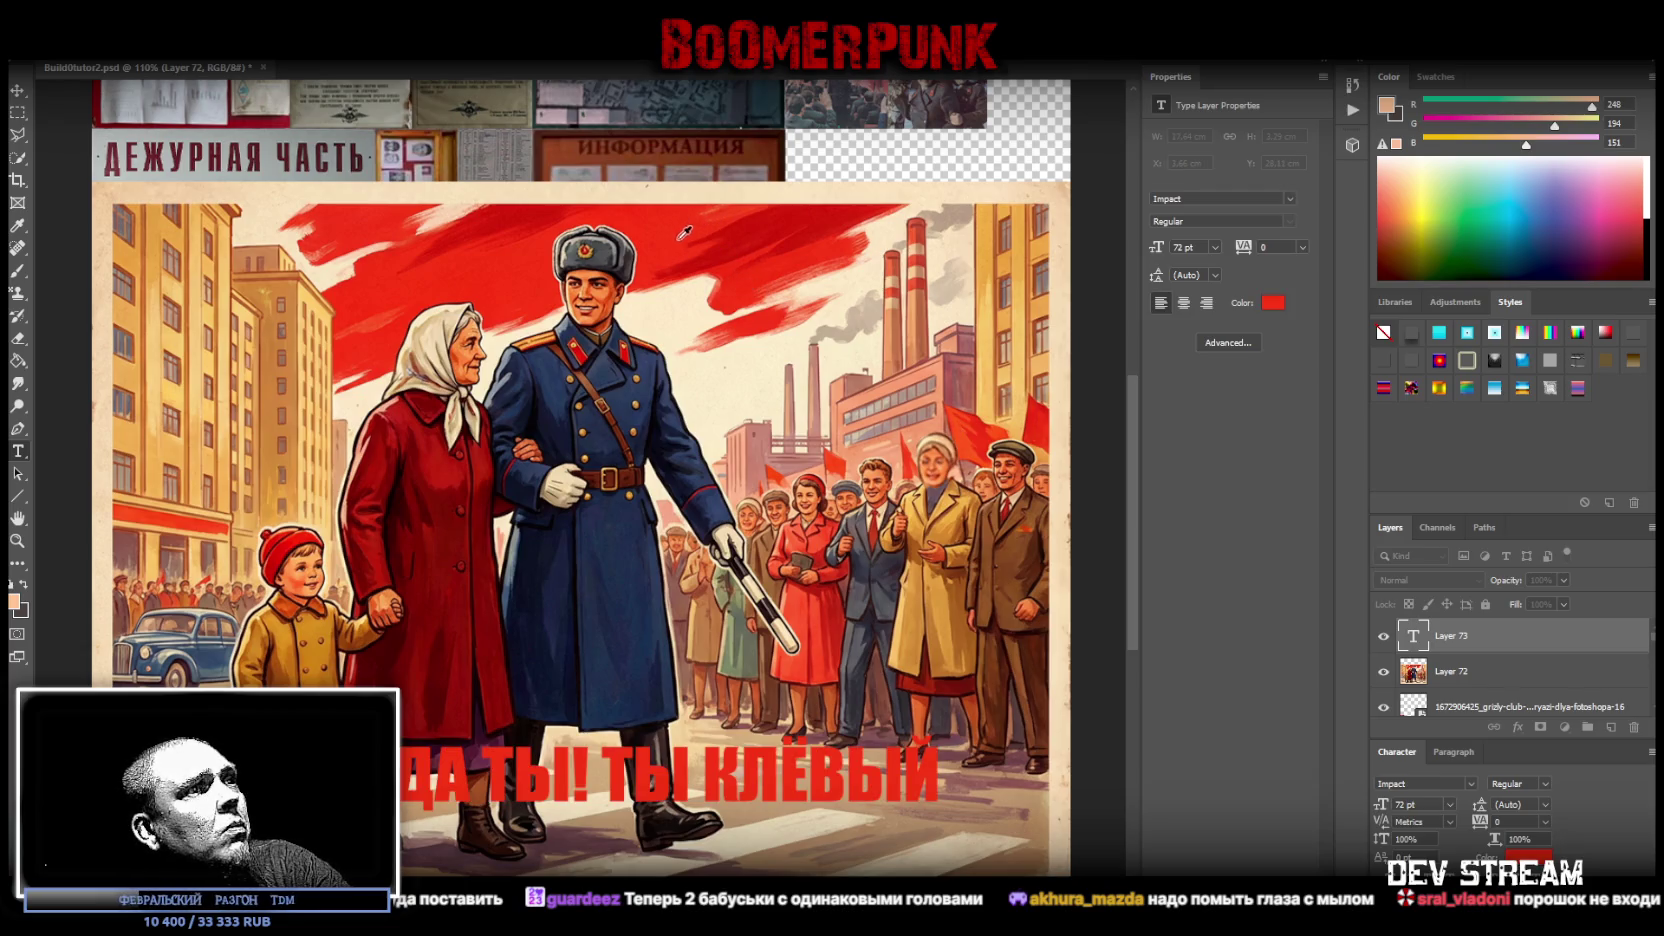
- Apply a darker red sampled from the poster to the slogan and commit the text
{"action": "left_click", "coordinate": [757, 222]}
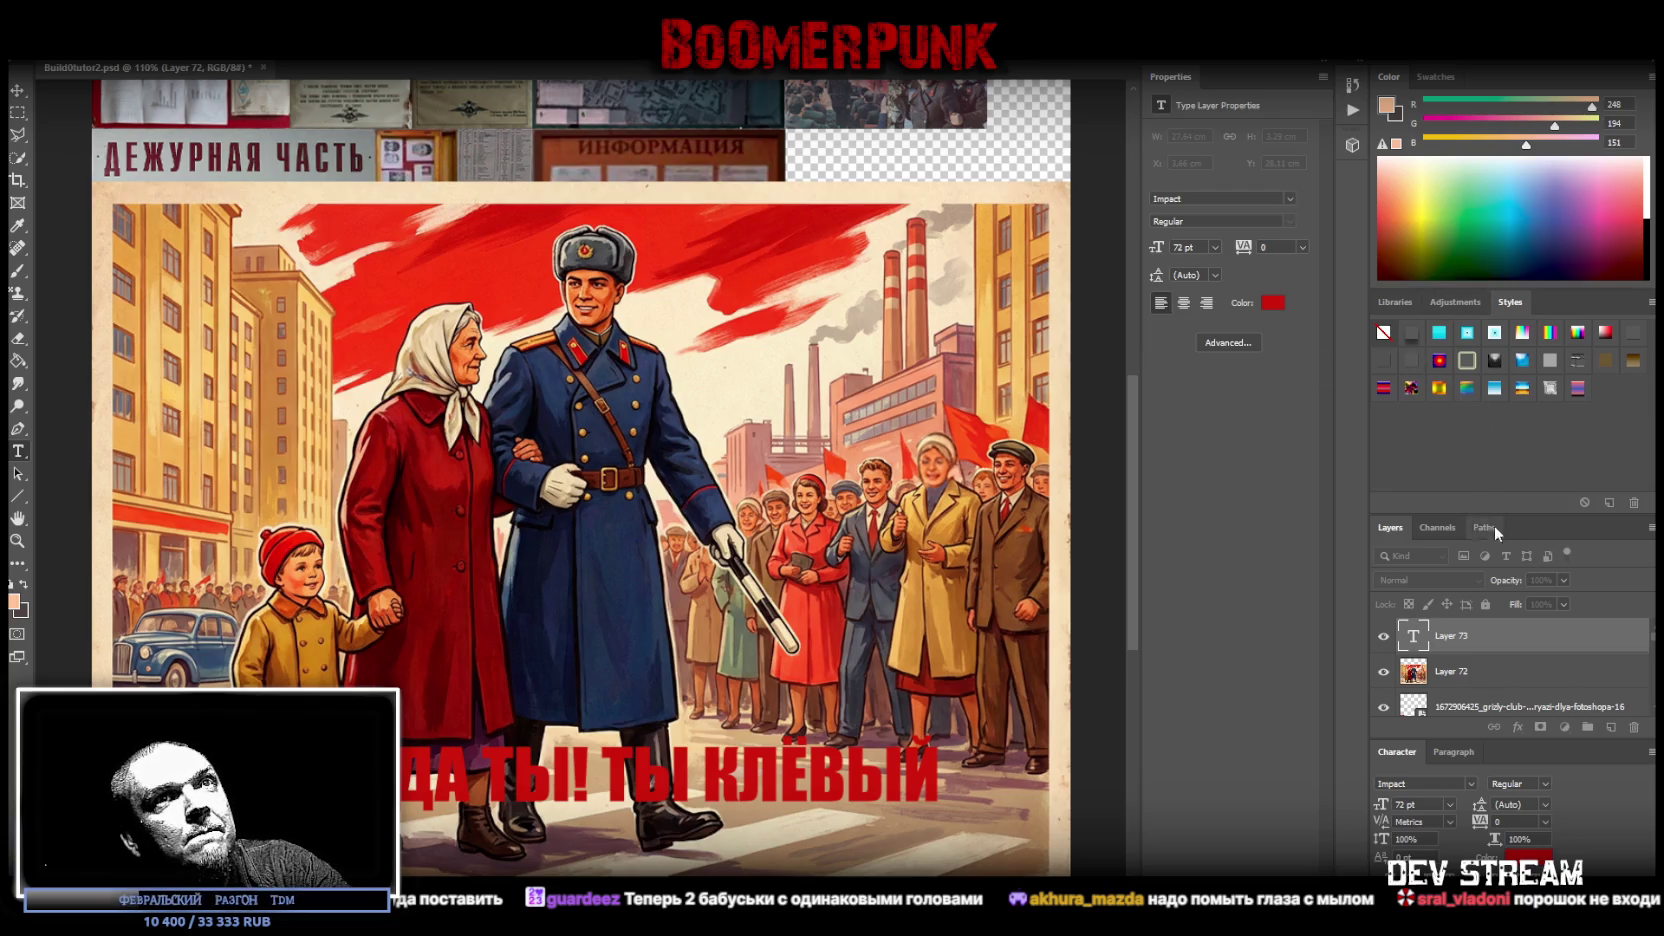
{"action": "key", "text": "Return"}
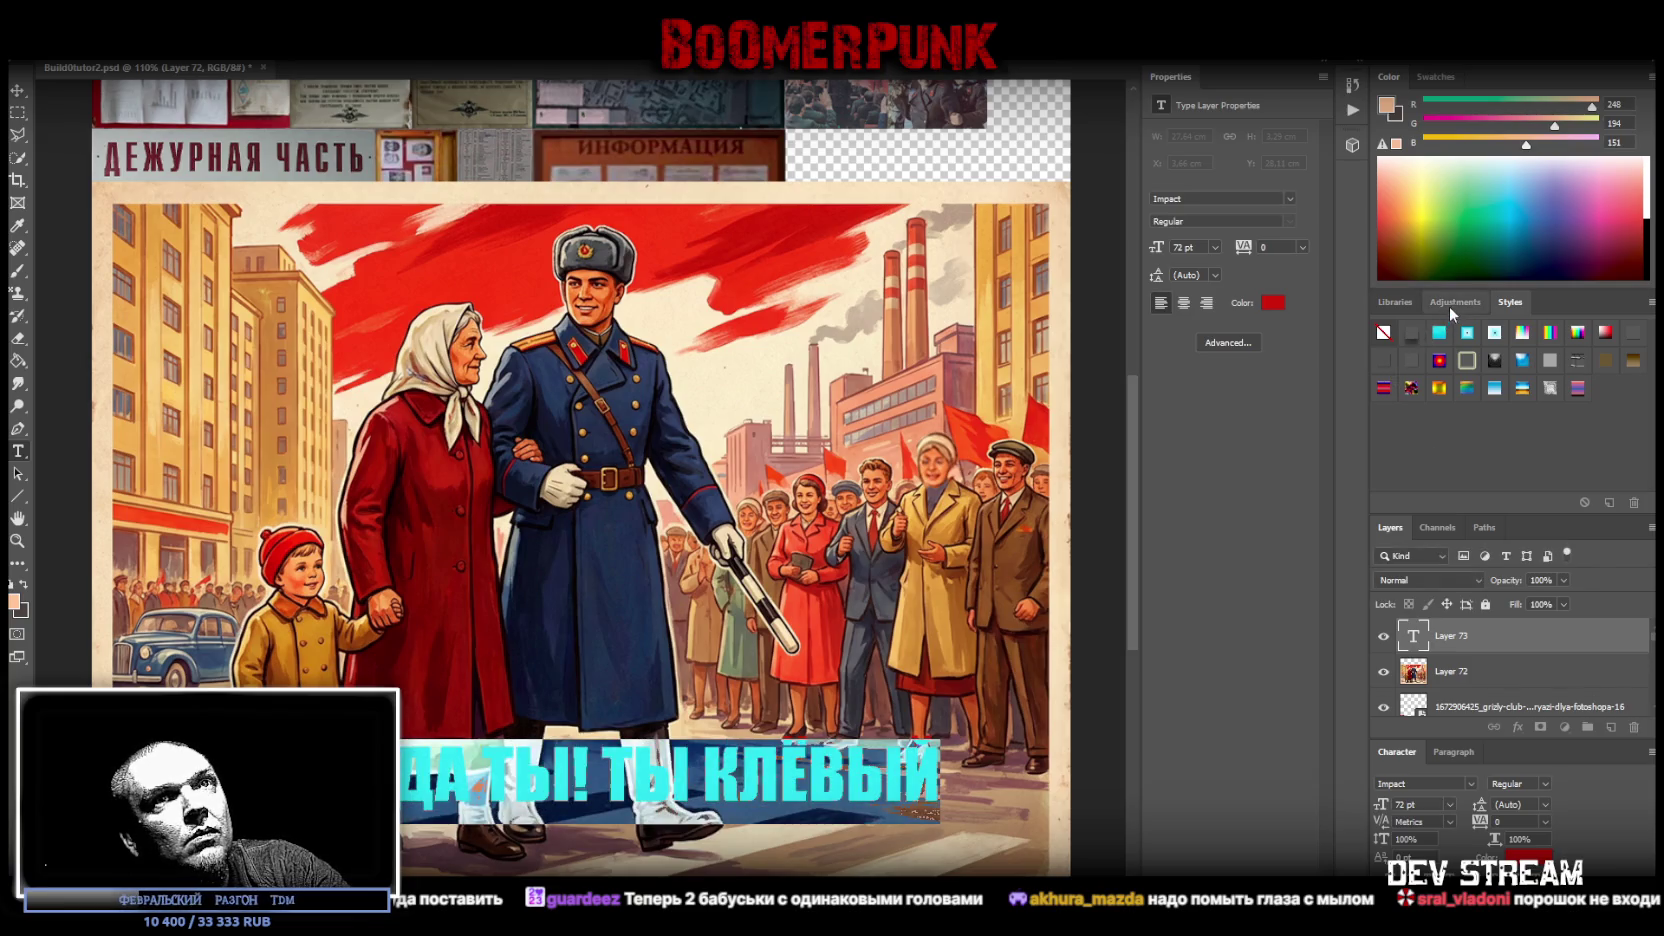
{"action": "key", "text": "ctrl+Return"}
- Add a Stroke layer style to the slogan, coloured near-black sampled from the boot
{"action": "double_click", "coordinate": [1531, 661]}
{"action": "key", "text": "Return"}
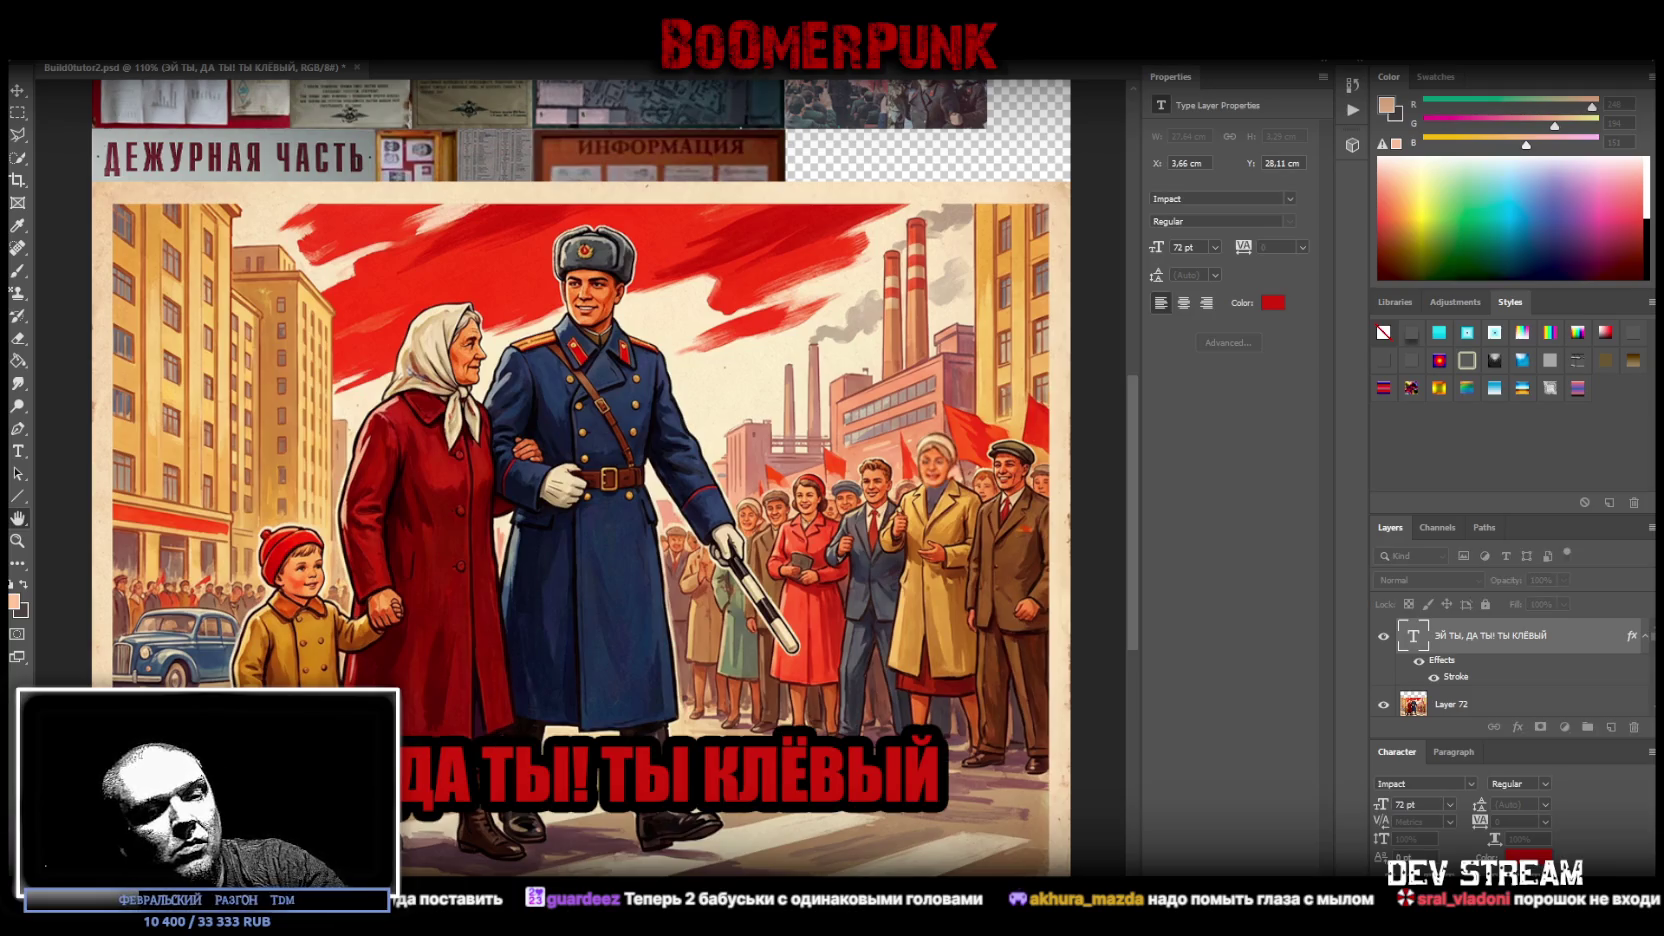
{"action": "key", "text": "i"}
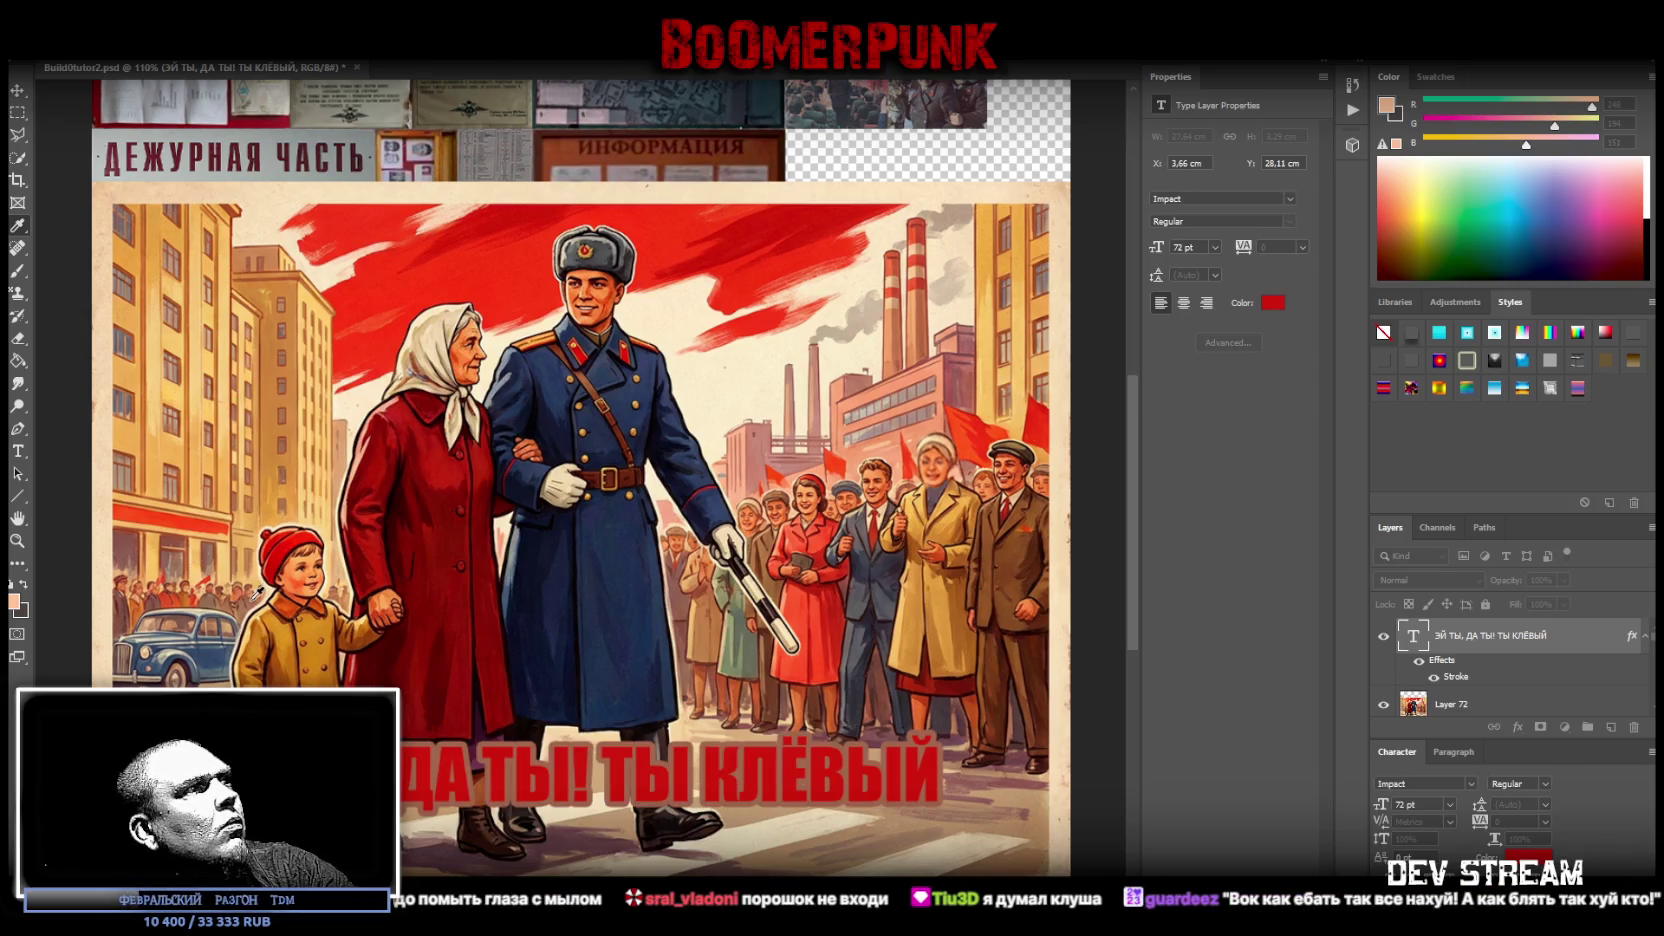
{"action": "left_click", "coordinate": [464, 586]}
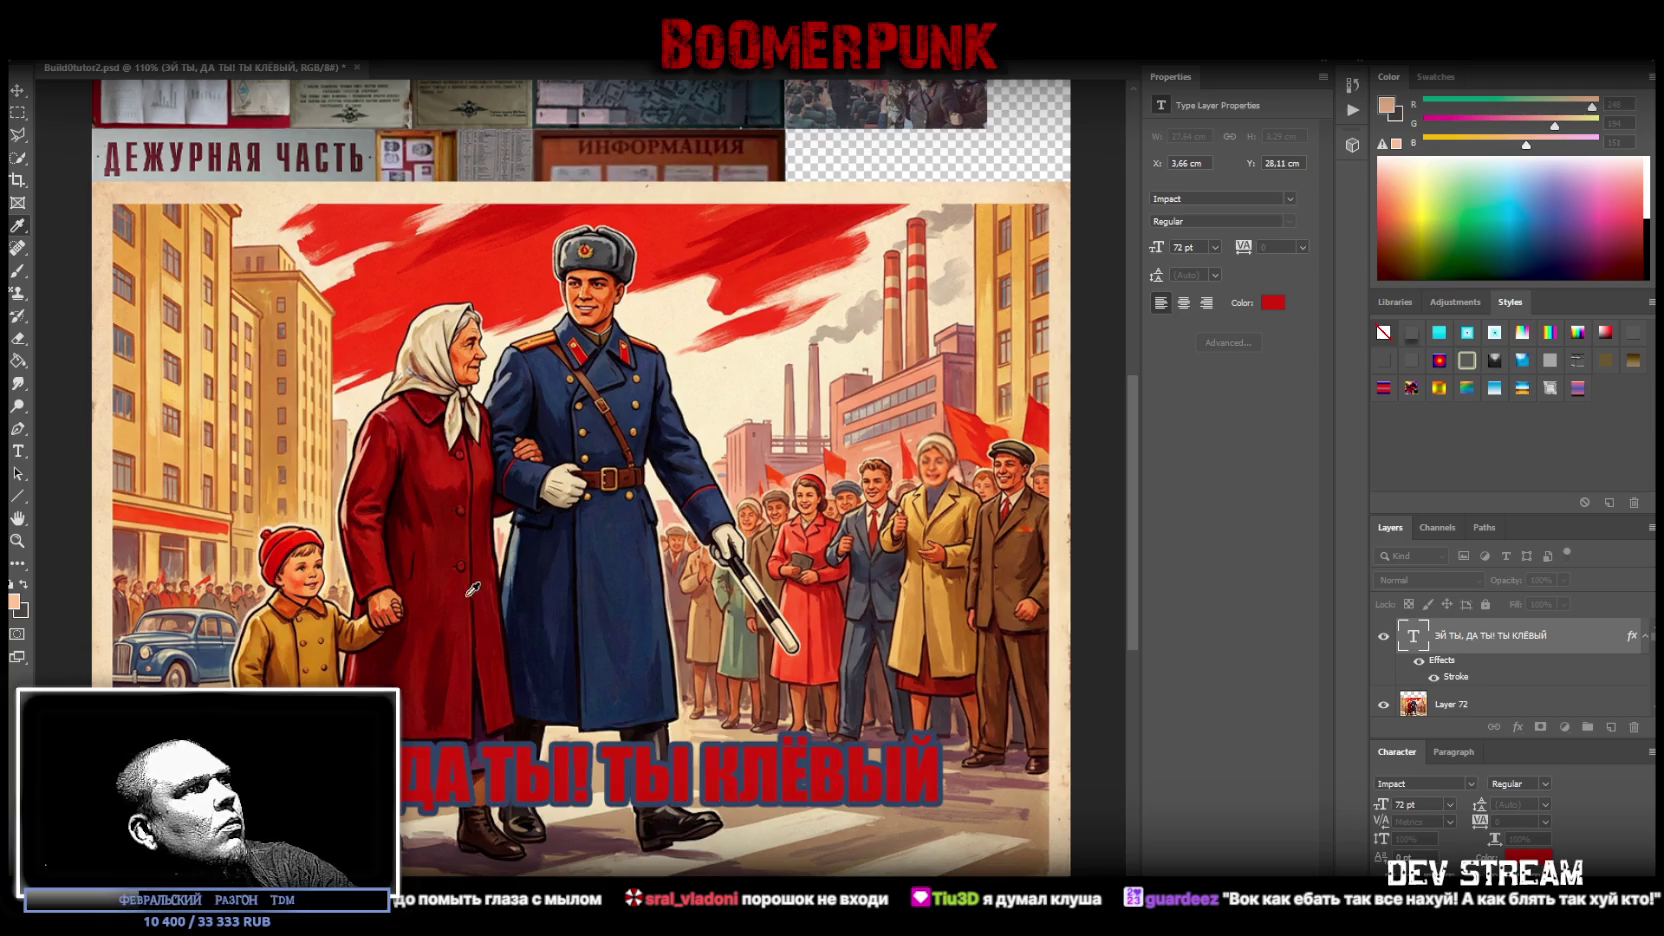
{"action": "left_click", "coordinate": [663, 724]}
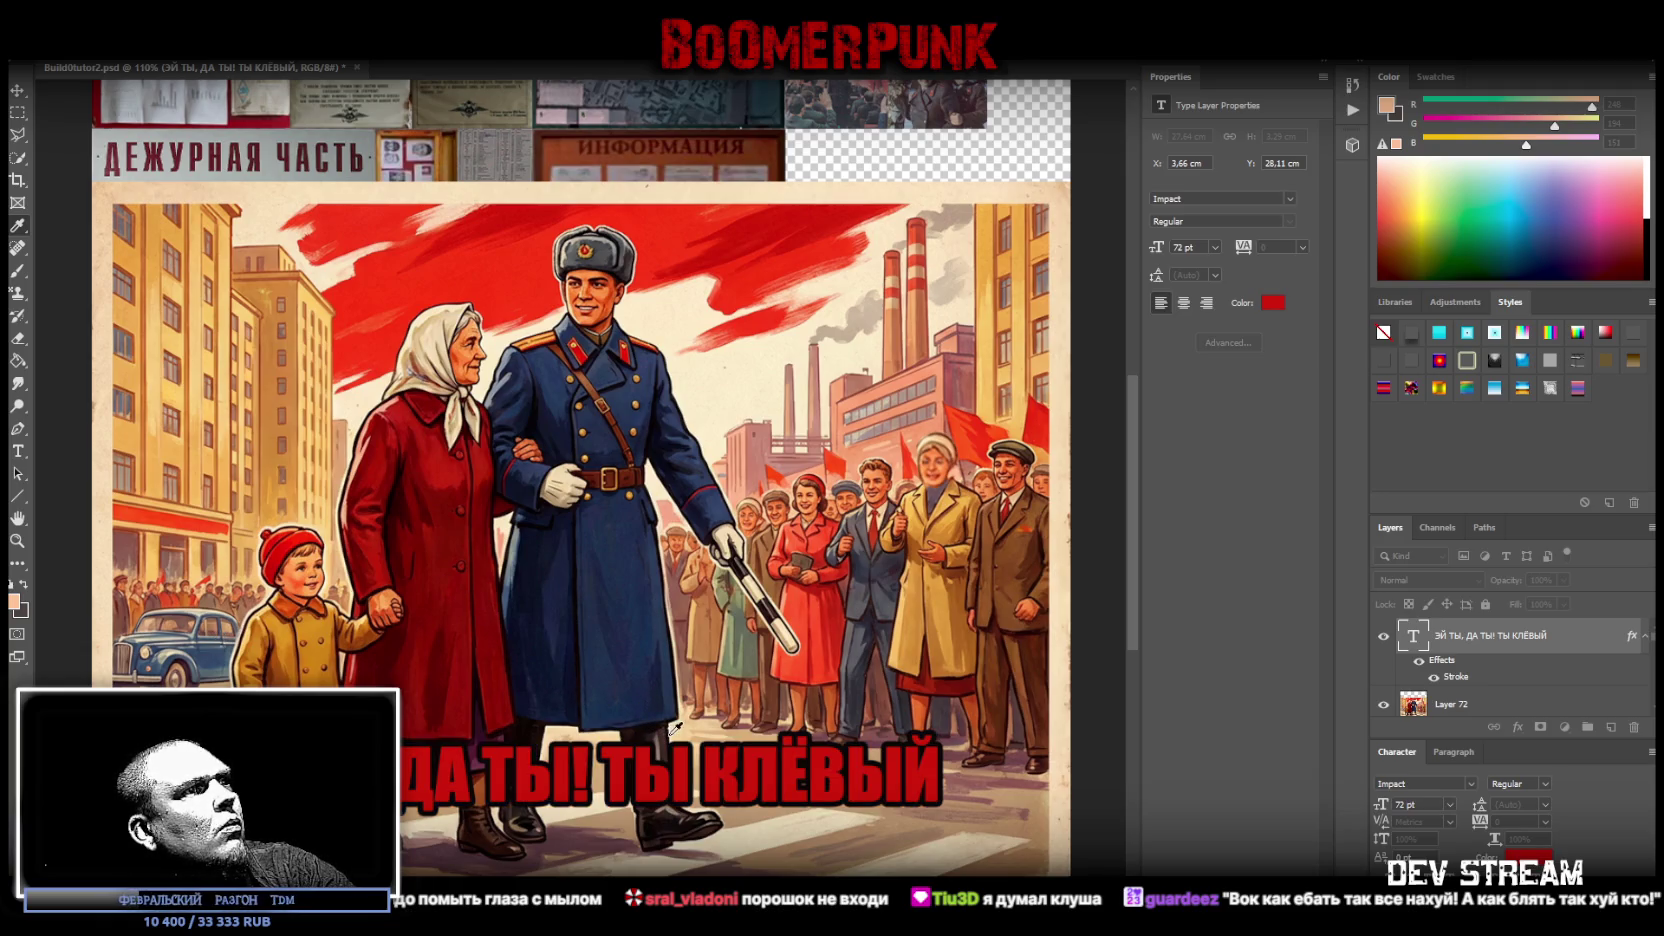
{"action": "left_click", "coordinate": [697, 781]}
{"action": "left_click", "coordinate": [680, 826]}
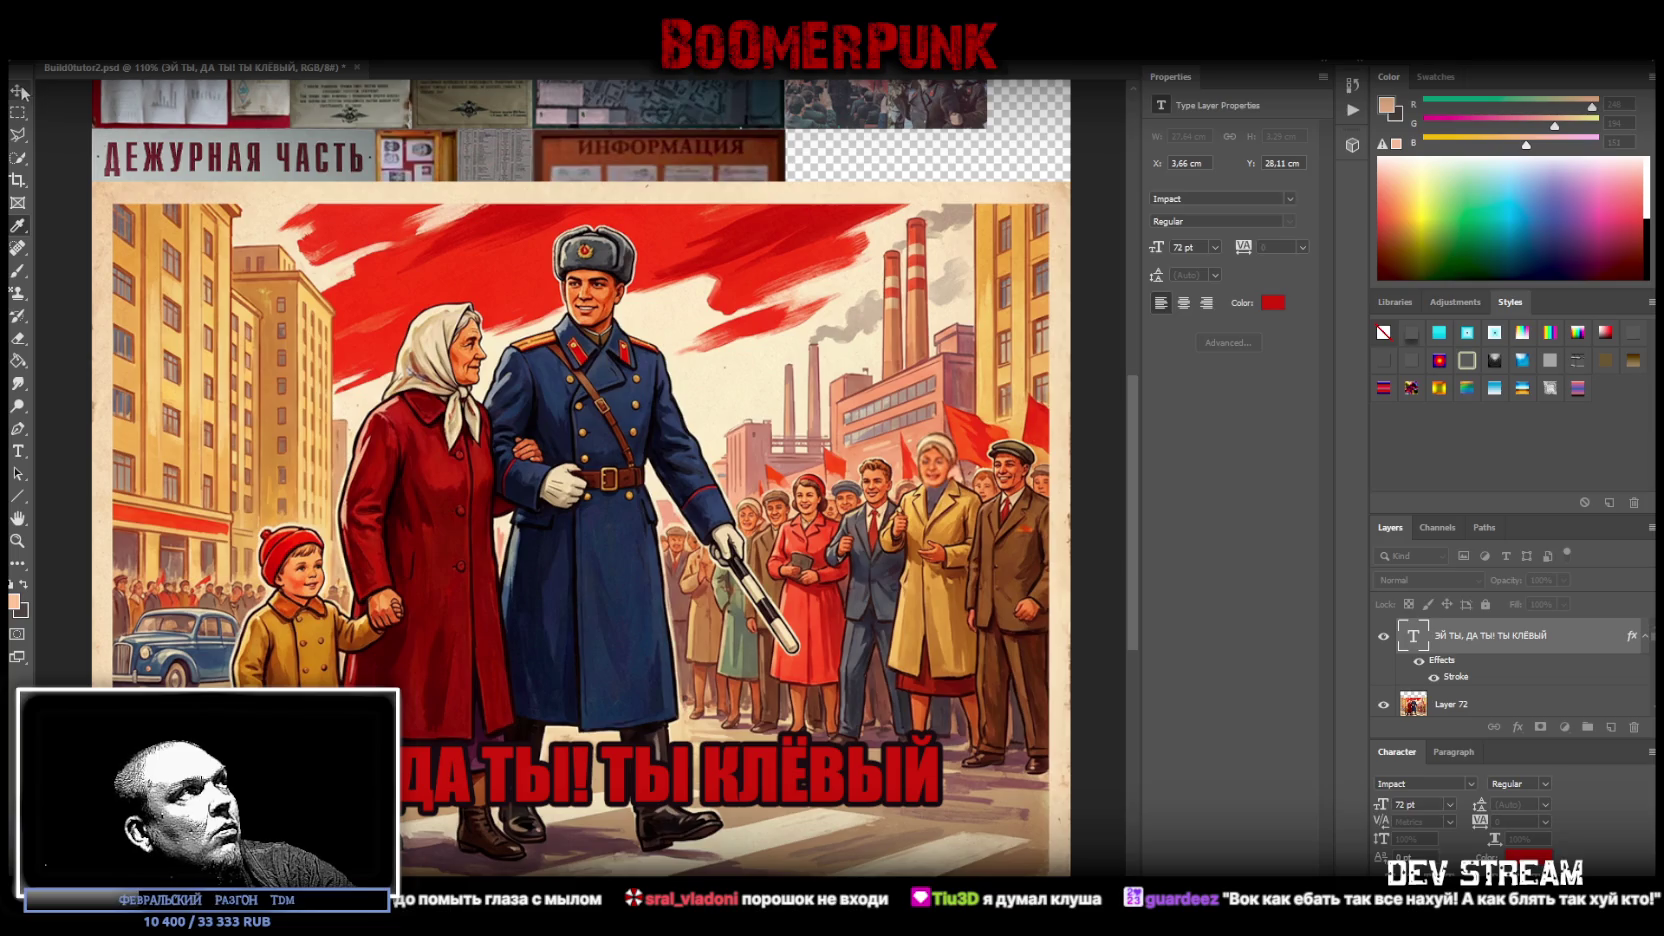
{"action": "key", "text": "h"}
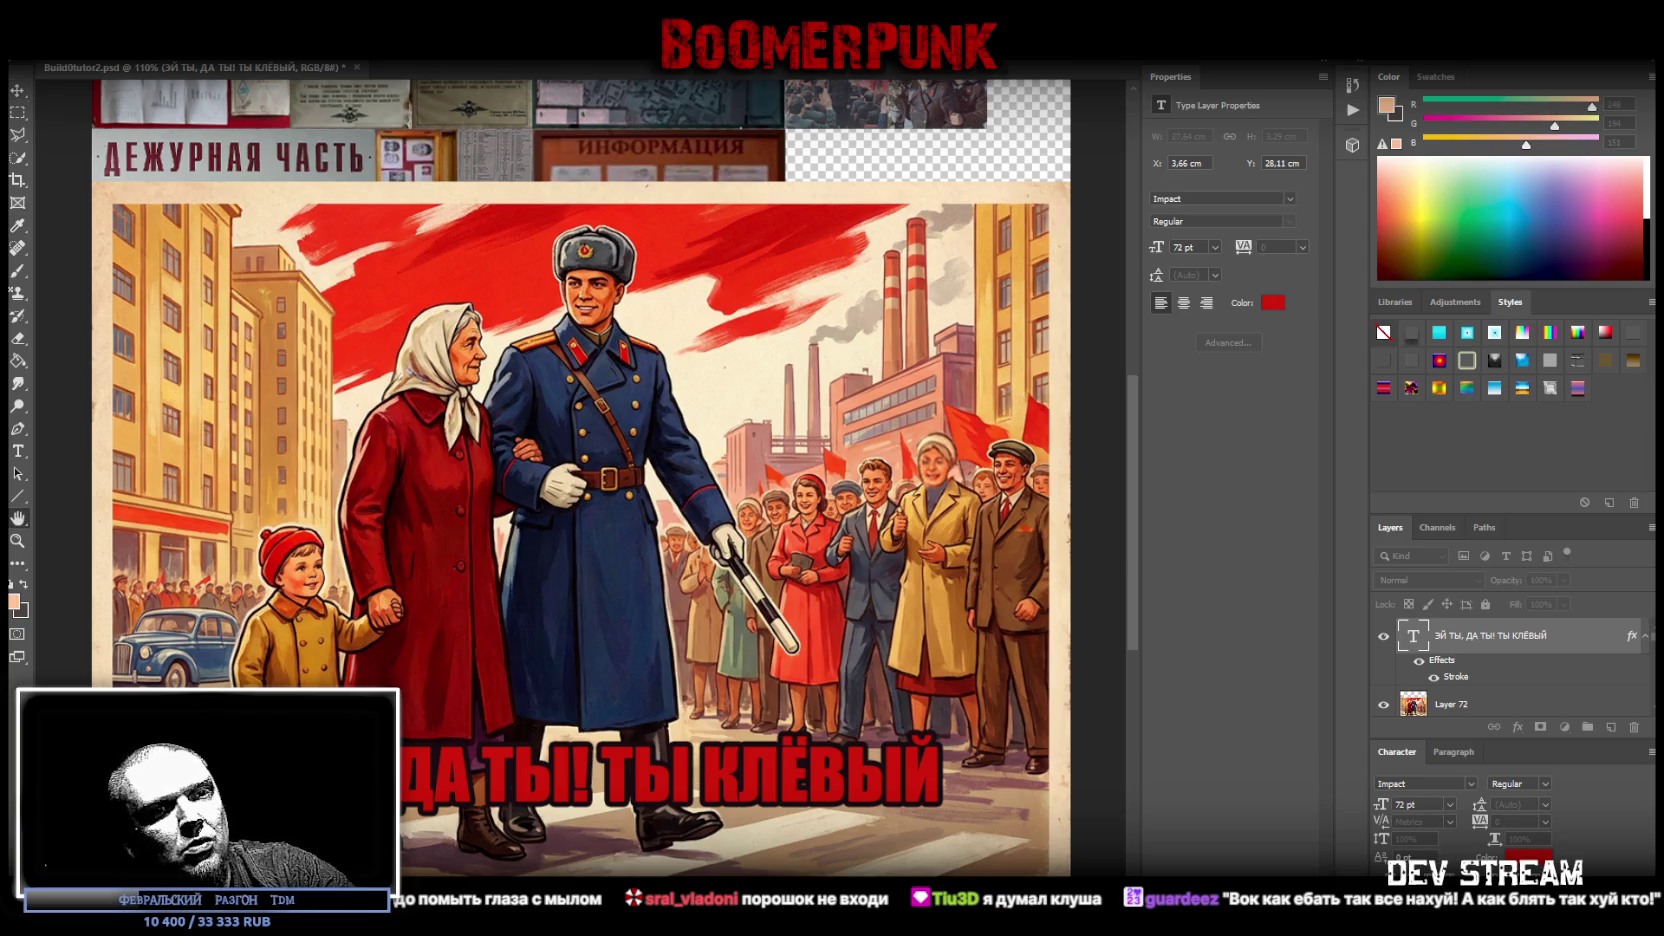
{"action": "key", "text": "t"}
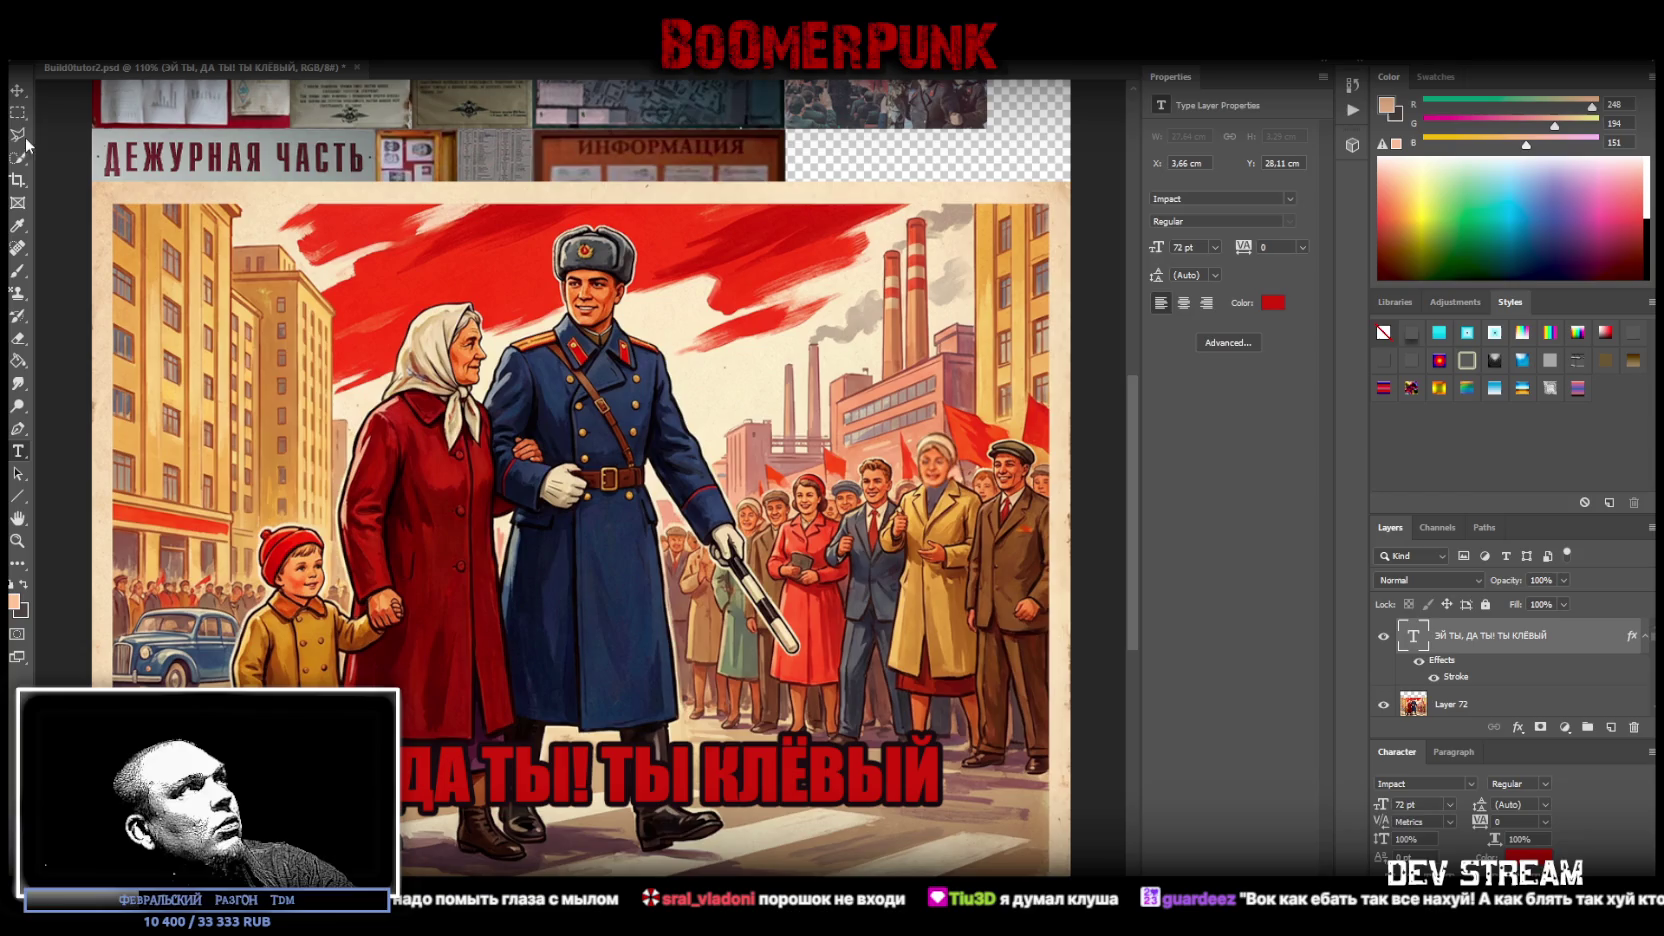
- Move the slogan down to the poster's bottom edge and select its text
{"action": "left_click_drag", "start_coordinate": [577, 797], "coordinate": [601, 857]}
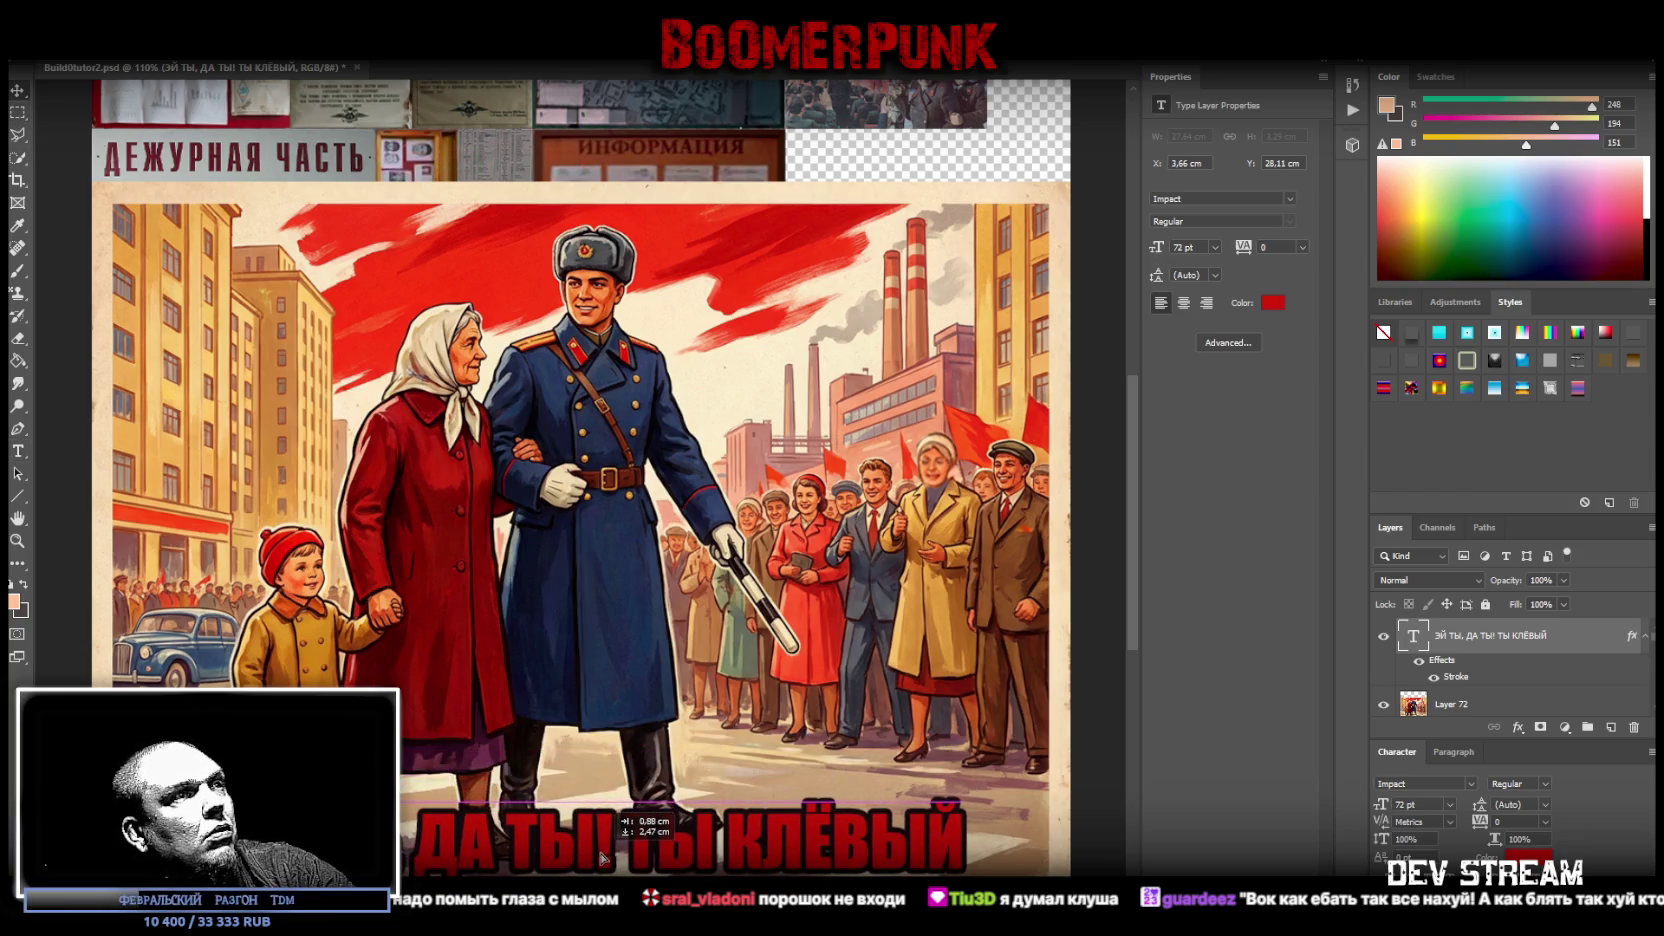
{"action": "left_click_drag", "start_coordinate": [601, 857], "coordinate": [592, 857]}
{"action": "left_click", "coordinate": [19, 451]}
{"action": "left_click", "coordinate": [697, 864]}
{"action": "key", "text": "ctrl+a"}
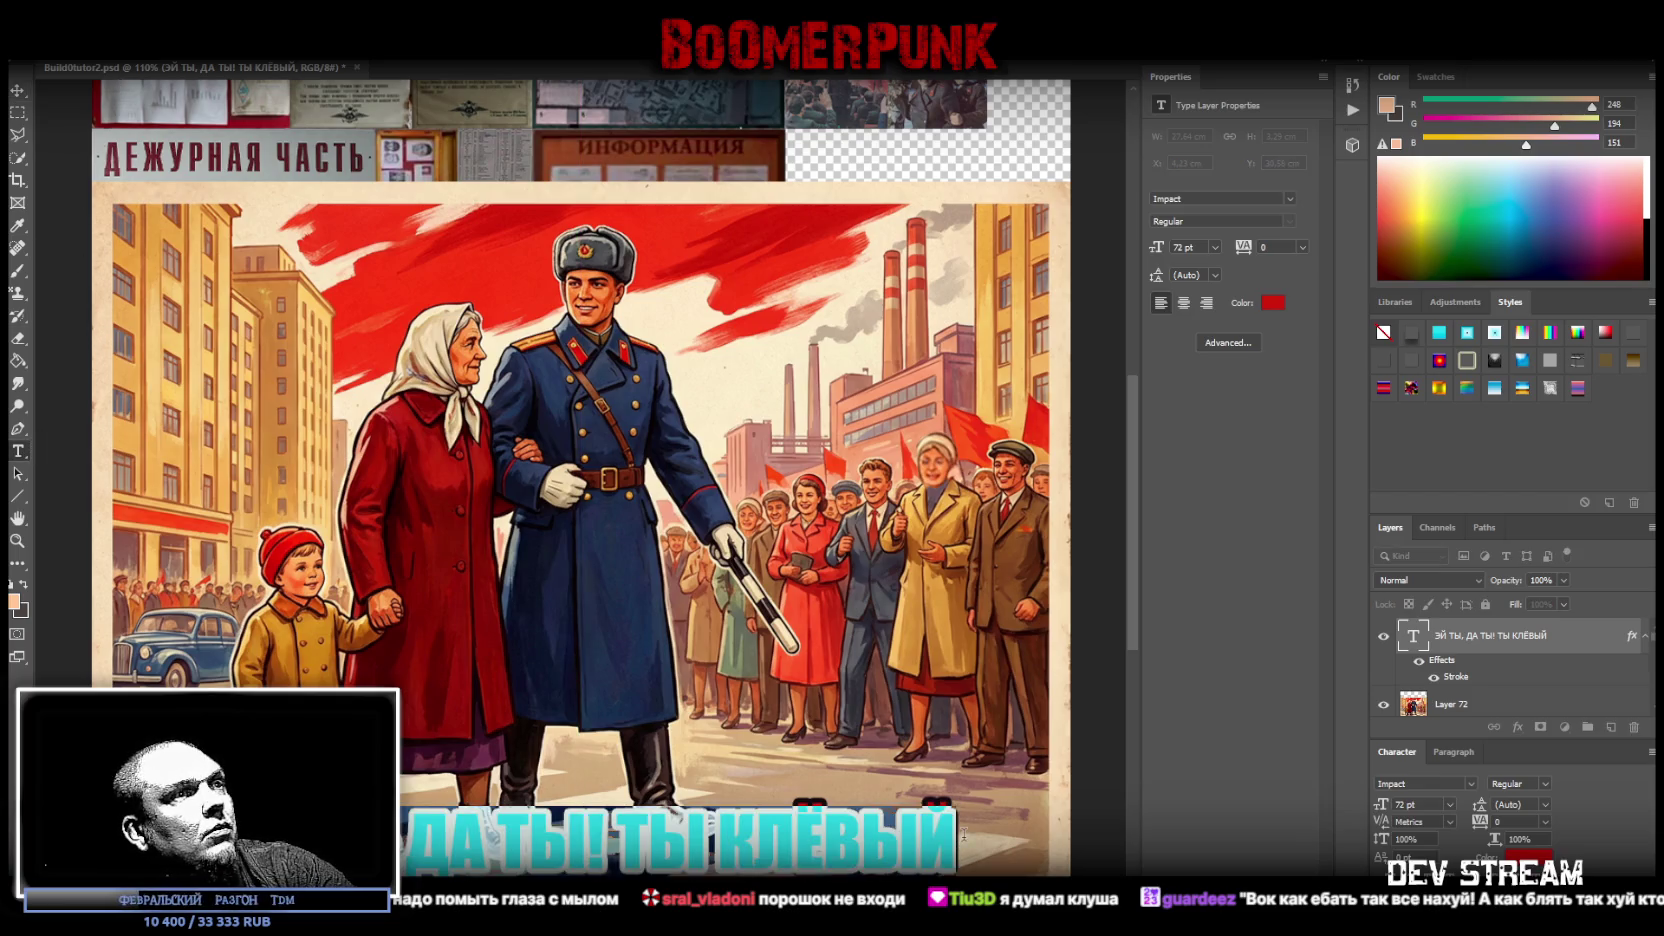
- Recolour the slogan with red sampled from the child's hat and commit the edit
{"action": "key", "text": "ctrl+h"}
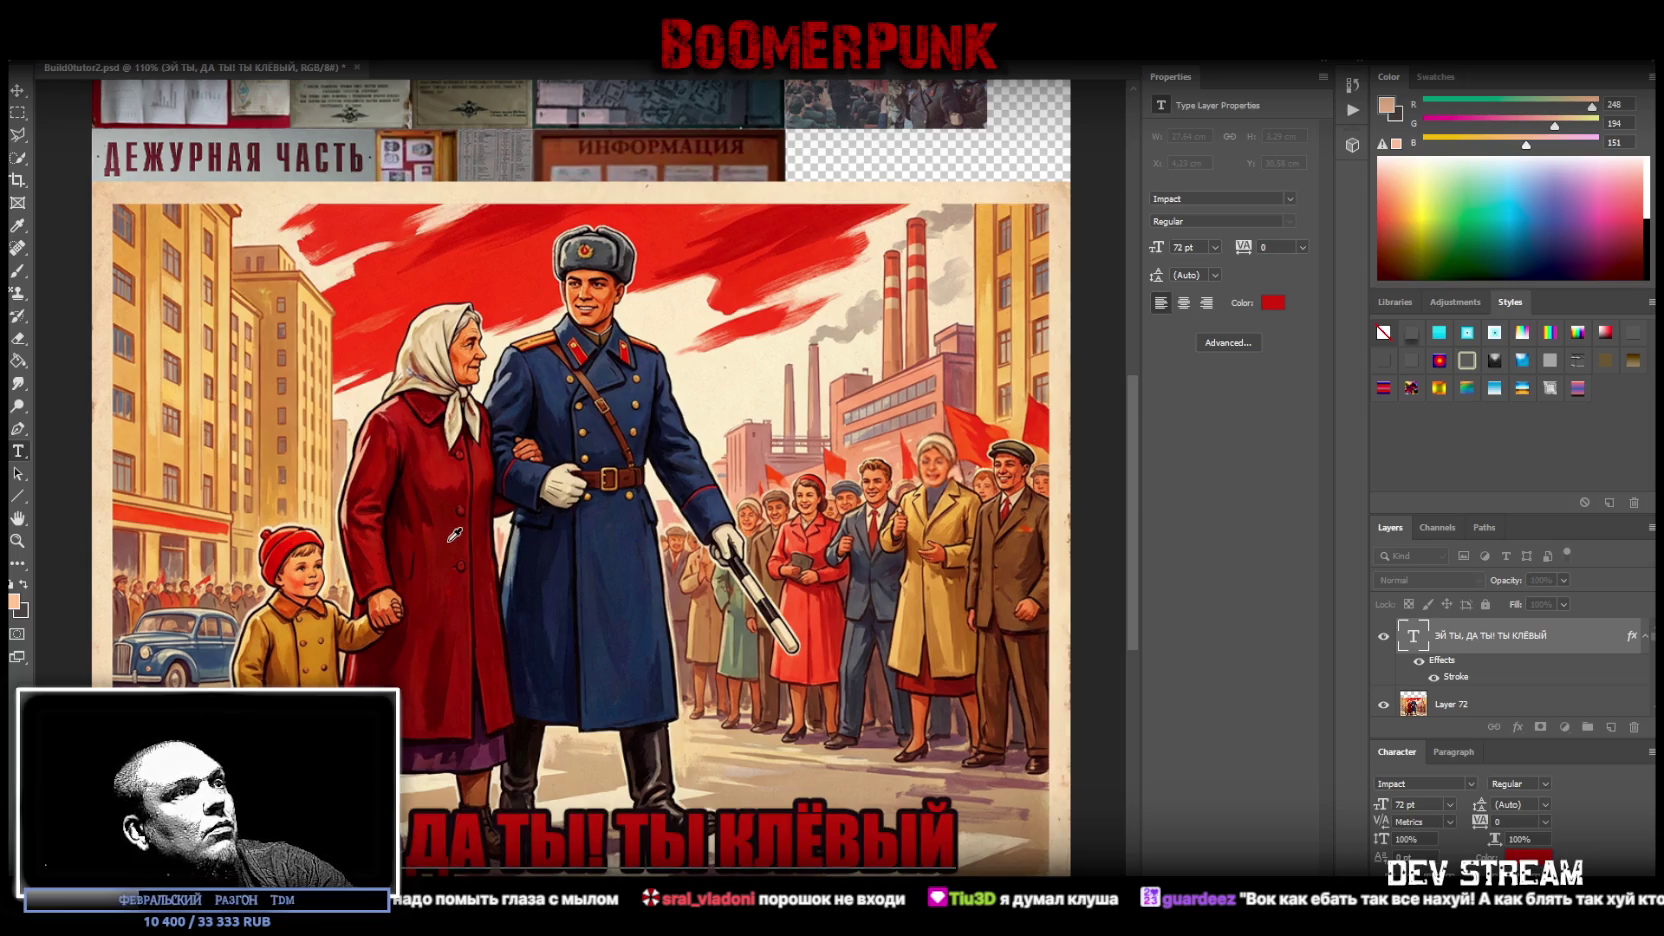
{"action": "left_click", "coordinate": [454, 535]}
{"action": "left_click", "coordinate": [443, 470]}
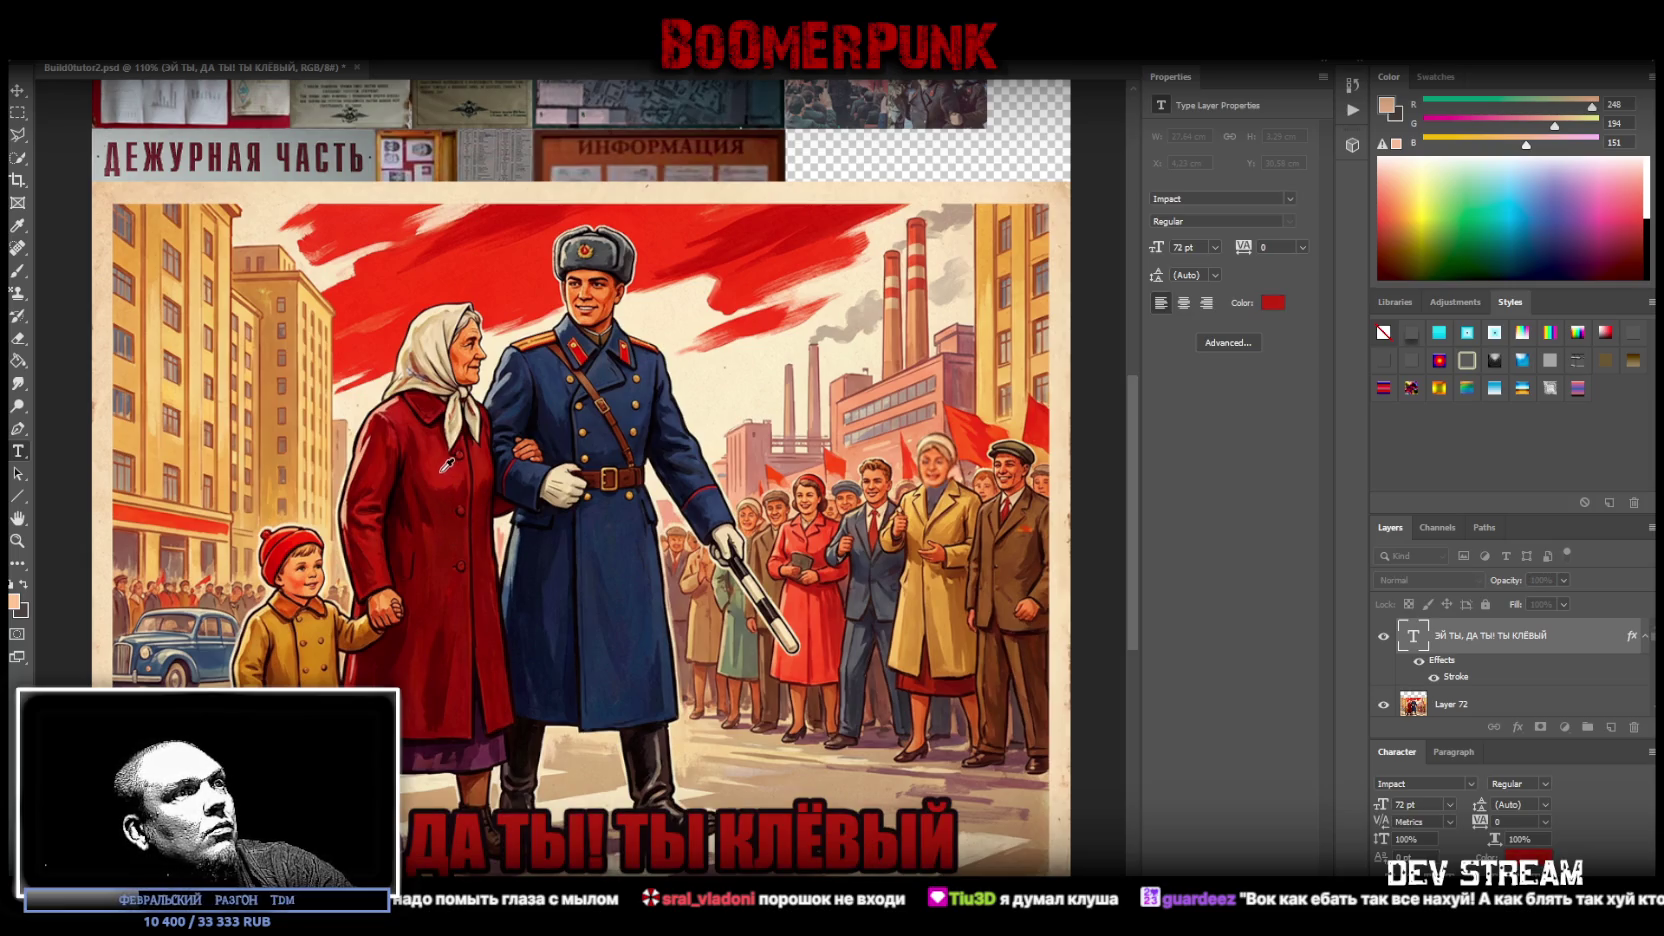
{"action": "left_click", "coordinate": [401, 434]}
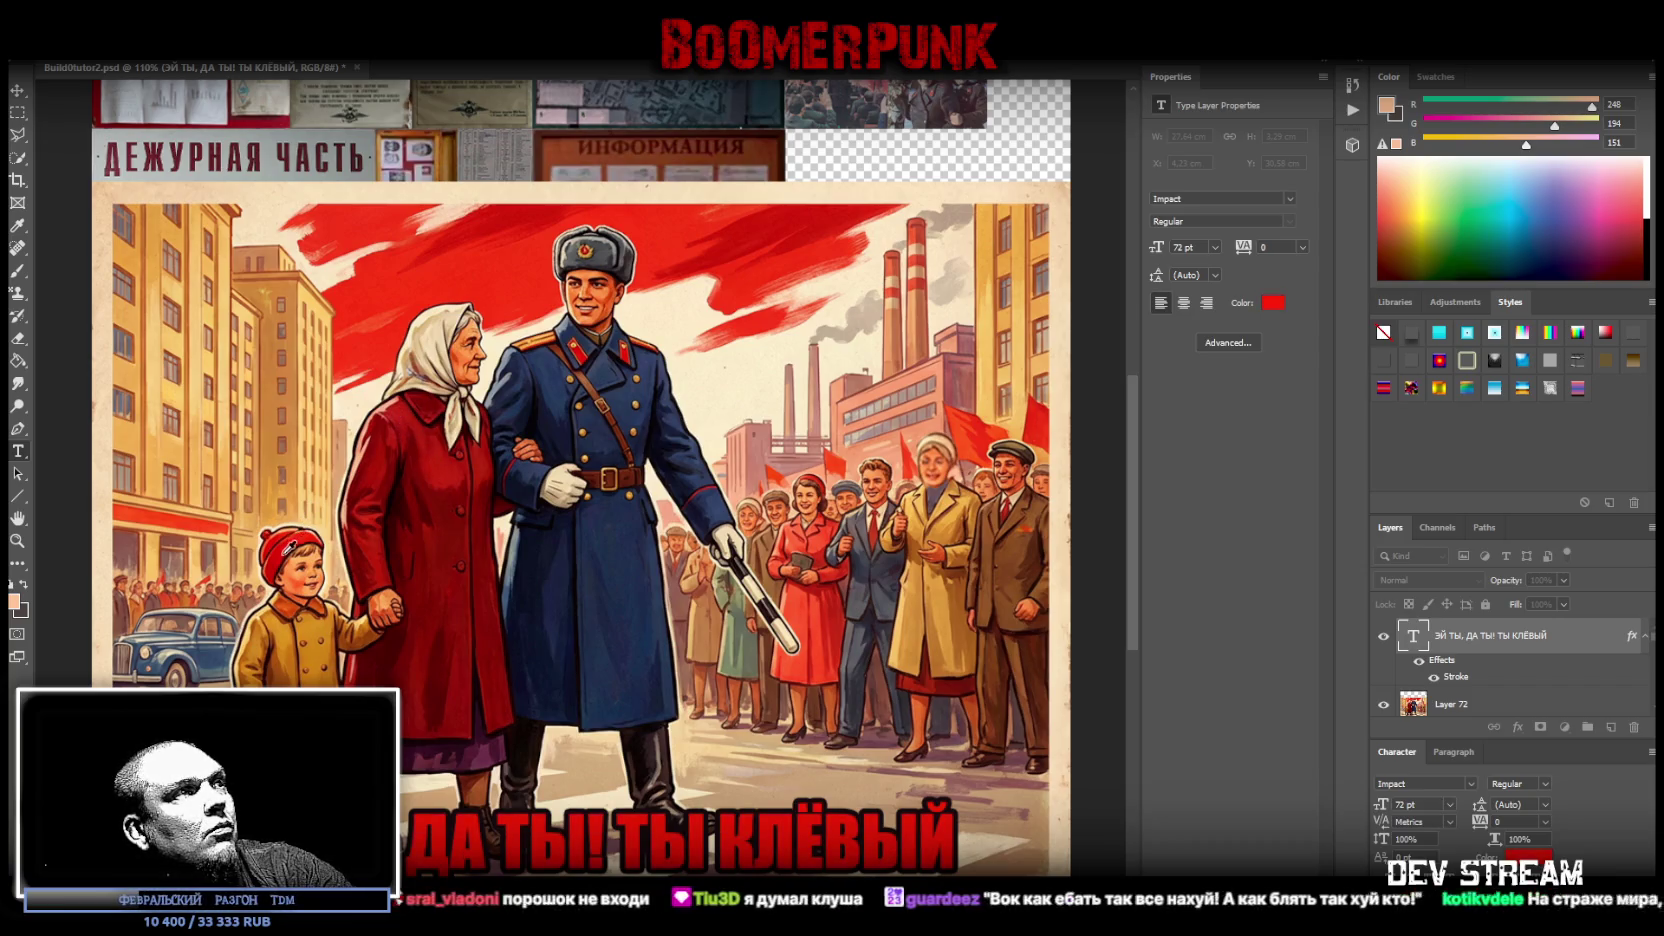
{"action": "left_click", "coordinate": [280, 563]}
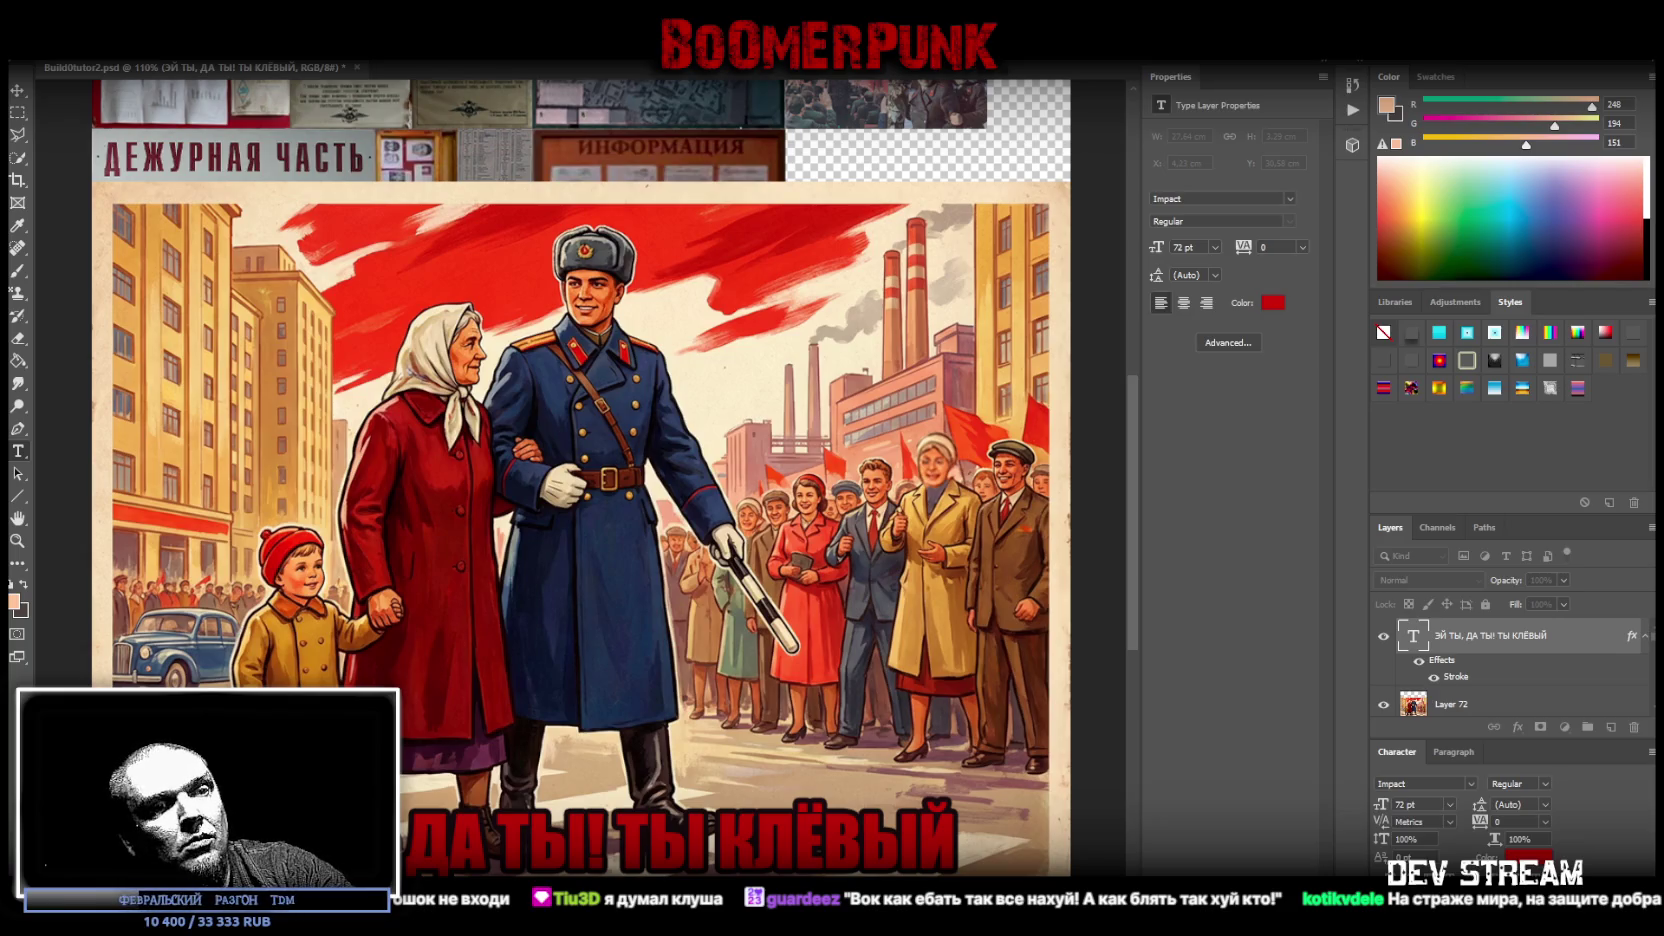
{"action": "key", "text": "Return"}
{"action": "left_click", "coordinate": [628, 835]}
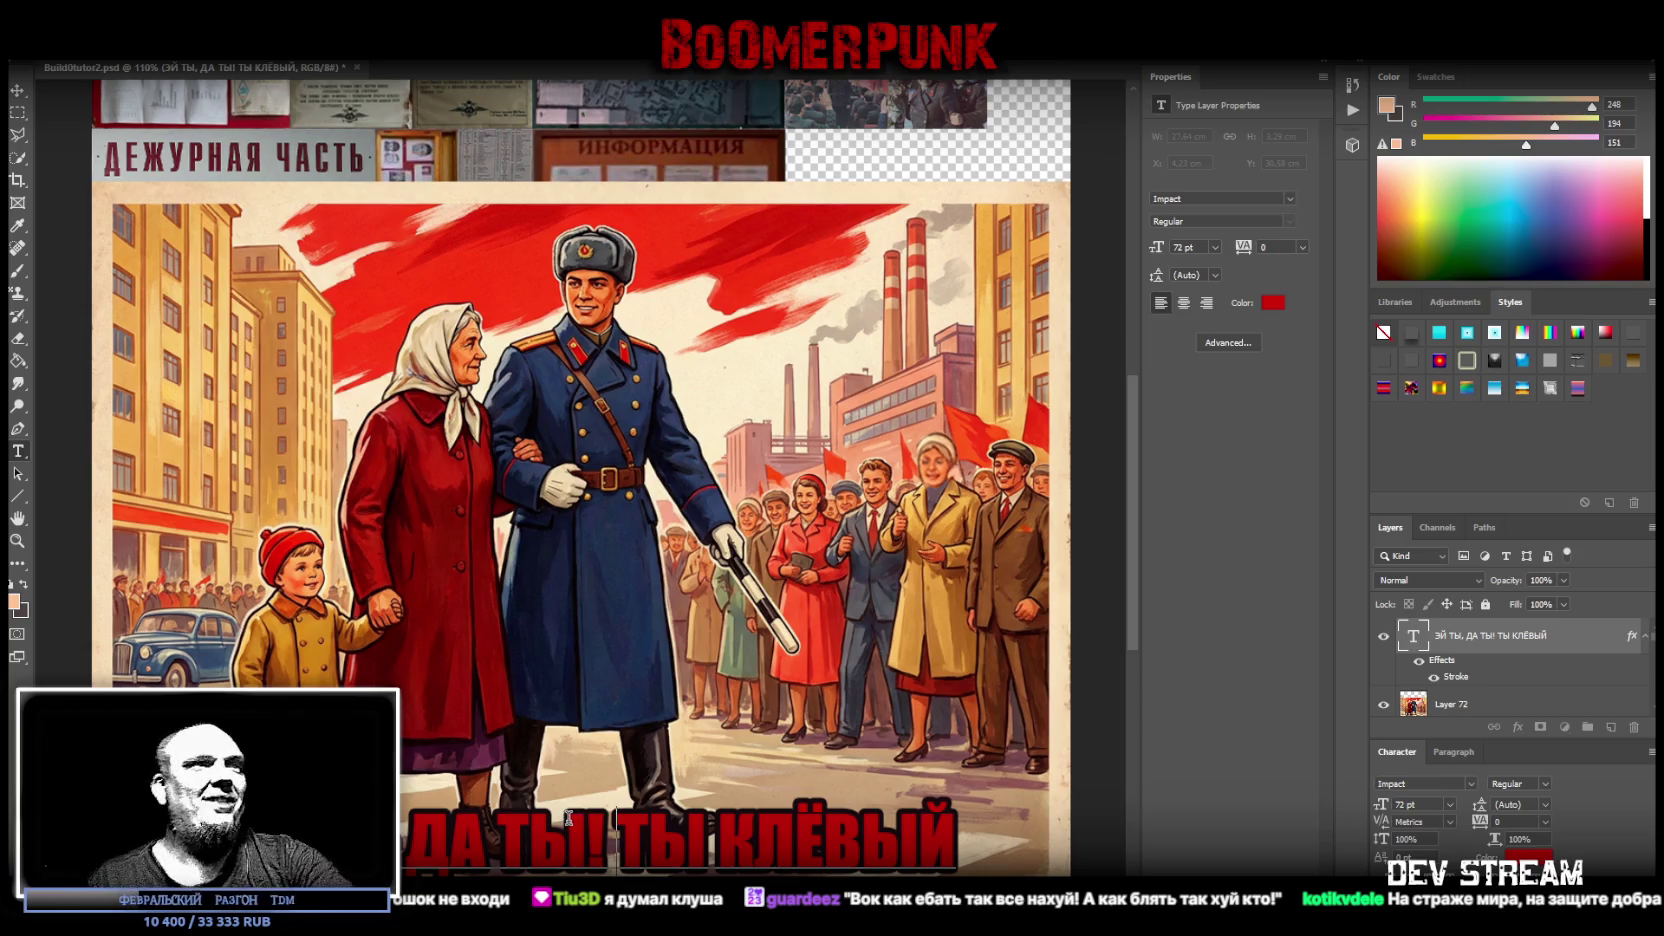
{"action": "key", "text": "ctrl+Return"}
- Rescale the slogan several times and settle it just above the poster's bottom edge
{"action": "left_click", "coordinate": [610, 812]}
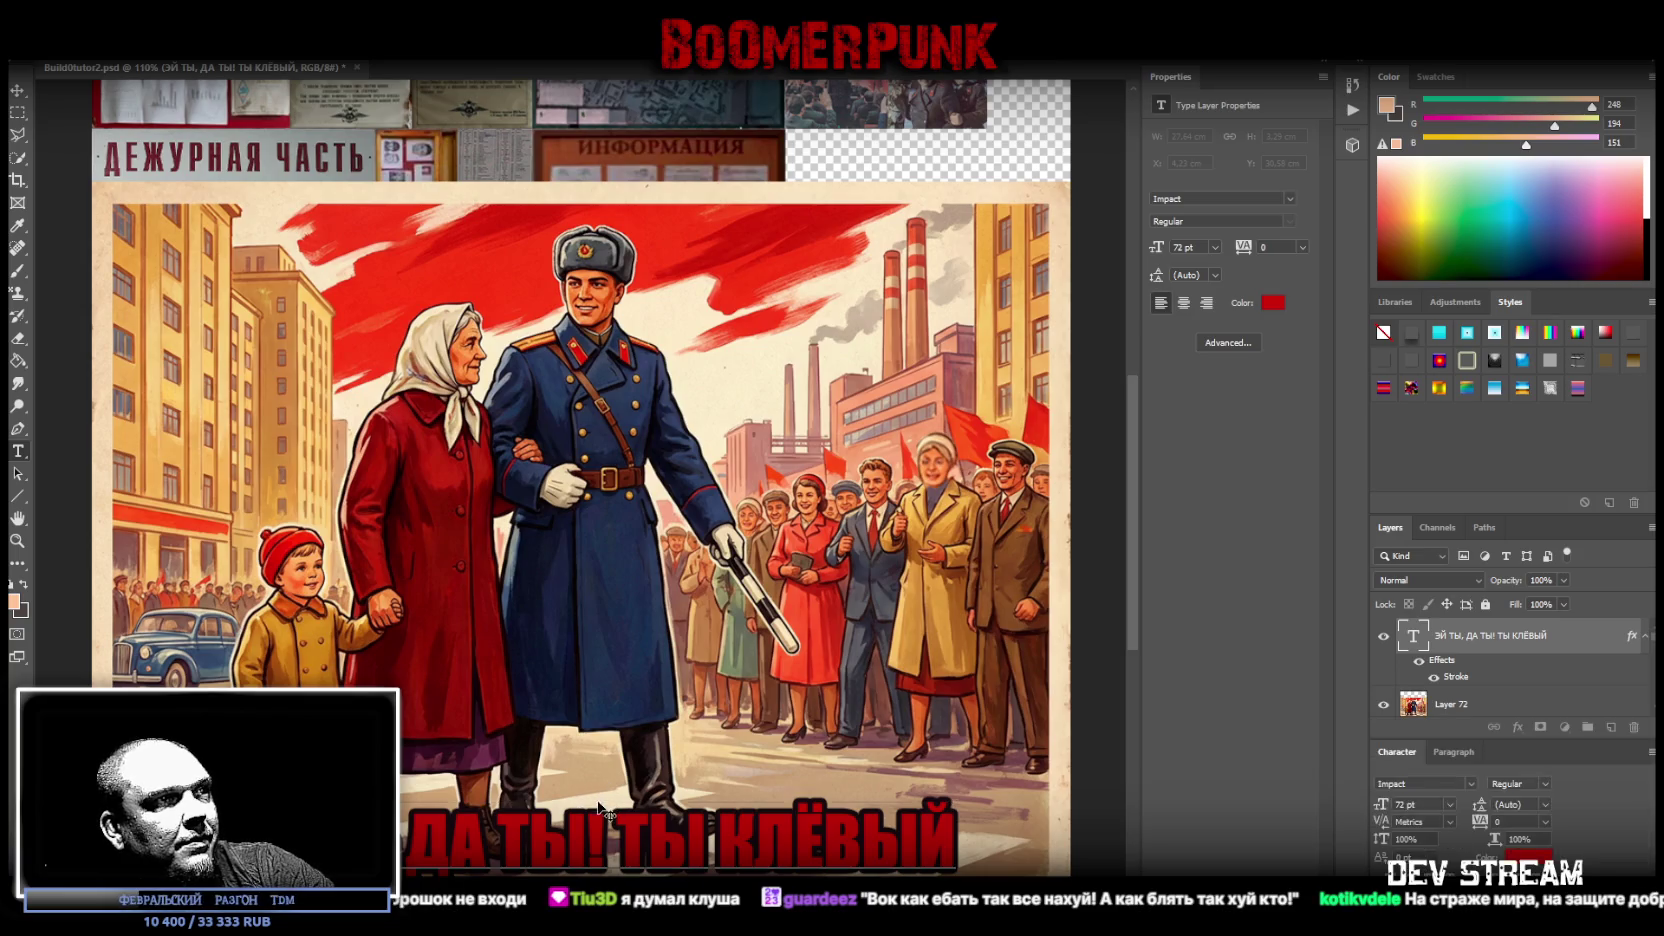
{"action": "left_click_drag", "start_coordinate": [584, 806], "coordinate": [590, 766]}
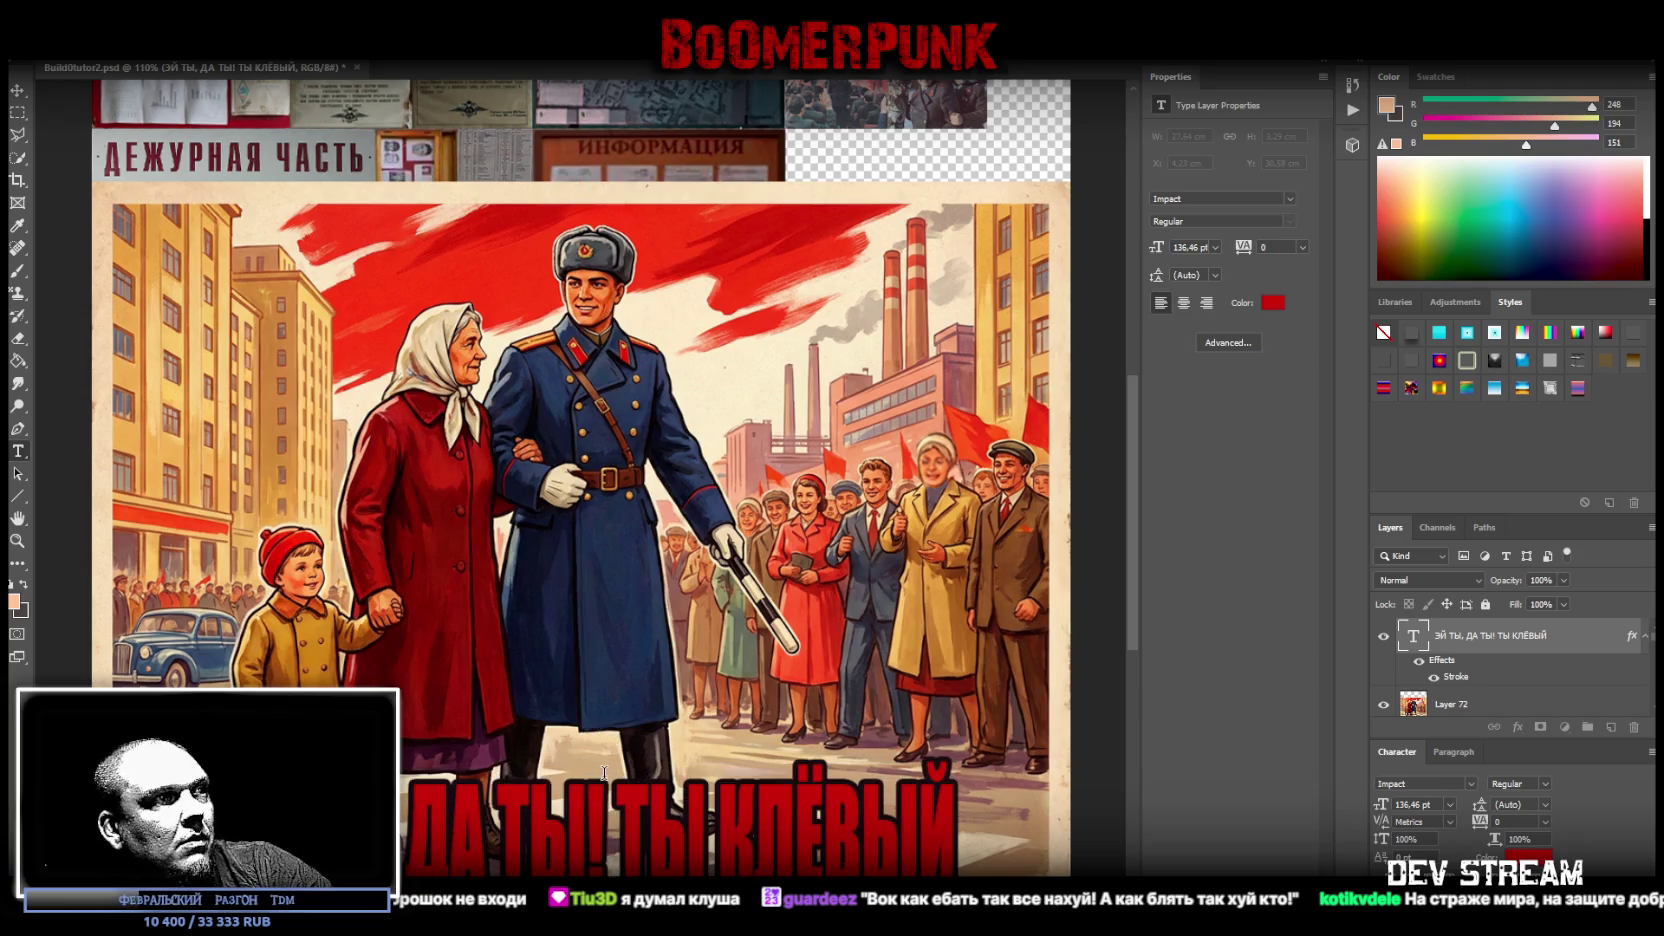
{"action": "left_click_drag", "start_coordinate": [580, 763], "coordinate": [601, 772]}
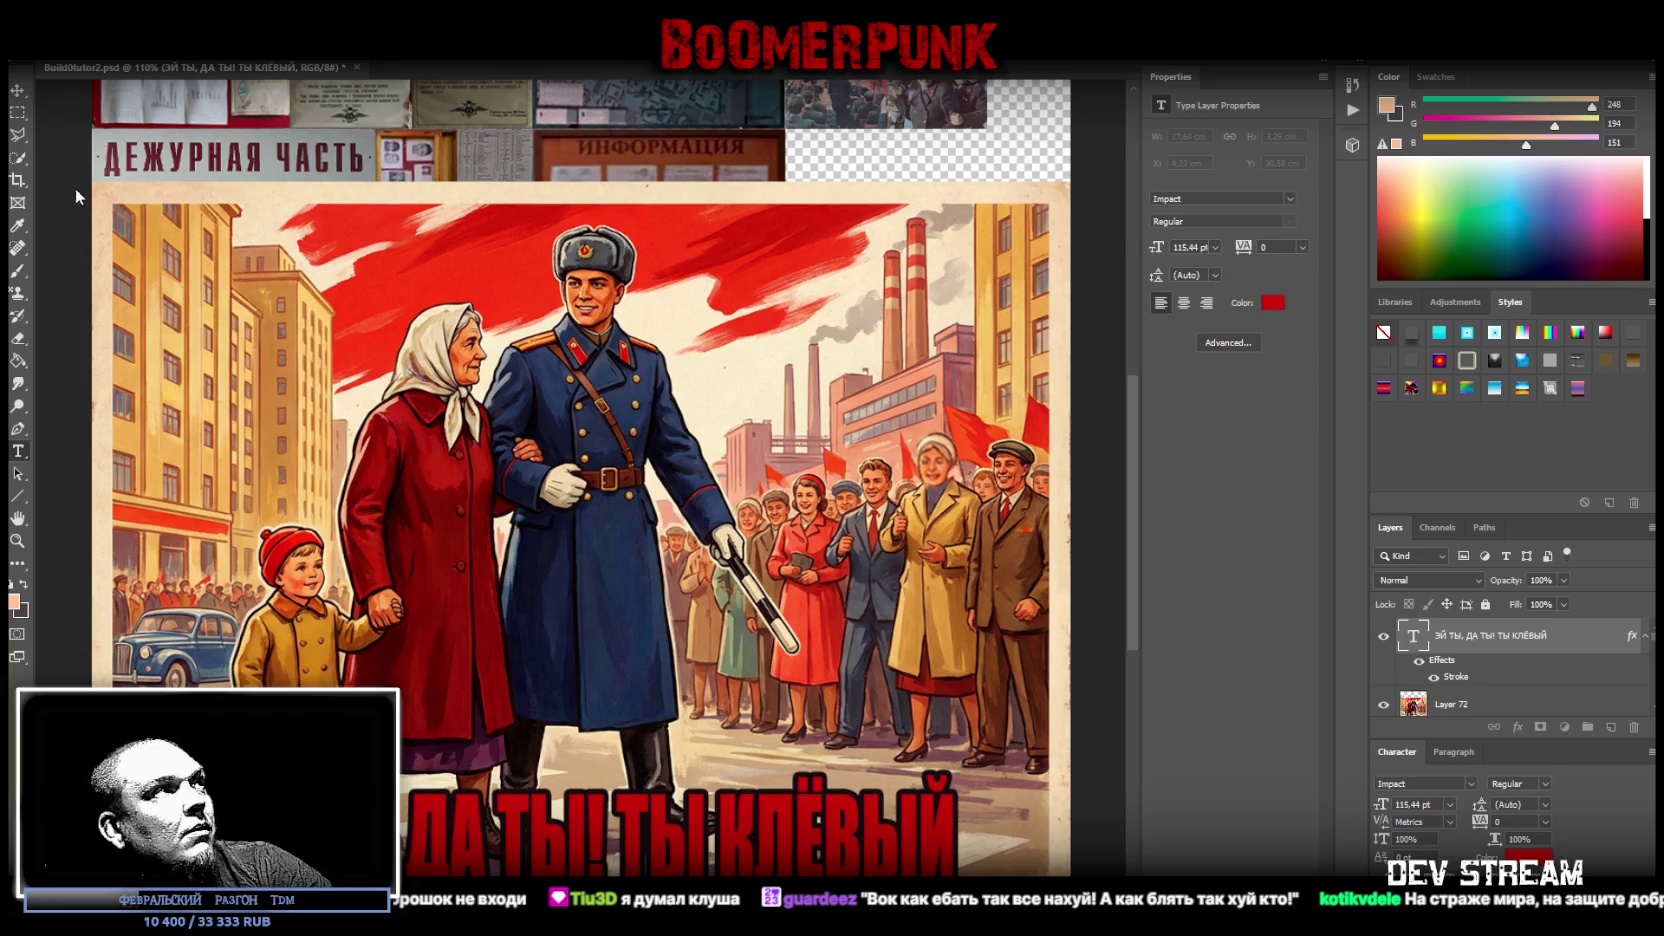
{"action": "key", "text": "ctrl+t"}
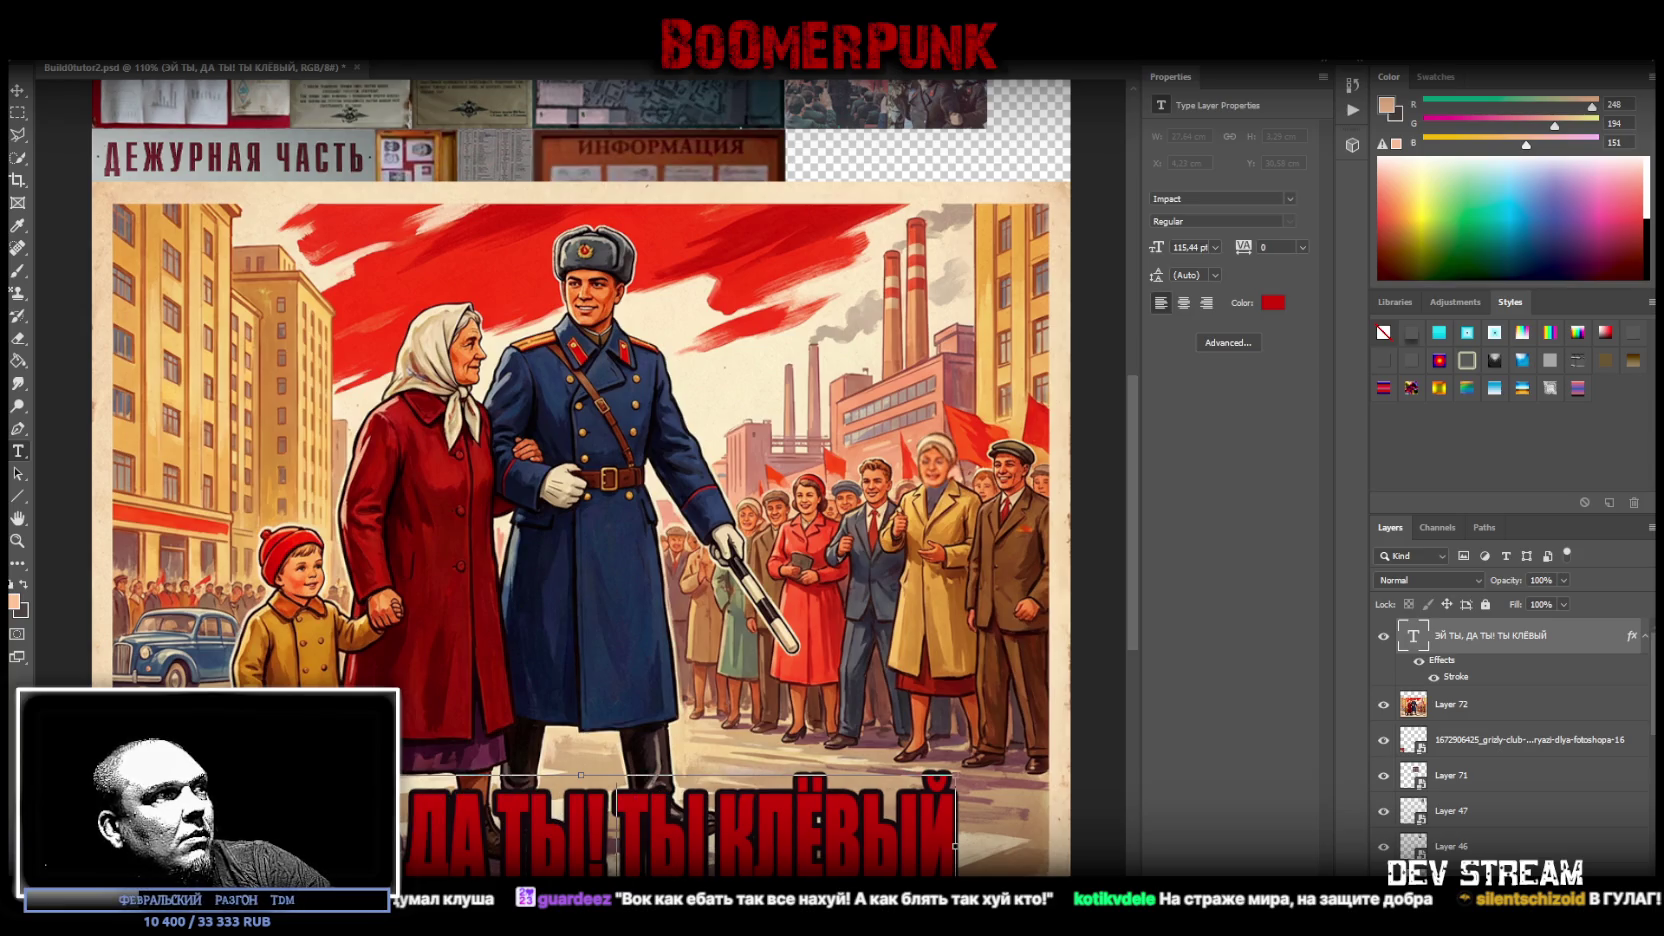
{"action": "mouse_move", "coordinate": [956, 774]}
{"action": "left_mouse_down"}
{"action": "mouse_move", "coordinate": [1037, 726]}
{"action": "mouse_move", "coordinate": [1030, 762]}
{"action": "left_mouse_up"}
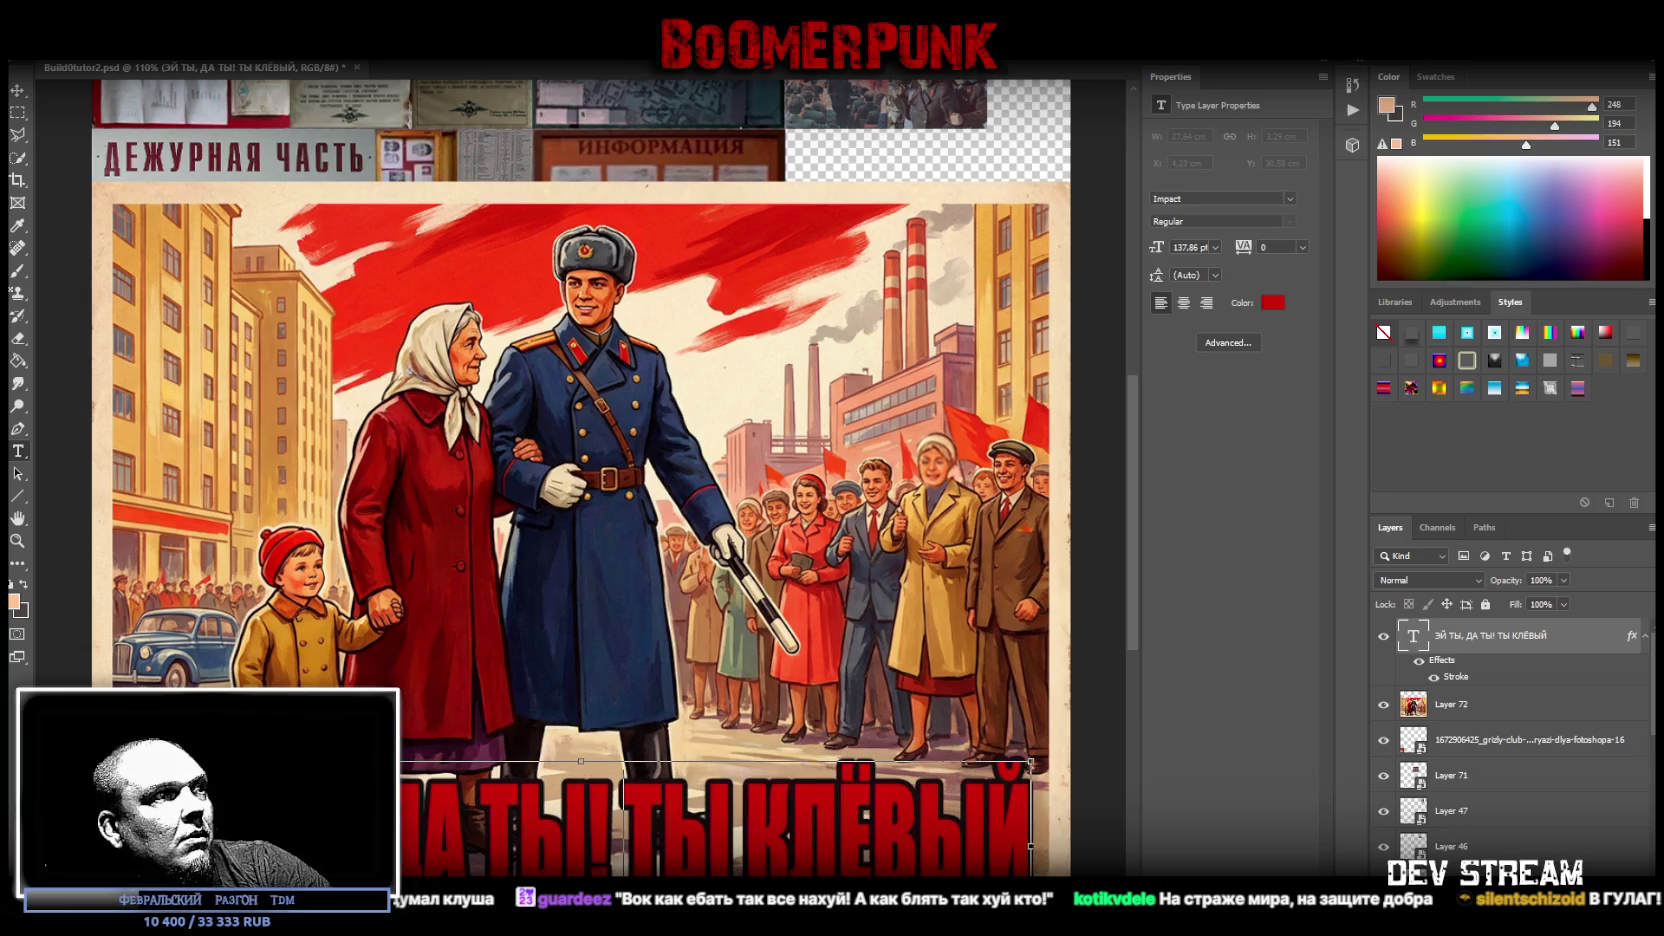
{"action": "mouse_move", "coordinate": [617, 858]}
{"action": "left_mouse_down"}
{"action": "mouse_move", "coordinate": [613, 787]}
{"action": "mouse_move", "coordinate": [615, 806]}
{"action": "left_mouse_up"}
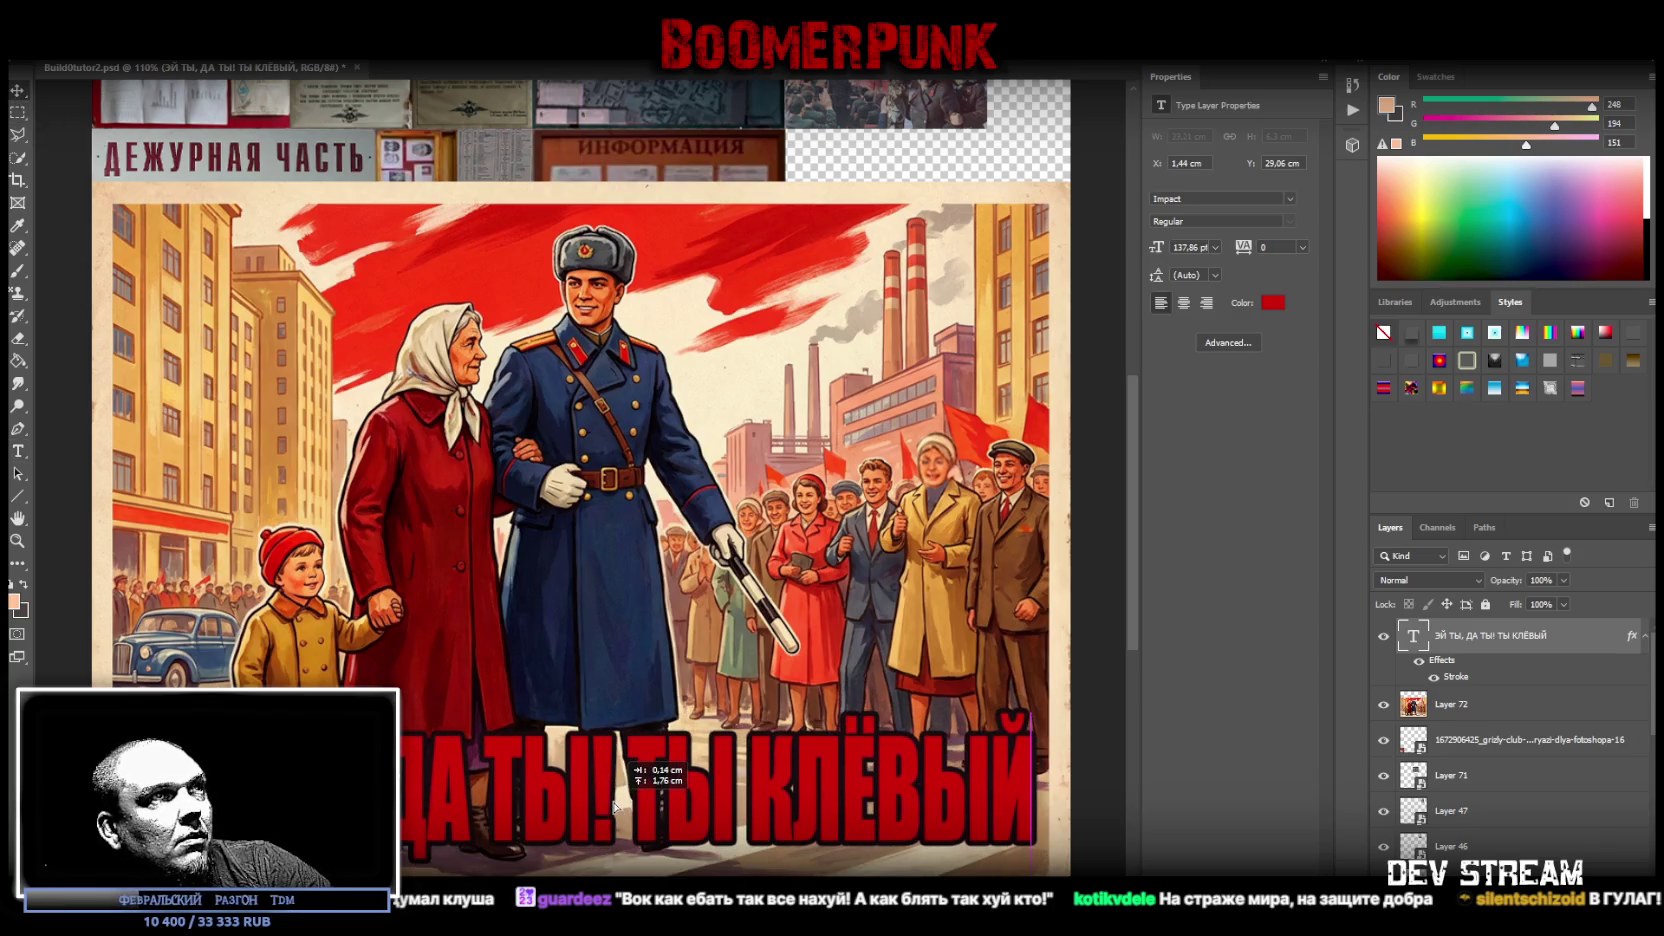
{"action": "left_click_drag", "start_coordinate": [615, 806], "coordinate": [617, 812]}
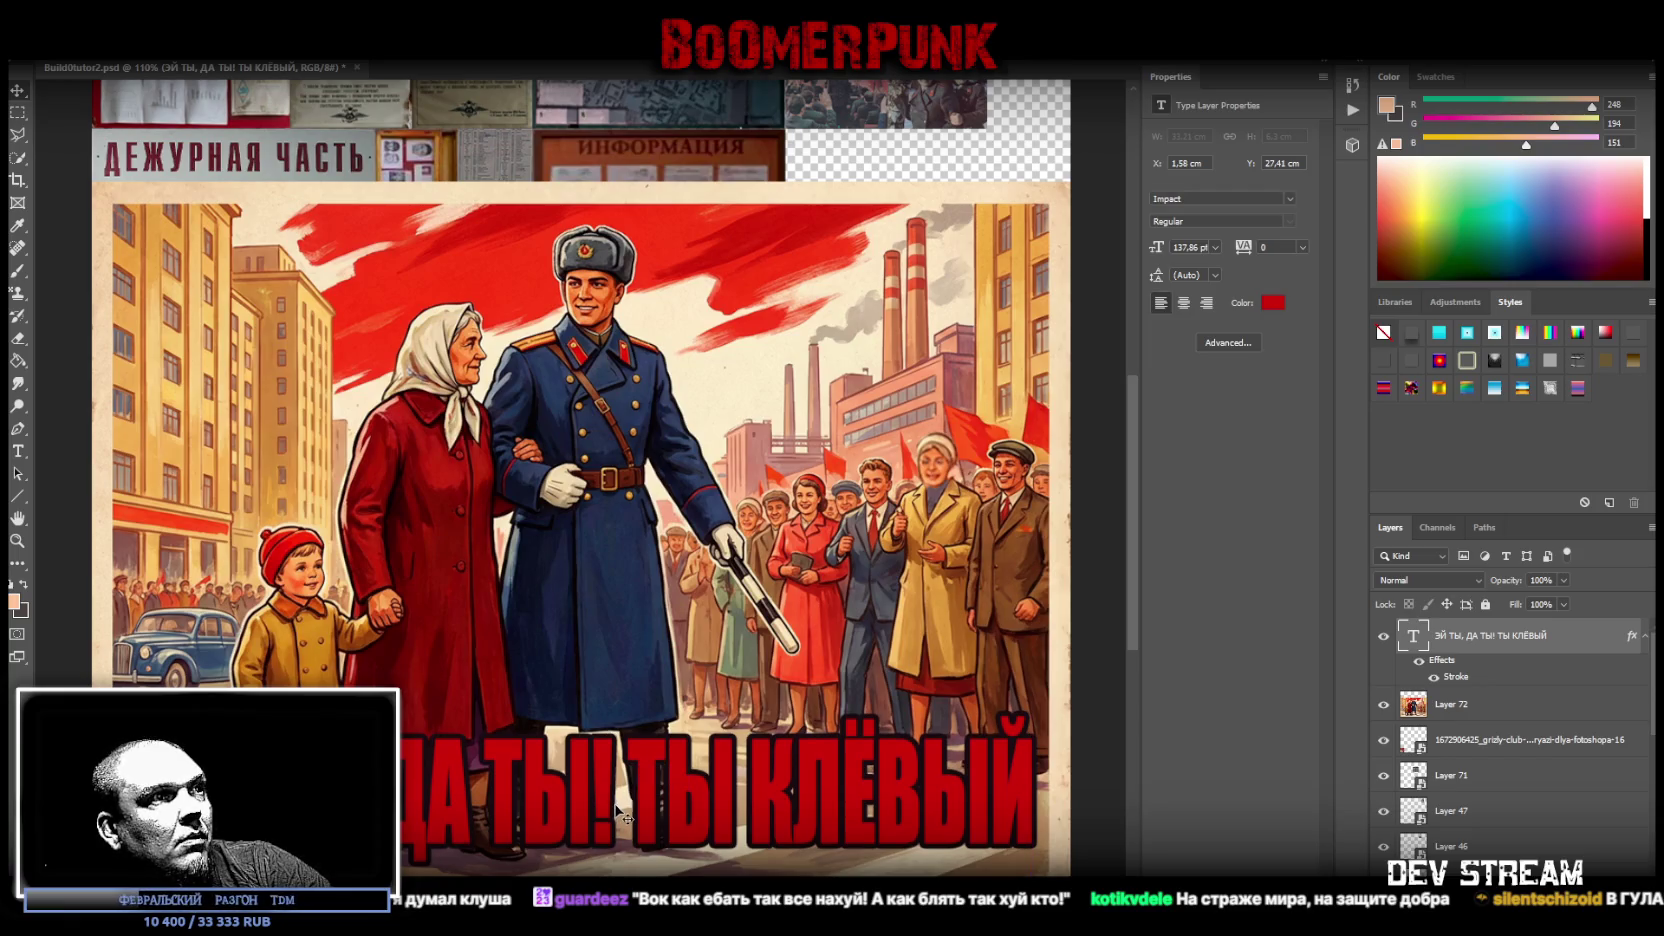
{"action": "key", "text": "ctrl+t"}
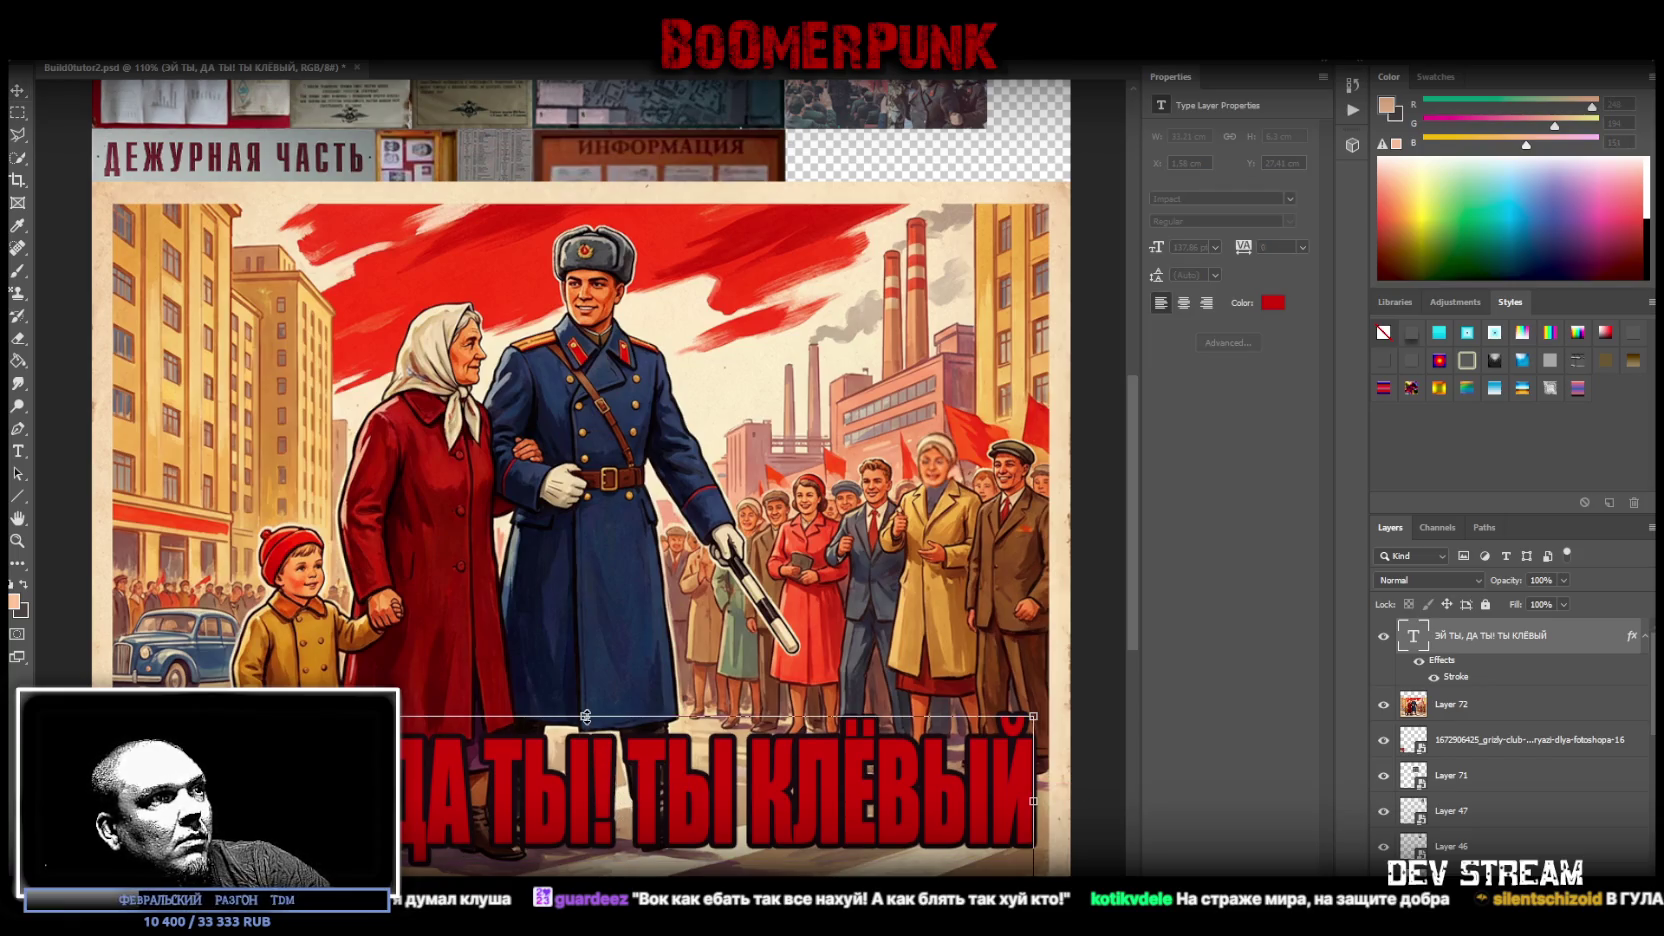
{"action": "left_click_drag", "start_coordinate": [585, 716], "coordinate": [588, 814]}
{"action": "key", "text": "Return"}
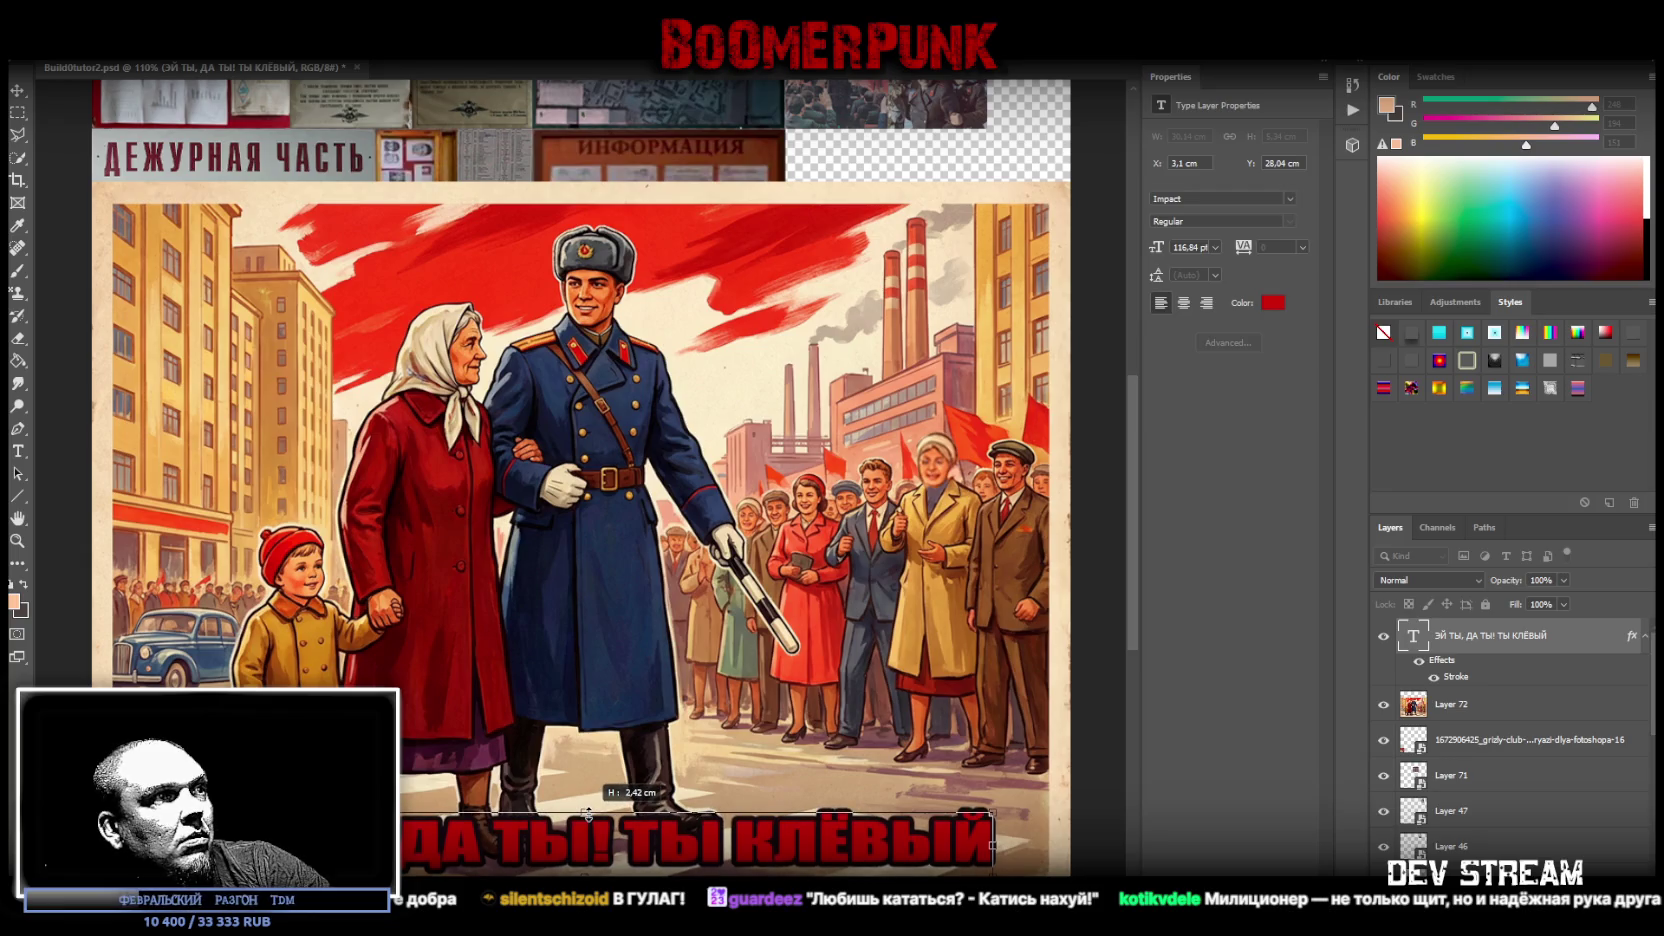
{"action": "left_click_drag", "start_coordinate": [588, 814], "coordinate": [588, 814]}
- Shift the slogan slightly right and duplicate its text layer
{"action": "left_click", "coordinate": [17, 91]}
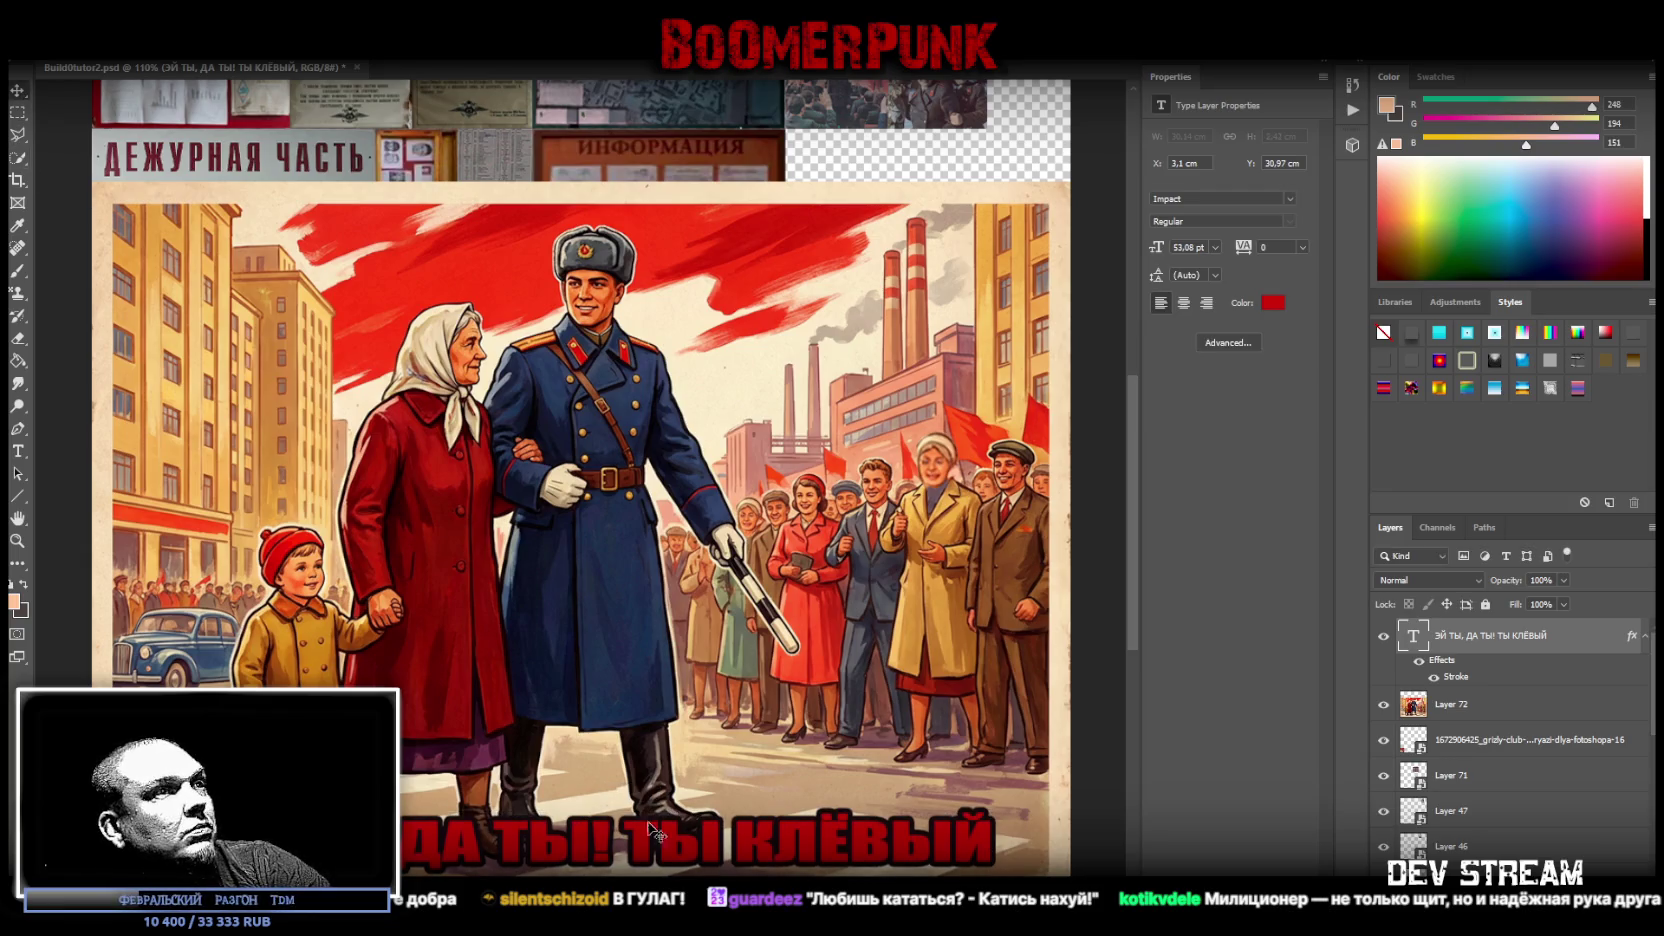
{"action": "left_click_drag", "start_coordinate": [676, 858], "coordinate": [720, 855]}
{"action": "left_click", "coordinate": [18, 451]}
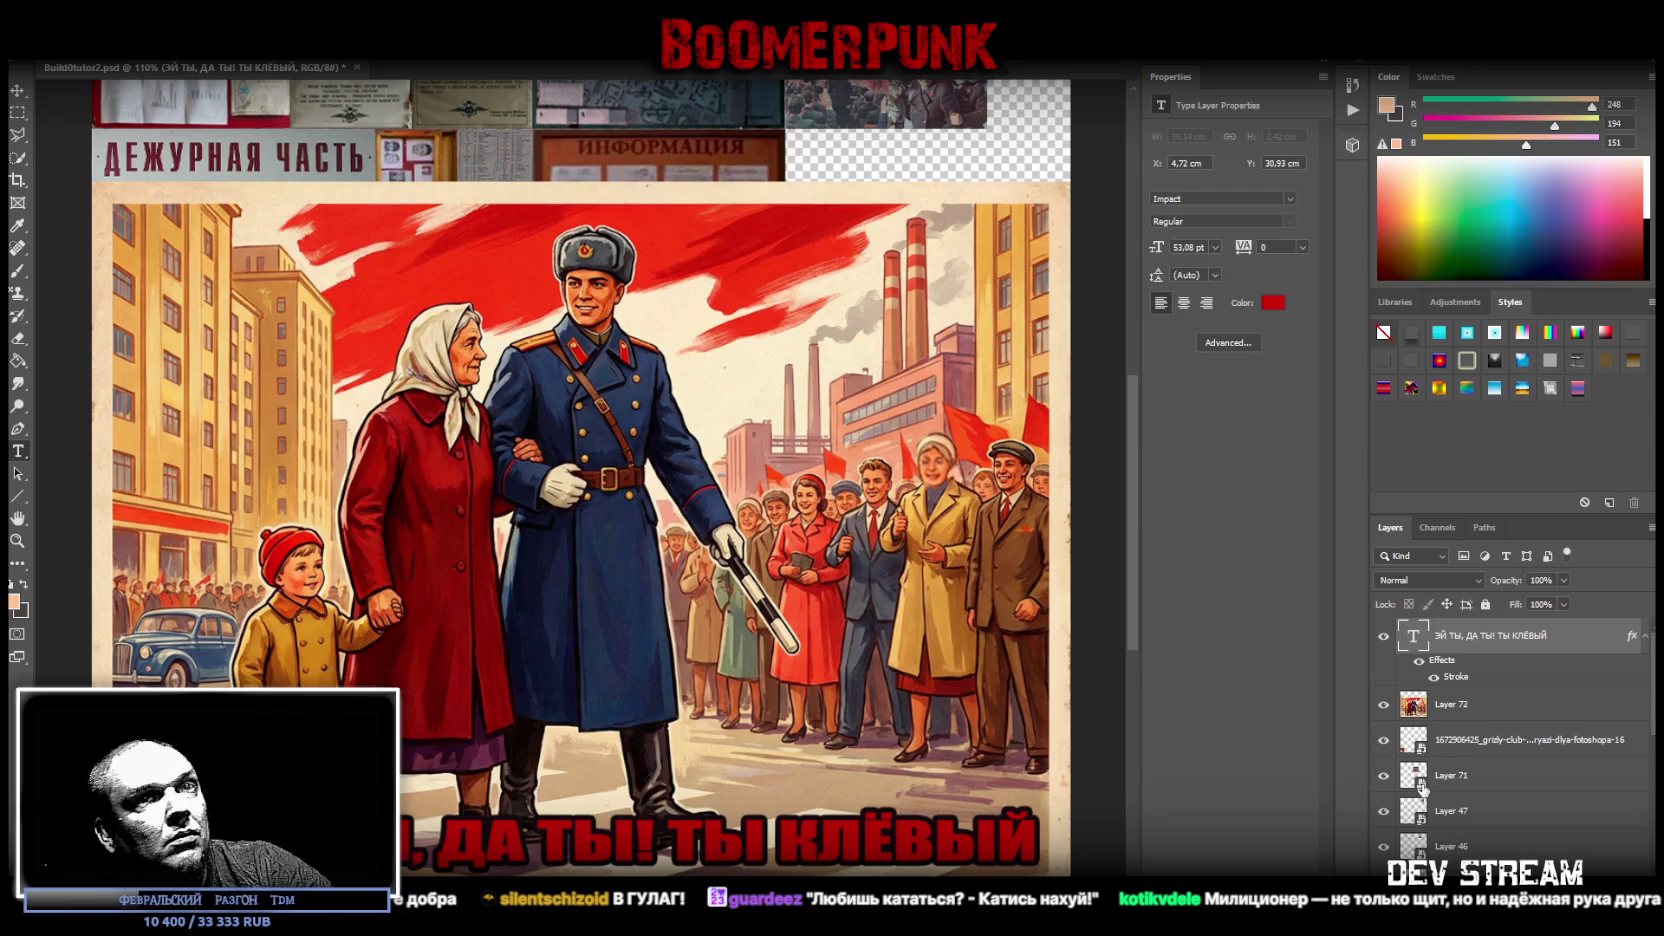
{"action": "right_click", "coordinate": [1483, 640]}
{"action": "left_click", "coordinate": [1460, 232]}
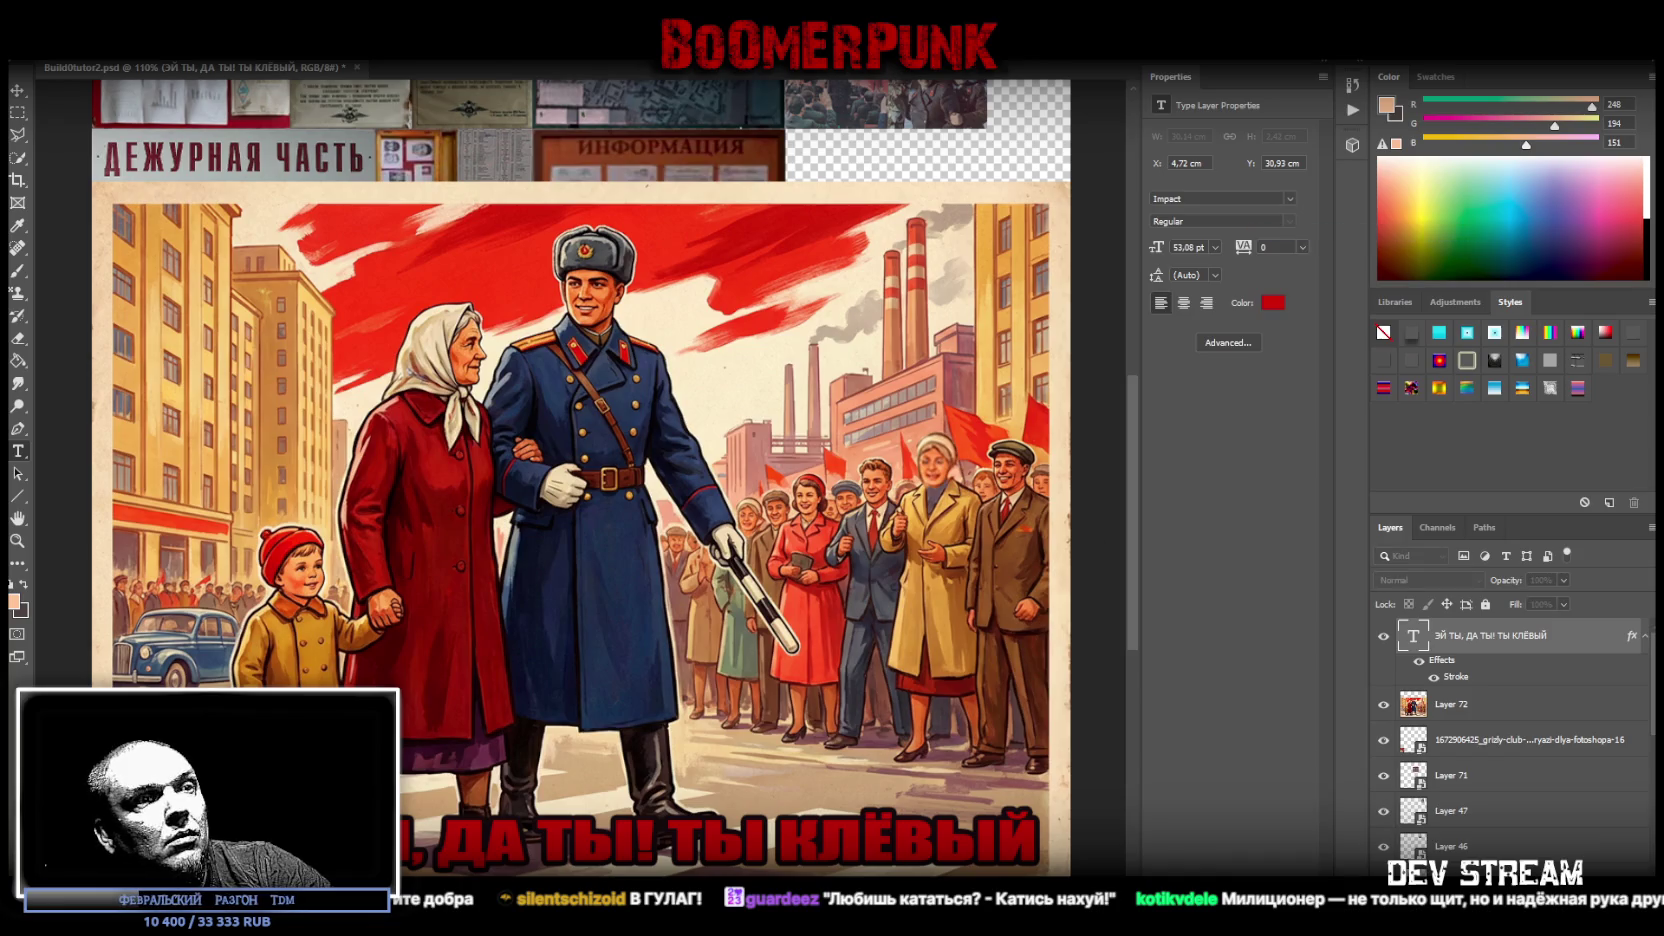
{"action": "key", "text": "Return"}
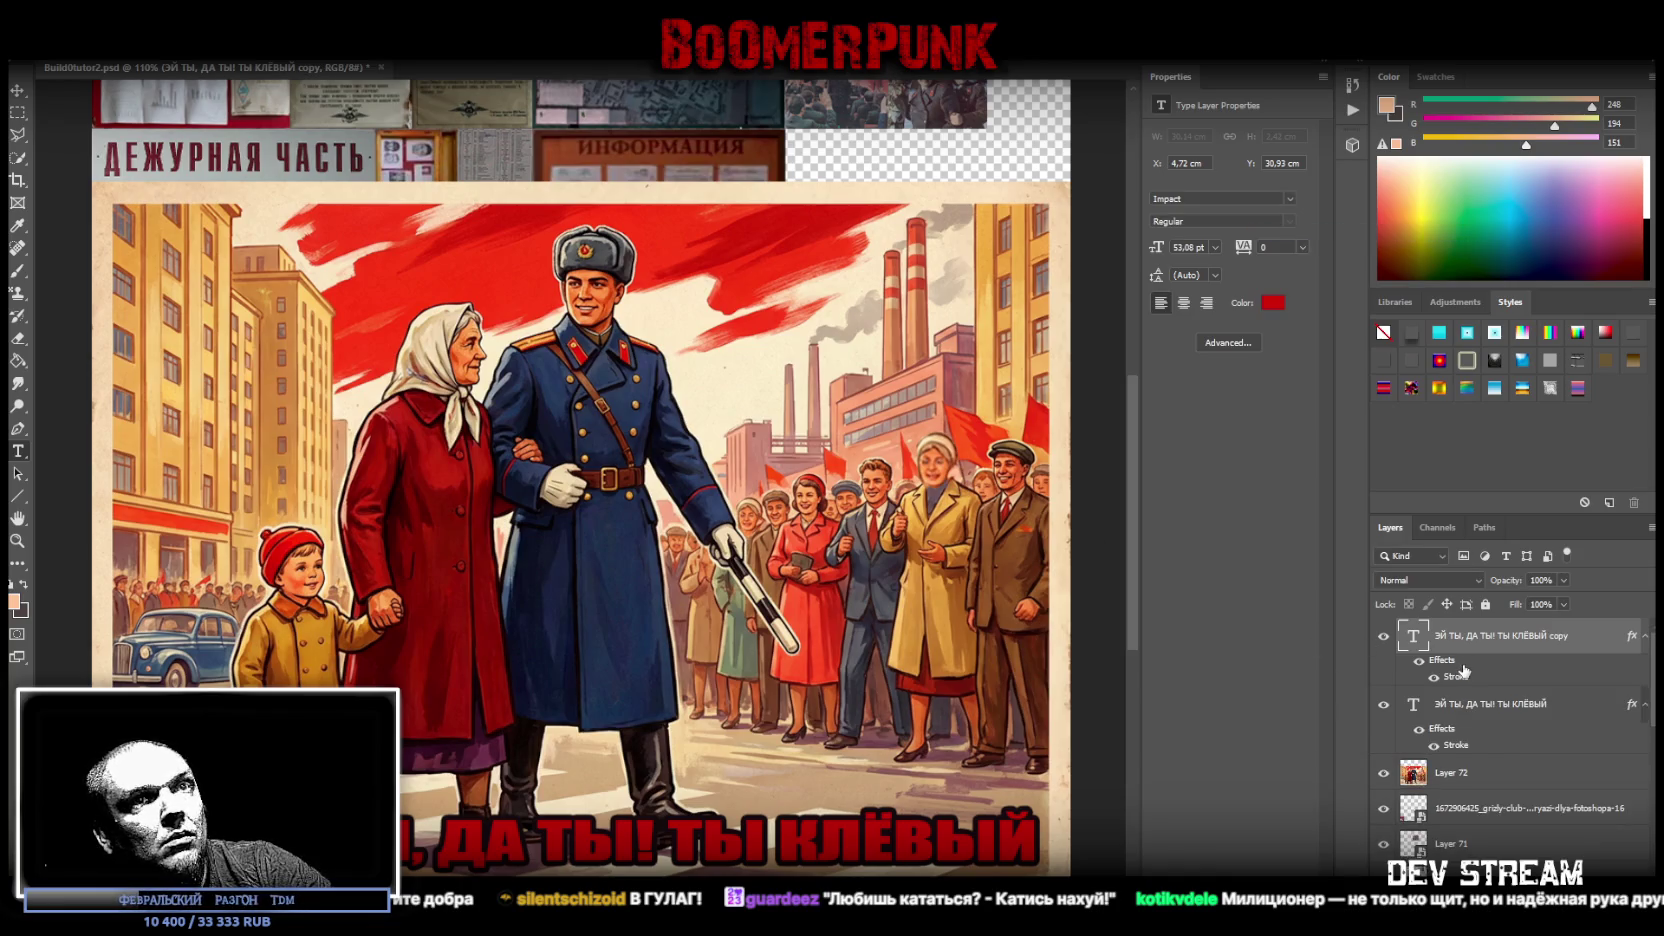
{"action": "key", "text": "ctrl+t"}
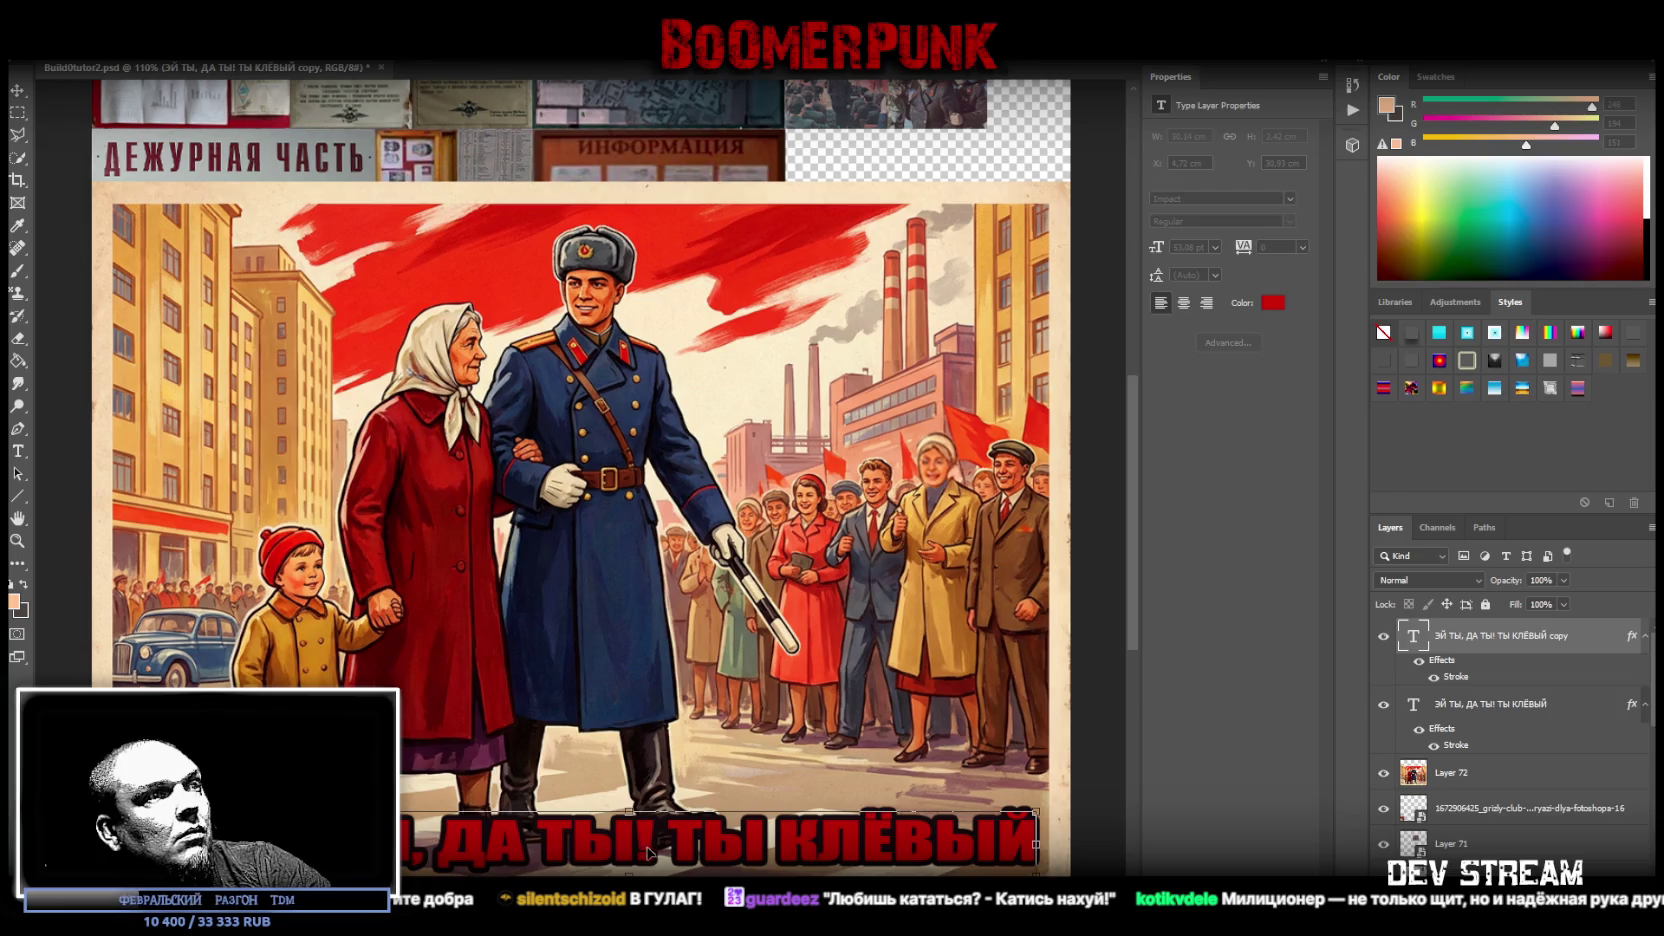
- Move the duplicate text to the poster's top and retype it as 'МИЛИЦИОНЕР!'
{"action": "left_click_drag", "start_coordinate": [648, 852], "coordinate": [565, 262]}
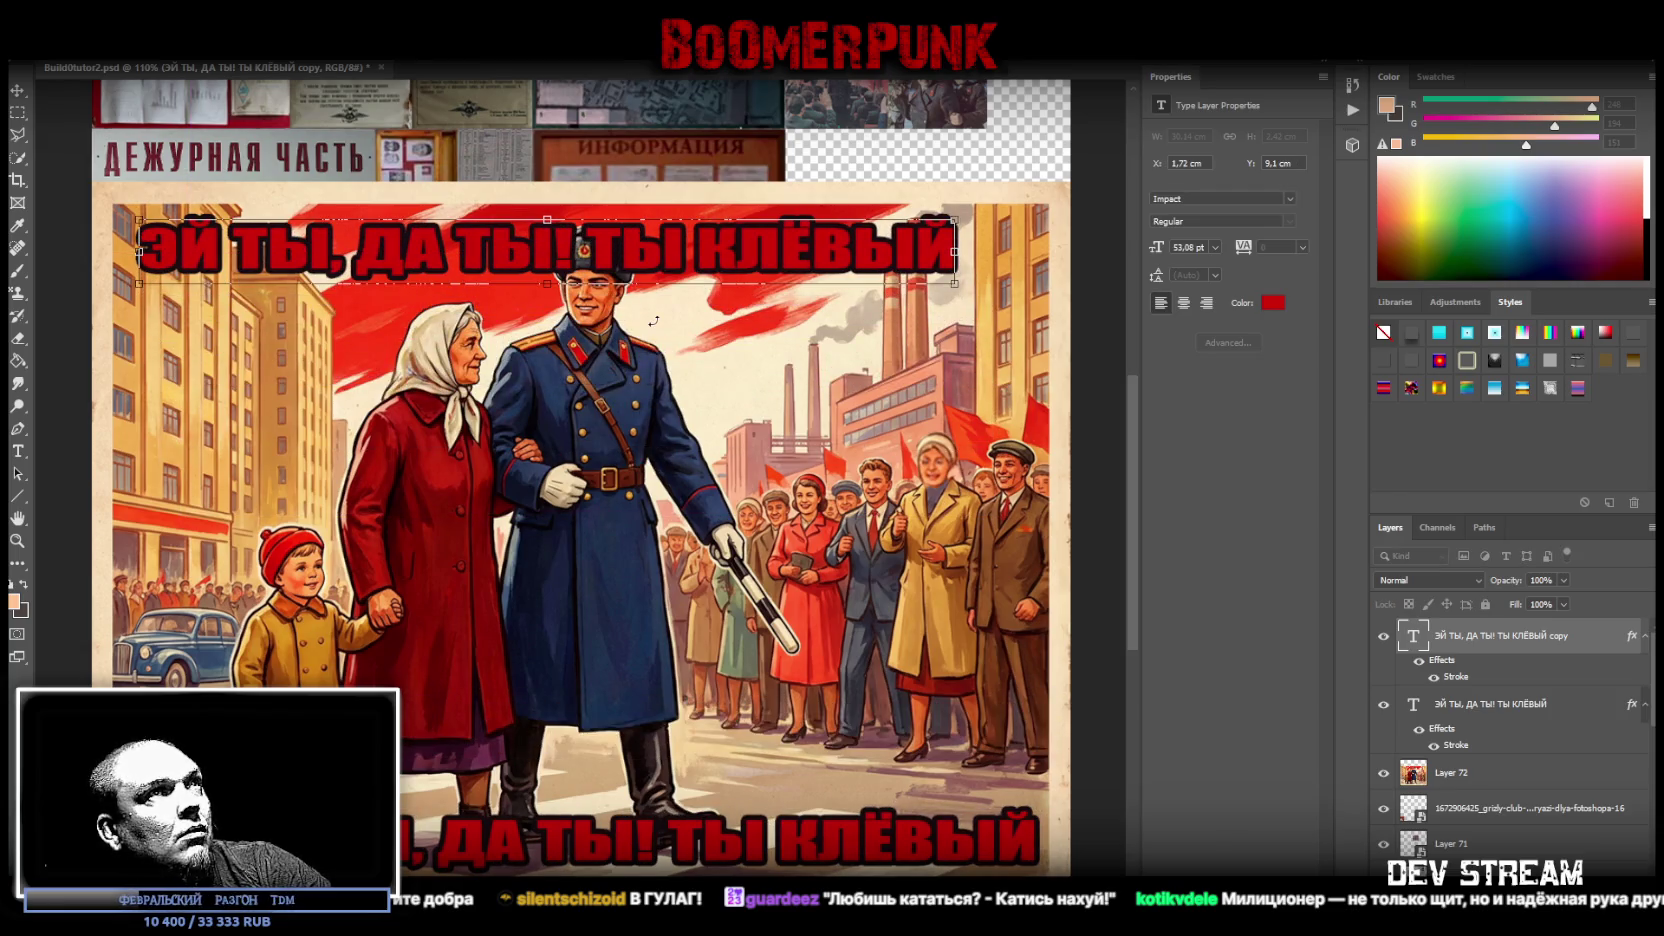
{"action": "key", "text": "Return"}
{"action": "left_click", "coordinate": [461, 252]}
{"action": "key", "text": "ctrl+a"}
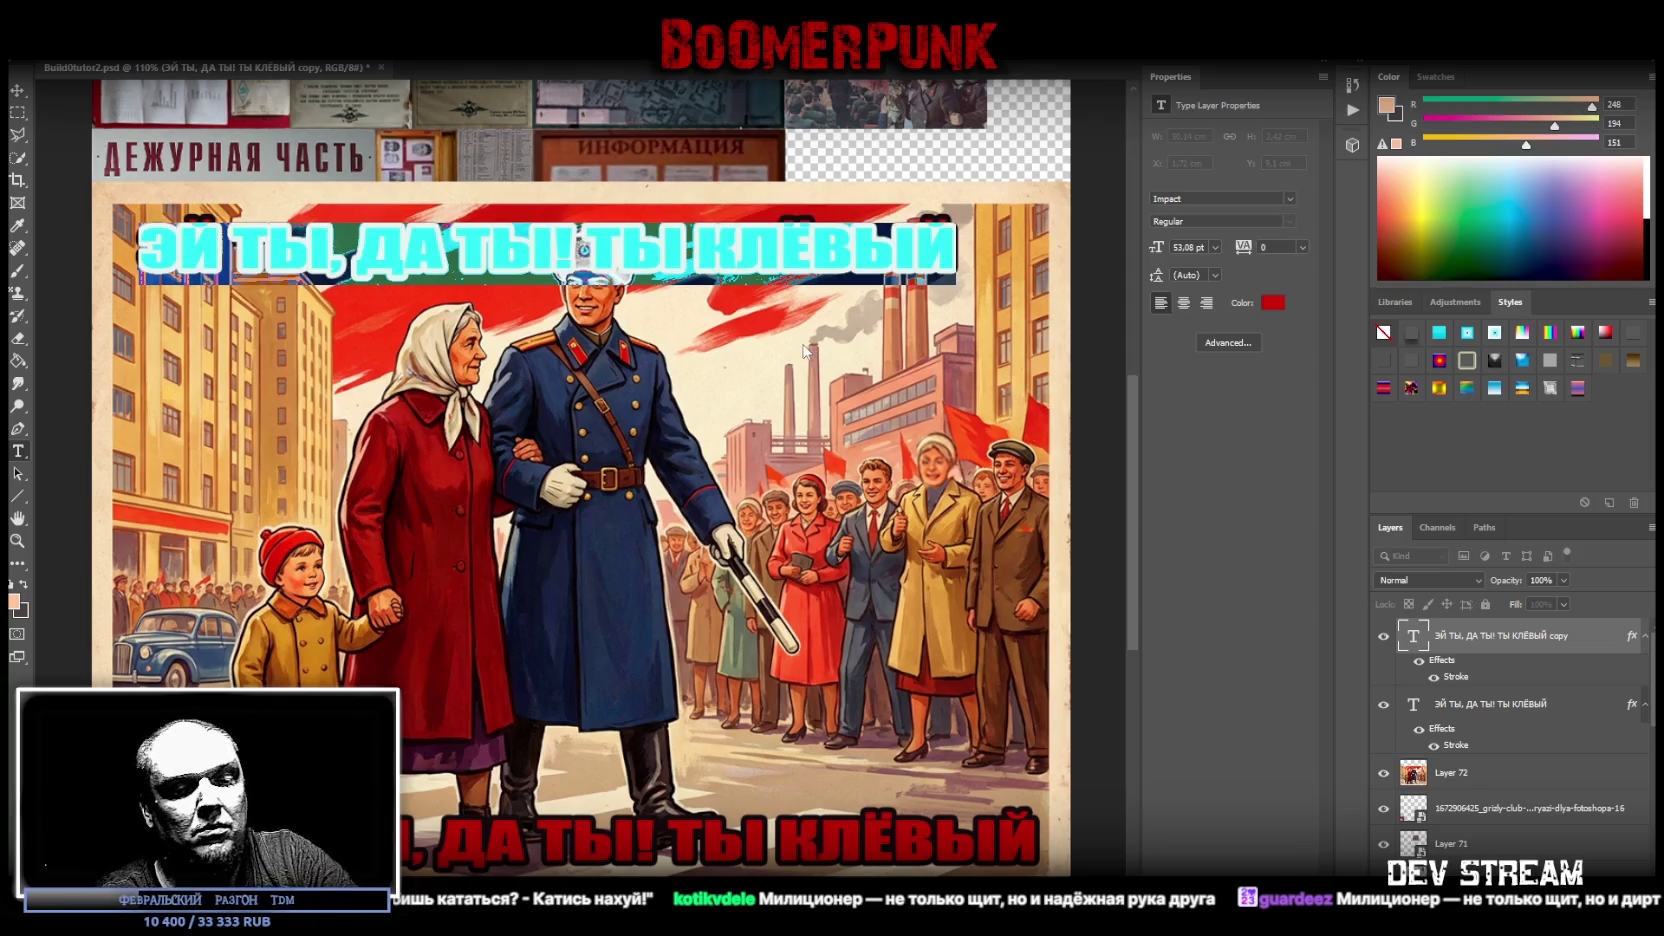
{"action": "type", "text": "МИЛИЦИОНЕР!"}
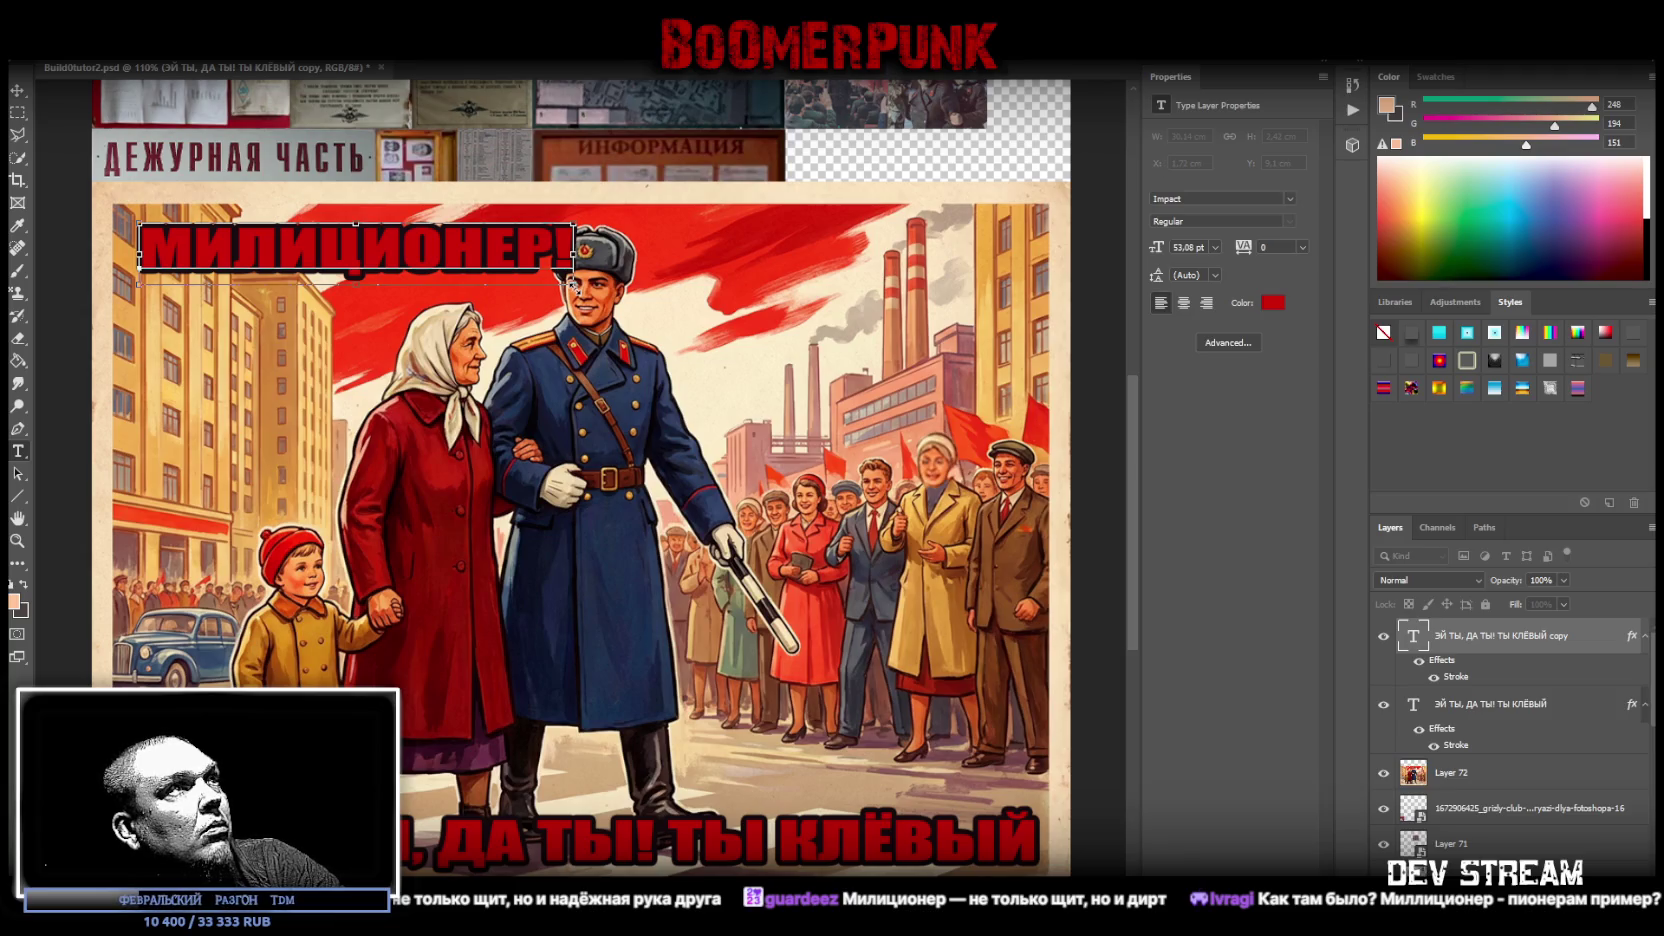
- Enlarge МИЛИЦИОНЕР! to about 100.92 pt and place it in the top-left corner
{"action": "left_click_drag", "start_coordinate": [572, 283], "coordinate": [532, 358]}
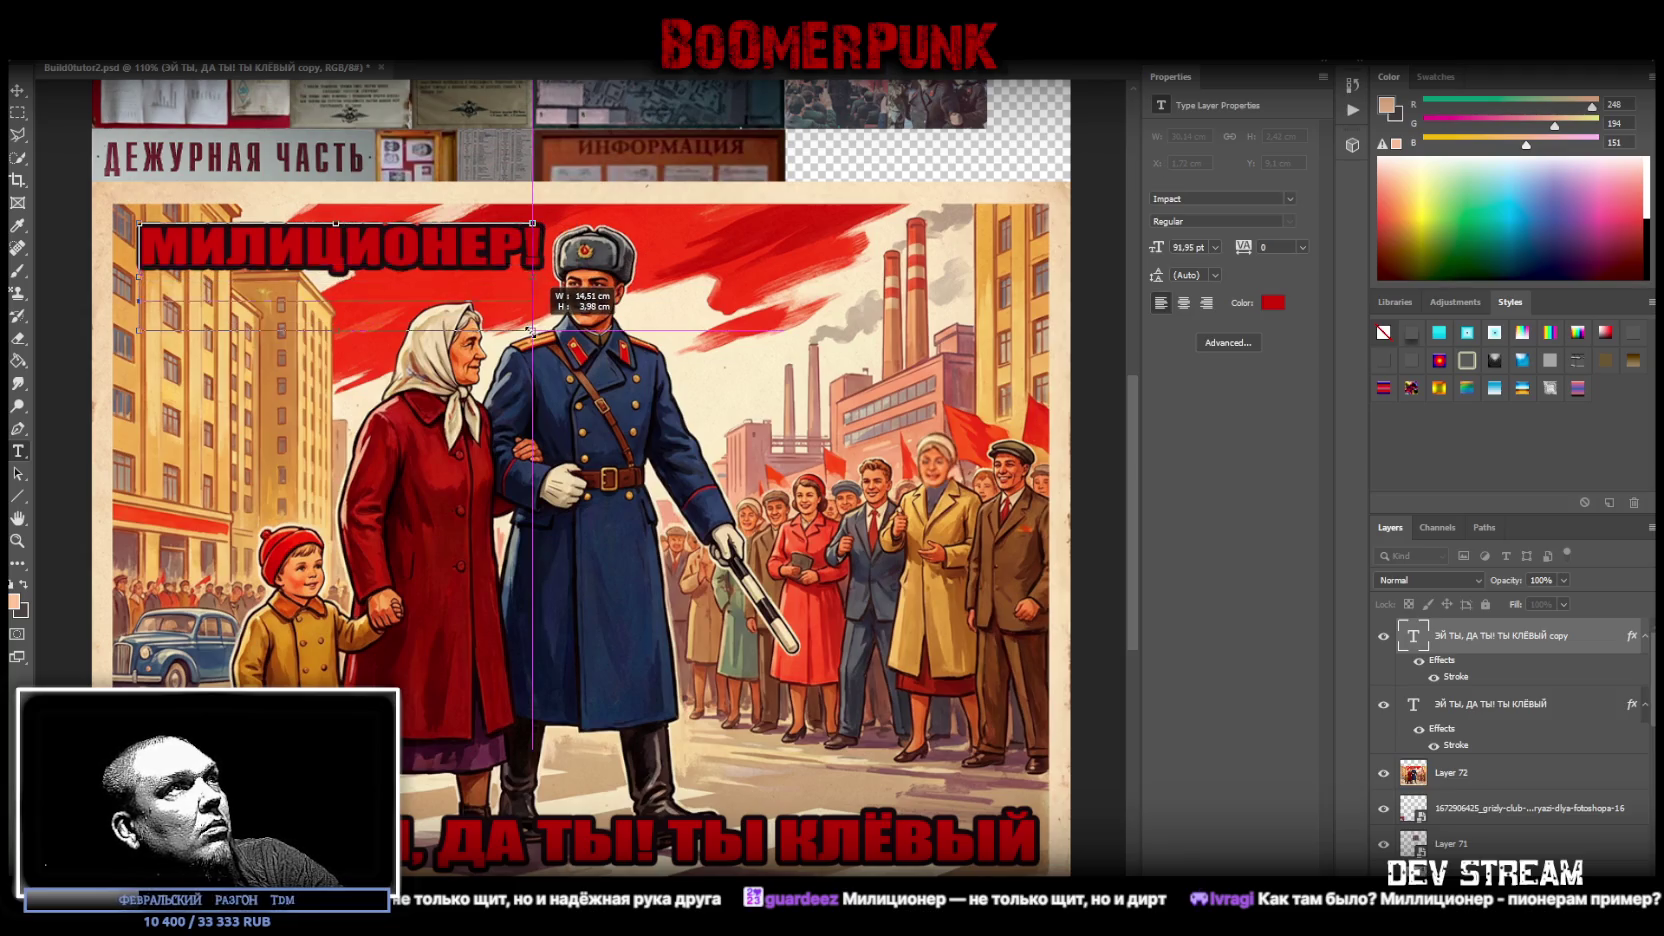
{"action": "left_click_drag", "start_coordinate": [532, 358], "coordinate": [545, 350]}
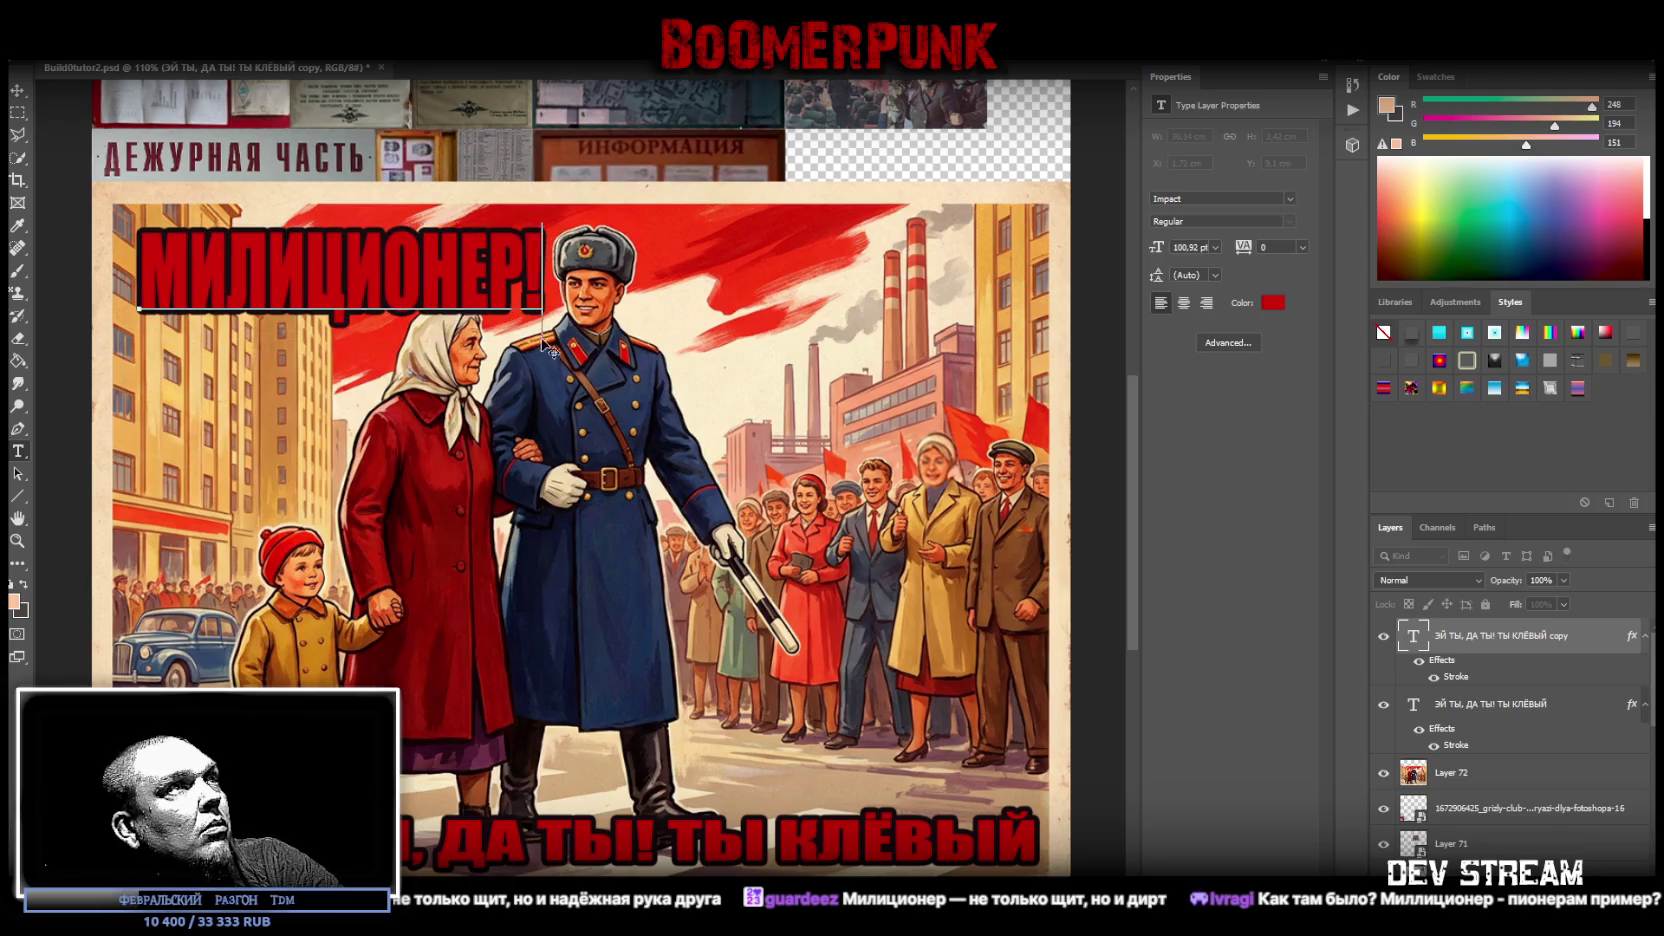
{"action": "left_click", "coordinate": [434, 253]}
{"action": "left_click", "coordinate": [17, 90]}
{"action": "left_click_drag", "start_coordinate": [297, 288], "coordinate": [284, 276]}
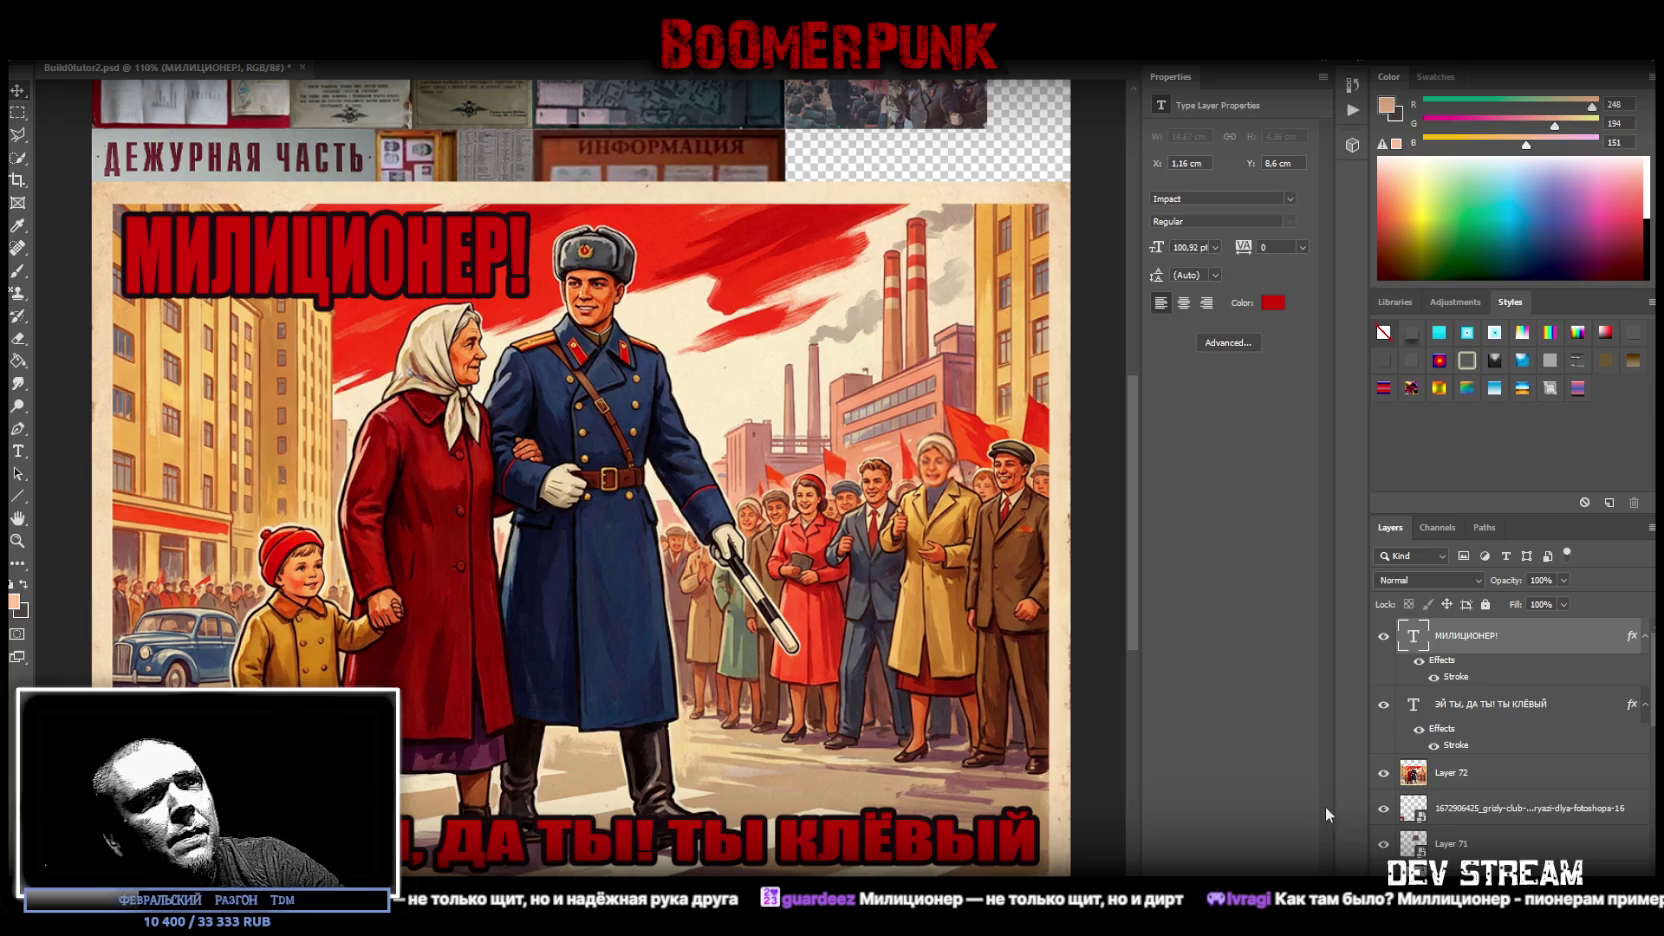
{"action": "left_click", "coordinate": [18, 456]}
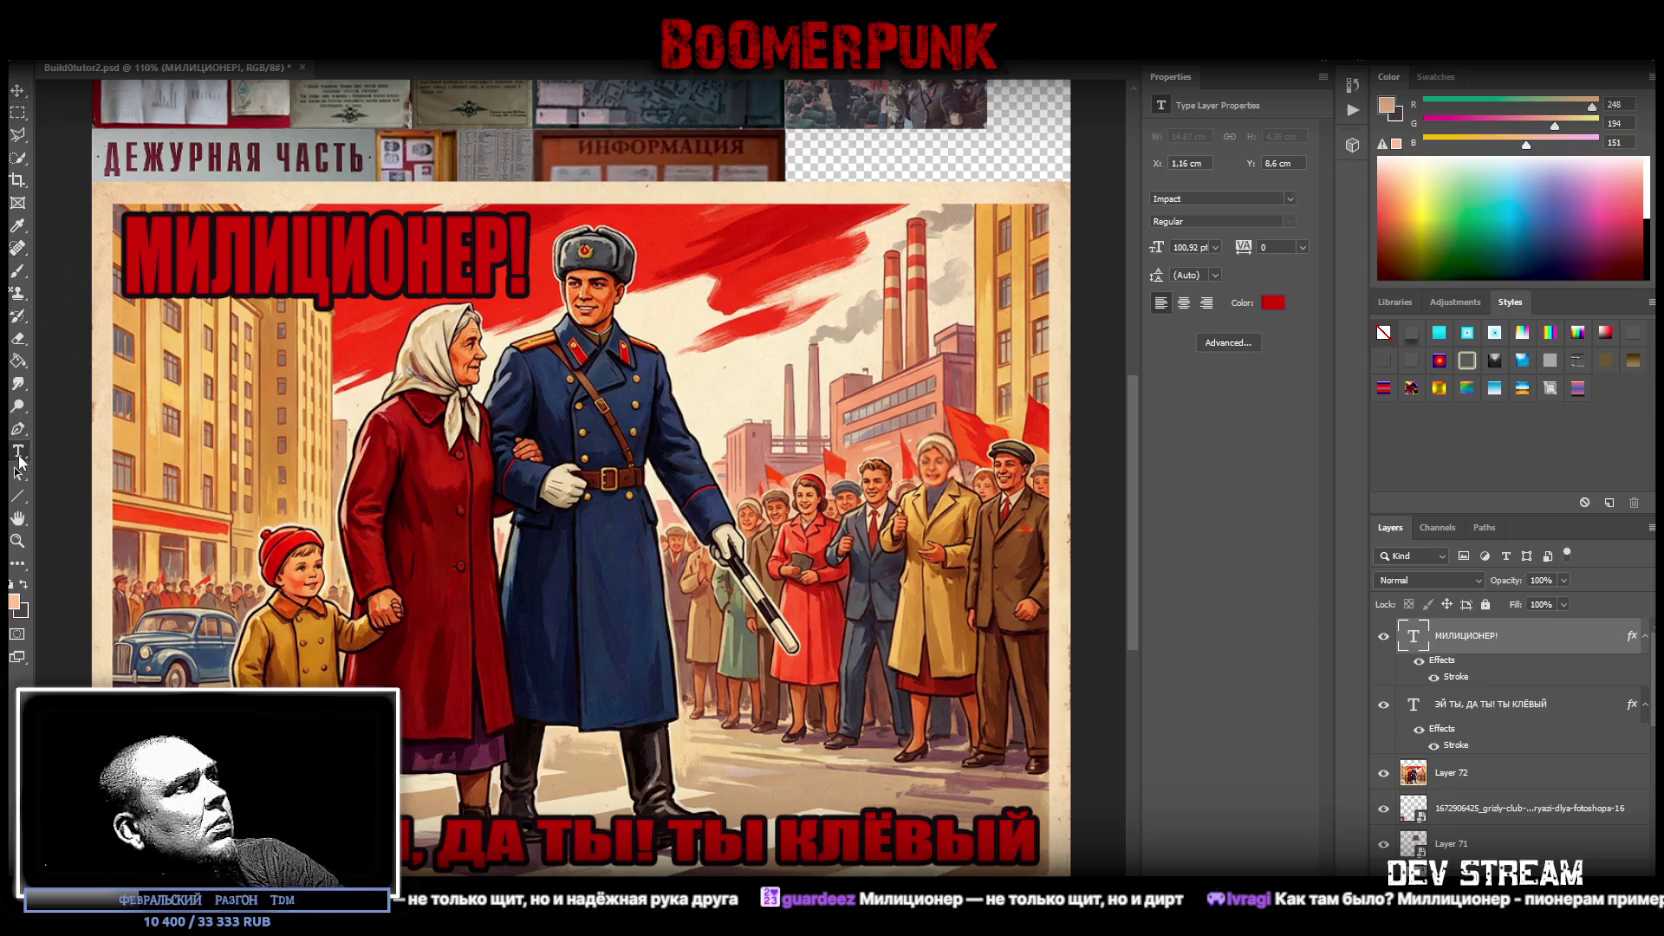
- Recolour the МИЛИЦИОНЕР! headline cream, sampled from the baton
{"action": "double_click", "coordinate": [395, 258]}
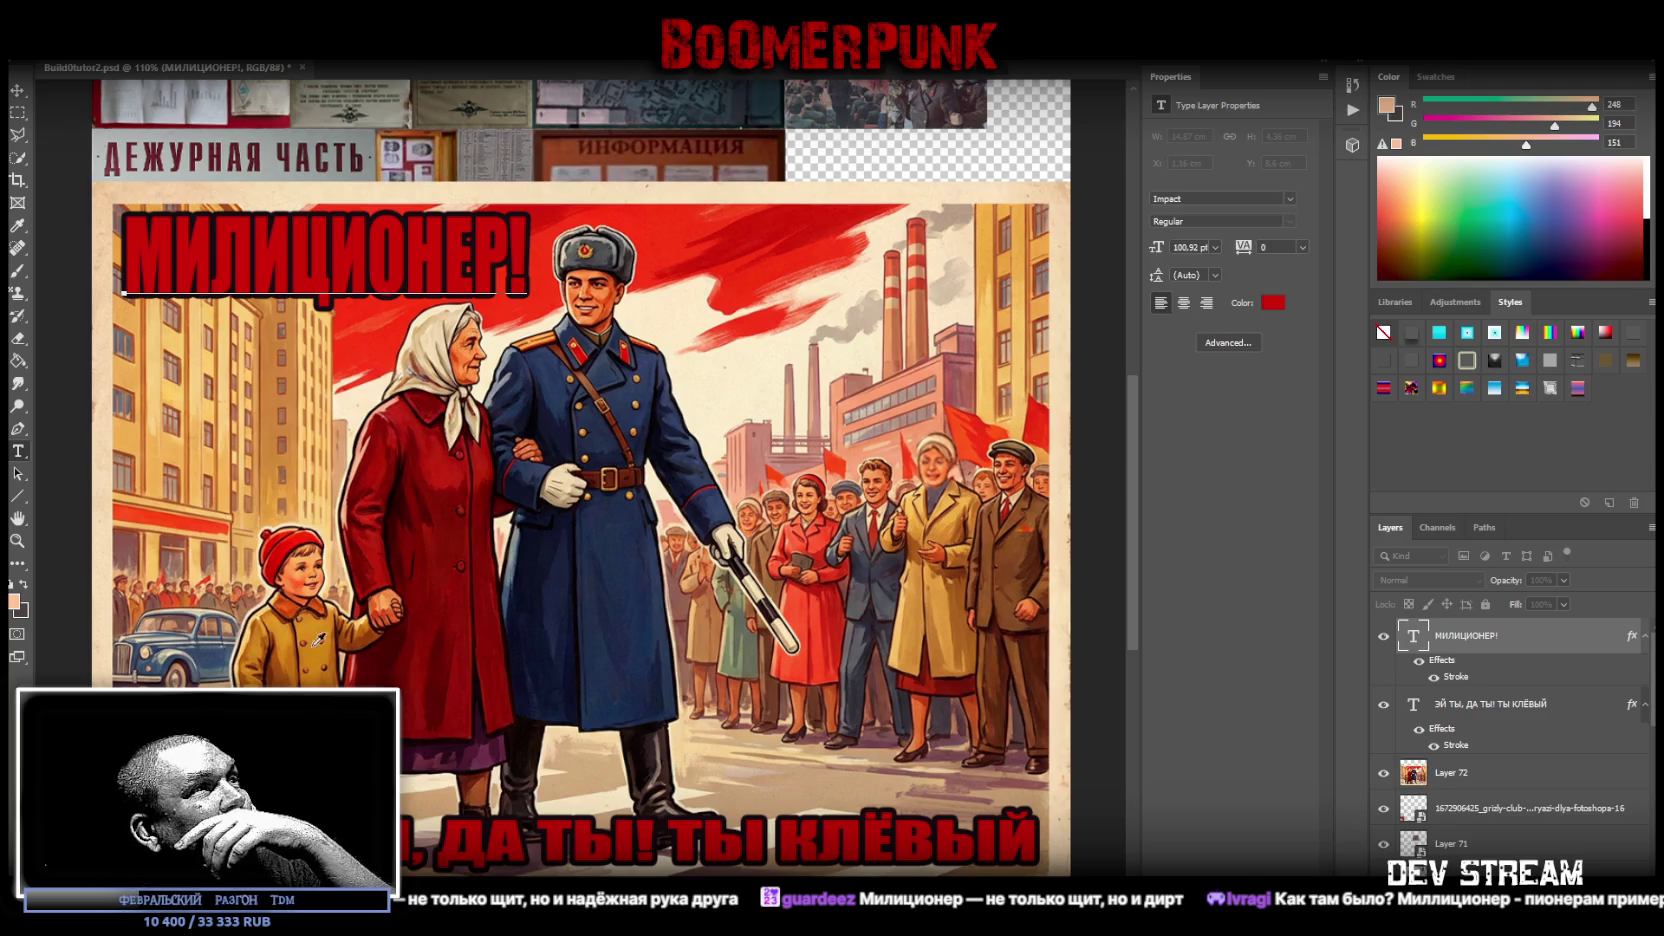
{"action": "left_click", "coordinate": [627, 556]}
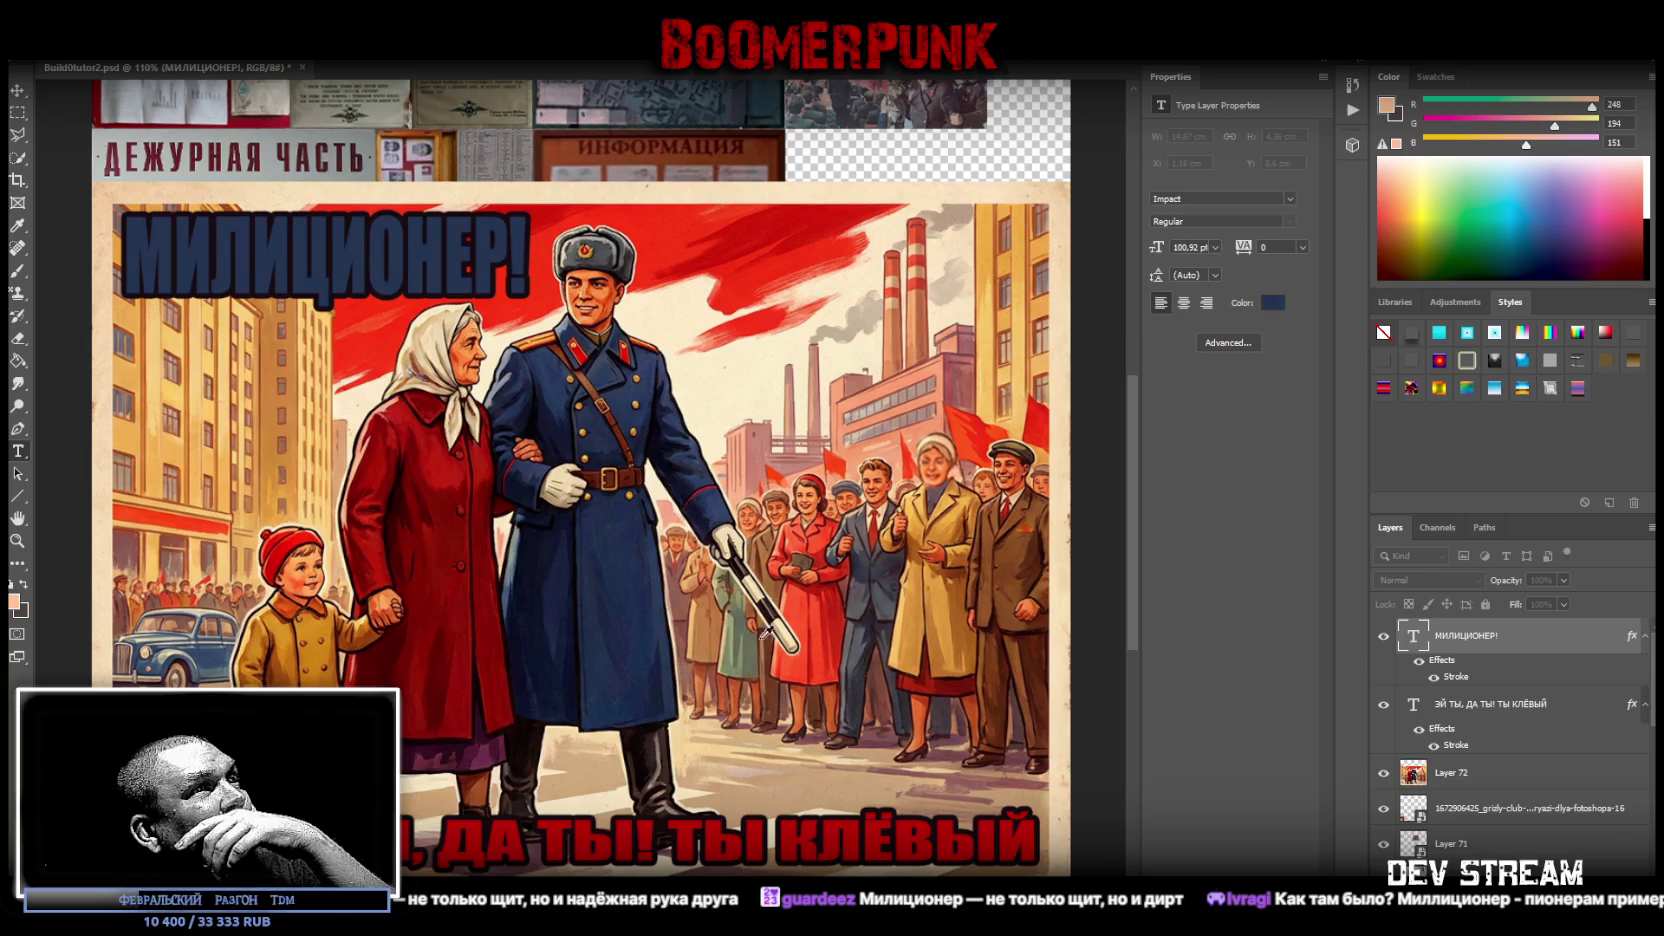
{"action": "left_click", "coordinate": [791, 625]}
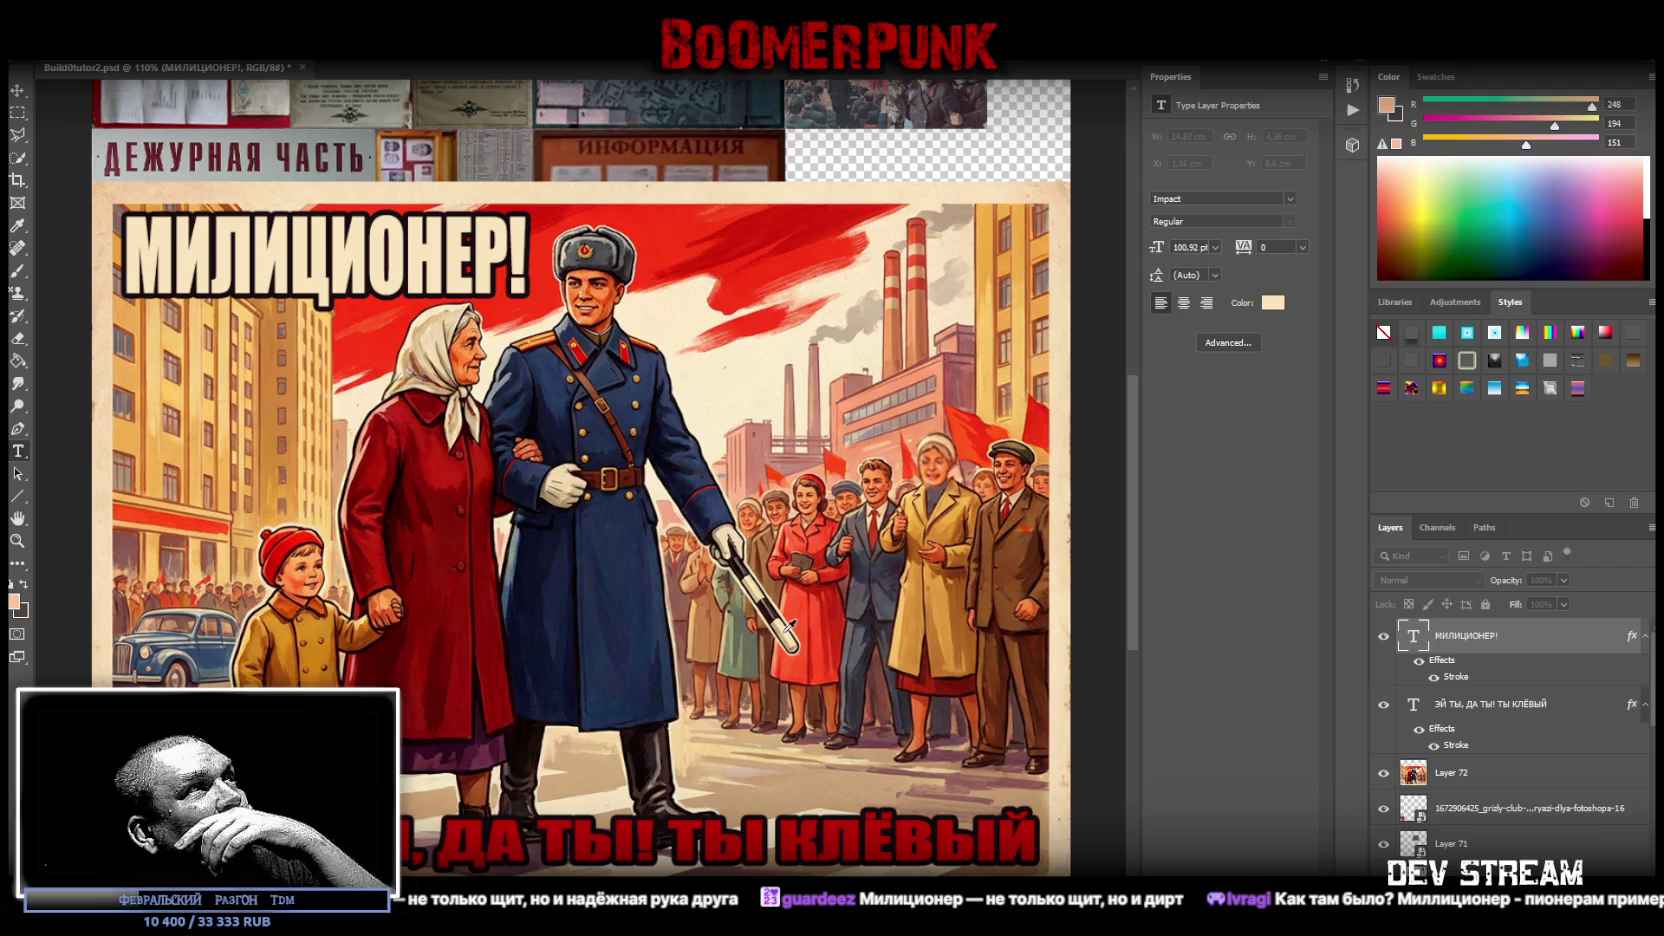
{"action": "key", "text": "Escape"}
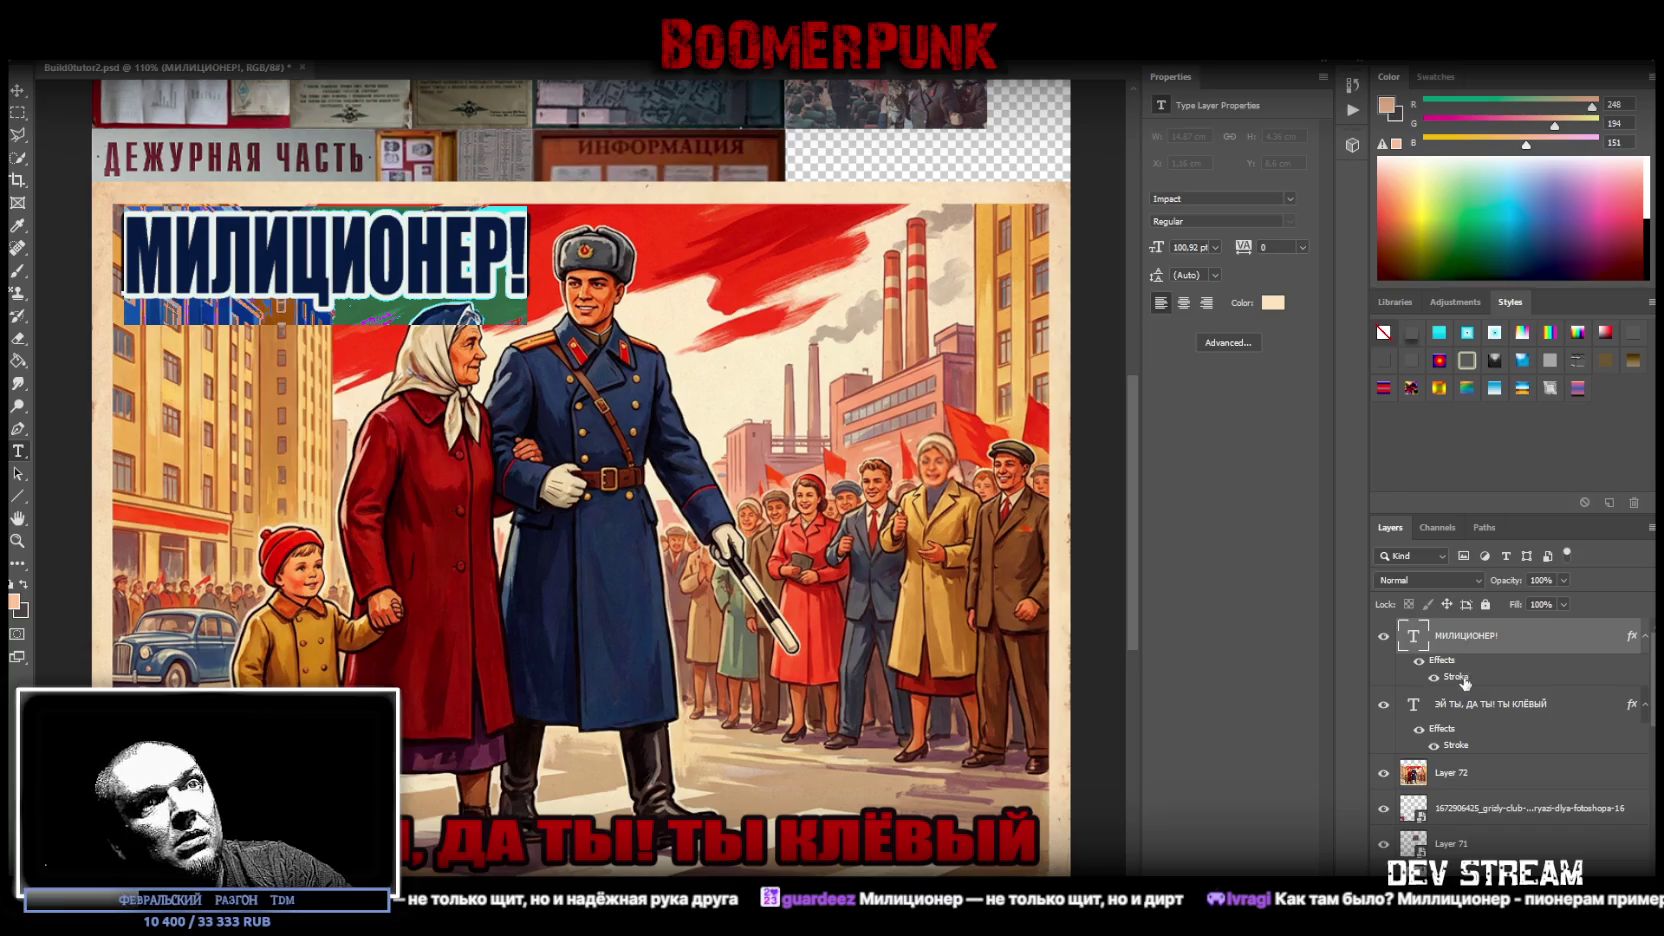
- Give the bottom slogan the same cream colour, then select both text layers
{"action": "left_click", "coordinate": [1468, 712]}
{"action": "triple_click", "coordinate": [697, 840]}
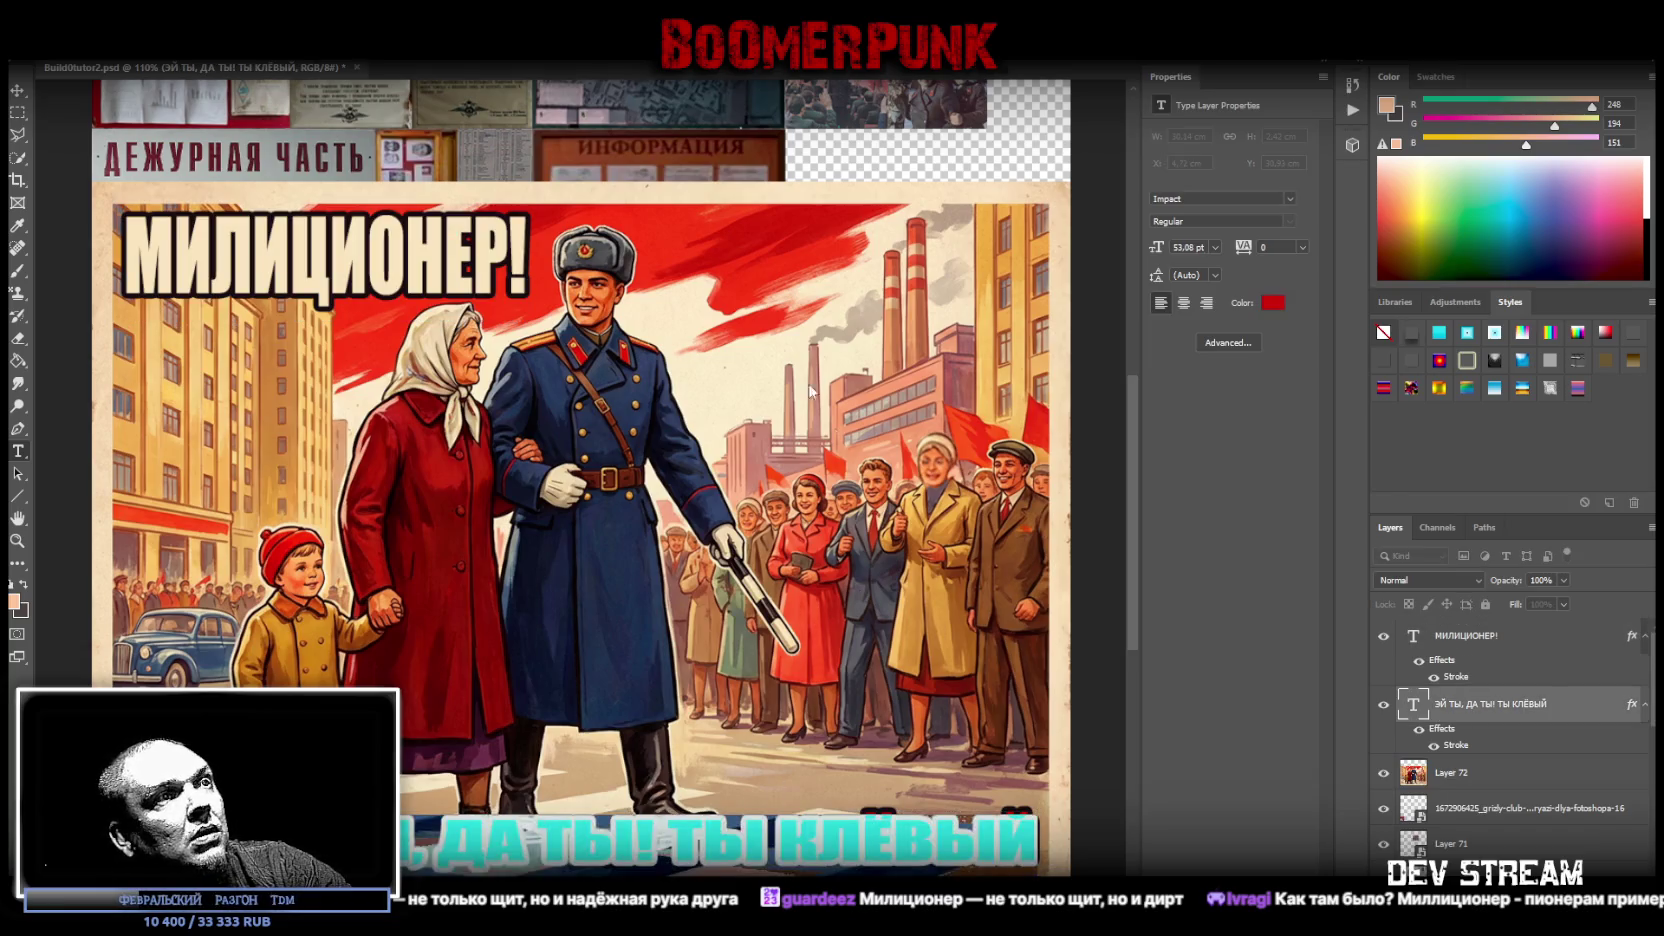
{"action": "key", "text": "ctrl+h"}
{"action": "left_click", "coordinate": [463, 240]}
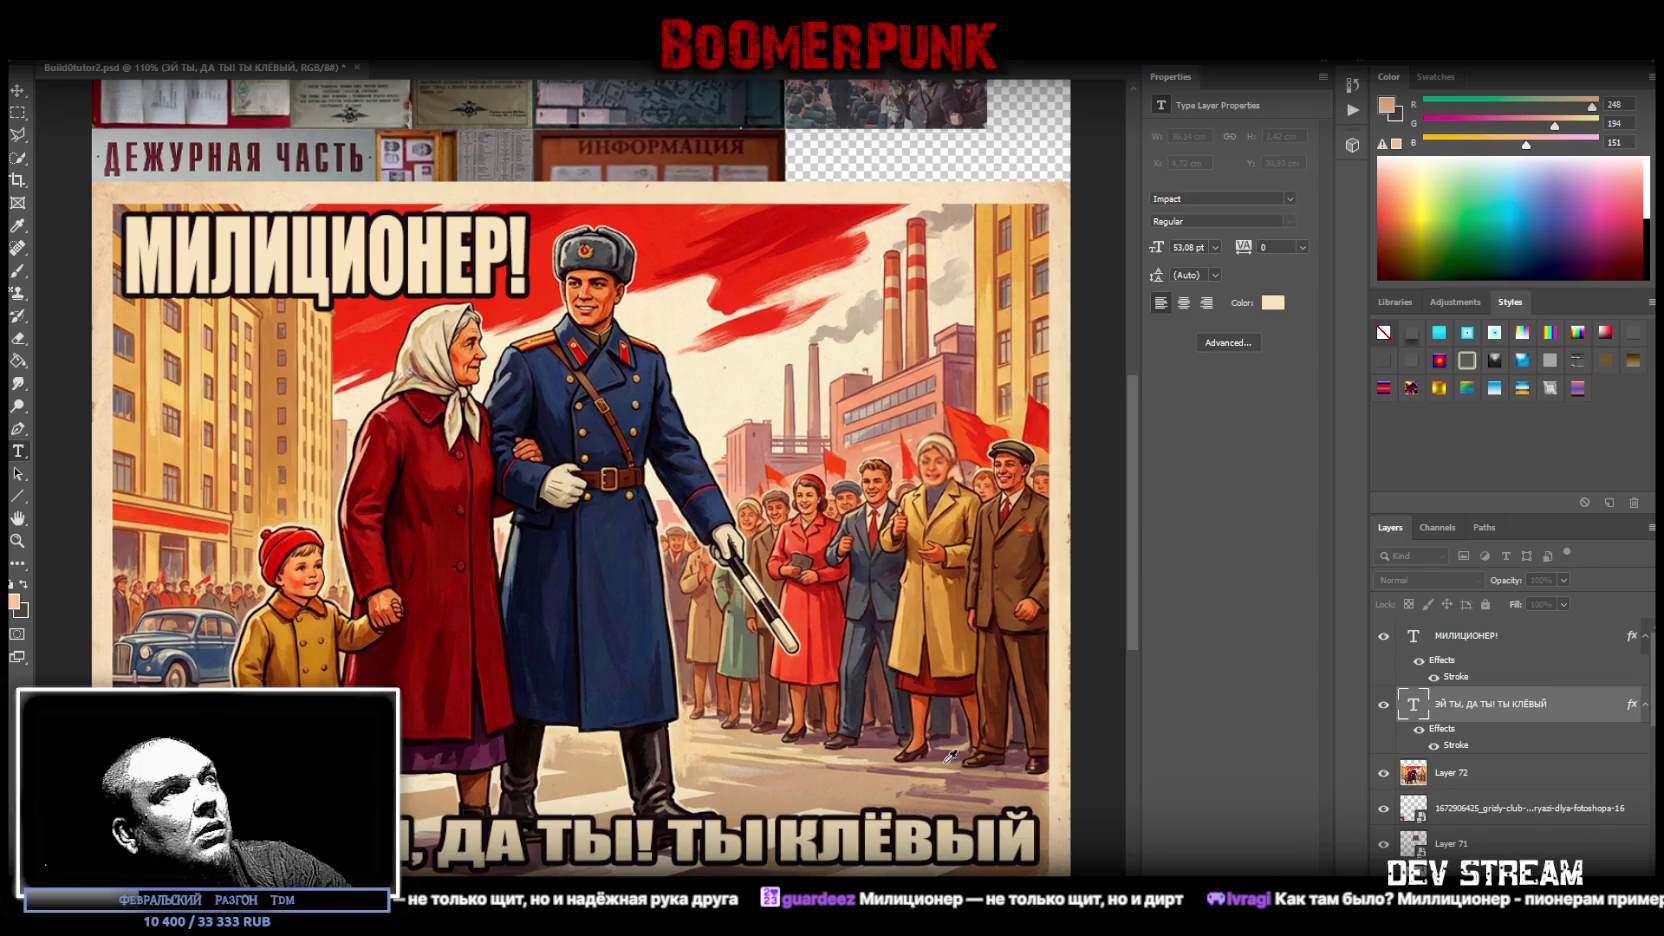
{"action": "key", "text": "ctrl+h"}
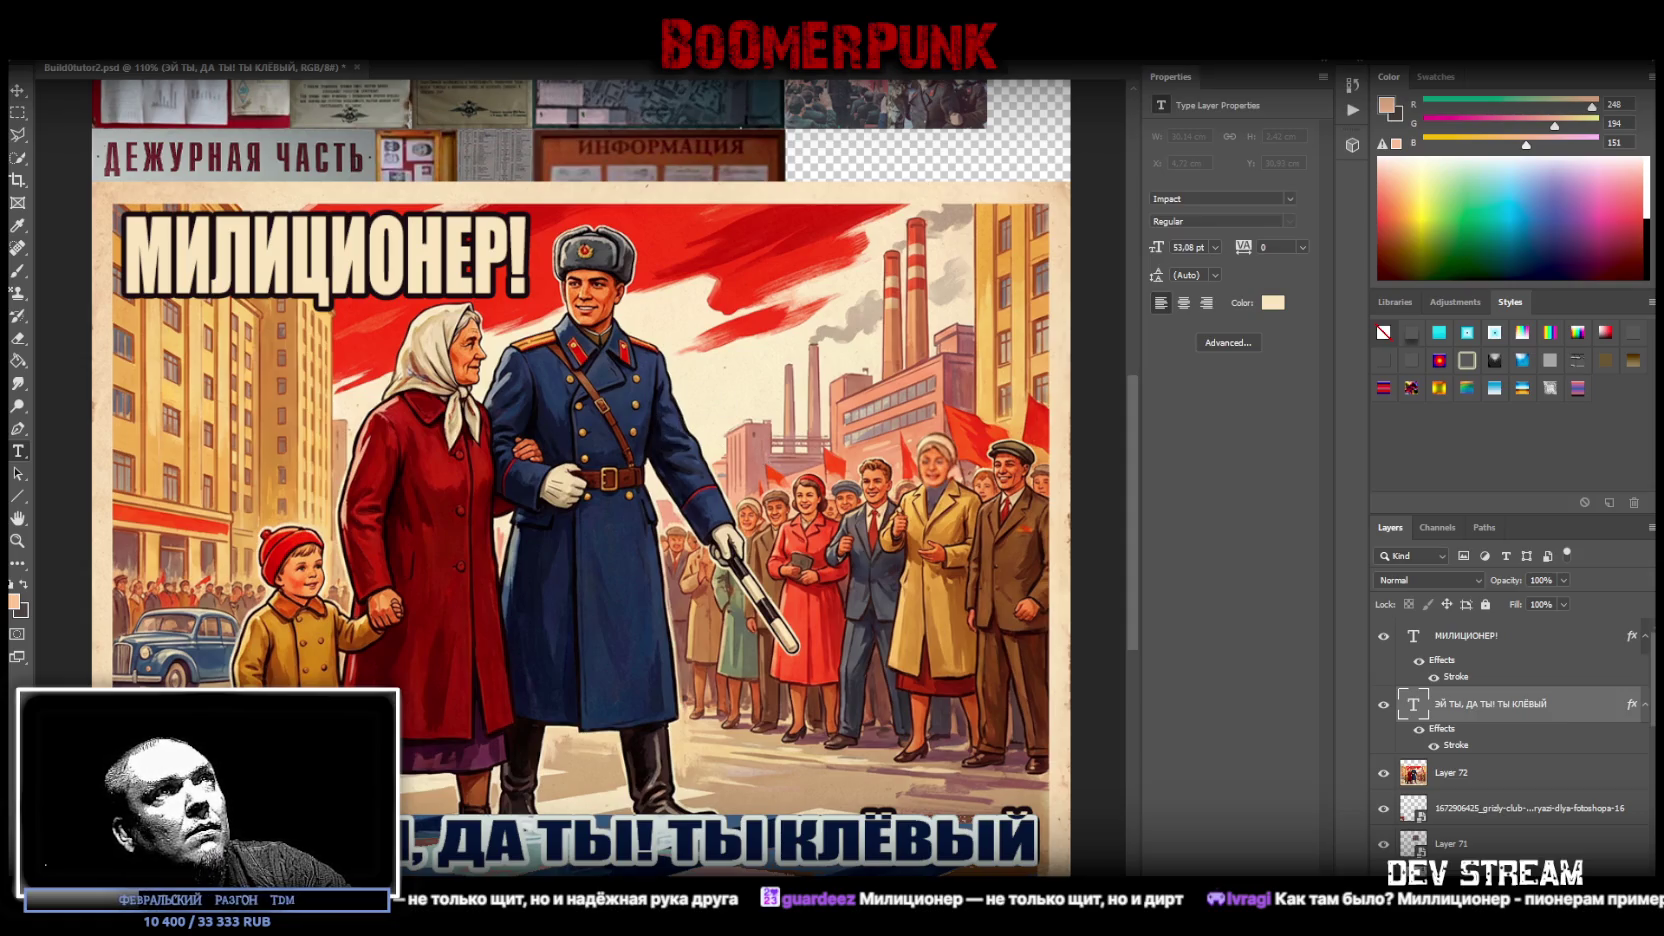
{"action": "key", "text": "ctrl+Return"}
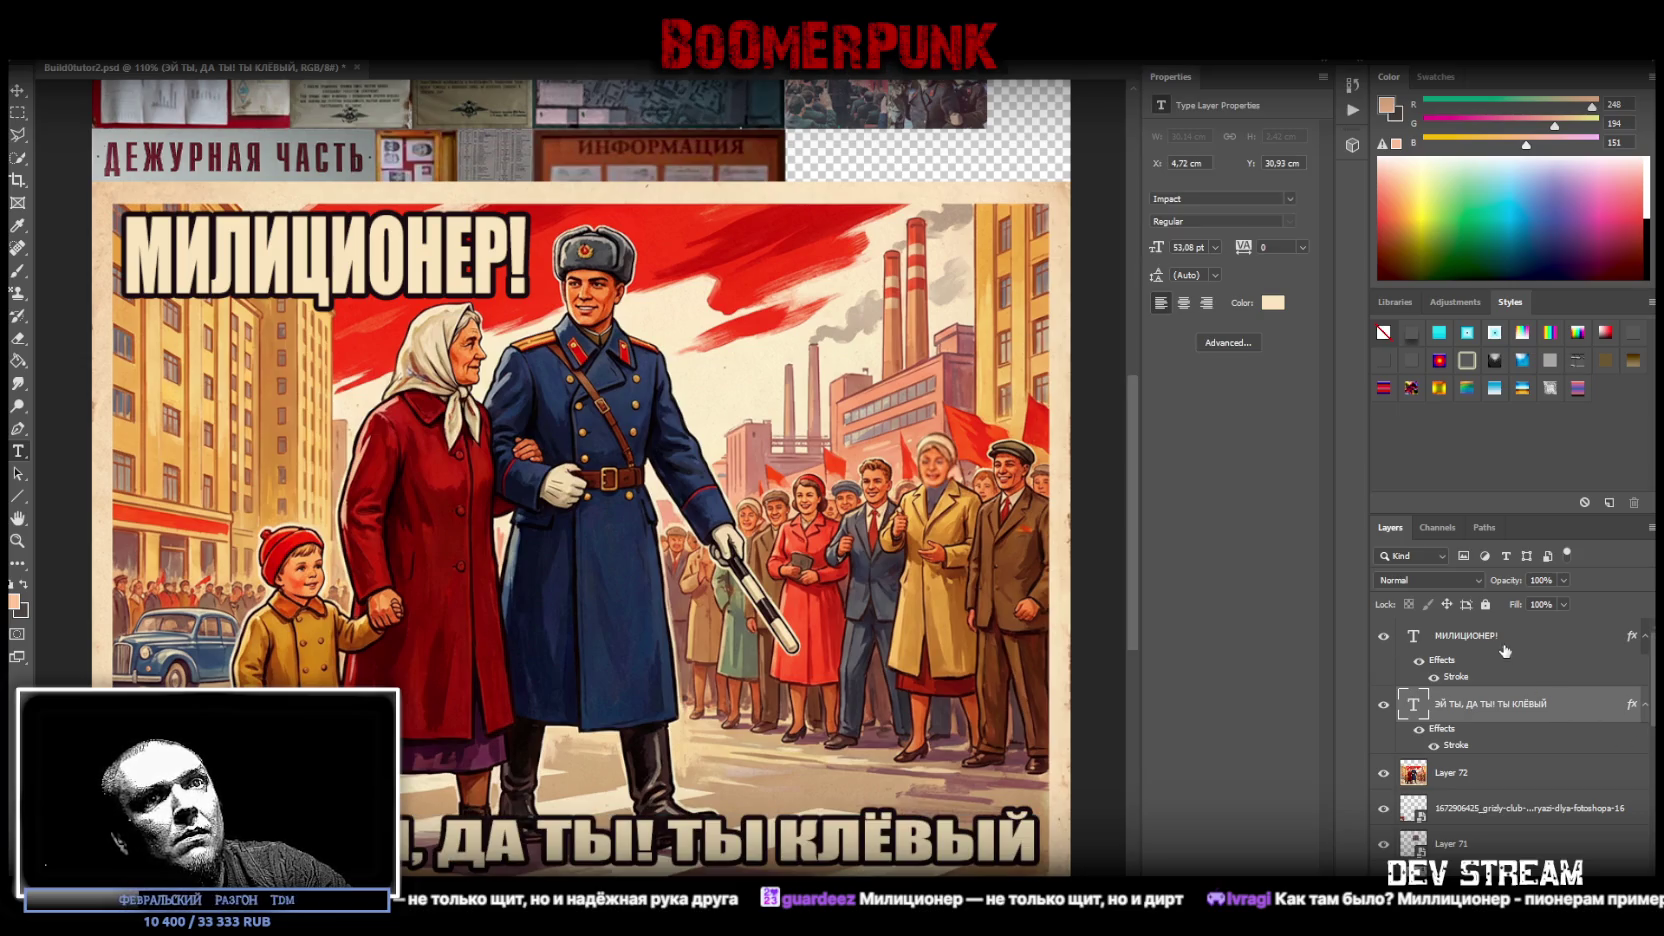
{"action": "left_click", "coordinate": [1488, 644]}
{"action": "left_click", "coordinate": [1487, 703], "text": "shift"}
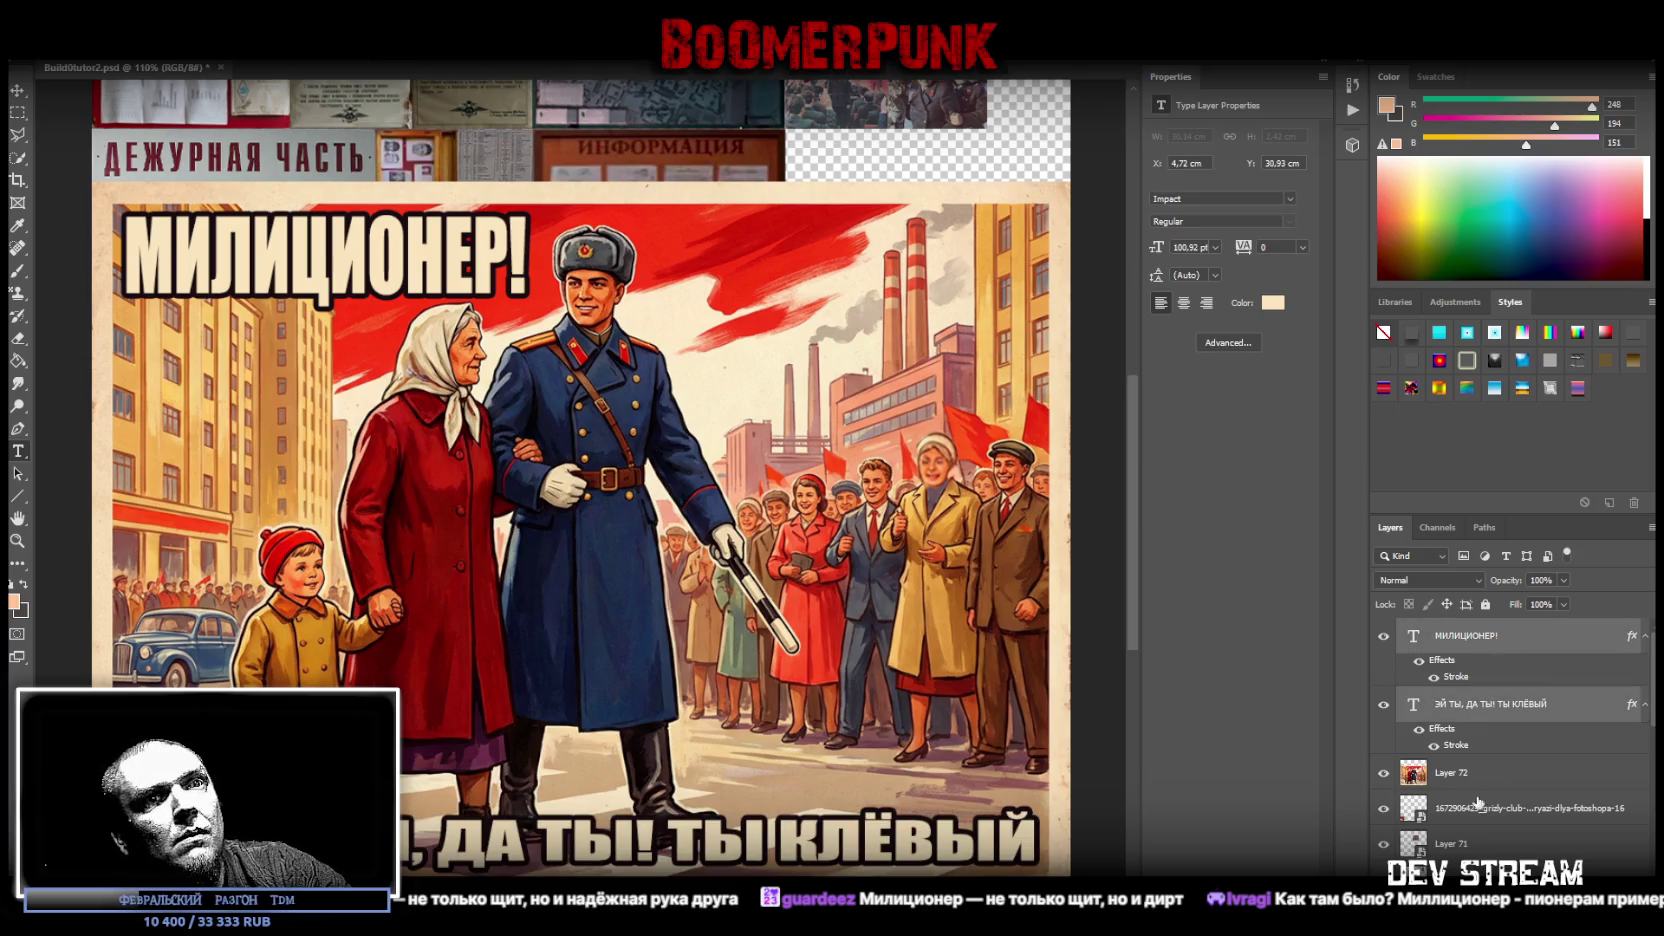
- Combine the headline, slogan and Layer 72 into one smart object
{"action": "left_click", "coordinate": [1456, 775], "text": "shift"}
{"action": "right_click", "coordinate": [1456, 775]}
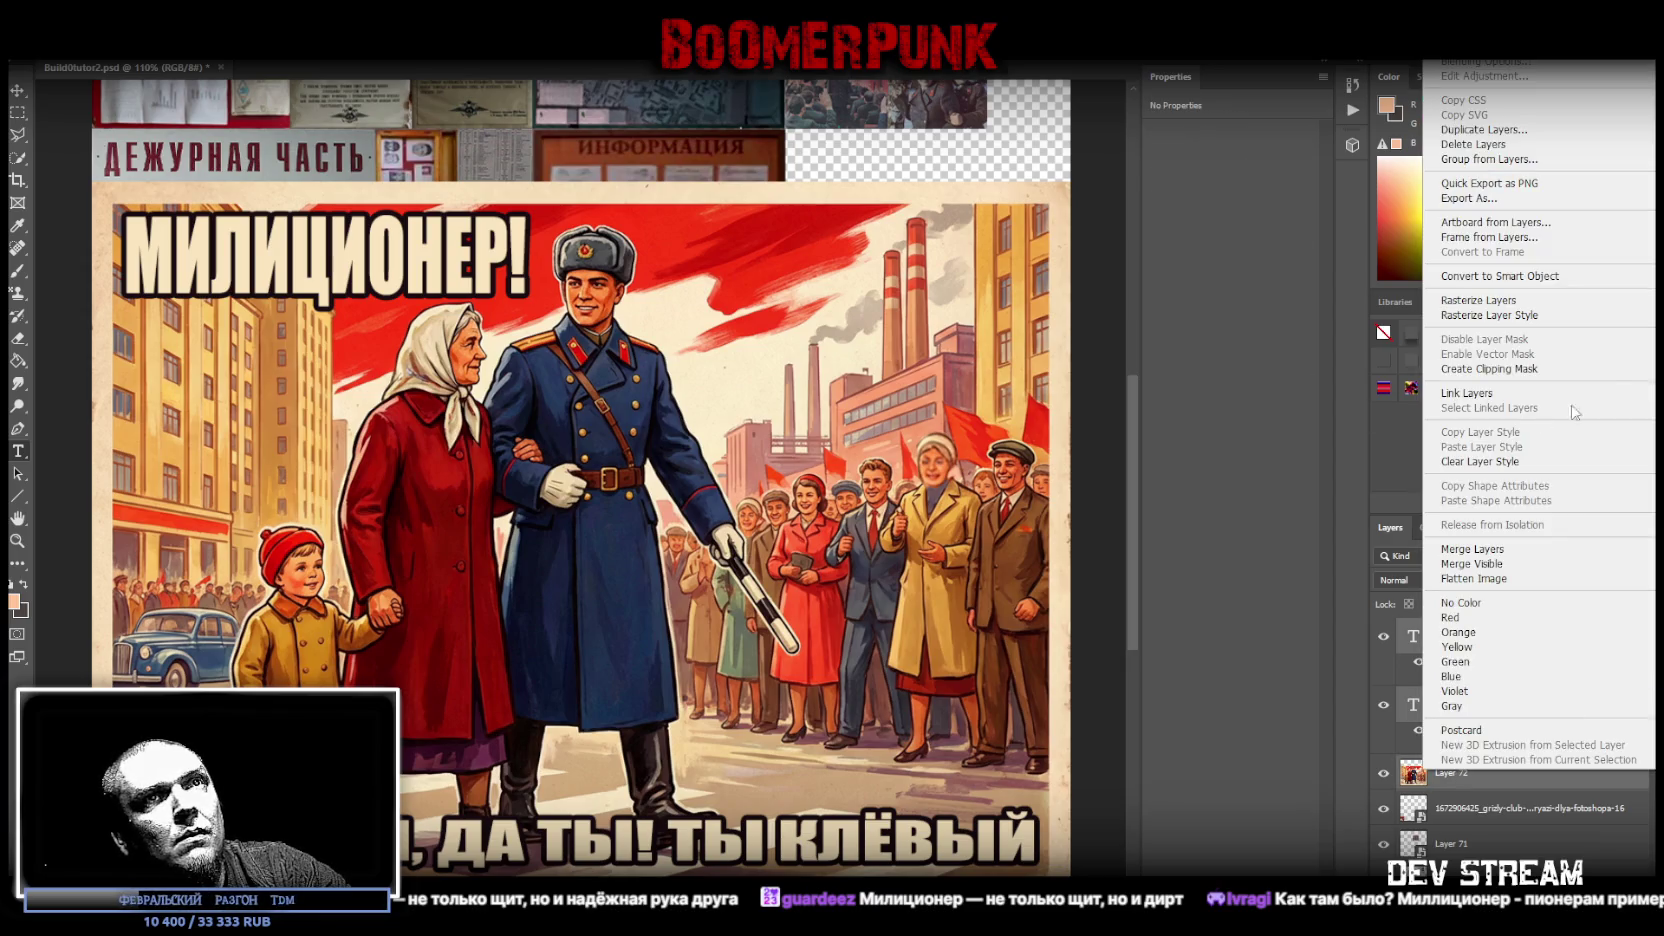
{"action": "left_click", "coordinate": [1527, 277]}
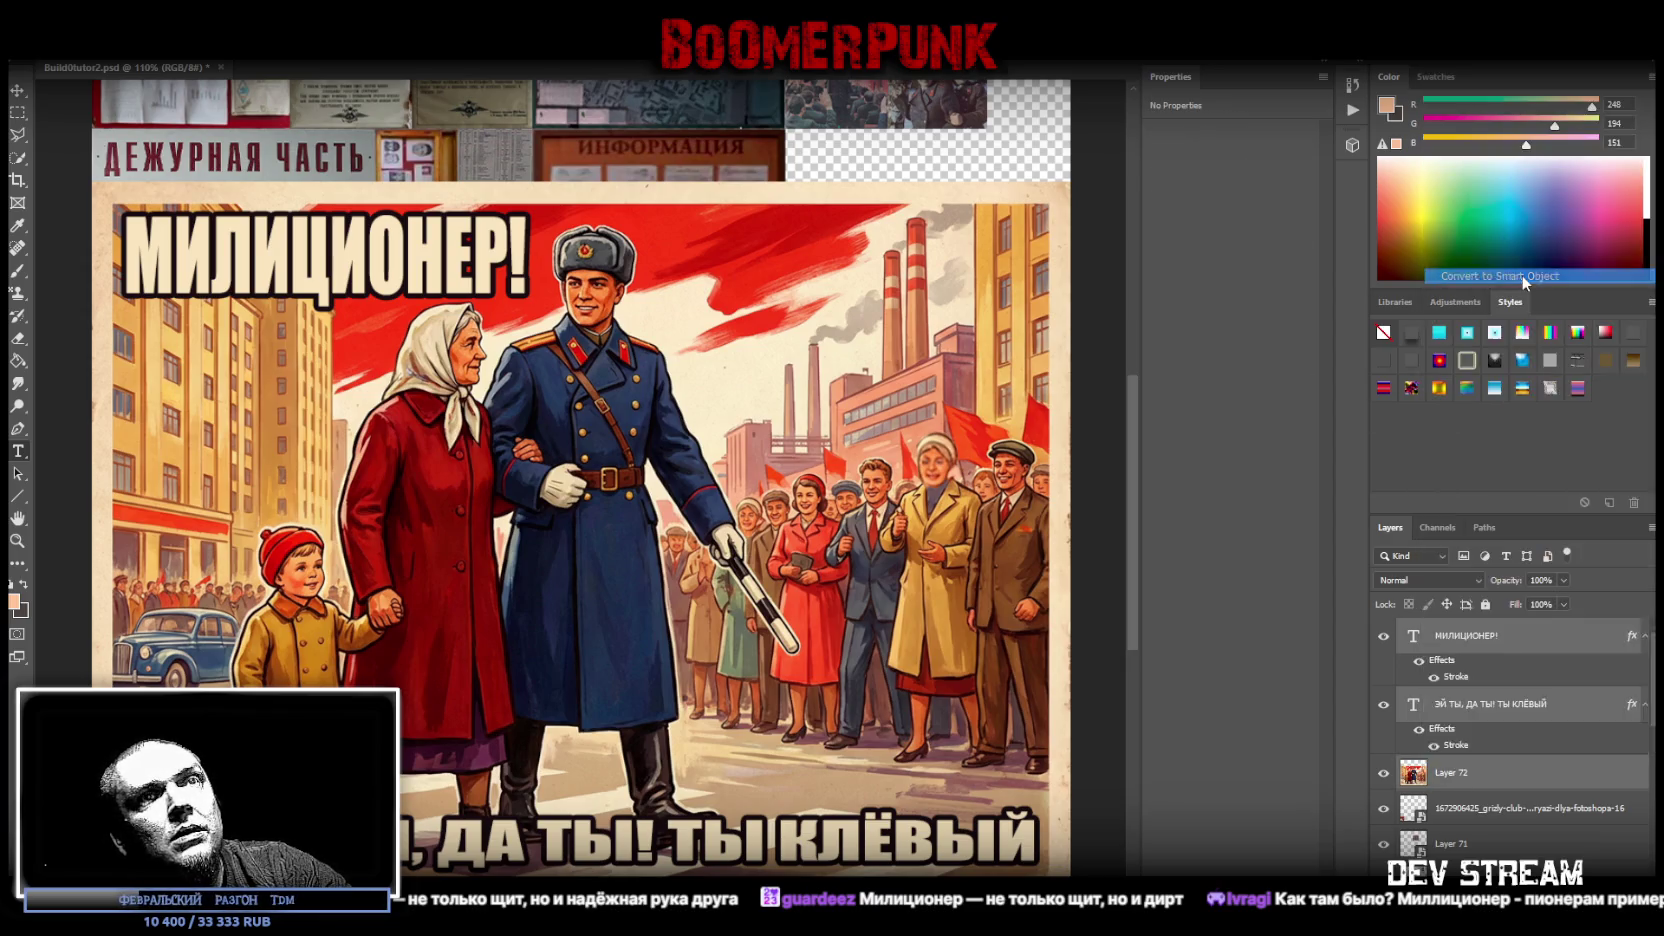
- Place a grunge texture over the poster, mirrored horizontally and rotated about ten degrees
{"action": "key", "text": "i"}
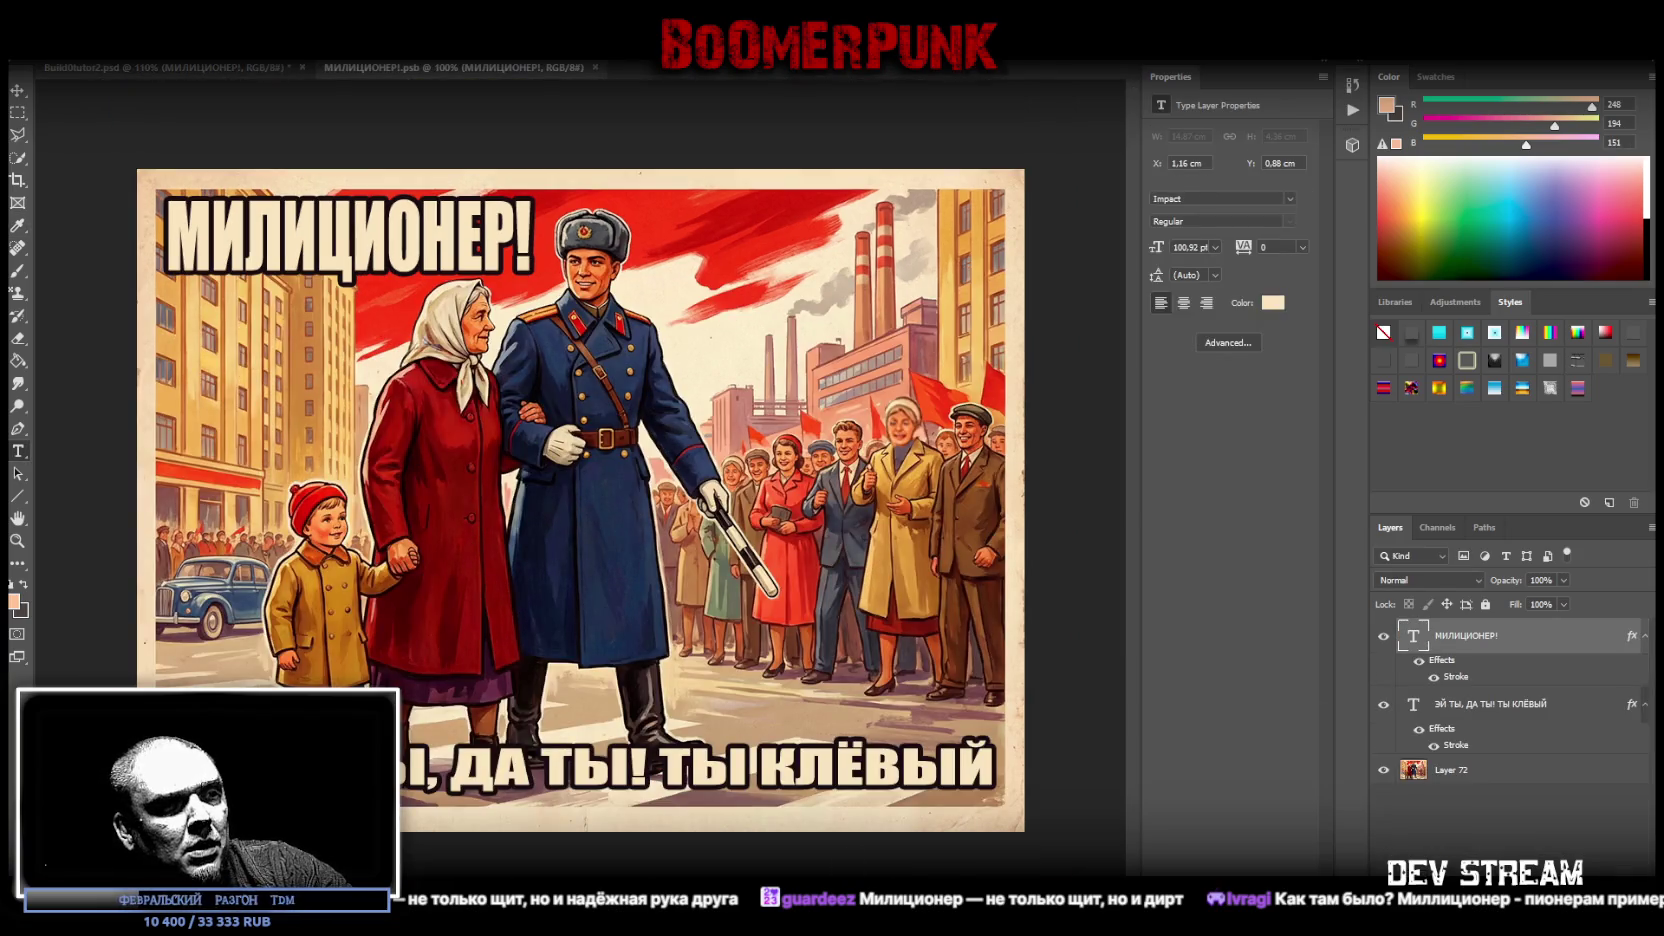
{"action": "left_click_drag", "start_coordinate": [1150, 450], "coordinate": [556, 450]}
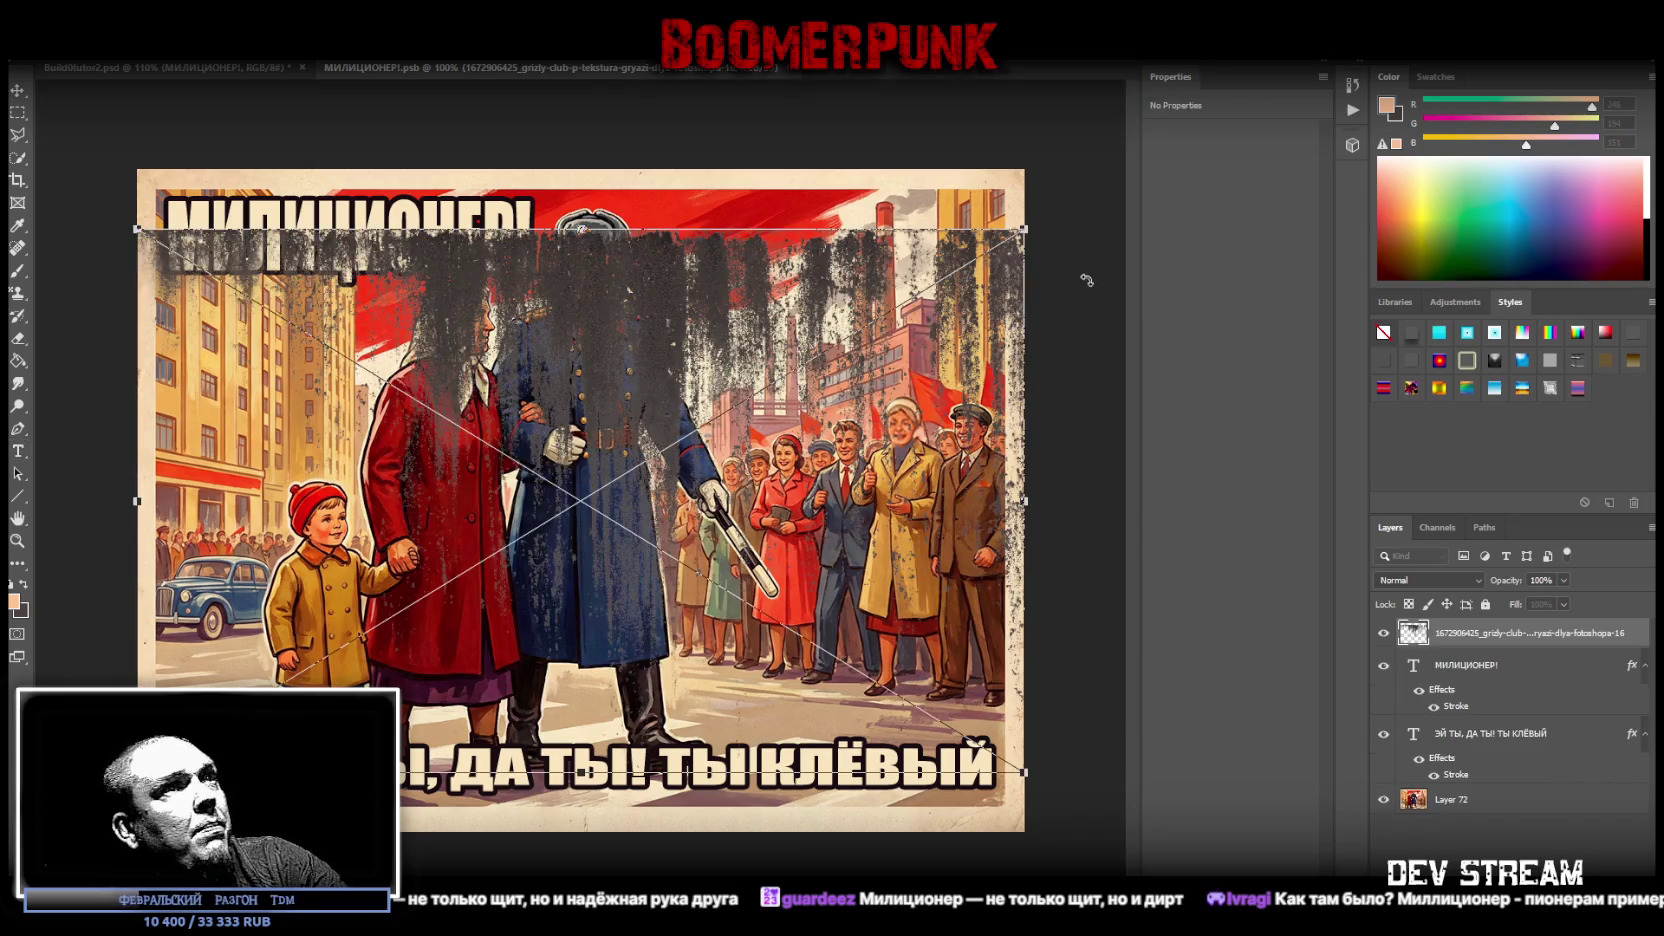
{"action": "right_click", "coordinate": [811, 478]}
{"action": "left_click", "coordinate": [868, 684]}
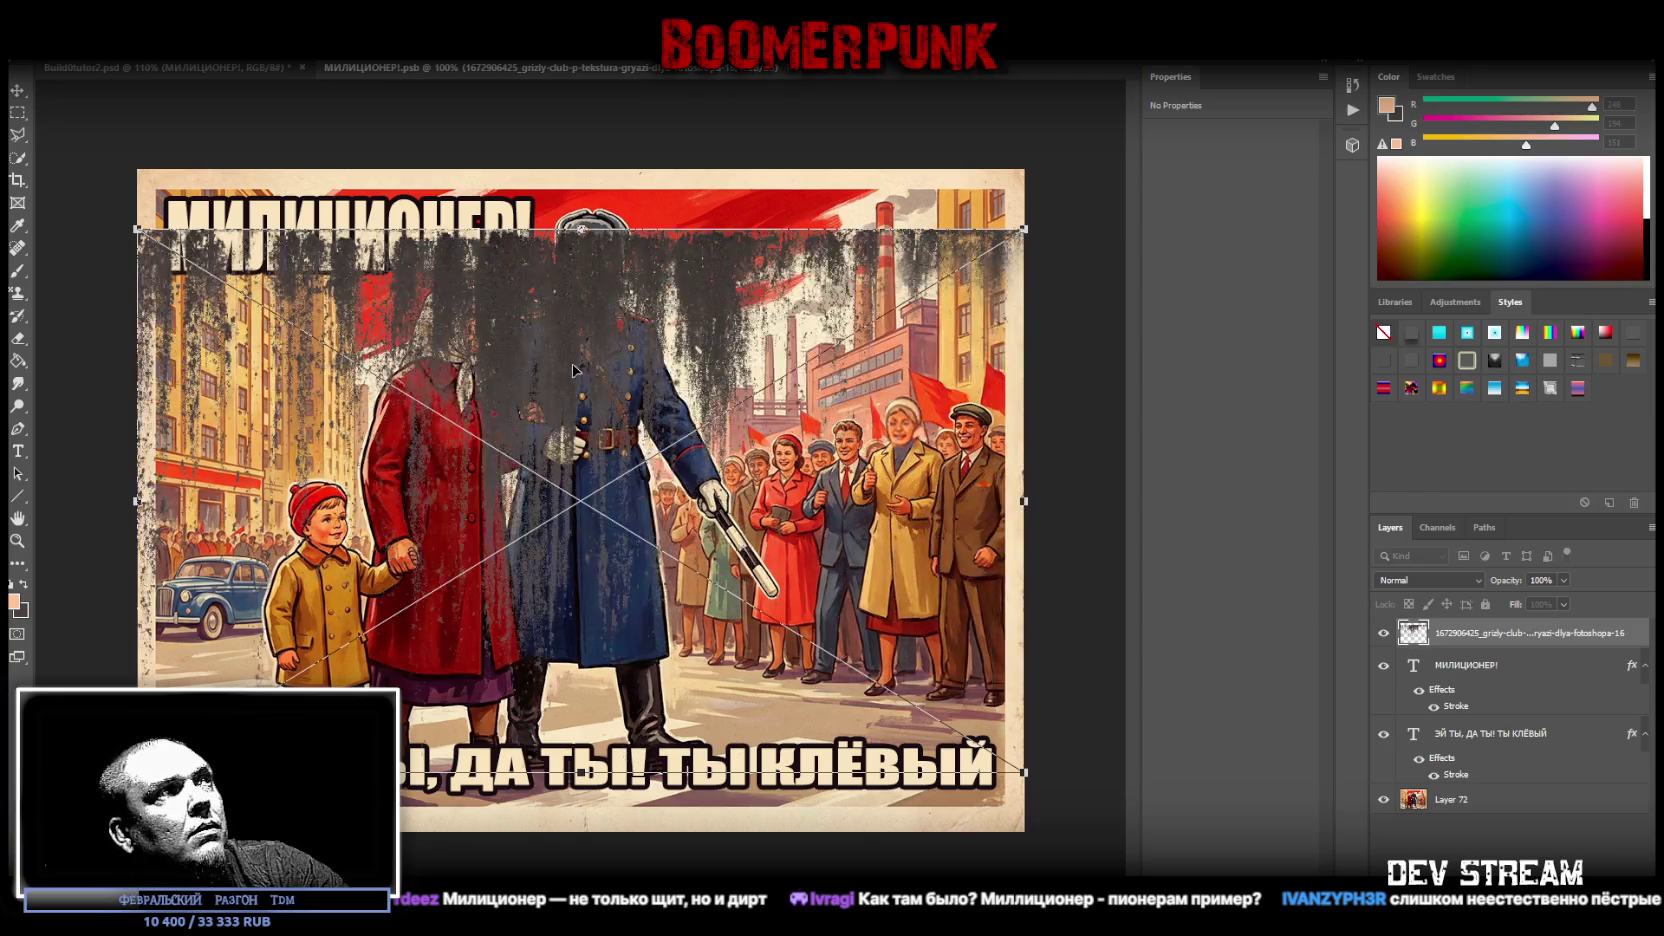
{"action": "left_click_drag", "start_coordinate": [575, 372], "coordinate": [491, 313]}
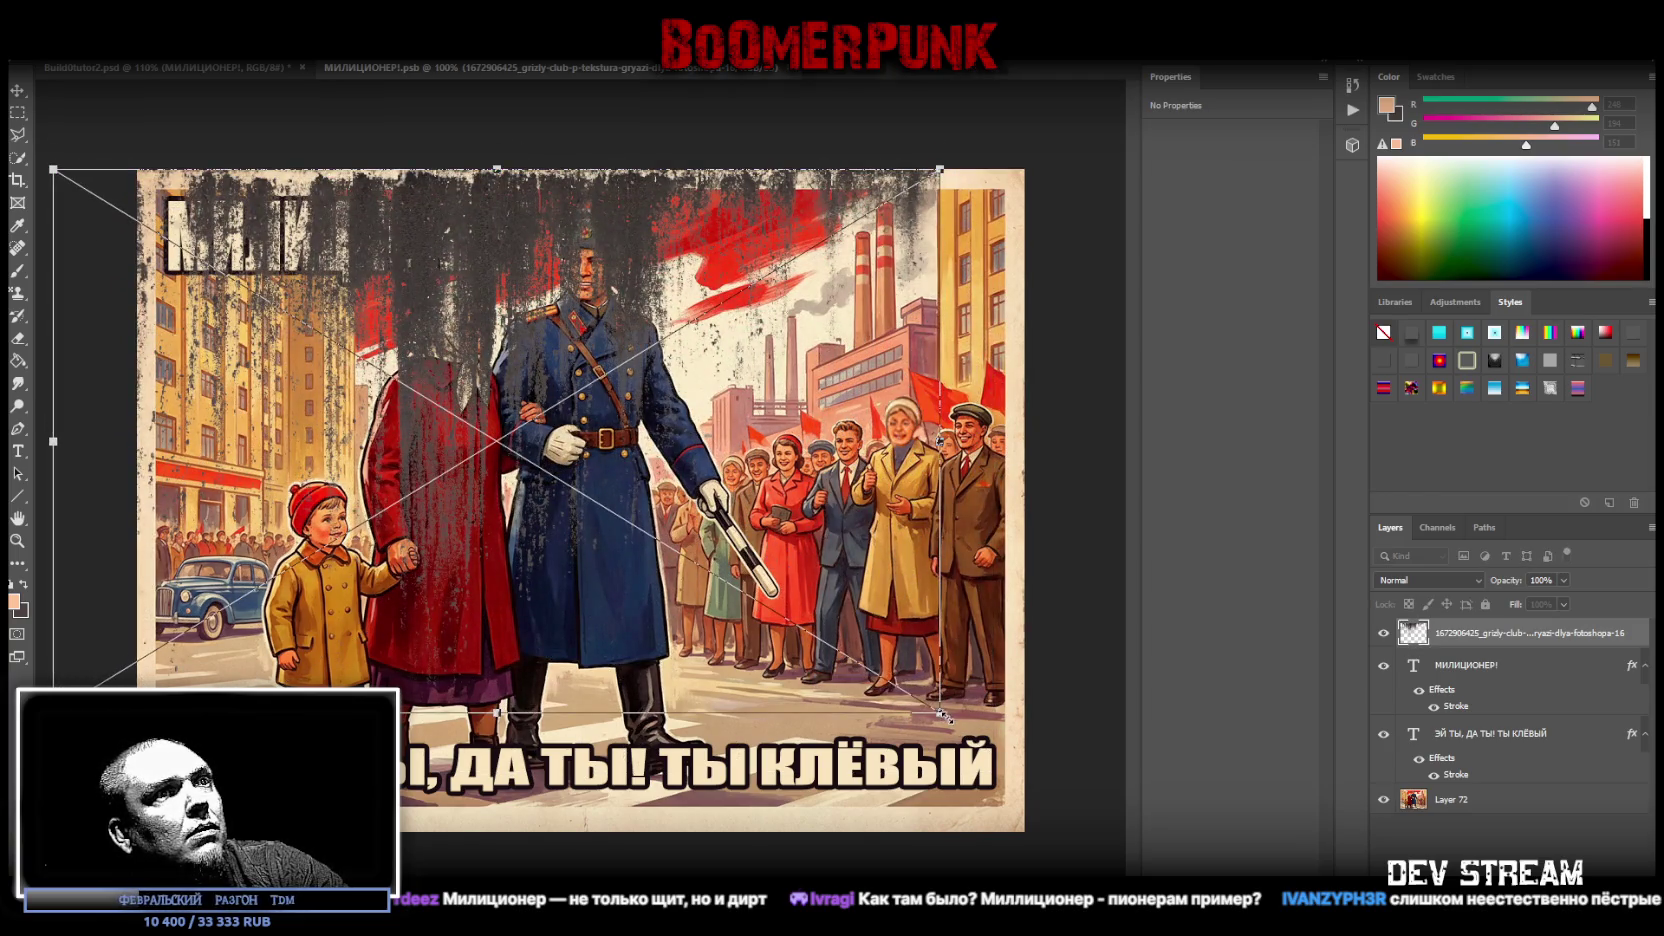
{"action": "left_click_drag", "start_coordinate": [944, 716], "coordinate": [995, 410]}
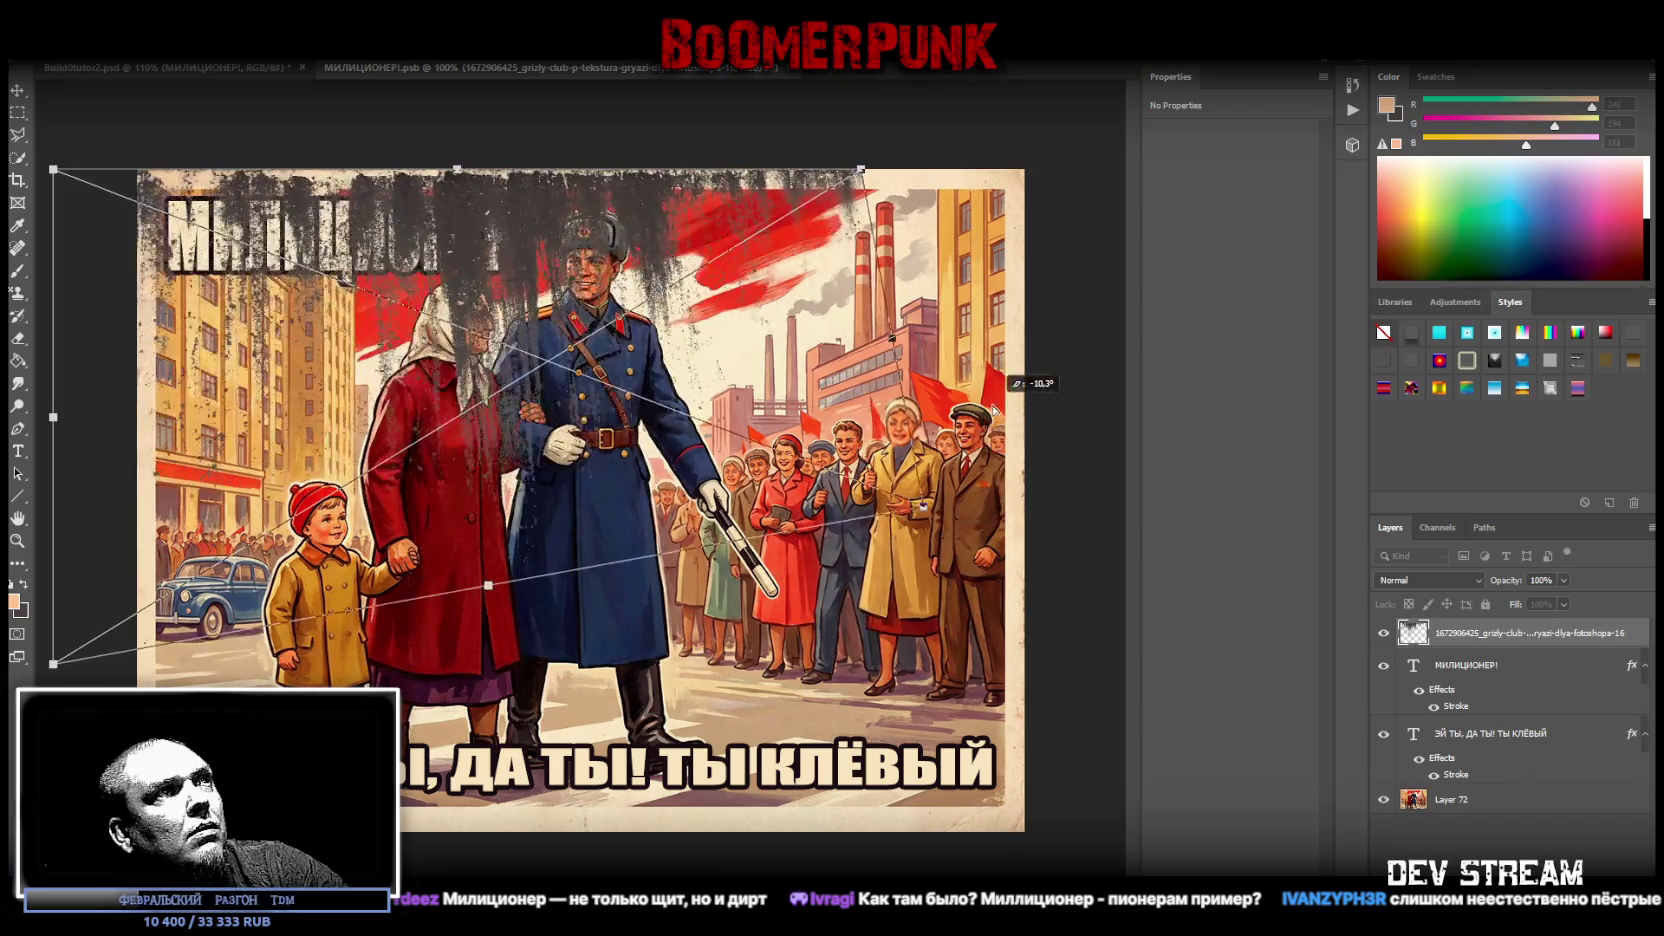
{"action": "mouse_move", "coordinate": [460, 216]}
{"action": "left_mouse_down"}
{"action": "mouse_move", "coordinate": [531, 215]}
{"action": "mouse_move", "coordinate": [514, 216]}
{"action": "left_mouse_up"}
{"action": "key", "text": "t"}
- Lower the texture's fill and further rotate, skew and stretch it over the poster
{"action": "left_click", "coordinate": [1563, 604]}
{"action": "left_click_drag", "start_coordinate": [1566, 625], "coordinate": [1529, 626]}
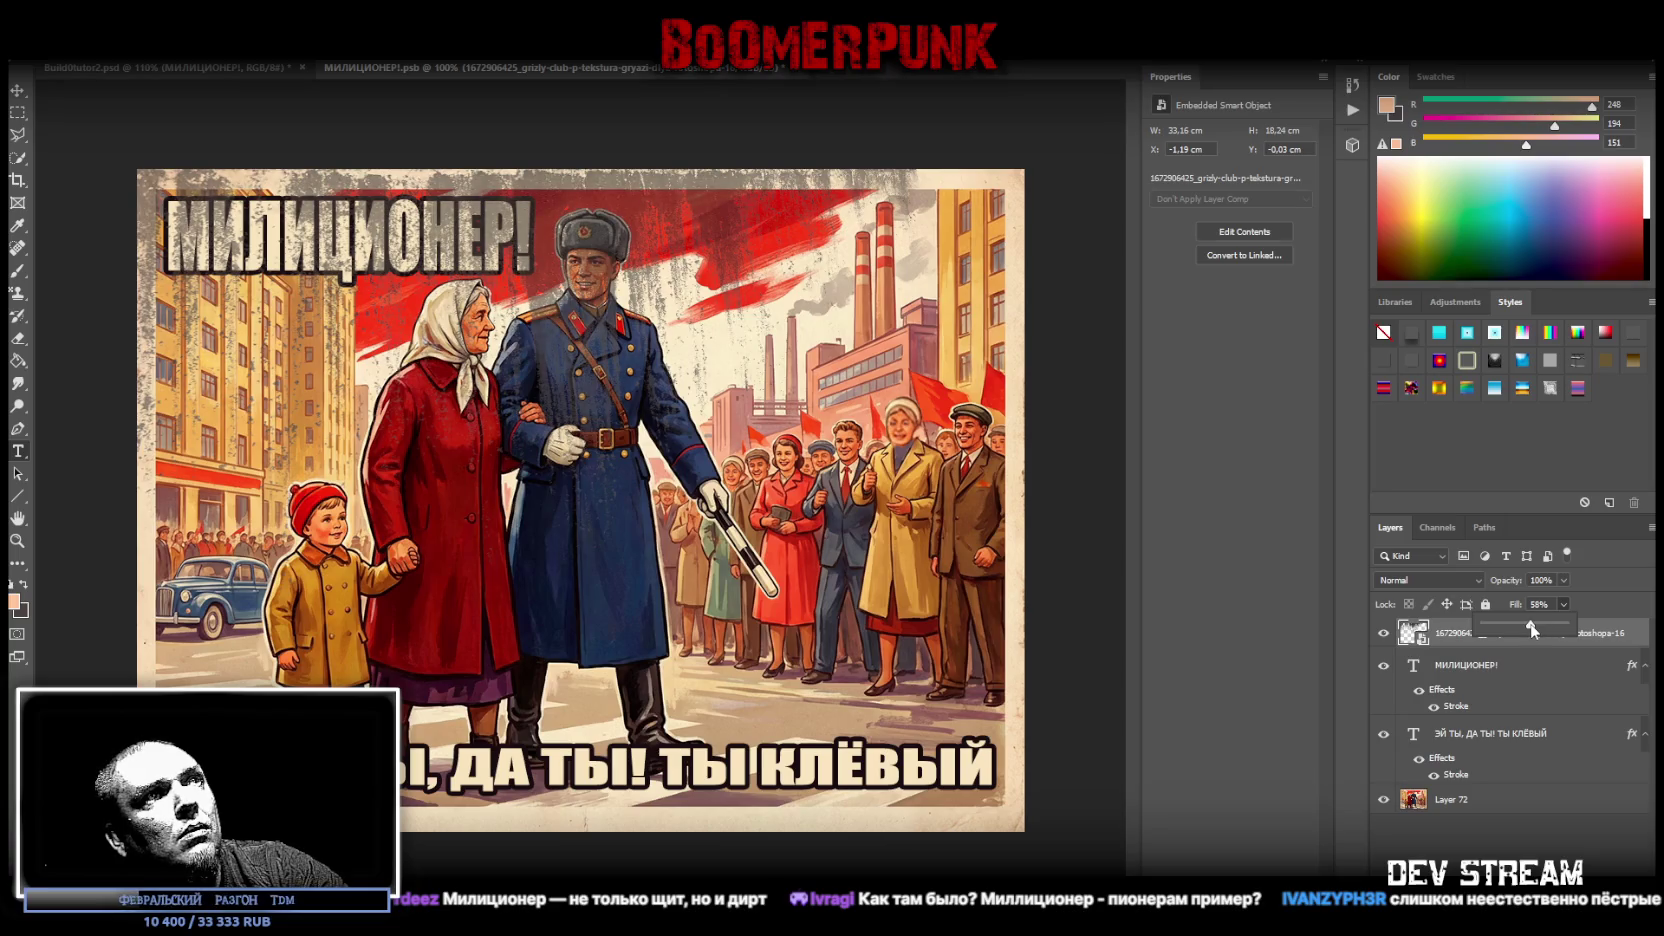
{"action": "key", "text": "ctrl+t"}
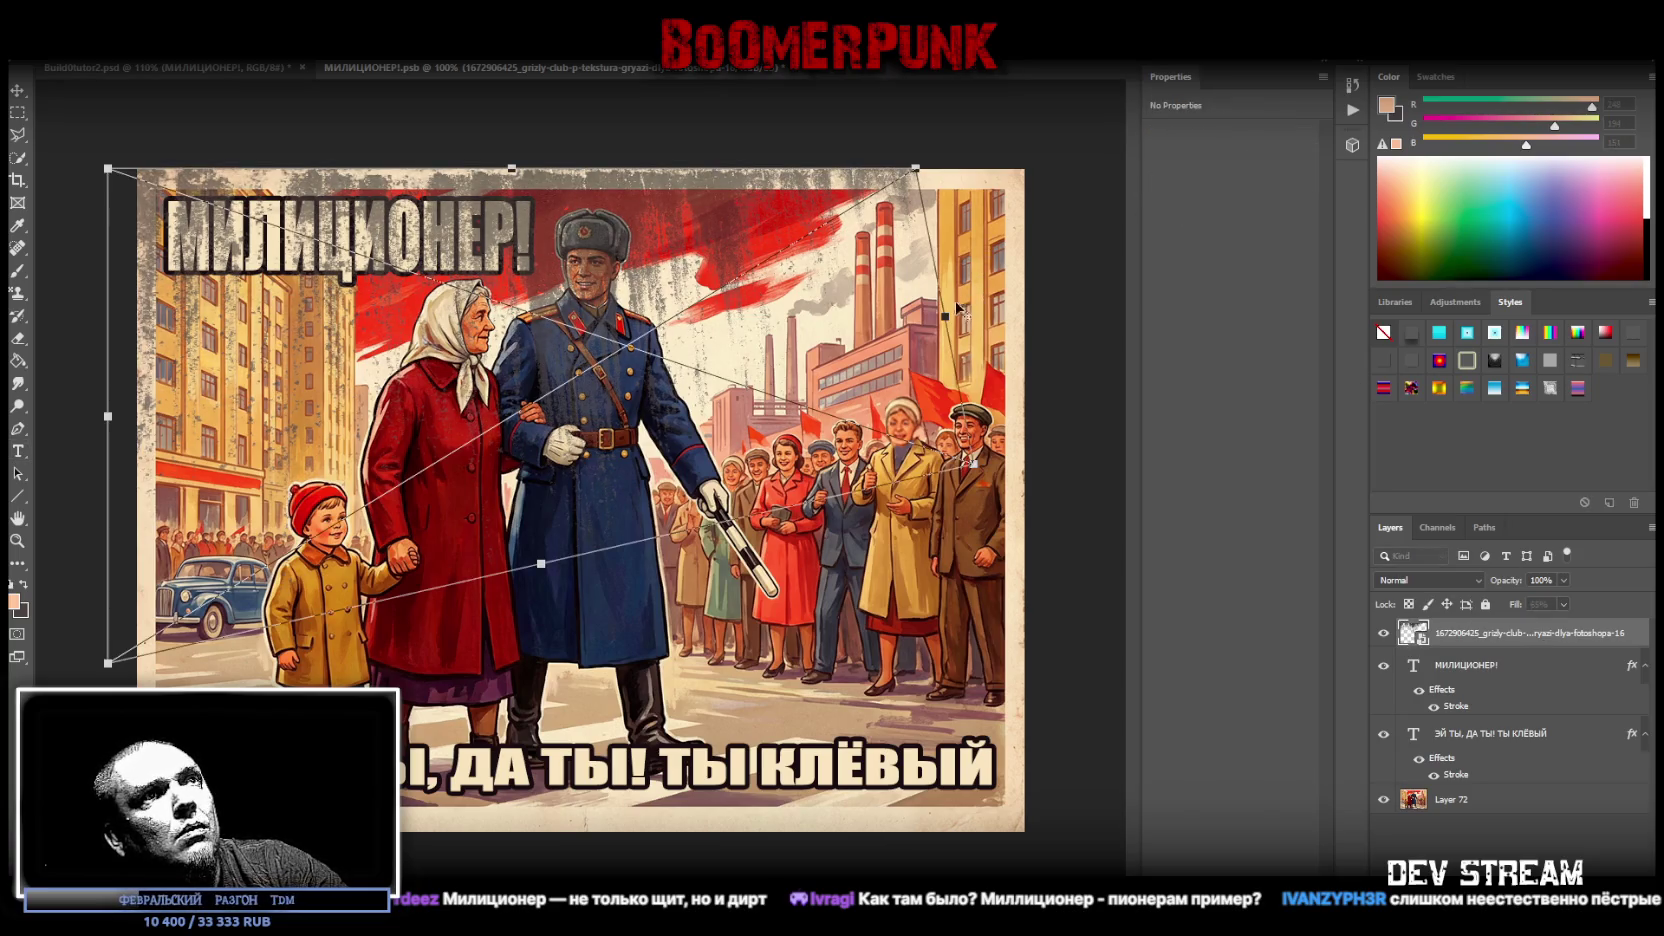
{"action": "left_click_drag", "start_coordinate": [941, 318], "coordinate": [1069, 338]}
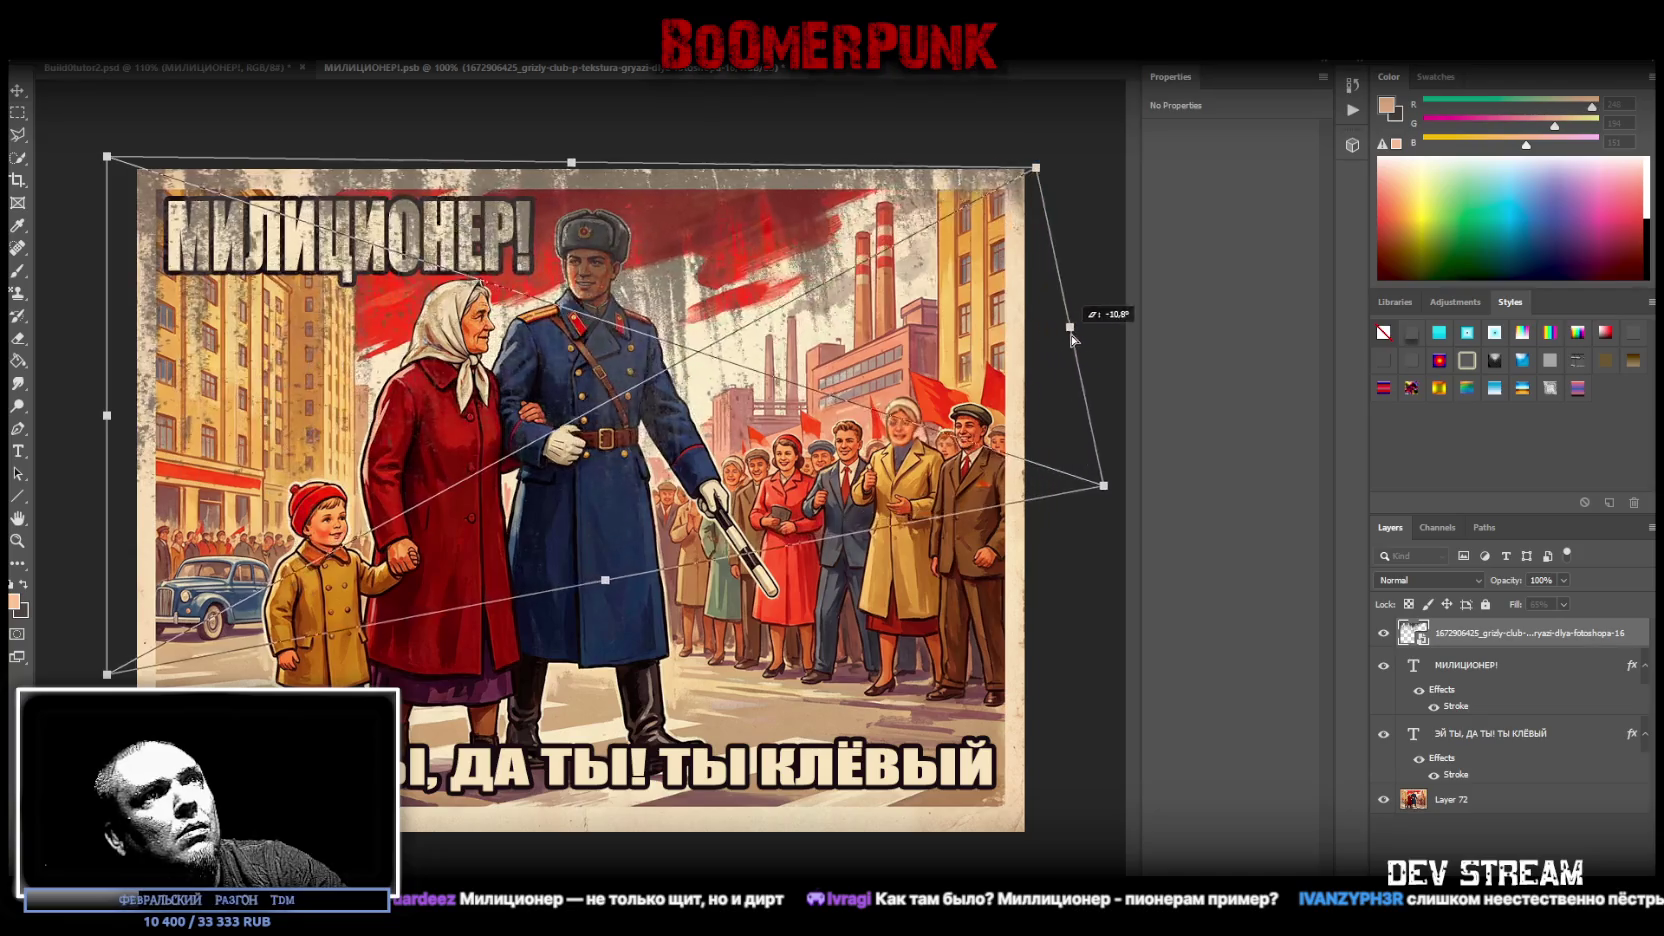
{"action": "left_click_drag", "start_coordinate": [1069, 338], "coordinate": [1074, 337]}
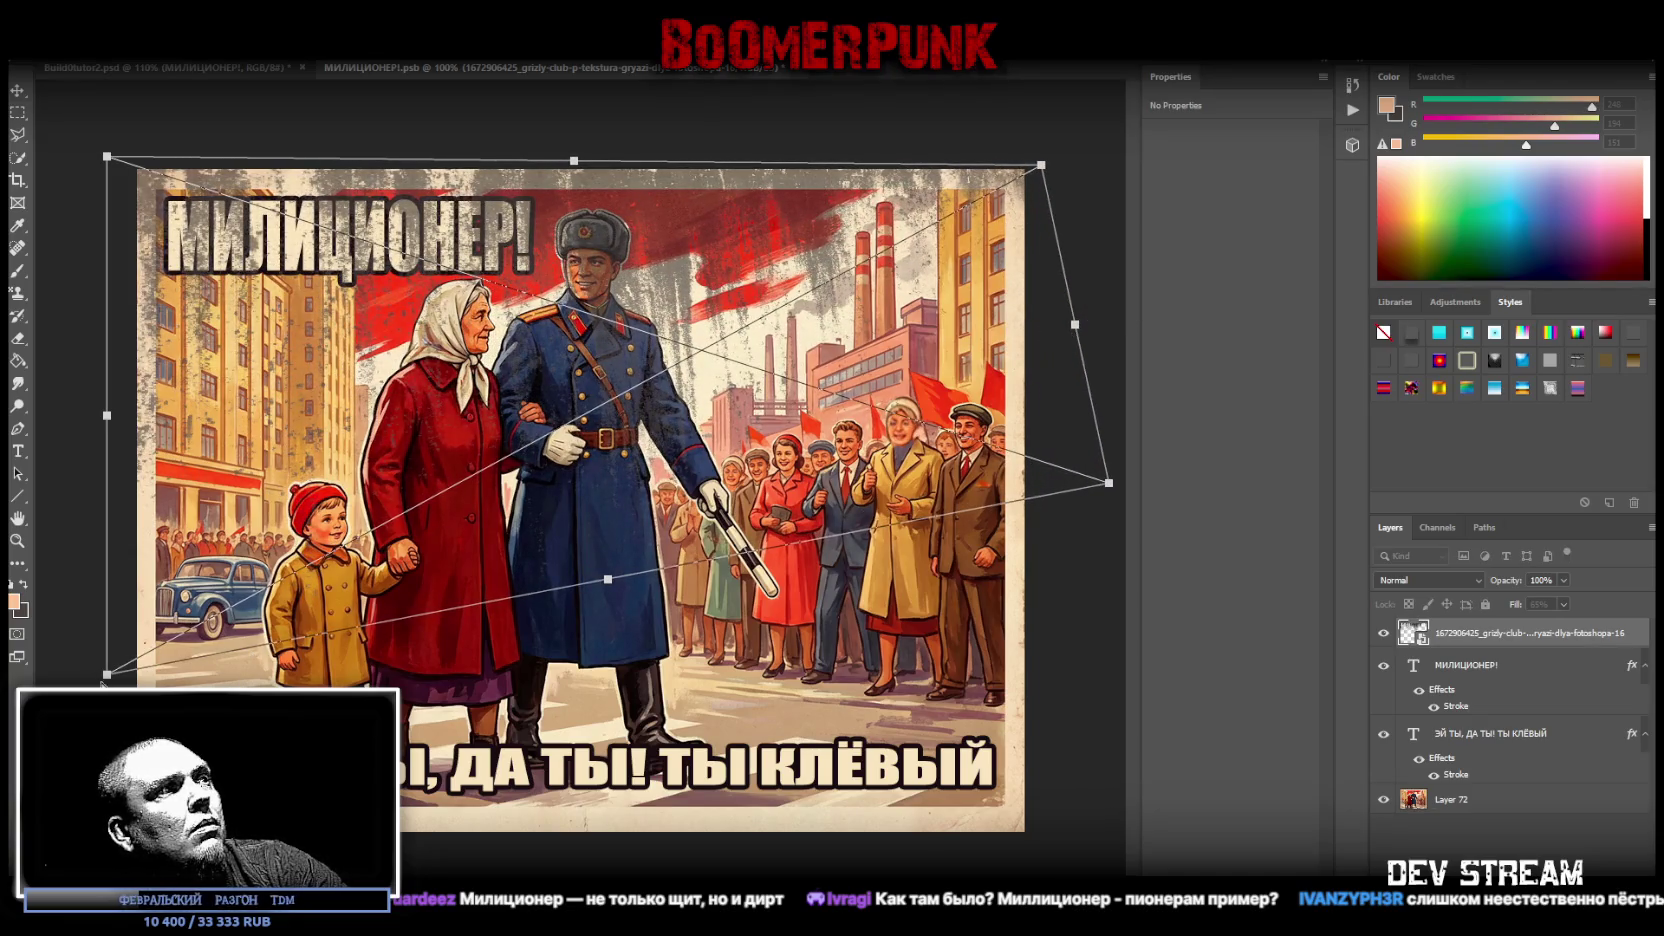
{"action": "left_click_drag", "start_coordinate": [107, 677], "coordinate": [135, 877]}
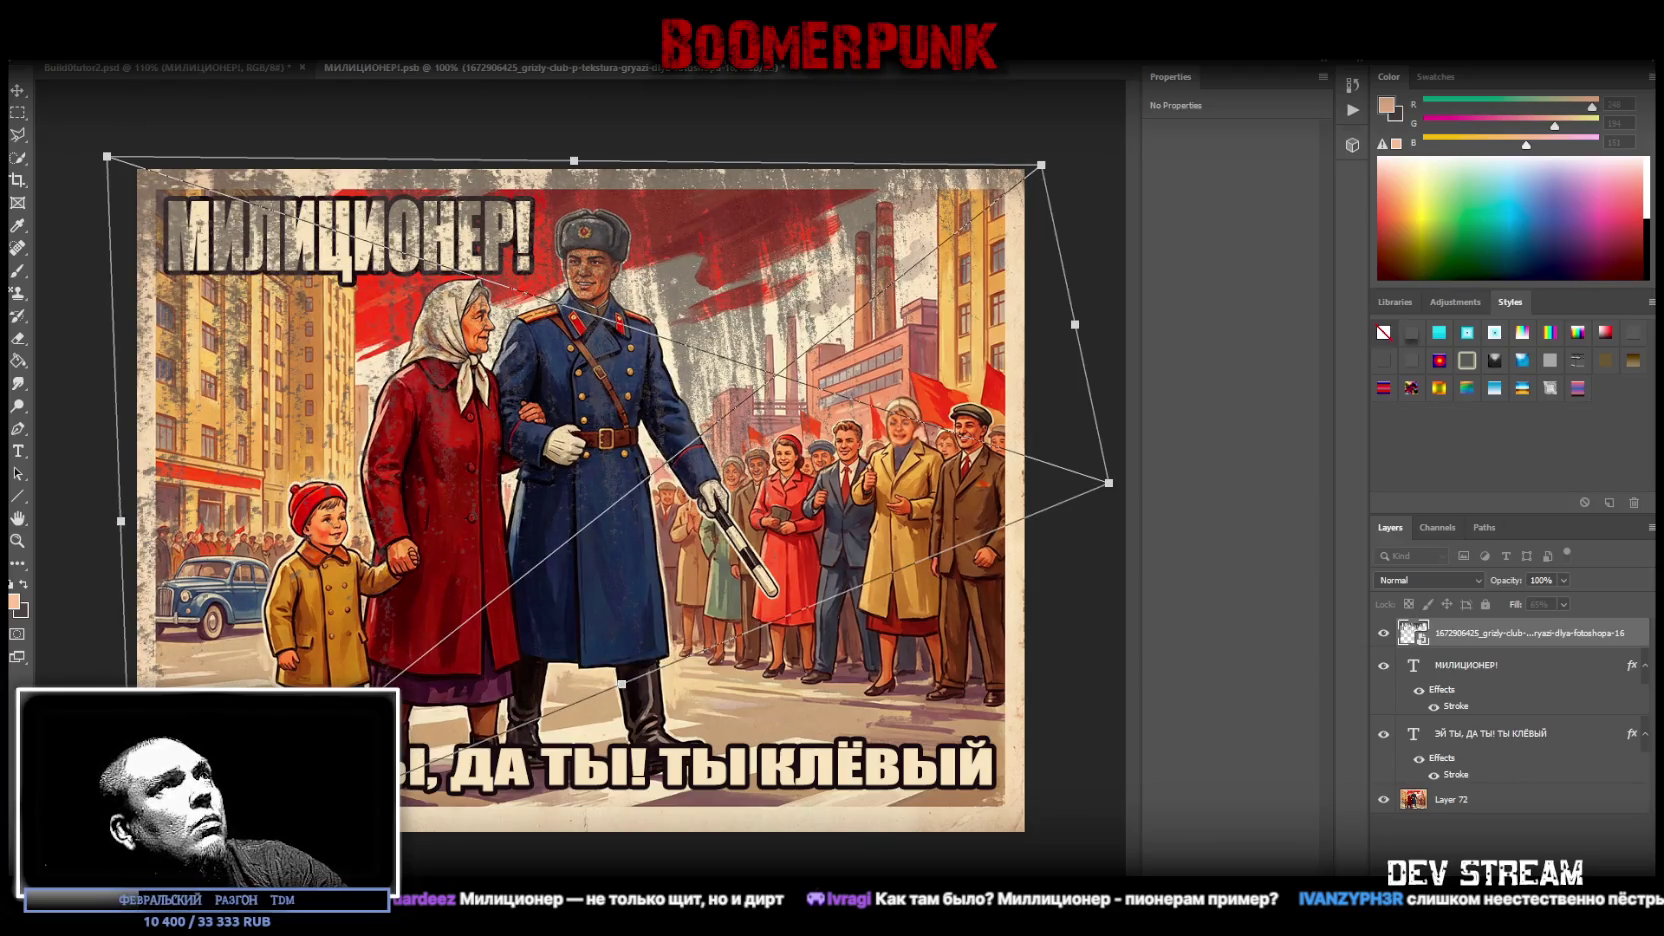
{"action": "key", "text": "Return"}
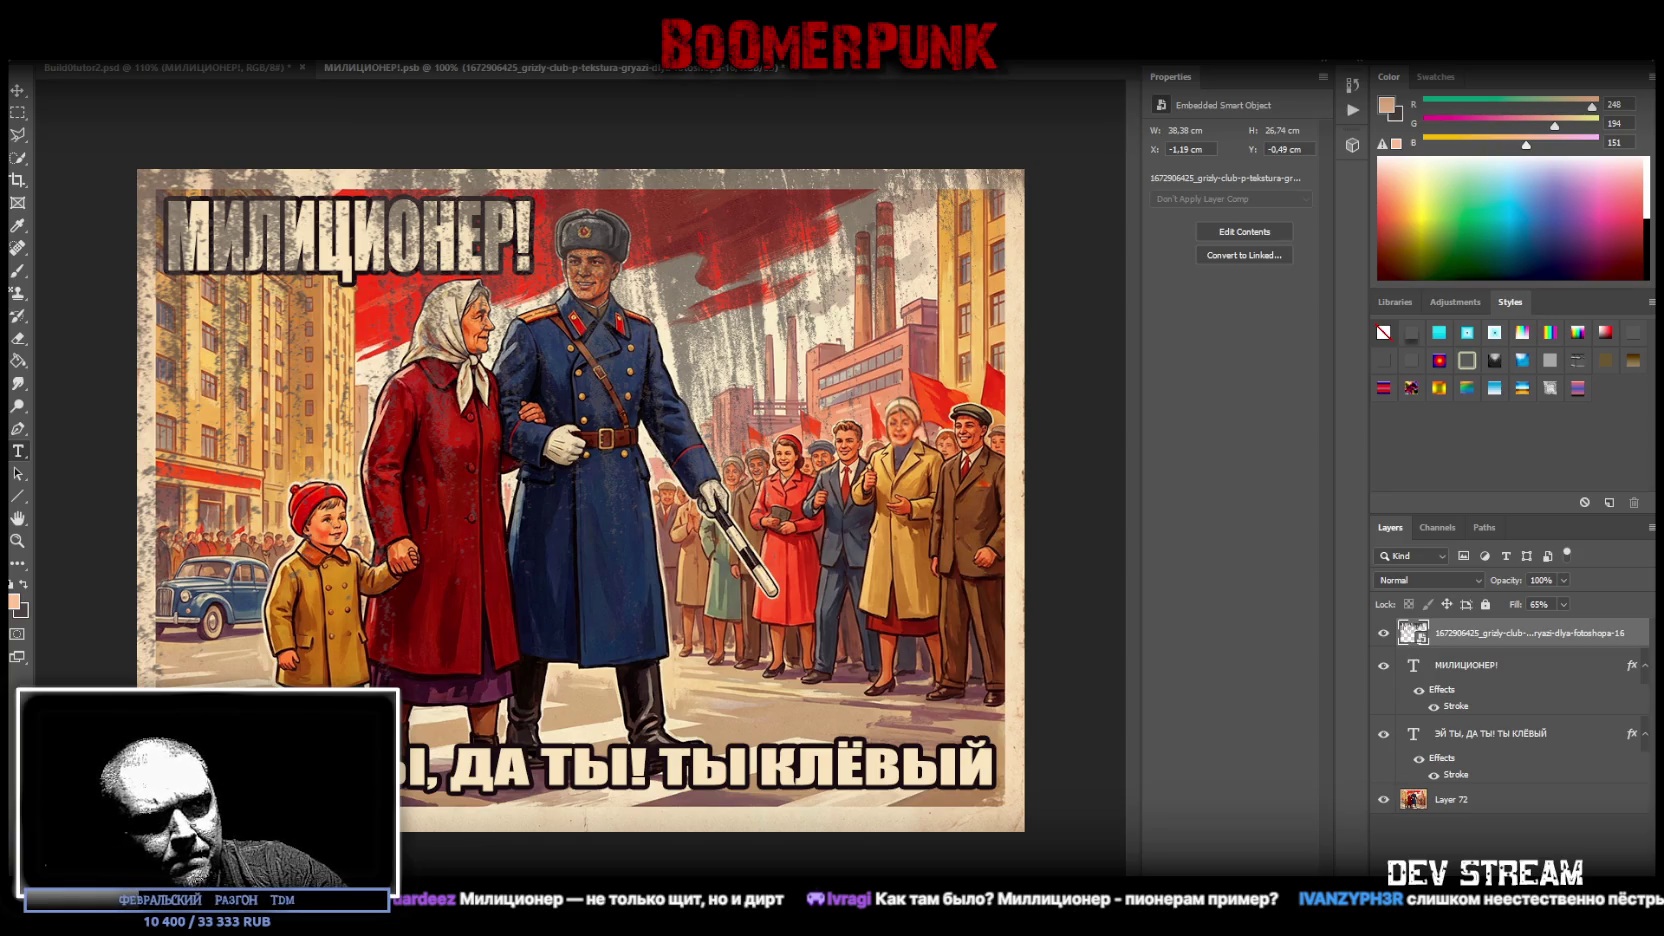
- Drop in another grunge texture and stretch it to the poster's lower-left, right and top edges
{"action": "left_click_drag", "start_coordinate": [1150, 757], "coordinate": [779, 757]}
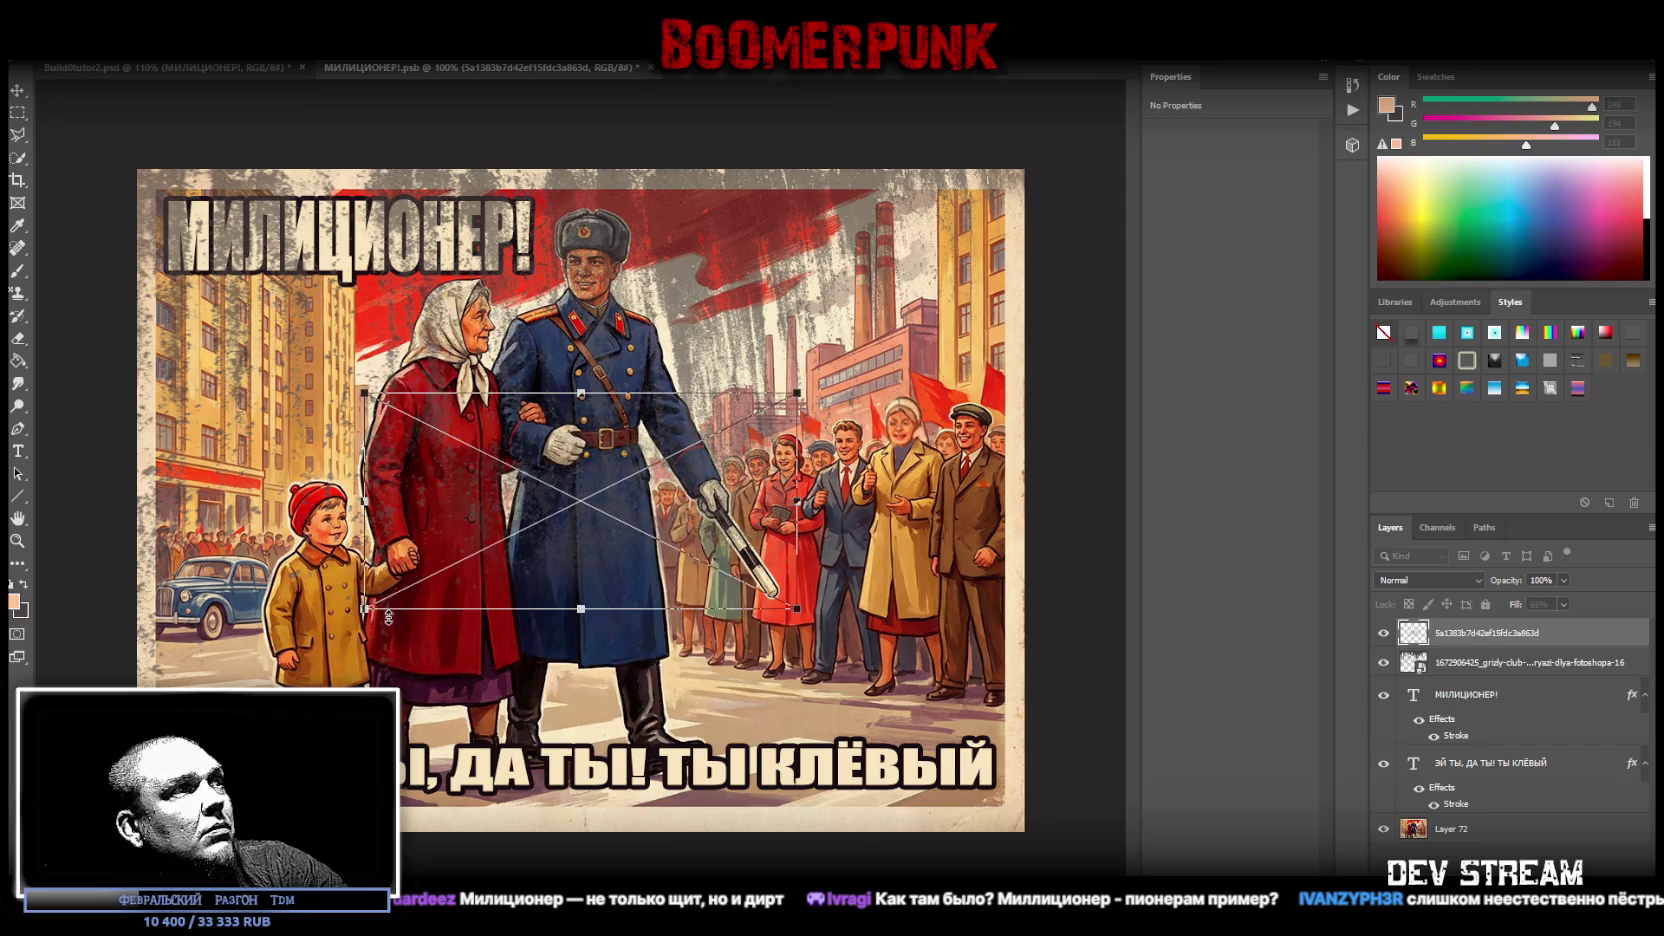
{"action": "left_click_drag", "start_coordinate": [366, 607], "coordinate": [136, 831]}
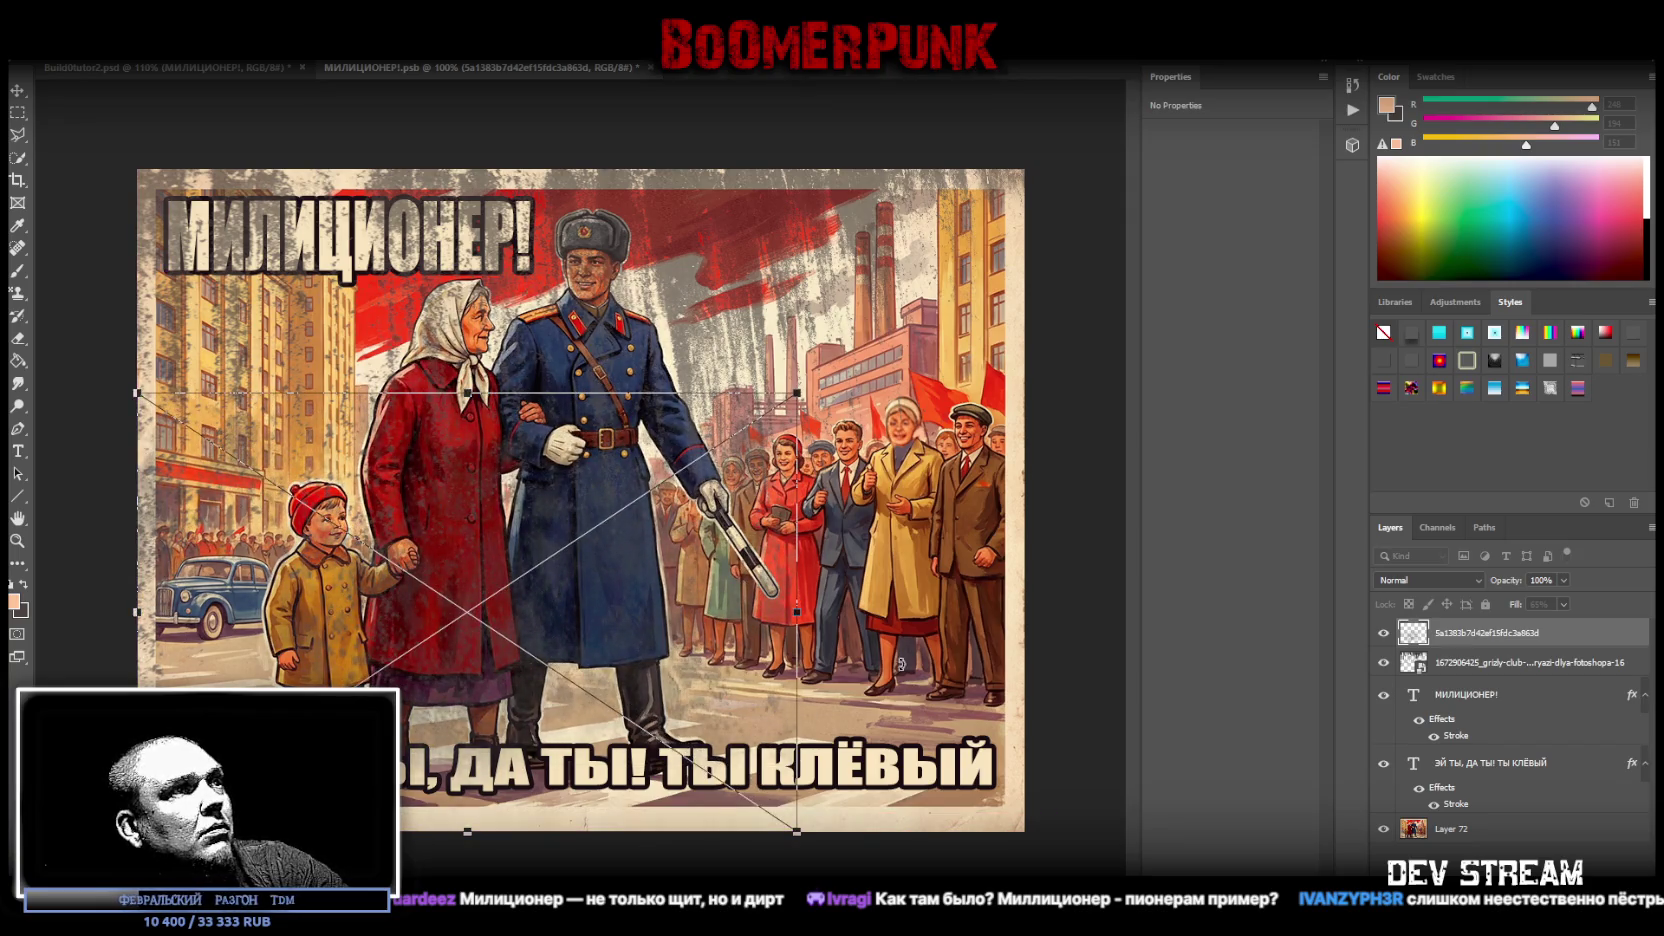
{"action": "left_click_drag", "start_coordinate": [815, 628], "coordinate": [1030, 621]}
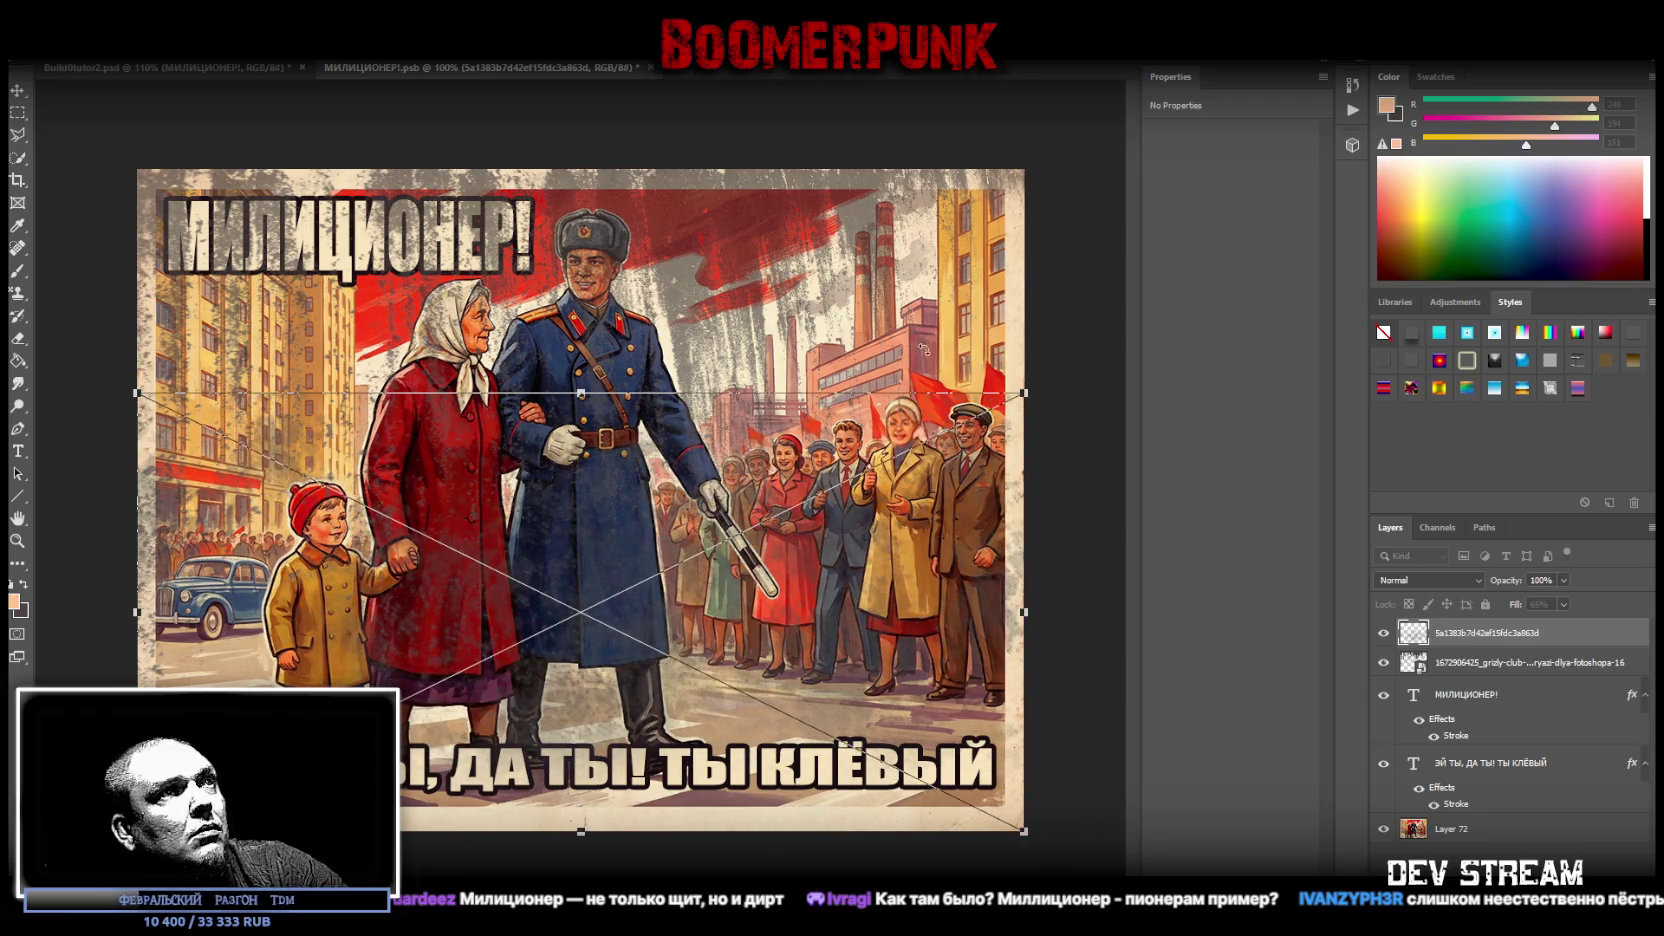
{"action": "left_click_drag", "start_coordinate": [585, 393], "coordinate": [624, 141]}
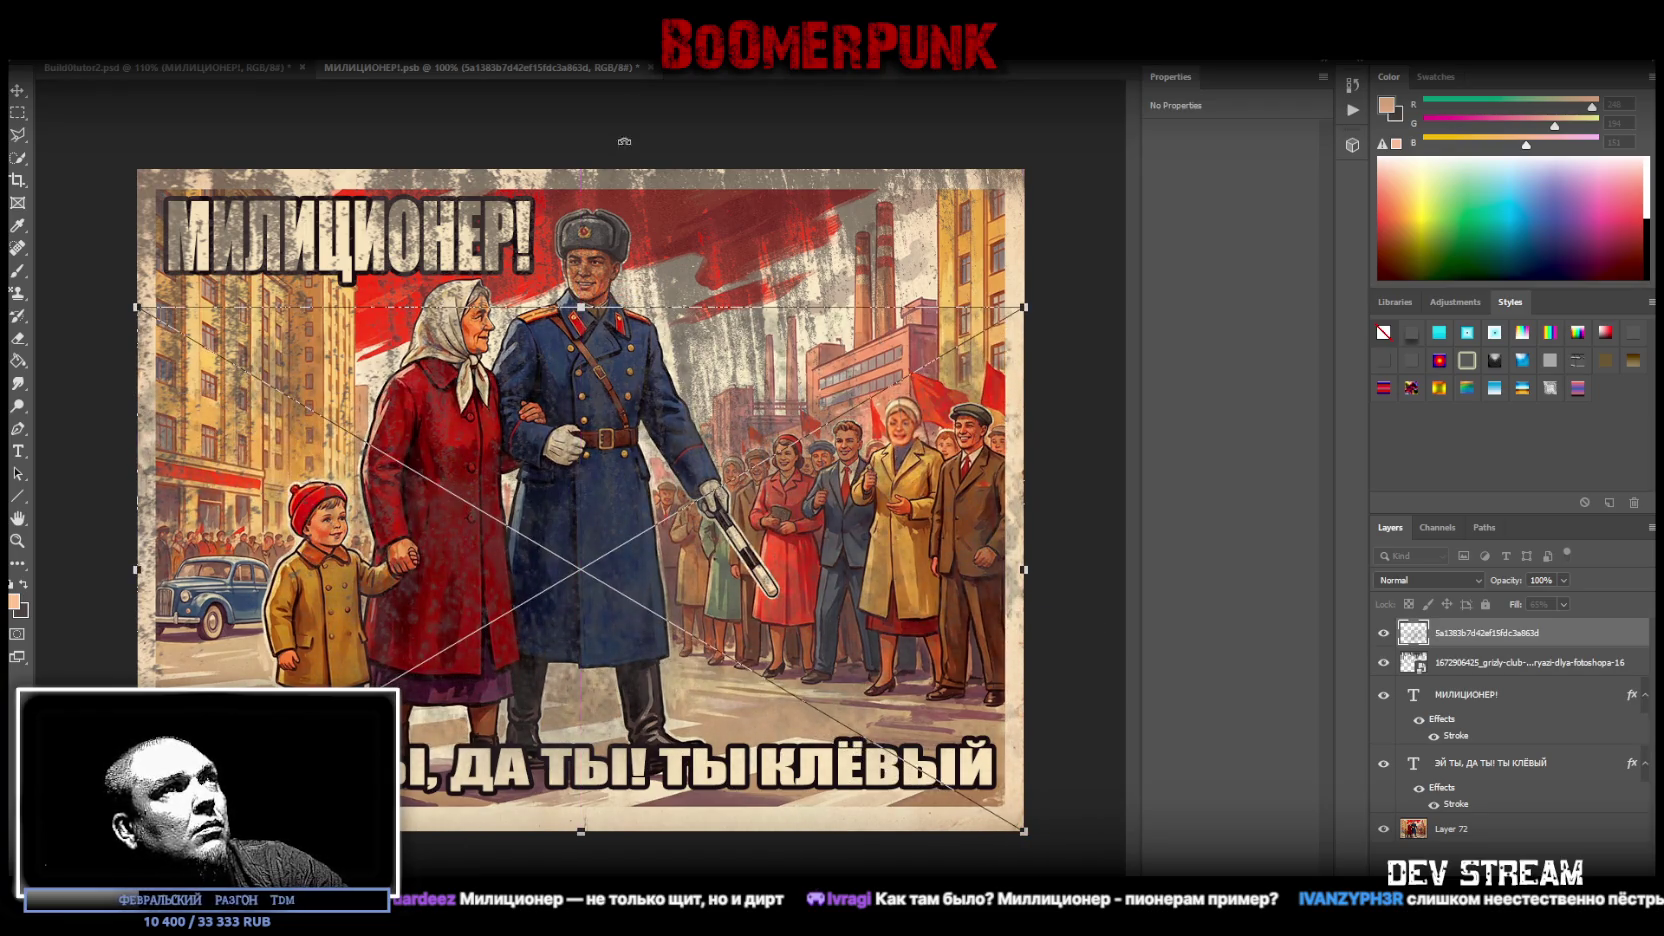
{"action": "key", "text": "Return"}
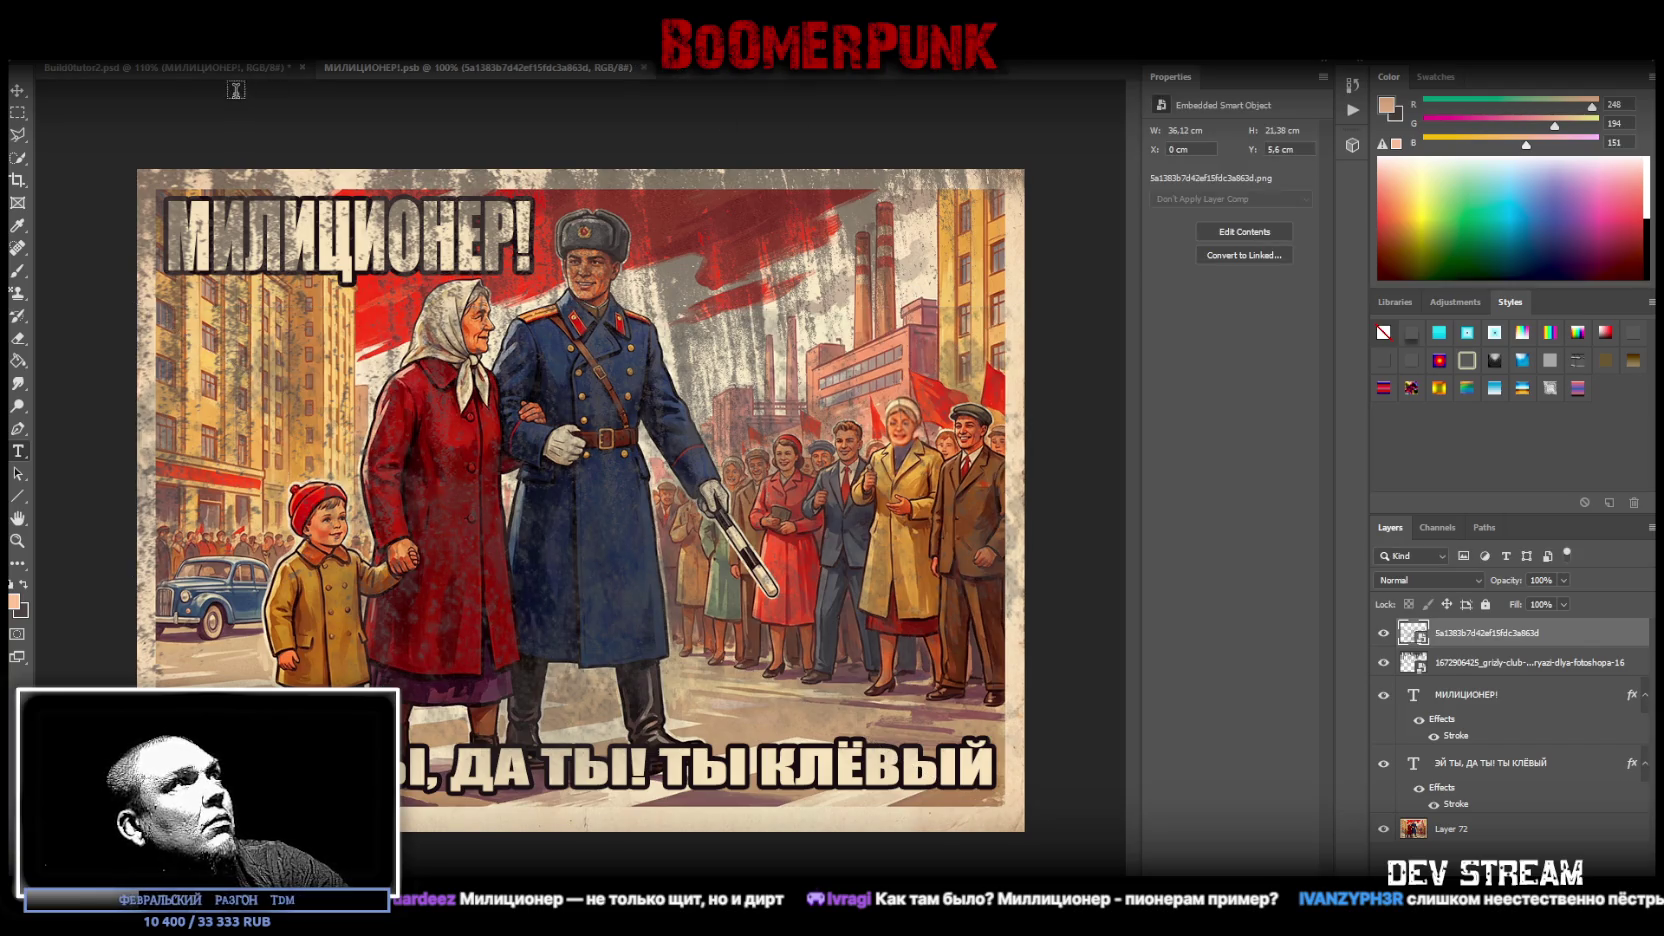
{"action": "left_click", "coordinate": [205, 66]}
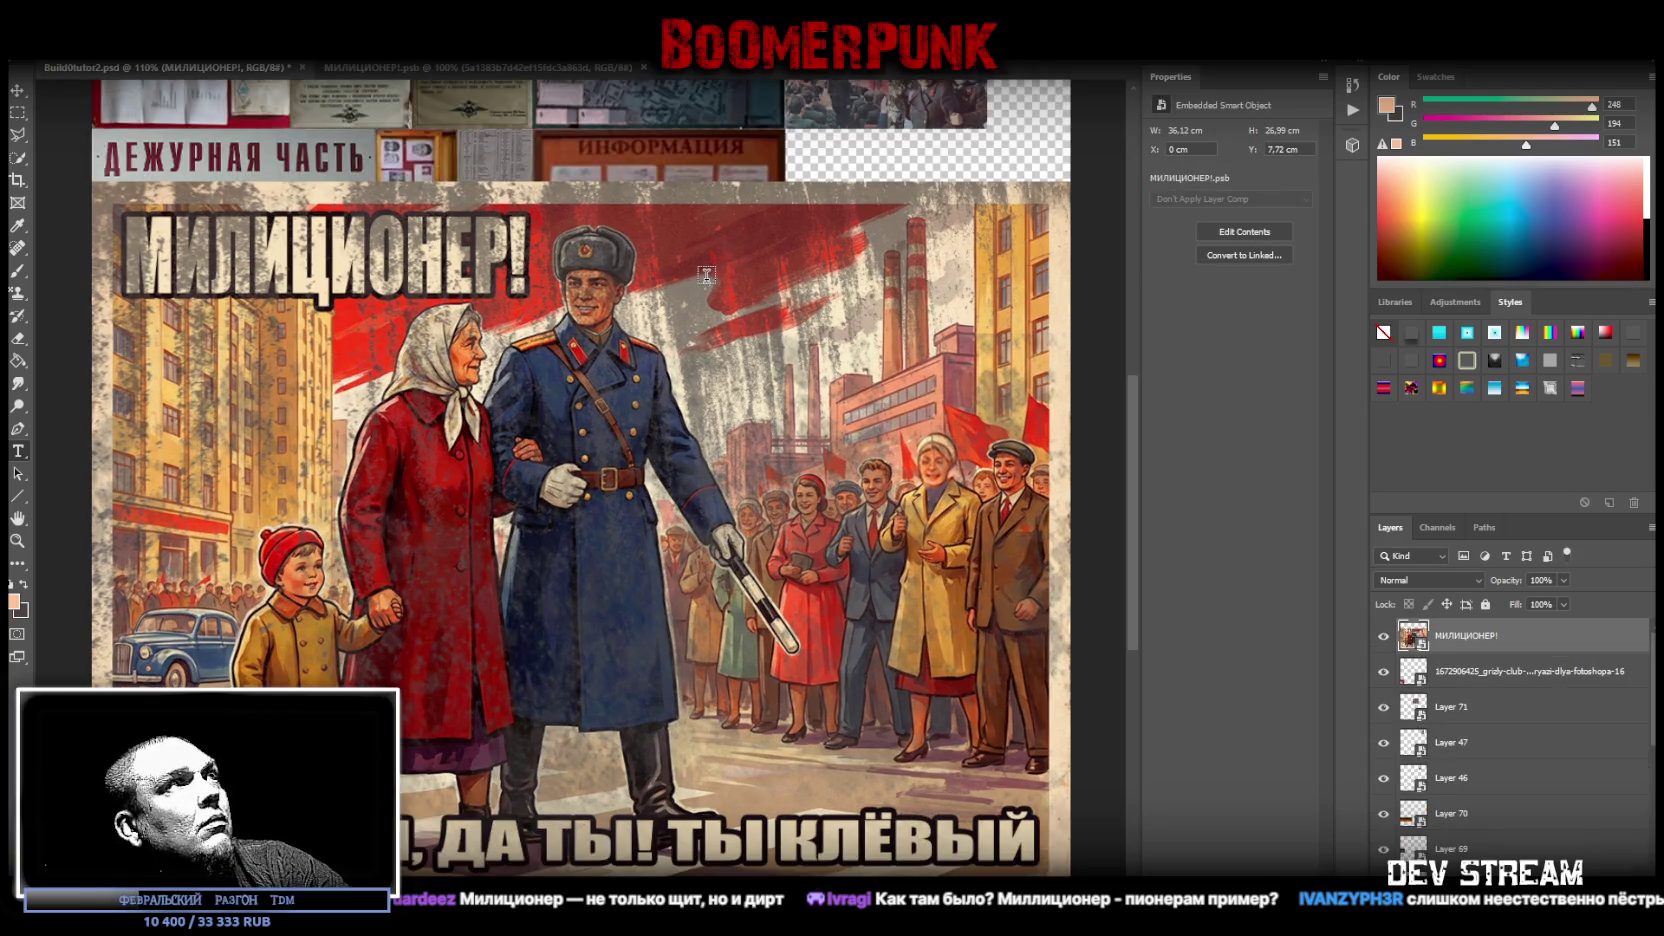
- Convert the poster layer to a smart object, then shrink and rotate it beside the red poster
{"action": "right_click", "coordinate": [1513, 640]}
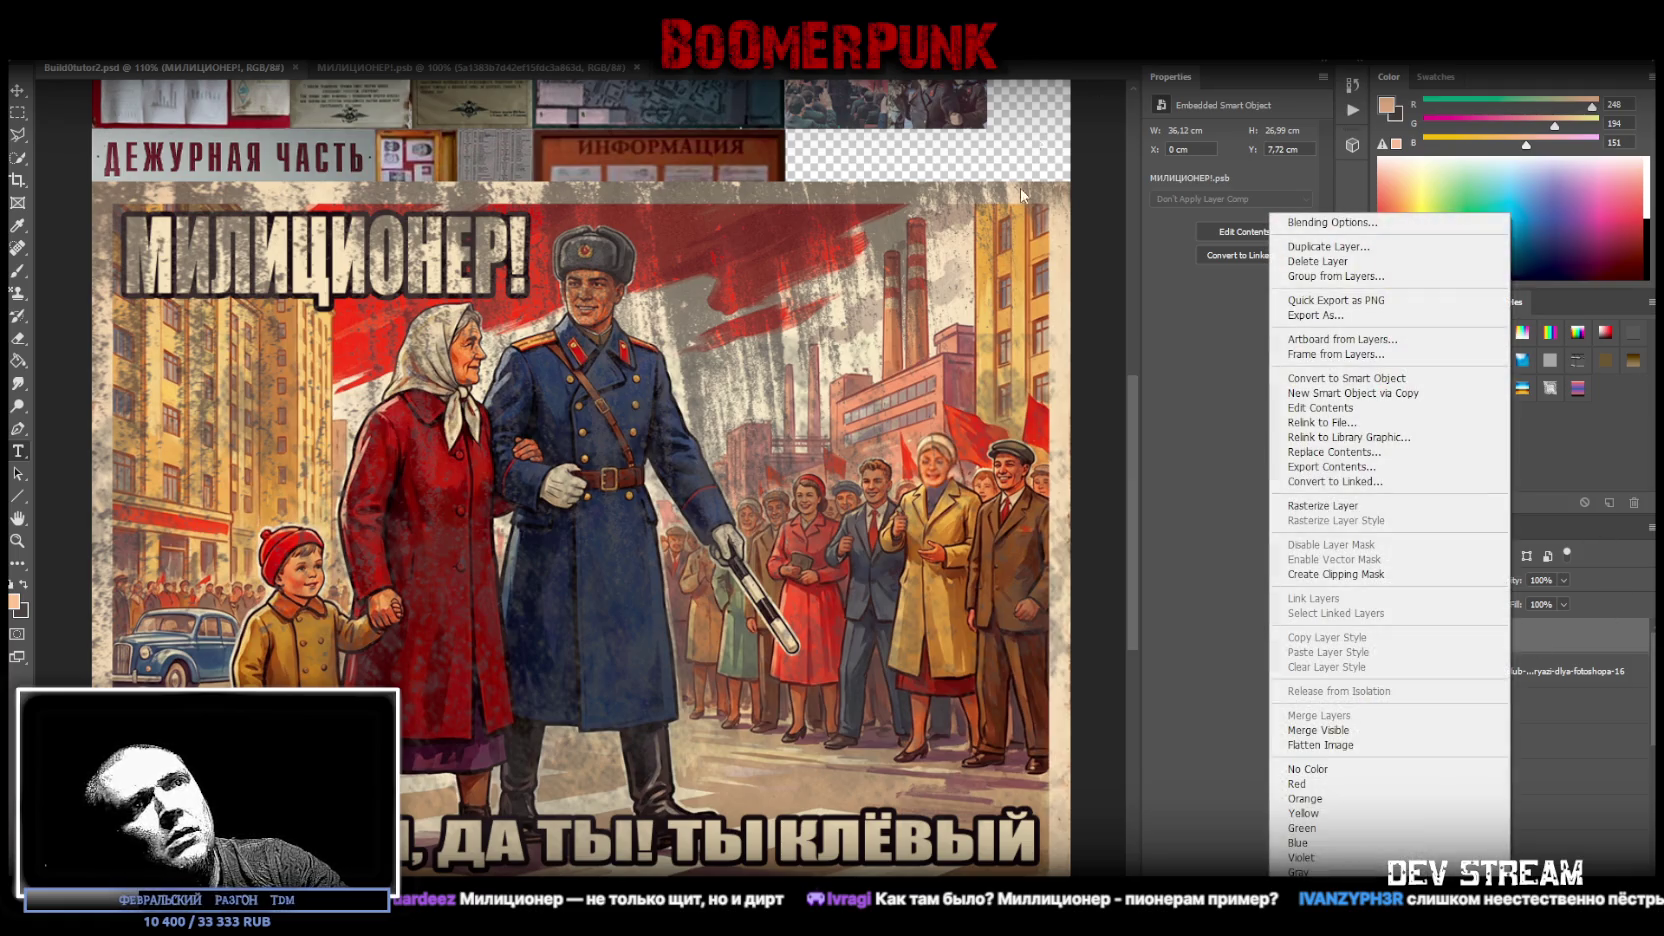
{"action": "left_click", "coordinate": [1390, 378]}
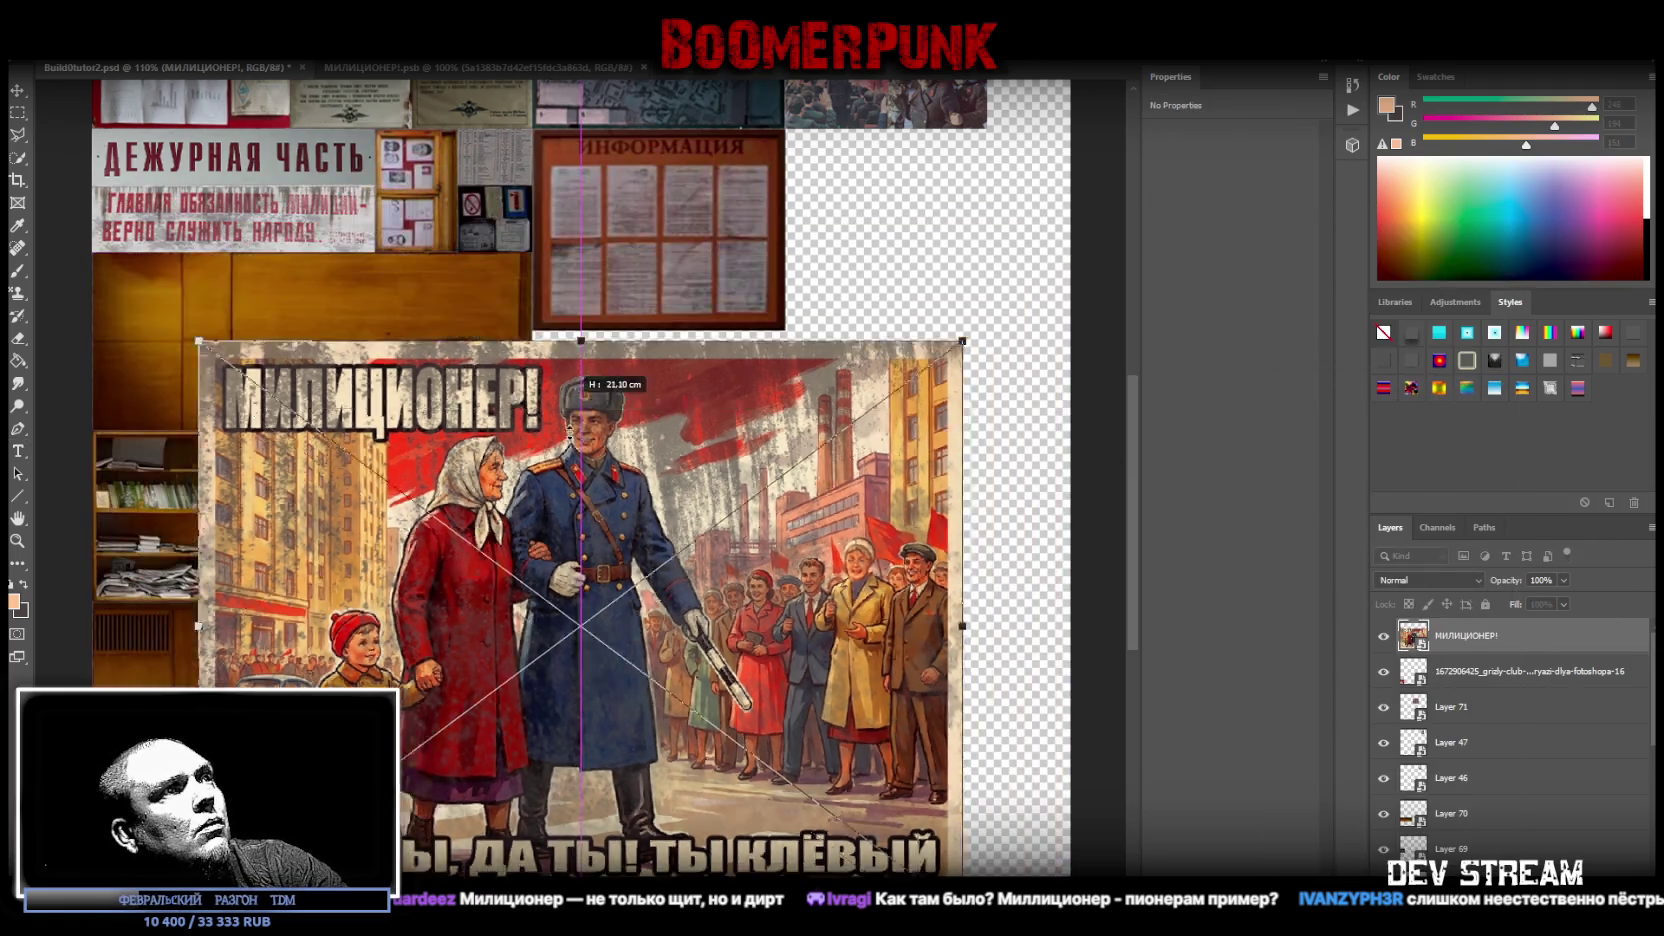
{"action": "left_click_drag", "start_coordinate": [567, 176], "coordinate": [580, 622]}
{"action": "mouse_move", "coordinate": [700, 545]}
{"action": "left_mouse_down"}
{"action": "mouse_move", "coordinate": [426, 583]}
{"action": "mouse_move", "coordinate": [420, 640]}
{"action": "left_mouse_up"}
{"action": "left_click_drag", "start_coordinate": [575, 720], "coordinate": [410, 665]}
{"action": "scroll", "coordinate": [563, 570], "scroll_direction": "down", "scroll_amount": 3}
{"action": "mouse_move", "coordinate": [409, 403]}
{"action": "left_mouse_down"}
{"action": "mouse_move", "coordinate": [376, 450]}
{"action": "mouse_move", "coordinate": [380, 577]}
{"action": "left_mouse_up"}
{"action": "left_click_drag", "start_coordinate": [377, 680], "coordinate": [313, 648]}
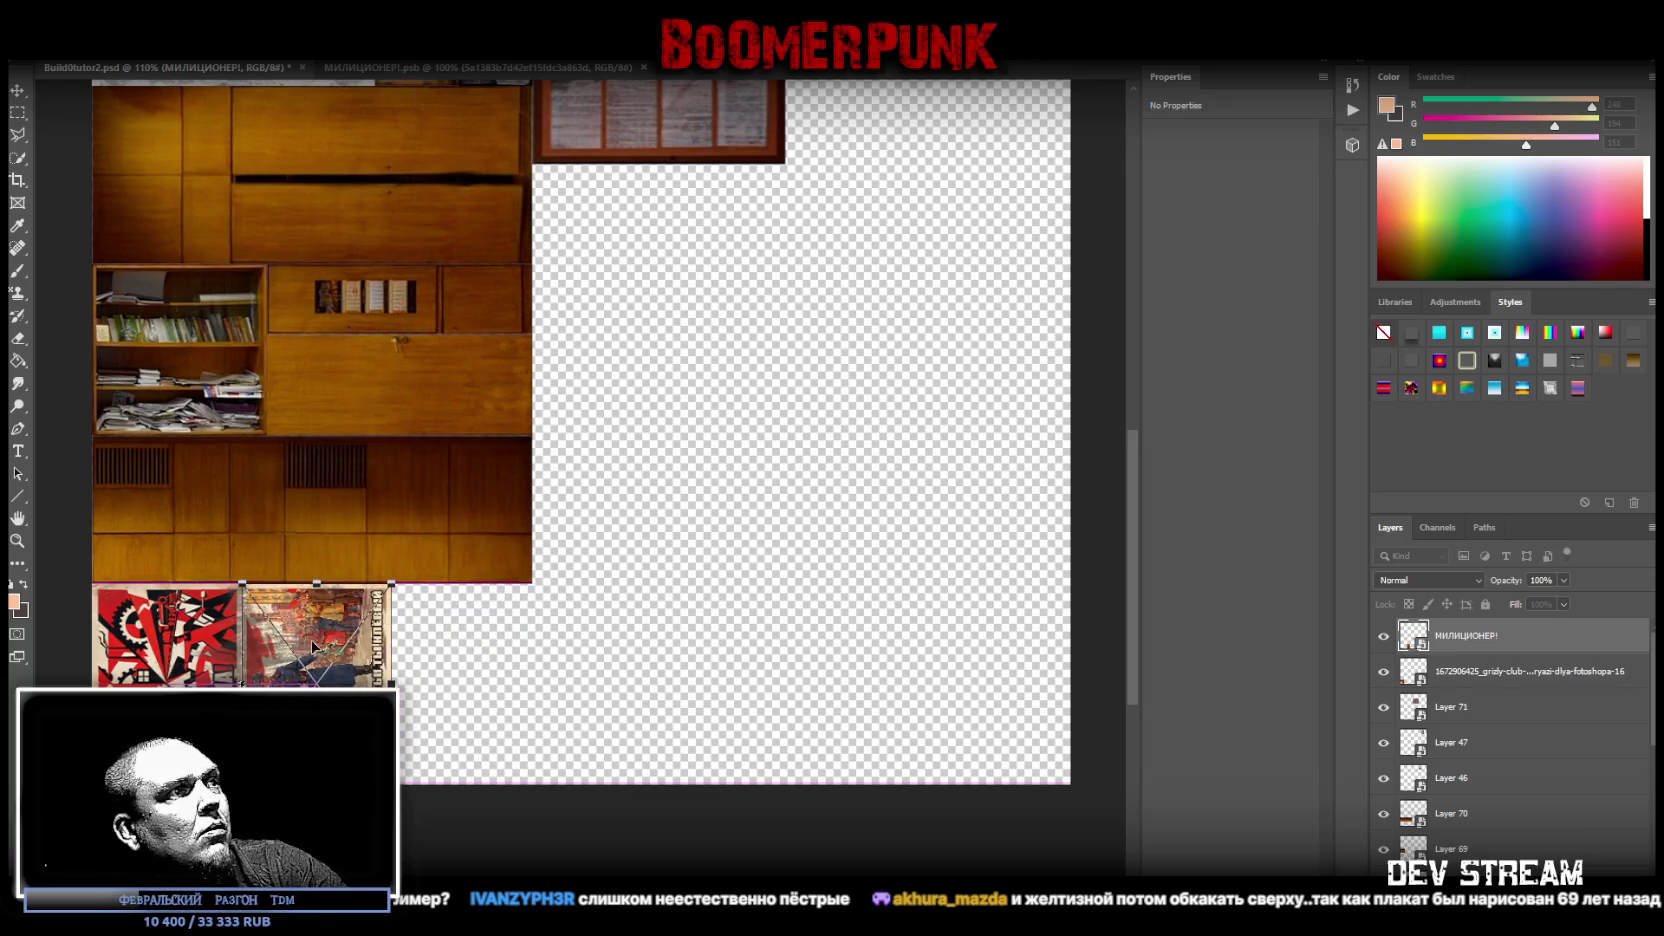
{"action": "key", "text": "Return"}
{"action": "scroll", "coordinate": [313, 648], "scroll_direction": "up", "scroll_amount": 5}
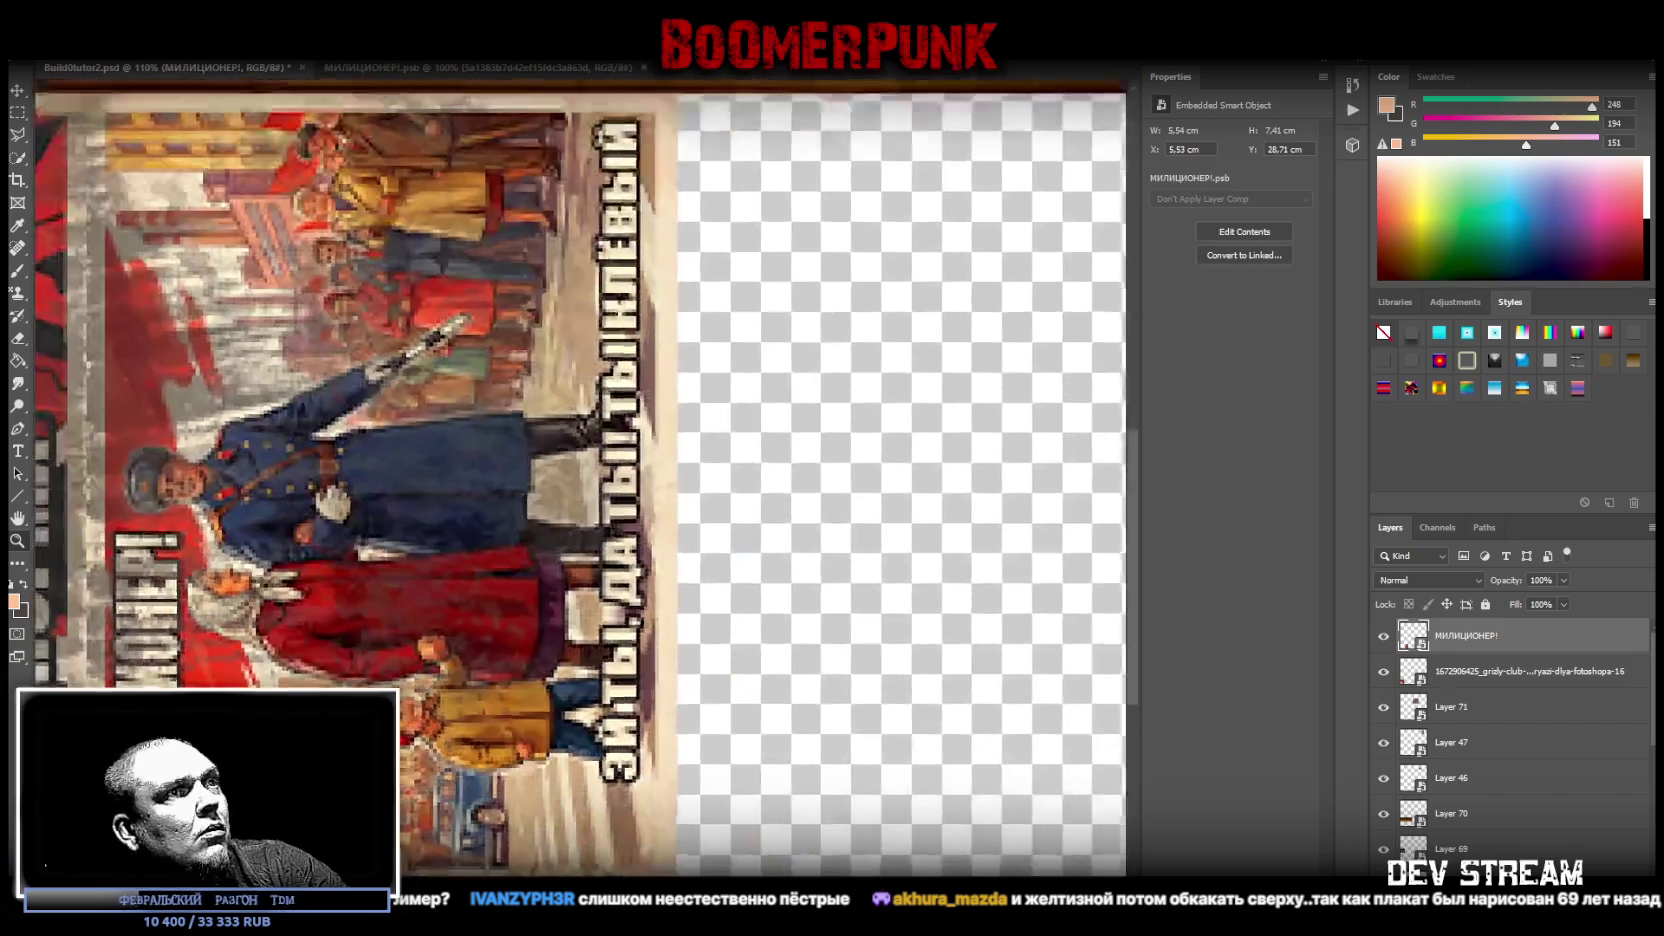
{"action": "scroll", "coordinate": [471, 741], "scroll_direction": "down", "scroll_amount": 1}
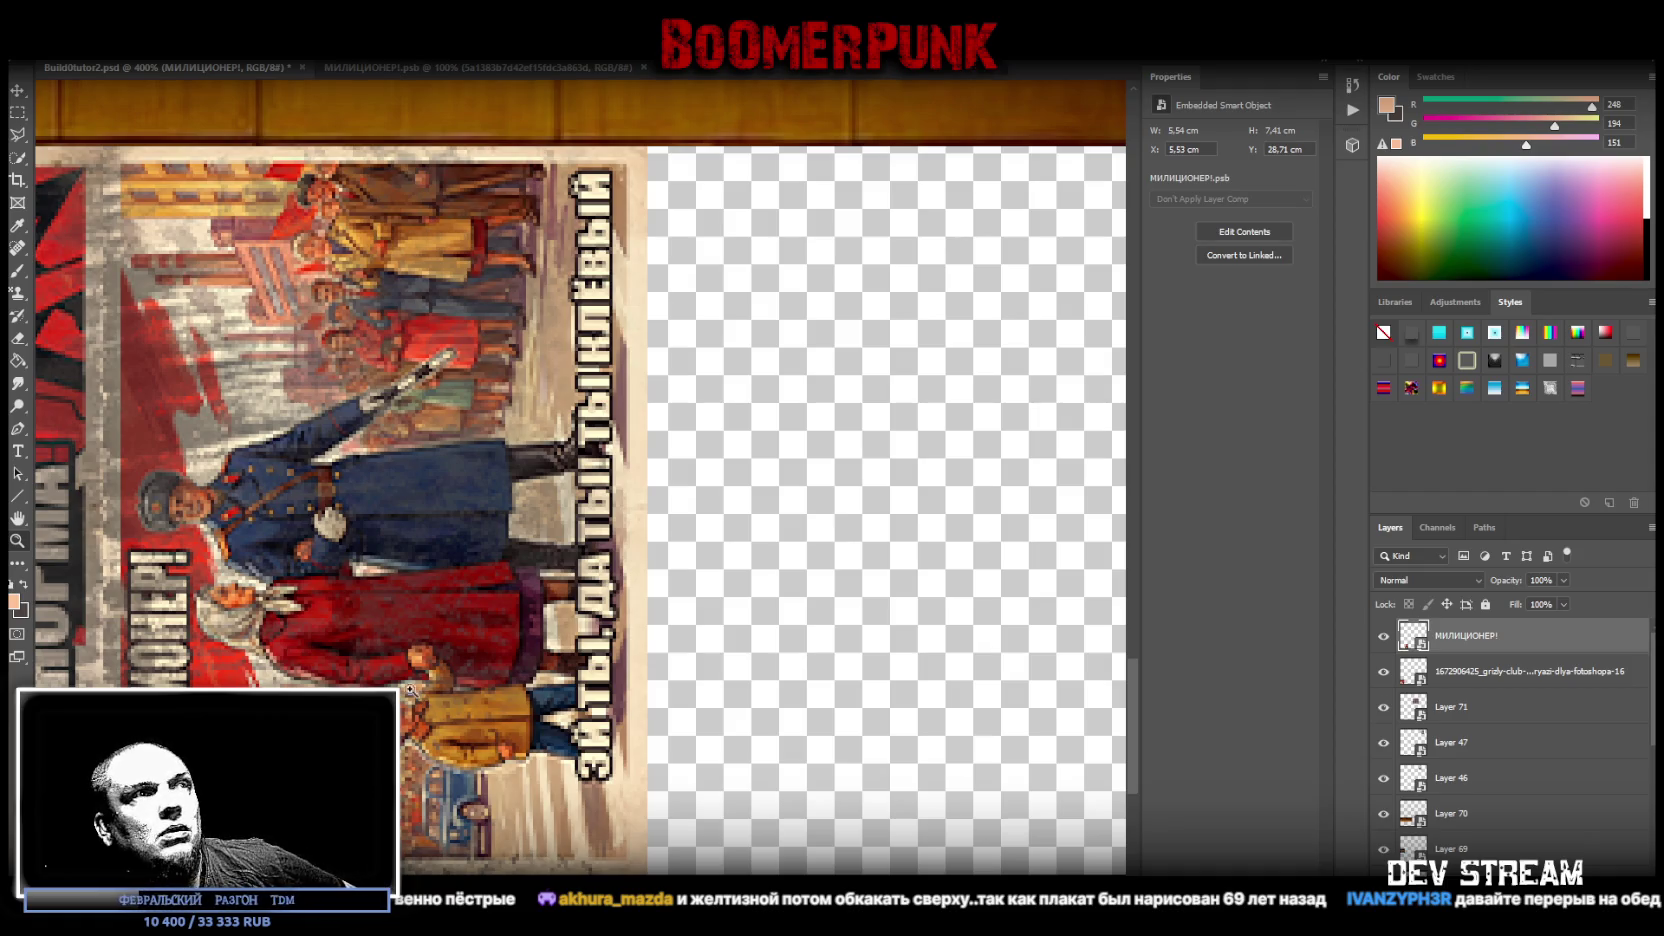
- Edit the poster layer's name and close the extra poster document
{"action": "double_click", "coordinate": [1478, 634]}
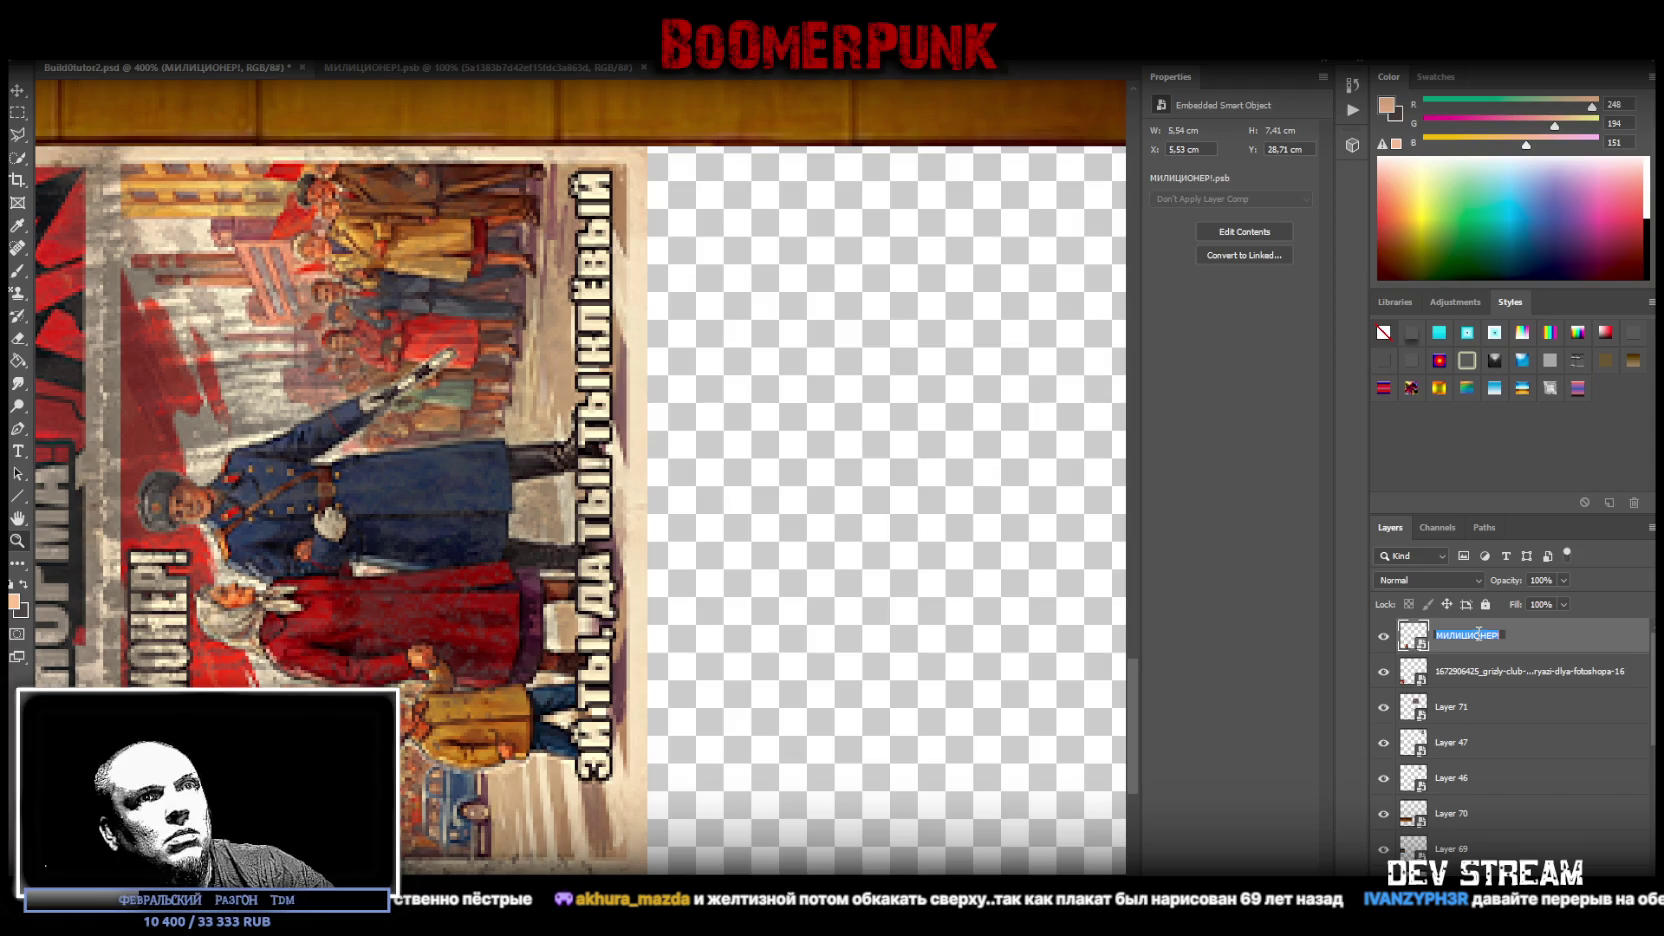
{"action": "left_click", "coordinate": [1478, 634]}
{"action": "double_click", "coordinate": [1456, 629]}
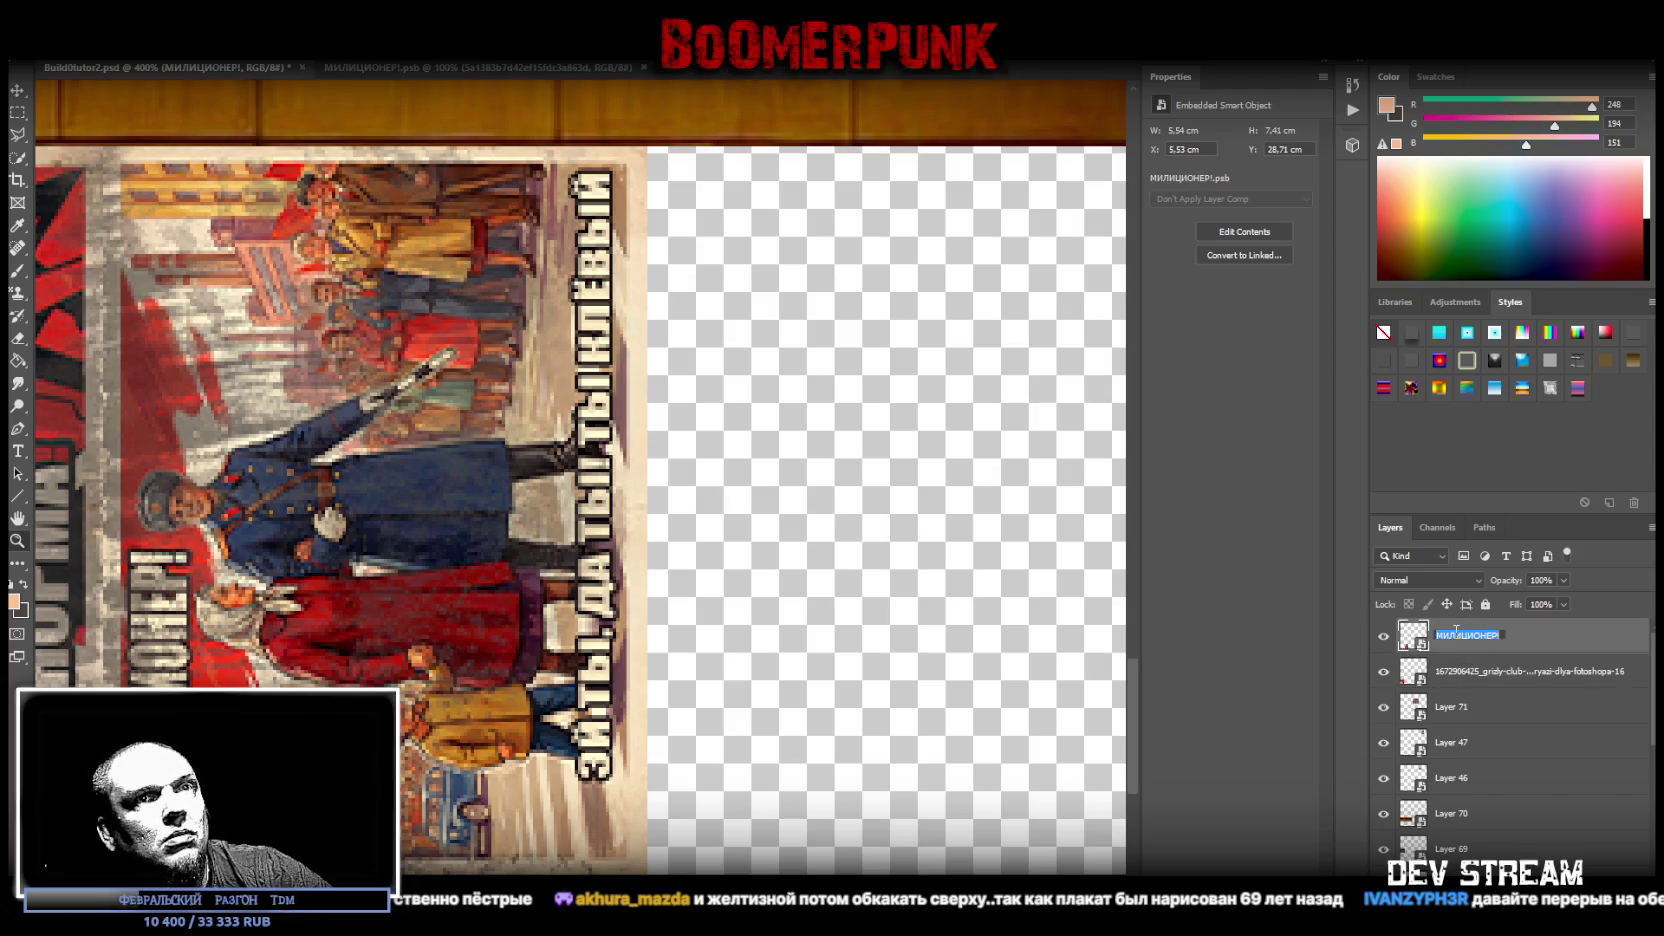
{"action": "key", "text": "Return"}
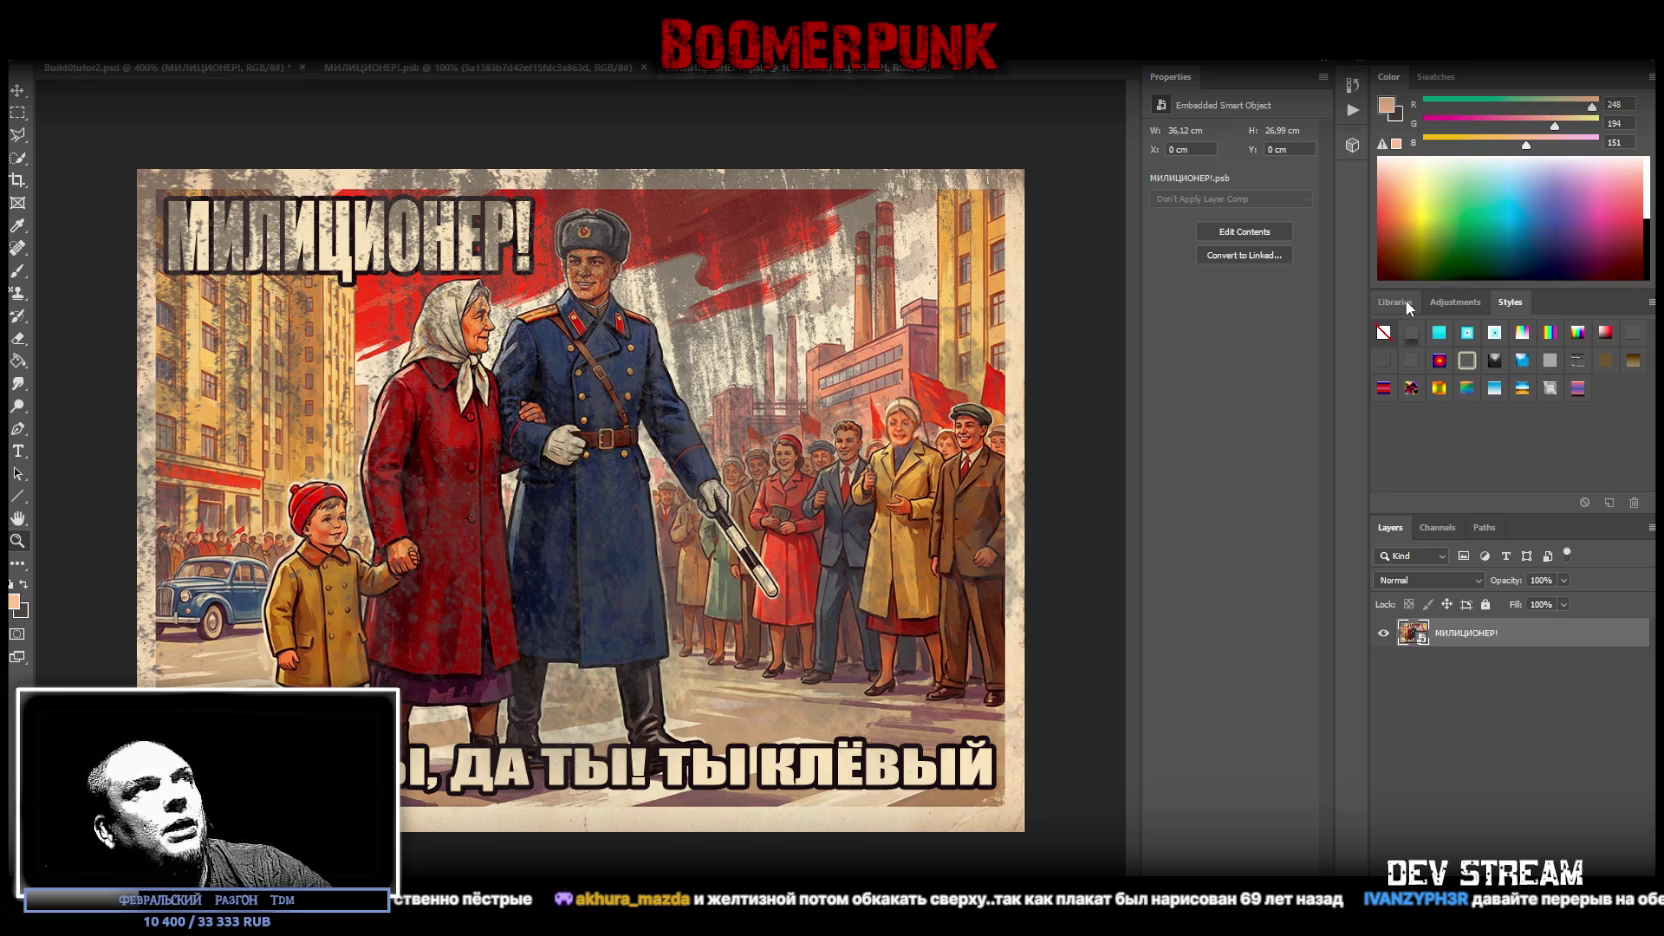
{"action": "left_click", "coordinate": [943, 68]}
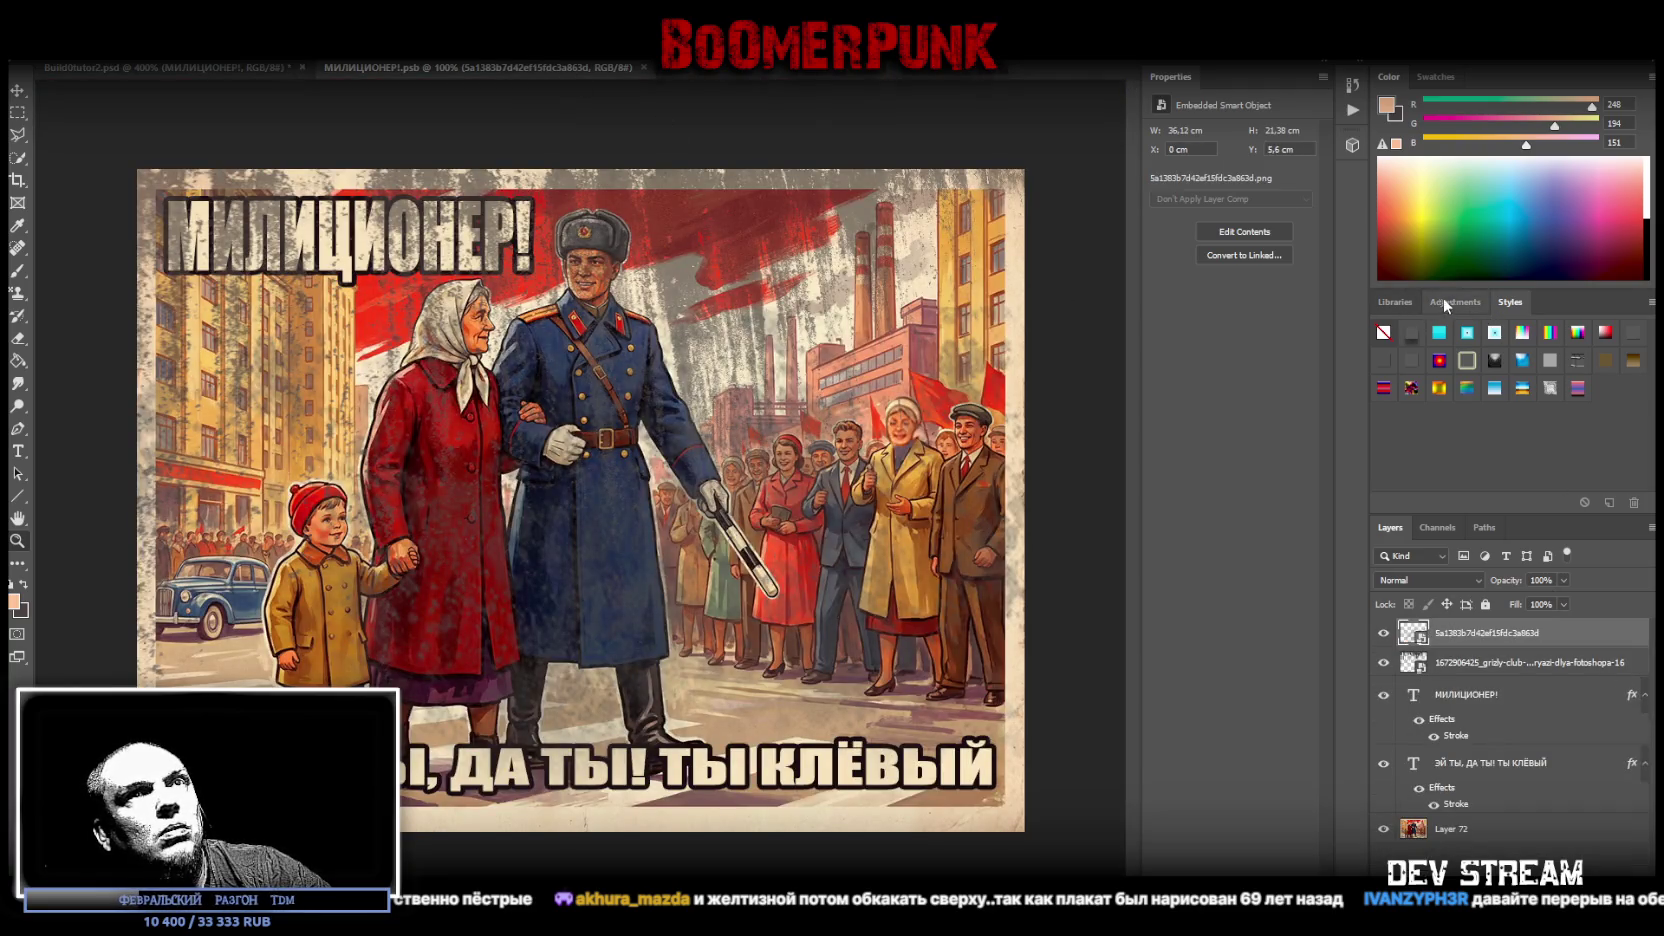
- Darken the police poster with Brightness/Contrast and desaturate it with a Hue/Saturation adjustment layer
{"action": "left_click", "coordinate": [1445, 302]}
{"action": "left_click", "coordinate": [1417, 340]}
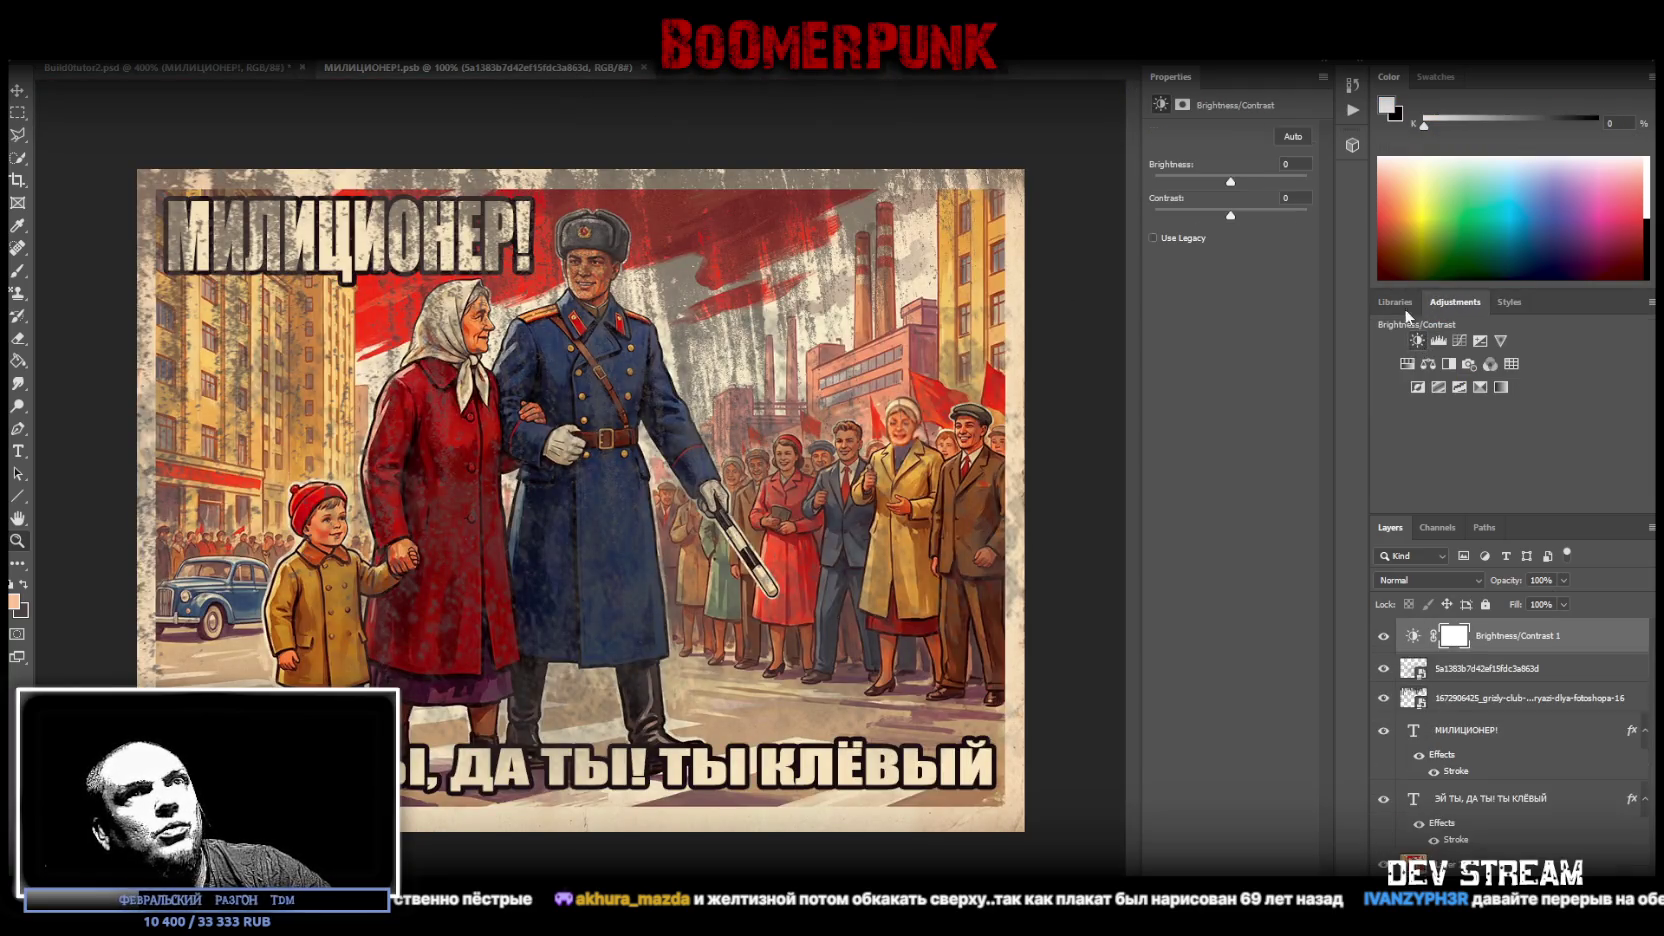
{"action": "left_click_drag", "start_coordinate": [1183, 217], "coordinate": [1201, 182]}
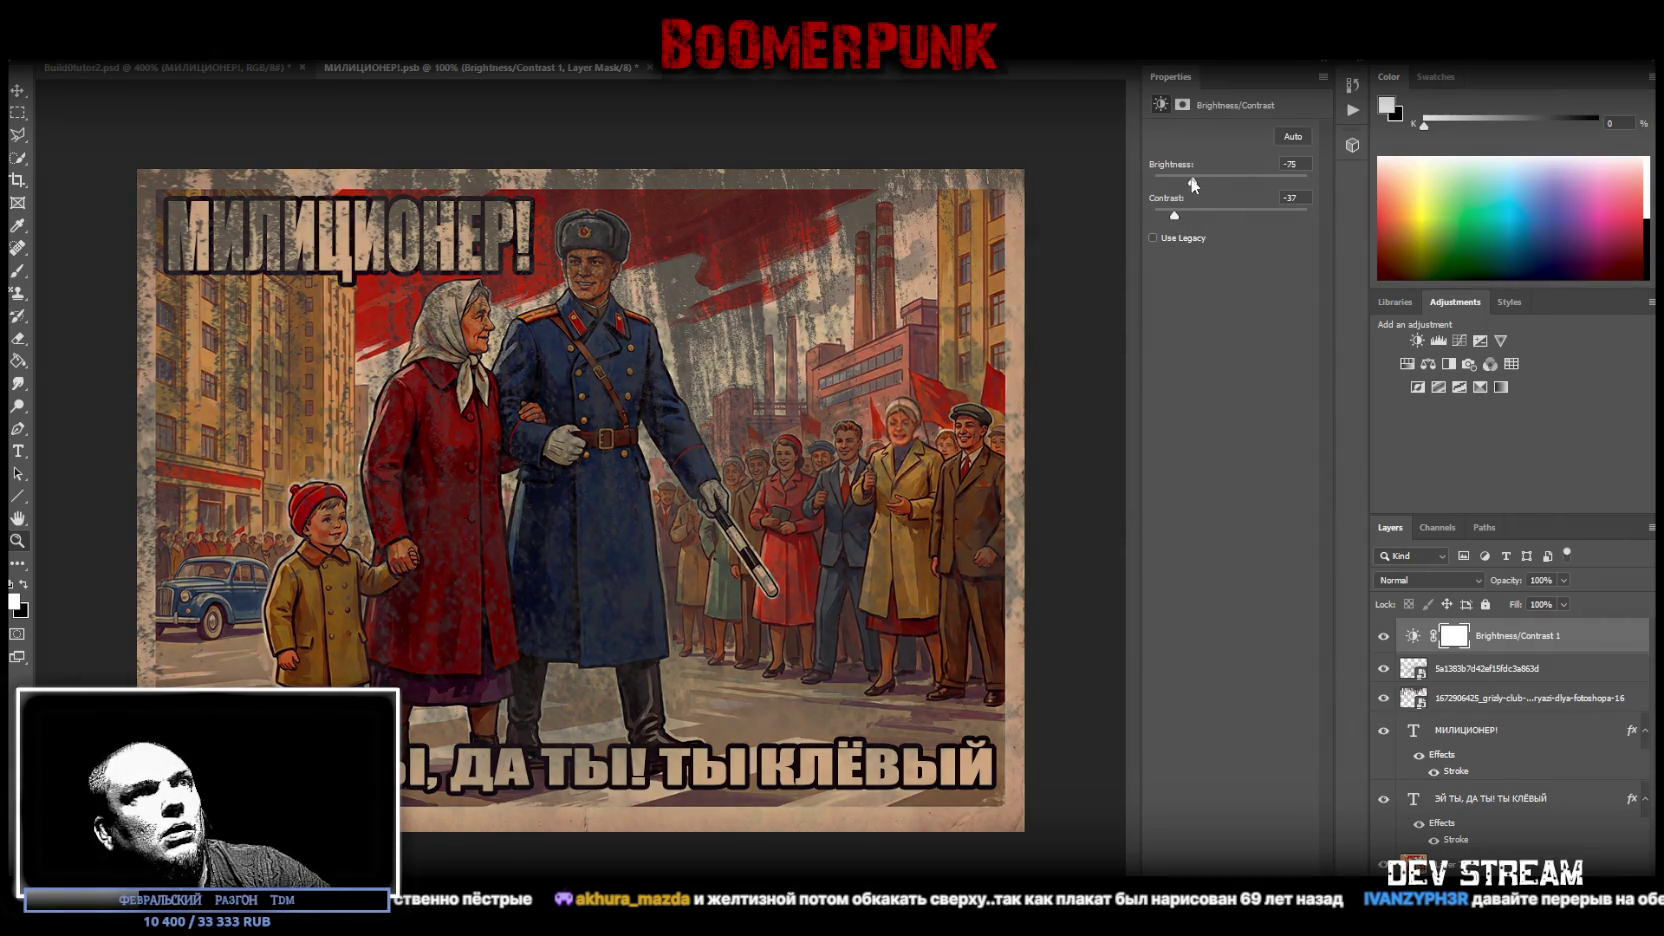
{"action": "left_click_drag", "start_coordinate": [1207, 188], "coordinate": [1251, 222]}
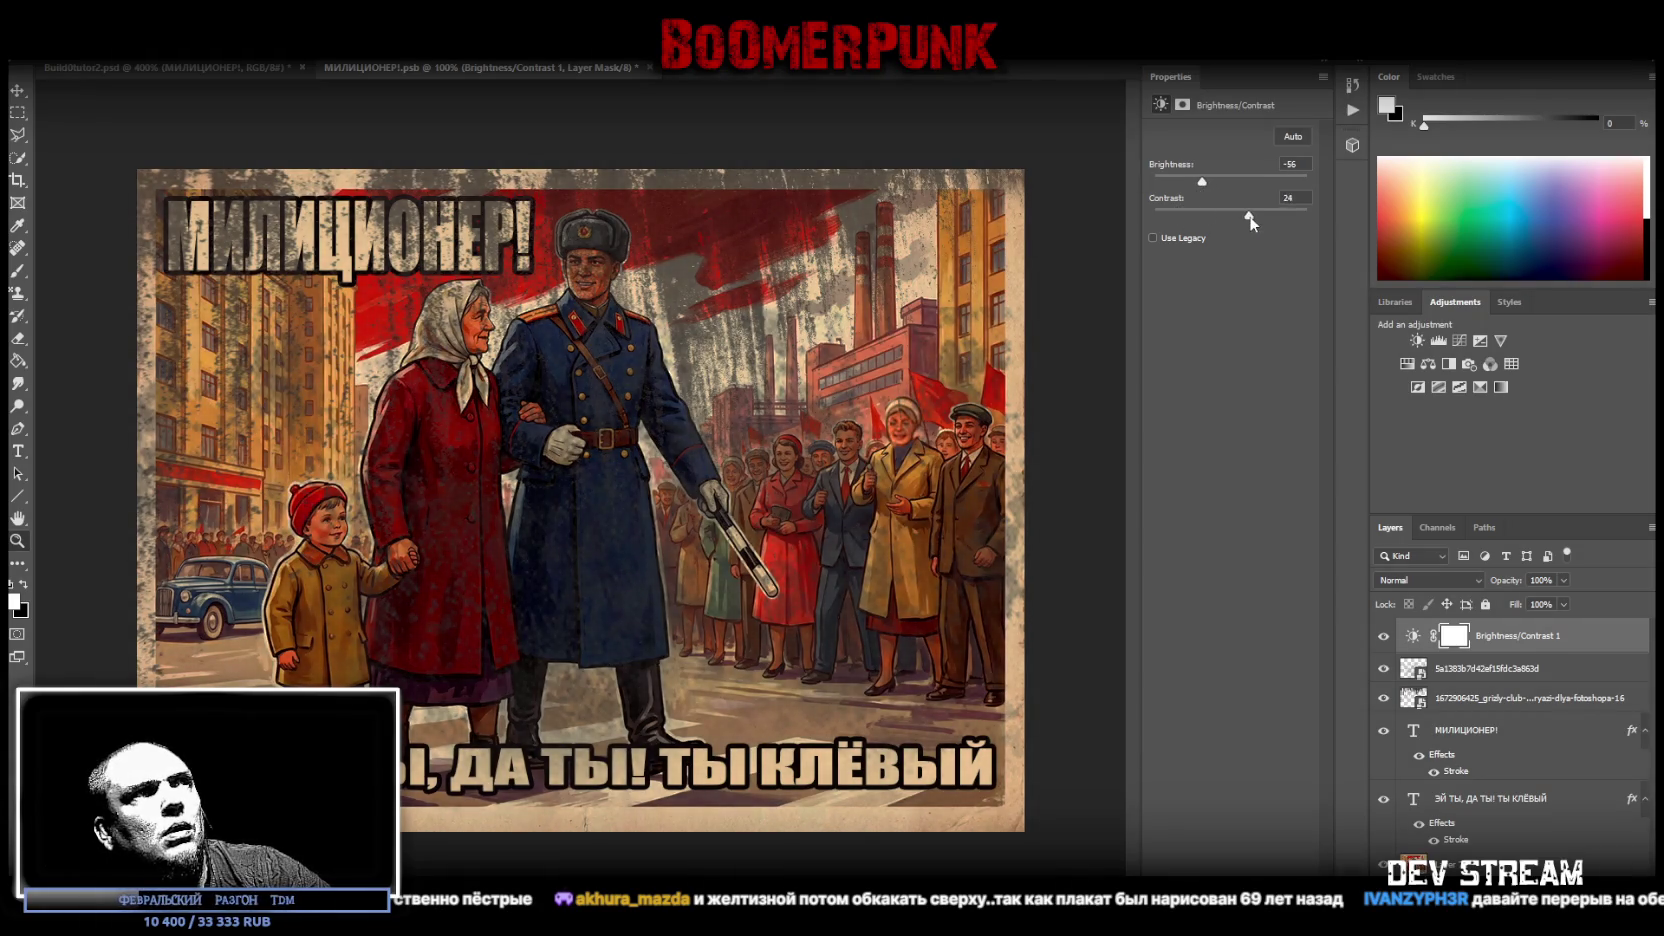
{"action": "left_click", "coordinate": [1407, 364]}
{"action": "left_click_drag", "start_coordinate": [1230, 228], "coordinate": [1183, 234]}
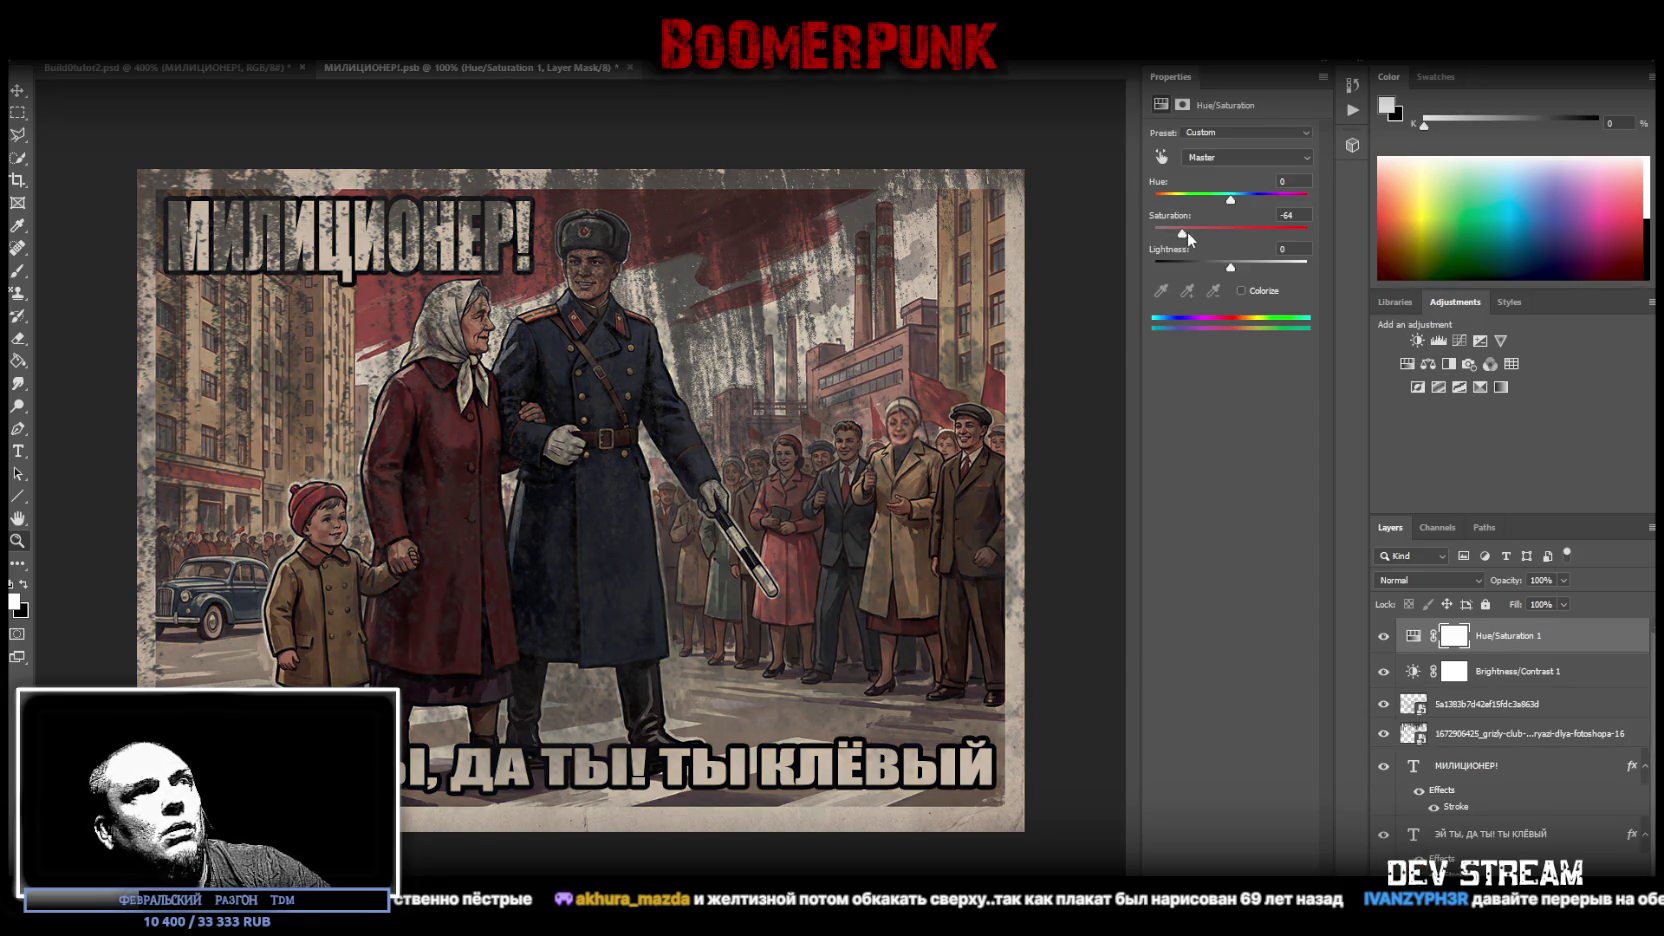
- Lower the two grunge texture layers' fill to about 40%
{"action": "left_click", "coordinate": [1486, 705]}
{"action": "left_click", "coordinate": [1497, 738], "text": "shift"}
{"action": "left_click_drag", "start_coordinate": [1564, 604], "coordinate": [1521, 628]}
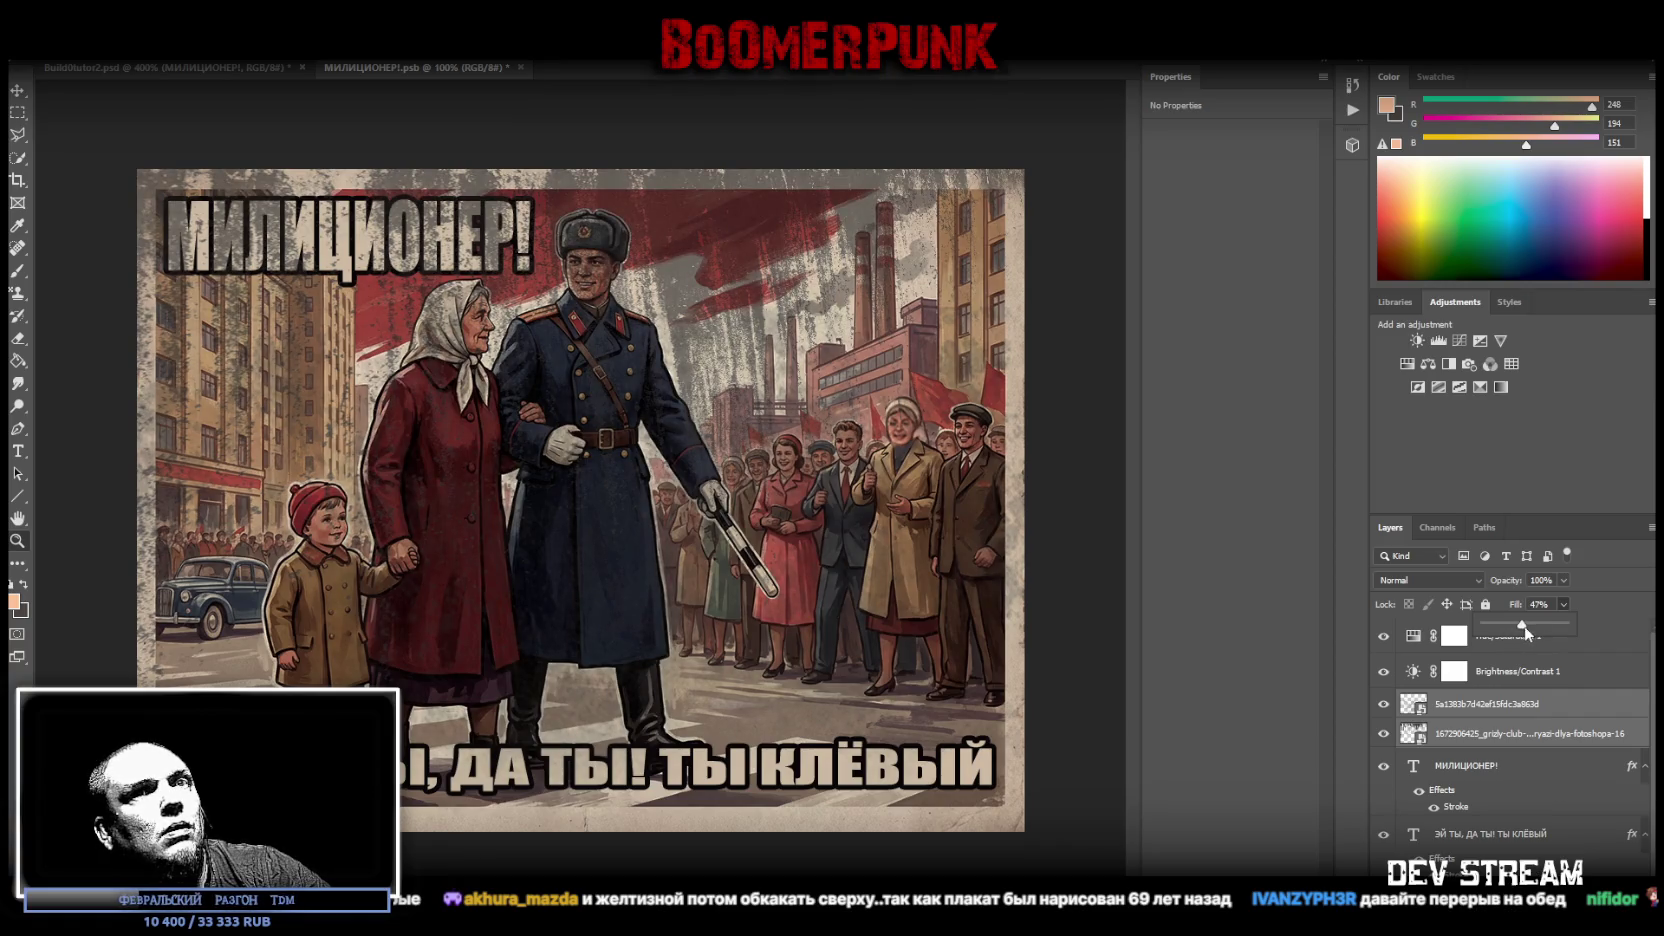
{"action": "left_click_drag", "start_coordinate": [1521, 625], "coordinate": [1521, 627]}
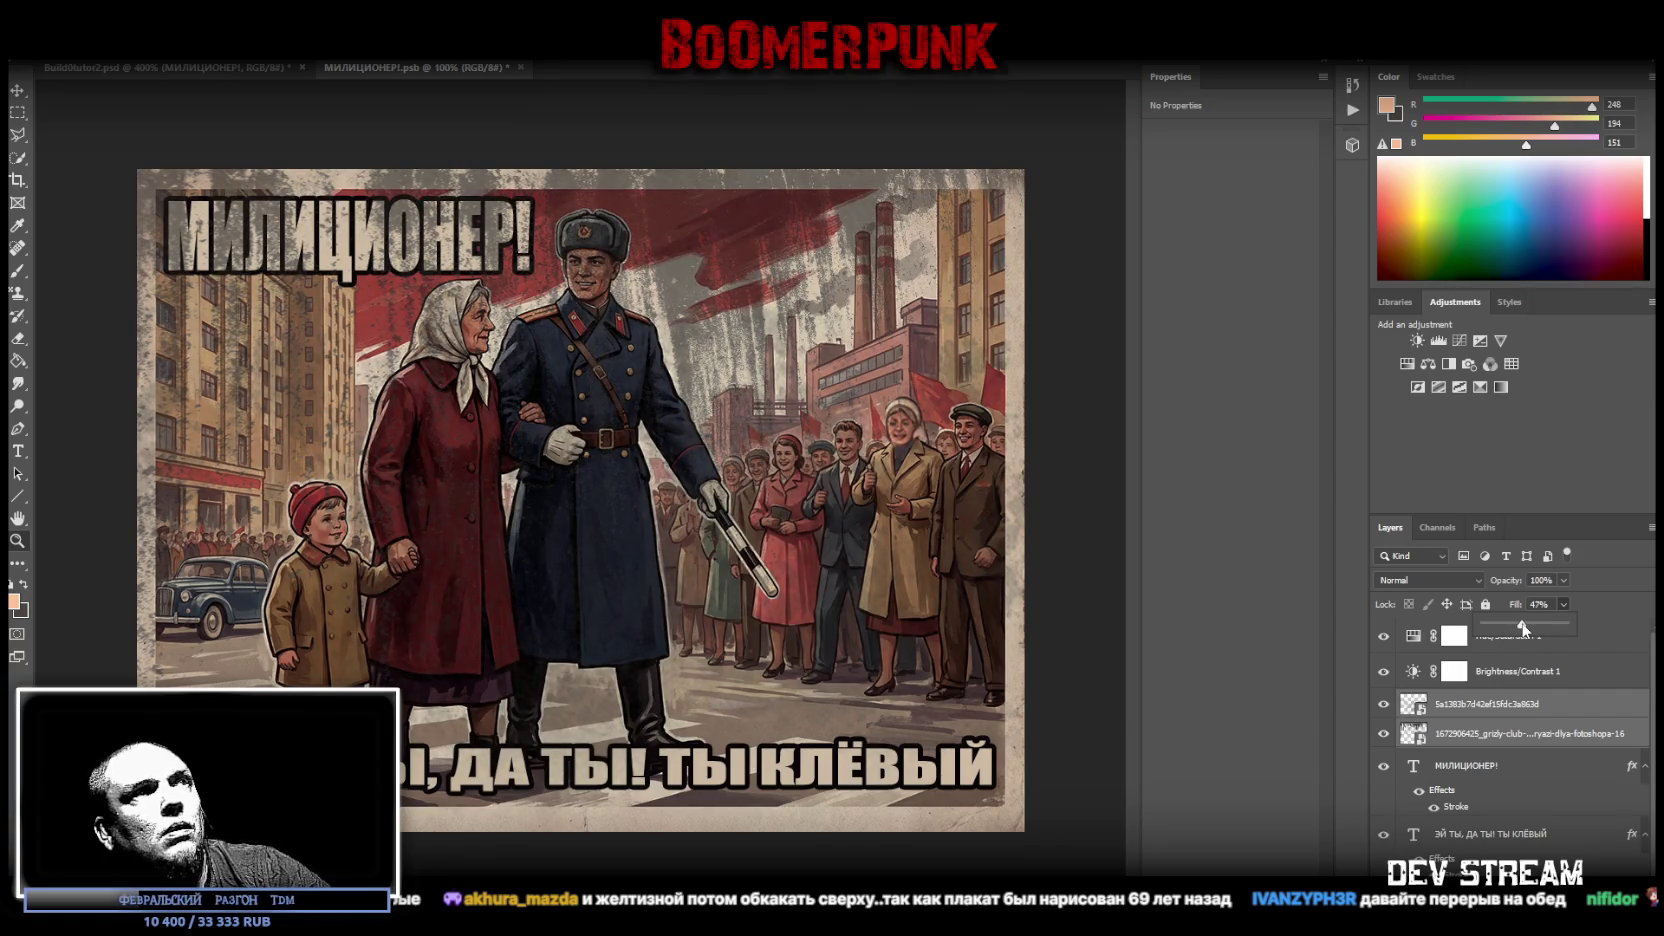
{"action": "left_click", "coordinate": [231, 66]}
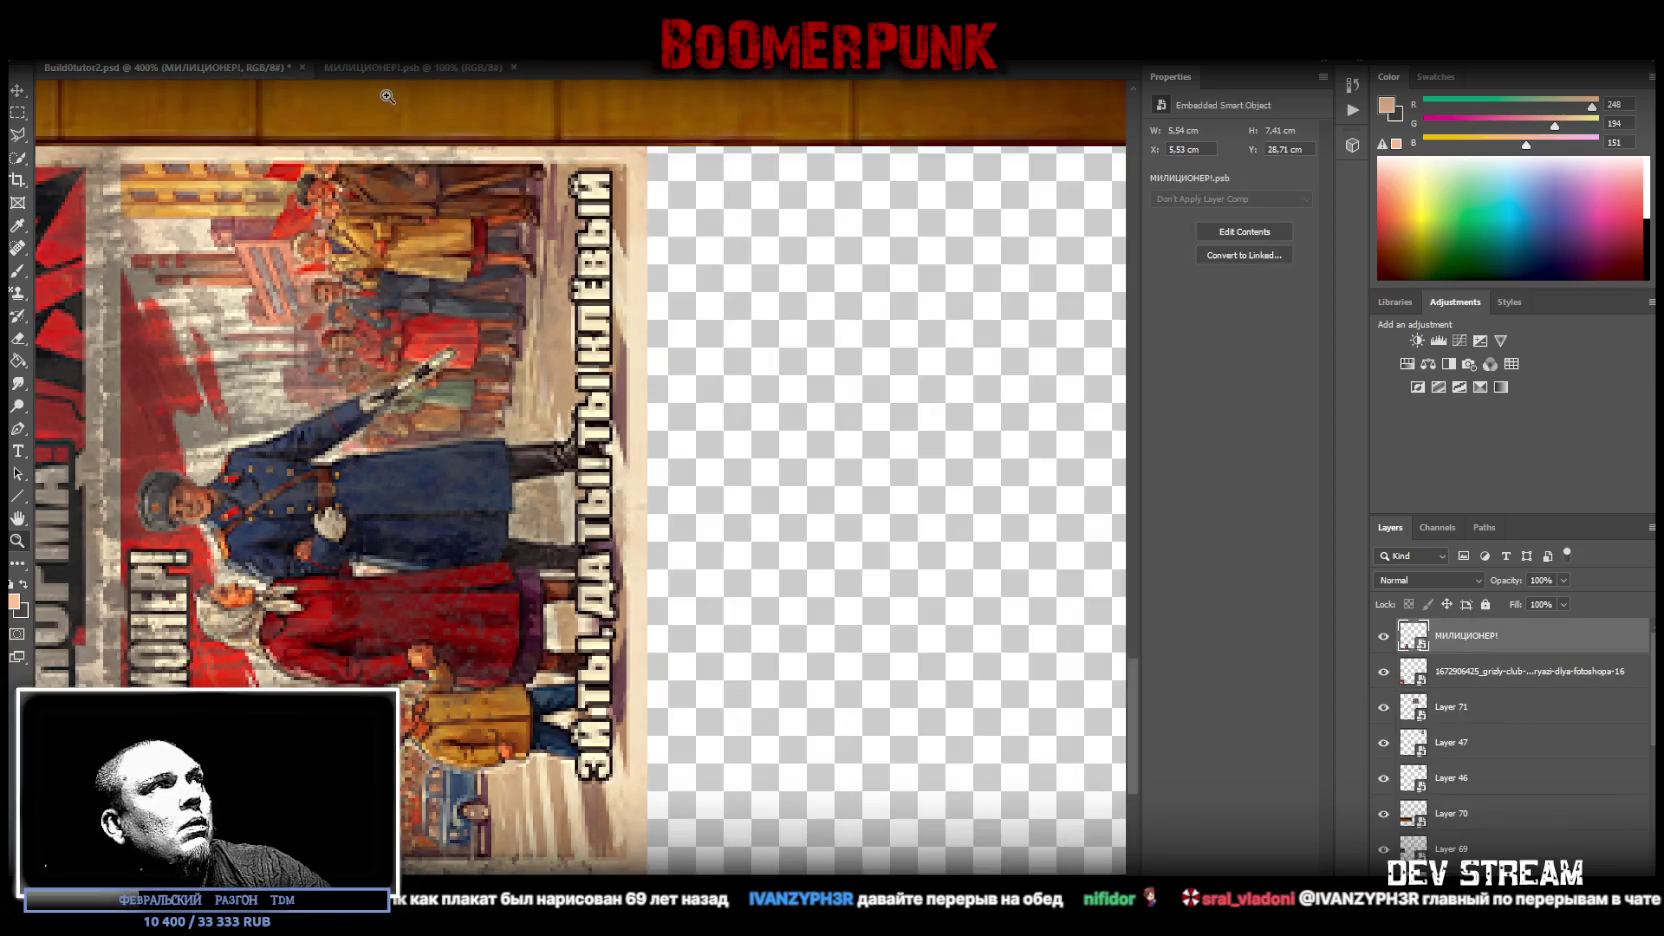
- Check the МИЛИЦИОНЕР!.psb poster tab against the atlas, then close it
{"action": "scroll", "coordinate": [636, 518], "scroll_direction": "down", "scroll_amount": 3}
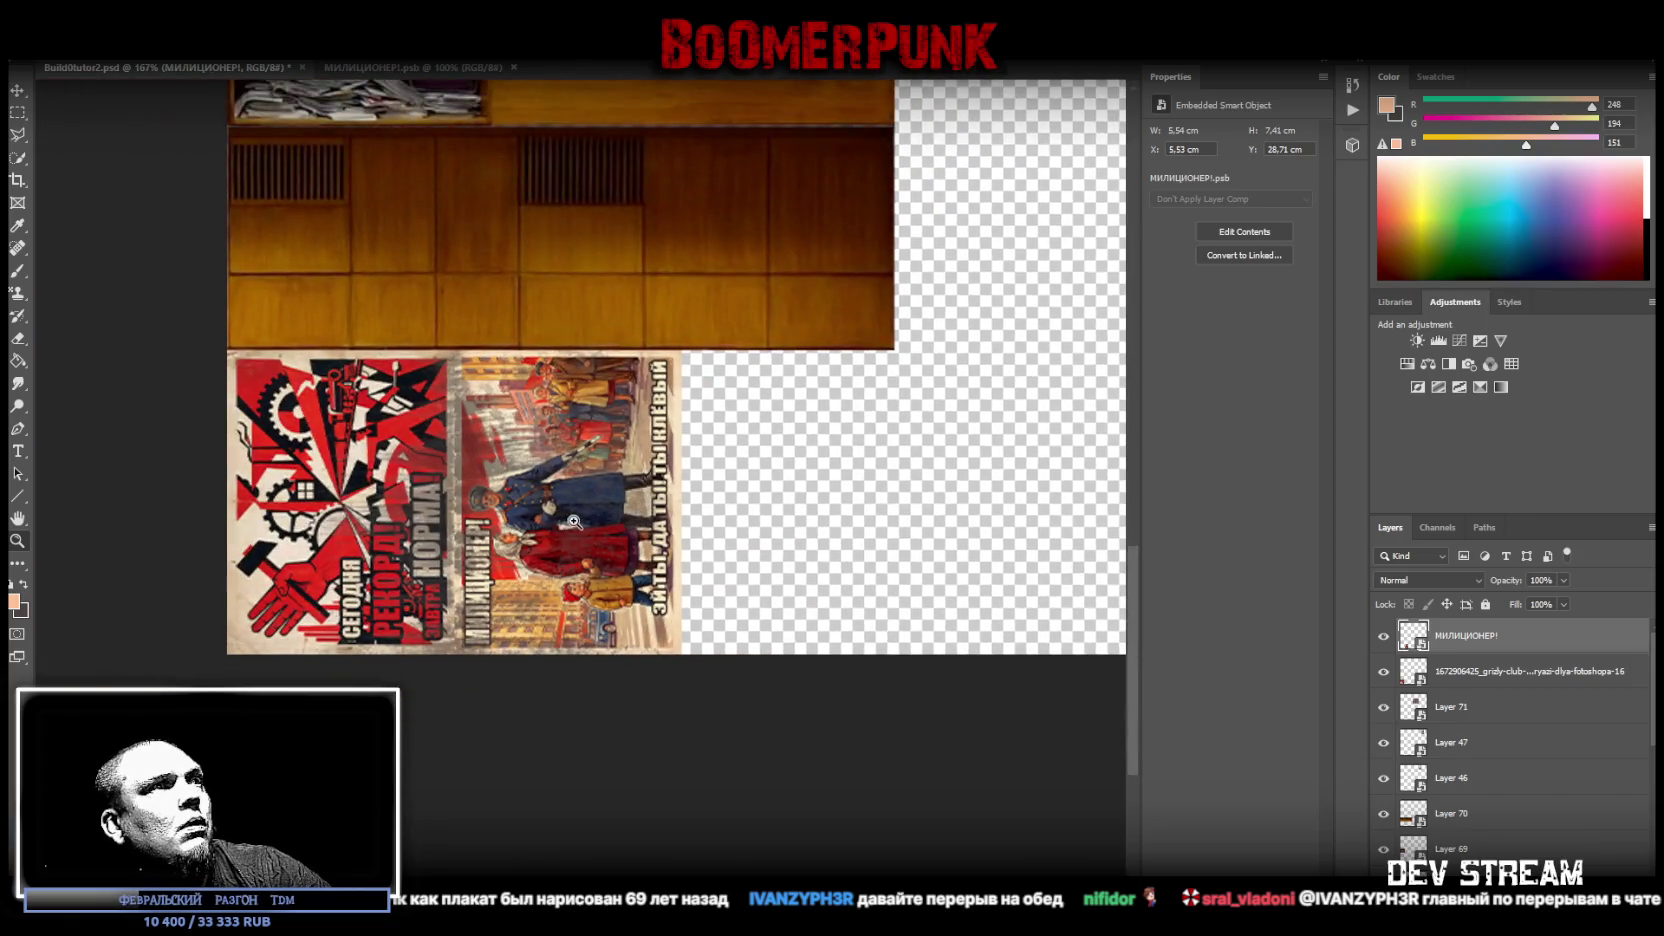
{"action": "left_click", "coordinate": [423, 70]}
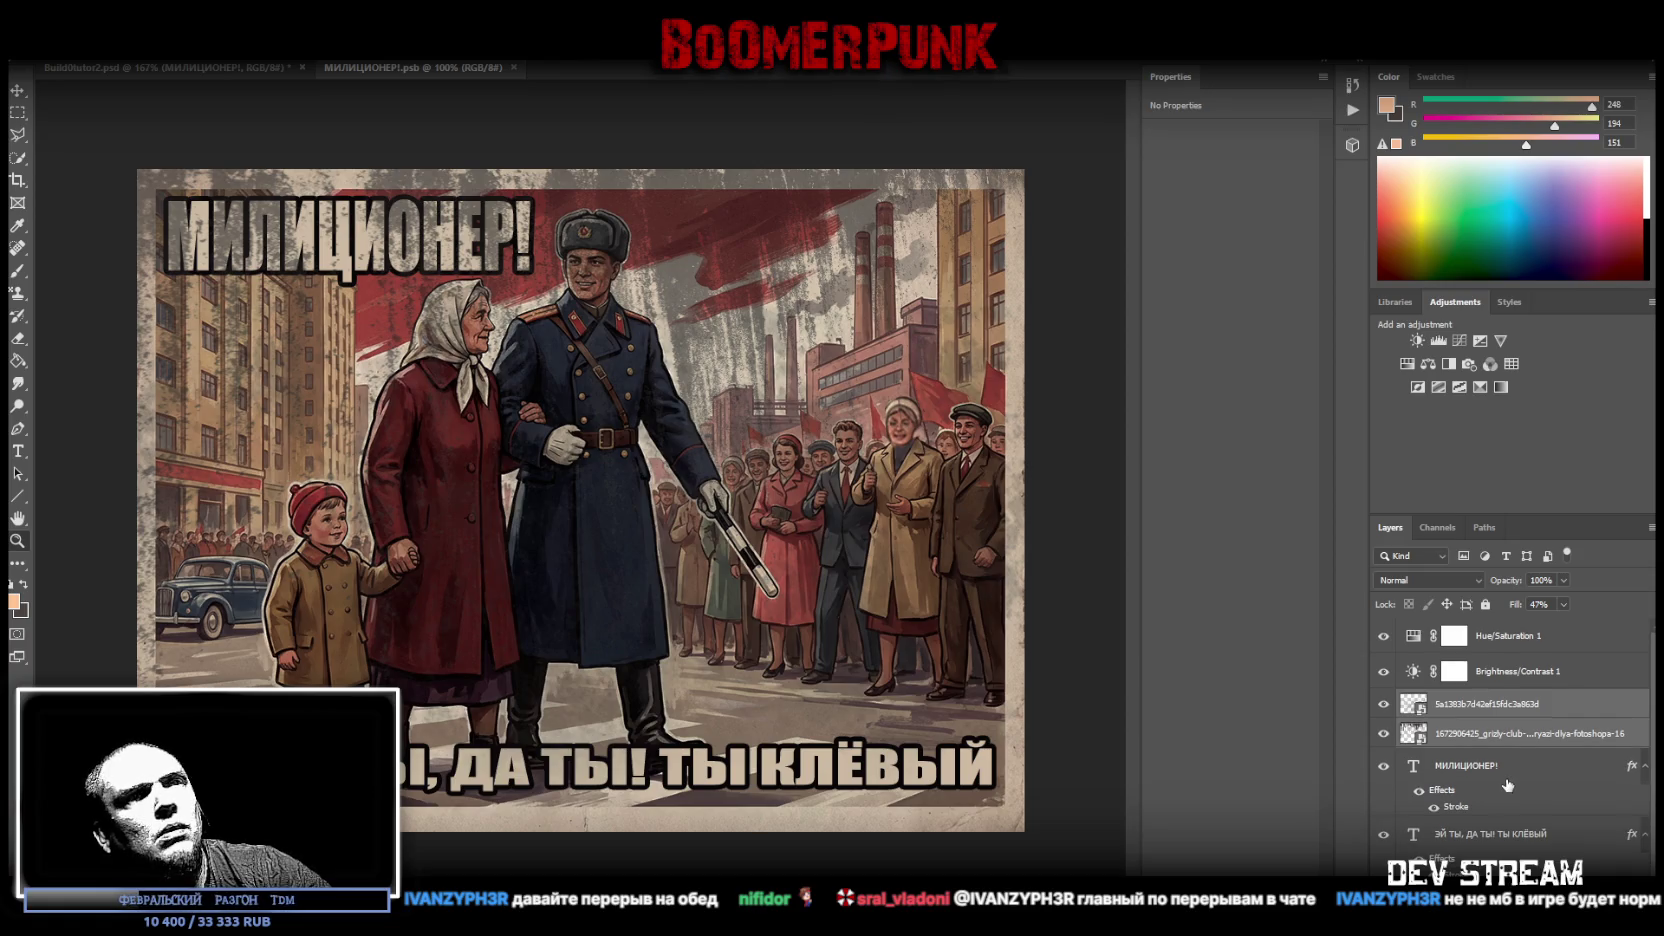
{"action": "left_click", "coordinate": [234, 70]}
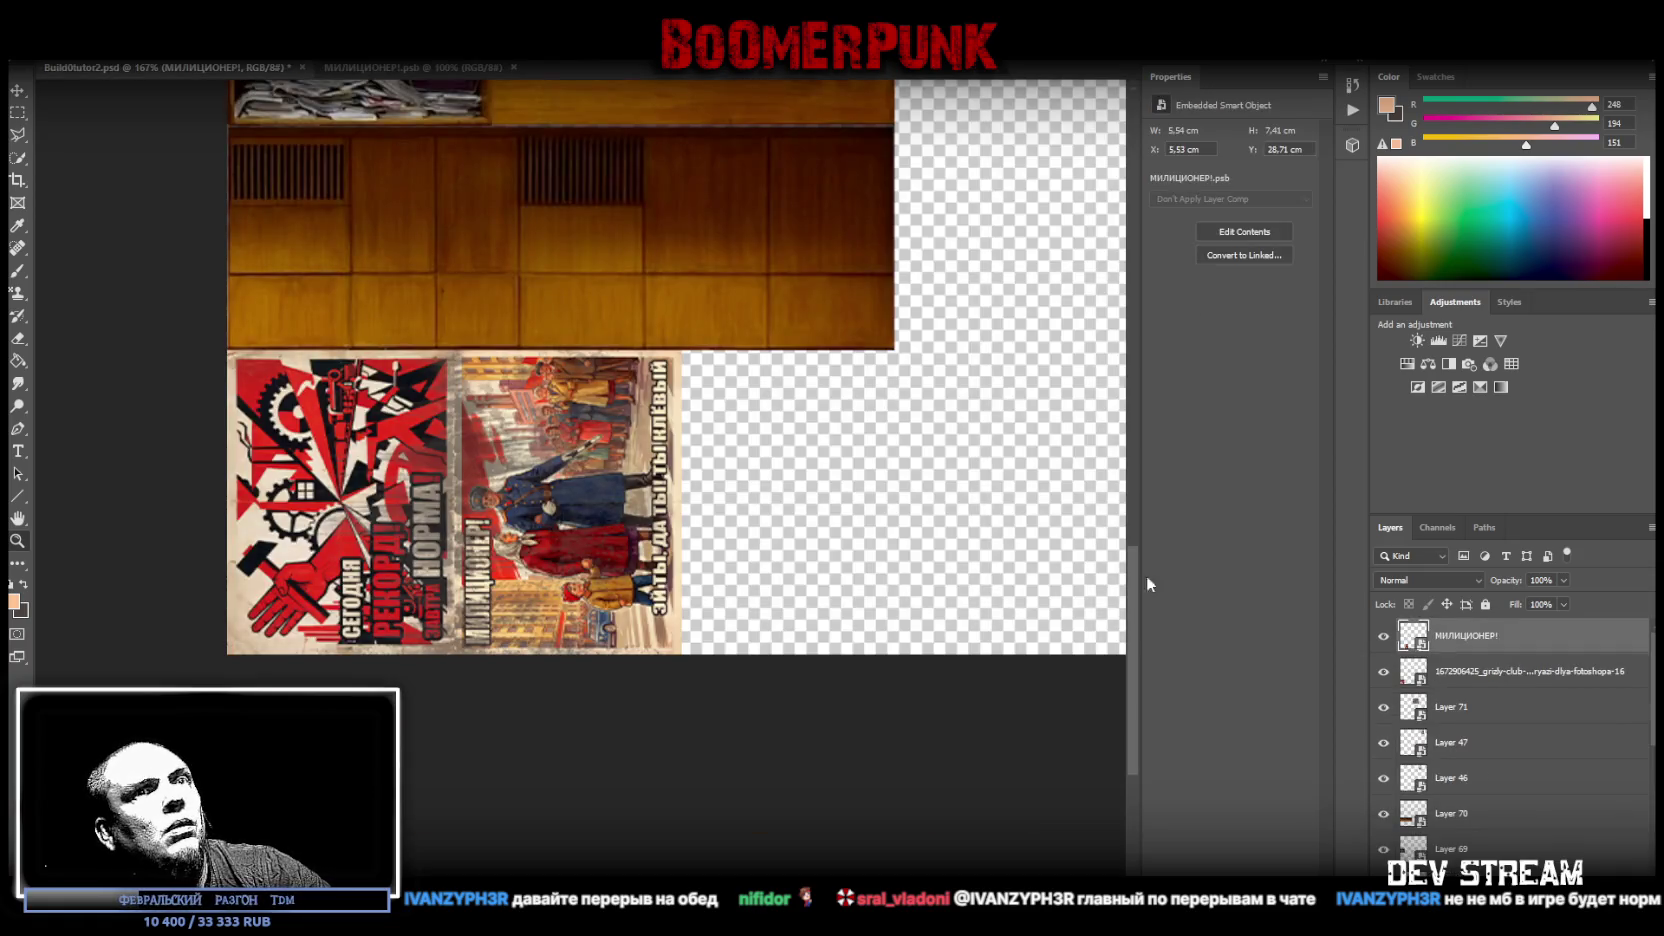
{"action": "left_click", "coordinate": [1413, 677]}
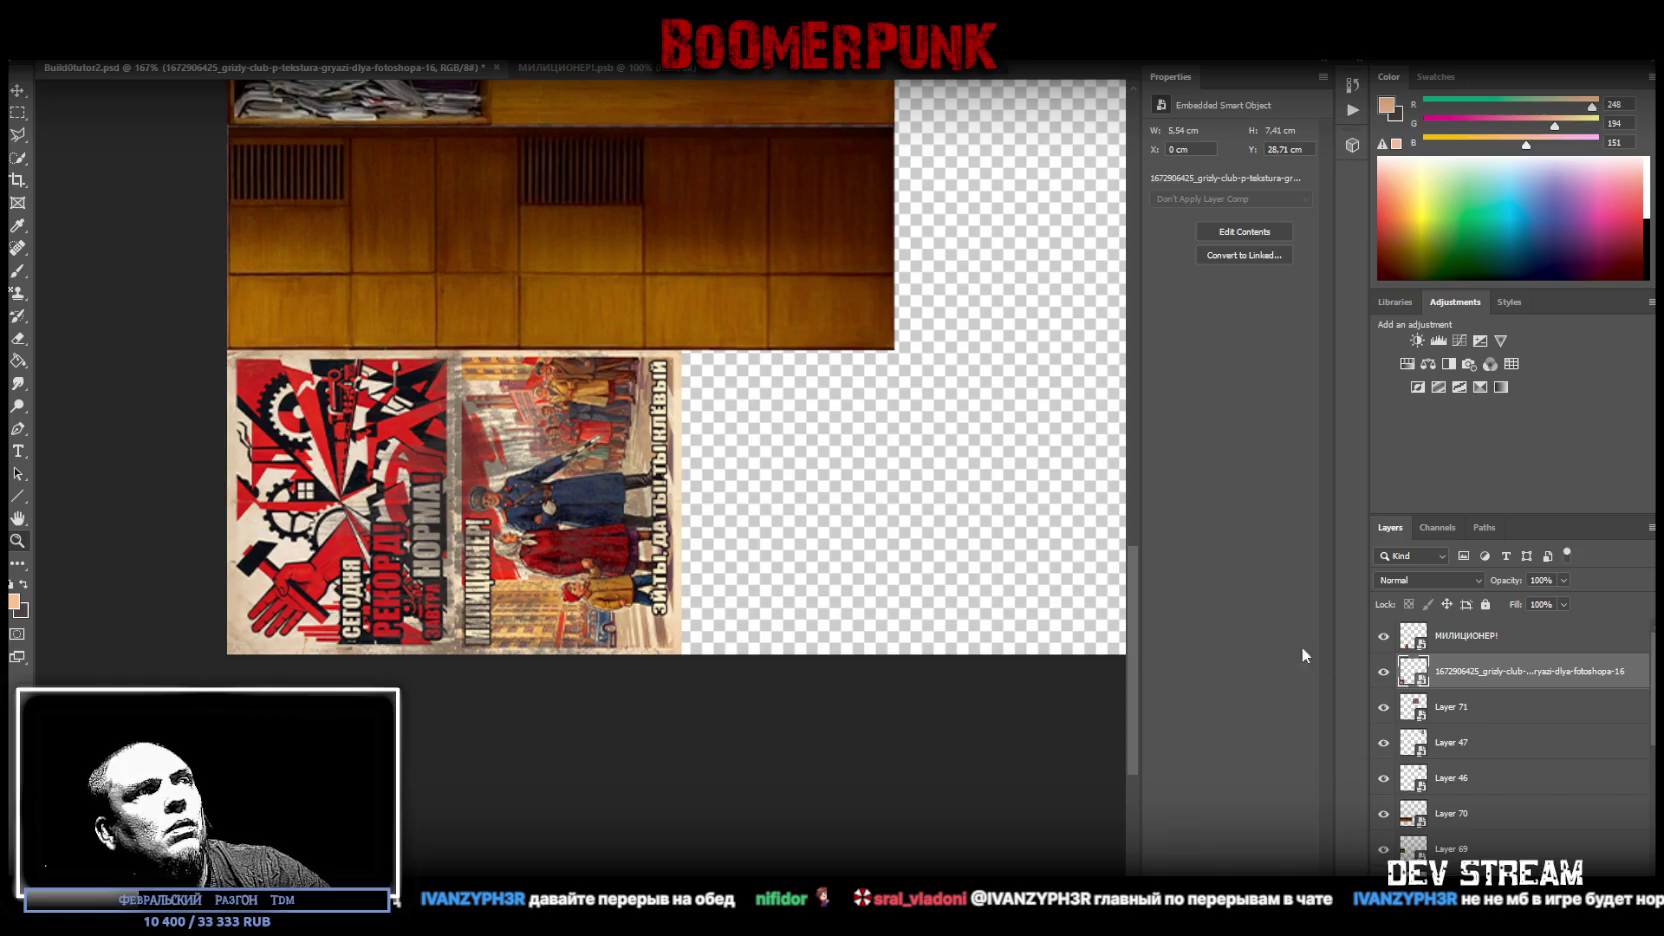
{"action": "double_click", "coordinate": [1413, 636]}
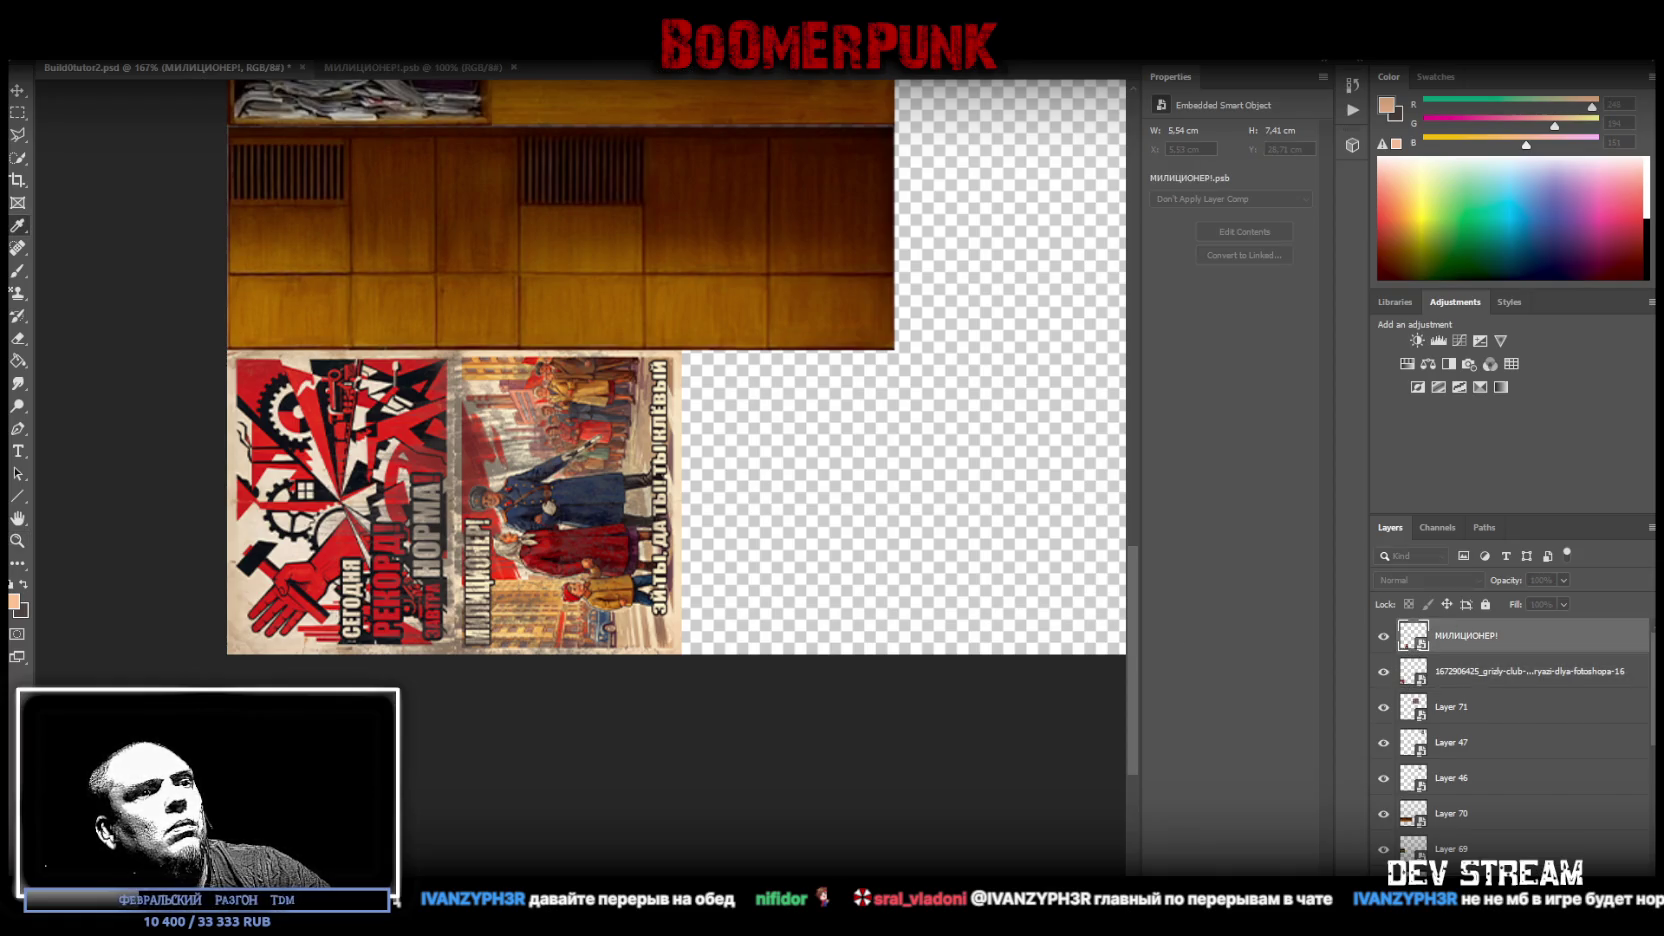
{"action": "left_click", "coordinate": [425, 66]}
{"action": "left_click", "coordinate": [512, 67]}
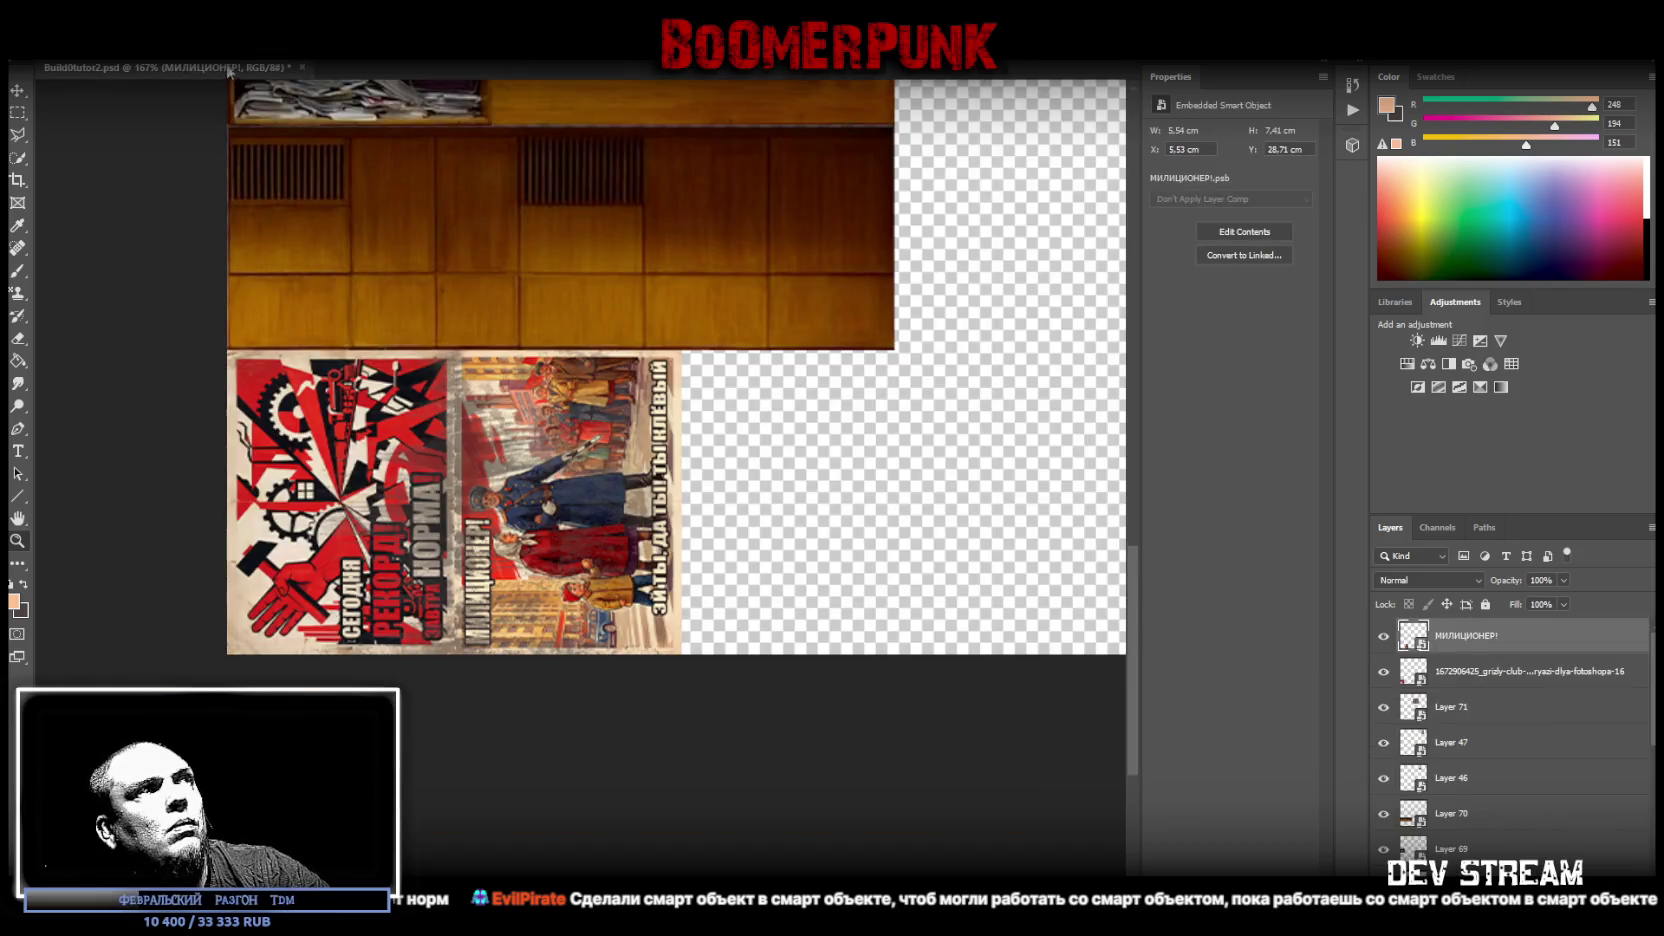
- Open the atlas poster layer's innermost nested smart object for editing
{"action": "key", "text": "i"}
{"action": "double_click", "coordinate": [1413, 637]}
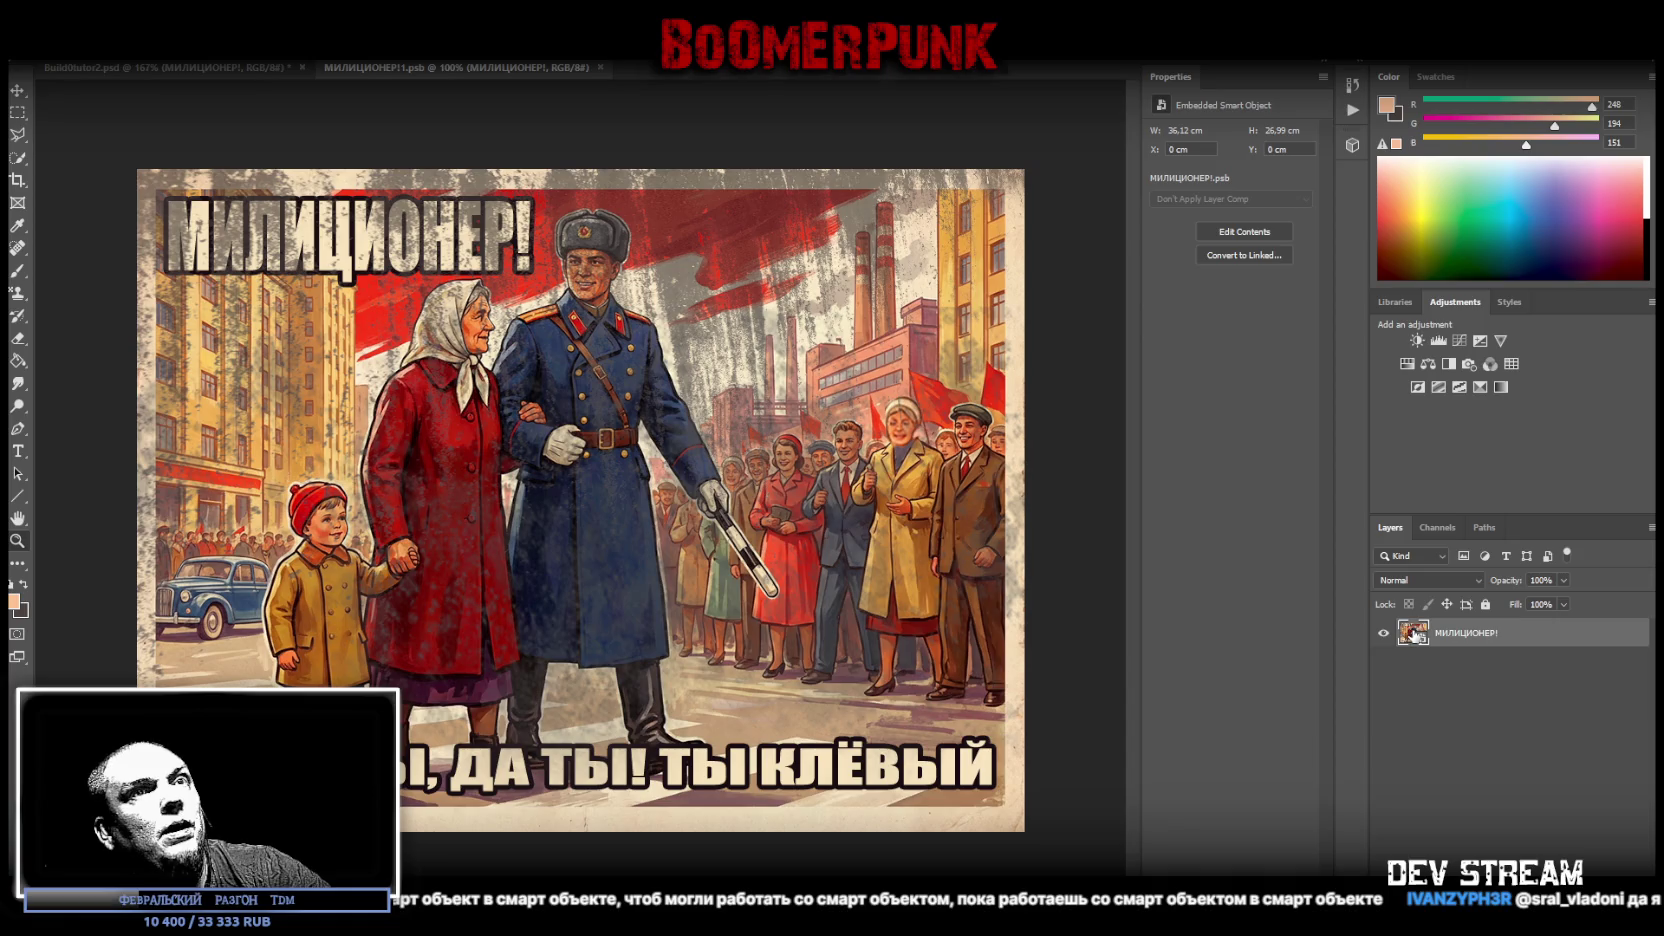
{"action": "double_click", "coordinate": [1413, 633]}
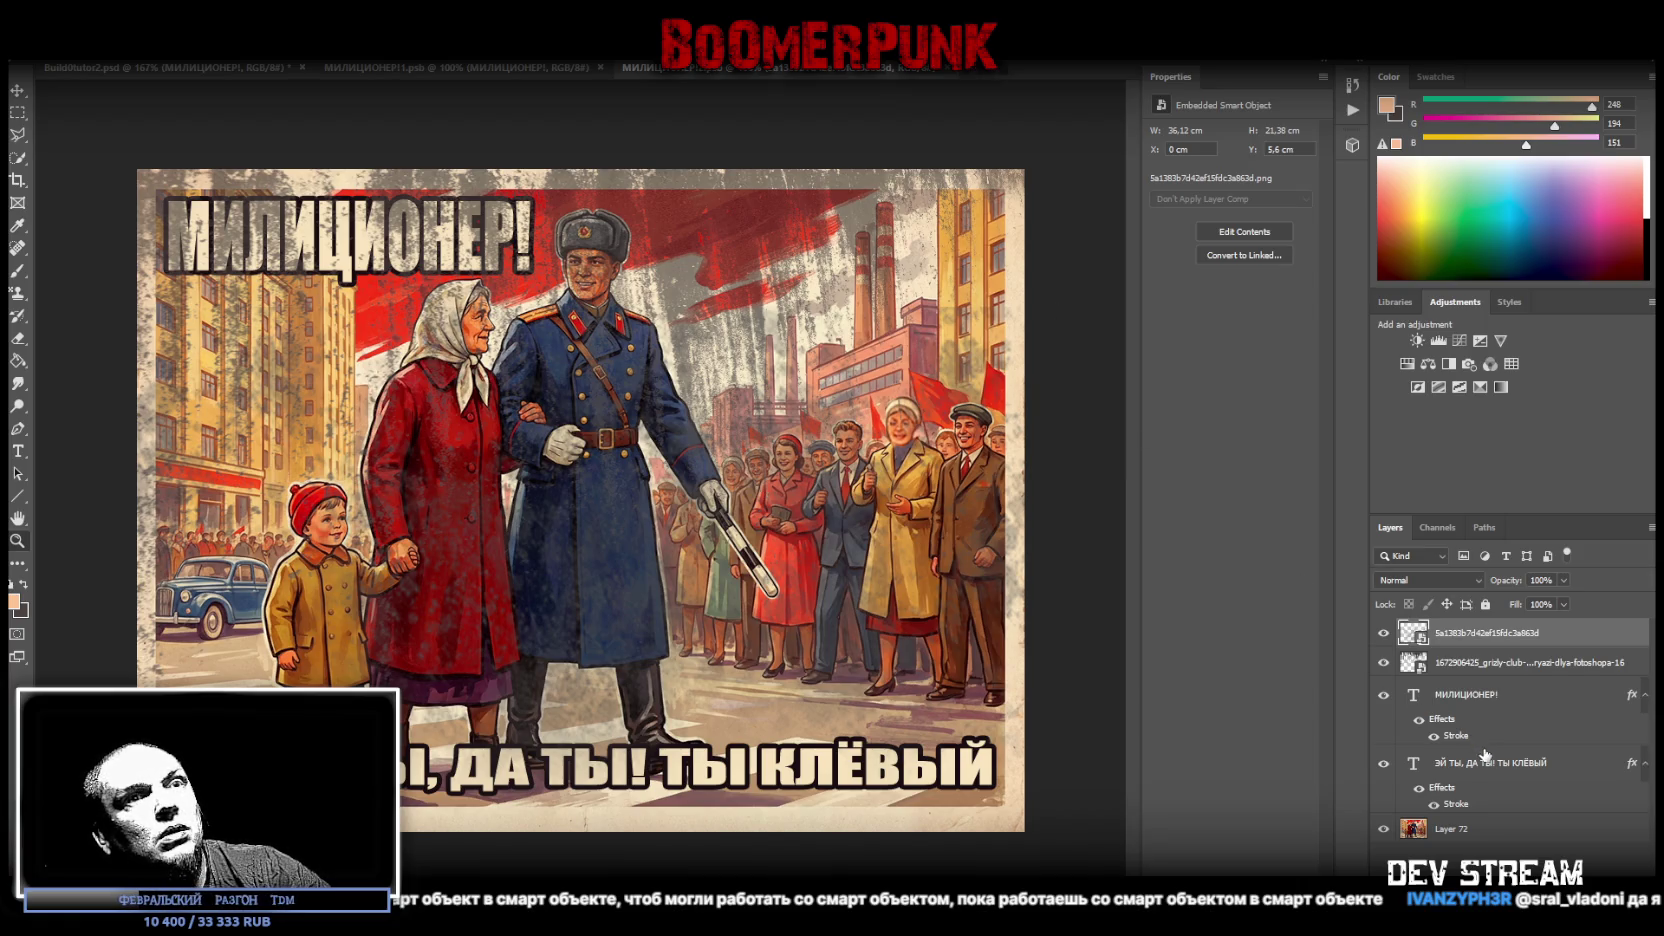
- Close the nested tab and raise the police poster's contrast to 55 with Brightness/Contrast
{"action": "left_click", "coordinate": [945, 68]}
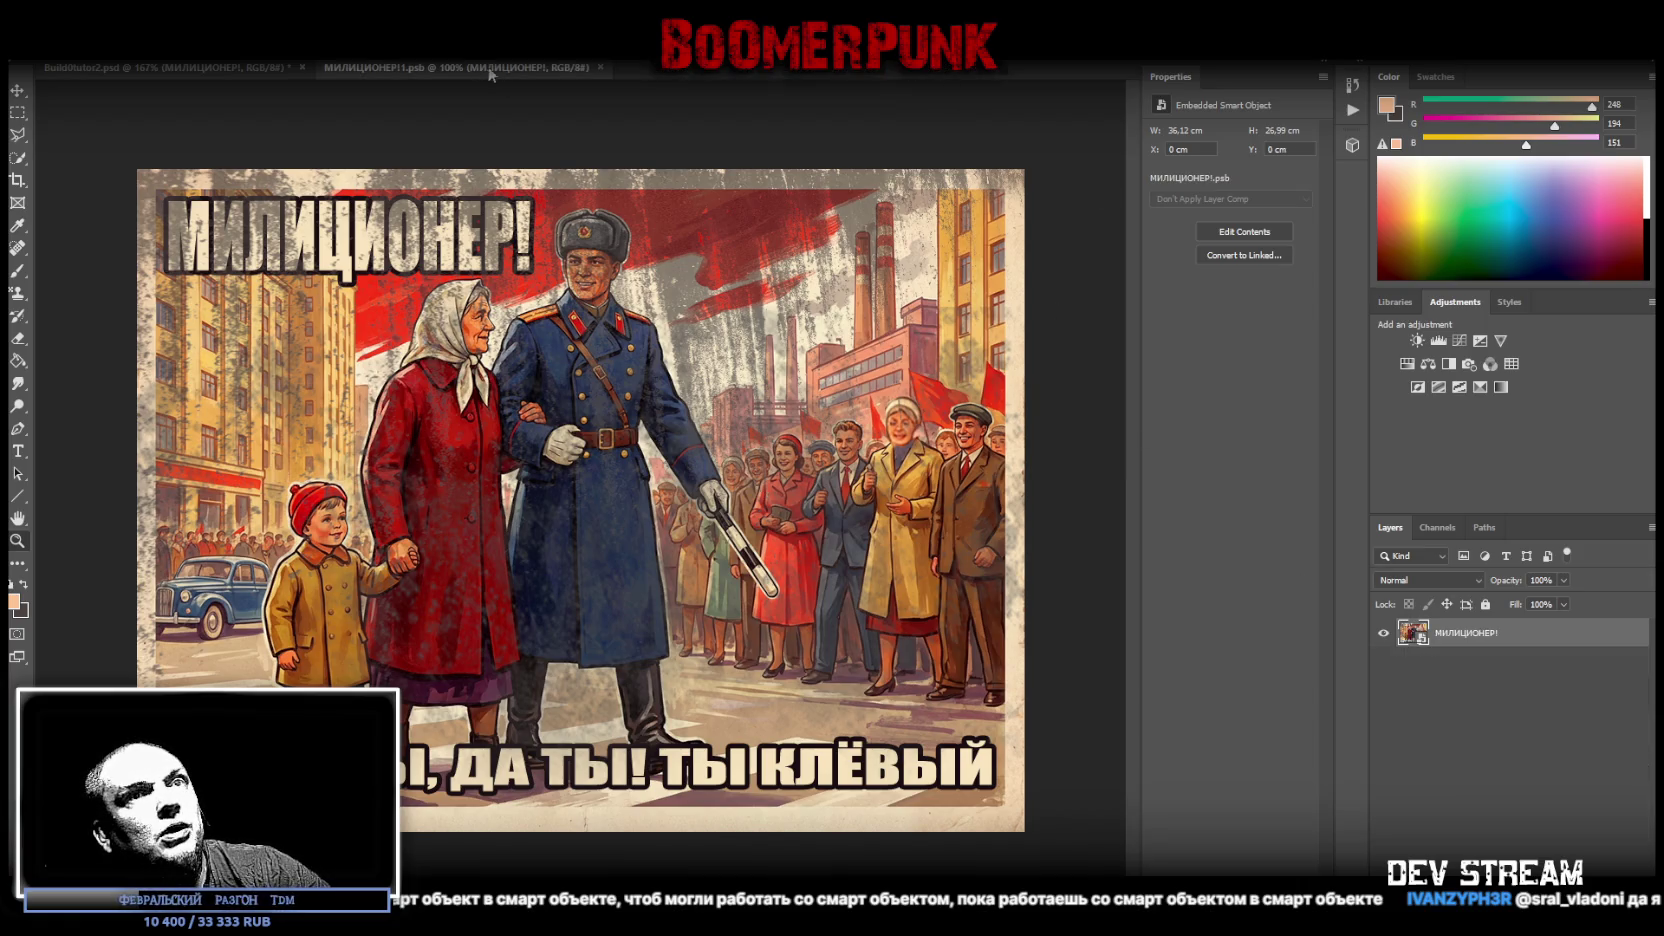
{"action": "left_click", "coordinate": [1416, 340]}
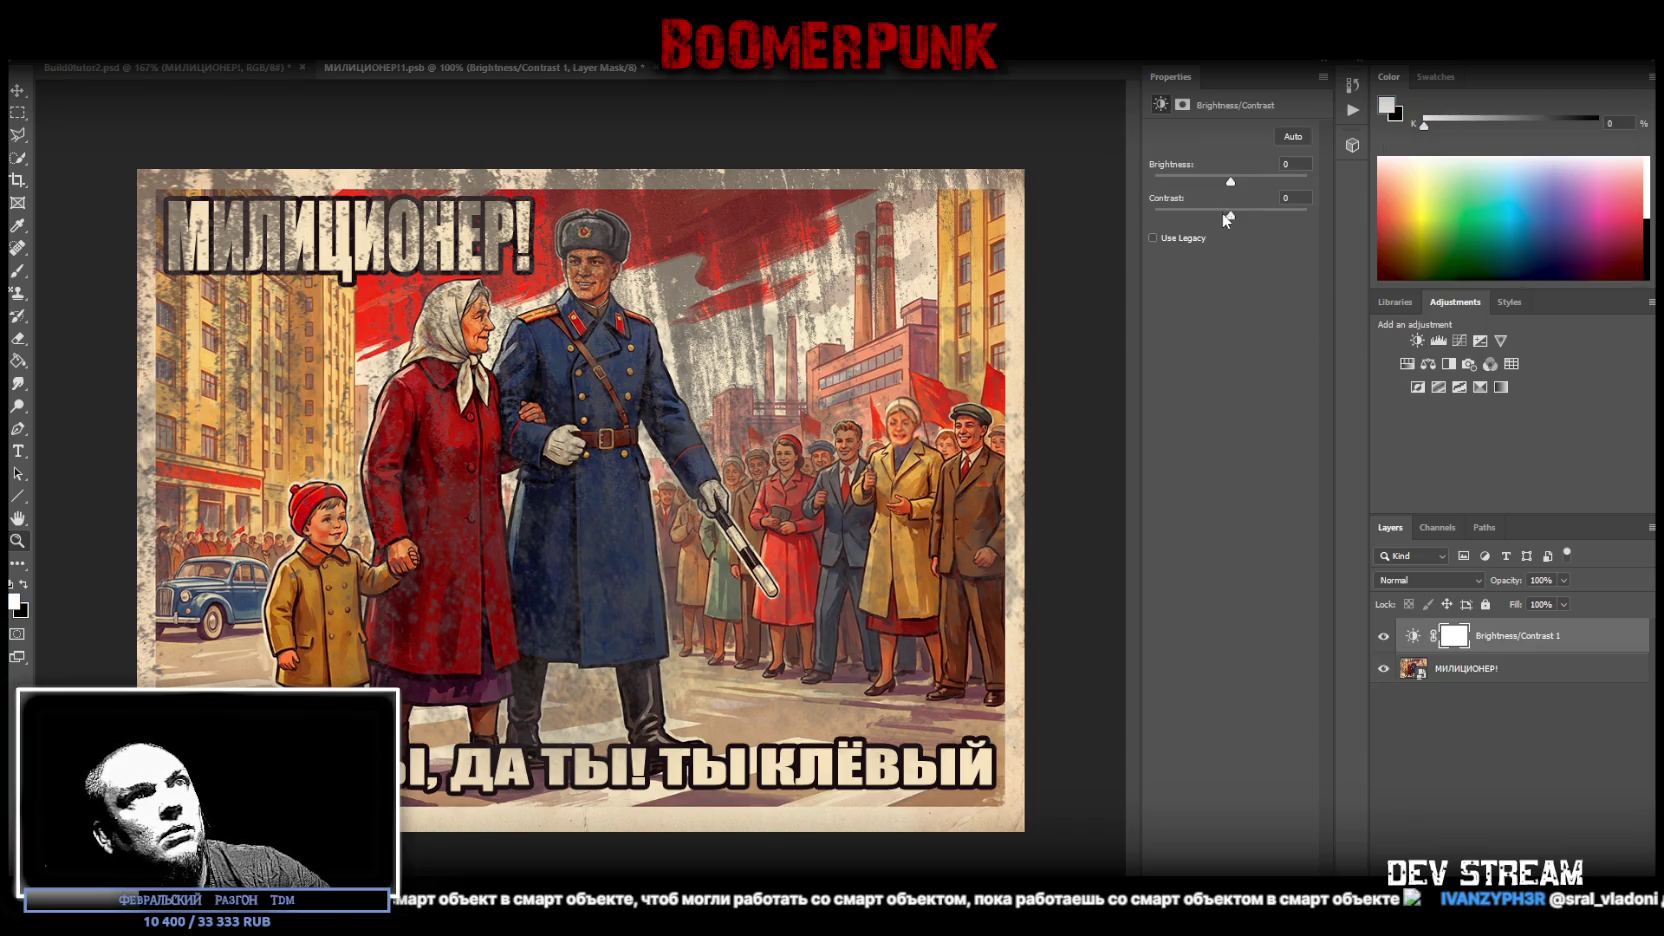
{"action": "left_click", "coordinate": [1537, 643]}
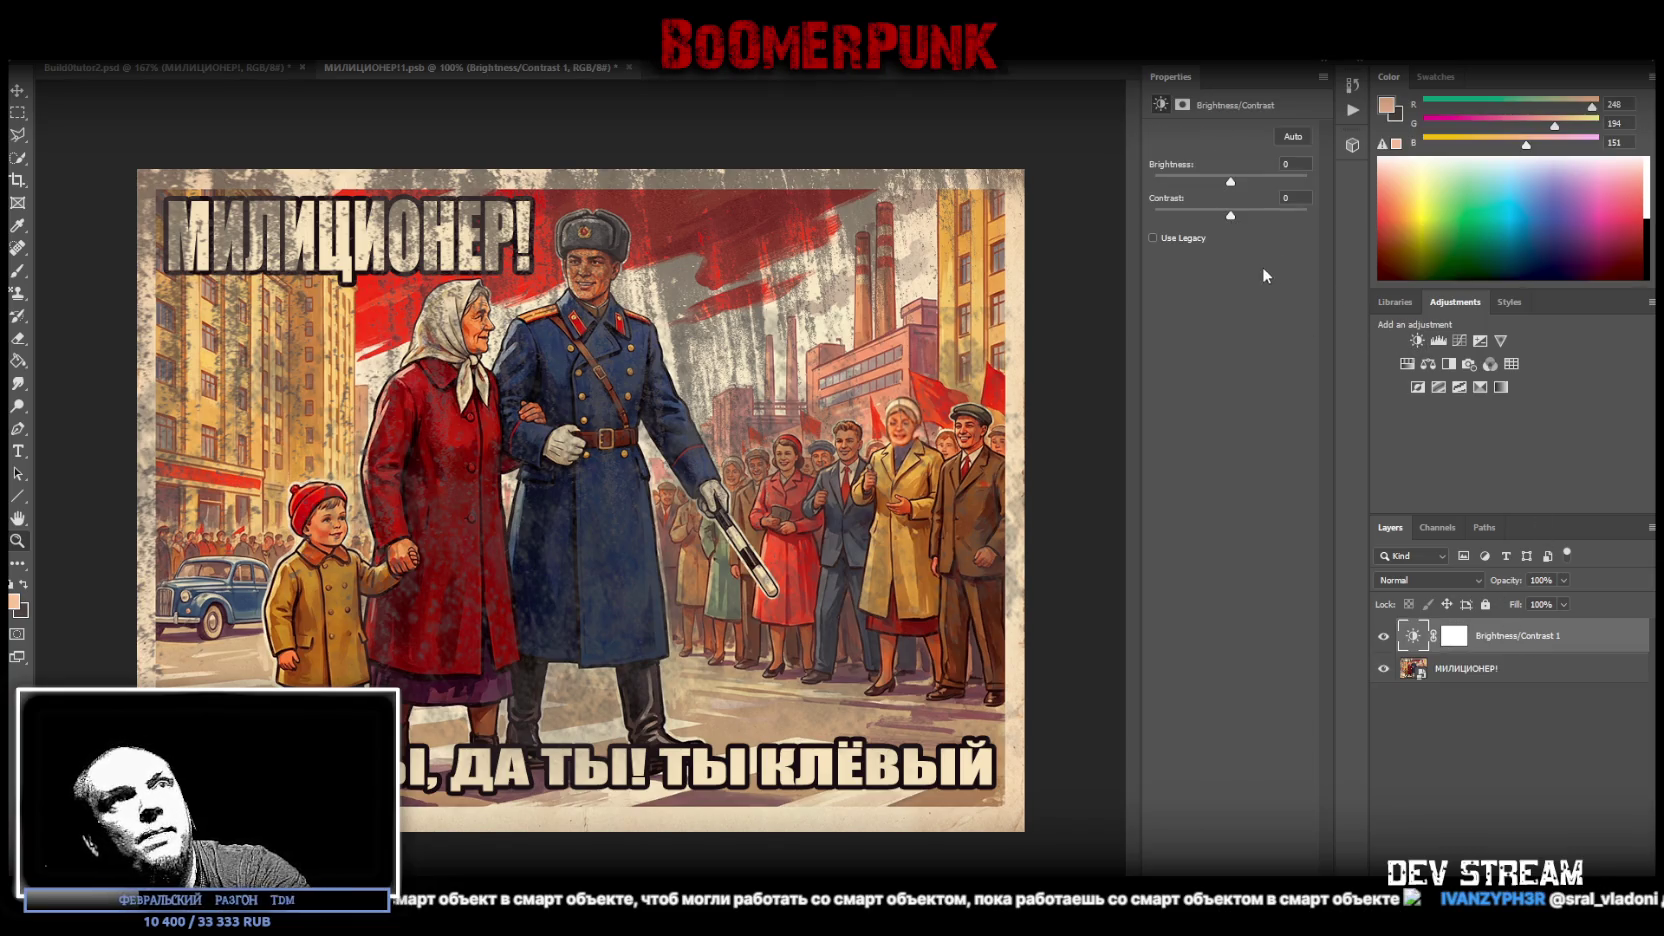
{"action": "left_click_drag", "start_coordinate": [1234, 214], "coordinate": [1272, 214]}
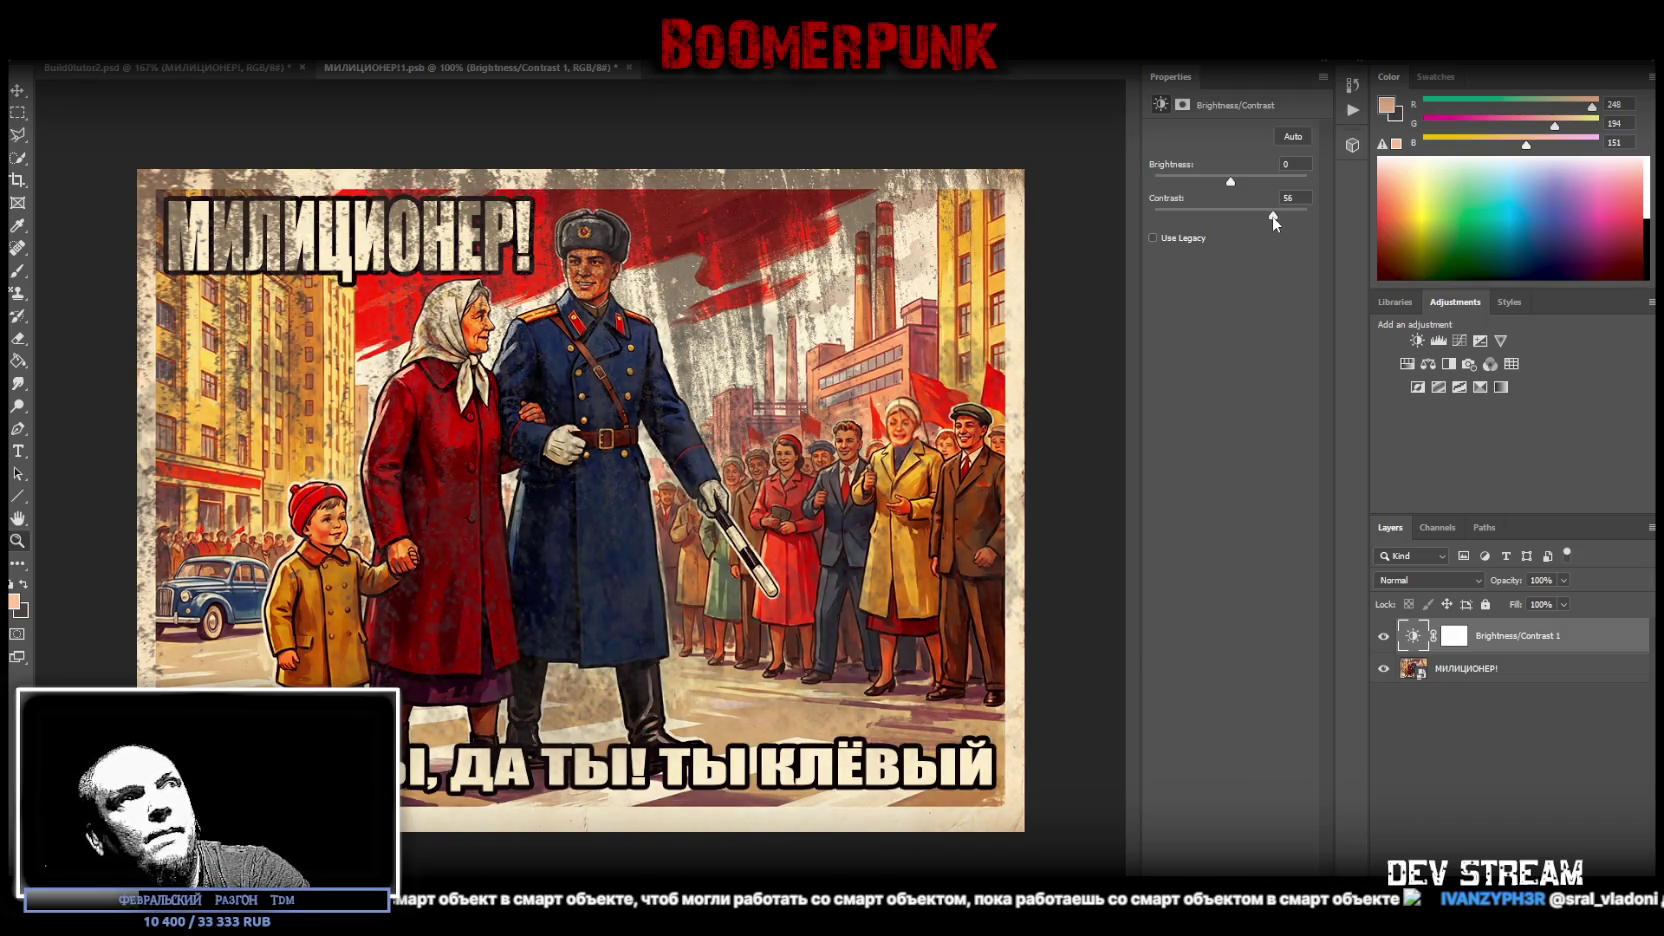
- Desaturate the poster to about -64 with Hue/Saturation, save, and return to the atlas
{"action": "left_click", "coordinate": [1407, 363]}
{"action": "left_click_drag", "start_coordinate": [1230, 228], "coordinate": [1181, 240]}
{"action": "key", "text": "ctrl+s"}
{"action": "key", "text": "ctrl+Tab"}
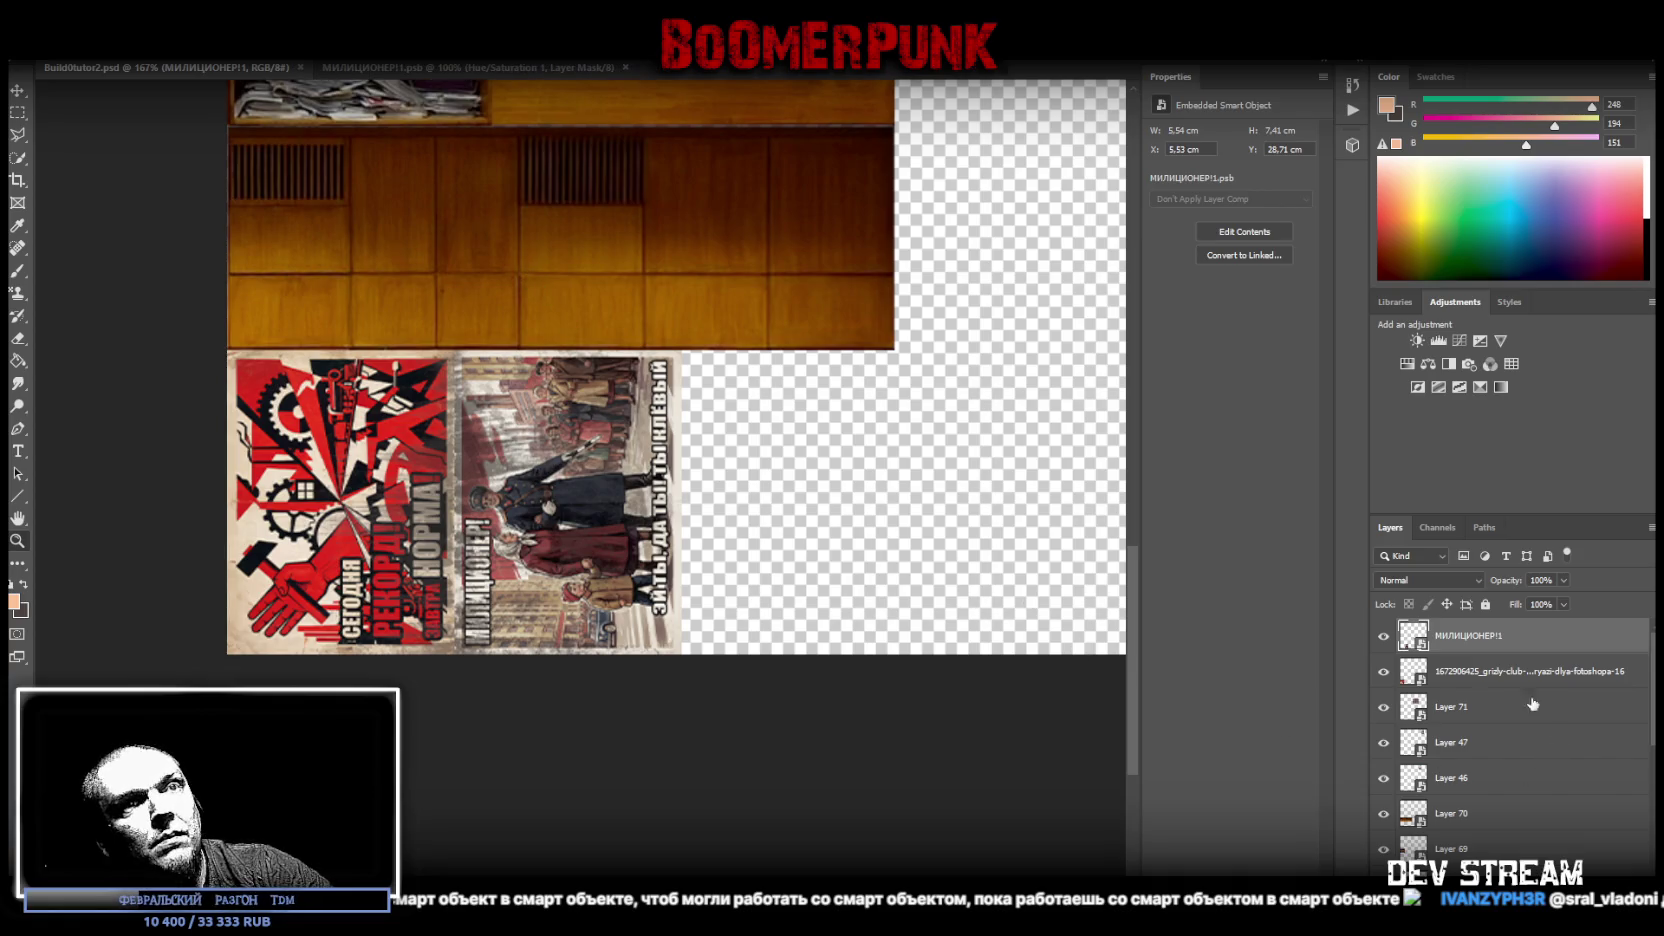
- Open the grizly-club constructivist poster smart object and lower its saturation with Hue/Saturation
{"action": "left_click", "coordinate": [1408, 675]}
{"action": "double_click", "coordinate": [1408, 677]}
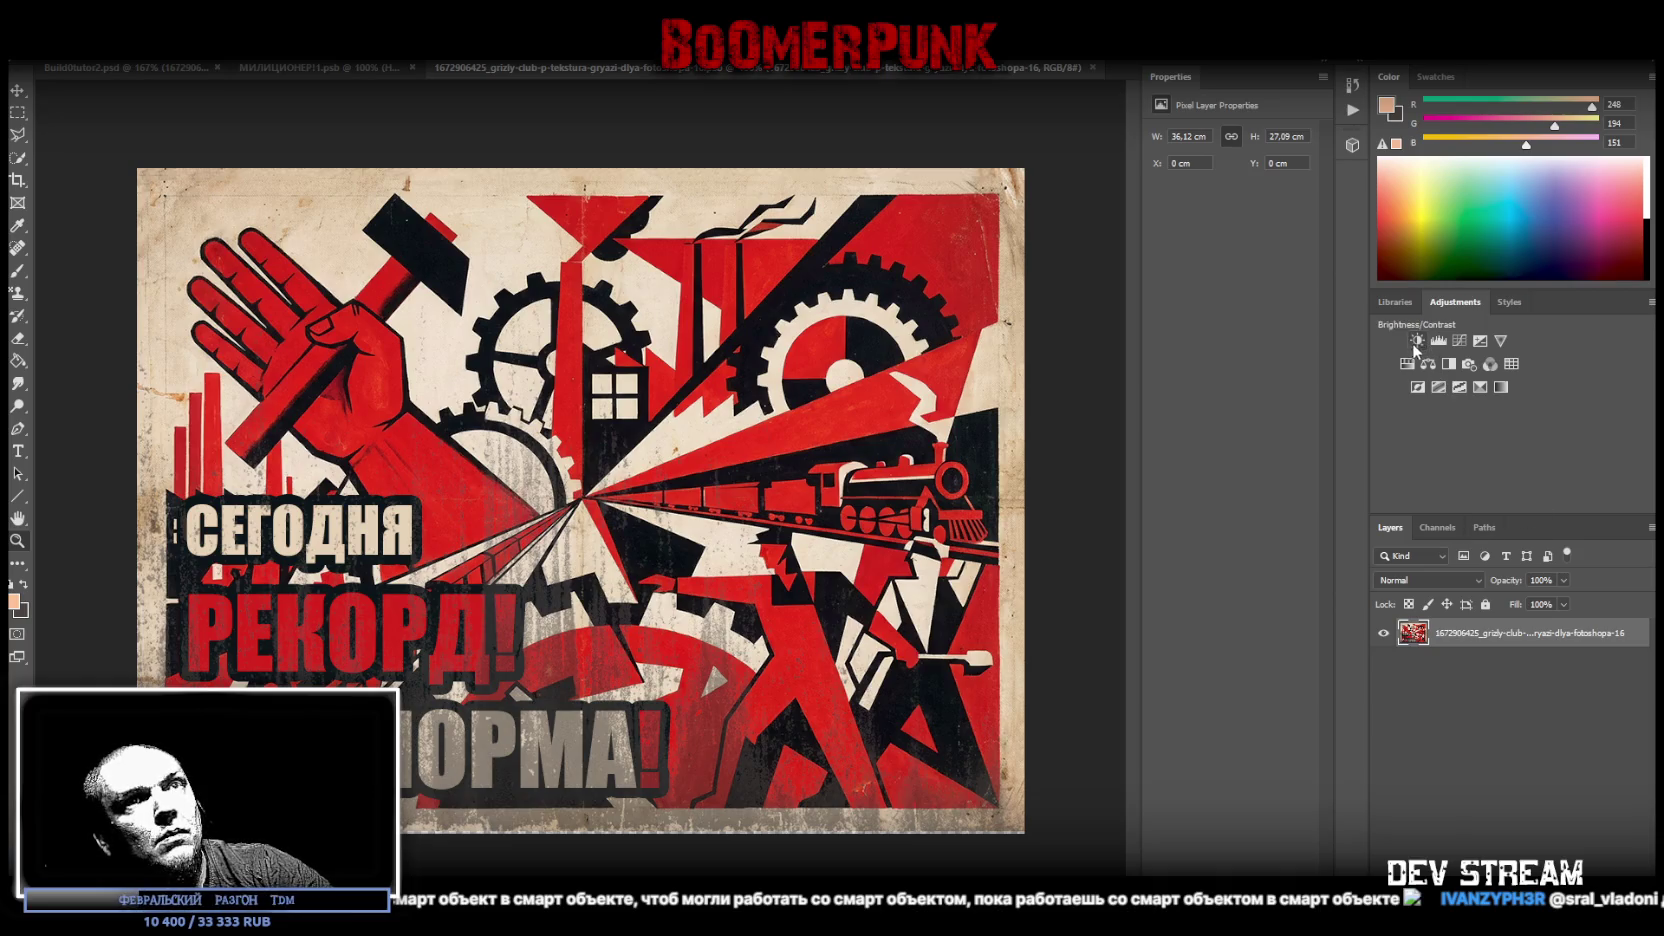
{"action": "left_click", "coordinate": [1406, 363]}
{"action": "left_click", "coordinate": [1189, 234]}
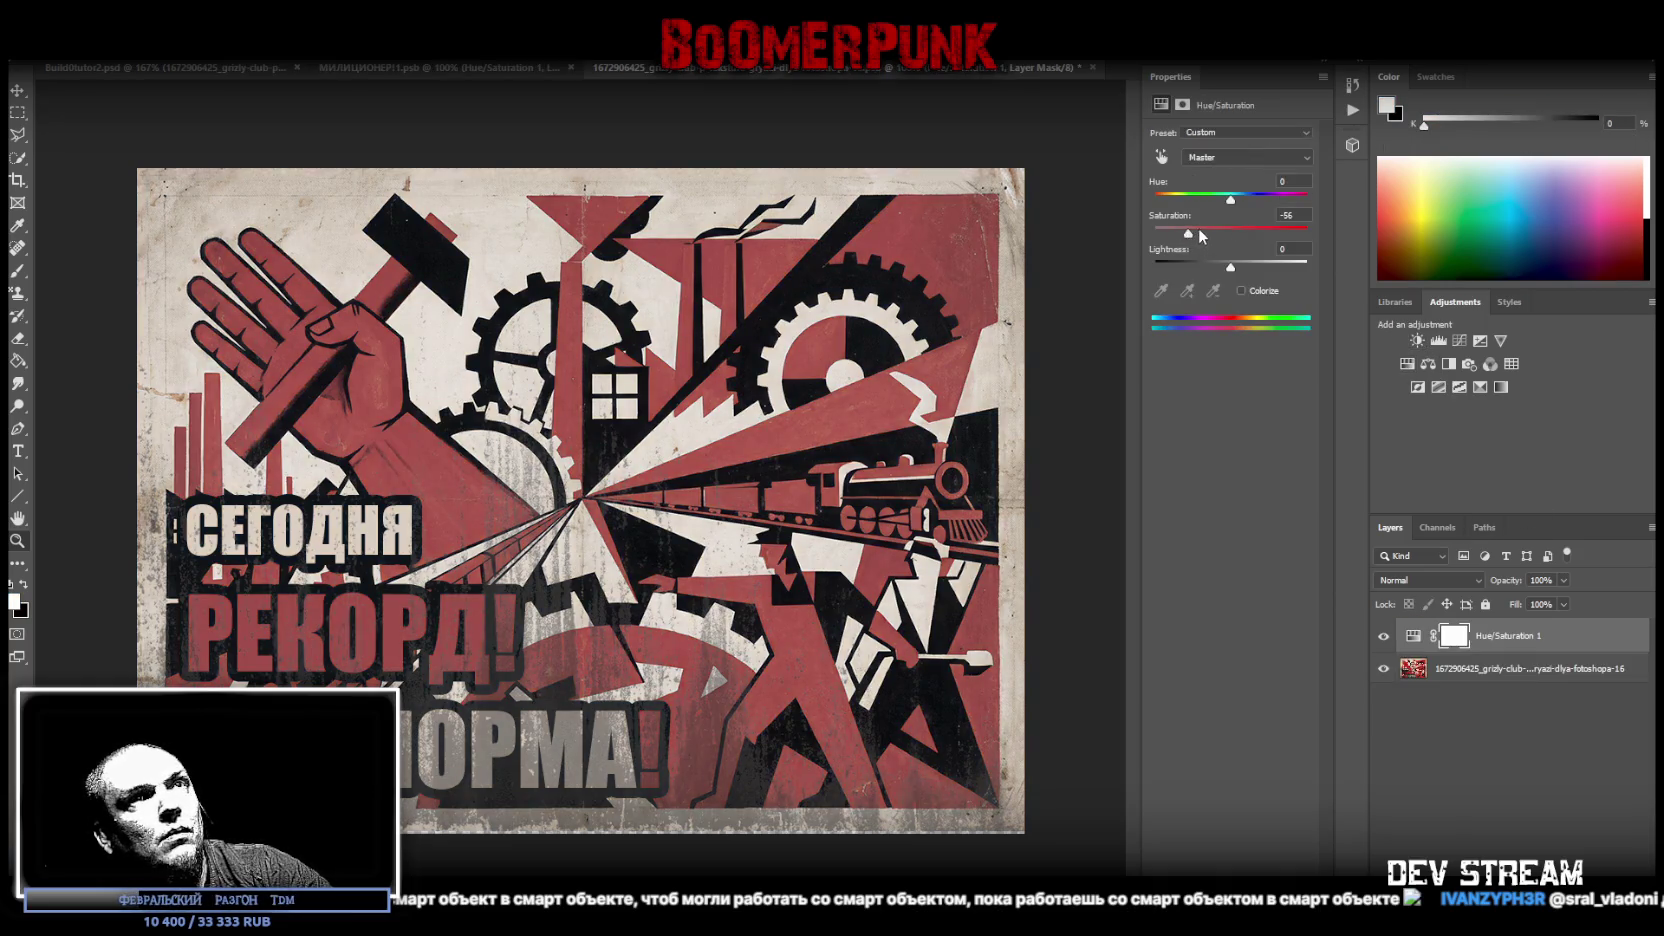
- Return to Build0tutor2.psd, fit the atlas to the window, and zoom in
{"action": "left_click", "coordinate": [230, 70]}
{"action": "key", "text": "ctrl+0"}
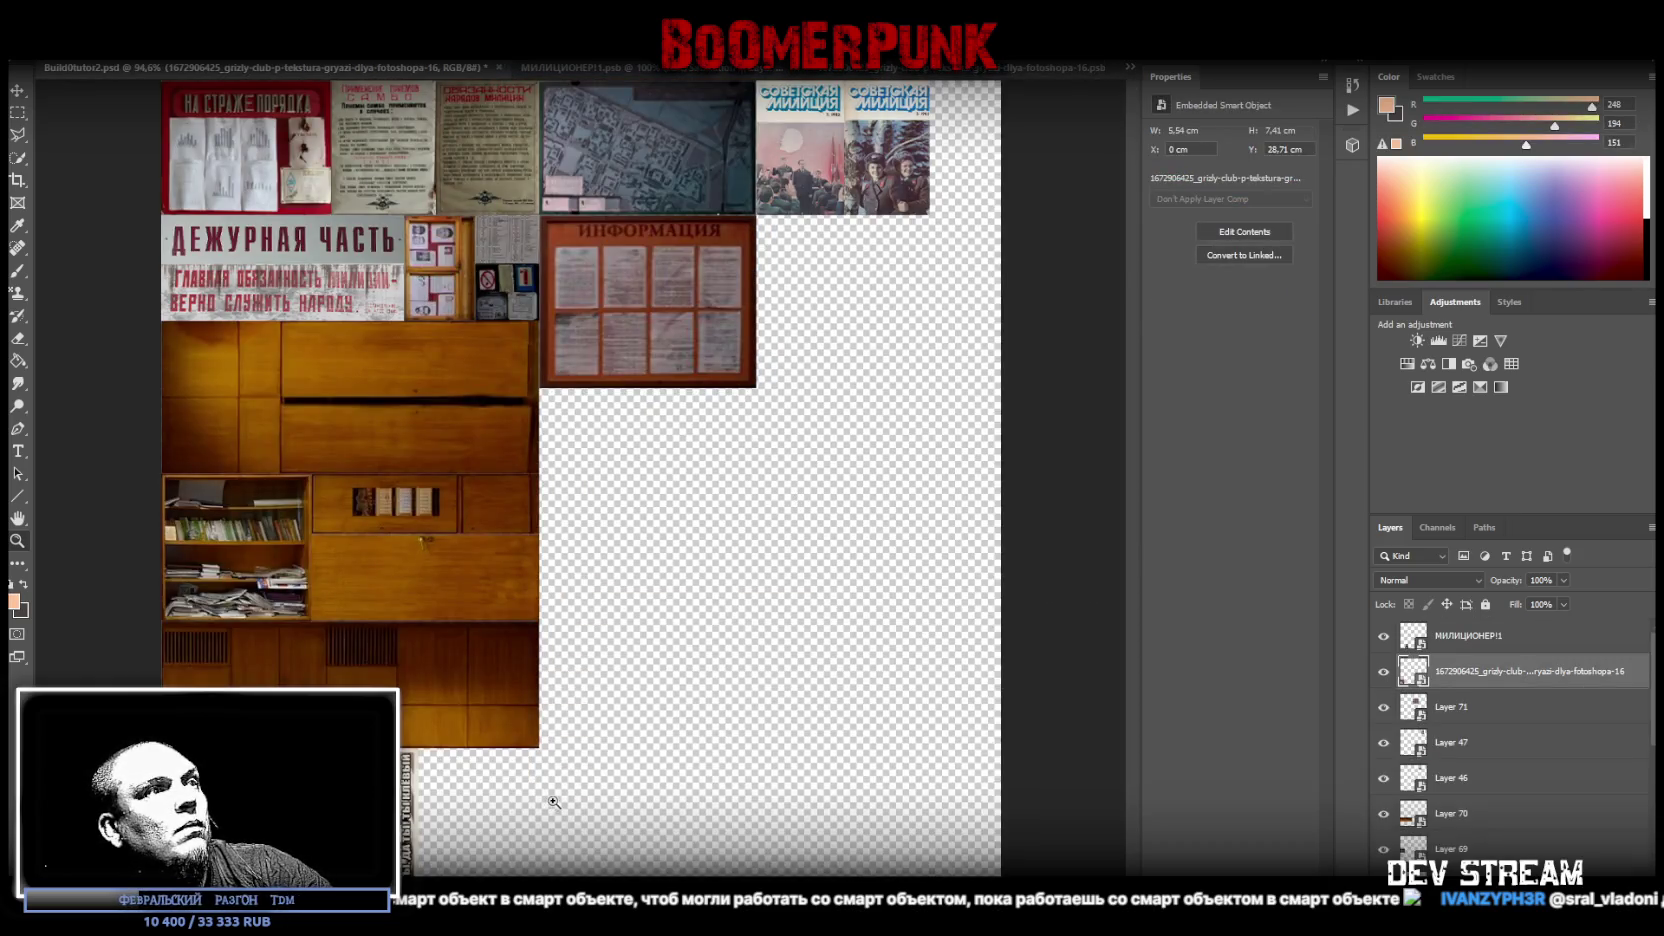
{"action": "scroll", "coordinate": [448, 868], "scroll_direction": "up", "scroll_amount": 3}
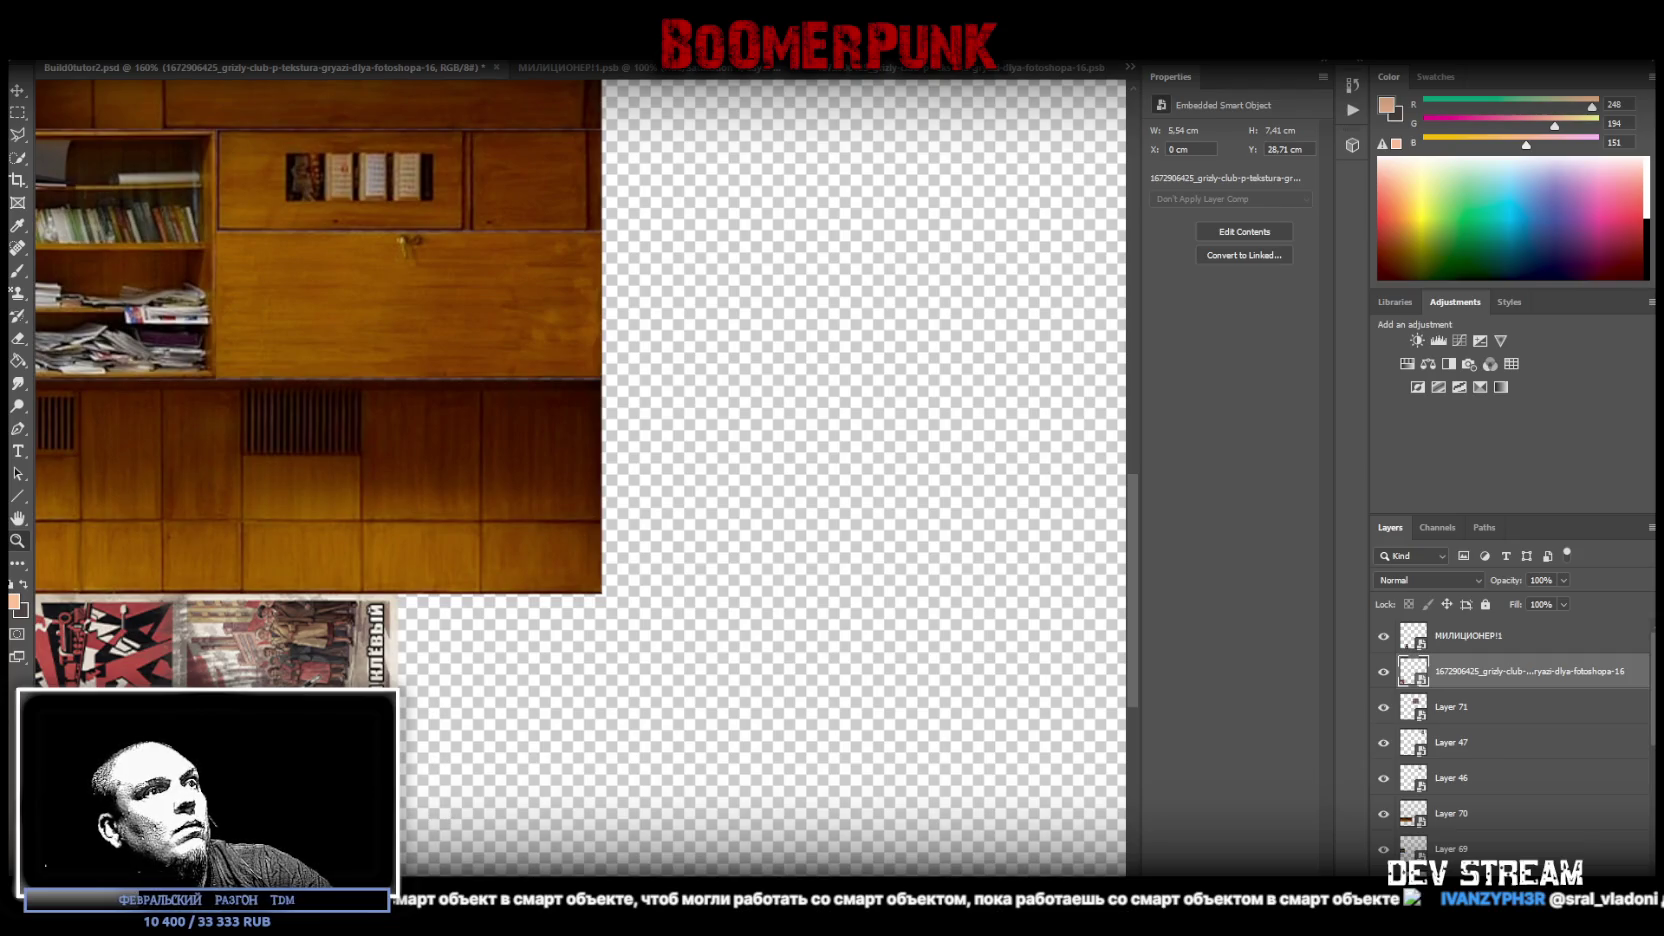
{"action": "scroll", "coordinate": [530, 828], "scroll_direction": "up", "scroll_amount": 1}
{"action": "scroll", "coordinate": [530, 828], "scroll_direction": "up", "scroll_amount": 2}
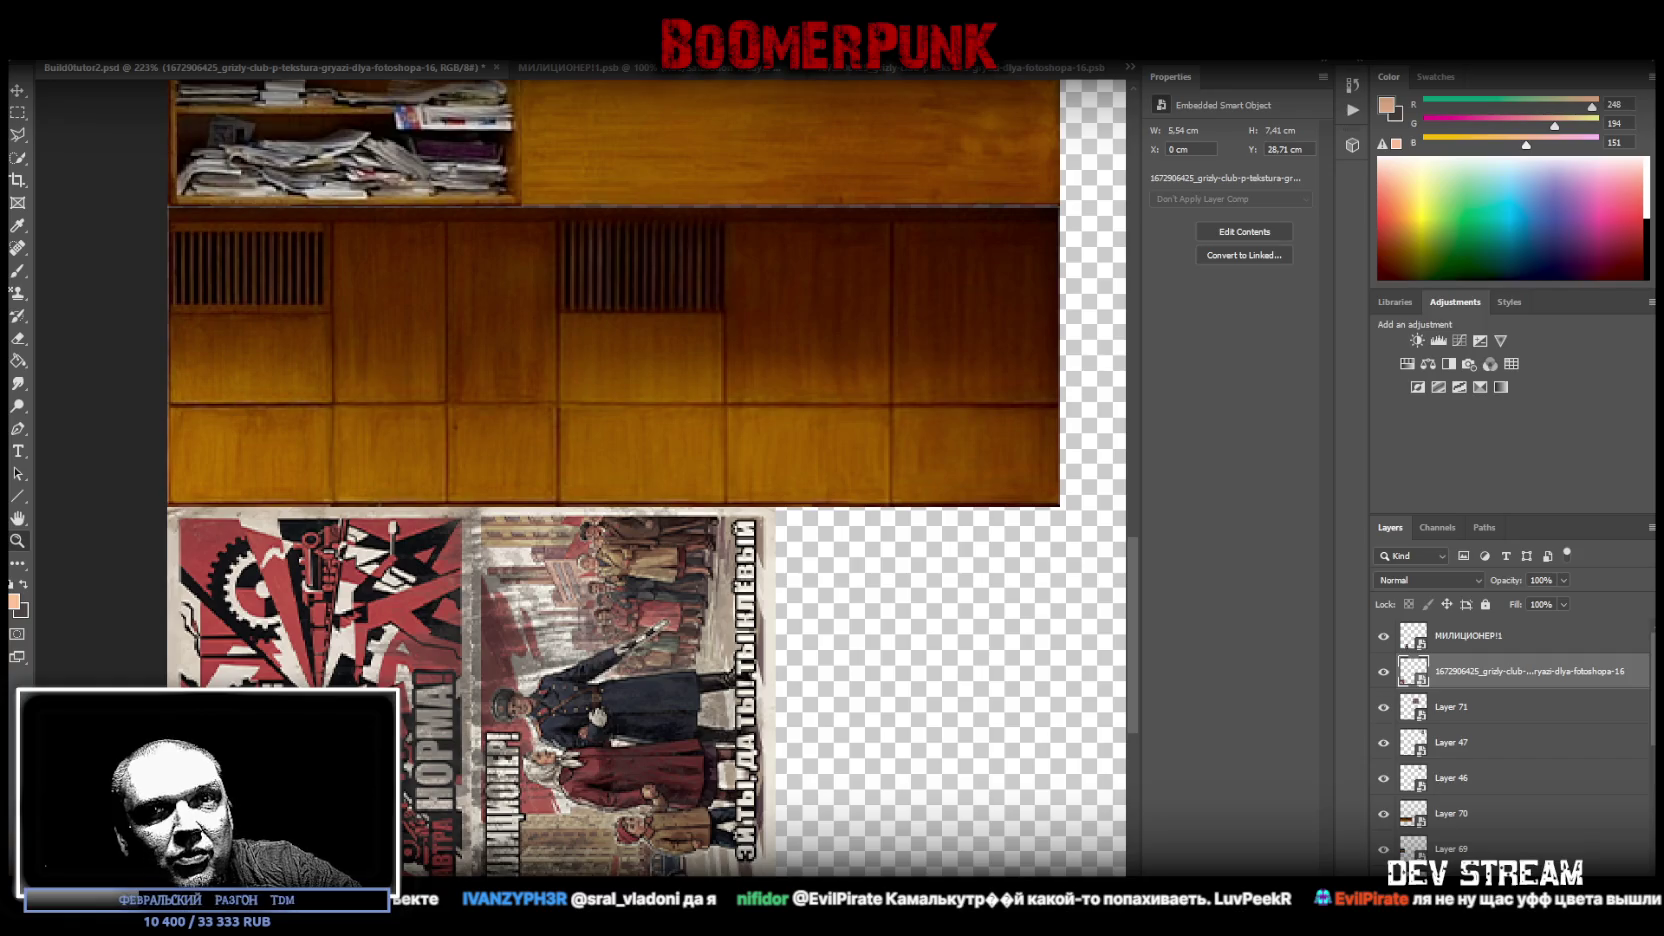
- Replace the МИЛИЦИОНЕР! poster's bottom slogan text with 'На страже мира, на защите добра'
{"action": "left_click", "coordinate": [632, 70]}
{"action": "left_click", "coordinate": [1411, 704]}
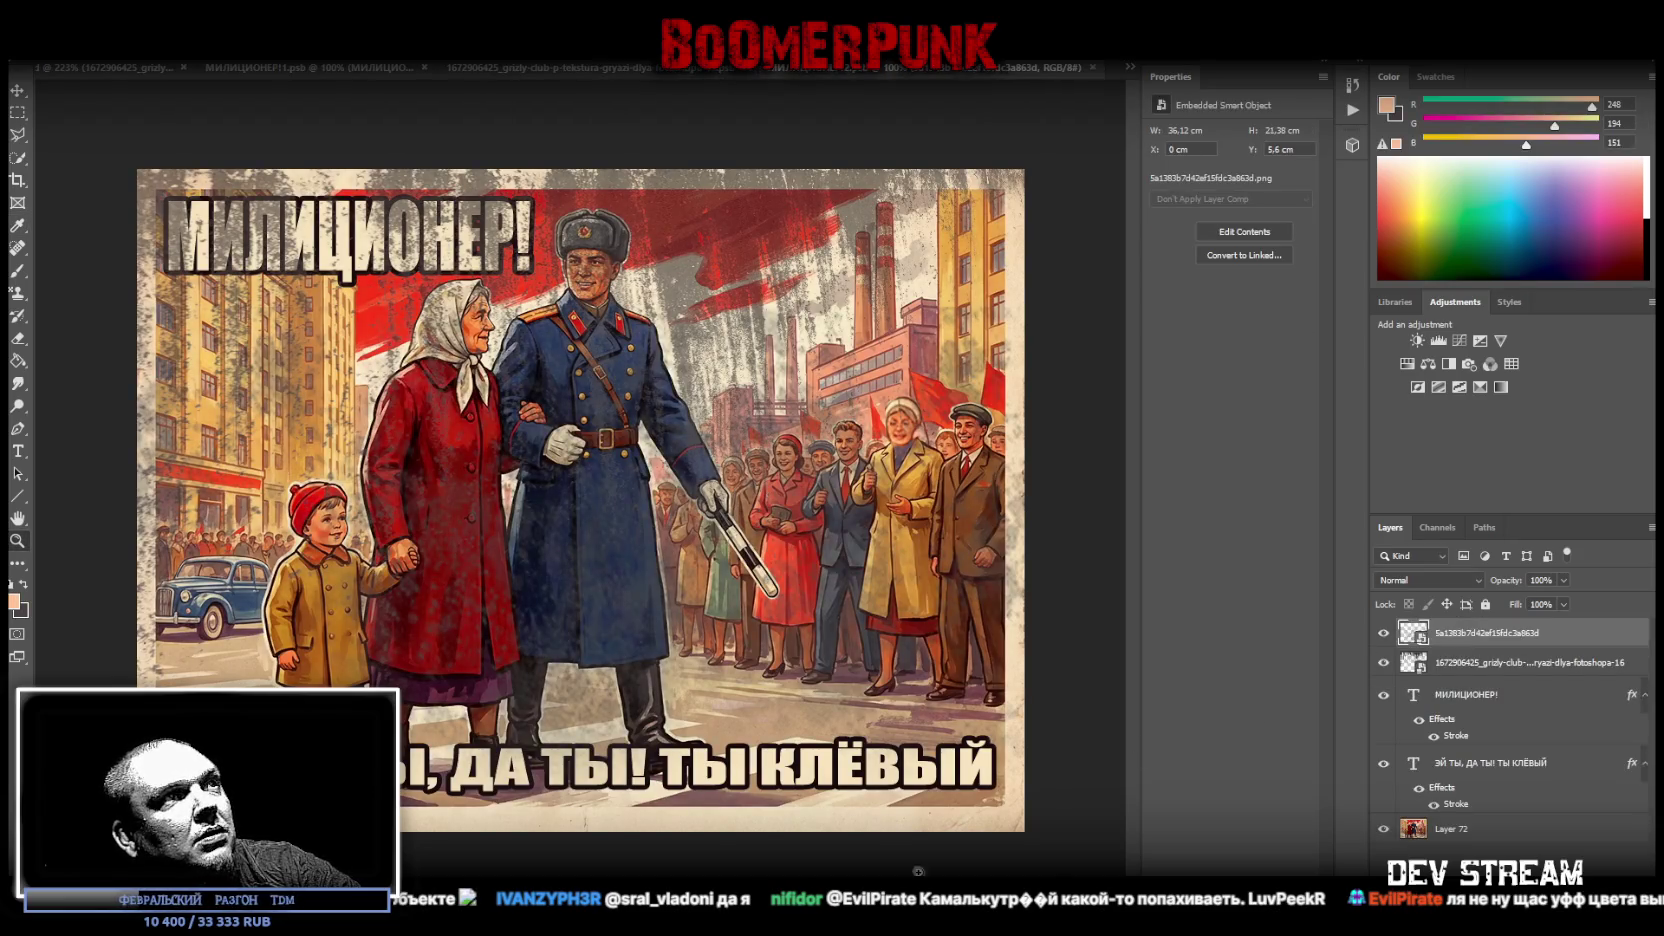
{"action": "left_click", "coordinate": [1480, 771]}
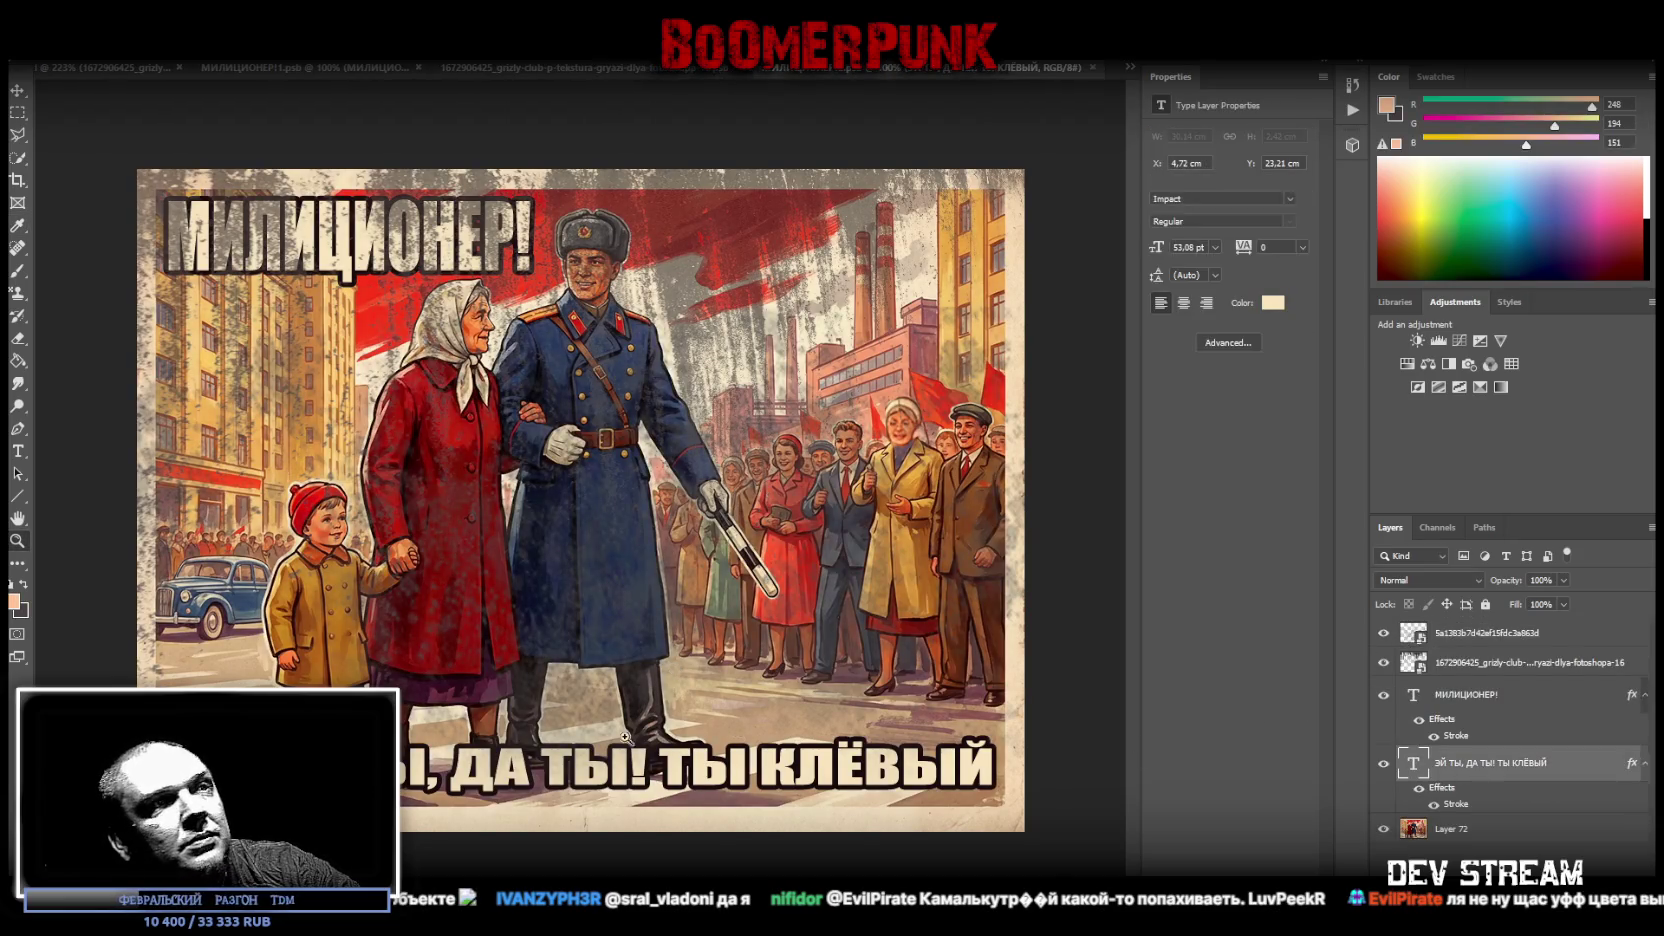
{"action": "left_click", "coordinate": [18, 451]}
{"action": "left_click", "coordinate": [690, 772]}
{"action": "key", "text": "ctrl+a"}
{"action": "key", "text": "ctrl+v"}
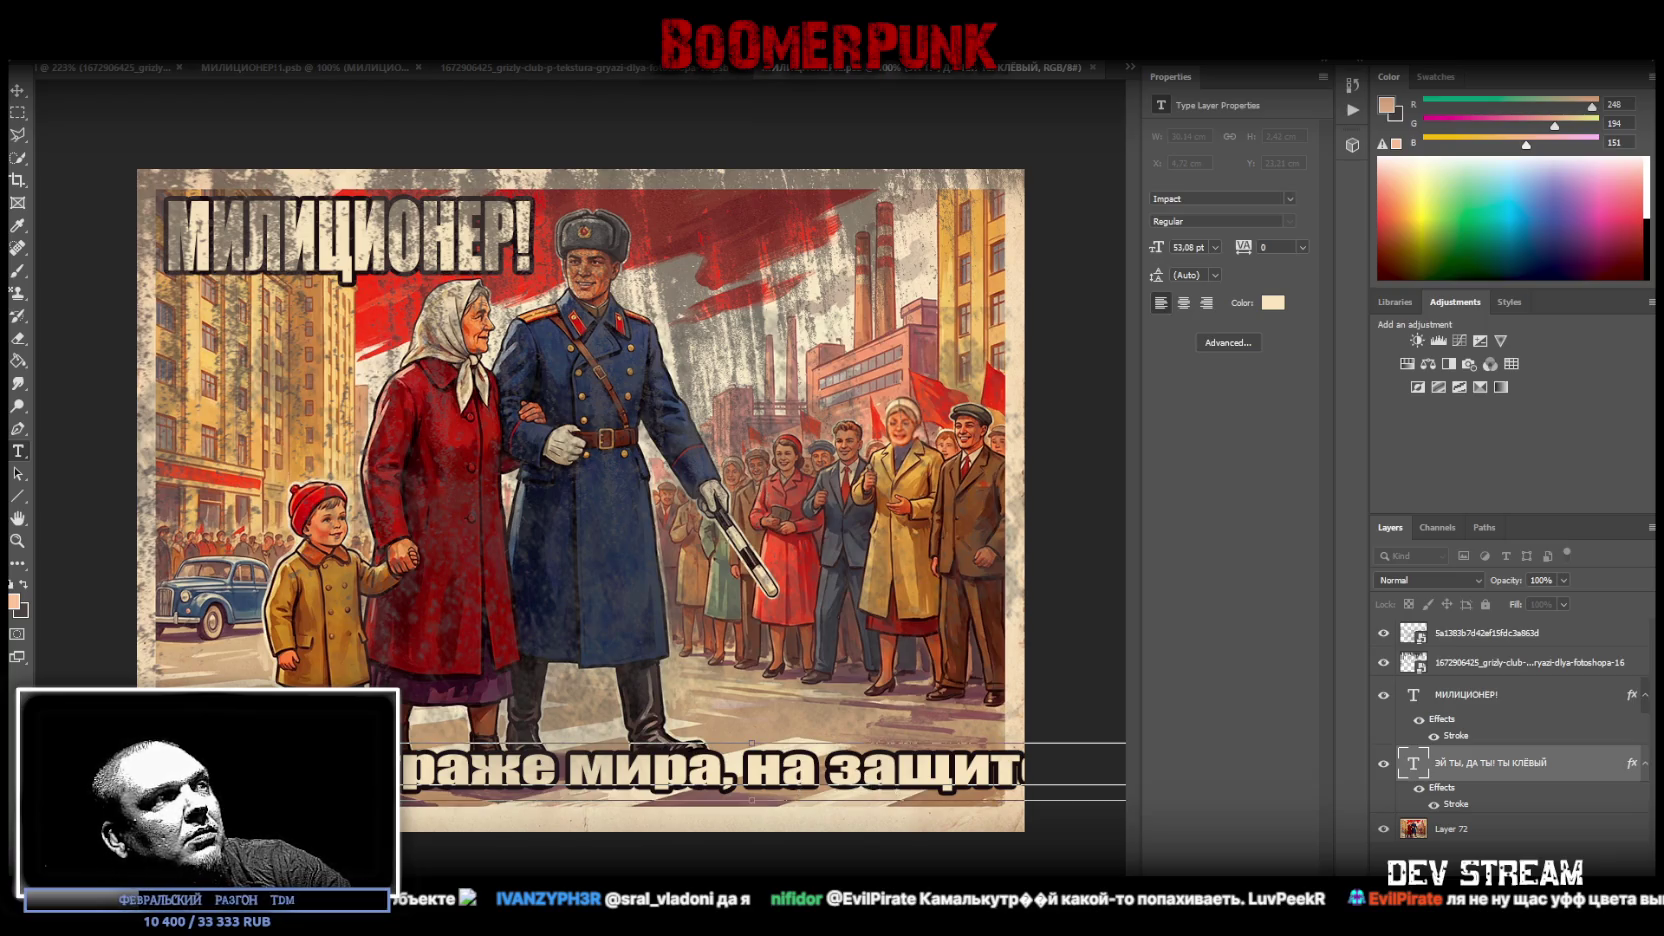
- Scale and shift the new slogan to fit across the poster's bottom, then commit it
{"action": "mouse_move", "coordinate": [400, 771]}
{"action": "left_mouse_down"}
{"action": "mouse_move", "coordinate": [733, 766]}
{"action": "mouse_move", "coordinate": [400, 771]}
{"action": "left_mouse_up"}
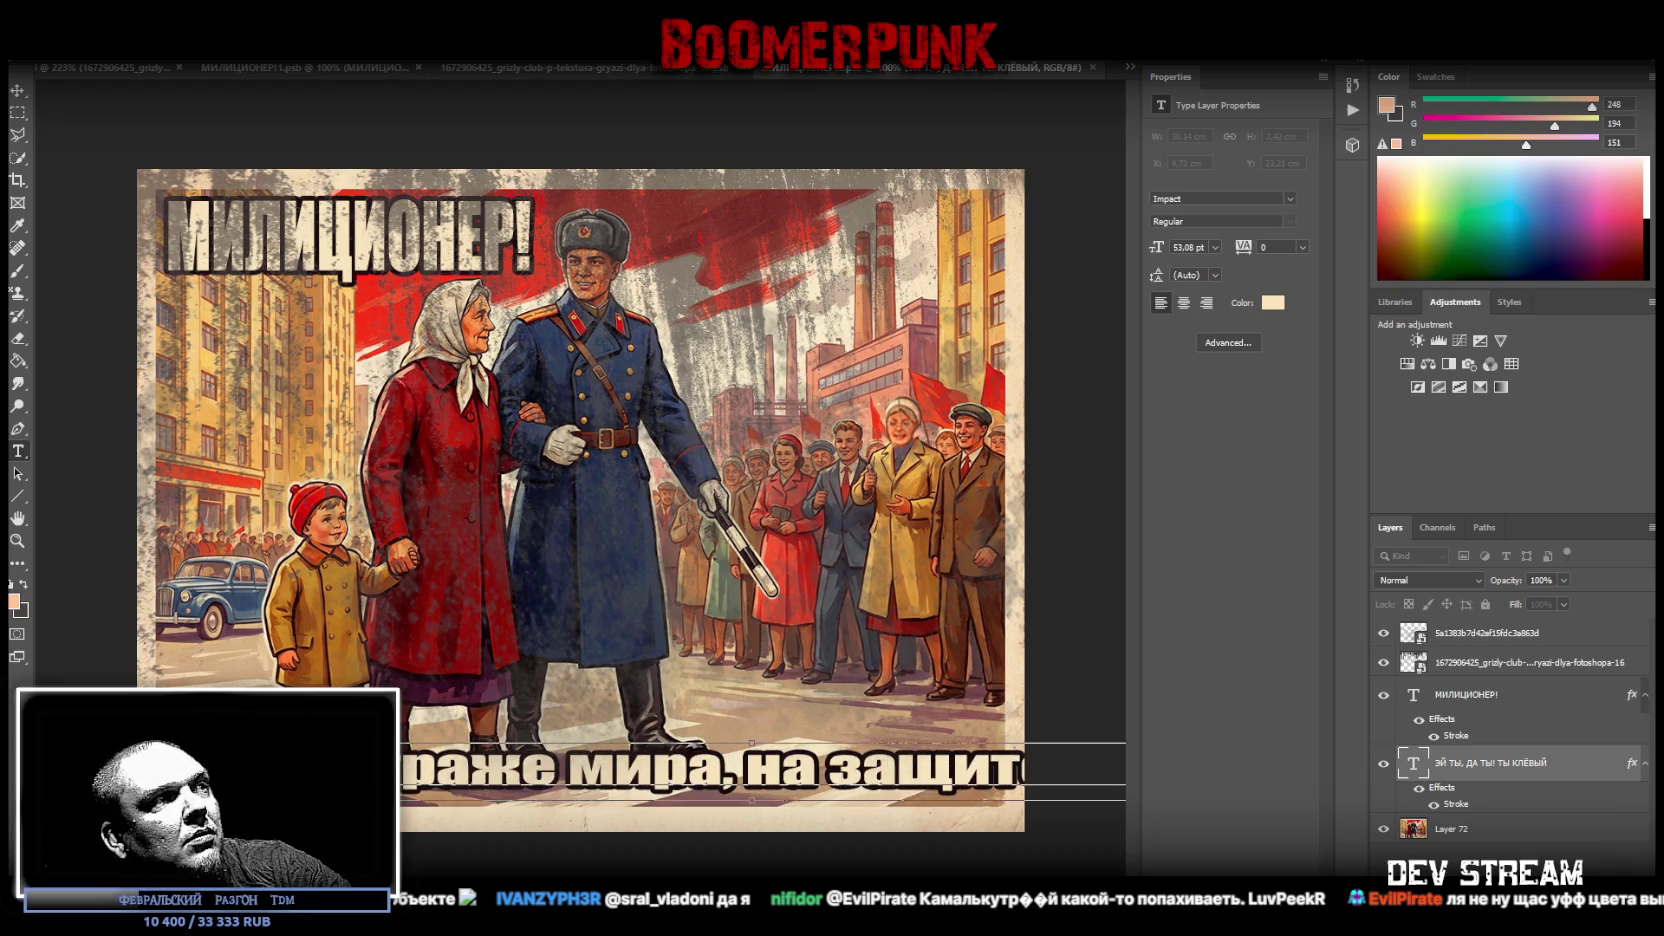
{"action": "left_click_drag", "start_coordinate": [1120, 771], "coordinate": [1048, 771]}
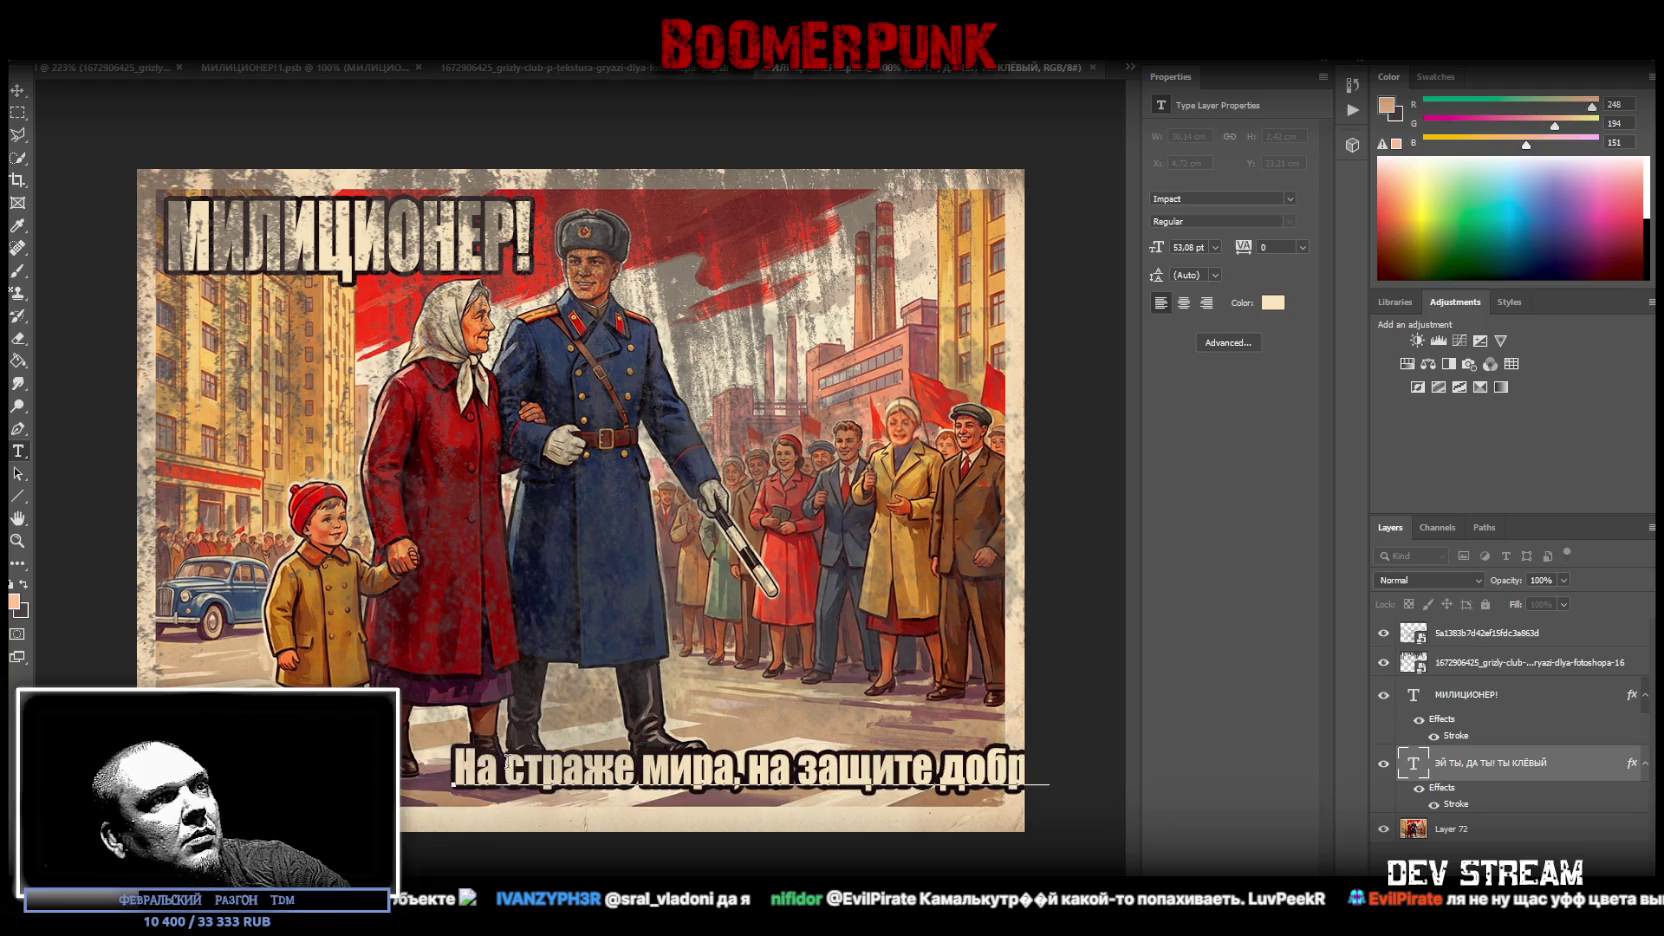
{"action": "mouse_move", "coordinate": [866, 824]}
{"action": "left_mouse_down"}
{"action": "mouse_move", "coordinate": [800, 829]}
{"action": "mouse_move", "coordinate": [822, 821]}
{"action": "left_mouse_up"}
{"action": "key", "text": "ctrl+Return"}
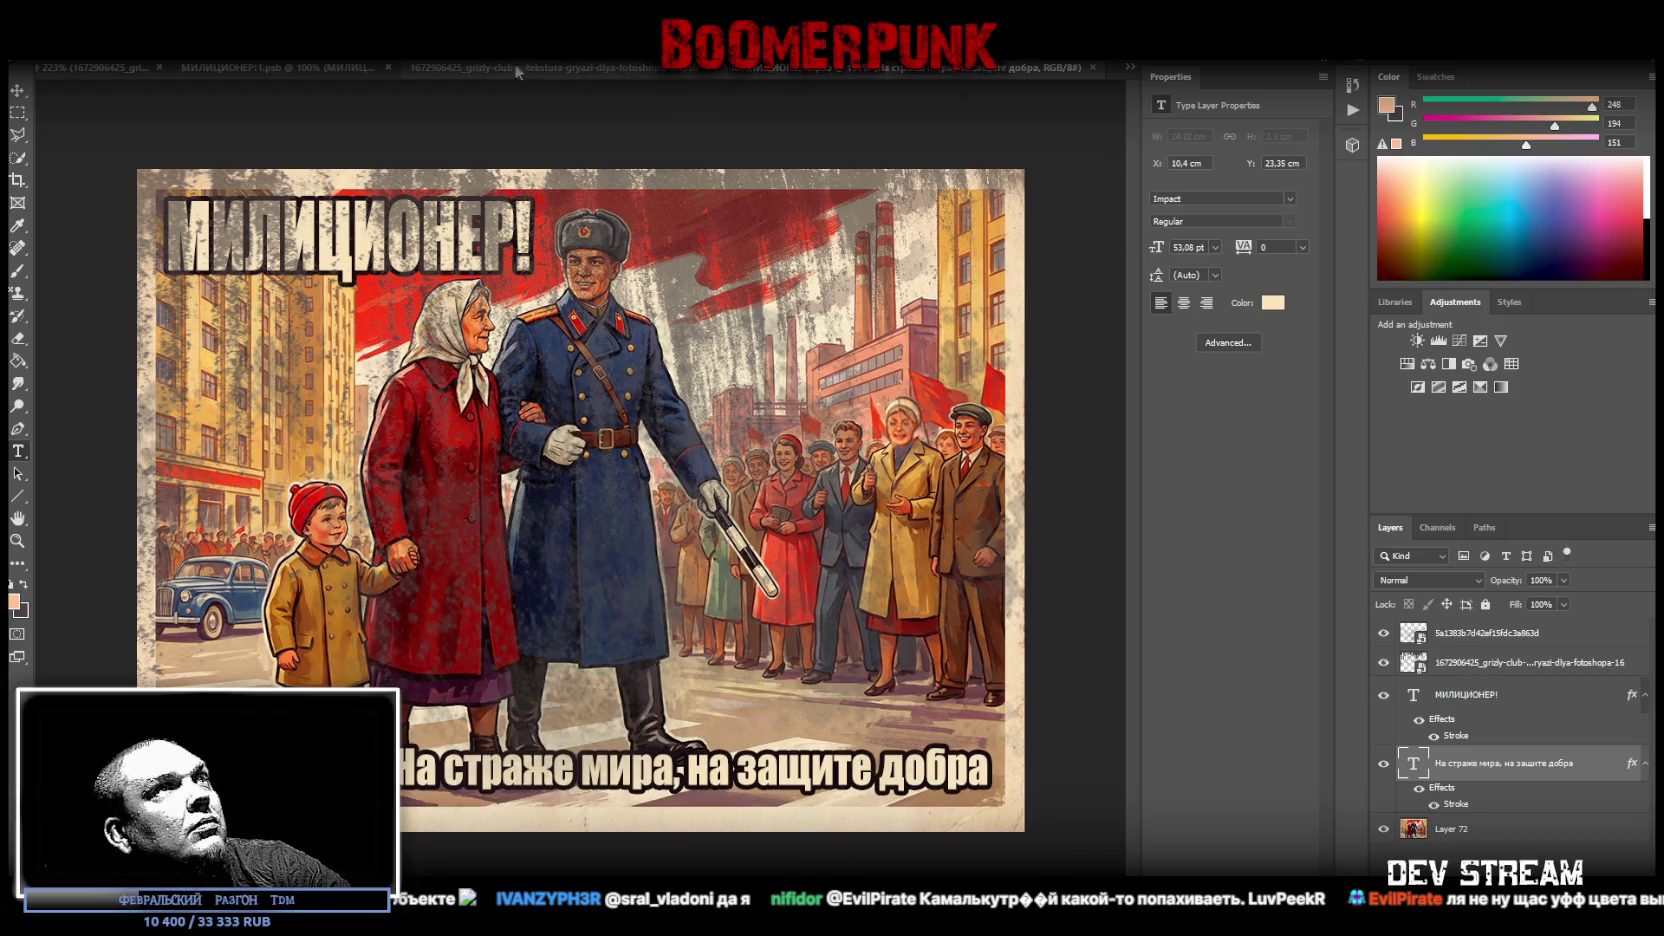
{"action": "left_click", "coordinate": [108, 65]}
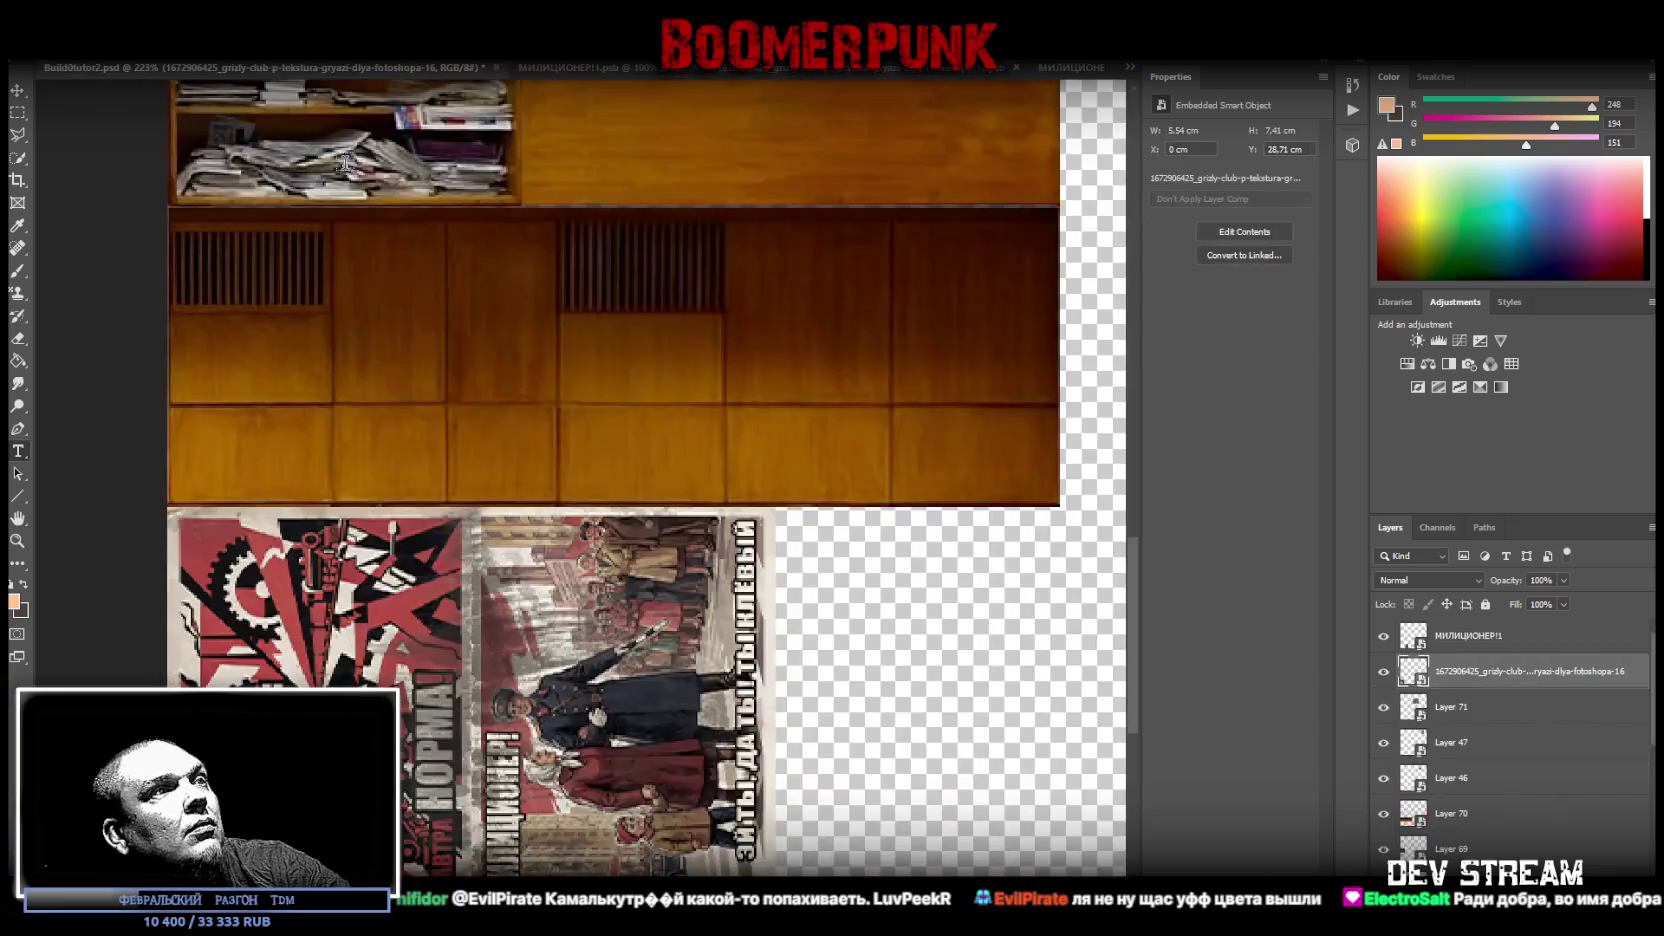
- Cycle through the police and constructivist poster tabs, then check the slogan in the atlas
{"action": "left_click", "coordinate": [620, 68]}
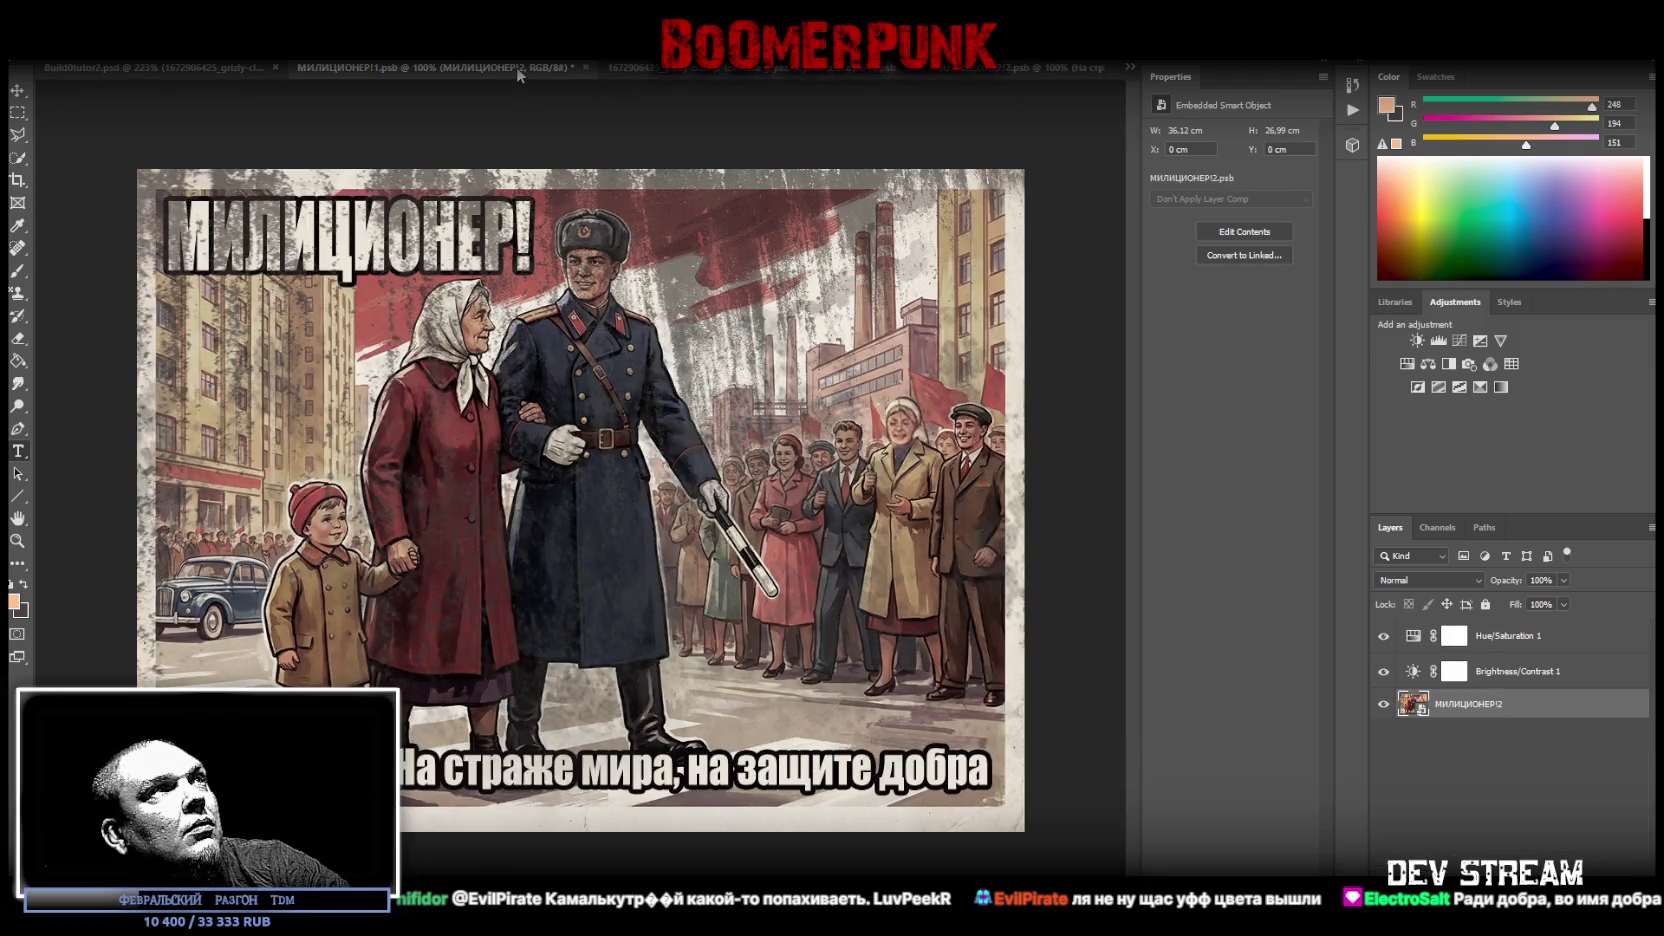
{"action": "left_click", "coordinate": [757, 67]}
{"action": "left_click", "coordinate": [980, 70]}
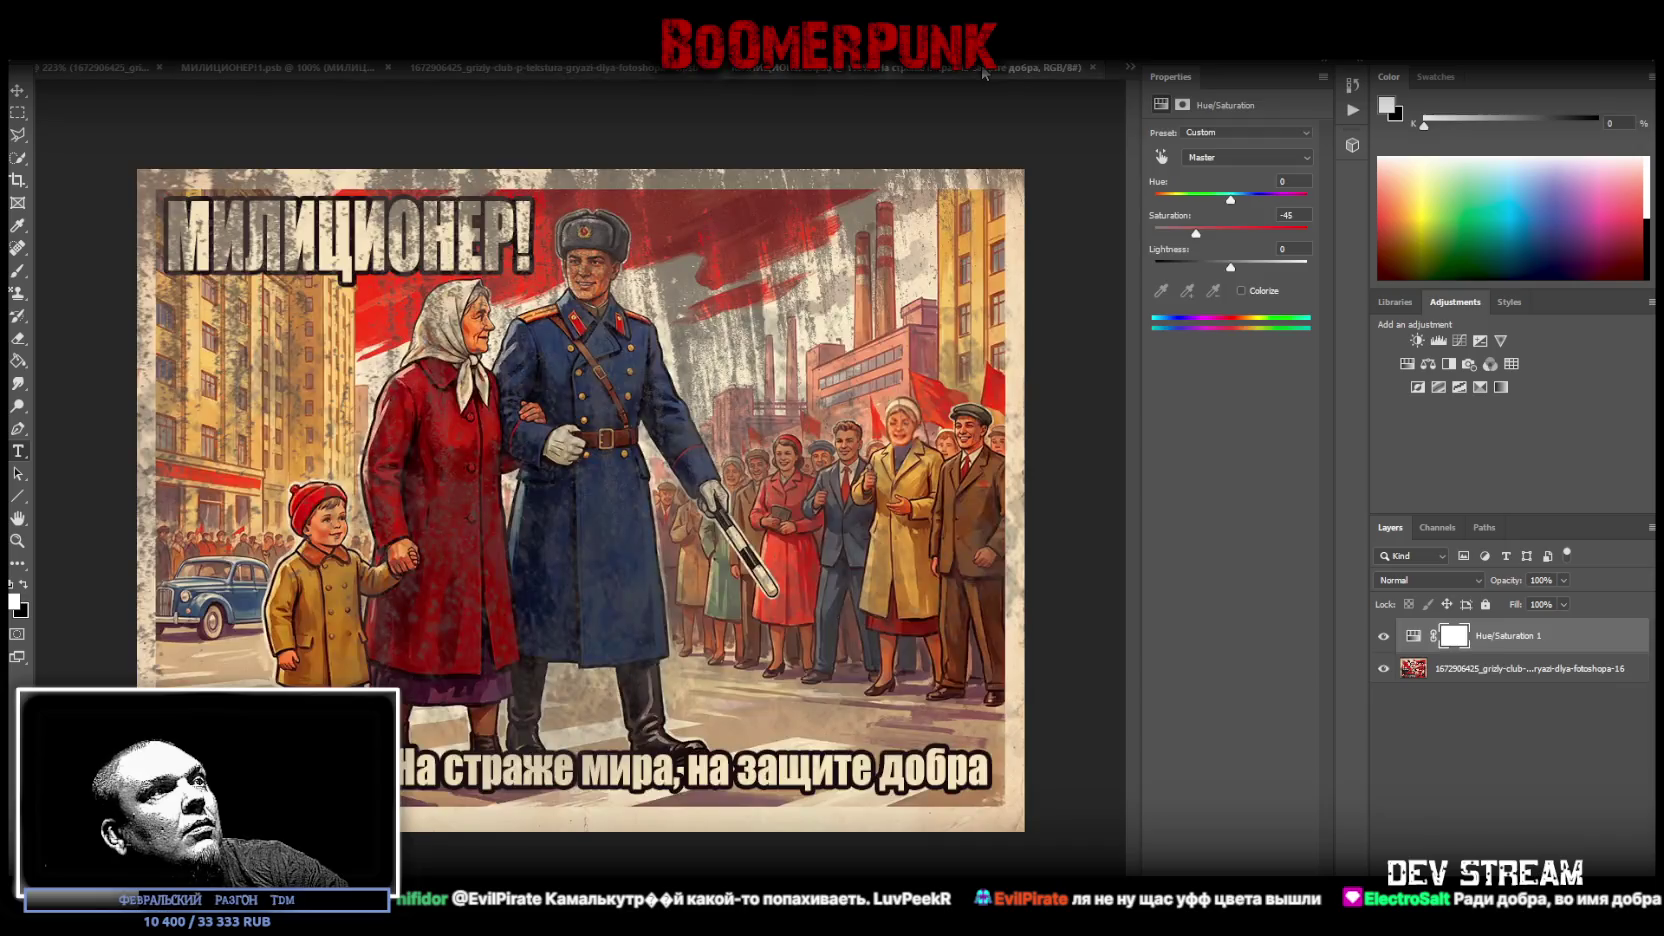
{"action": "left_click", "coordinate": [728, 70]}
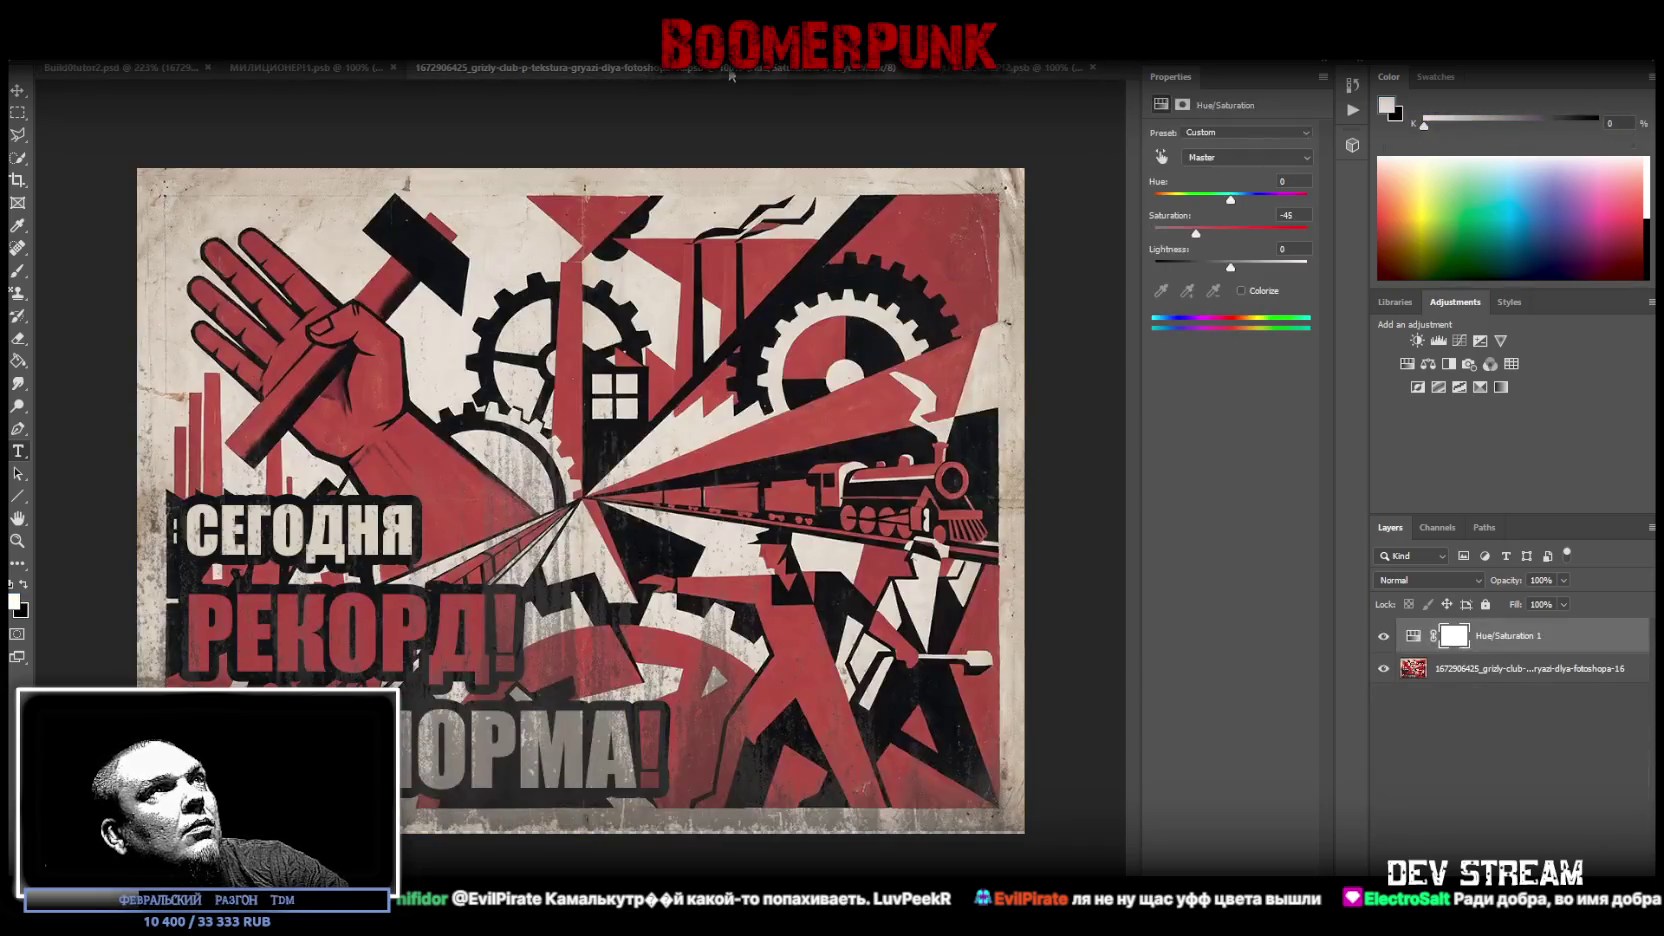
{"action": "left_click", "coordinate": [910, 70]}
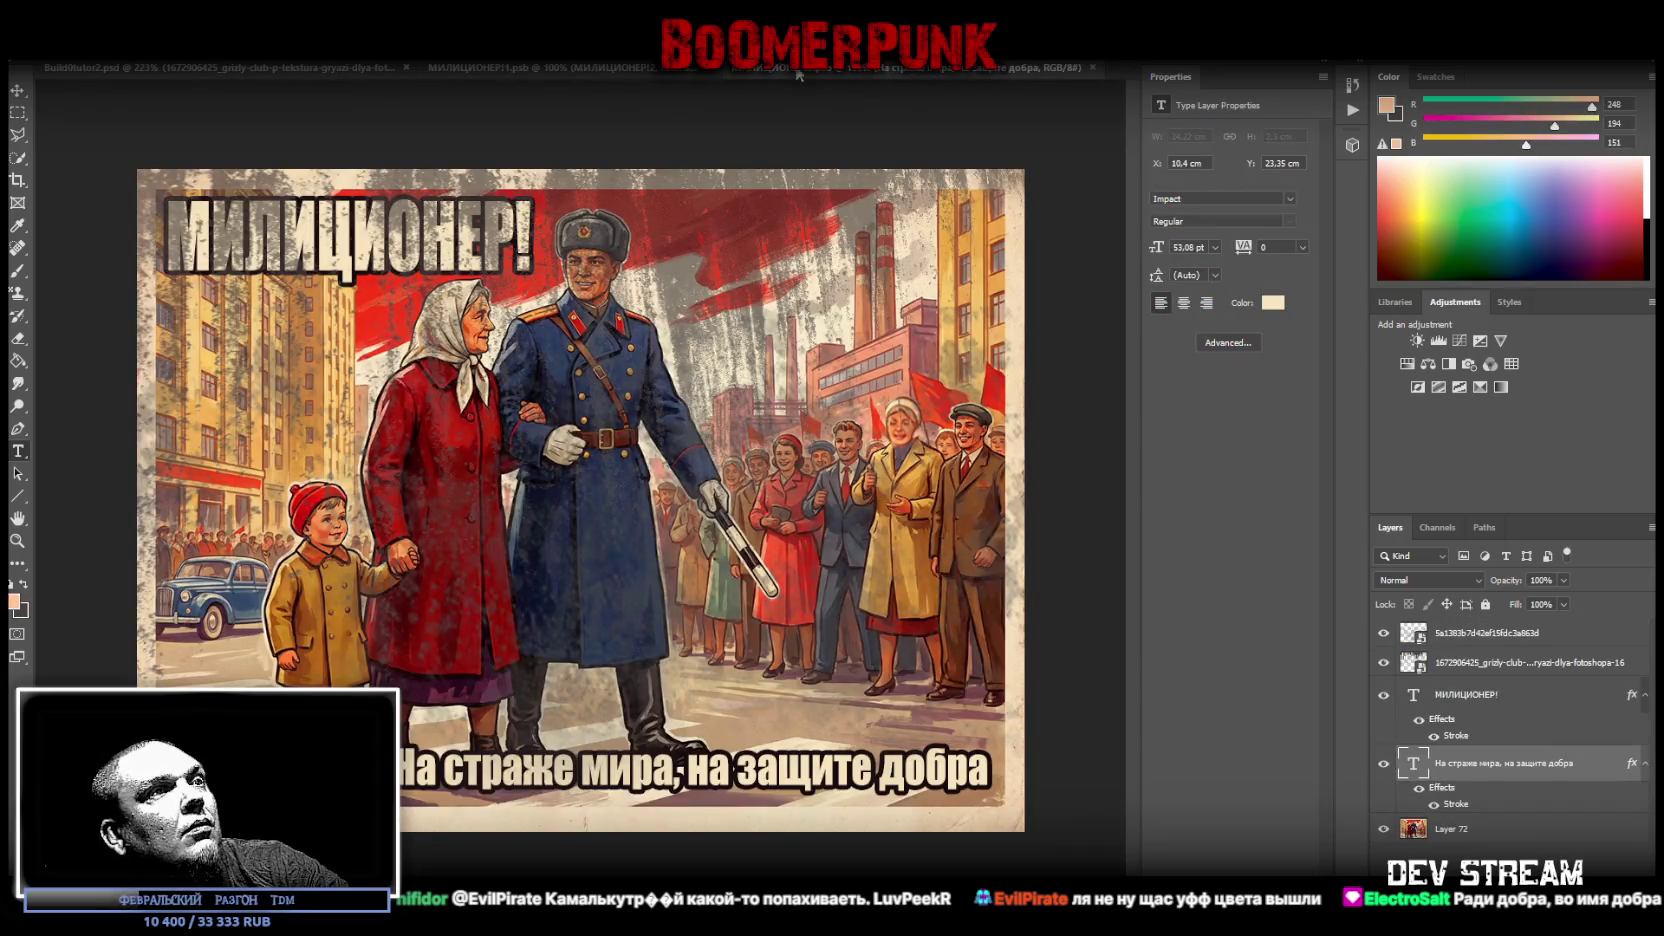
{"action": "left_click", "coordinate": [620, 72]}
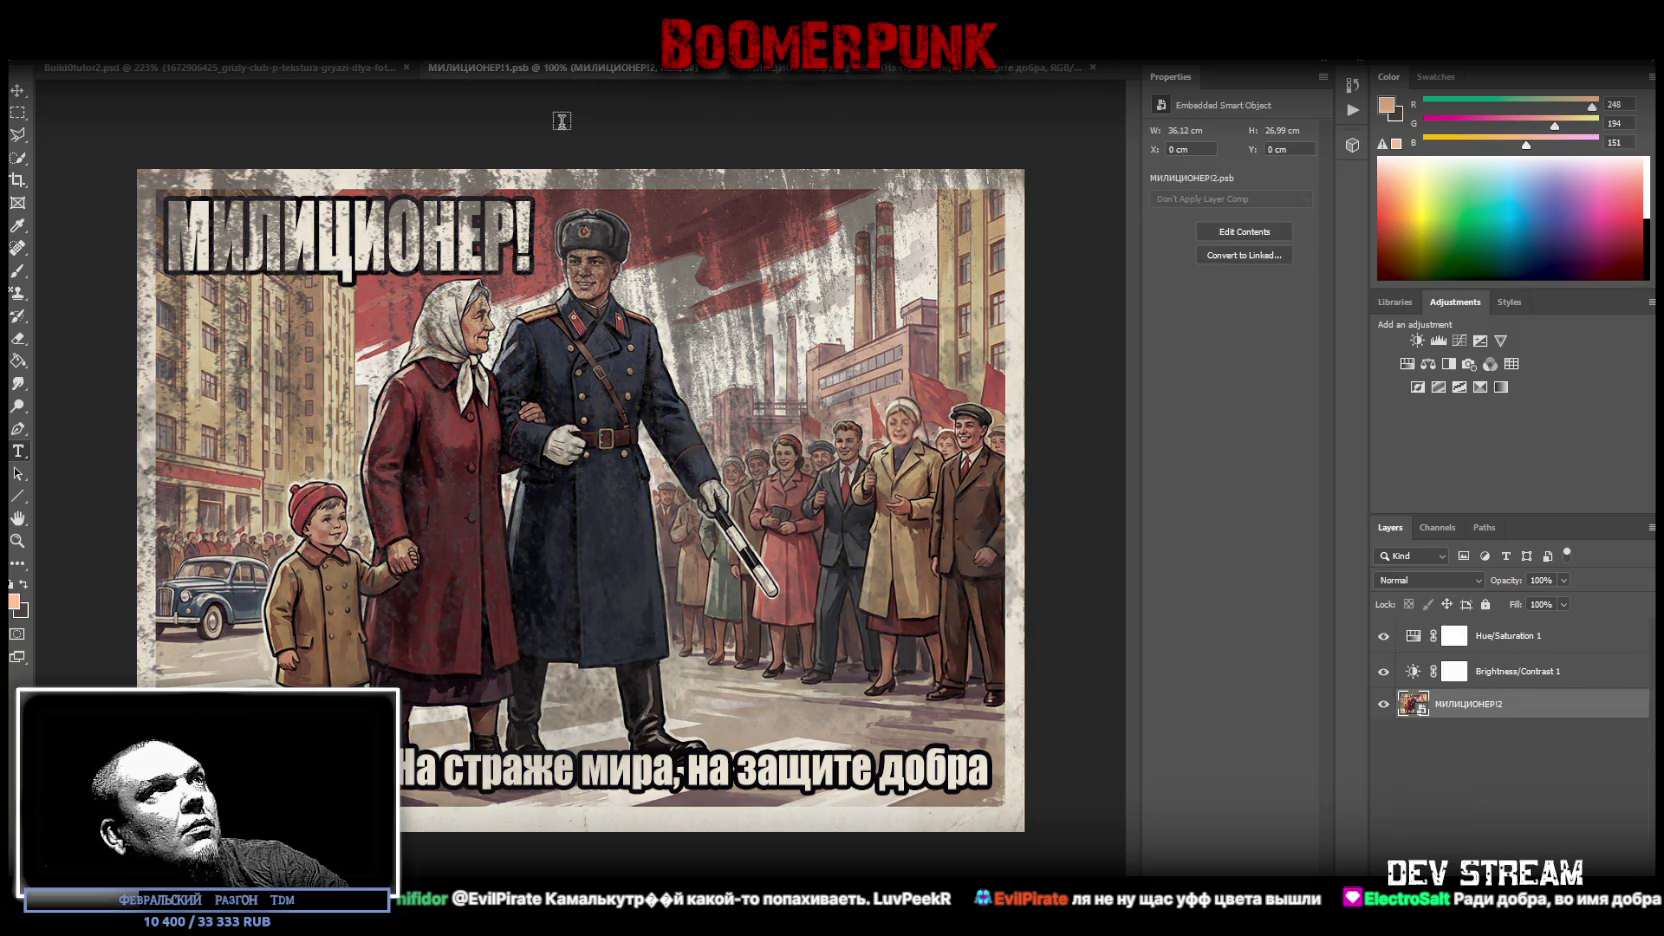
{"action": "left_click", "coordinate": [315, 70]}
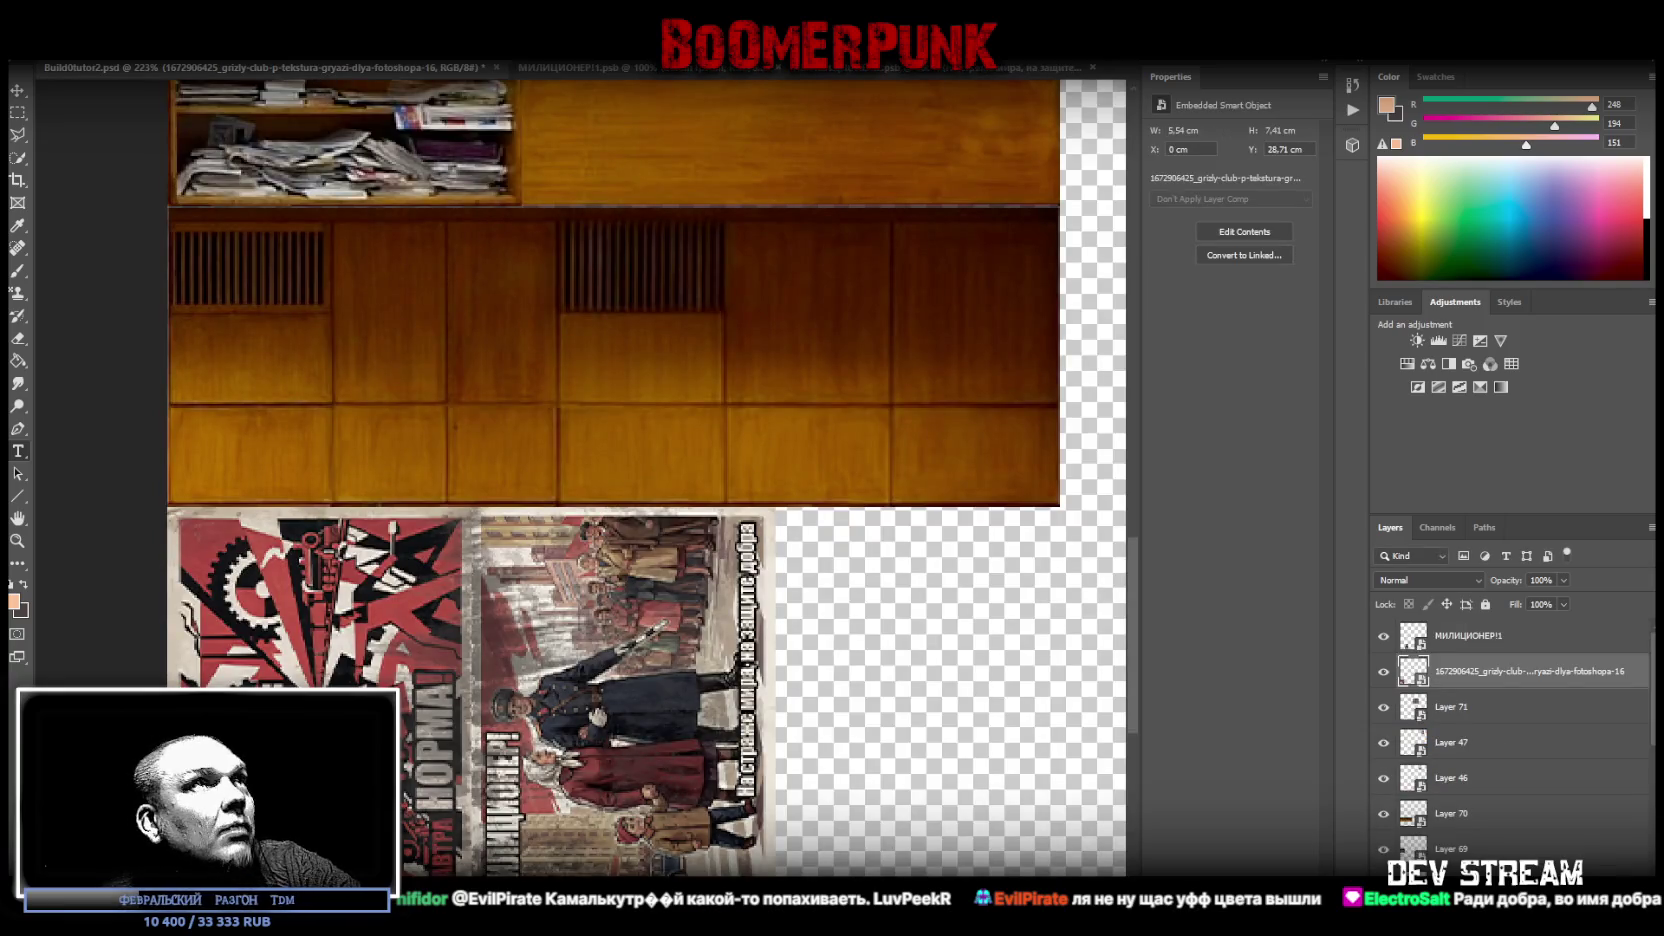
- Reposition the slogan on the police poster, commit the transform, and check the atlas
{"action": "left_click", "coordinate": [880, 70]}
{"action": "left_click", "coordinate": [790, 756]}
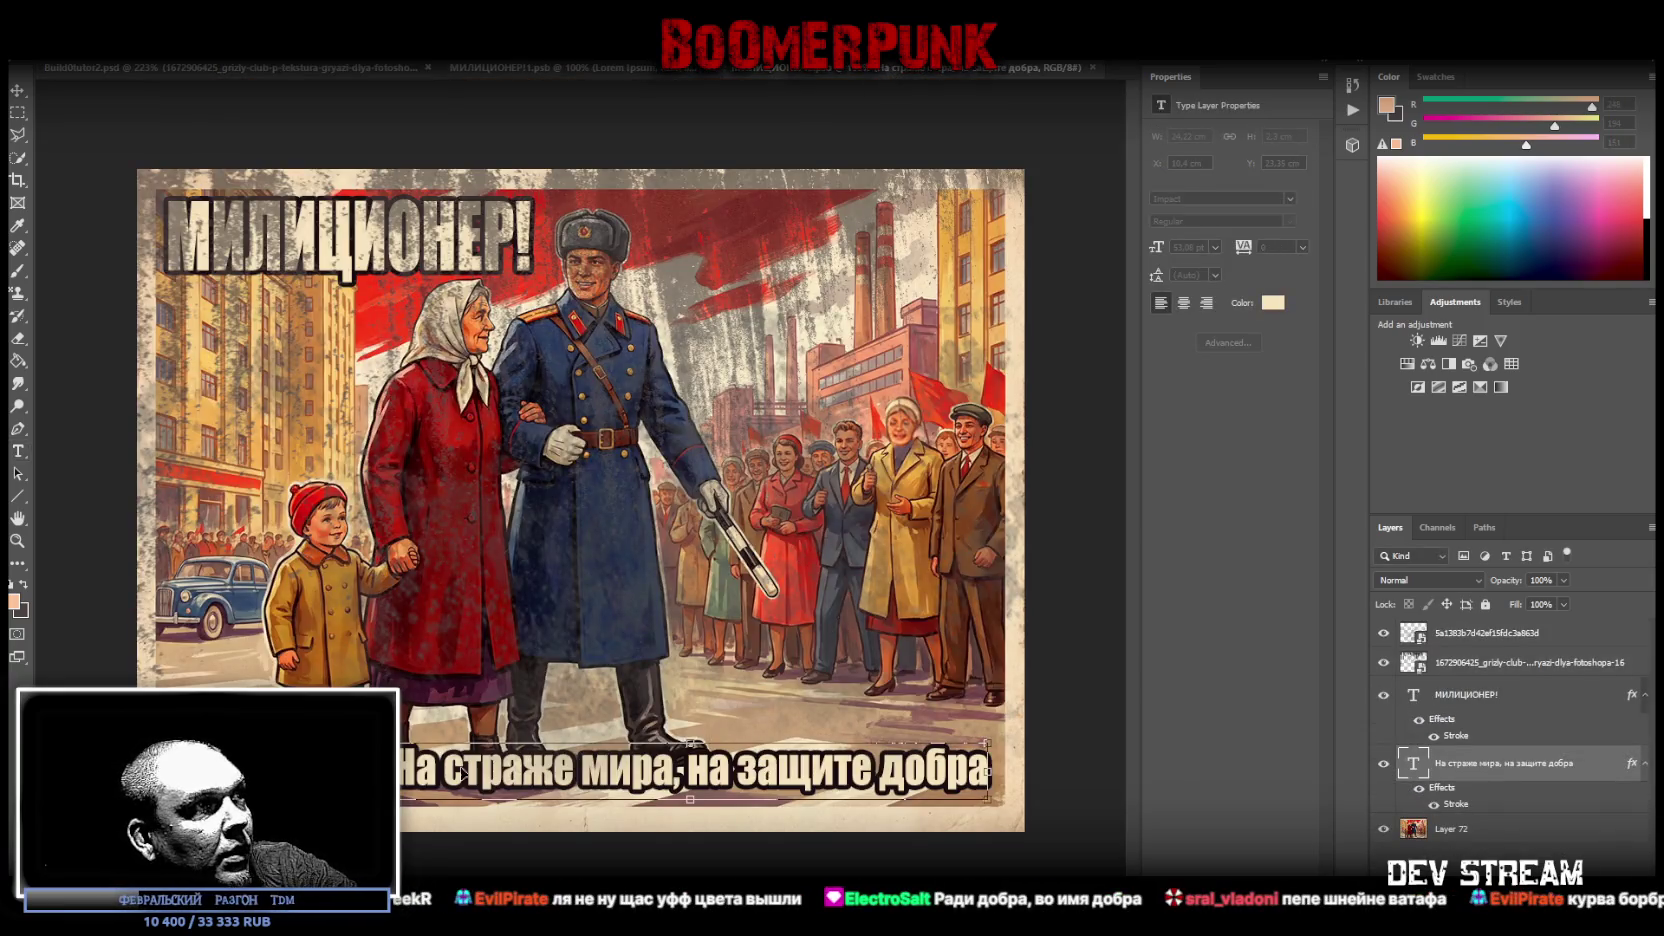
{"action": "mouse_move", "coordinate": [702, 786]}
{"action": "left_mouse_down"}
{"action": "mouse_move", "coordinate": [812, 783]}
{"action": "mouse_move", "coordinate": [710, 770]}
{"action": "mouse_move", "coordinate": [706, 754]}
{"action": "left_mouse_up"}
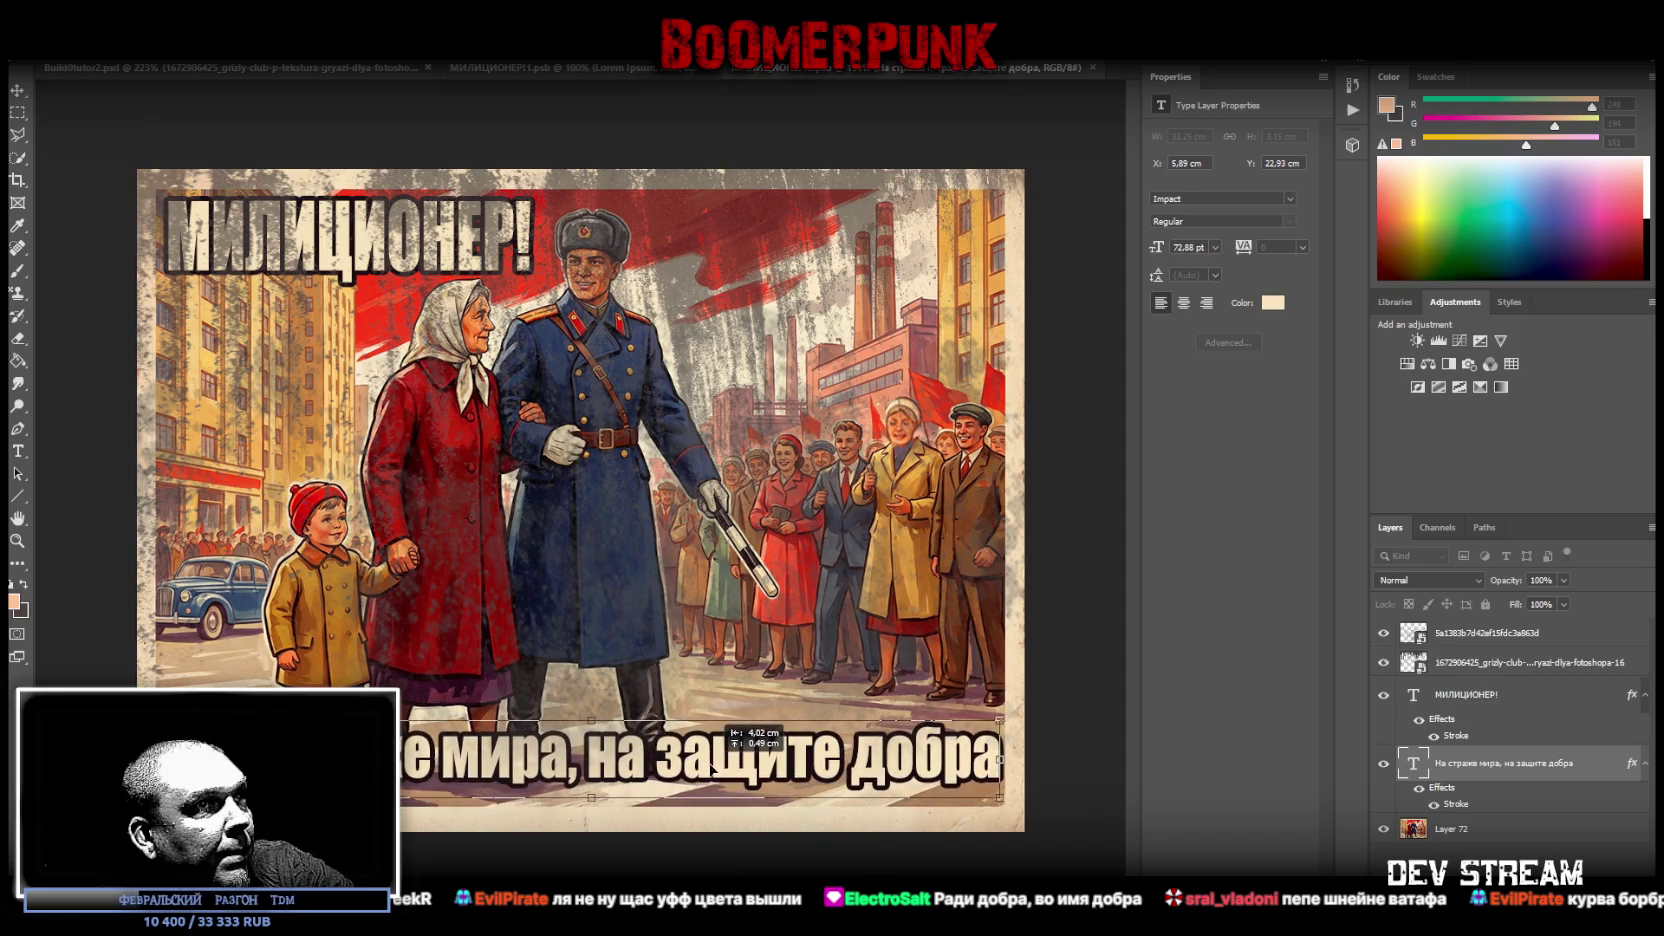
{"action": "key", "text": "t"}
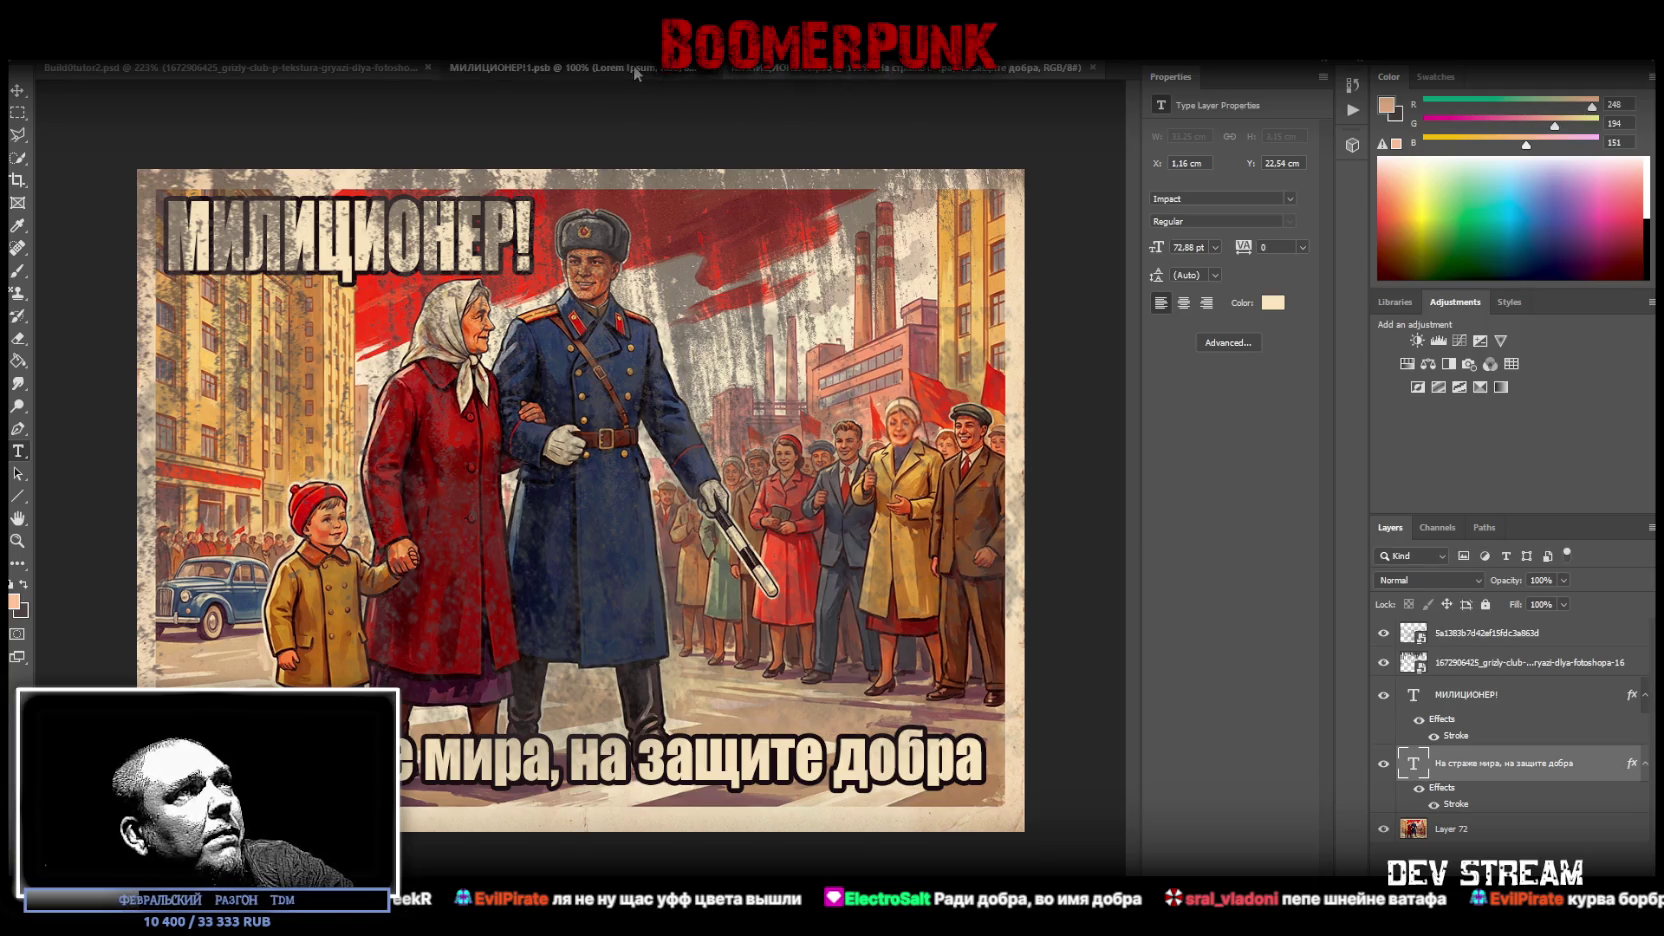
{"action": "left_click", "coordinate": [328, 66]}
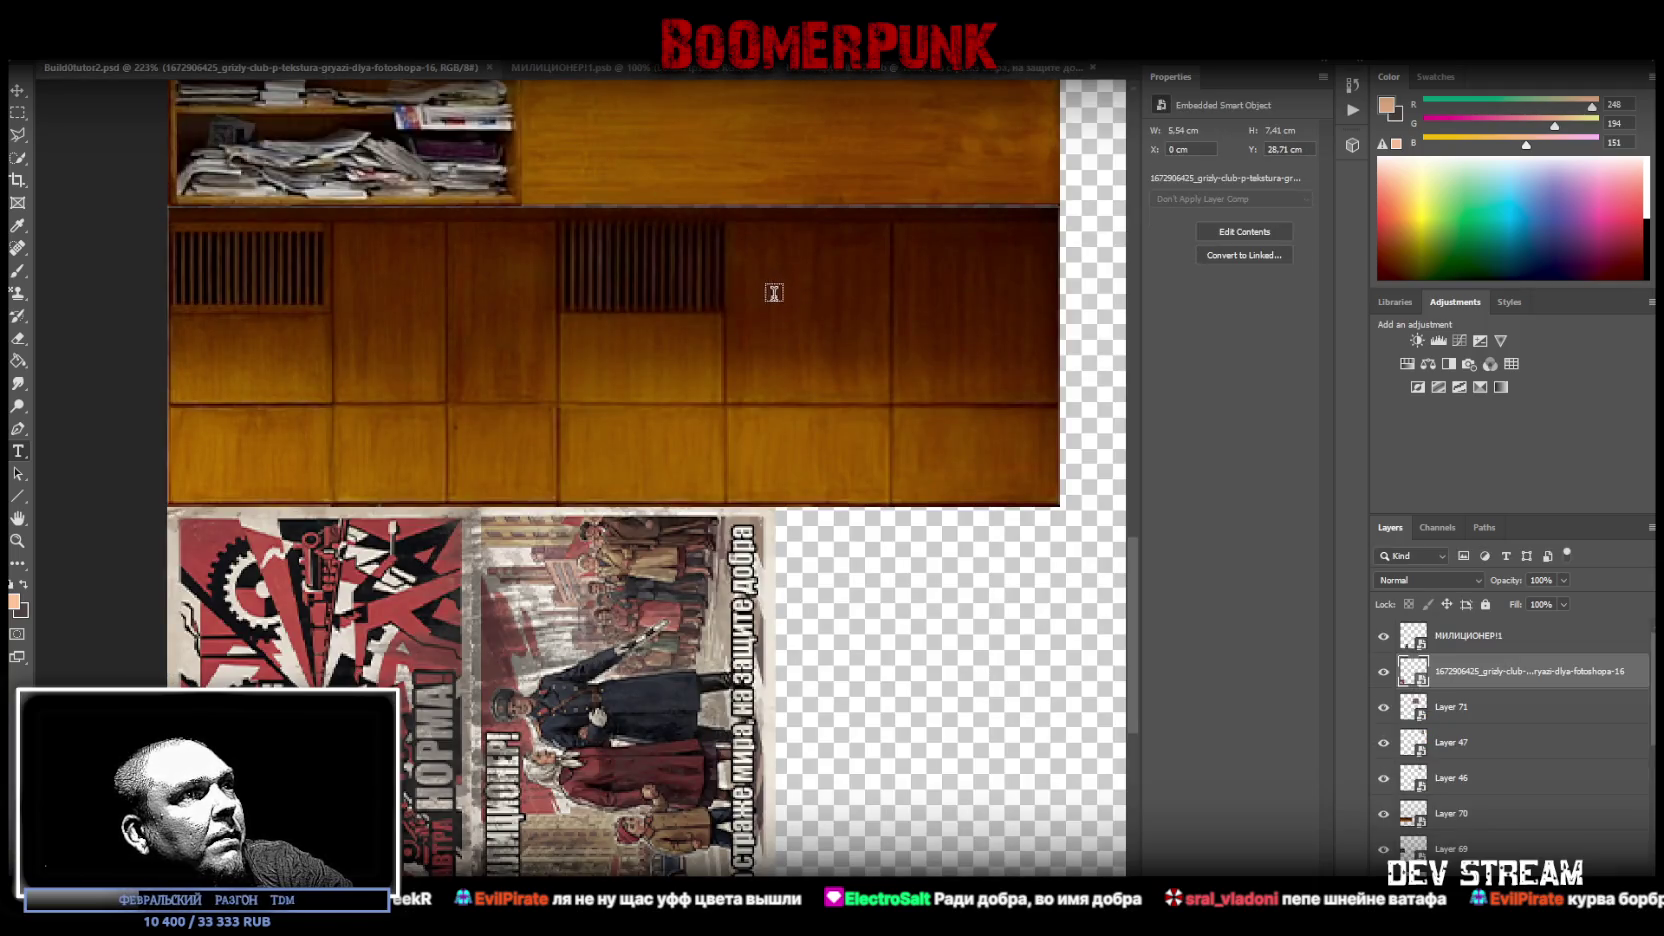